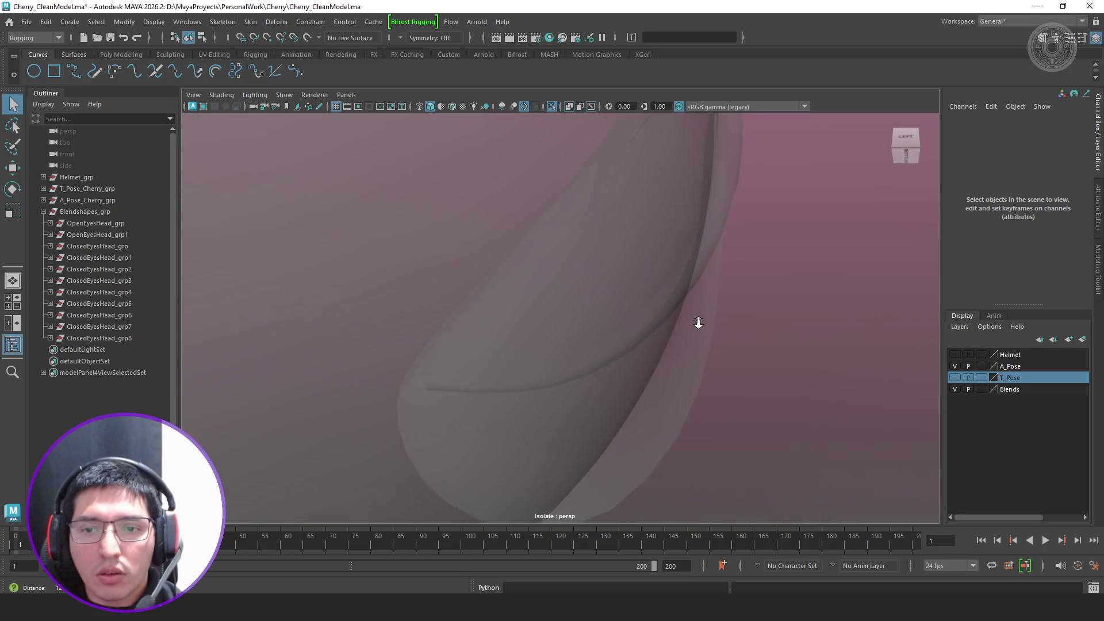
- Inspect the head and L_EyeCristal_geo eye with Wireframe on Shaded from several angles
click(620, 271)
mouse_move(620, 269)
alt+mouse_down()
mouse_move(732, 306)
mouse_move(760, 394)
mouse_move(715, 346)
mouse_move(764, 320)
mouse_move(437, 112)
alt+mouse_up()
click(756, 393)
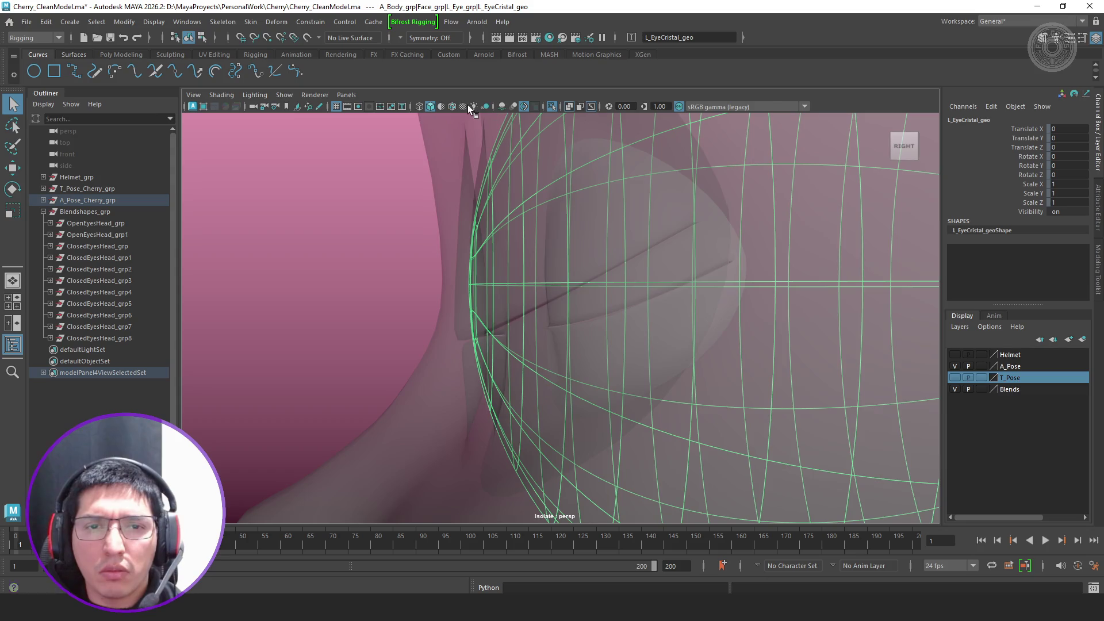
click(449, 106)
mouse_move(517, 207)
alt+mouse_down()
mouse_move(543, 239)
mouse_move(486, 253)
mouse_move(543, 239)
mouse_move(612, 247)
alt+mouse_up()
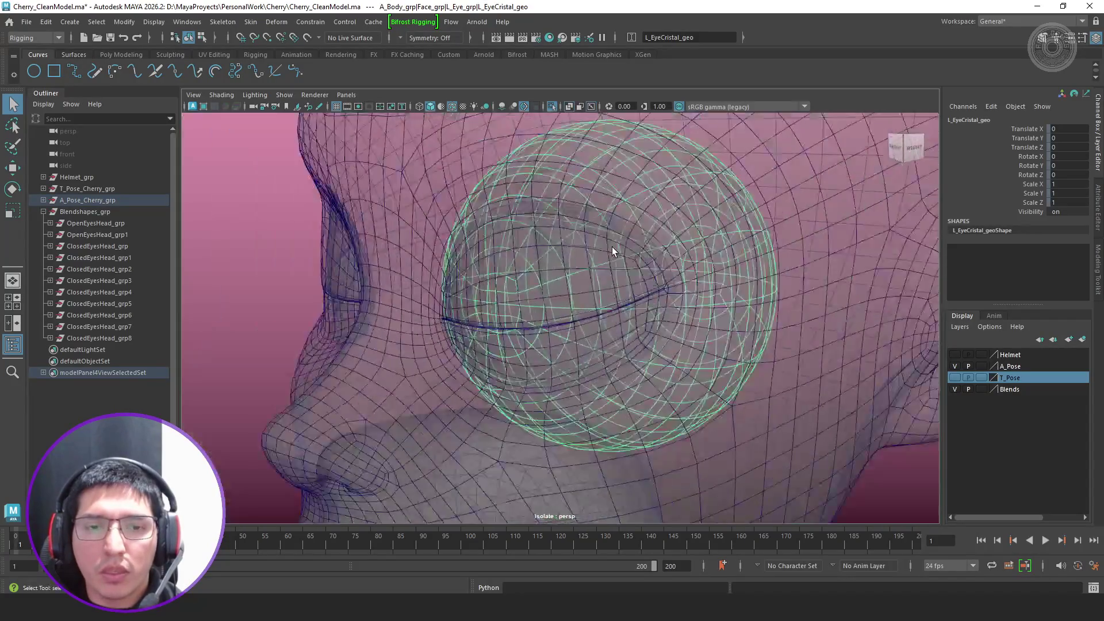
scroll(611, 248, down, 5)
scroll(630, 247, down, 3)
- Leave Isolate Select and bring the rows of blendshape heads into a front view
key(ctrl+1)
mouse_move(628, 335)
alt+mouse_down()
mouse_move(690, 354)
mouse_move(724, 281)
alt+mouse_up()
scroll(689, 354, down, 3)
scroll(690, 355, up, 2)
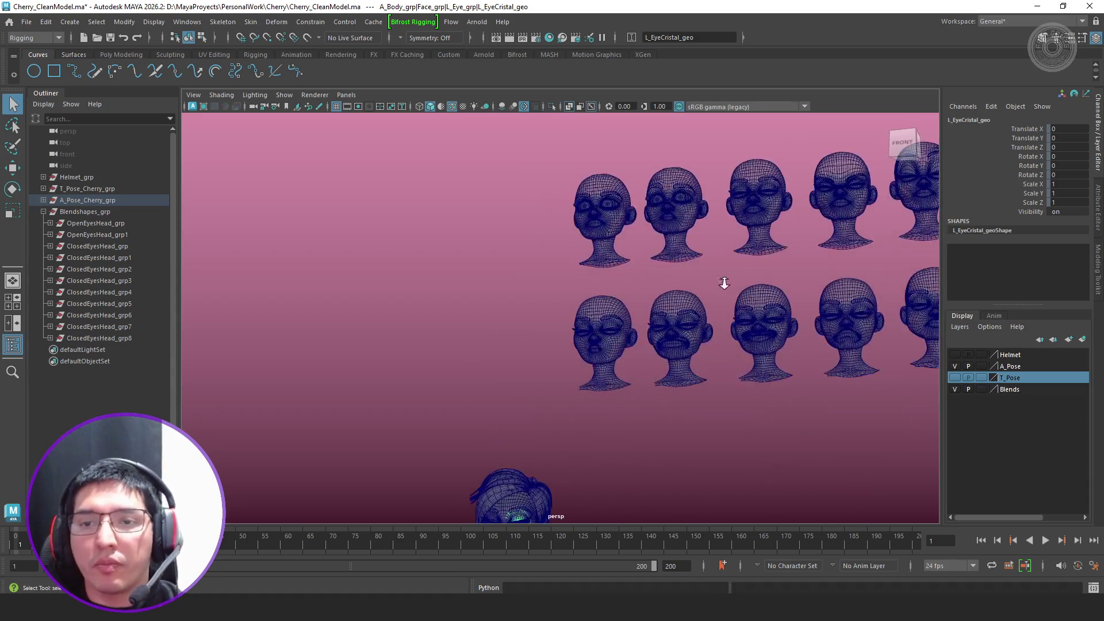
alt+middle_drag(723, 282, 603, 289)
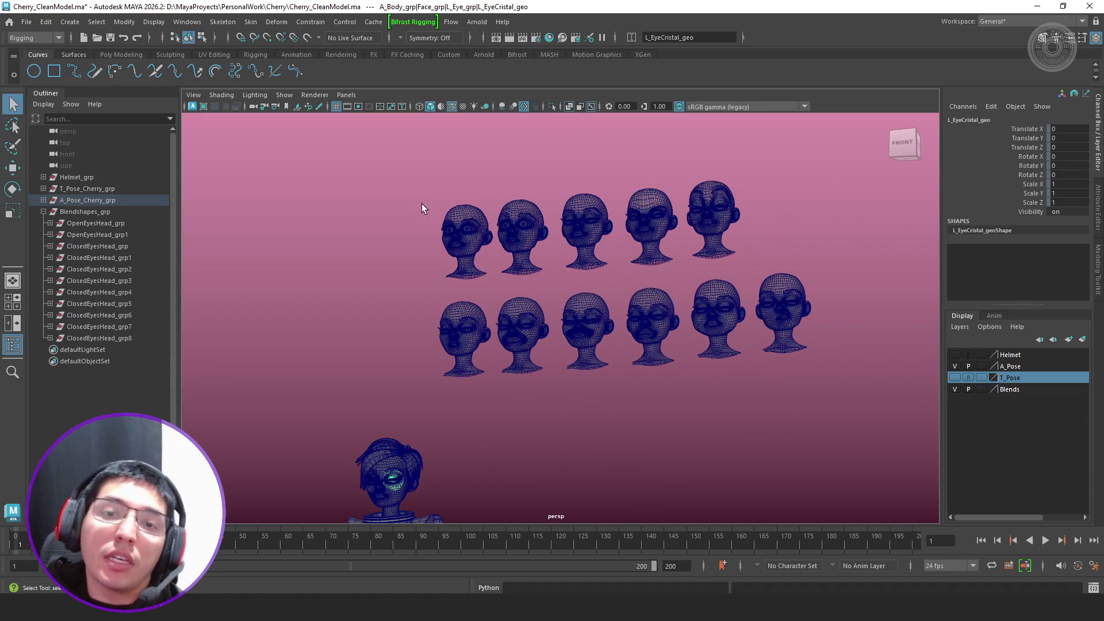
scroll(591, 324, up, 3)
alt+drag(591, 323, 634, 325)
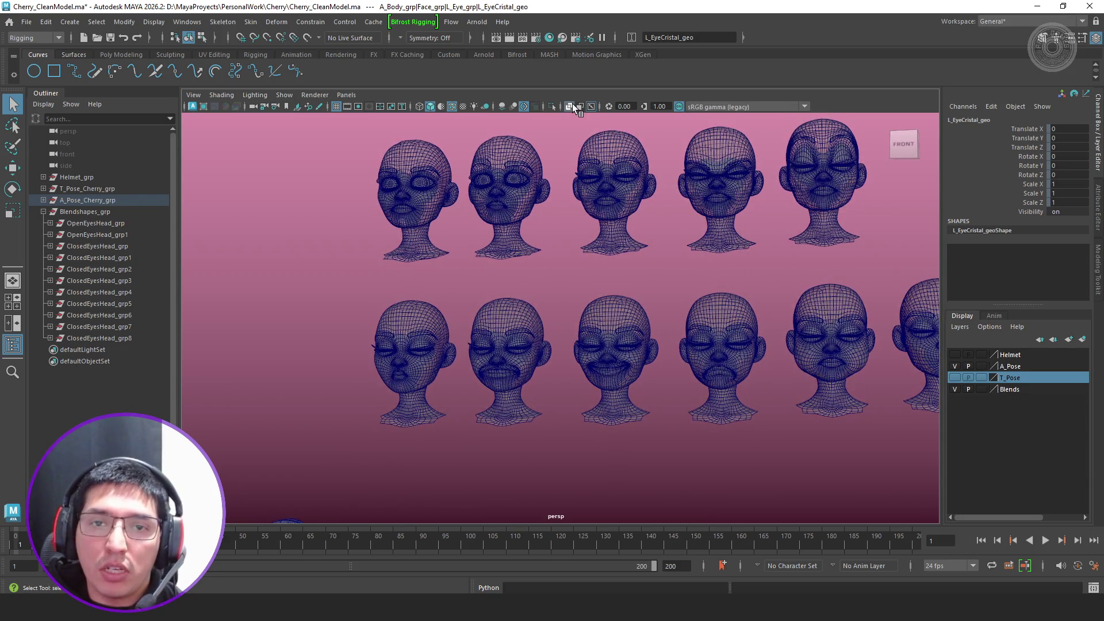
scroll(553, 283, up, 3)
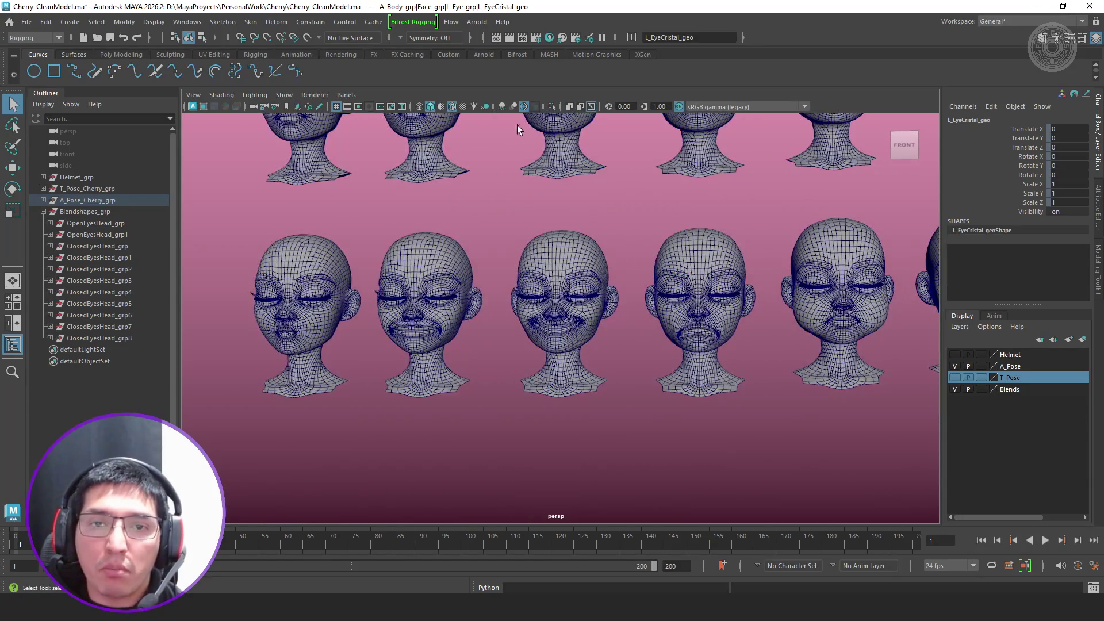
- Turn off the wireframe overlay, frame five lower-row heads, and clear the selection
click(453, 106)
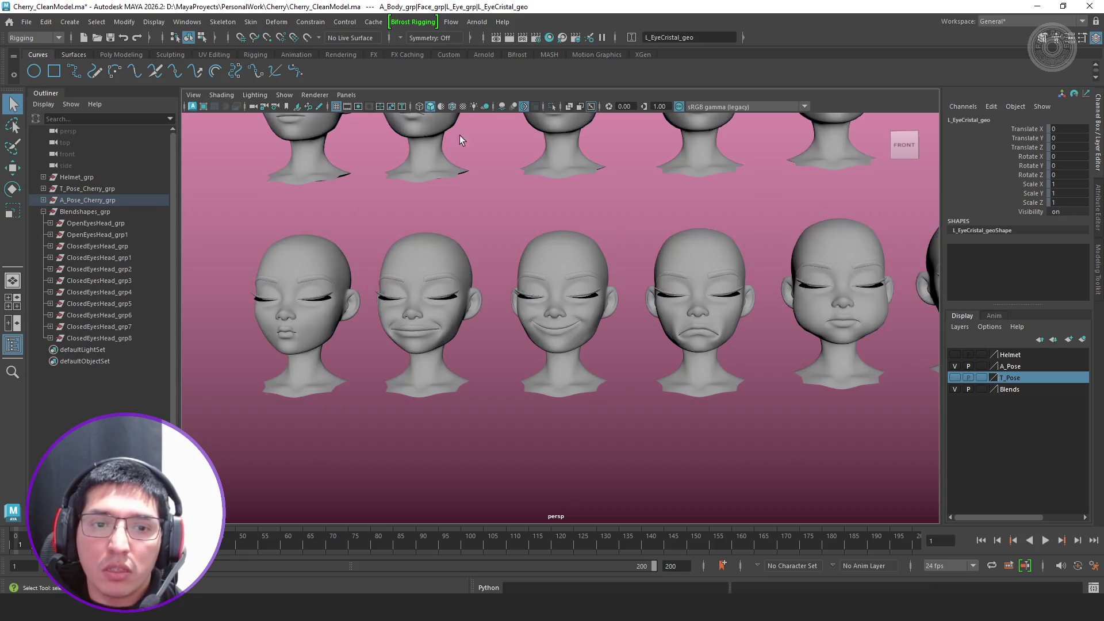
drag(228, 235, 829, 408)
key(f)
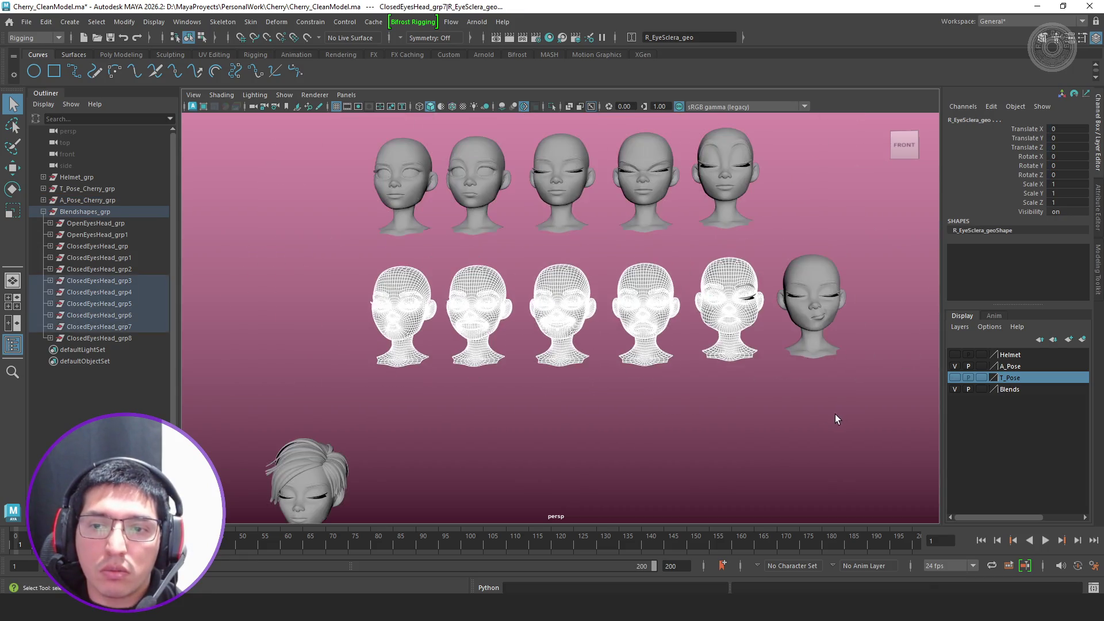
click(763, 410)
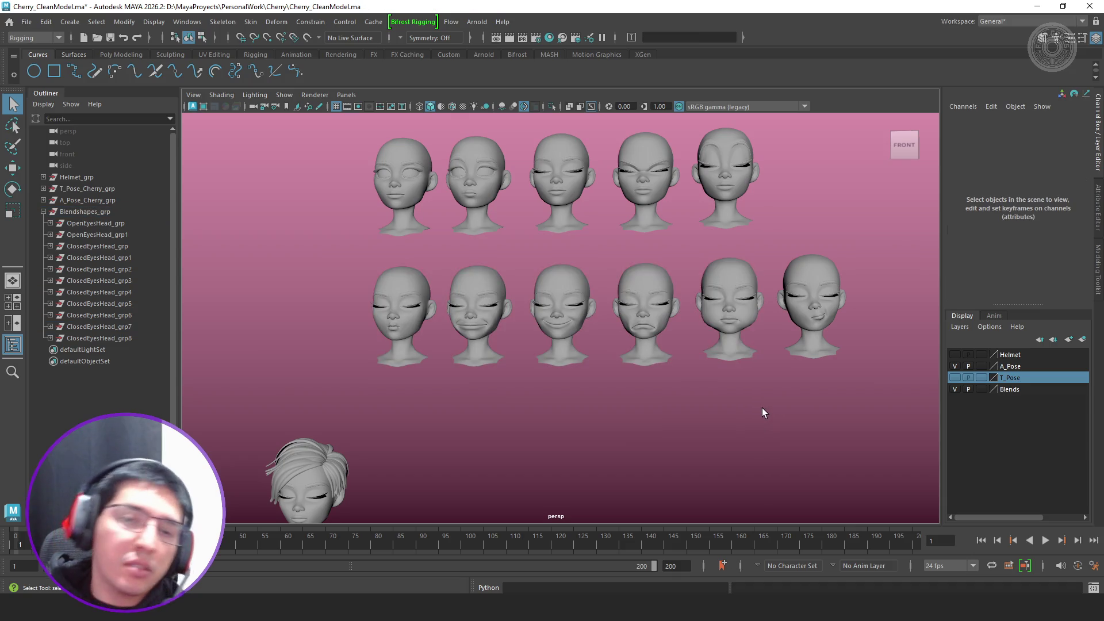
scroll(606, 387, down, 3)
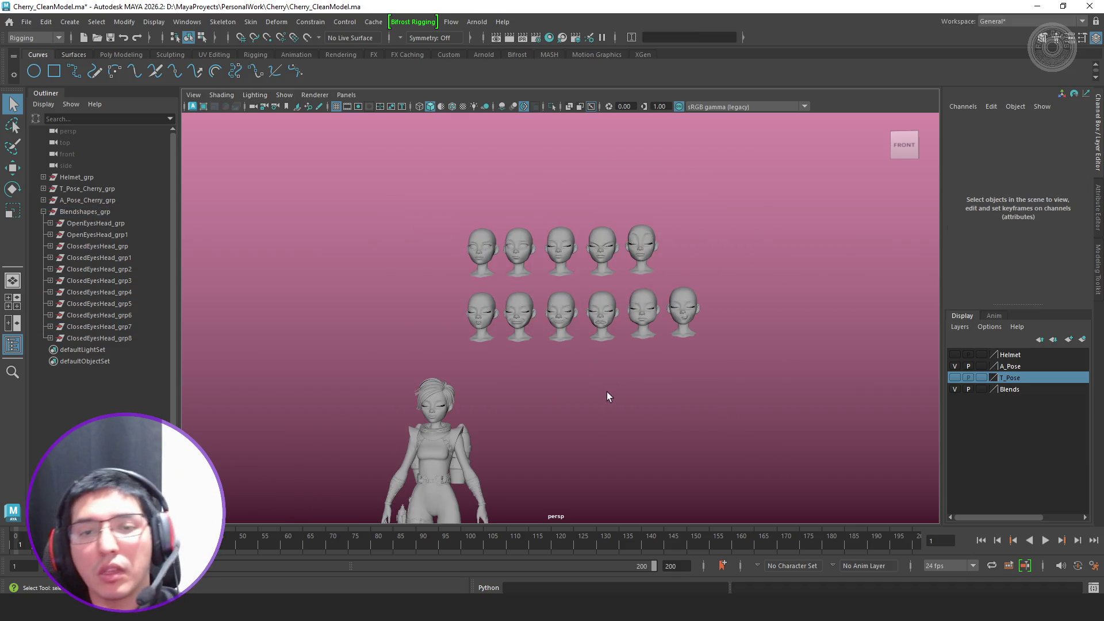
scroll(645, 301, up, 2)
scroll(619, 344, up, 1)
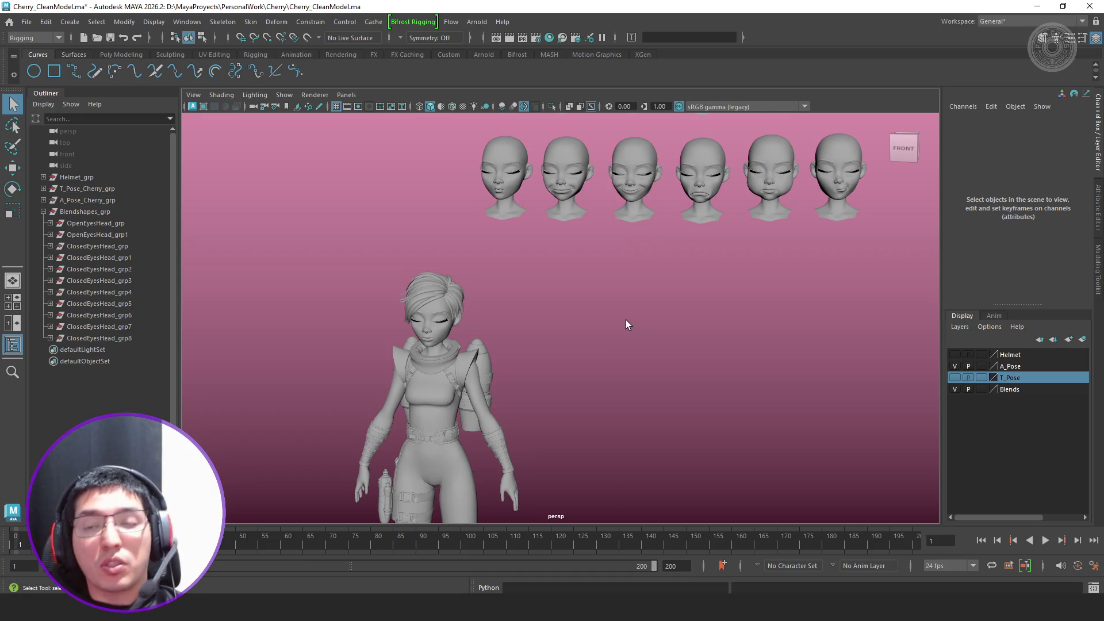
scroll(626, 326, down, 1)
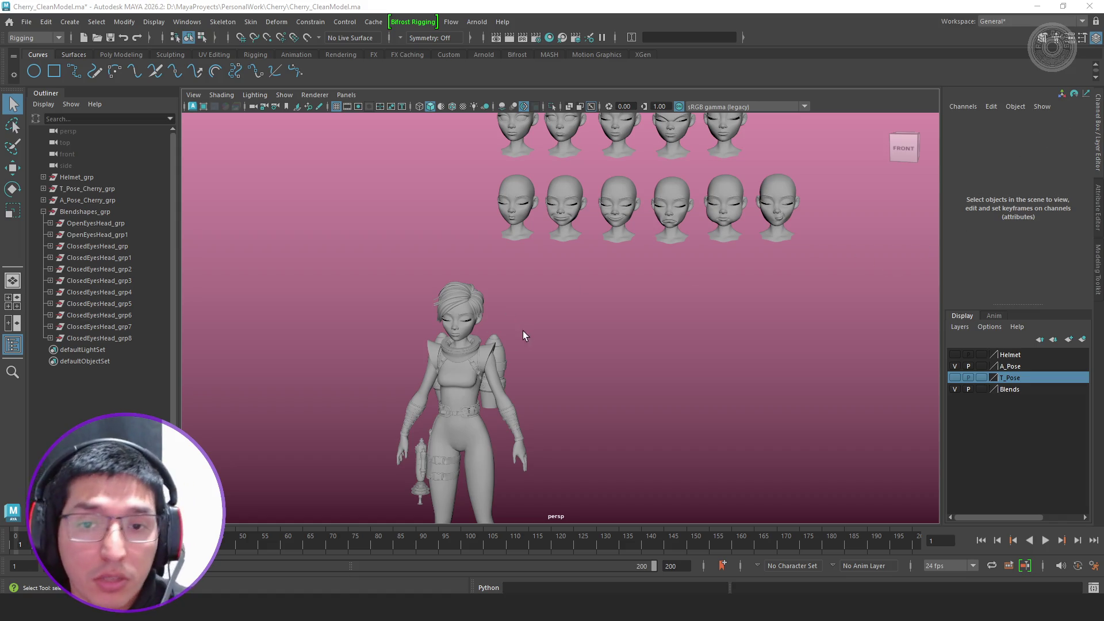
- Make the T_Pose layer visible, orbit the character, and select A_Pose_Cherry_grp
click(953, 378)
alt+drag(573, 402, 646, 314)
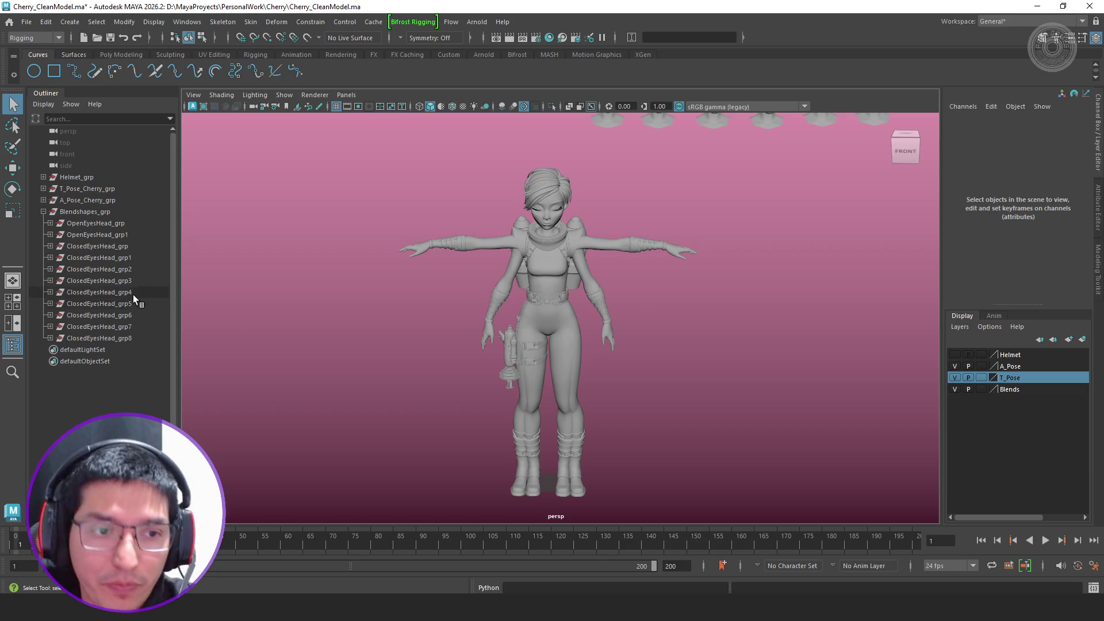
click(83, 200)
scroll(585, 377, down, 3)
- Move A_Pose_Cherry_grp to the left beside the T-pose character and deselect it
key(w)
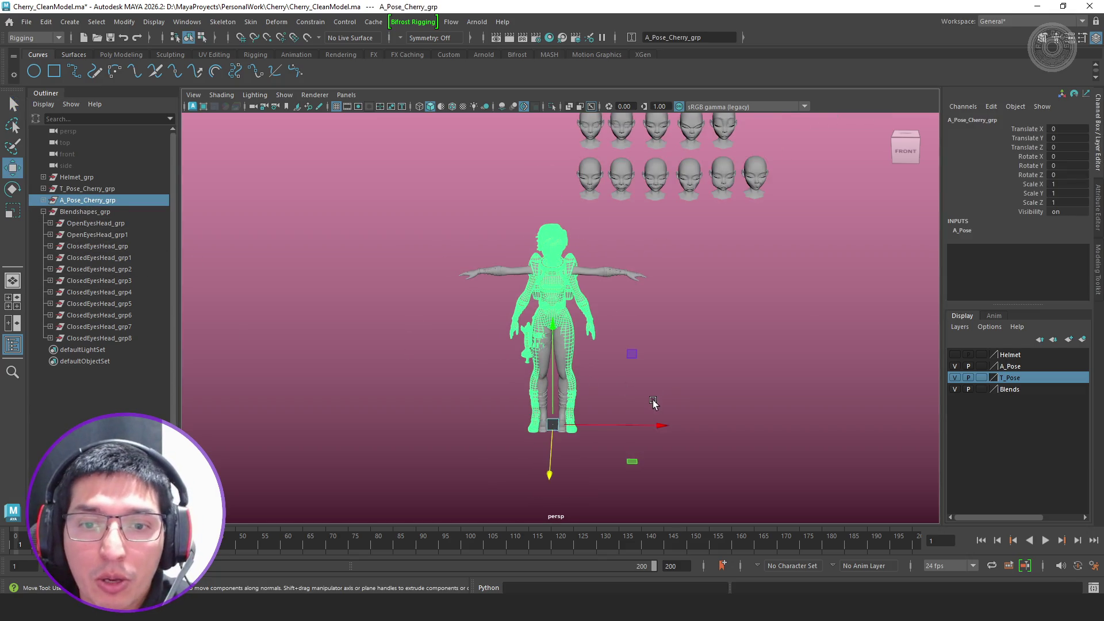
scroll(656, 410, up, 2)
drag(663, 443, 503, 436)
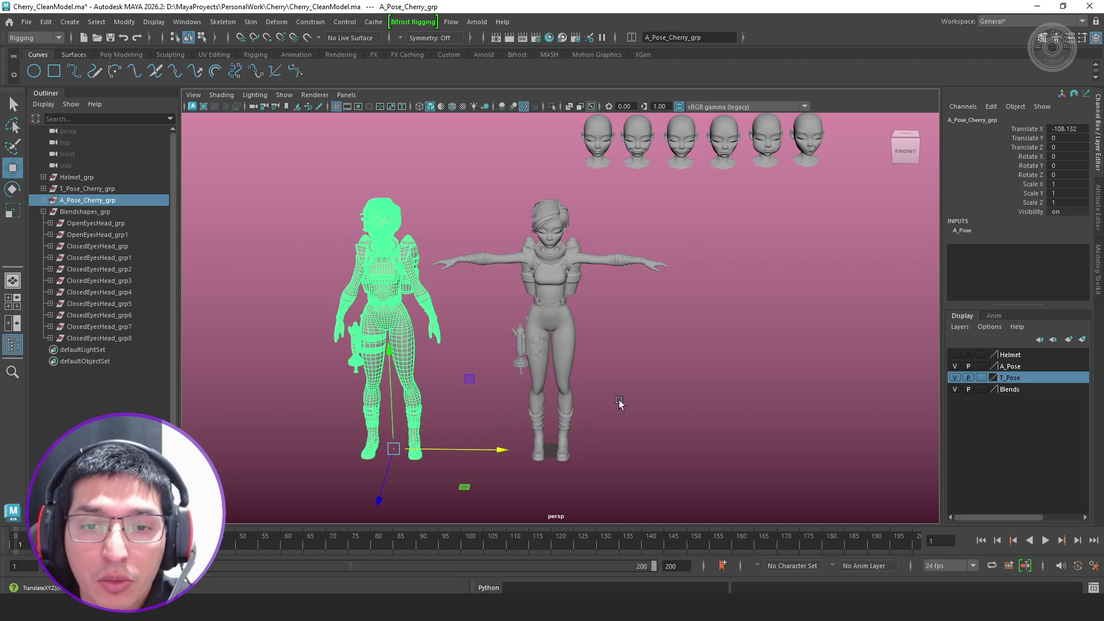
scroll(610, 379, up, 3)
scroll(613, 368, down, 2)
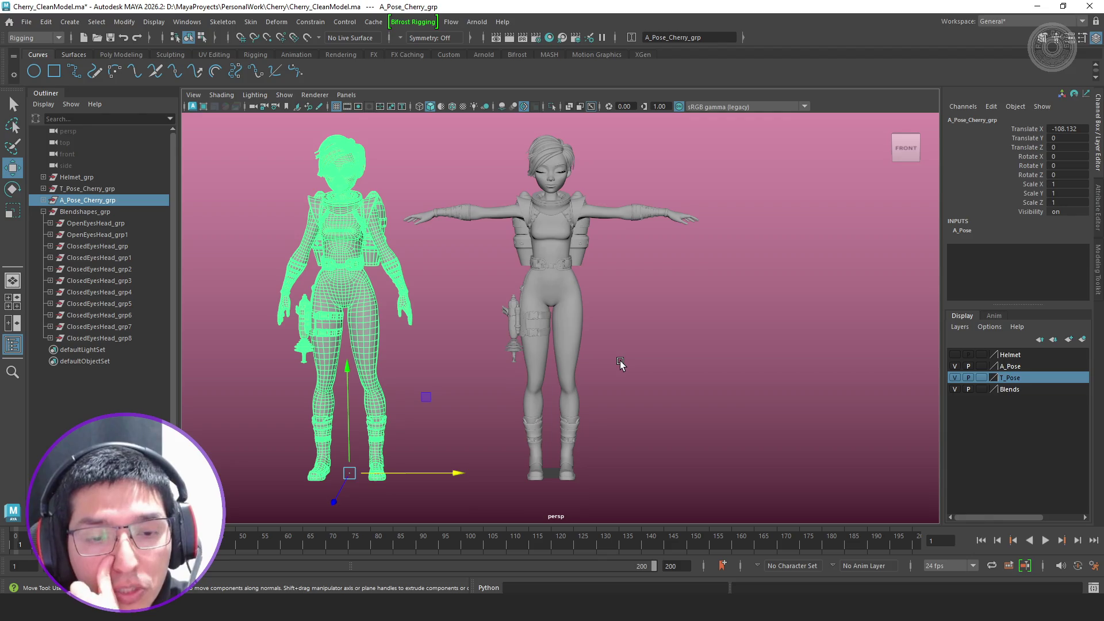
click(458, 365)
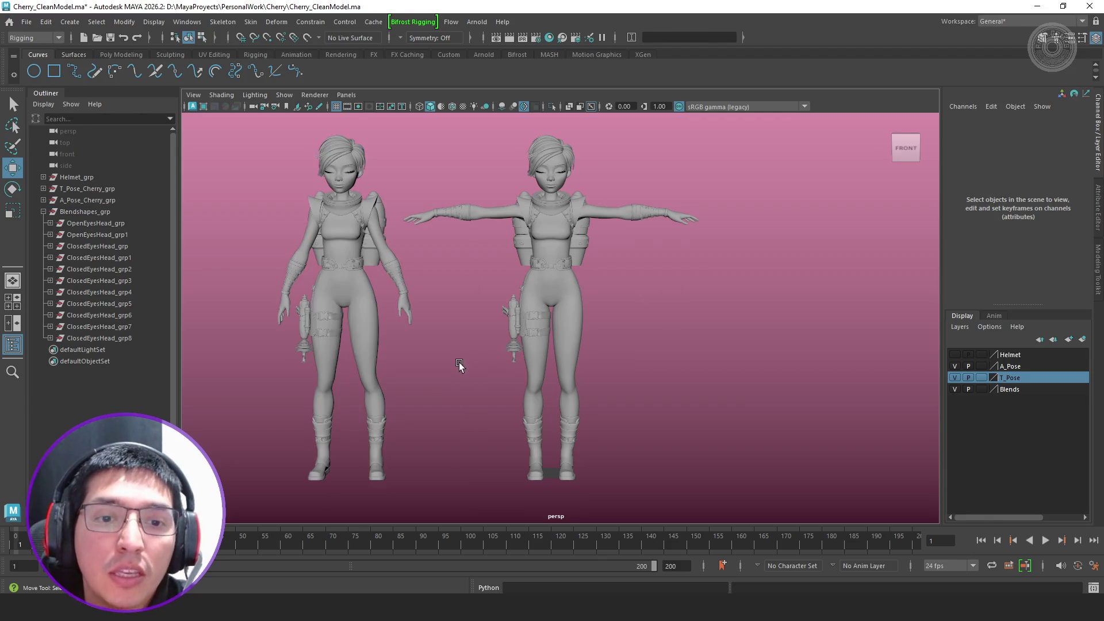
- Orbit around both characters to compare hips and poses, then select the A-pose body mesh
mouse_move(473, 357)
alt+middle_down()
mouse_move(675, 301)
mouse_move(769, 335)
mouse_move(689, 331)
alt+middle_up()
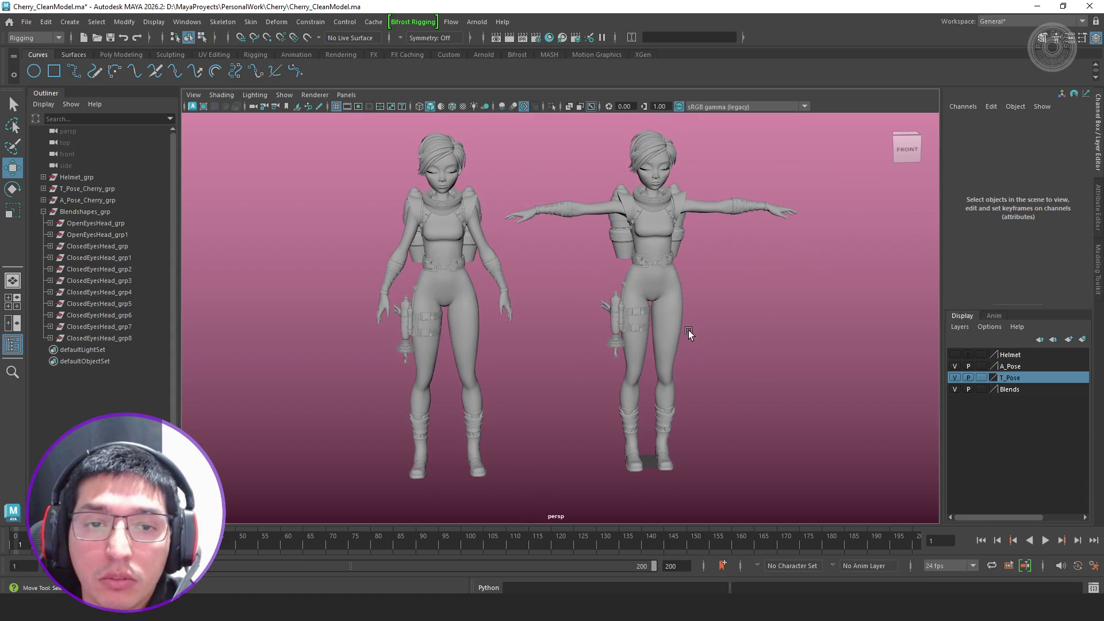
mouse_move(532, 311)
alt+mouse_down()
mouse_move(542, 332)
mouse_move(516, 327)
mouse_move(637, 338)
mouse_move(471, 339)
mouse_move(777, 340)
alt+mouse_up()
scroll(653, 366, up, 5)
mouse_move(652, 365)
alt+mouse_down()
mouse_move(562, 373)
mouse_move(676, 362)
mouse_move(608, 342)
alt+mouse_up()
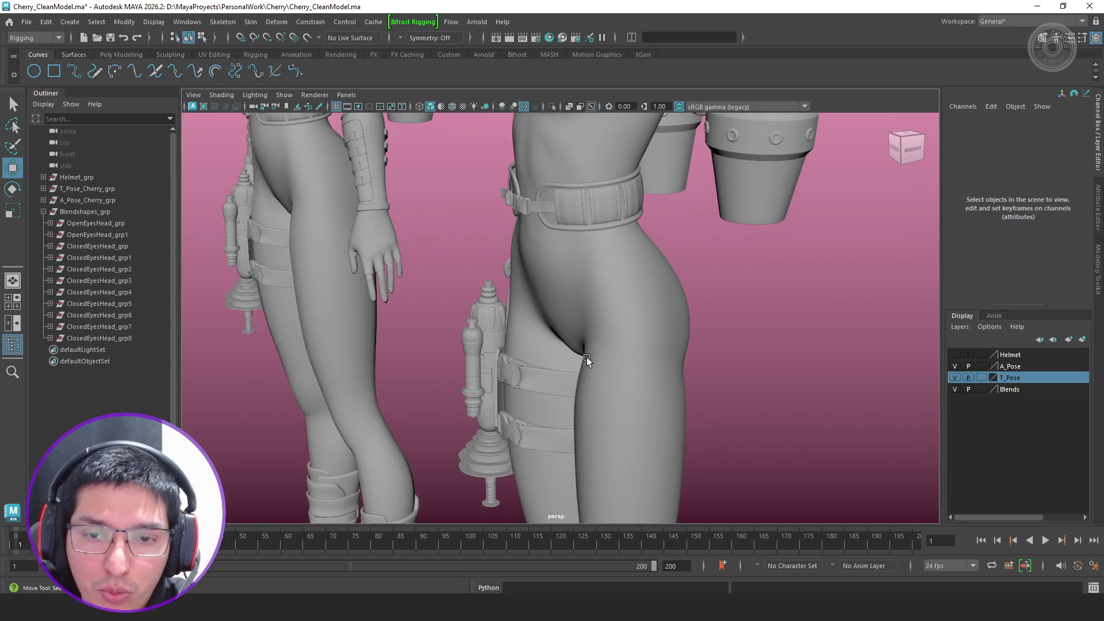
mouse_move(613, 349)
alt+mouse_down()
mouse_move(760, 341)
mouse_move(722, 370)
mouse_move(675, 365)
mouse_move(709, 347)
mouse_move(791, 367)
mouse_move(820, 339)
mouse_move(794, 364)
mouse_move(715, 332)
mouse_move(637, 325)
alt+mouse_up()
scroll(760, 341, down, 5)
scroll(783, 356, up, 3)
scroll(637, 325, up, 2)
click(417, 322)
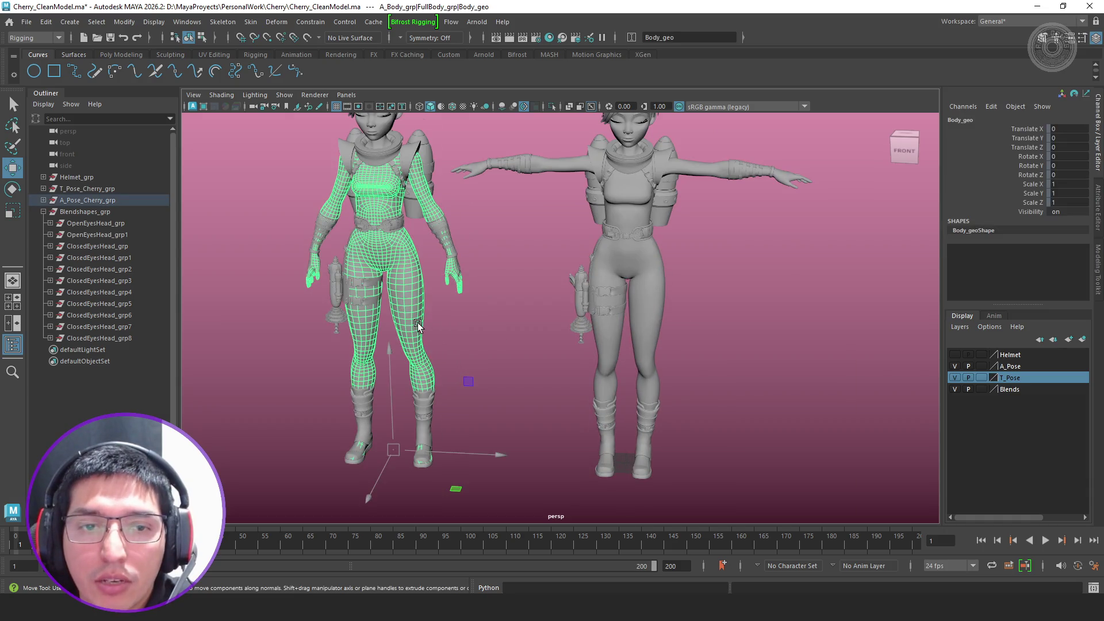
- Create a blend shape named test from the A-pose body onto the T-pose body via Deform > Blend Shape
click(646, 328)
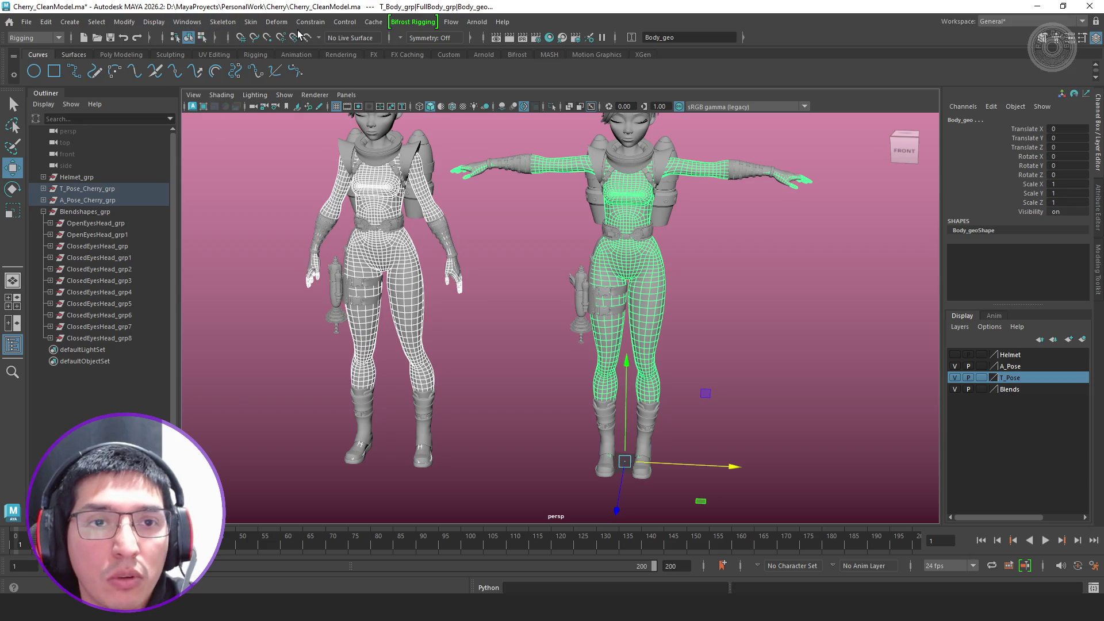
click(276, 21)
click(393, 54)
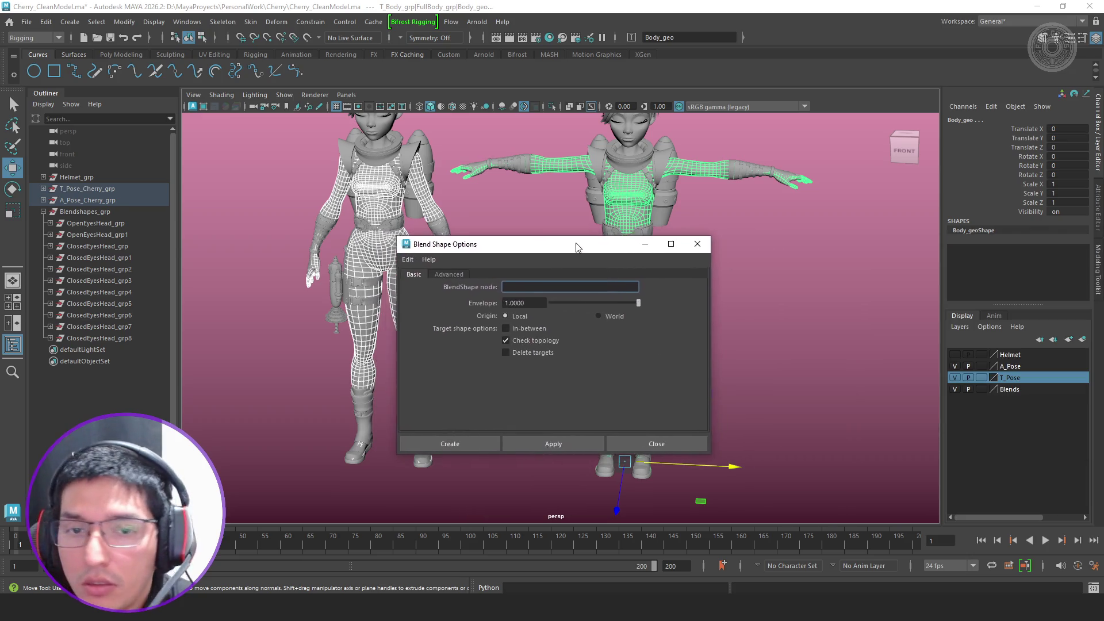
text(test)
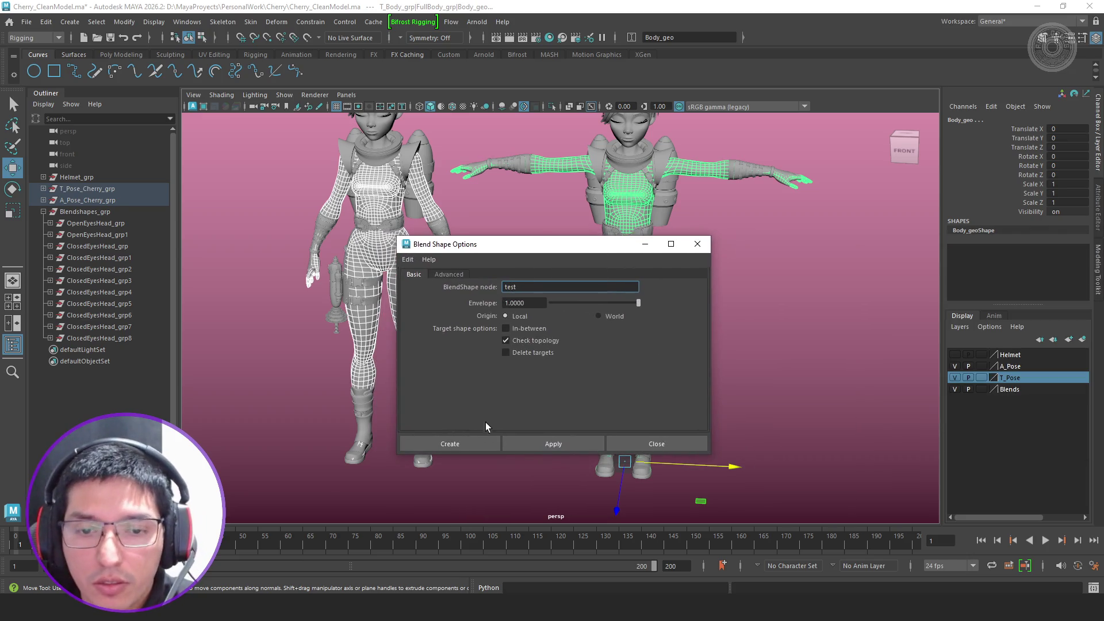
click(478, 445)
- Set the test blend shape's Body_geo weight to 1 in the Channel Box
click(965, 248)
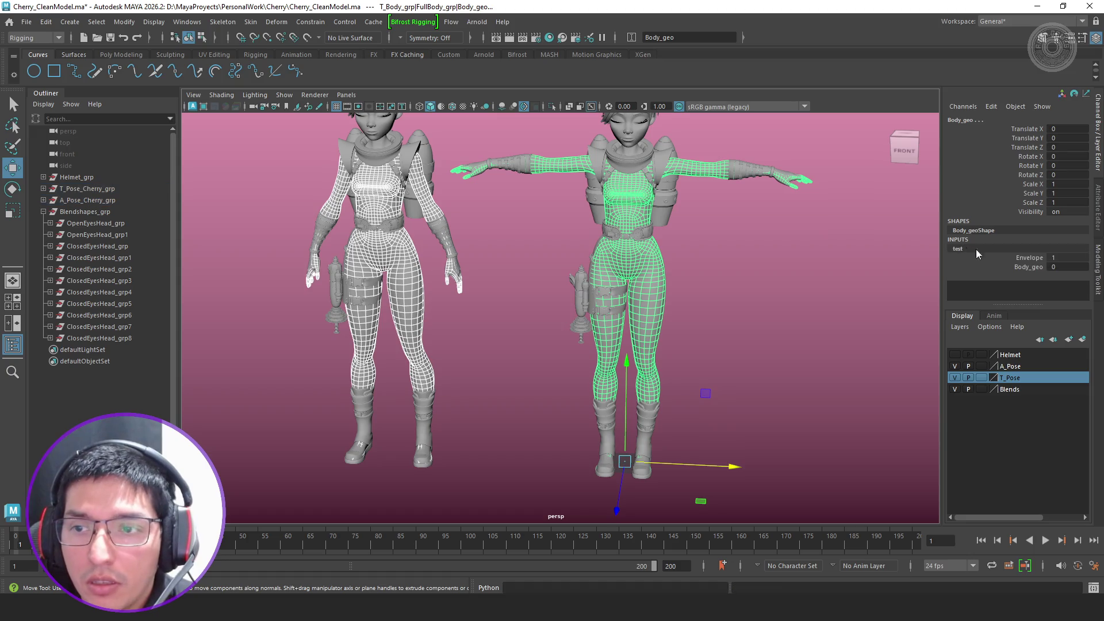
click(1026, 267)
middle_drag(763, 286, 771, 286)
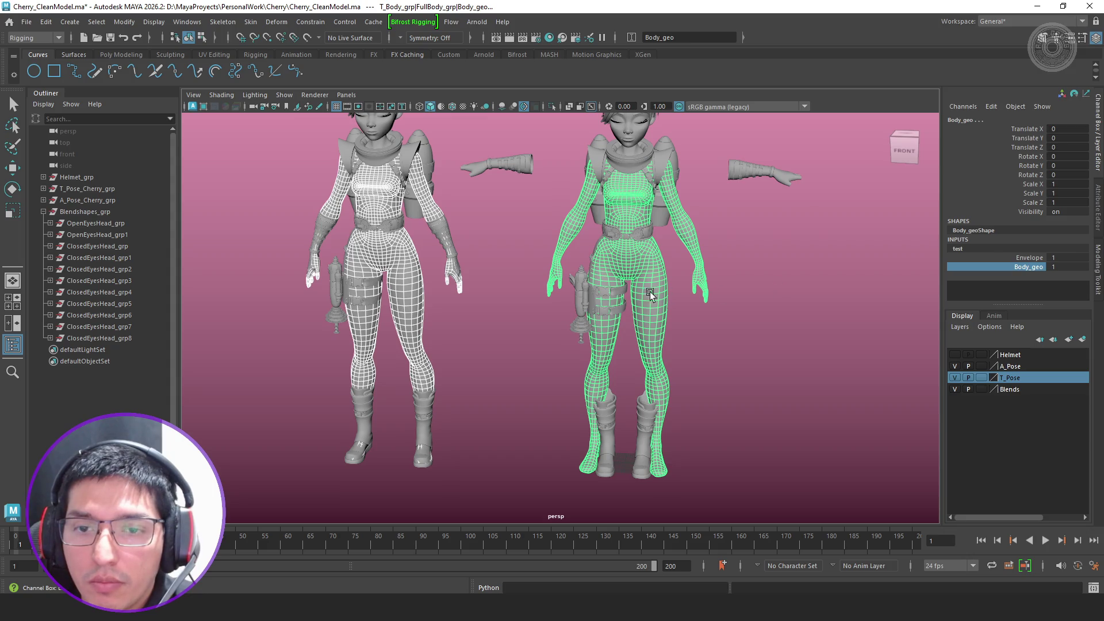
- Isolate the body meshes and select the leg and hip faces in component mode
key(ctrl+1)
right_click(655, 264)
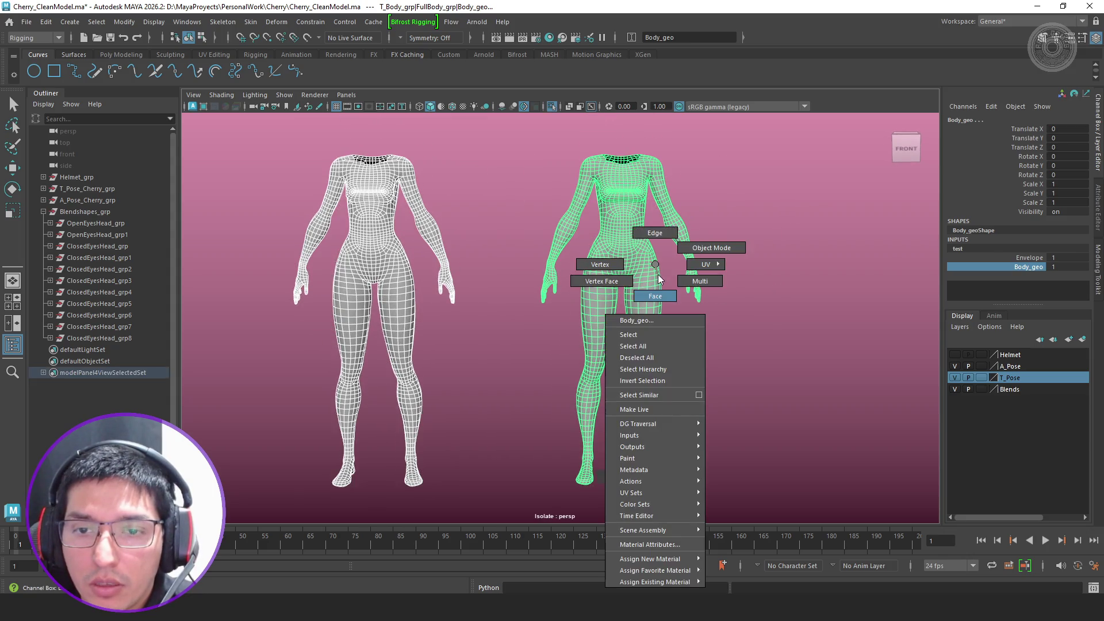
key(F9)
drag(669, 241, 574, 505)
key(w)
scroll(669, 353, up, 2)
scroll(712, 352, up, 1)
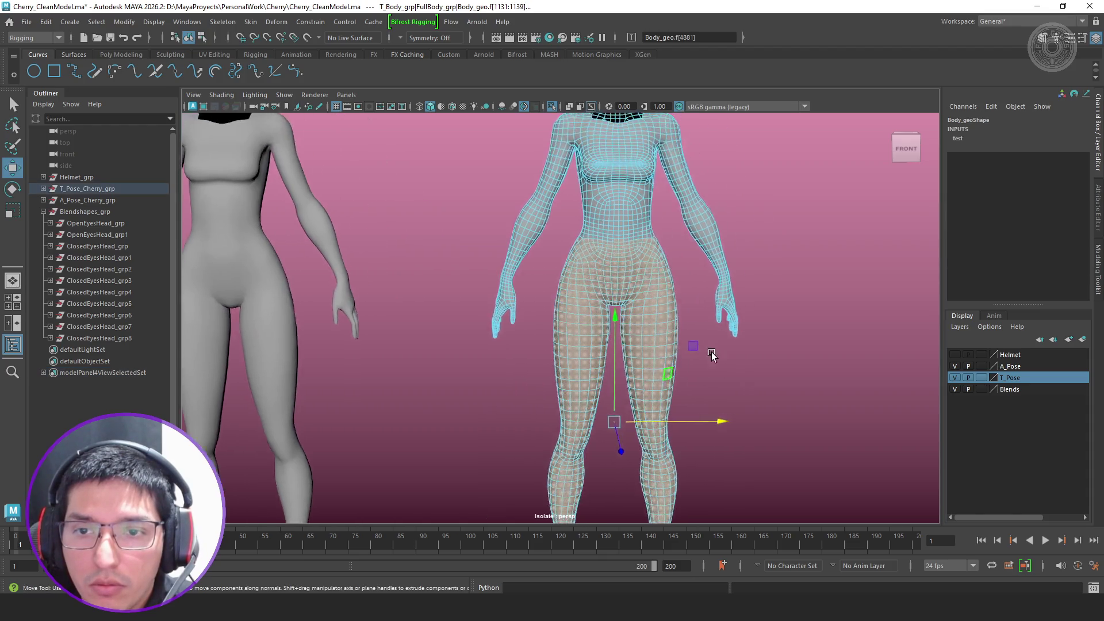
scroll(685, 282, up, 1)
scroll(662, 236, up, 2)
scroll(658, 288, up, 2)
key(q)
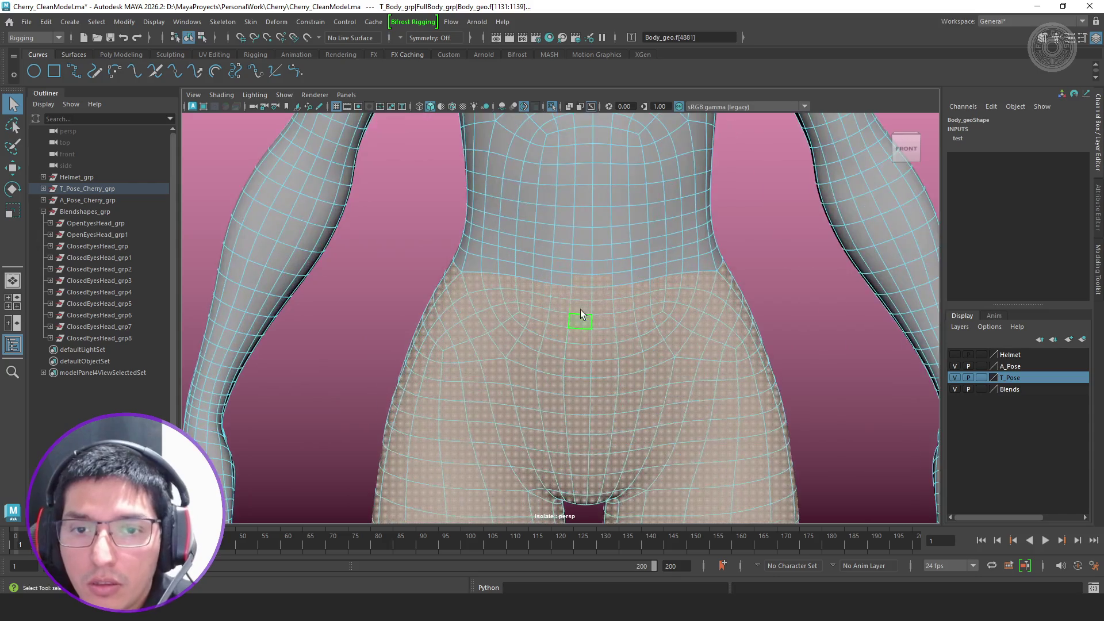
- Inspect the blended body from behind and the side, return to the front view and leave Isolate Select
mouse_move(481, 301)
alt+mouse_down()
mouse_move(641, 300)
mouse_move(486, 319)
mouse_move(530, 316)
alt+mouse_up()
scroll(569, 307, down, 3)
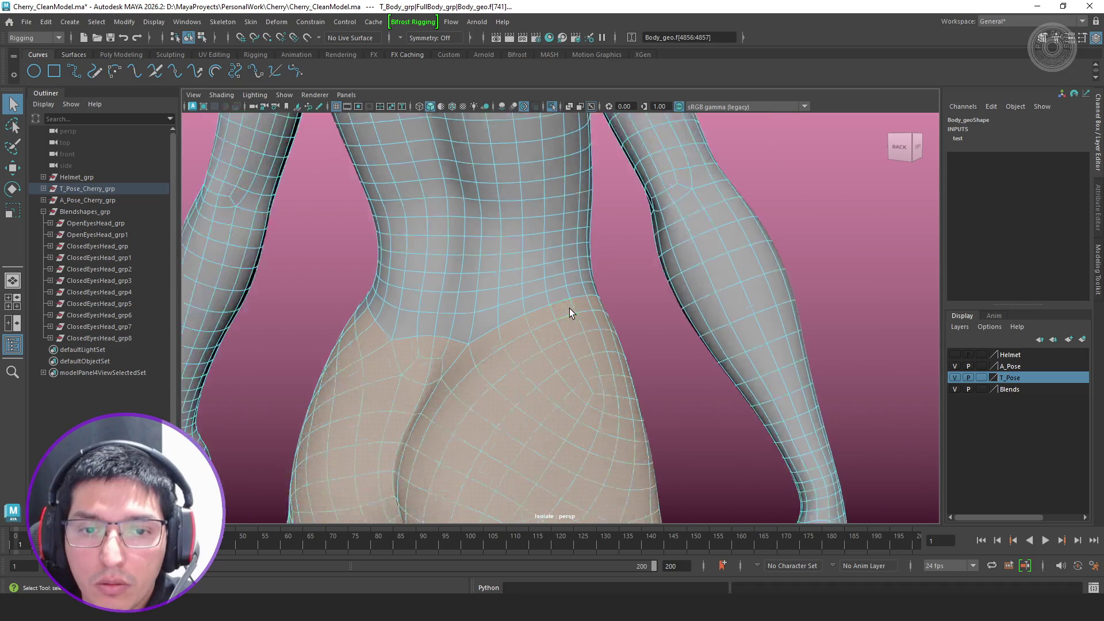
scroll(574, 365, down, 2)
alt+drag(574, 365, 682, 361)
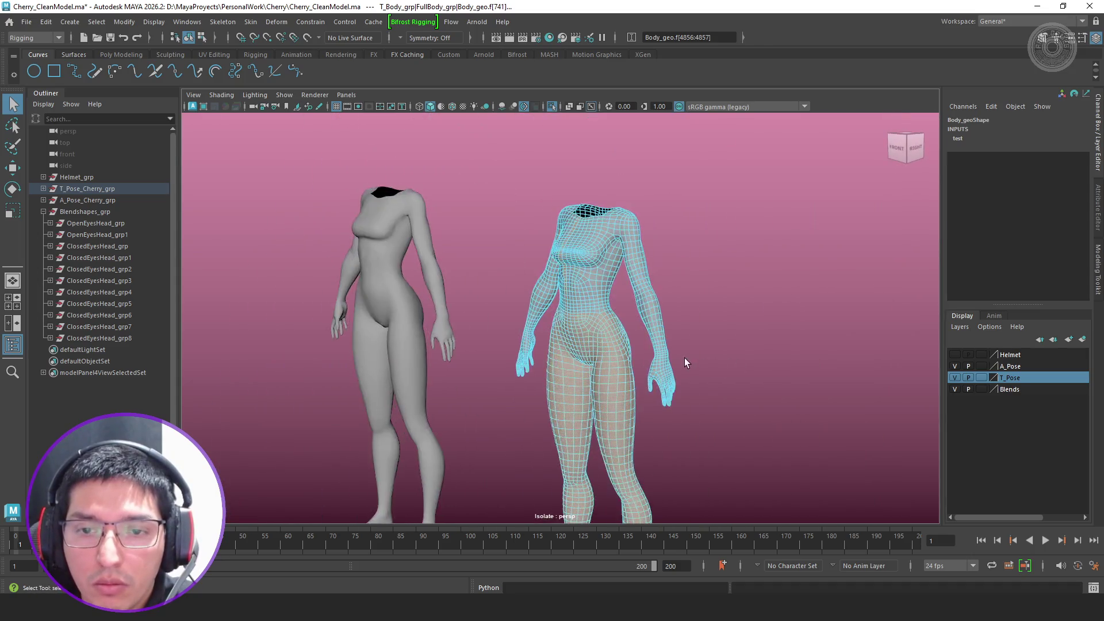
scroll(661, 352, up, 3)
scroll(682, 312, up, 2)
scroll(622, 403, down, 1)
scroll(622, 401, down, 1)
mouse_move(641, 162)
mouse_down()
mouse_move(525, 396)
mouse_move(557, 395)
mouse_move(406, 384)
mouse_move(541, 404)
mouse_up()
scroll(542, 404, up, 2)
mouse_move(540, 365)
alt+mouse_down()
mouse_move(682, 365)
mouse_move(582, 374)
mouse_move(494, 366)
alt+mouse_up()
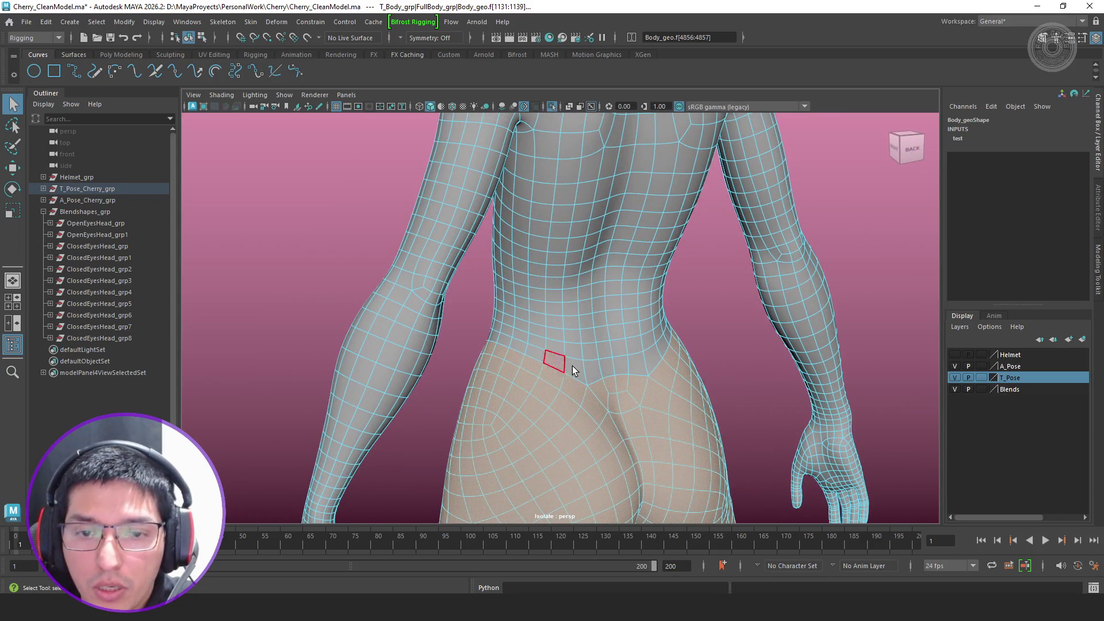
scroll(572, 366, down, 3)
scroll(604, 346, down, 2)
scroll(626, 322, down, 1)
alt+drag(627, 321, 848, 328)
key(ctrl+1)
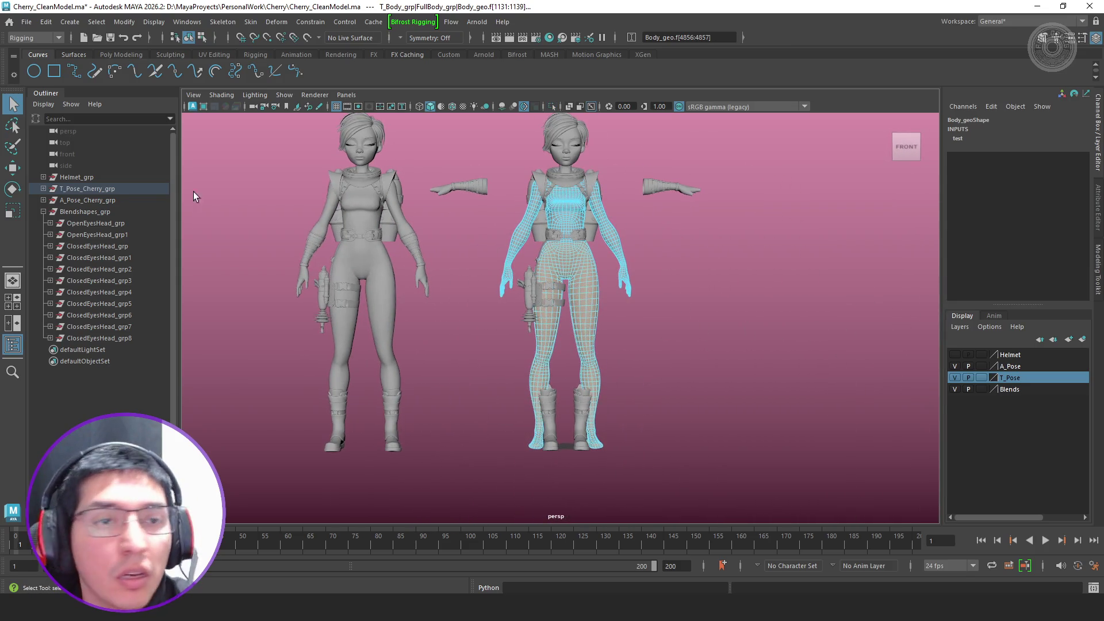
- Start the Paint Attributes Tool on test.paintTargetWeights with Value set to 0
click(45, 21)
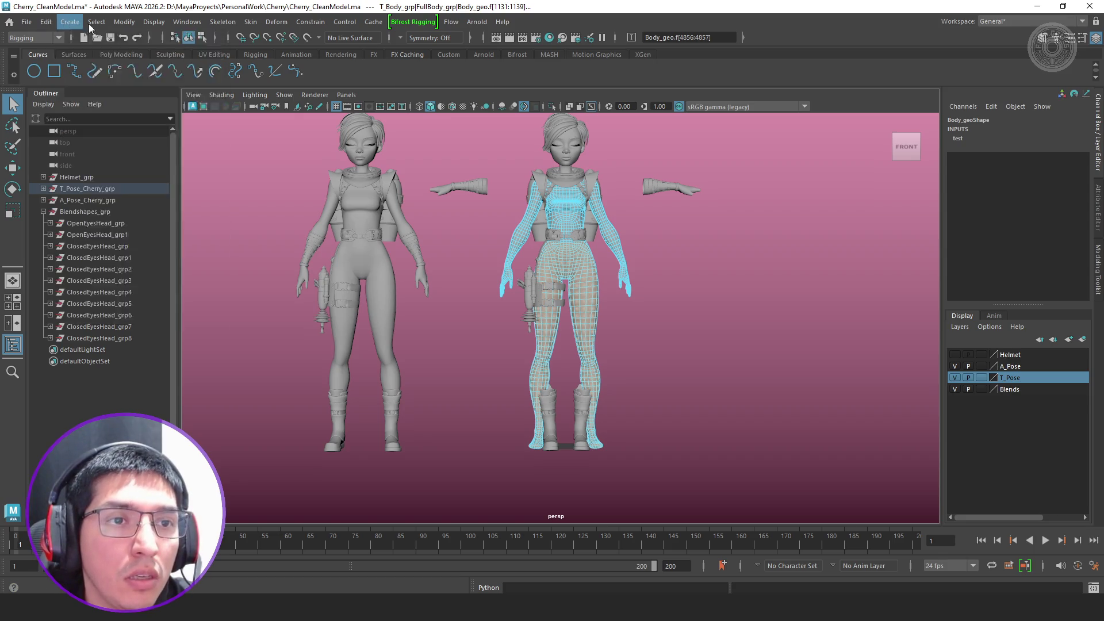
click(124, 22)
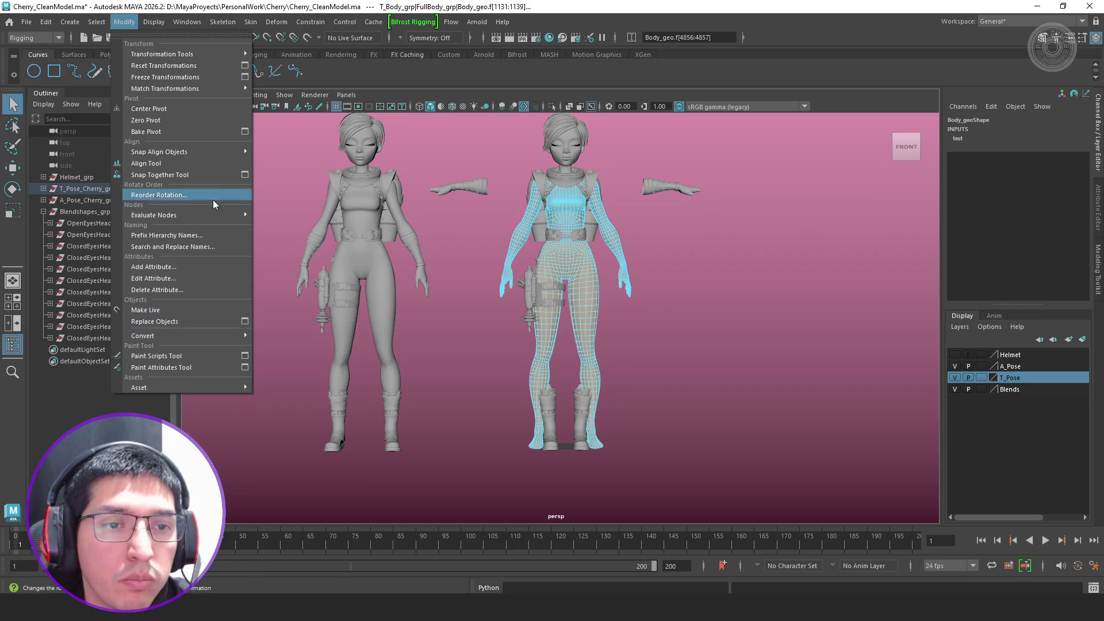
click(246, 369)
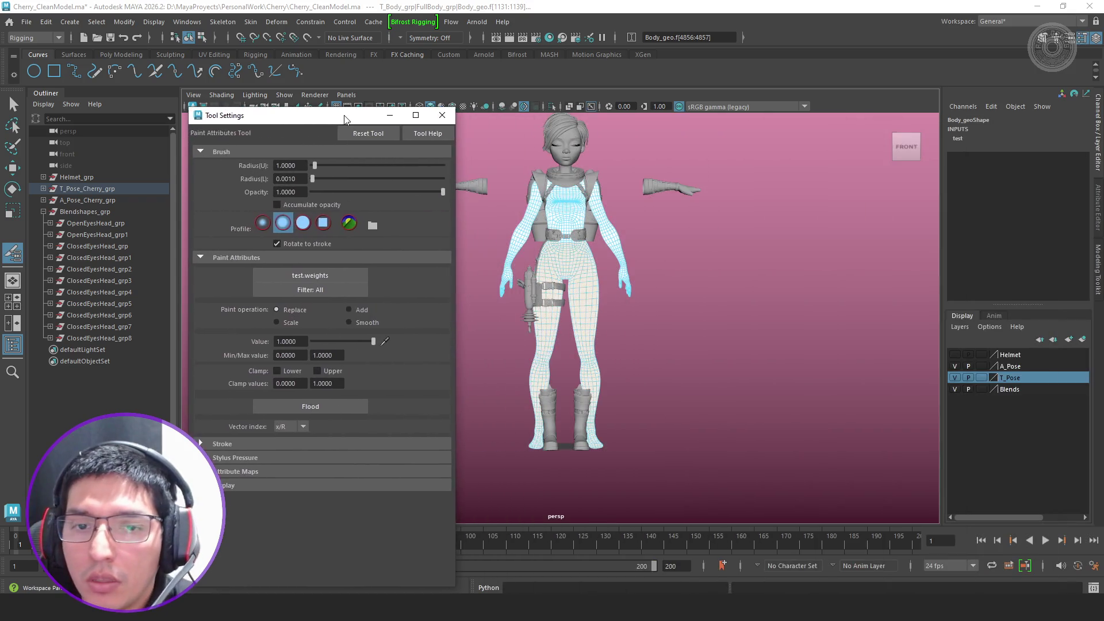
click(331, 279)
mouse_move(362, 285)
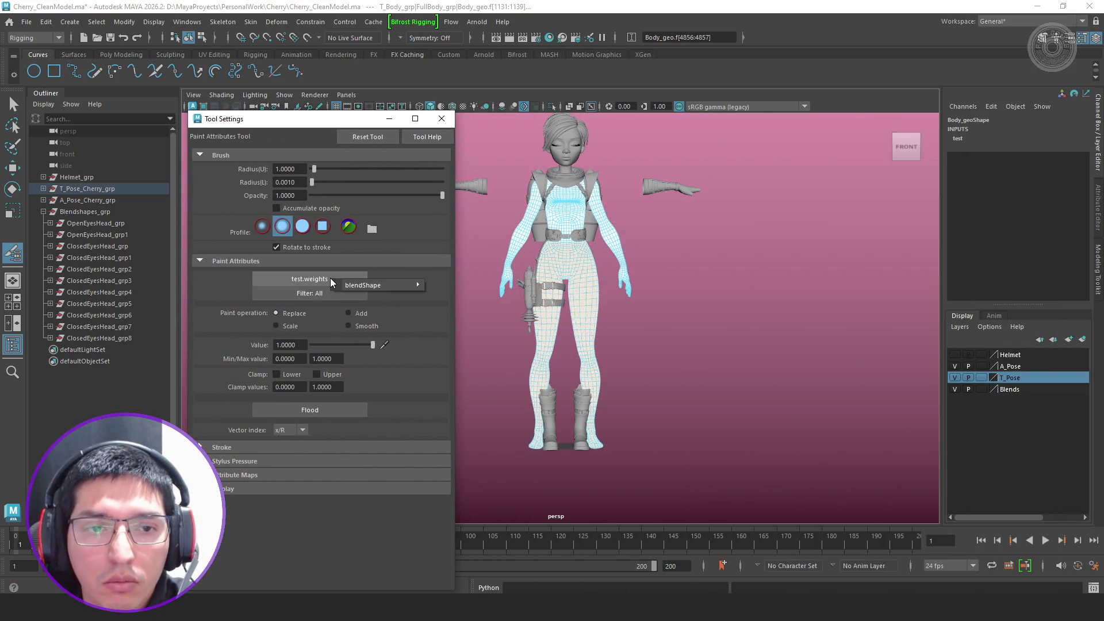
click(485, 284)
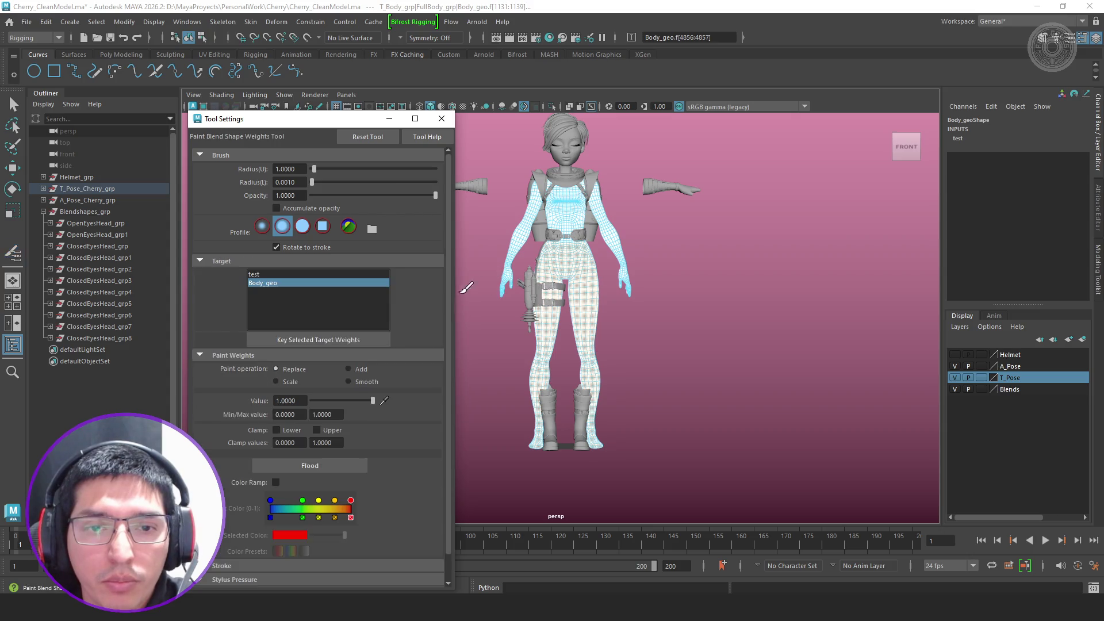
click(327, 465)
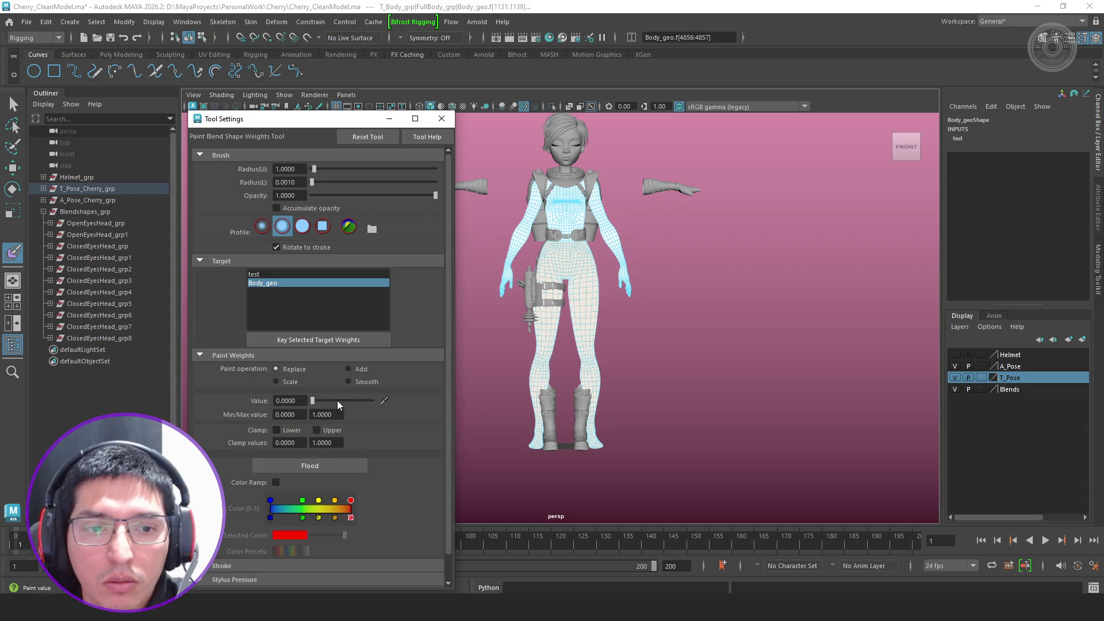
scroll(604, 302, up, 2)
scroll(603, 302, up, 2)
- Convert the lower-body faces to vertices and Flood them to zero blend weight
drag(587, 259, 597, 259)
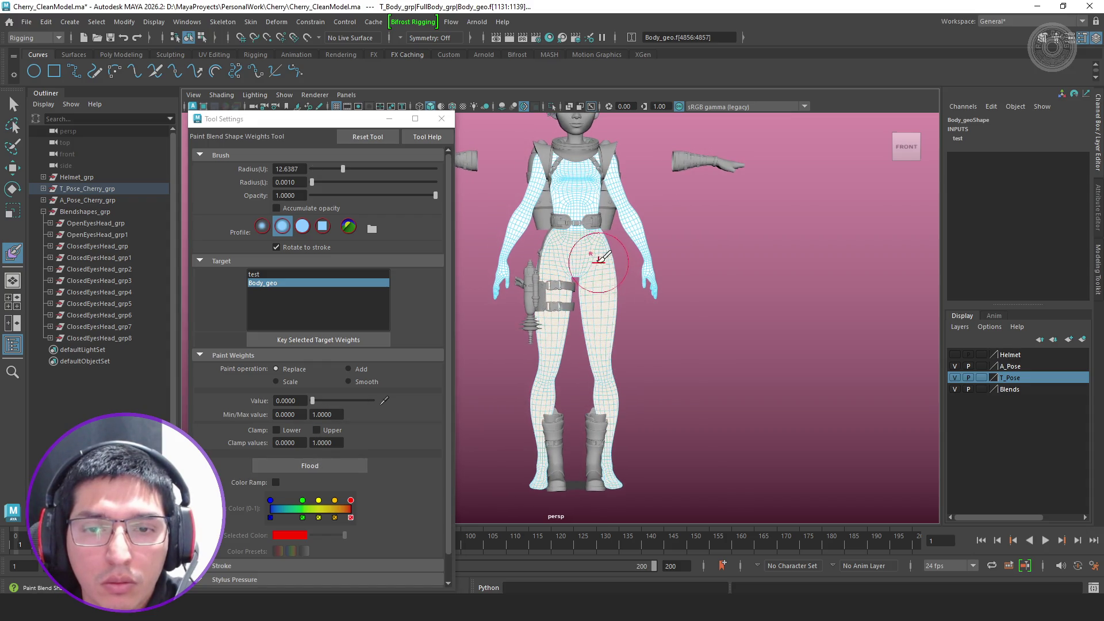
ctrl+right_click(598, 259)
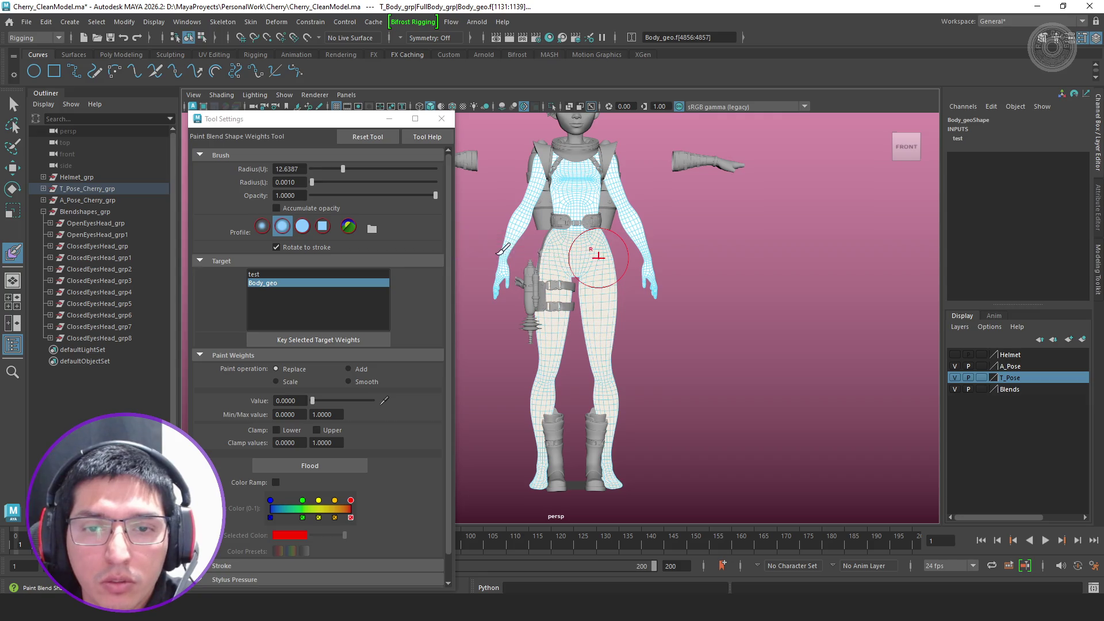
ctrl+right_drag(599, 259, 536, 258)
click(346, 465)
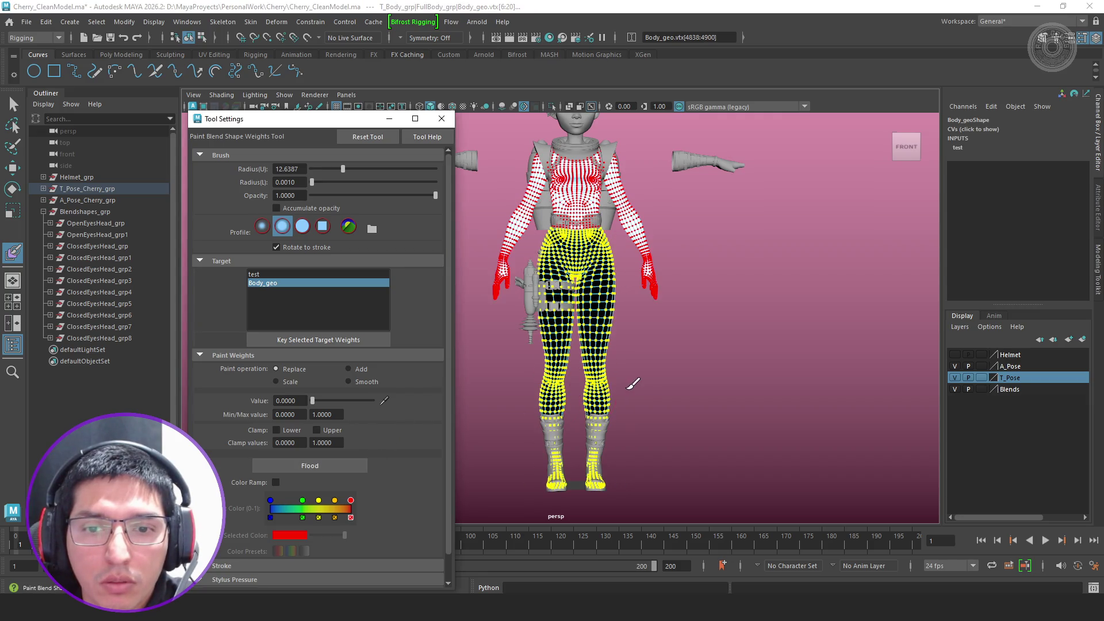
scroll(621, 369, up, 3)
scroll(571, 334, up, 3)
scroll(571, 335, up, 2)
- Return to object mode, move Tool Settings aside and snap to a front view
key(q)
key(F8)
right_click(612, 286)
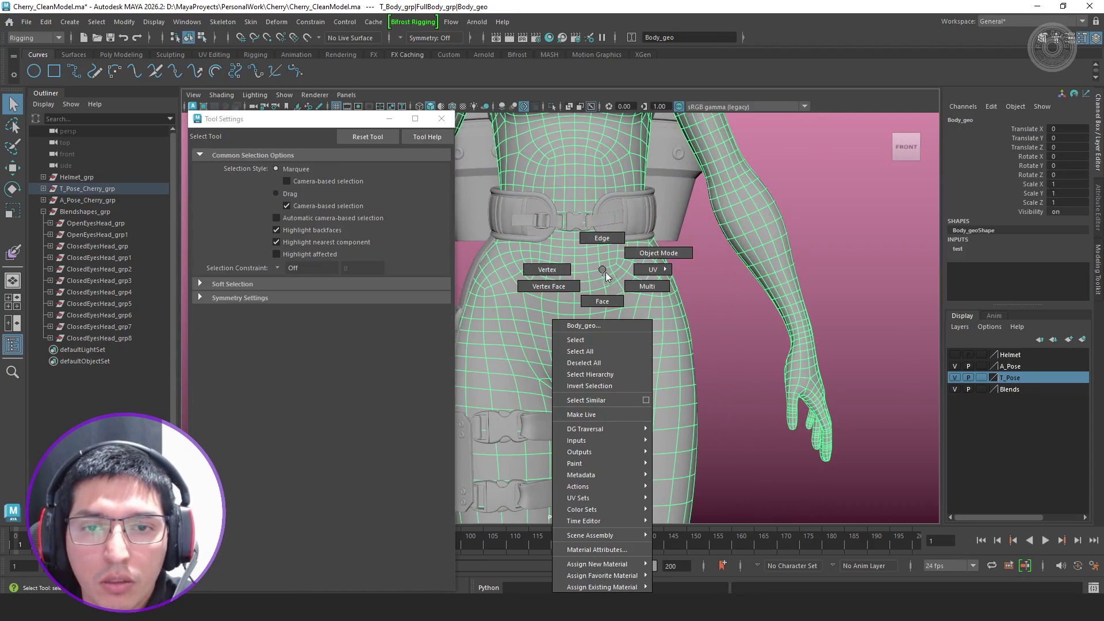
scroll(632, 355, down, 2)
scroll(632, 354, down, 2)
scroll(632, 355, down, 1)
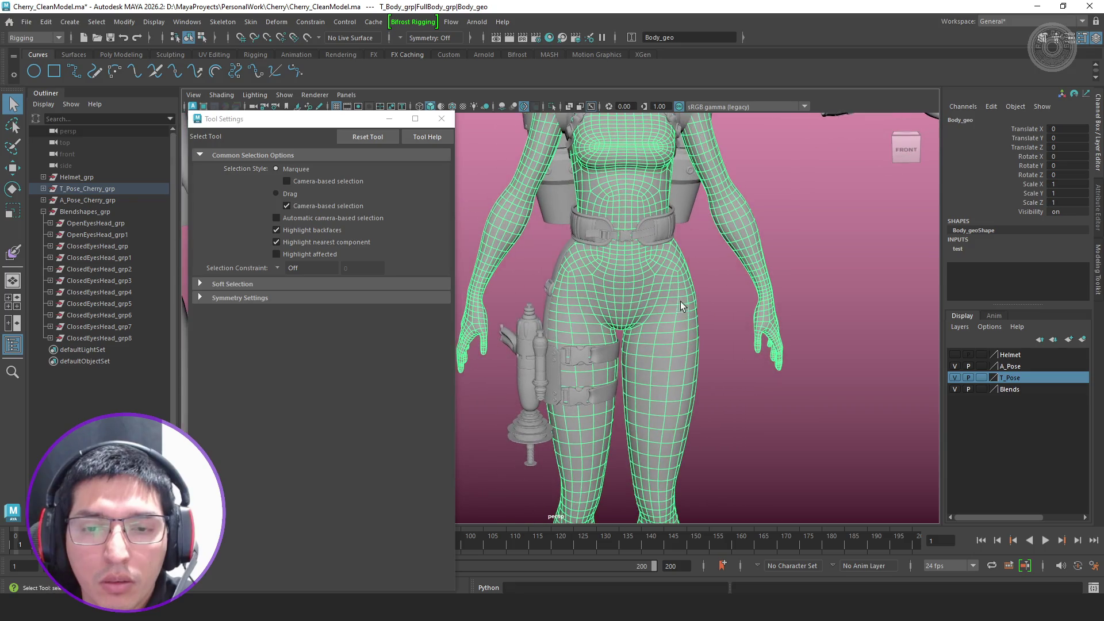
mouse_move(250, 117)
mouse_down()
mouse_move(468, 185)
mouse_move(819, 256)
mouse_up()
scroll(575, 259, down, 3)
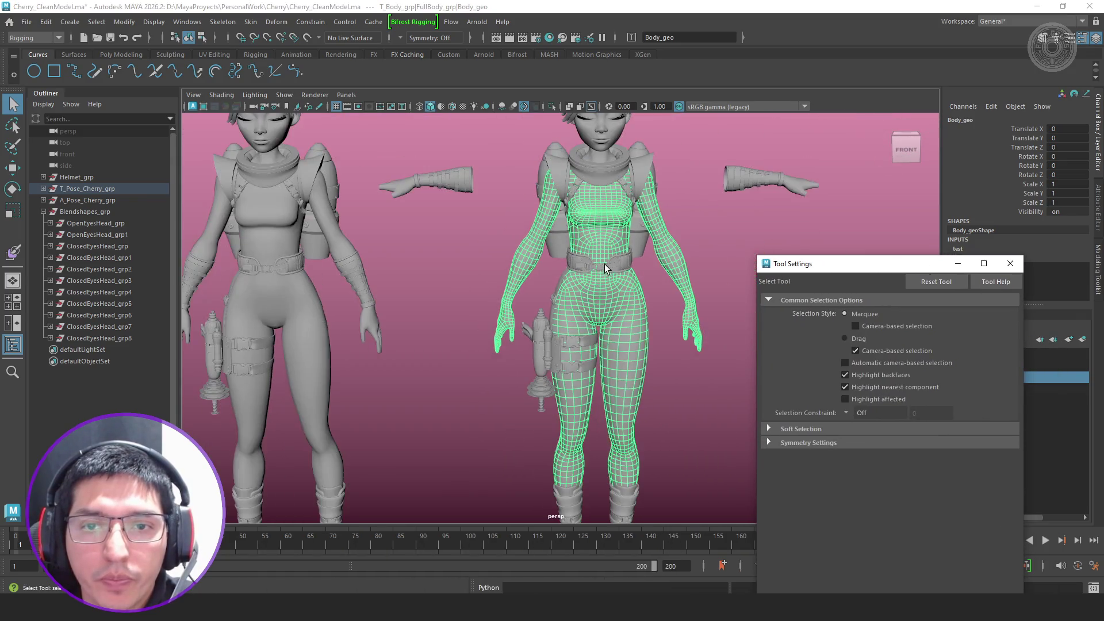
mouse_move(552, 260)
alt+mouse_down()
mouse_move(575, 259)
mouse_move(552, 250)
mouse_move(436, 276)
alt+mouse_up()
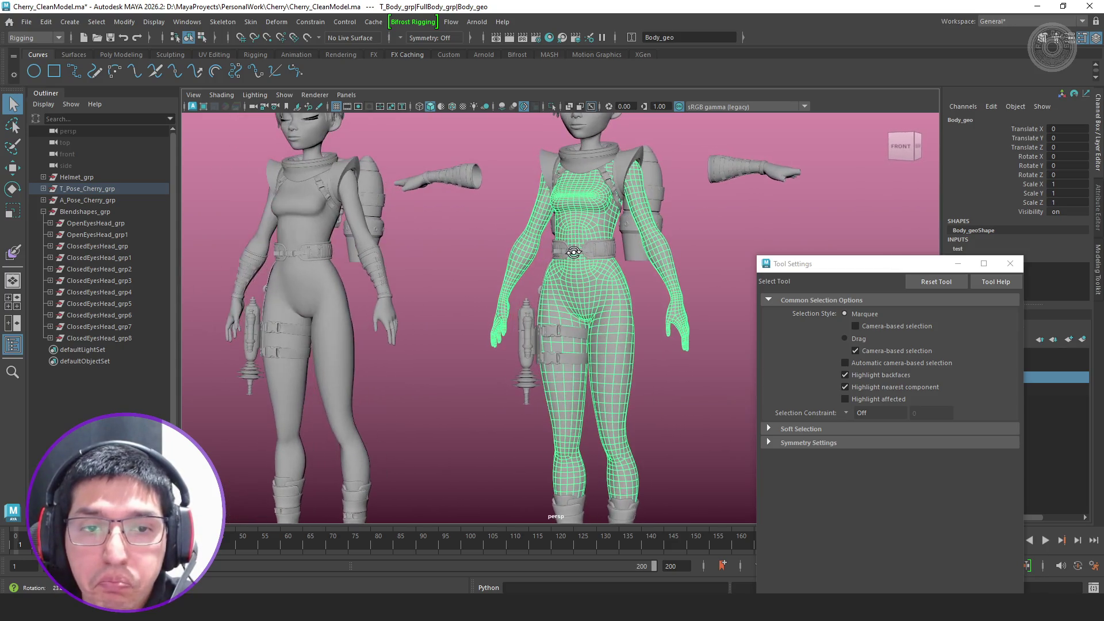
click(905, 147)
click(923, 282)
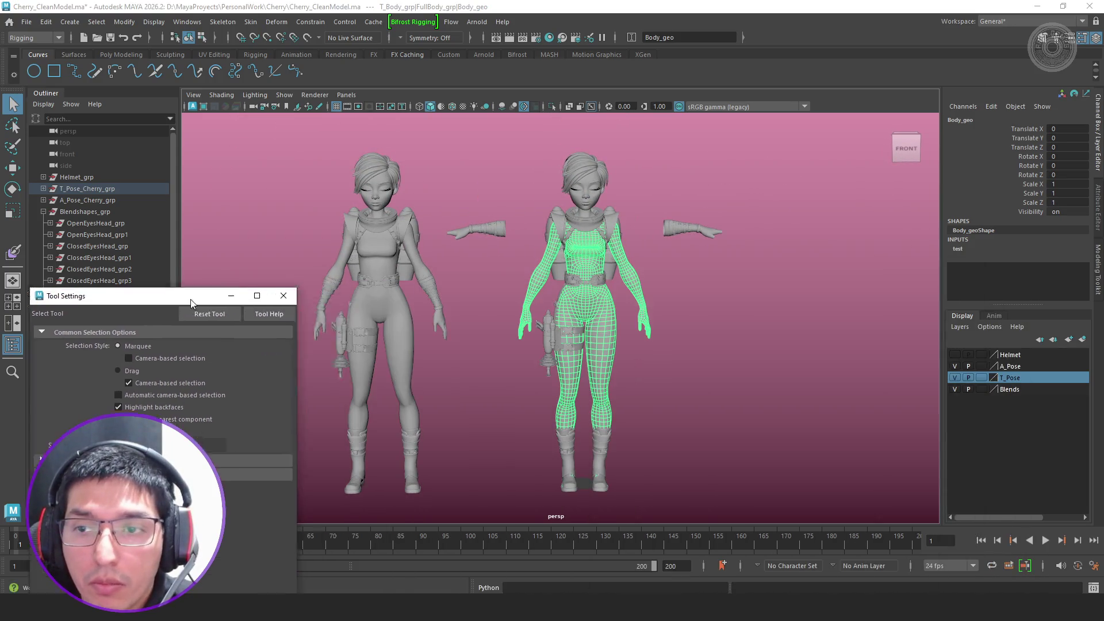
scroll(675, 274, up, 3)
scroll(681, 317, up, 3)
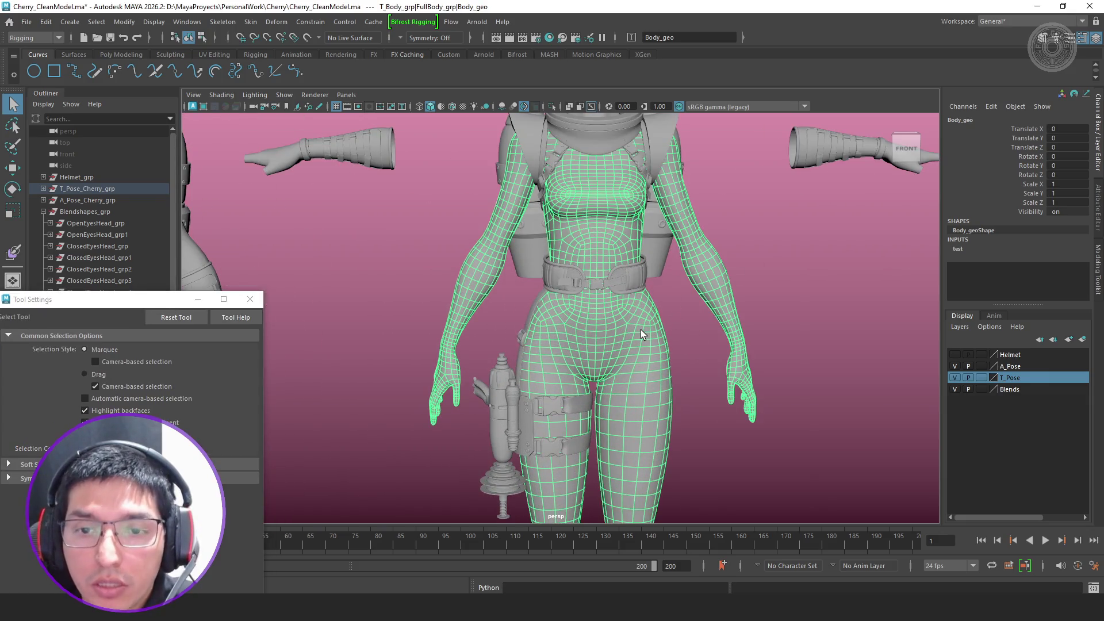
- Duplicate Body_geo, then scrub the test Envelope to confirm only the arms move
key(ctrl+d)
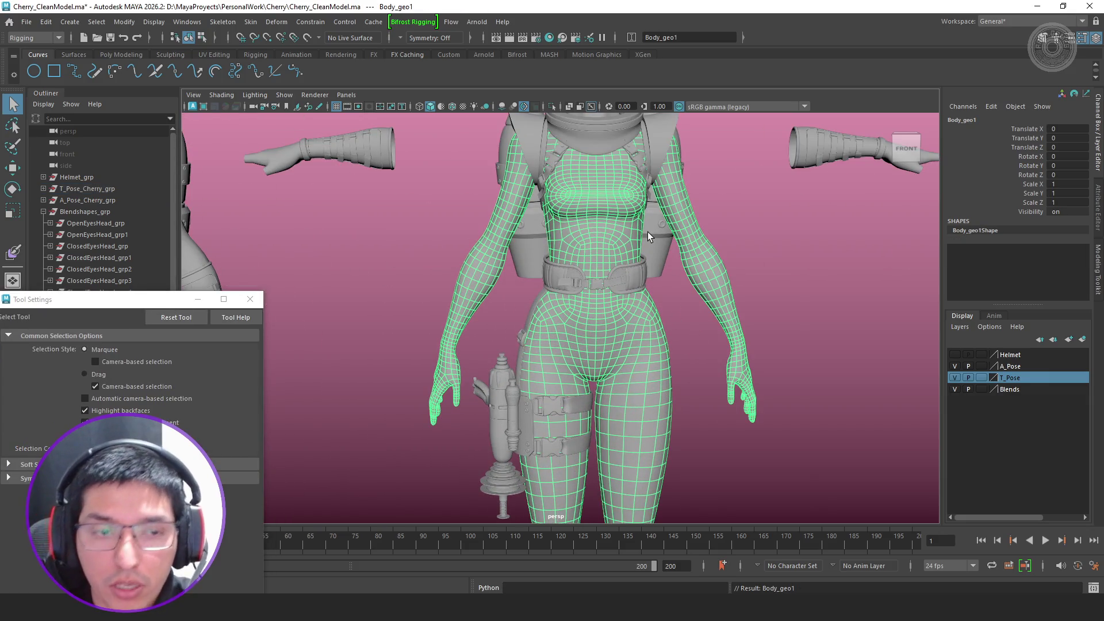
click(251, 299)
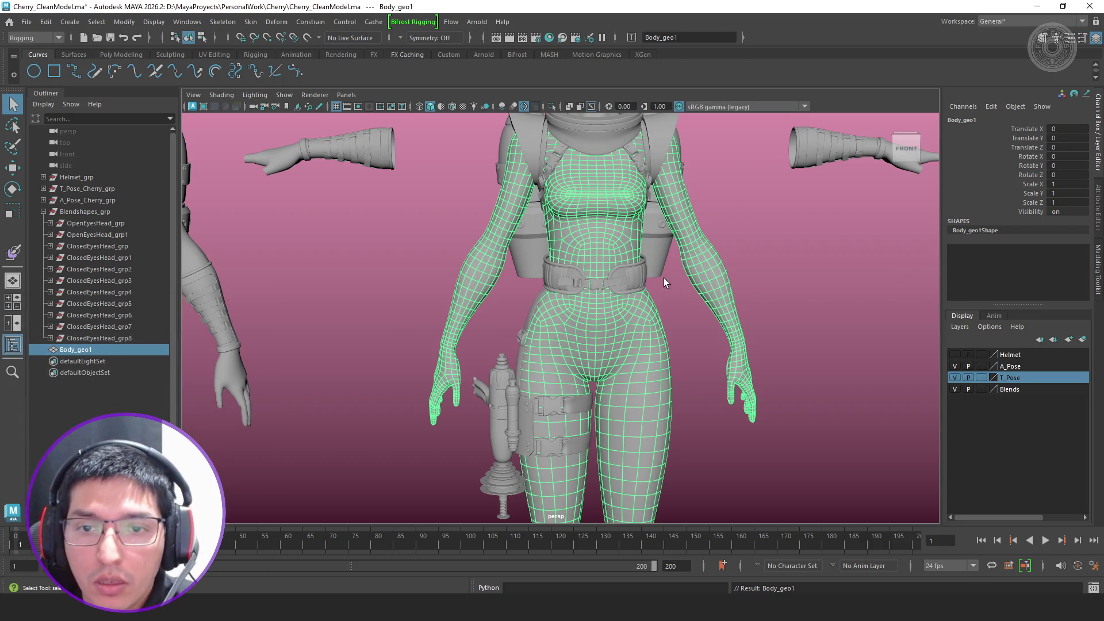
click(738, 330)
click(984, 250)
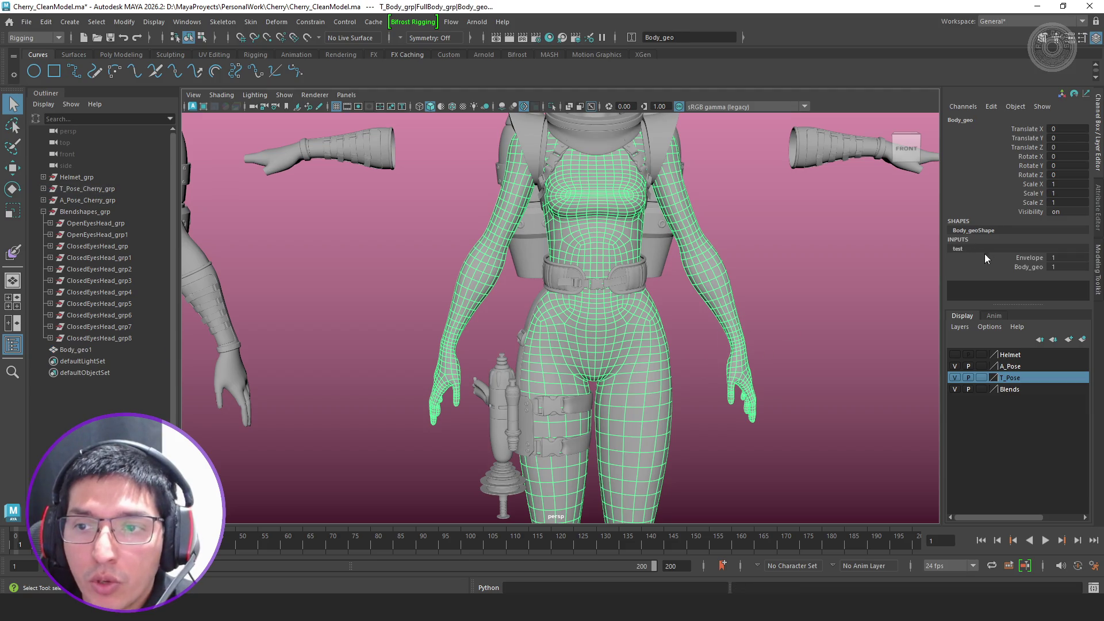
click(1027, 258)
middle_drag(879, 278, 888, 274)
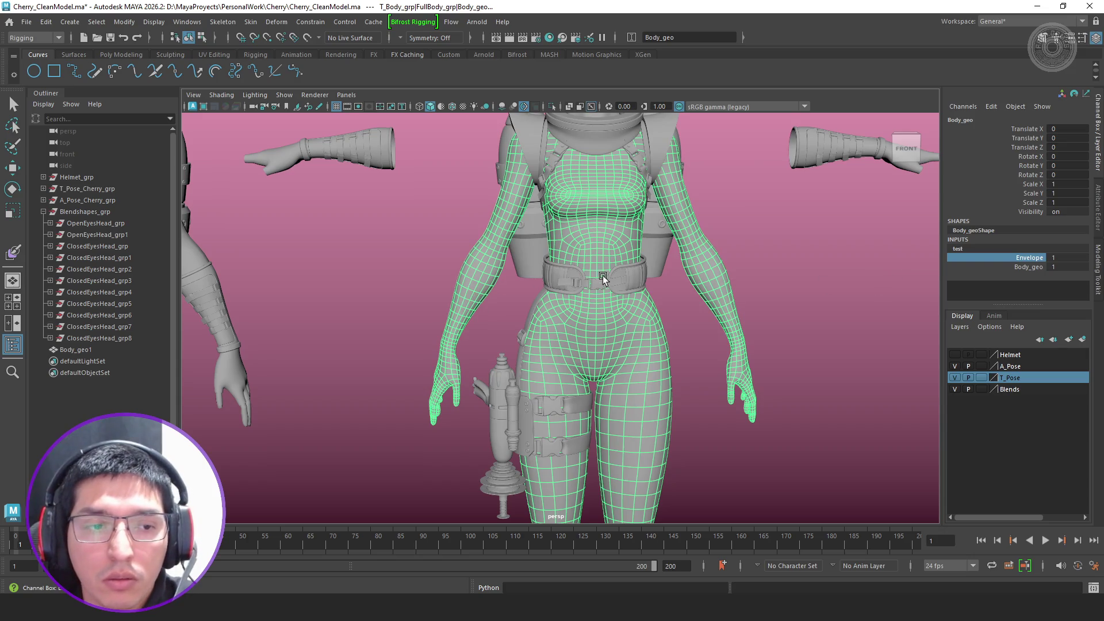
- Select the Body_geo1 copy and isolate it in the viewport
click(86, 349)
key(ctrl+1)
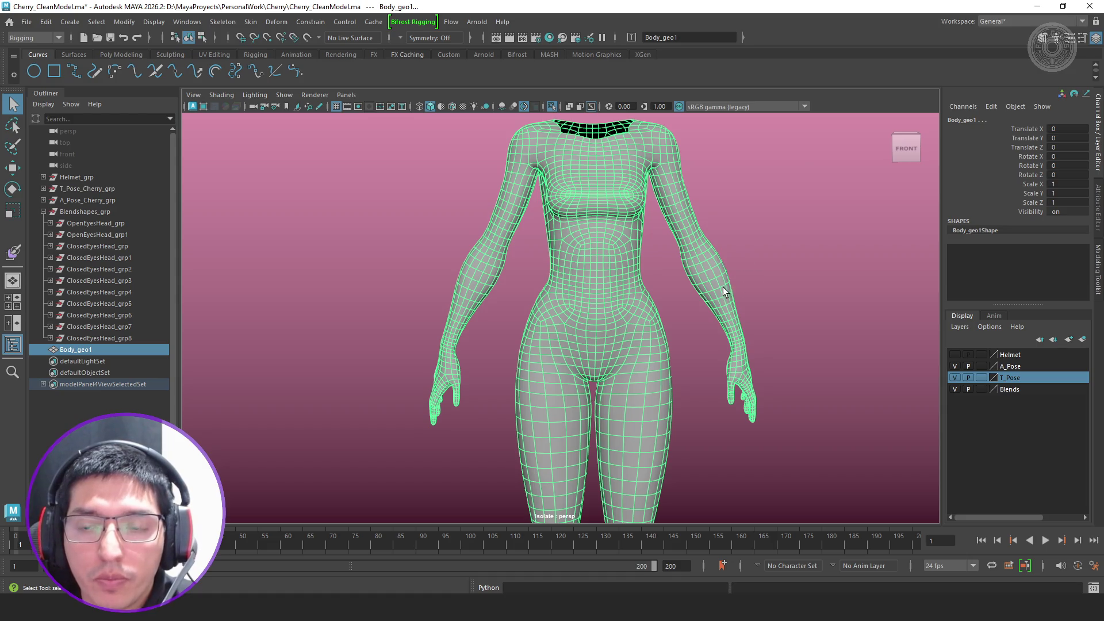
- Show Body_geo and the A-pose copy in wireframe and lower the test Envelope toward T-pose
click(642, 226)
key(4)
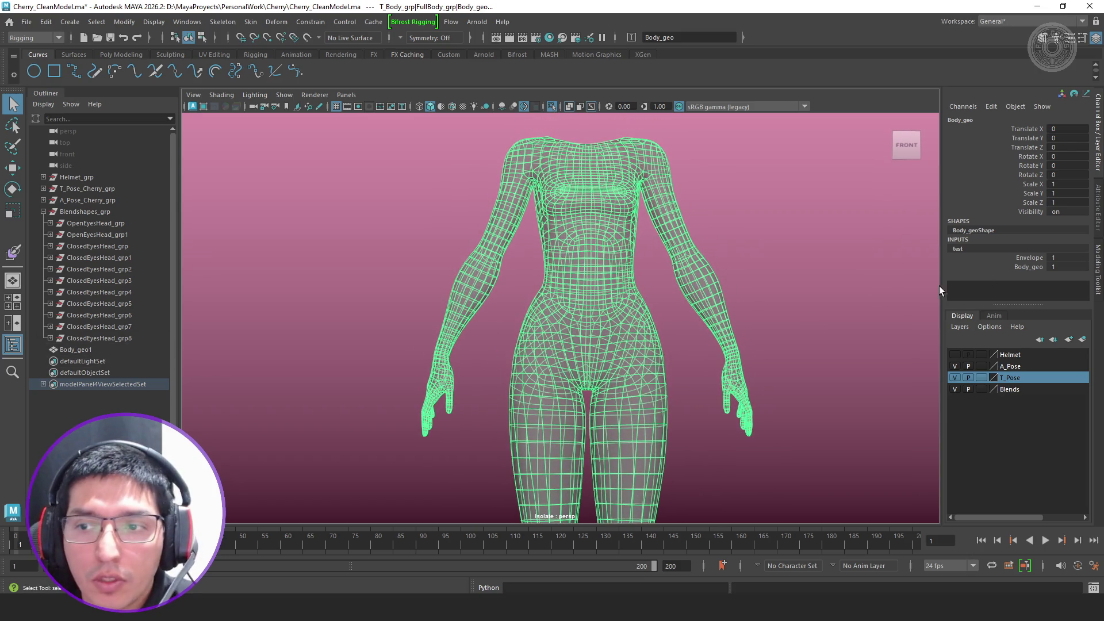
click(1028, 258)
middle_drag(814, 286, 802, 285)
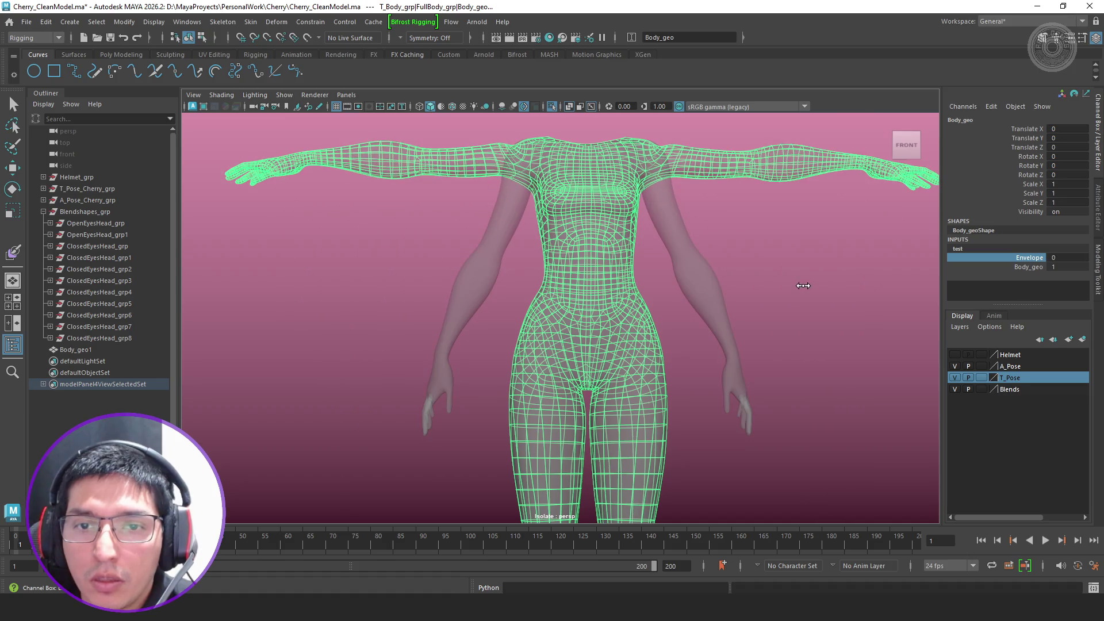
click(453, 107)
- Zoom on the torso and waist while scrubbing the Envelope between poses, leaving it at 0.3
mouse_move(723, 275)
alt+mouse_down()
mouse_move(726, 293)
mouse_move(717, 224)
alt+mouse_up()
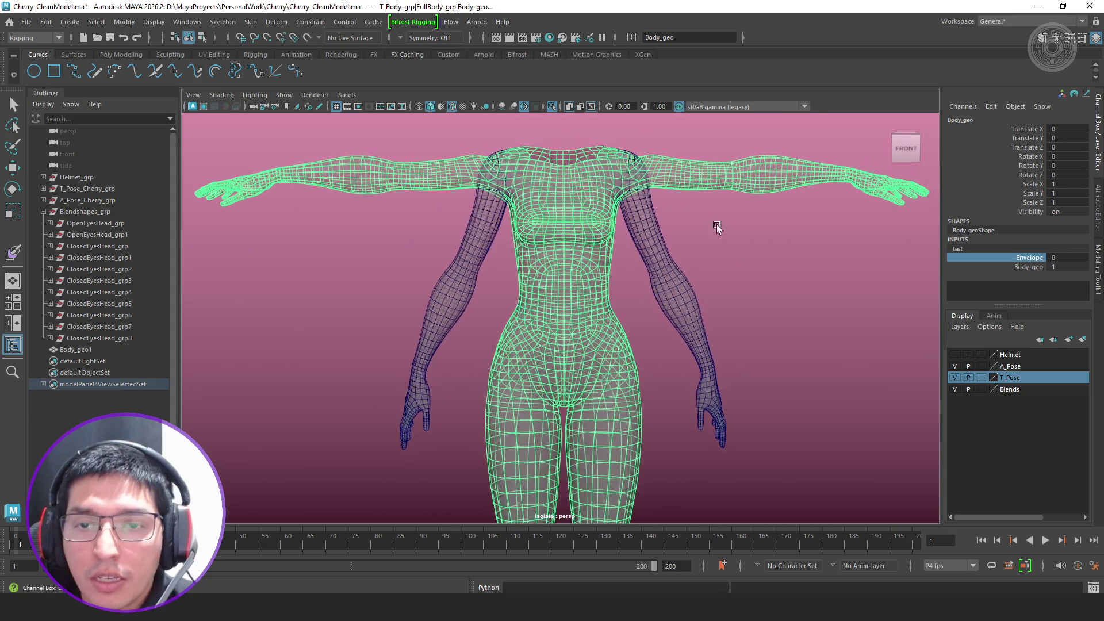
mouse_move(667, 232)
alt+right_down()
mouse_move(626, 275)
mouse_move(600, 355)
alt+right_up()
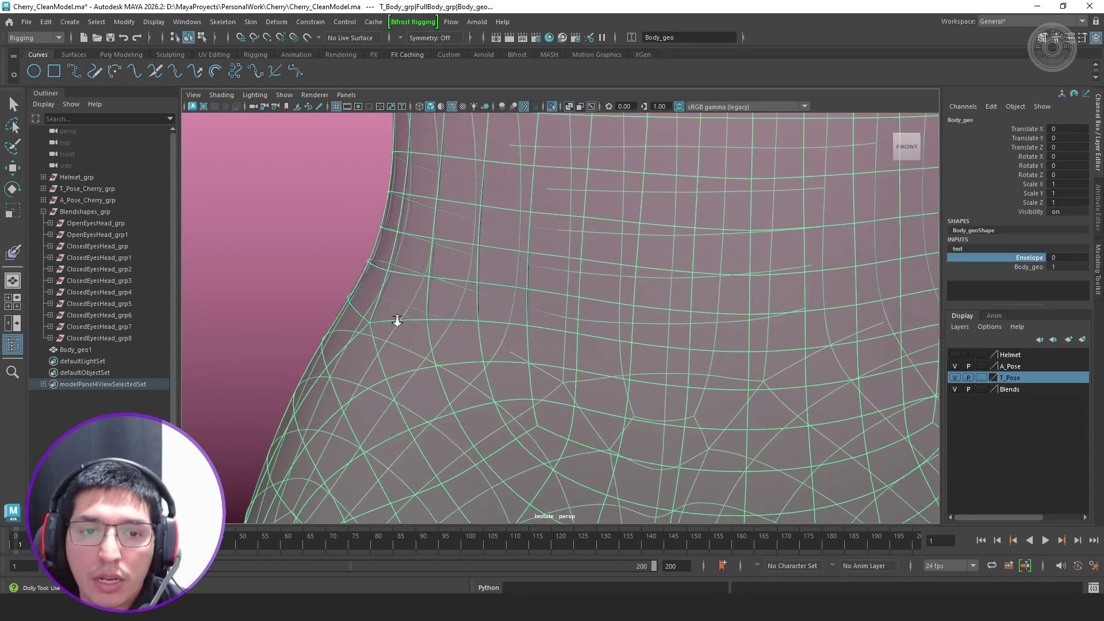
alt+right_drag(599, 354, 425, 336)
scroll(446, 279, down, 2)
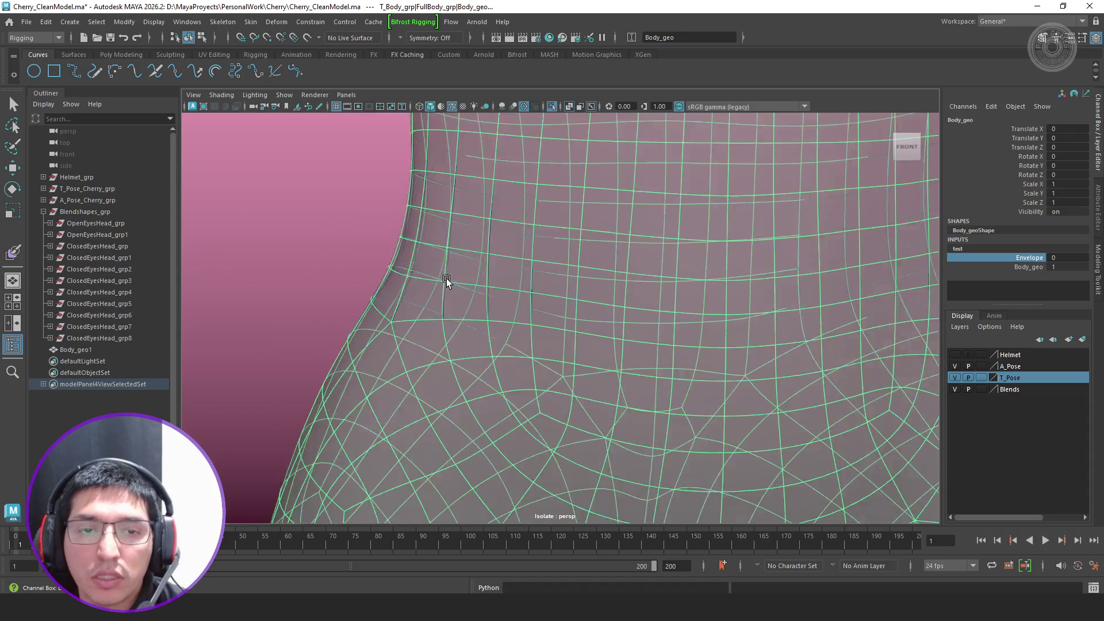
scroll(446, 279, down, 3)
scroll(445, 256, down, 3)
scroll(548, 308, down, 2)
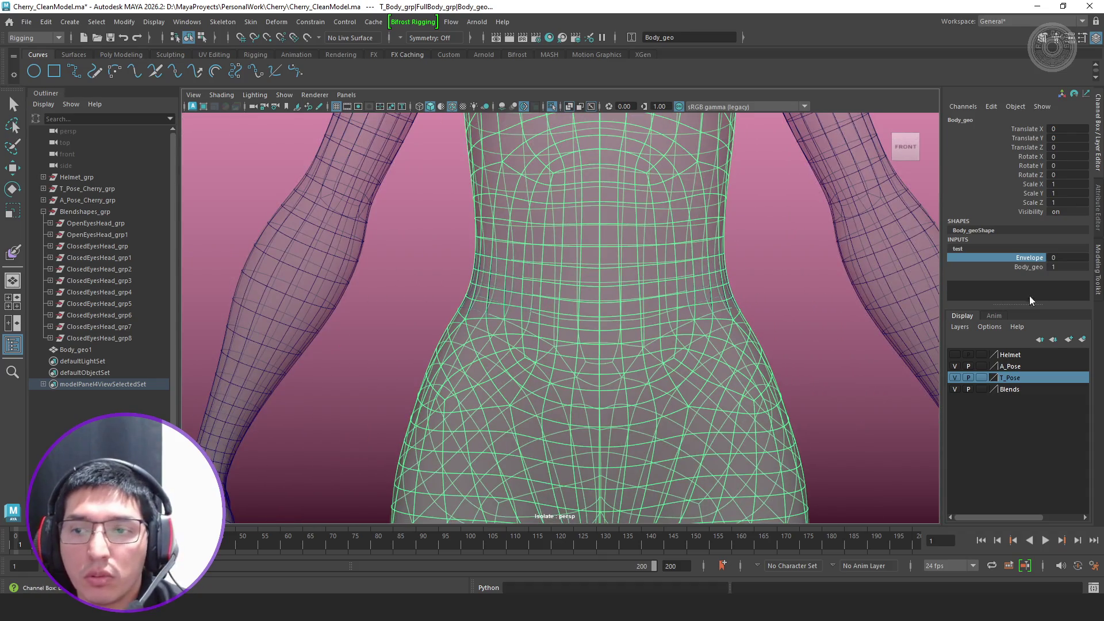
middle_drag(774, 331, 759, 320)
alt+drag(759, 321, 757, 345)
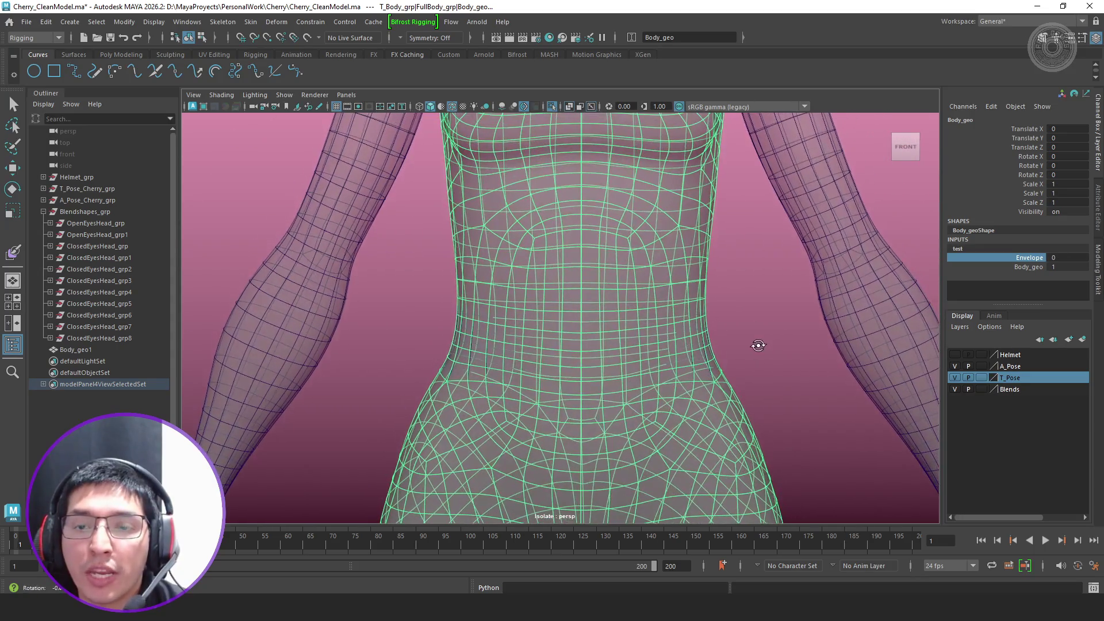
mouse_move(731, 322)
middle_down()
mouse_move(739, 306)
mouse_move(756, 311)
middle_up()
scroll(757, 313, down, 3)
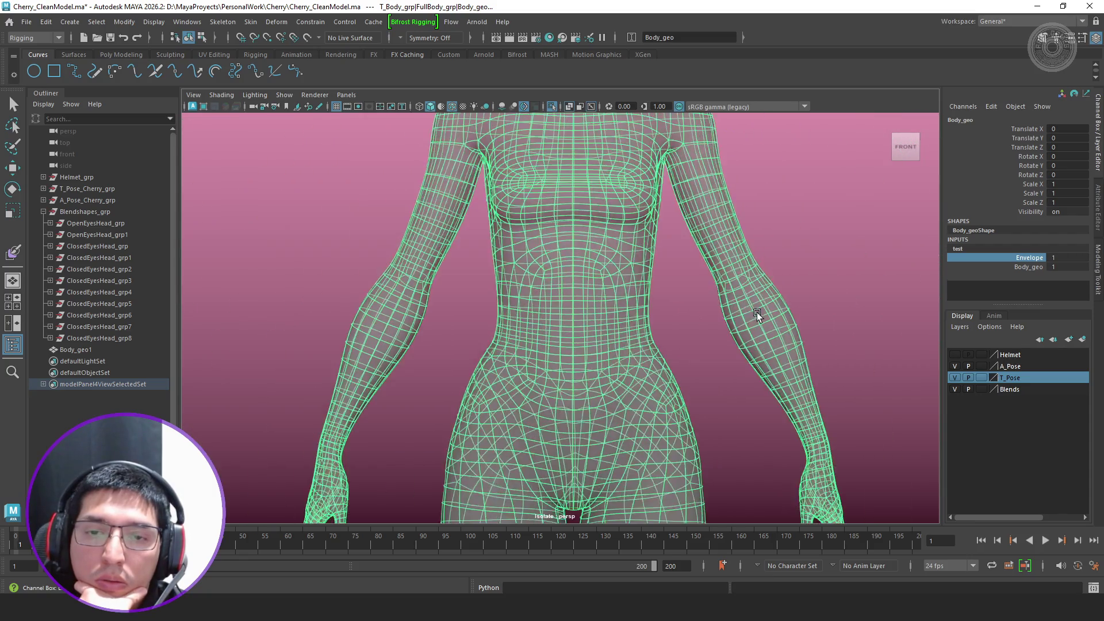
scroll(742, 319, down, 2)
scroll(737, 322, up, 2)
mouse_move(684, 362)
middle_down()
mouse_move(672, 359)
mouse_move(693, 347)
mouse_move(655, 348)
middle_up()
scroll(639, 361, up, 3)
click(625, 368)
- Refresh the isolated body and grow a face selection up to the waist
key(ctrl+1)
key(ctrl+1)
right_click(713, 269)
click(713, 301)
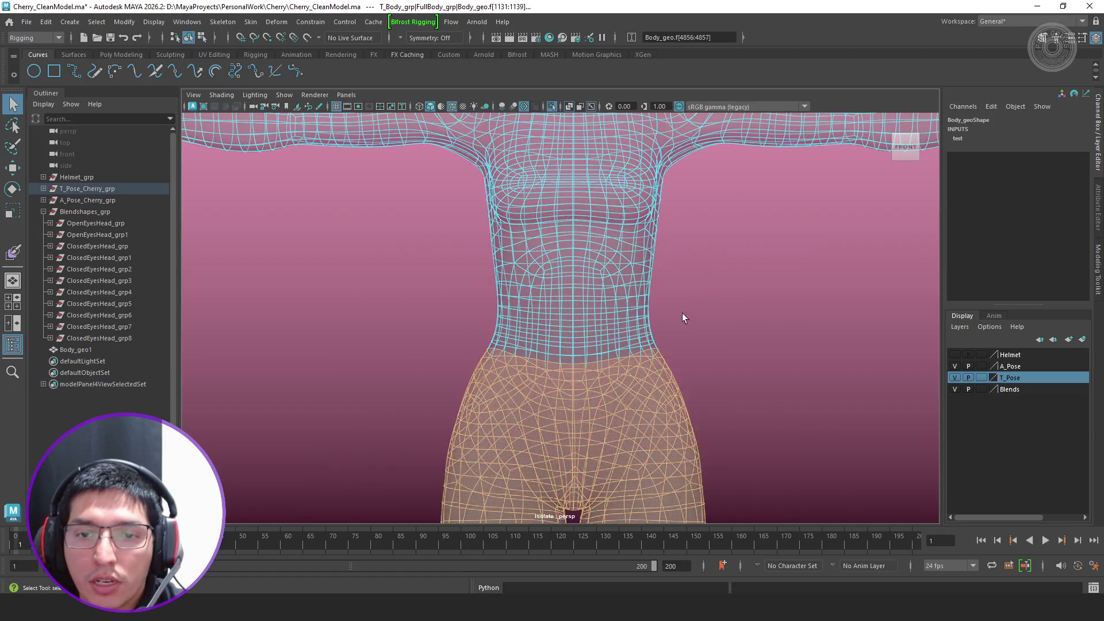
key(shift+period)
key(shift+period)
key(shift+period)
key(shift+period)
key(shift+period)
key(shift+period)
key(shift+period)
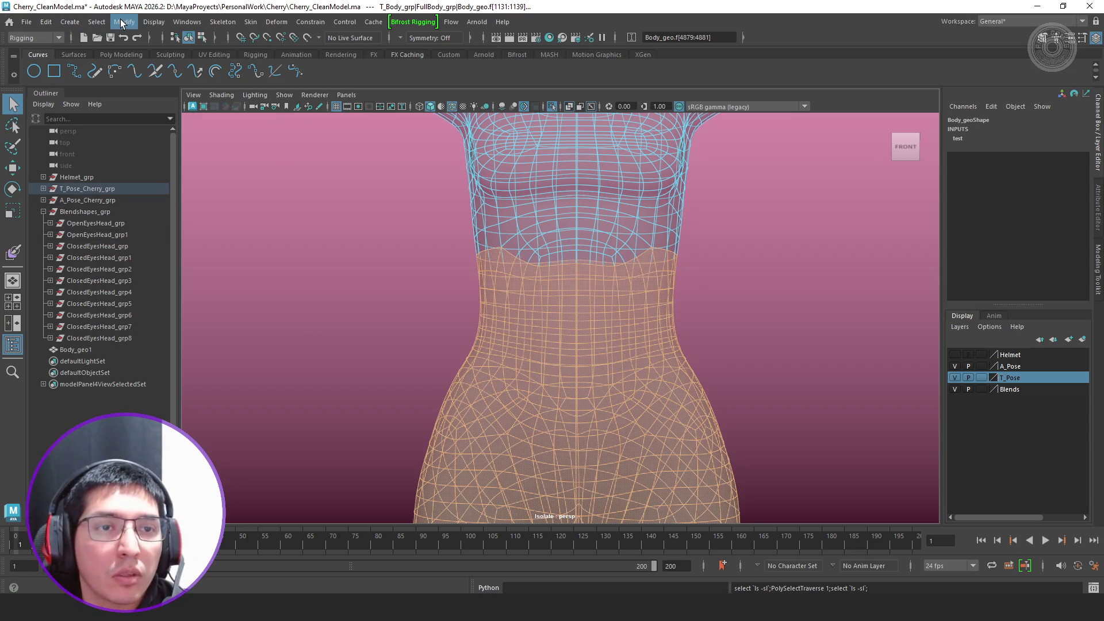
- Convert the selection to vertices, switch the tool to Paint Blend Shape Weights, then return to the Select Tool
key(y)
drag(170, 300, 211, 183)
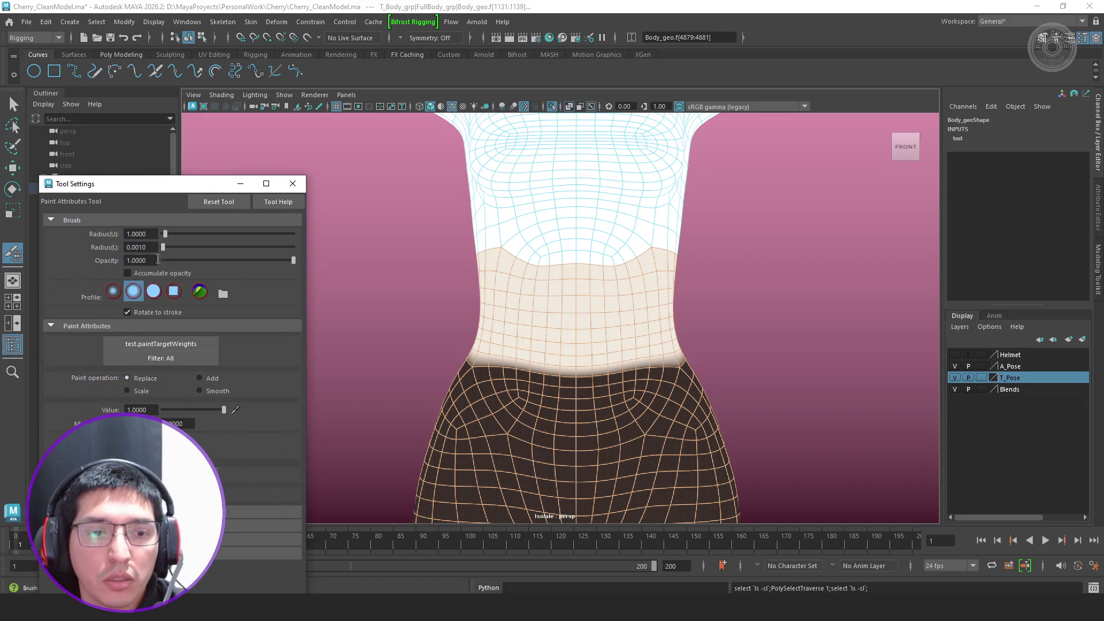
ctrl+right_drag(598, 282, 490, 295)
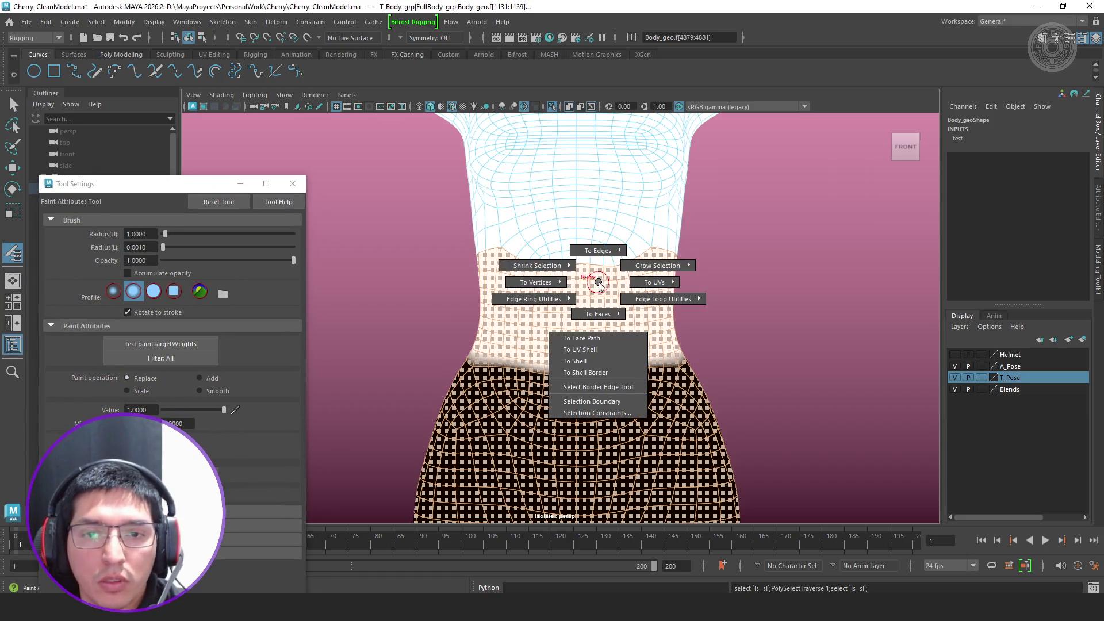
right_drag(593, 283, 592, 279)
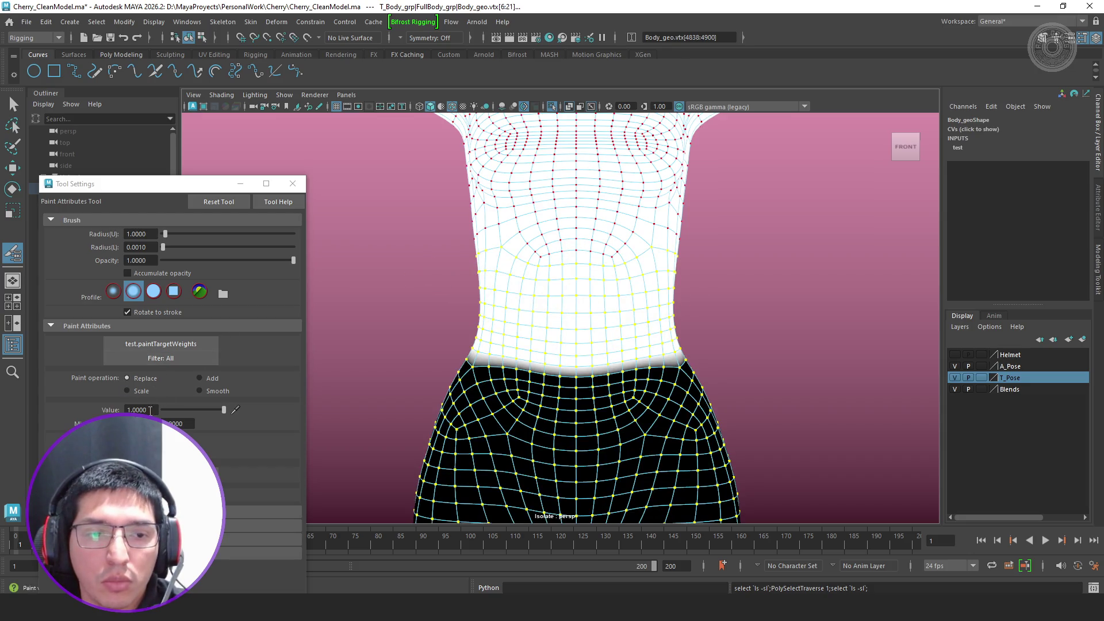
click(172, 339)
click(314, 346)
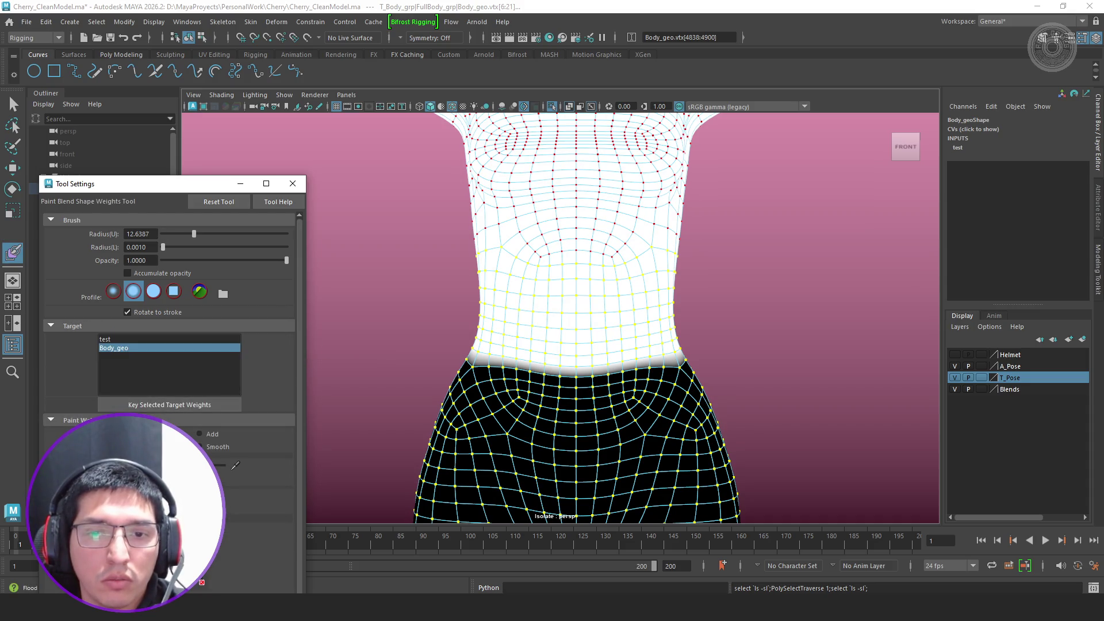
scroll(594, 310, down, 3)
key(q)
key(F8)
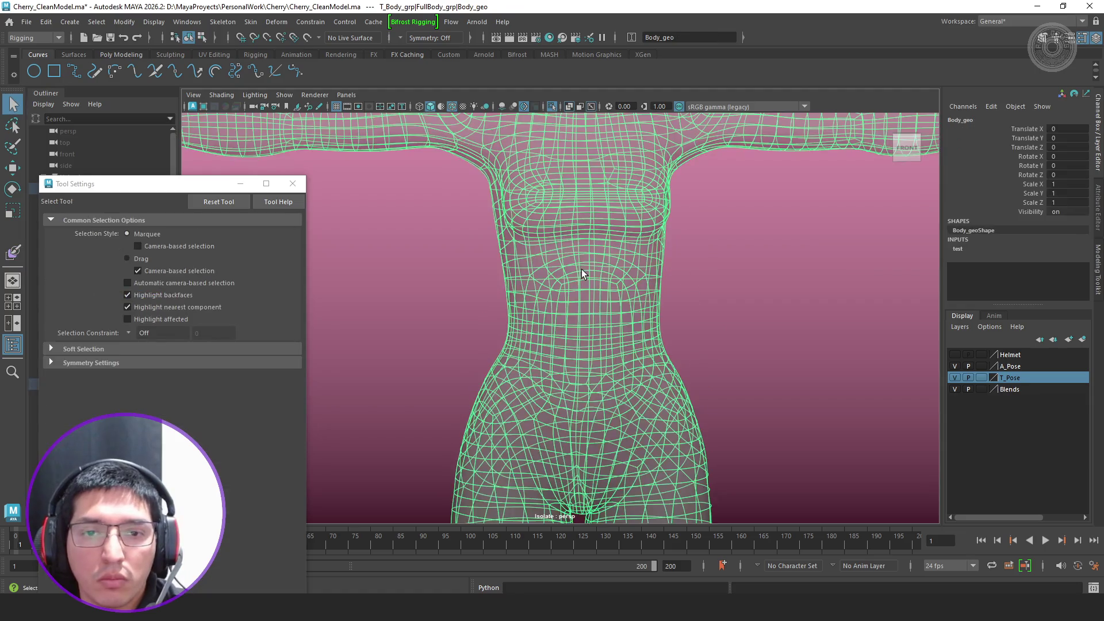
- Toggle Isolate Select to check the belt, then isolate Body_geo alone again
click(679, 234)
click(613, 294)
key(ctrl+1)
scroll(717, 315, up, 3)
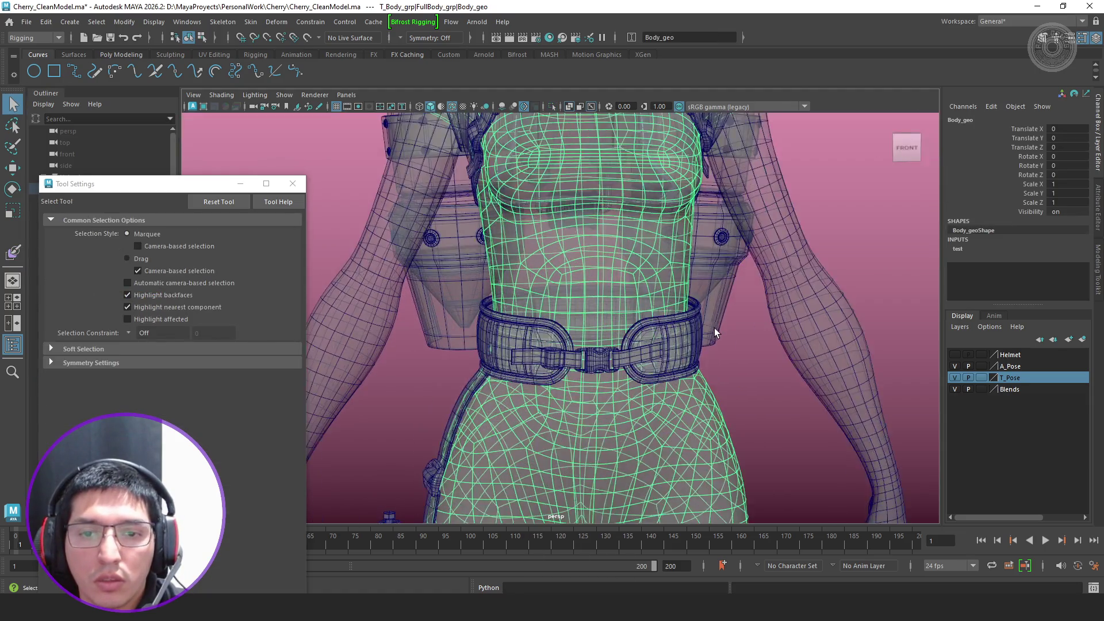
alt+drag(715, 328, 700, 324)
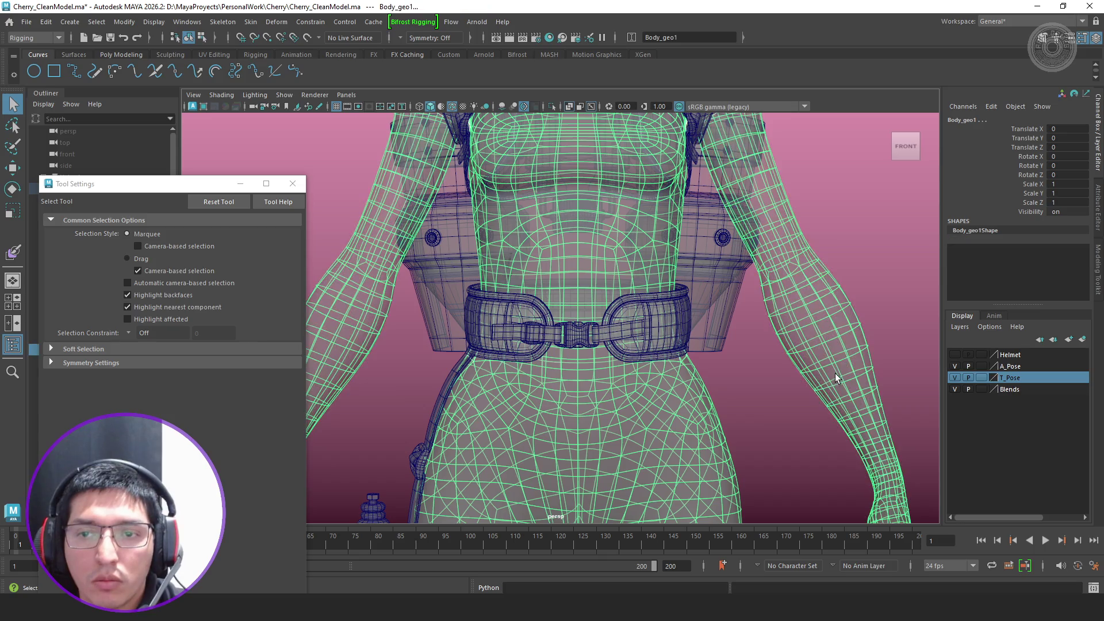
key(ctrl+1)
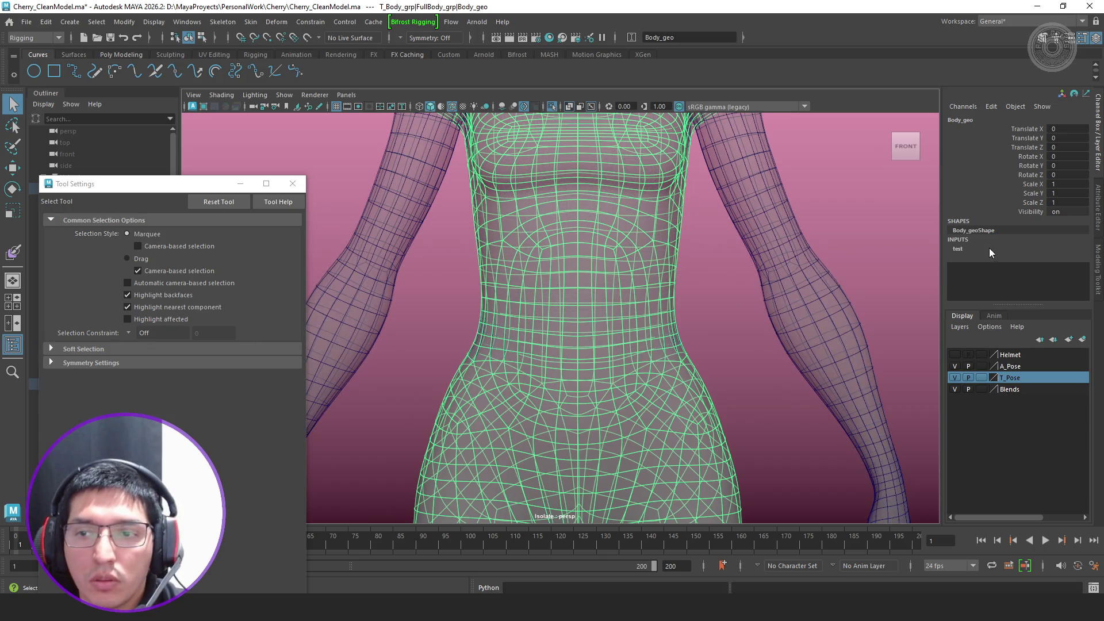
- Scrub the test Envelope from 0 to 1 and back to 0 in the Channel Box
click(980, 247)
click(1028, 257)
scroll(777, 325, up, 3)
mouse_move(777, 325)
middle_down()
mouse_move(794, 330)
mouse_move(751, 329)
mouse_move(828, 334)
middle_up()
scroll(578, 284, down, 3)
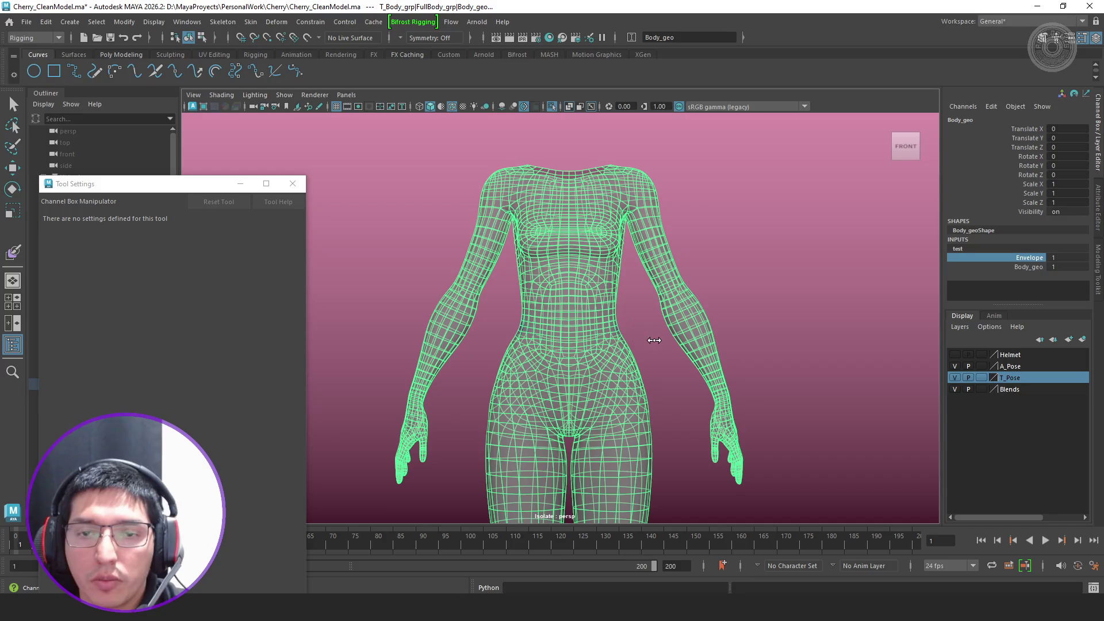
mouse_move(670, 337)
middle_down()
mouse_move(635, 332)
mouse_move(648, 336)
middle_up()
- Close Tool Settings, inspect the shoulders at an angle and switch to the four-view layout
alt+right_drag(658, 326, 668, 315)
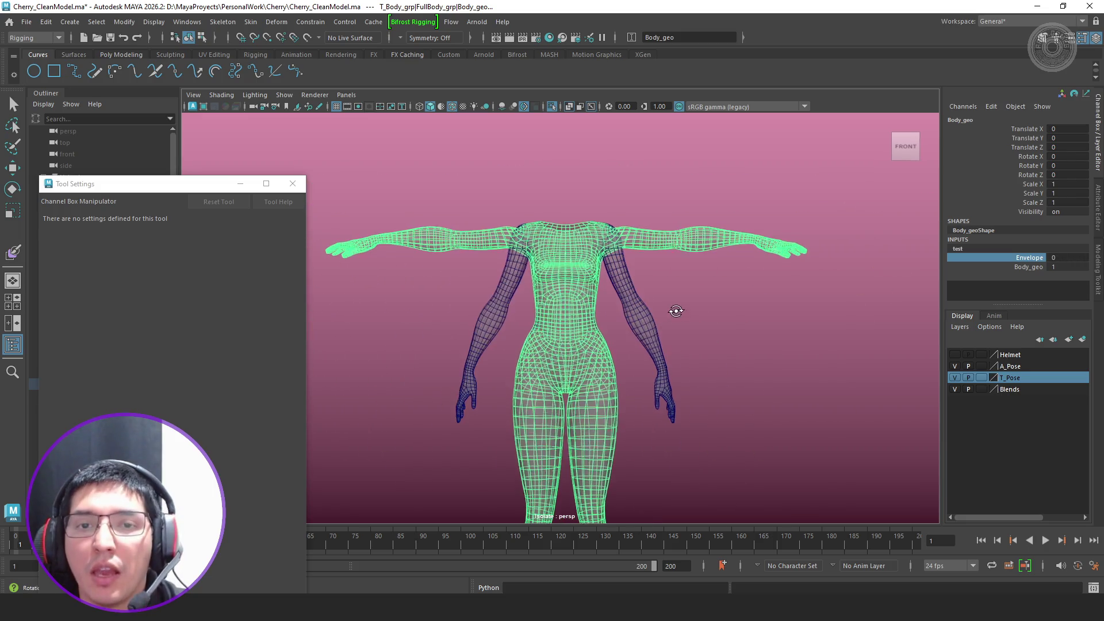
mouse_move(681, 313)
alt+mouse_down()
mouse_move(691, 309)
mouse_move(678, 300)
alt+mouse_up()
scroll(677, 300, up, 3)
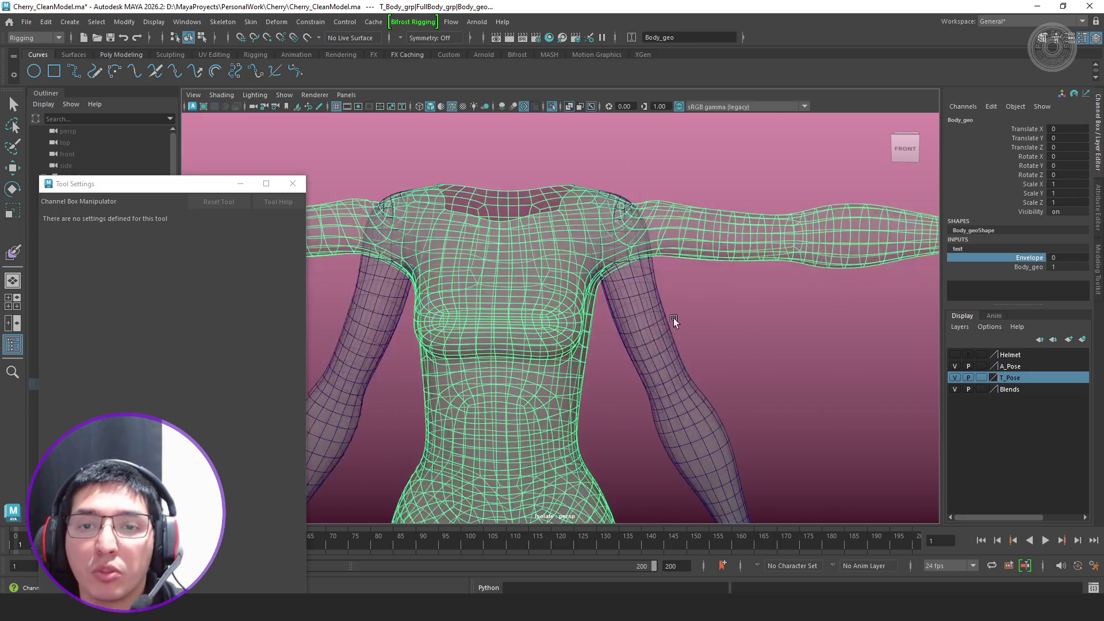
scroll(674, 318, up, 3)
scroll(627, 363, up, 2)
click(291, 183)
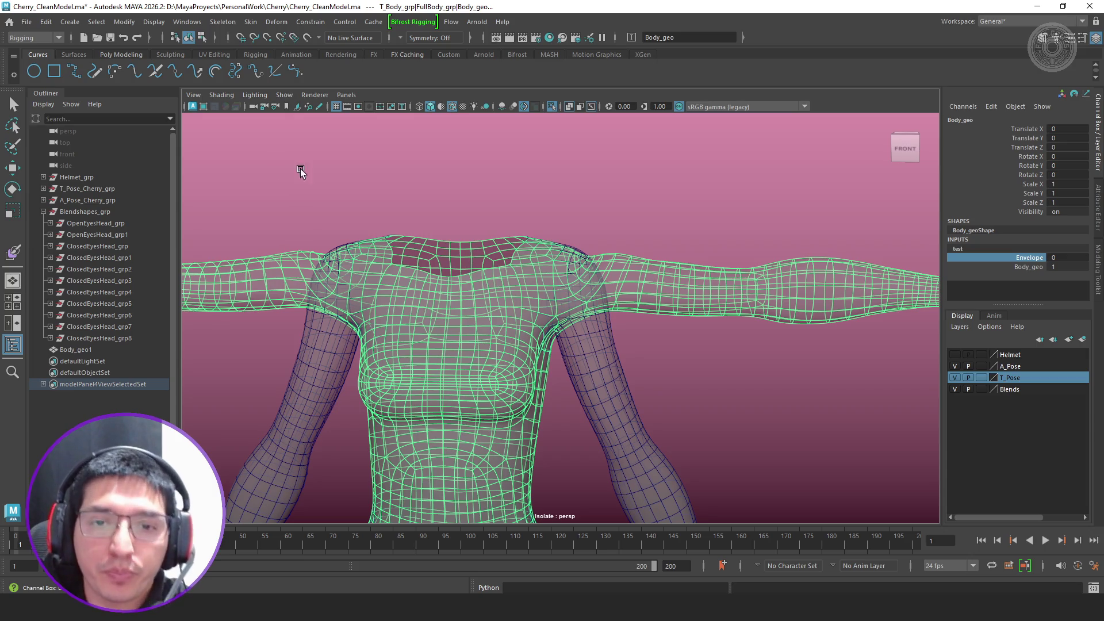
mouse_move(300, 169)
alt+mouse_down()
mouse_move(578, 368)
mouse_move(410, 338)
mouse_move(478, 358)
mouse_move(514, 321)
mouse_move(632, 317)
mouse_move(672, 334)
alt+mouse_up()
scroll(633, 311, down, 3)
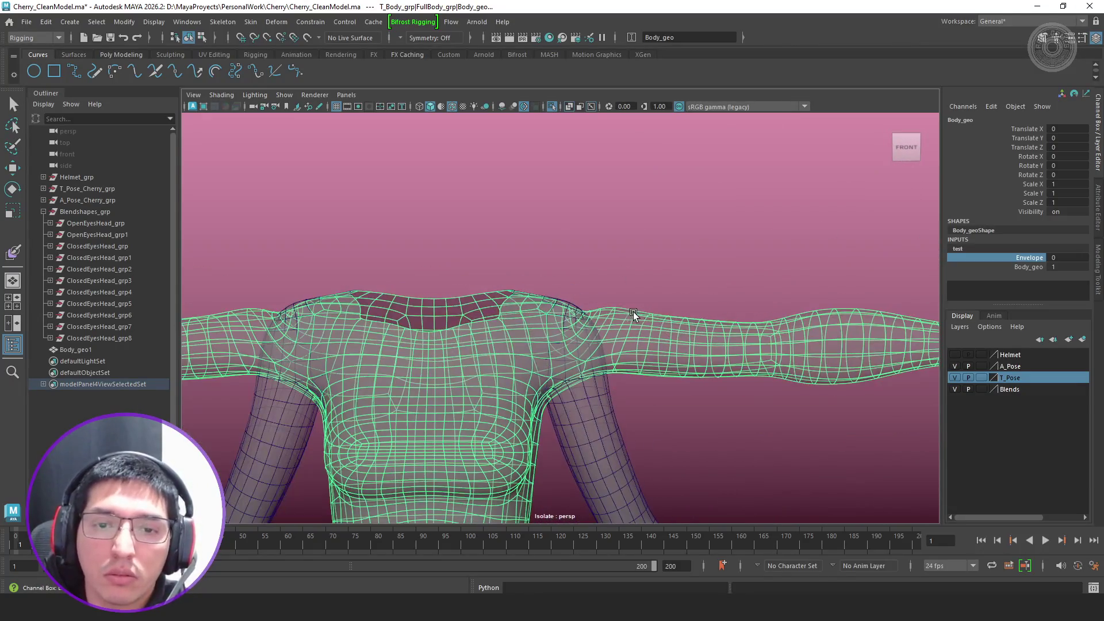
scroll(629, 311, up, 3)
key(space)
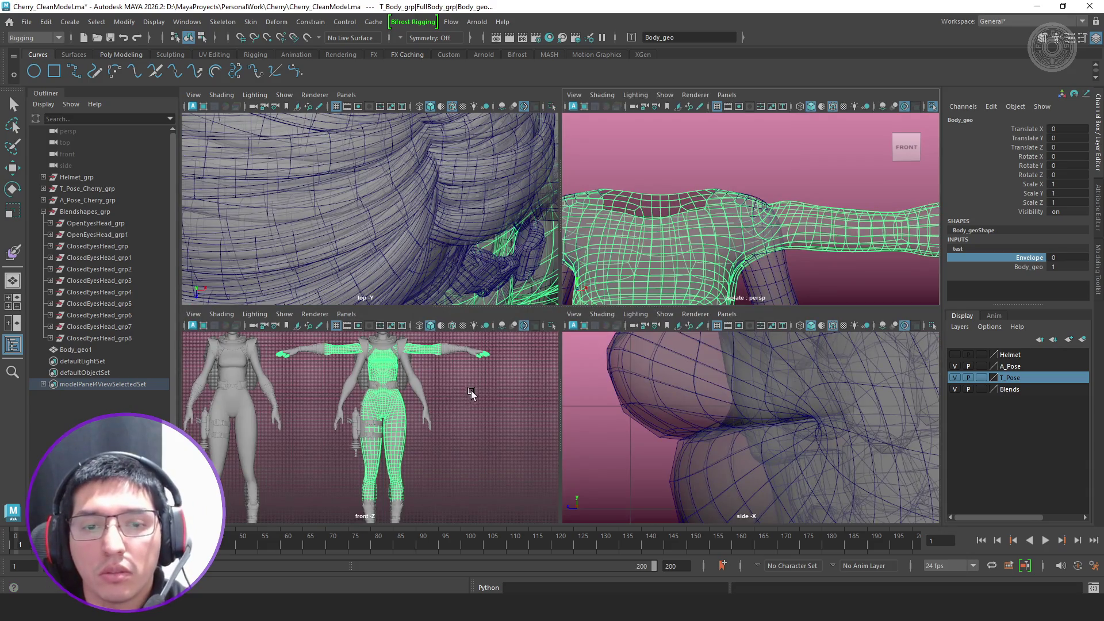
- In the enlarged front view, swing the arm by dragging the test blend shape Envelope 0→1→0
key(space)
scroll(576, 290, up, 3)
scroll(668, 306, up, 3)
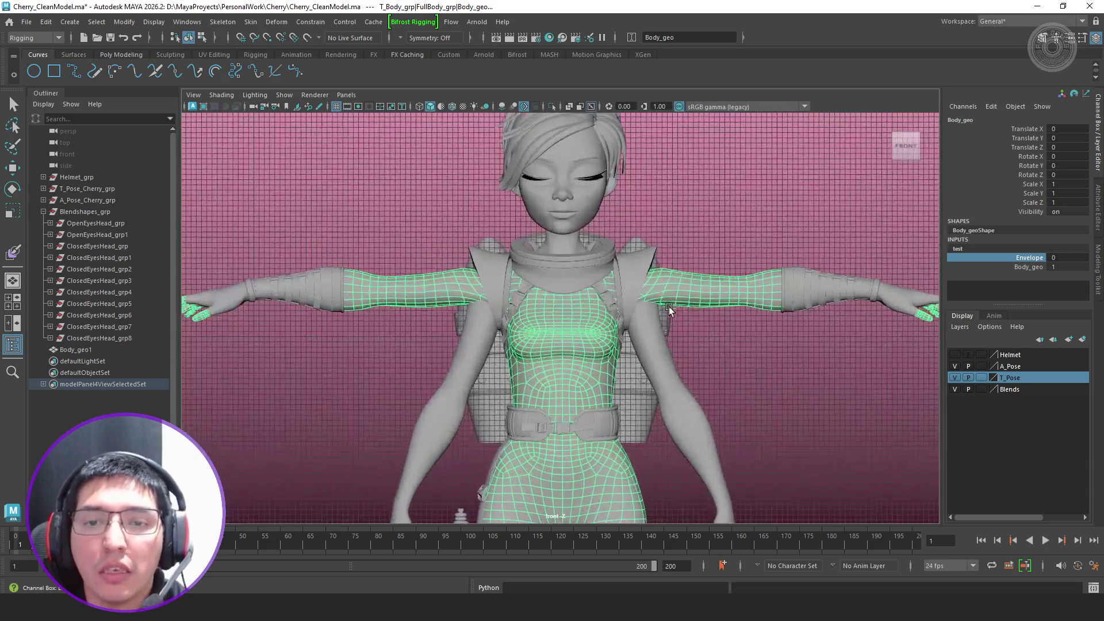
scroll(669, 307, up, 2)
scroll(616, 336, up, 2)
alt+middle_drag(622, 337, 596, 344)
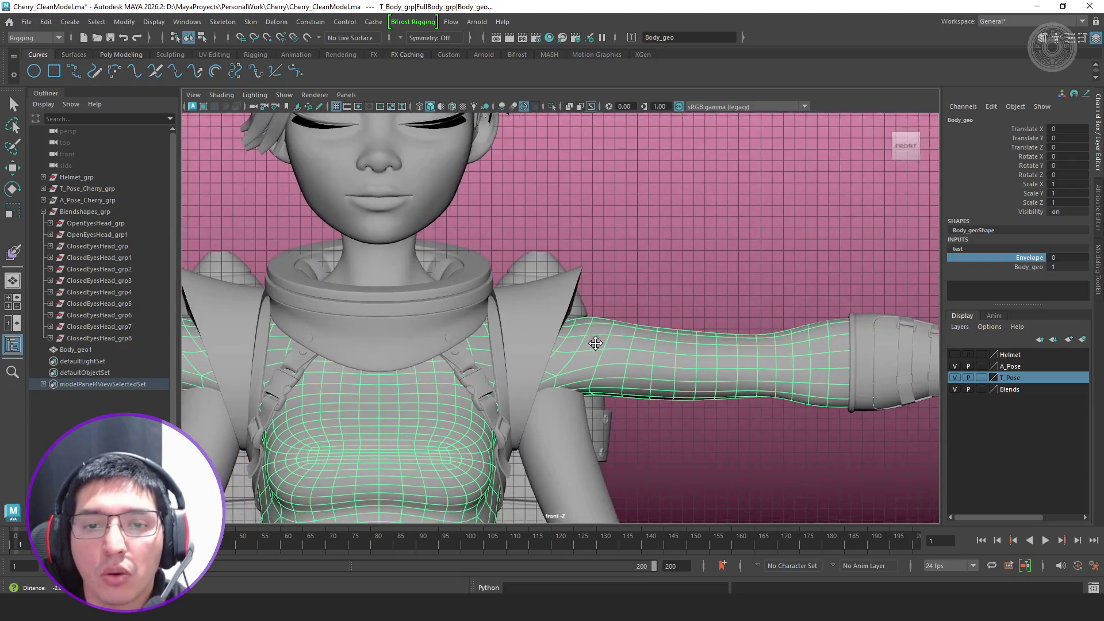
scroll(628, 337, up, 2)
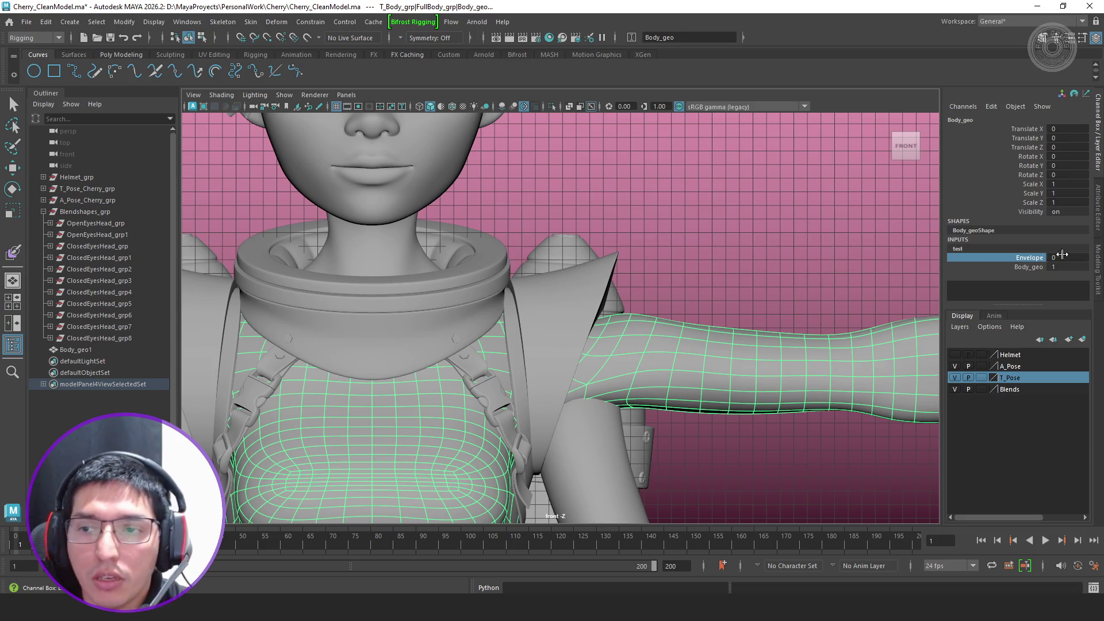
ctrl+middle_drag(756, 284, 762, 283)
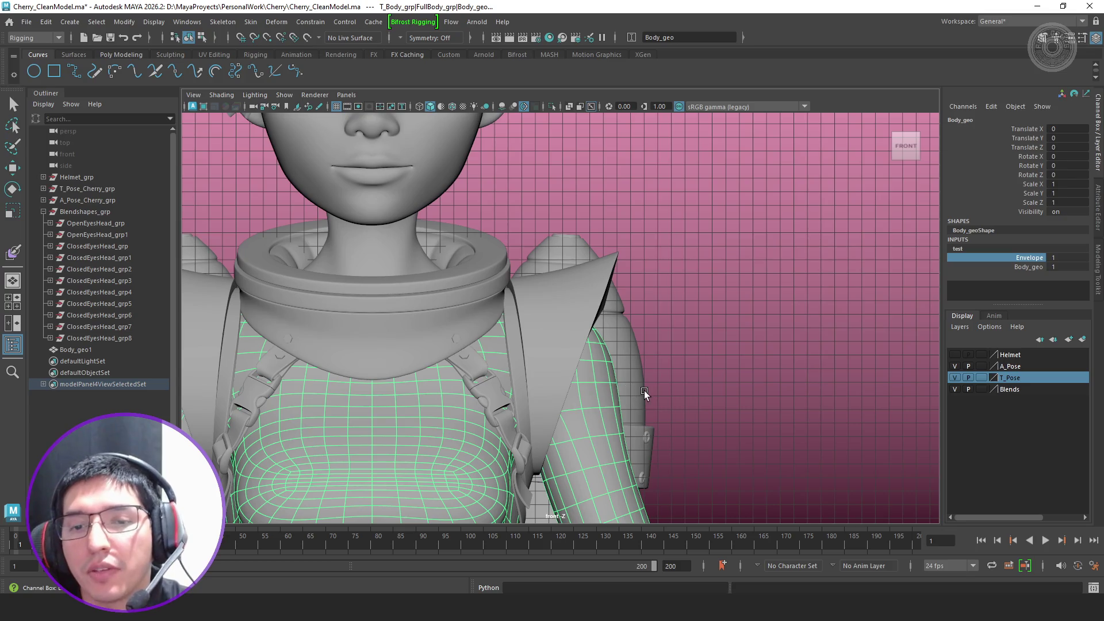
ctrl+middle_drag(650, 379, 675, 364)
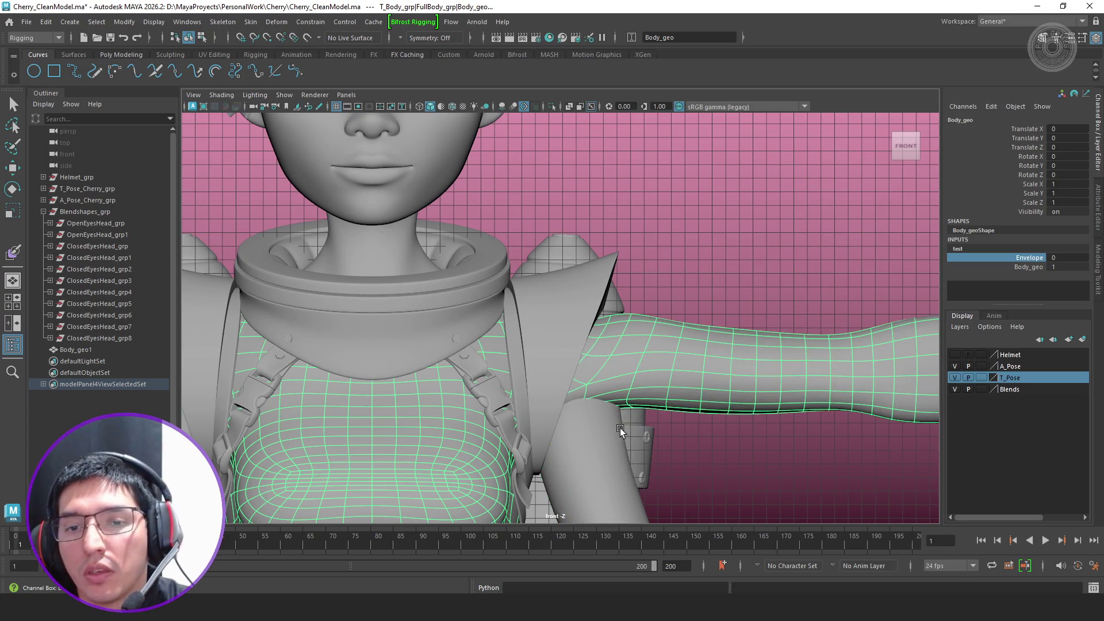
- Isolate the Body_geo1 copy in the front view
key(ctrl+d)
key(ctrl+1)
scroll(656, 427, down, 2)
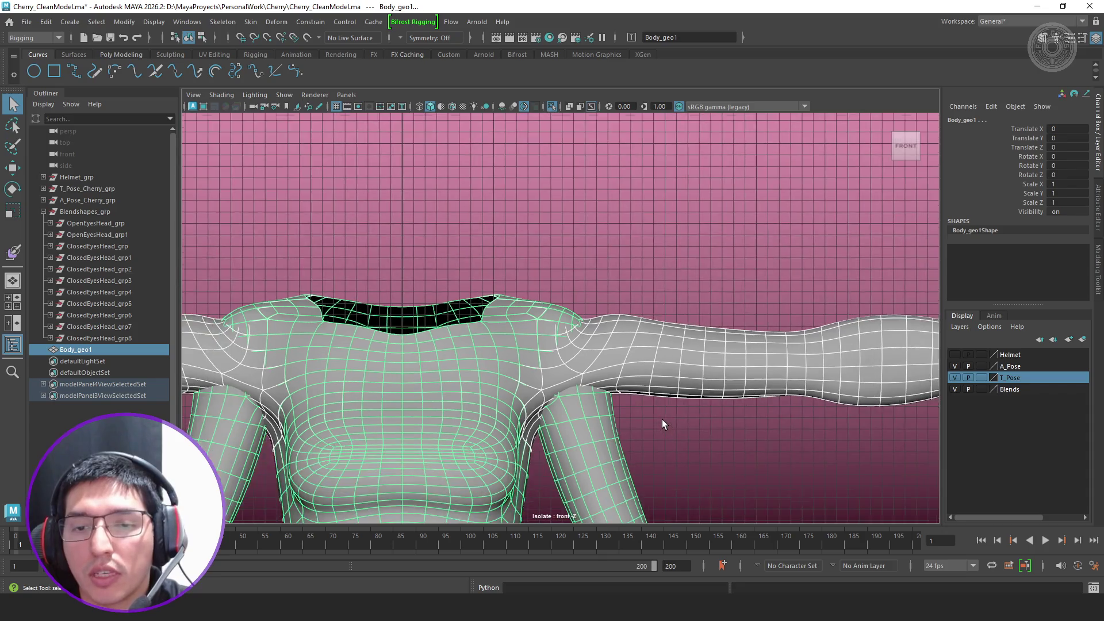
- Show the isolated Body_geo1 with X-Ray and Wireframe on Shaded enabled
alt+middle_drag(662, 419, 639, 356)
scroll(606, 389, up, 2)
key(ctrl+z)
key(ctrl+1)
click(569, 105)
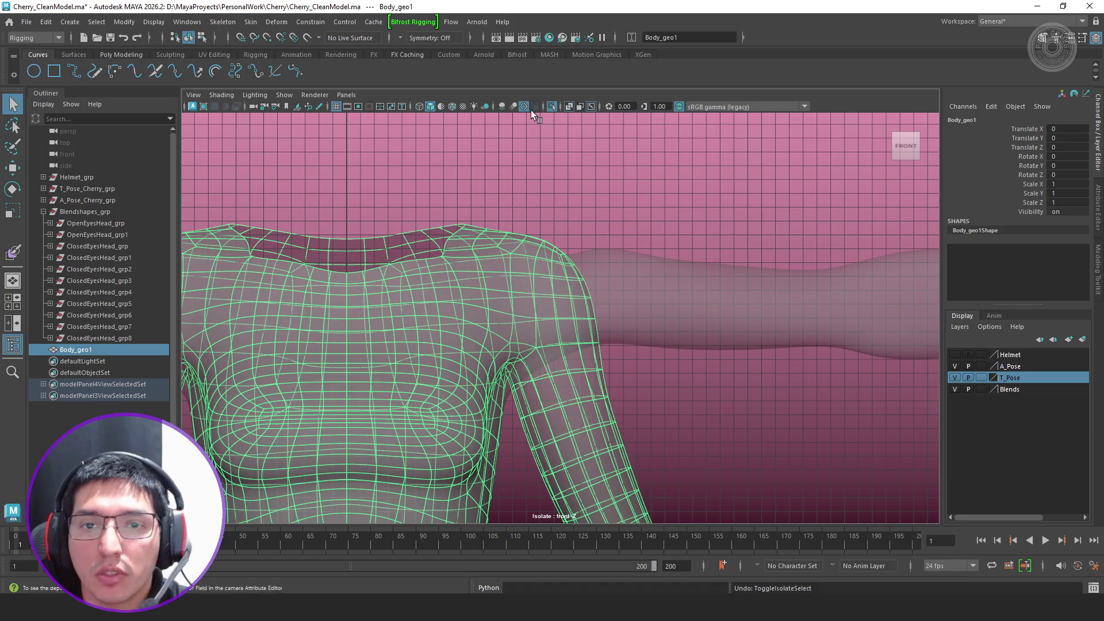
click(450, 106)
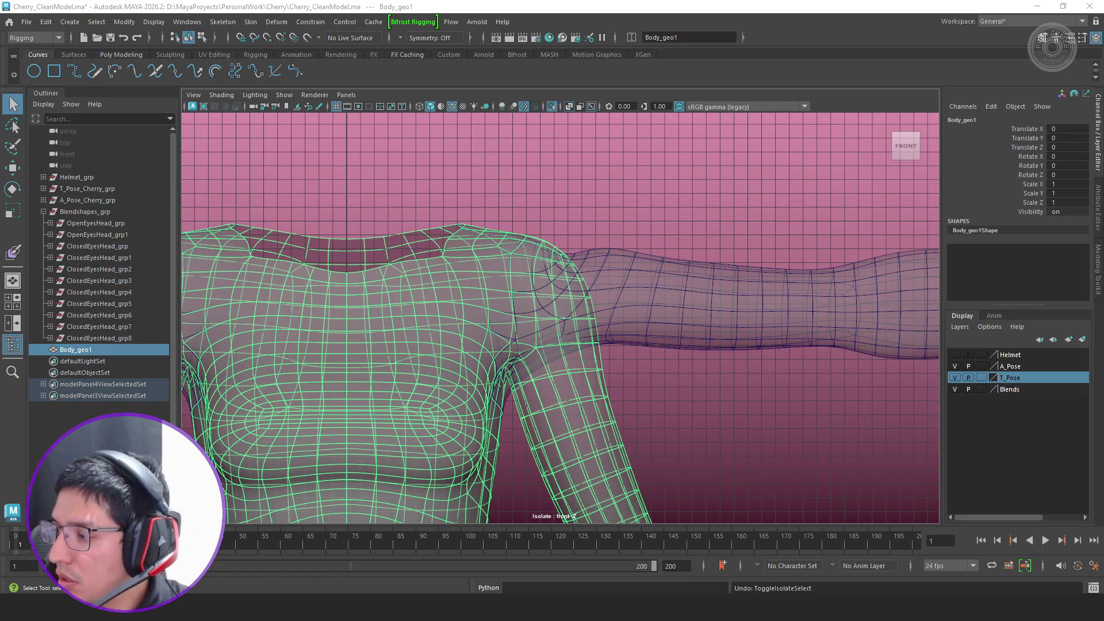
- Start a screen-capture annotation over the viewport area
key(super+shift+s)
drag(209, 128, 918, 533)
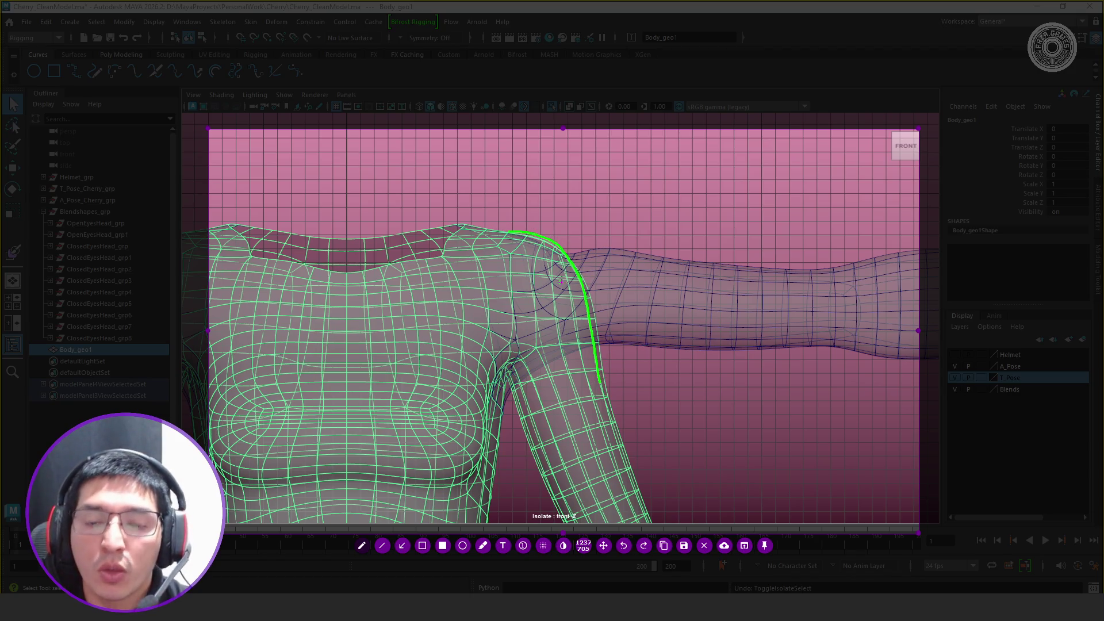
- Sketch guide strokes along the shoulder and arm on the capture overlay, then dismiss it
key(ctrl+z)
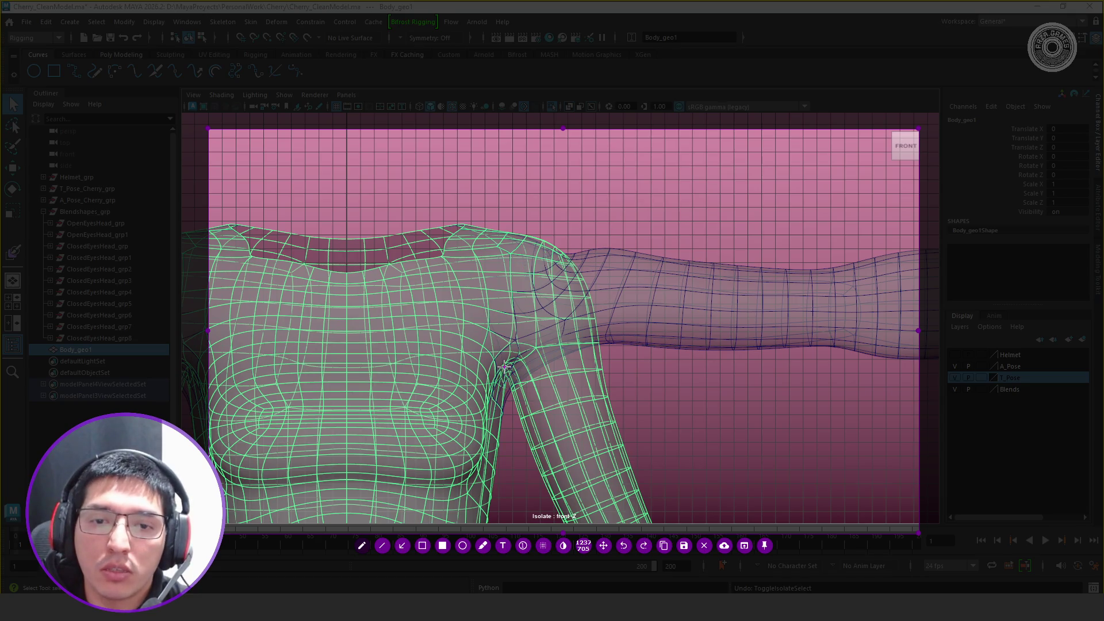
drag(524, 353, 608, 328)
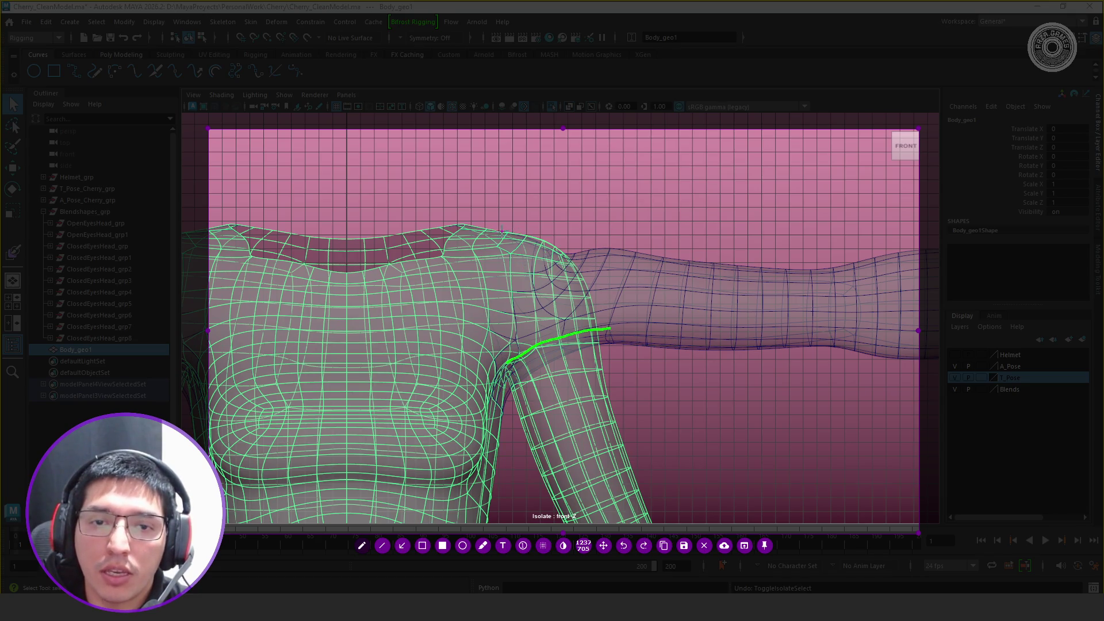
key(ctrl+z)
mouse_move(504, 230)
mouse_down()
mouse_move(561, 226)
mouse_move(654, 253)
mouse_up()
key(ctrl+z)
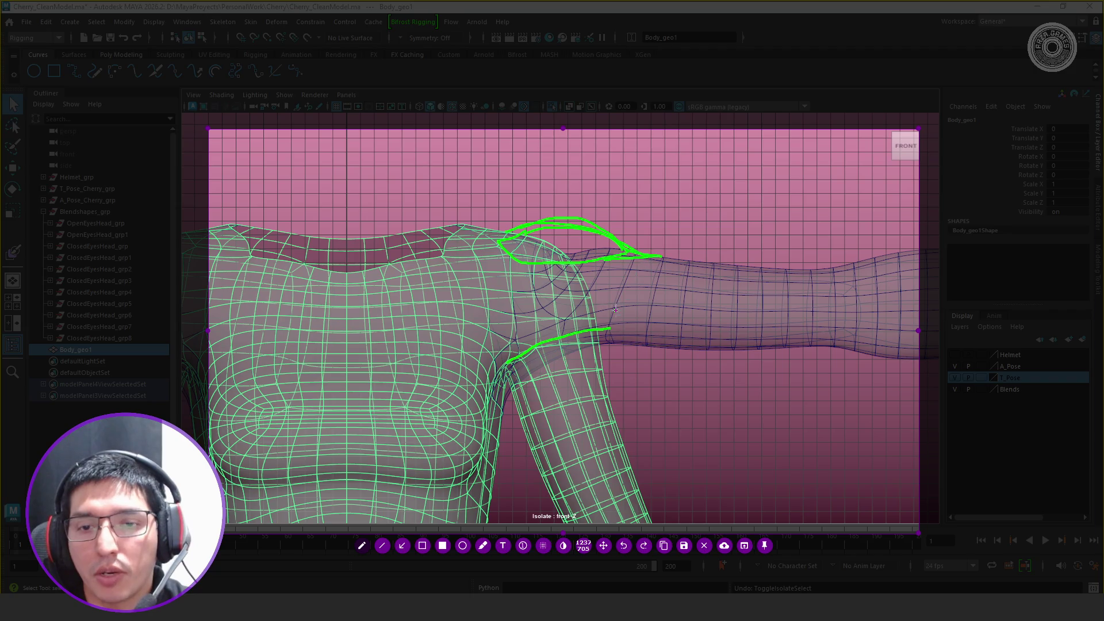
drag(609, 328, 785, 335)
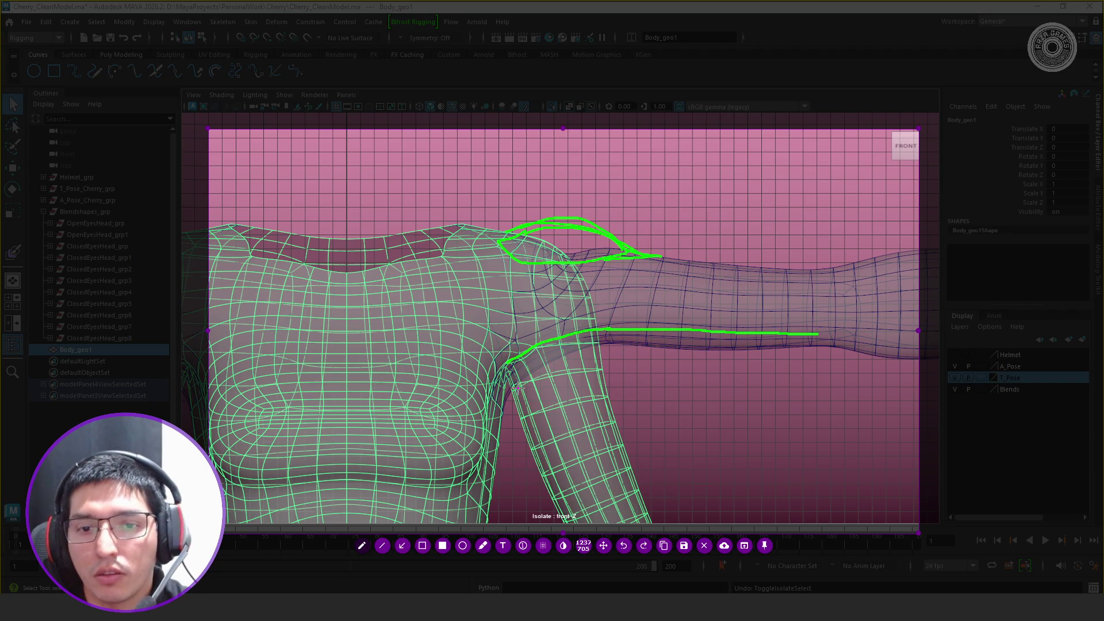
mouse_move(523, 382)
mouse_down()
mouse_move(614, 343)
mouse_move(802, 348)
mouse_up()
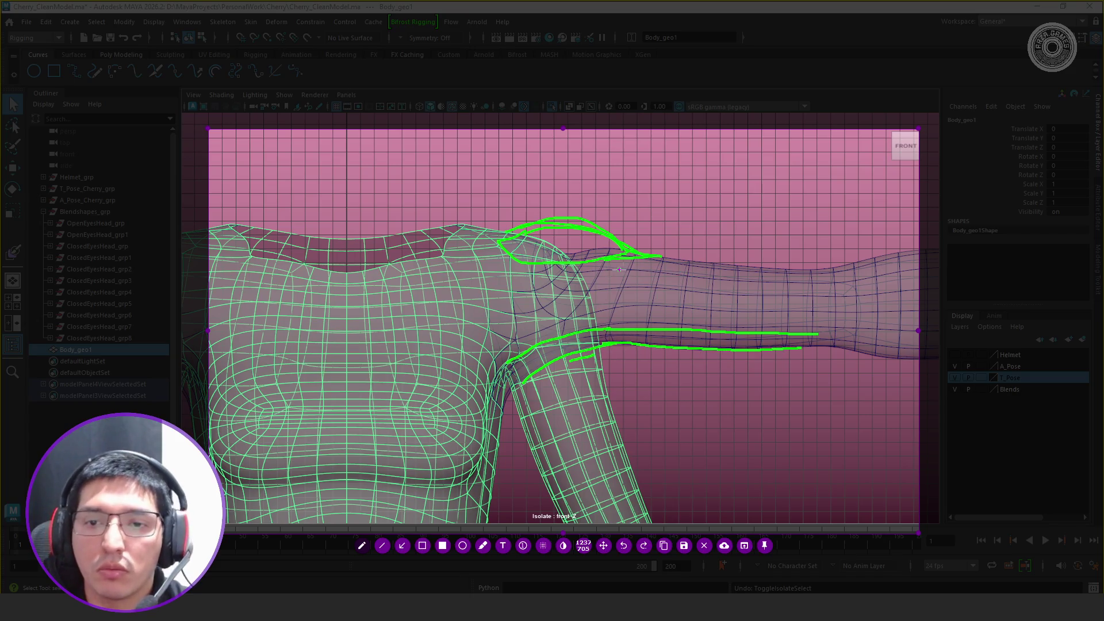
drag(608, 187, 536, 289)
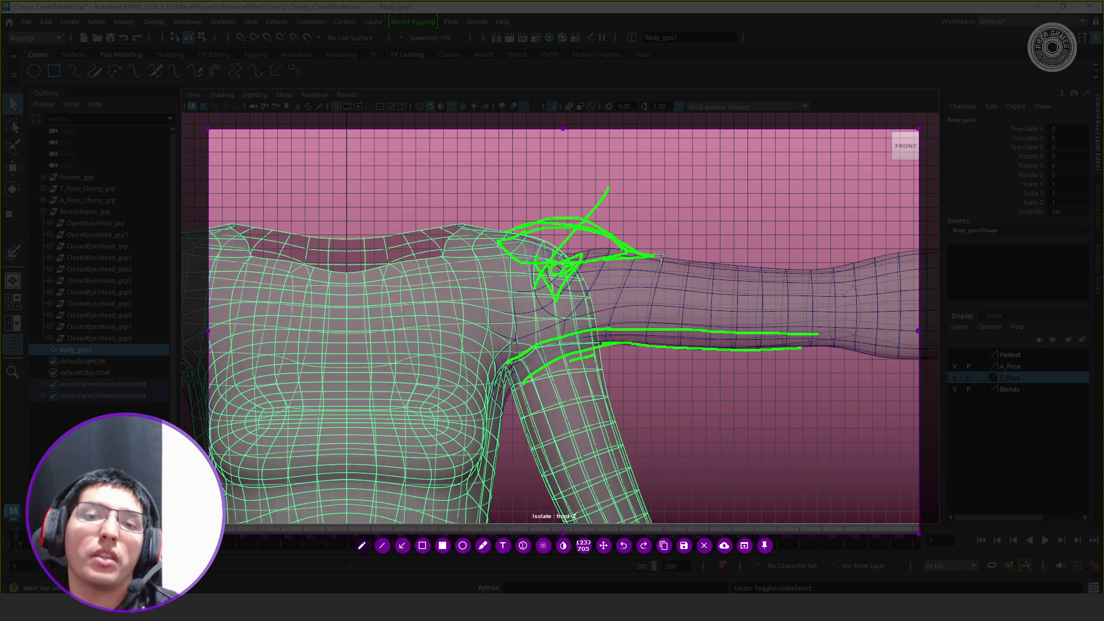
key(Escape)
scroll(657, 257, down, 3)
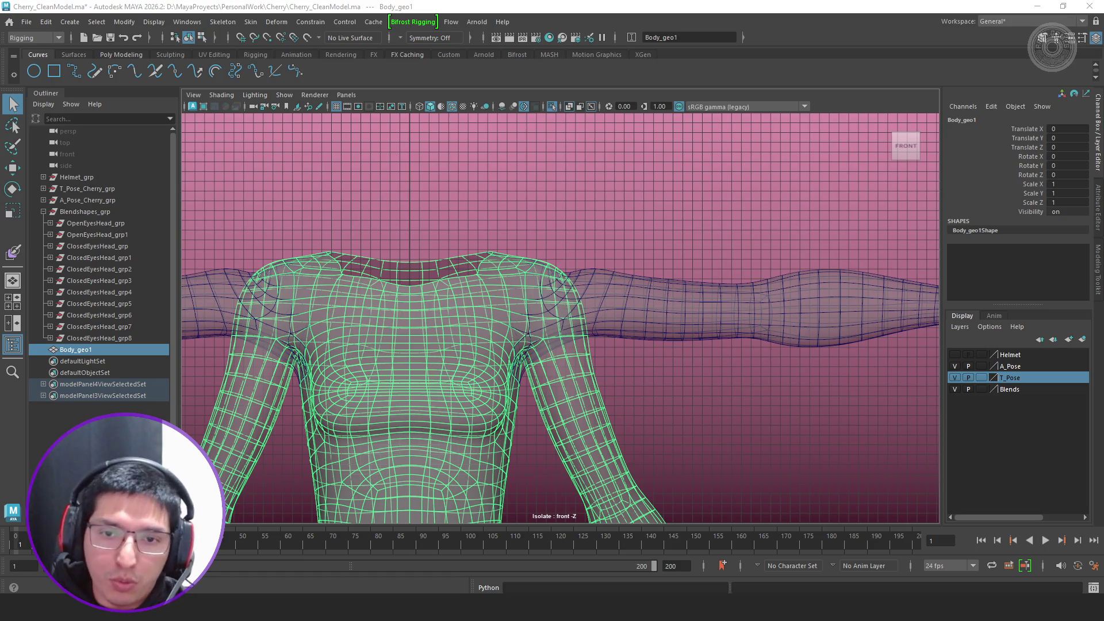
scroll(717, 309, down, 2)
scroll(694, 330, down, 2)
scroll(665, 311, down, 2)
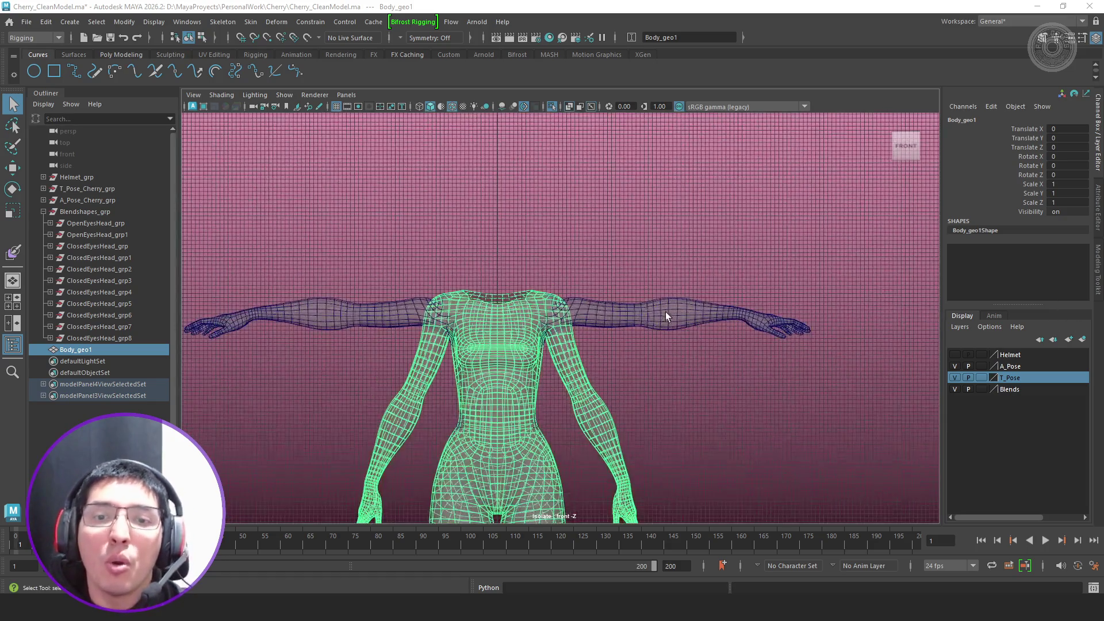
scroll(542, 296, up, 1)
- Compare the T-pose and A-pose body meshes, end isolation to show both full characters, and start a new overlay
click(613, 315)
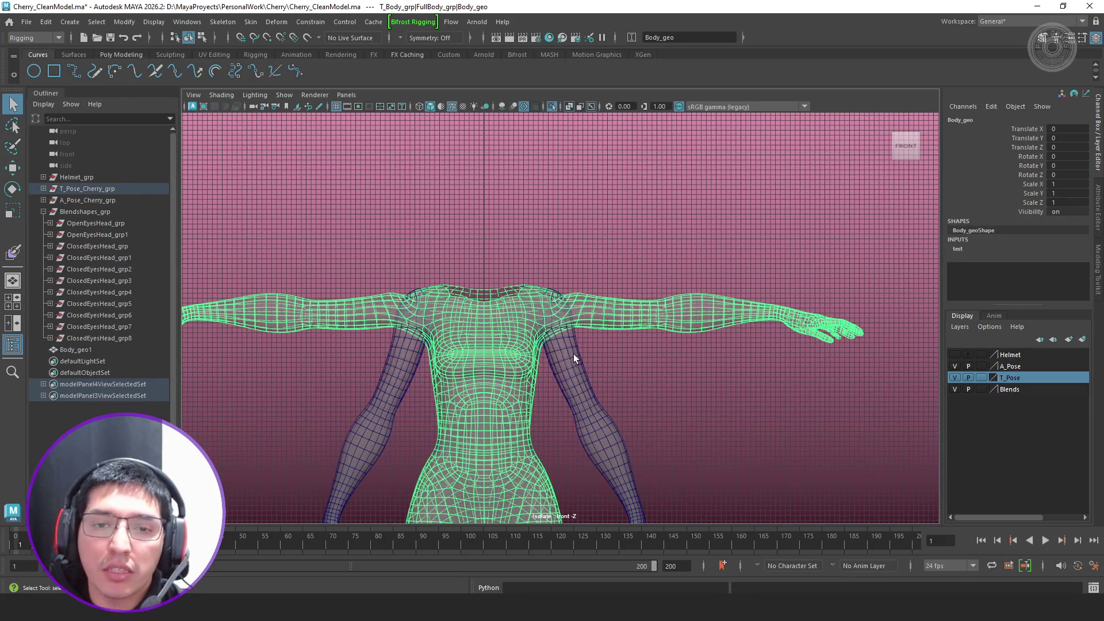
click(570, 363)
scroll(594, 371, down, 2)
scroll(638, 390, down, 2)
scroll(707, 330, down, 1)
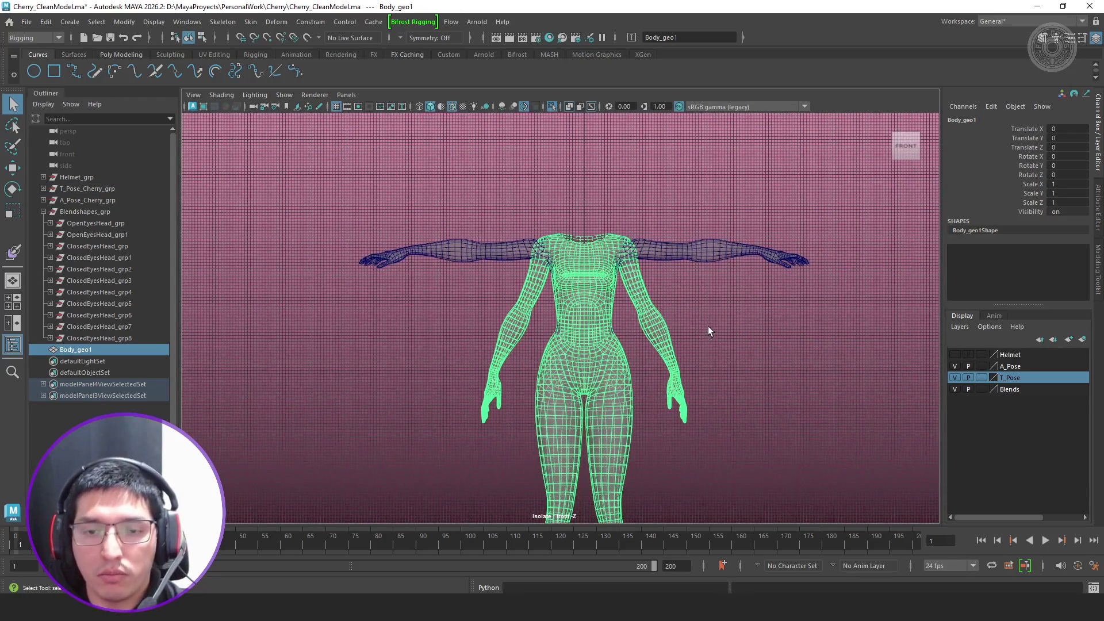
scroll(715, 377, down, 2)
alt+middle_drag(640, 374, 550, 258)
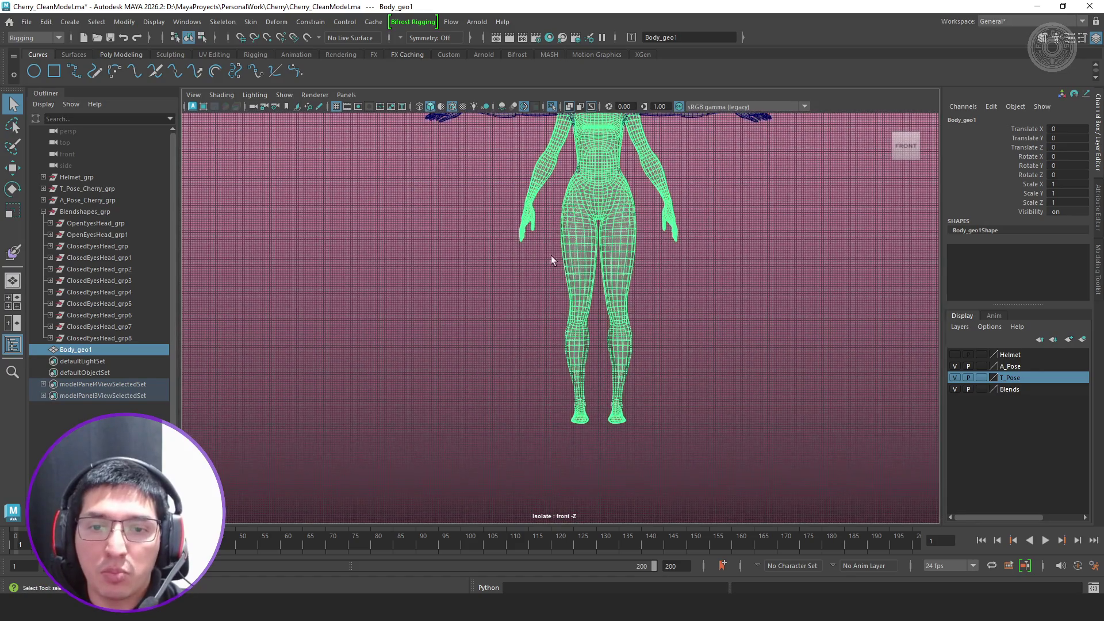
scroll(595, 324, down, 2)
alt+middle_drag(617, 319, 678, 367)
key(ctrl+1)
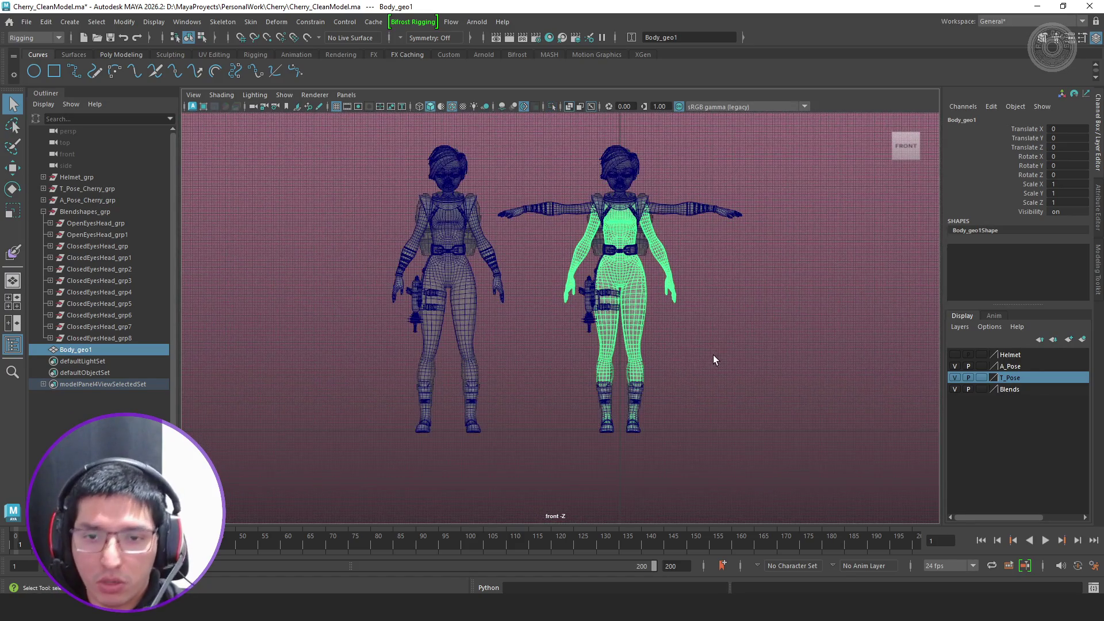
scroll(721, 347, up, 2)
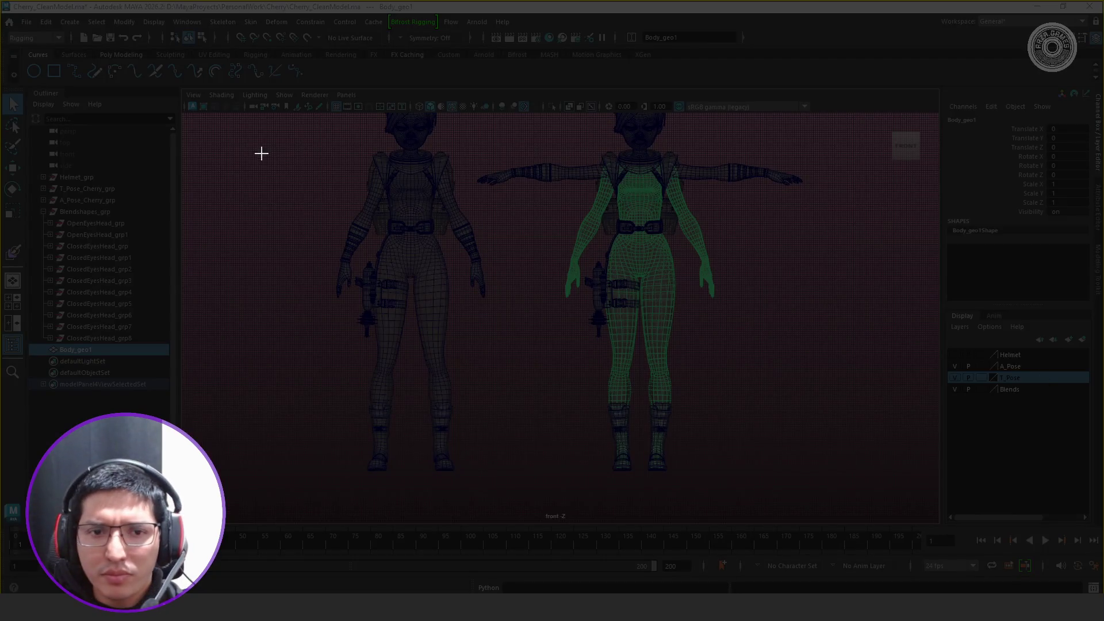
drag(262, 154, 835, 509)
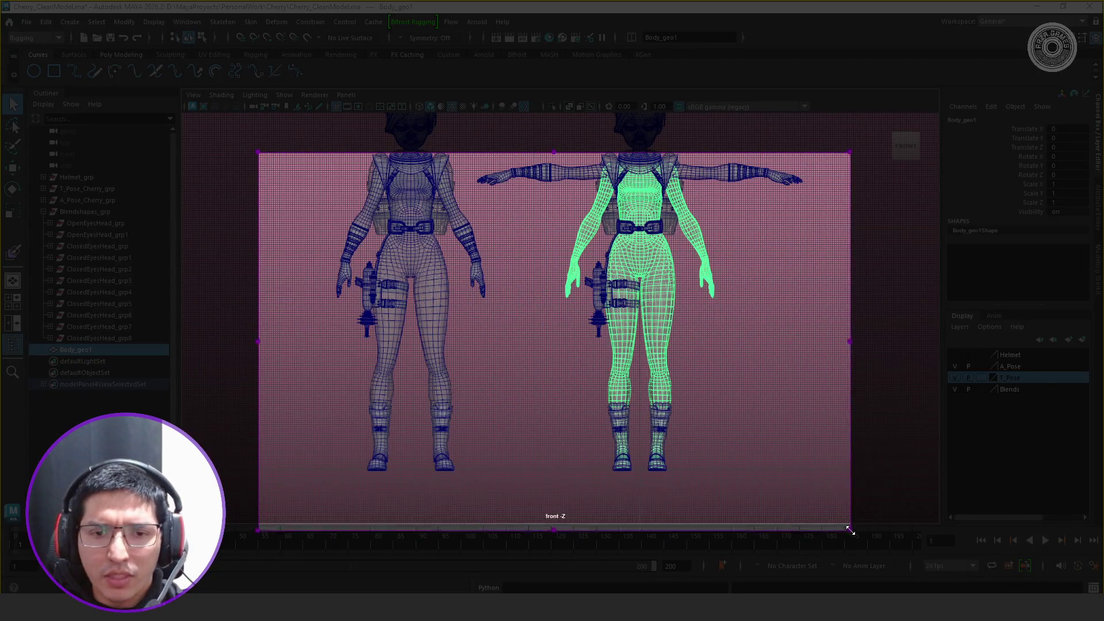
mouse_move(366, 248)
mouse_down()
mouse_move(398, 270)
mouse_move(438, 234)
mouse_up()
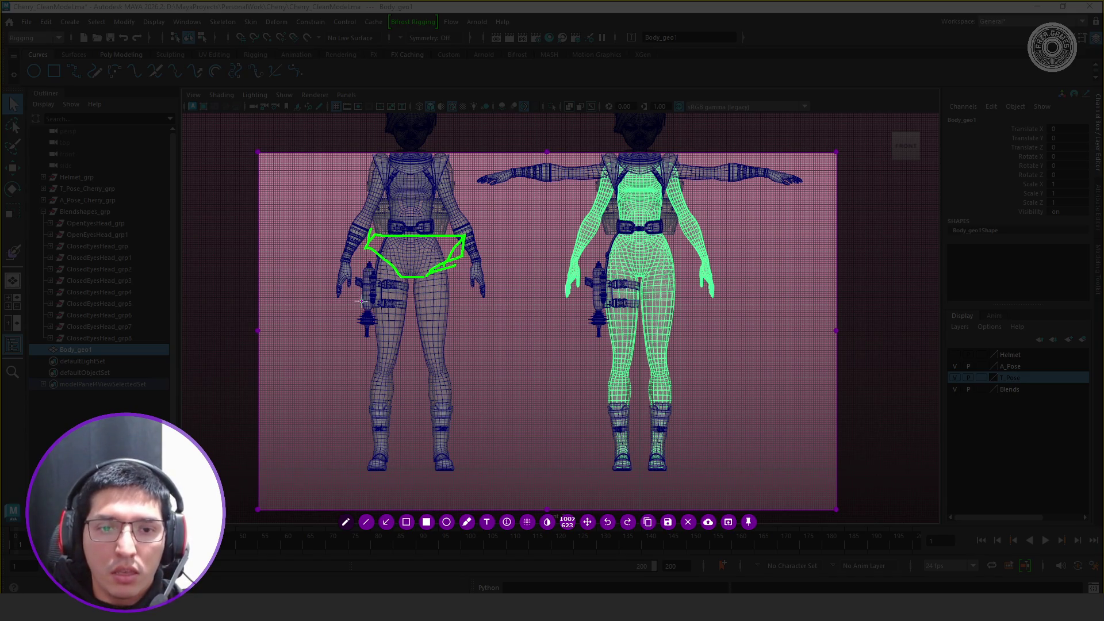
mouse_move(325, 360)
mouse_down()
mouse_move(337, 356)
mouse_move(281, 457)
mouse_up()
mouse_move(316, 377)
mouse_down()
mouse_move(319, 461)
mouse_move(343, 465)
mouse_move(348, 374)
mouse_move(426, 279)
mouse_up()
key(ctrl+z)
key(ctrl+z)
key(ctrl+z)
key(ctrl+z)
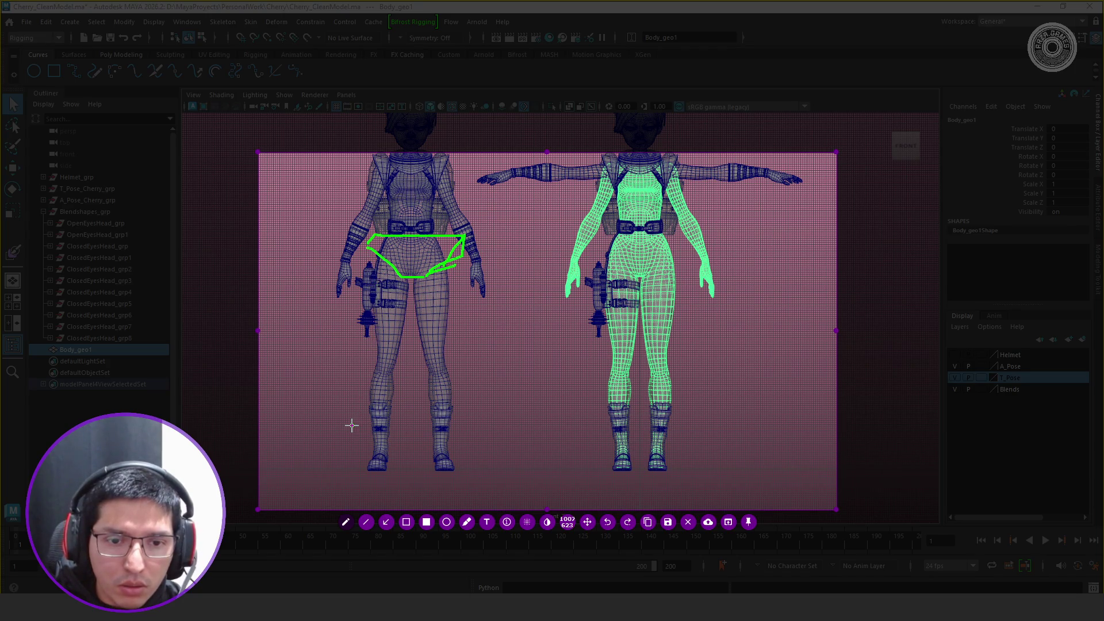
mouse_move(336, 457)
mouse_down()
mouse_move(338, 370)
mouse_move(341, 445)
mouse_up()
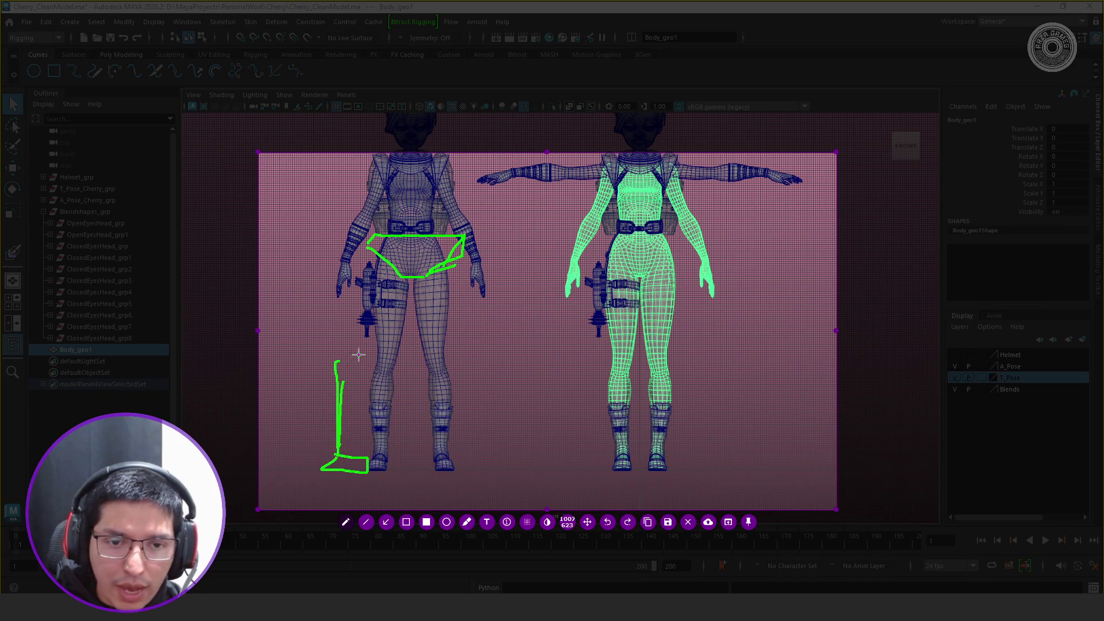
drag(350, 368, 370, 465)
drag(367, 345, 390, 262)
mouse_move(329, 352)
mouse_down()
mouse_move(367, 234)
mouse_move(357, 370)
mouse_up()
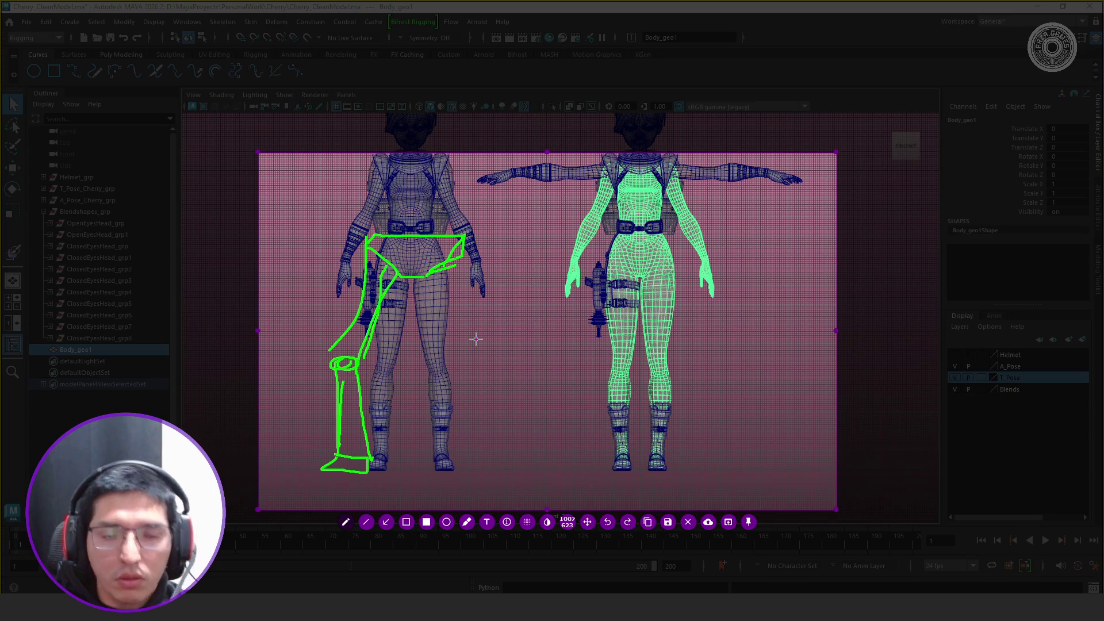
key(Escape)
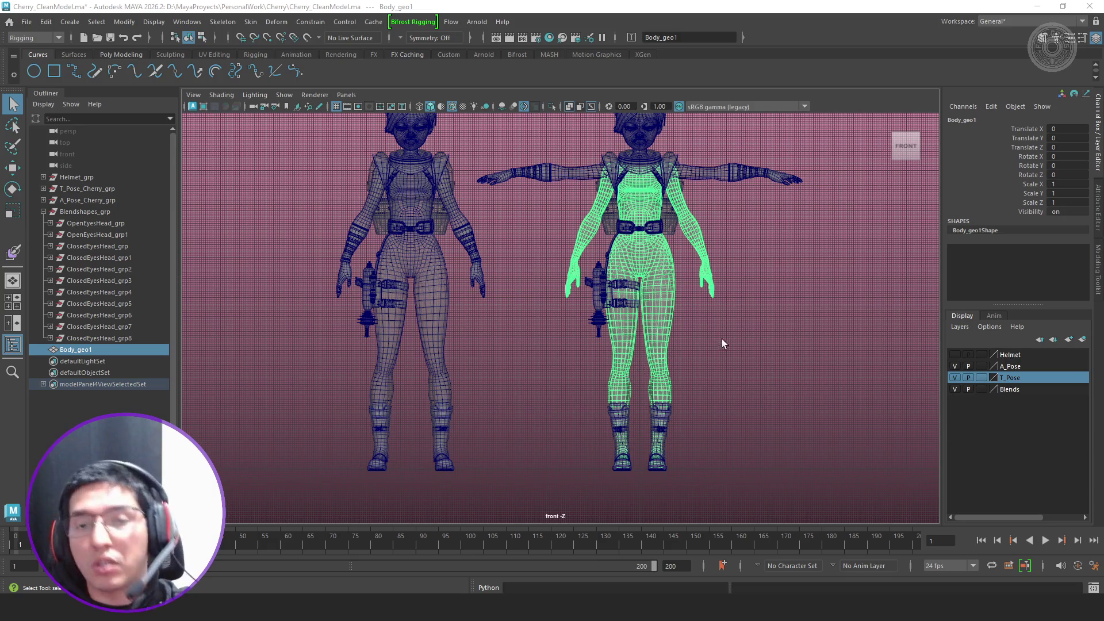
scroll(722, 339, down, 1)
scroll(724, 362, down, 1)
scroll(731, 372, up, 1)
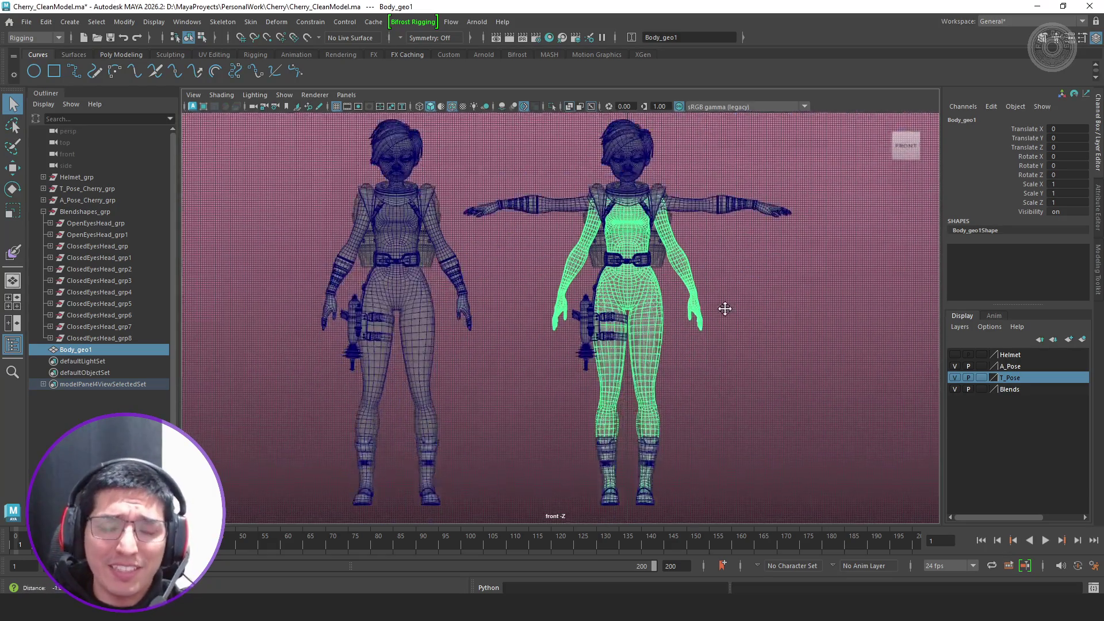
alt+middle_drag(731, 372, 653, 337)
mouse_move(637, 396)
alt+middle_down()
mouse_move(698, 374)
mouse_move(692, 402)
alt+middle_up()
scroll(658, 409, up, 1)
scroll(673, 383, up, 1)
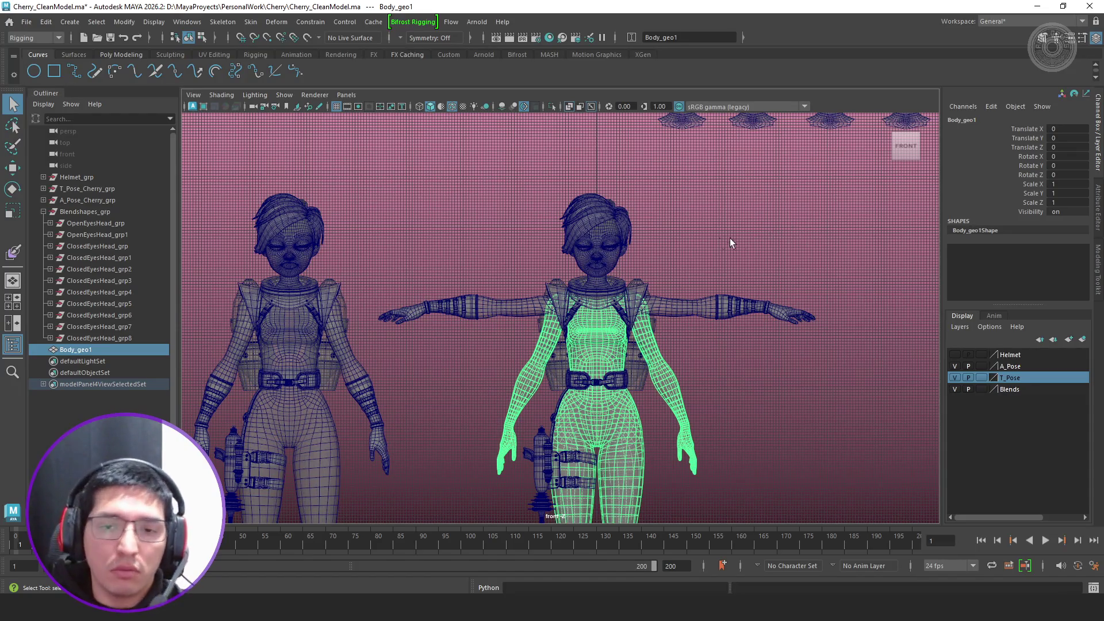
scroll(715, 297, up, 1)
scroll(587, 290, up, 2)
click(583, 287)
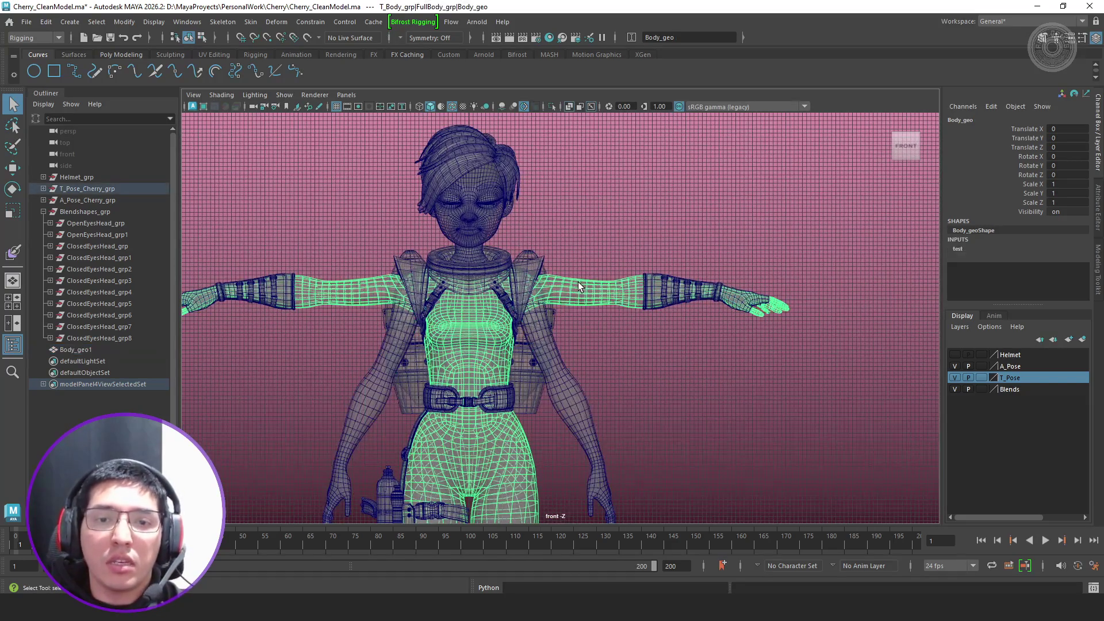
key(ctrl+1)
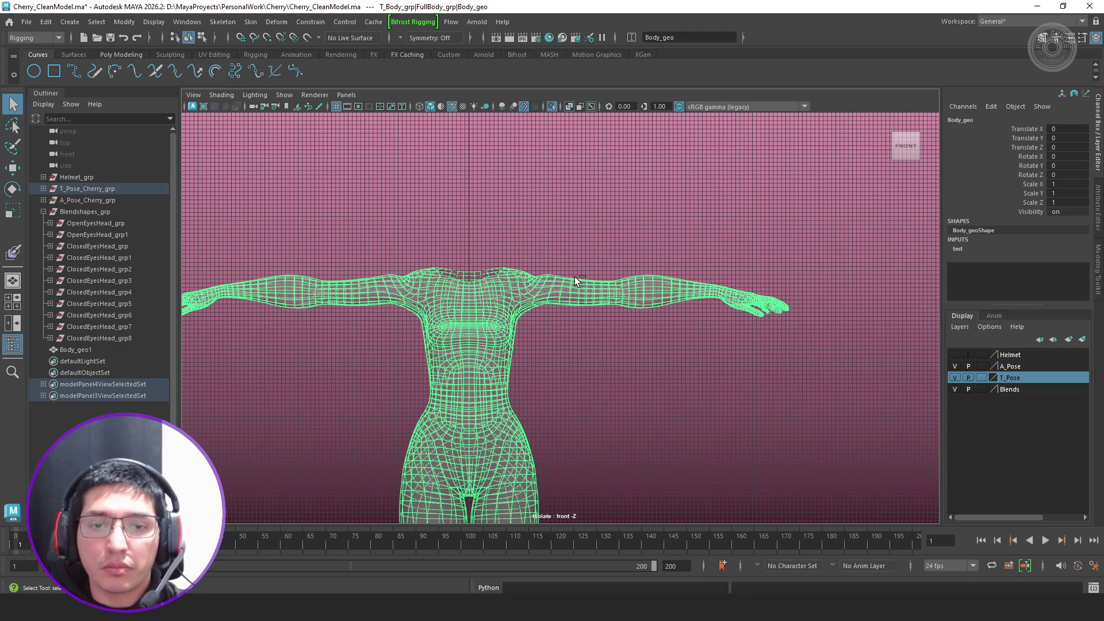
key(ctrl+1)
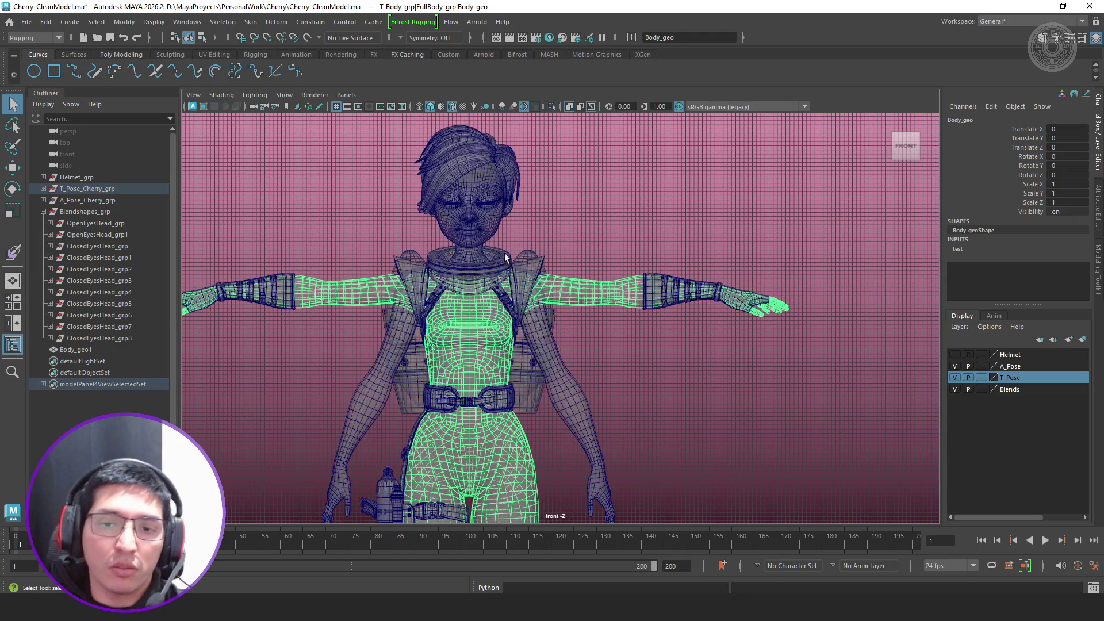
key(ctrl+1)
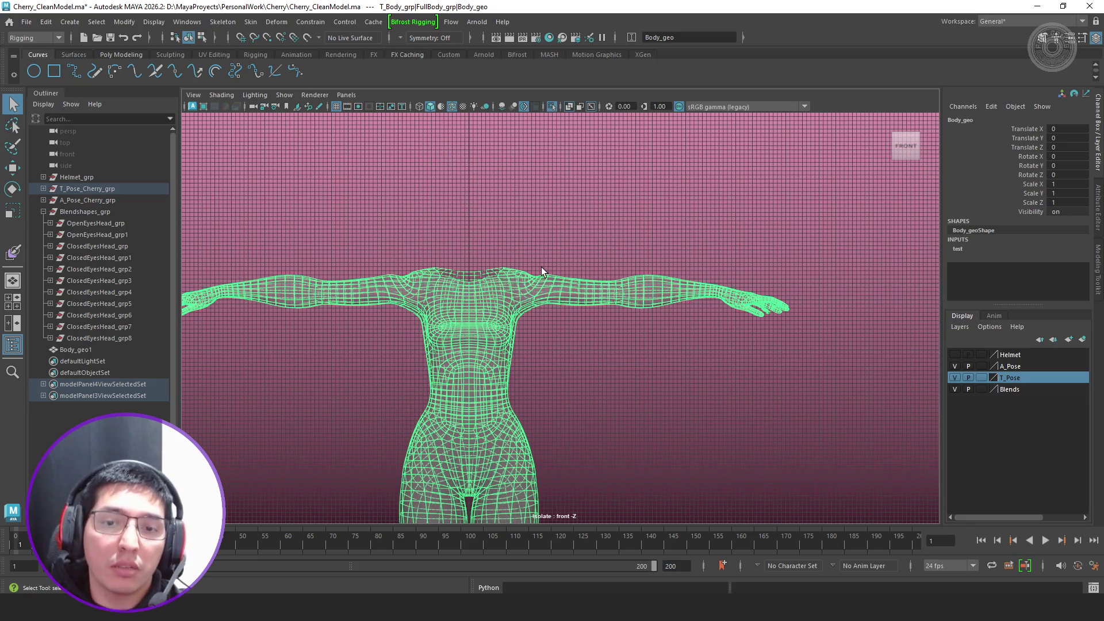
key(ctrl+1)
scroll(580, 325, down, 5)
alt+middle_drag(741, 303, 725, 259)
click(698, 248)
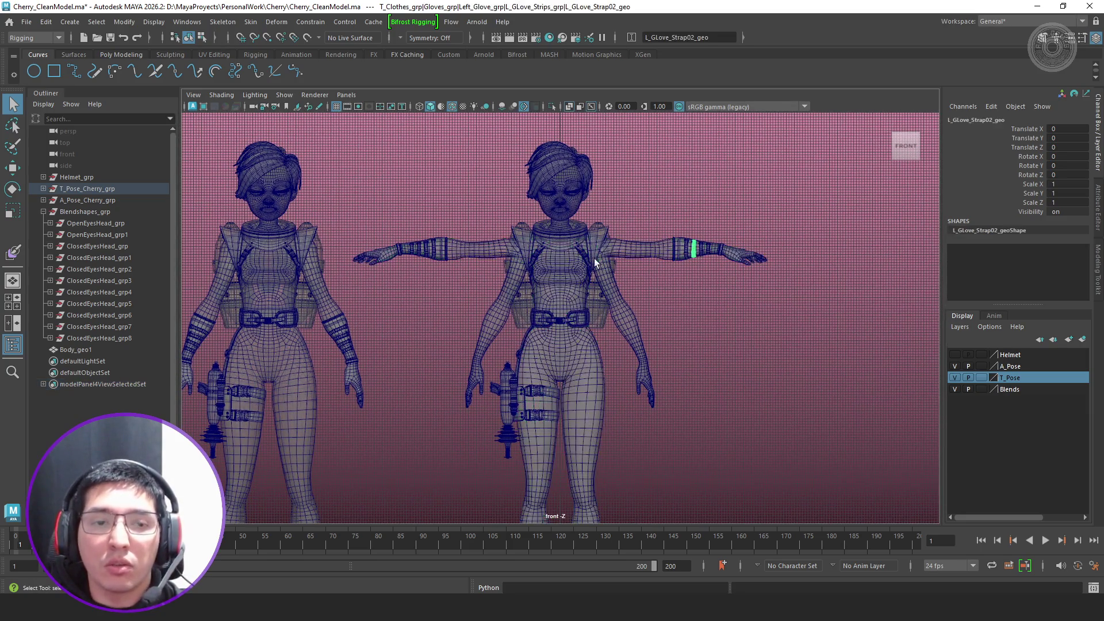
- Set A_Pose_Cherry_grp's Translate X to 0 so it overlaps the T-pose character
click(86, 199)
scroll(411, 368, down, 2)
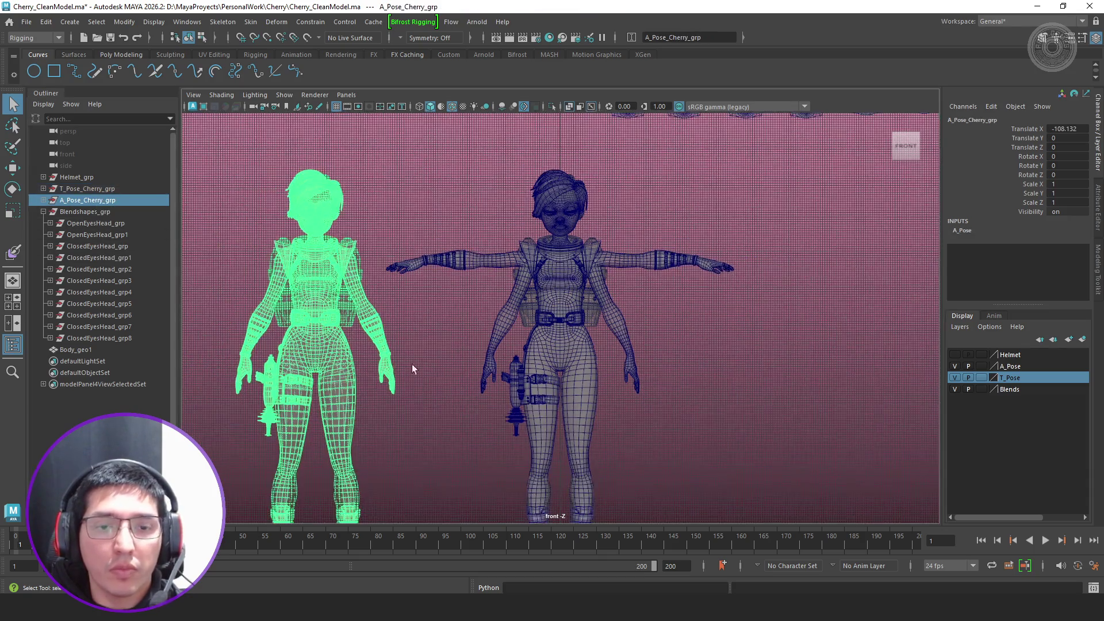
double_click(1076, 130)
text(0)
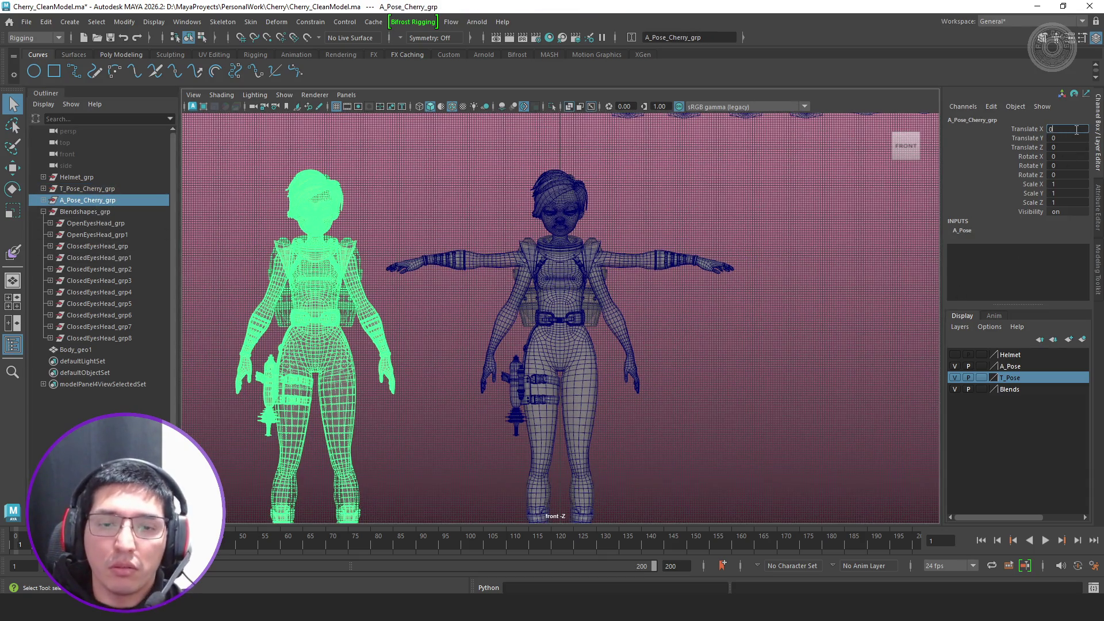
key(Return)
scroll(728, 304, up, 4)
key(space)
key(space)
scroll(726, 254, down, 4)
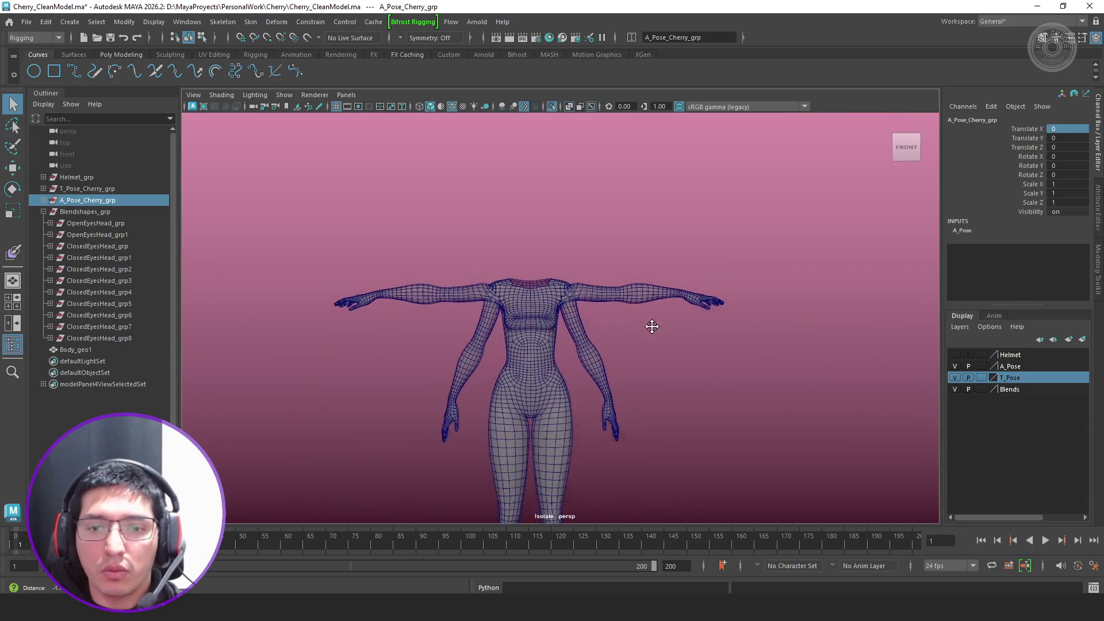
scroll(651, 323, up, 3)
- Delete the duplicate Body_geo1 mesh
click(632, 265)
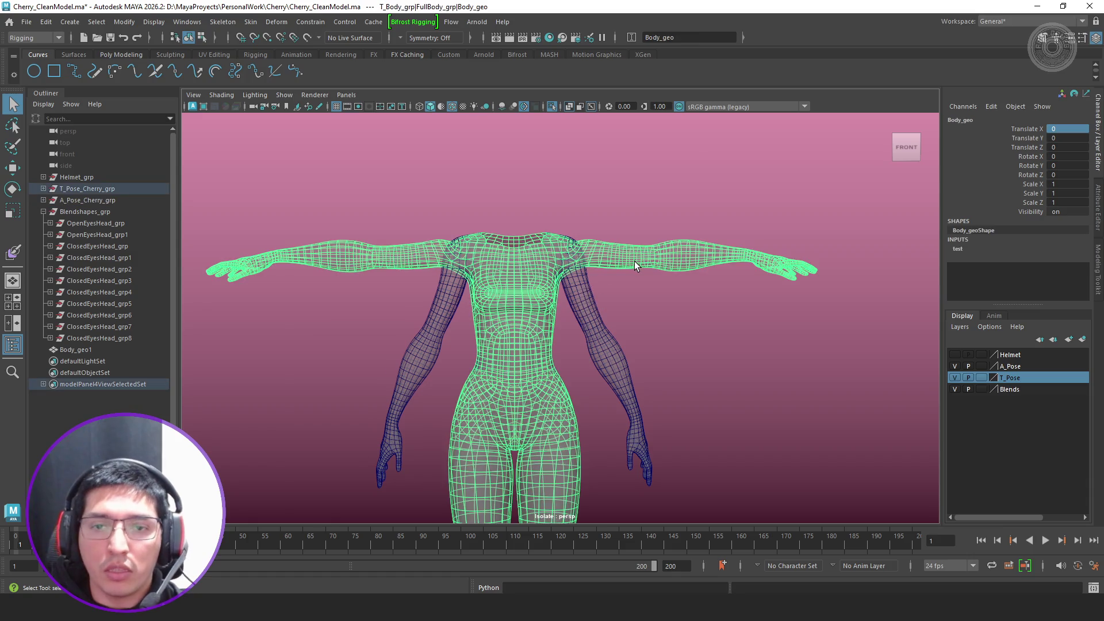
click(83, 351)
key(Delete)
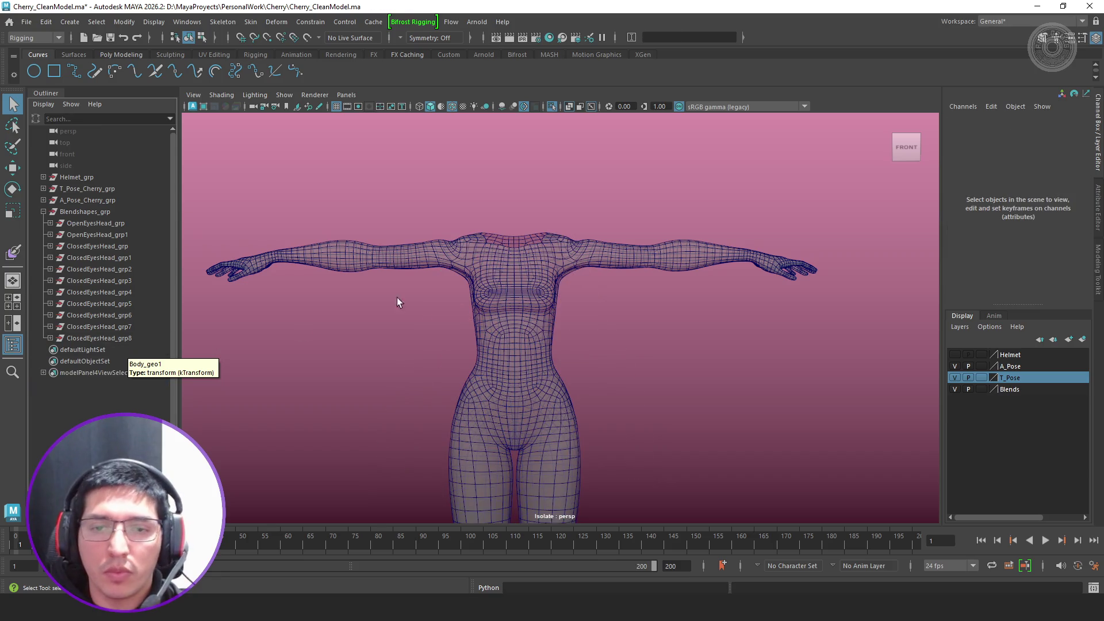
- Raise the T-pose body's test blendshape Envelope to 1 so the body takes the A-pose
click(627, 244)
click(979, 250)
click(1040, 258)
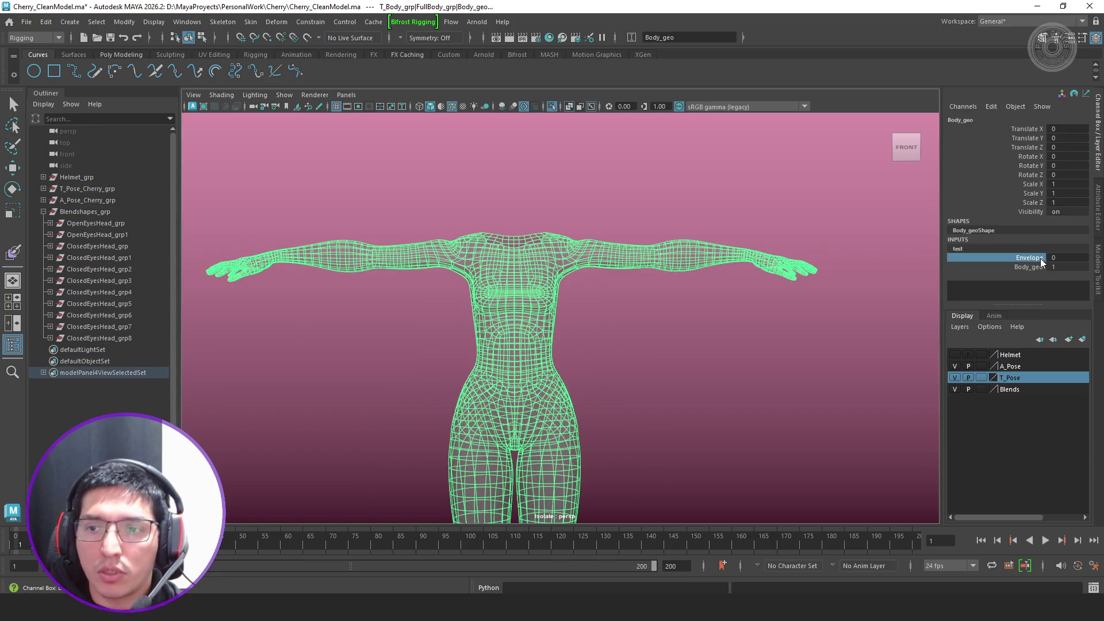
middle_drag(666, 308, 704, 315)
click(705, 316)
key(ctrl+1)
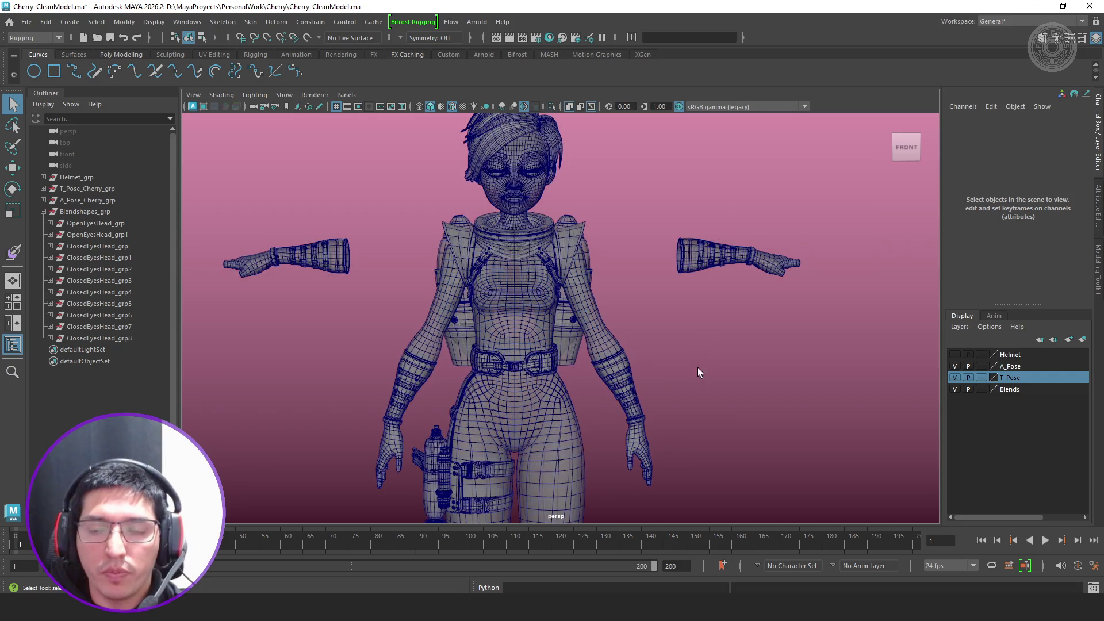
alt+drag(708, 345, 662, 329)
click(658, 320)
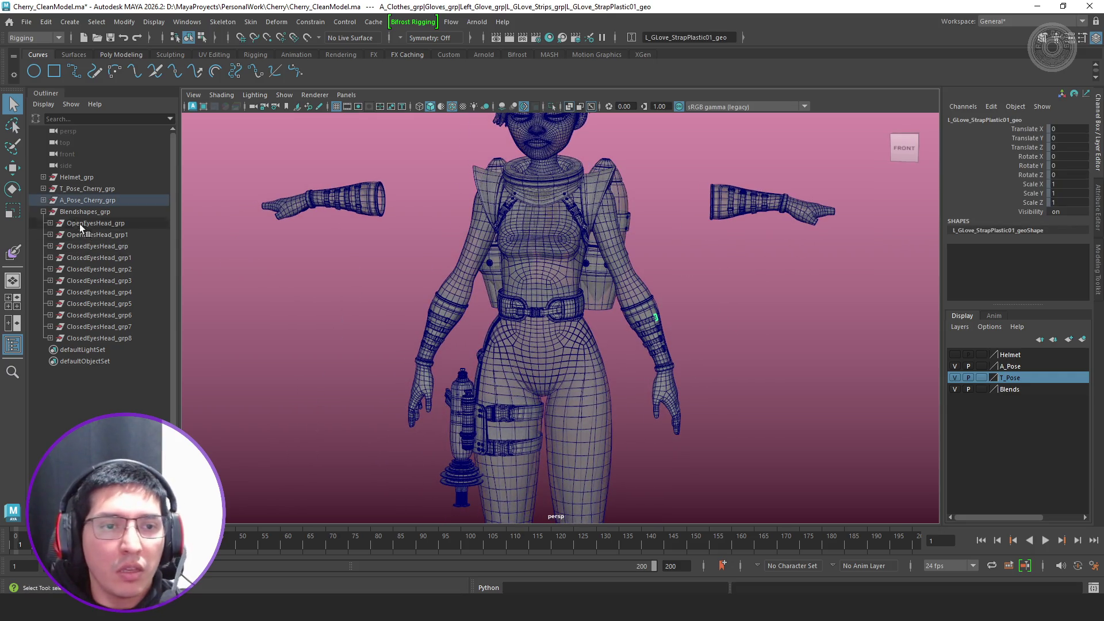
- Select the A-pose clothes group and isolate it in the viewport
click(43, 200)
click(95, 257)
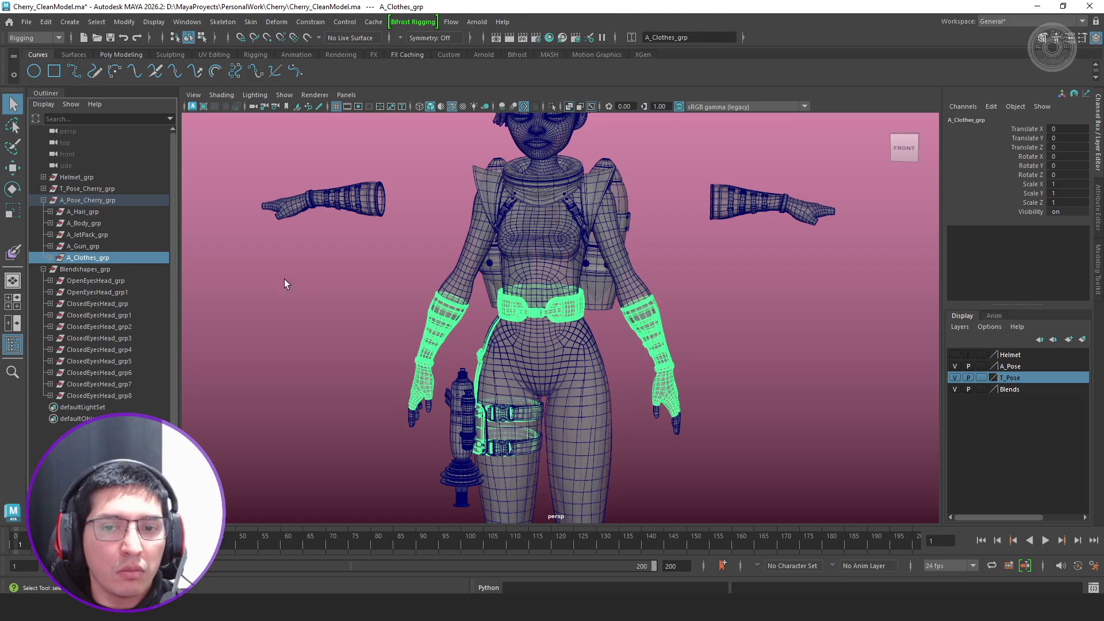
scroll(548, 307, down, 3)
scroll(548, 308, up, 2)
scroll(580, 326, up, 2)
mouse_move(583, 327)
alt+mouse_down()
mouse_move(599, 342)
mouse_move(622, 282)
alt+mouse_up()
scroll(623, 283, down, 3)
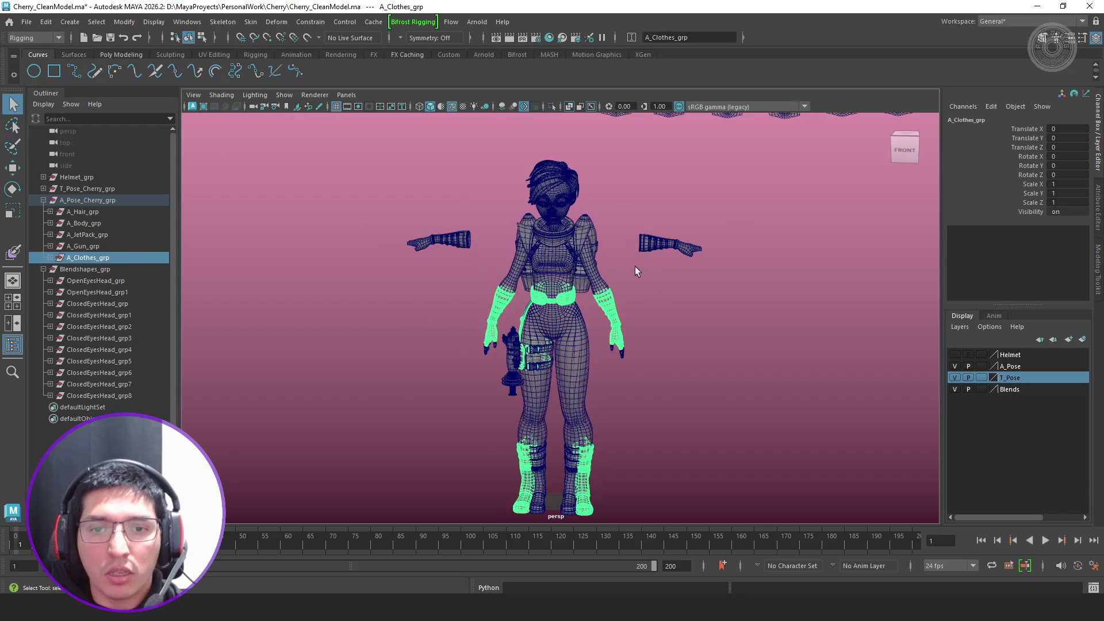
alt+drag(622, 334, 640, 324)
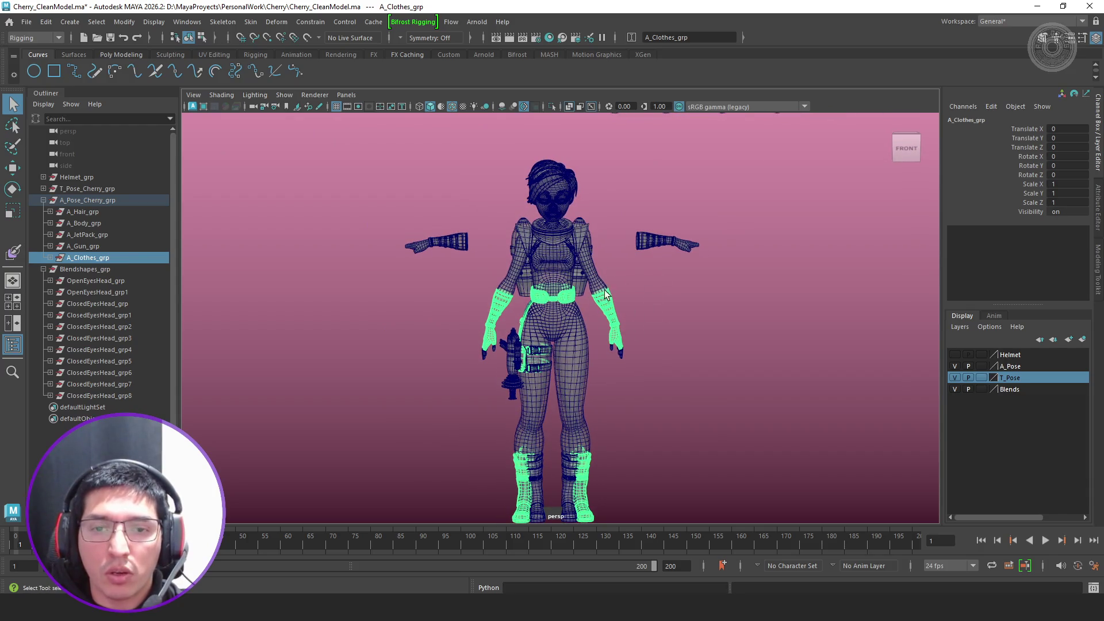
scroll(591, 297, up, 3)
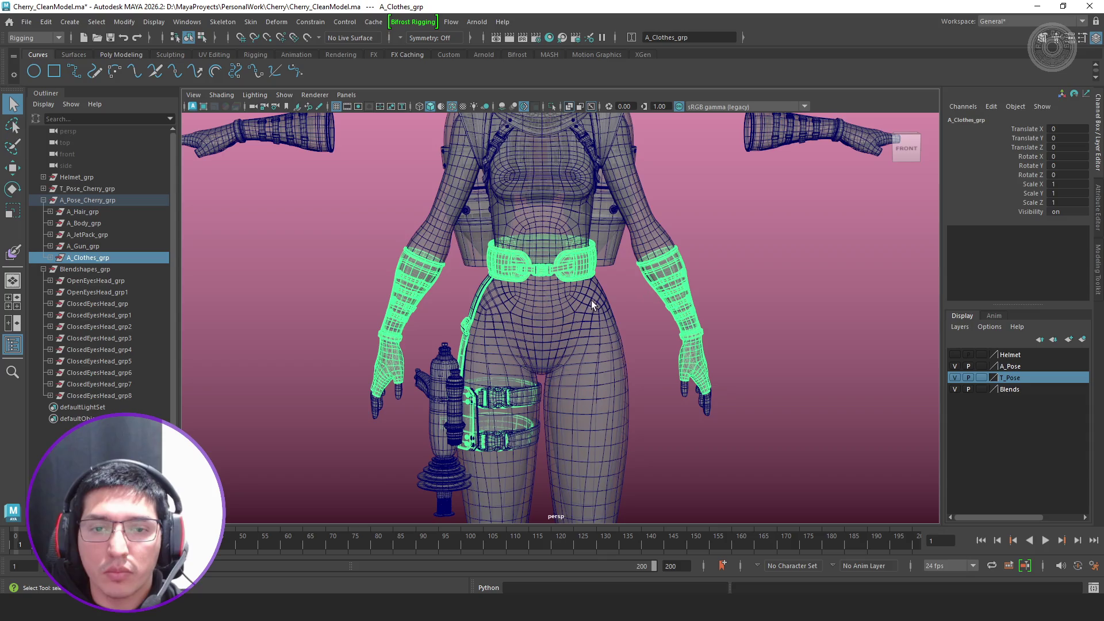
alt+drag(591, 301, 520, 298)
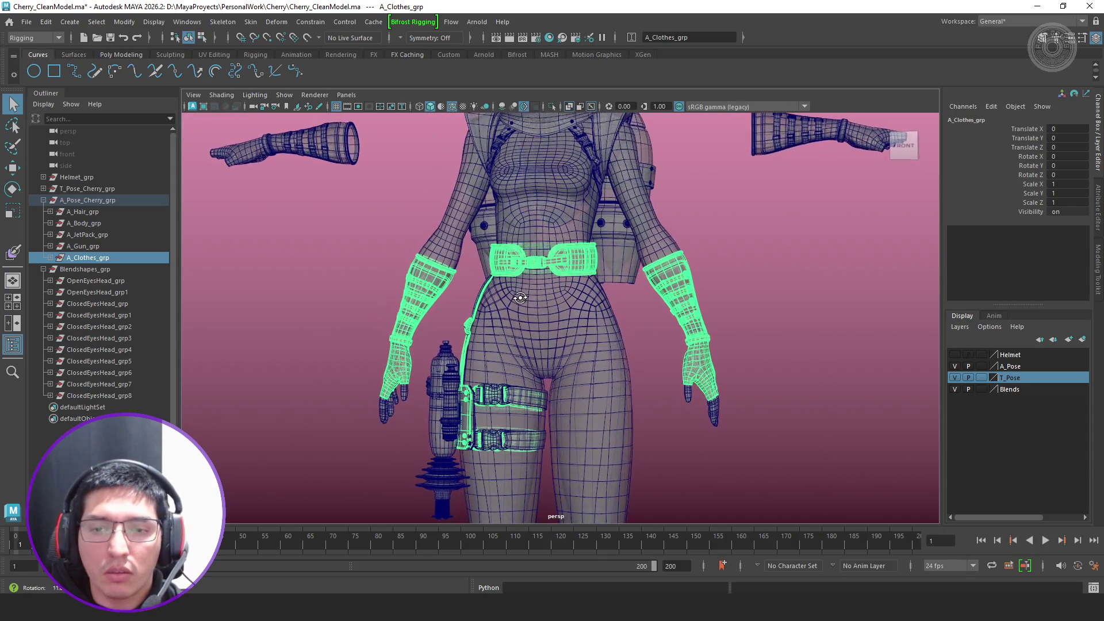
scroll(591, 309, down, 3)
mouse_move(591, 310)
alt+mouse_down()
mouse_move(591, 340)
mouse_move(647, 297)
alt+mouse_up()
alt+drag(548, 317, 574, 392)
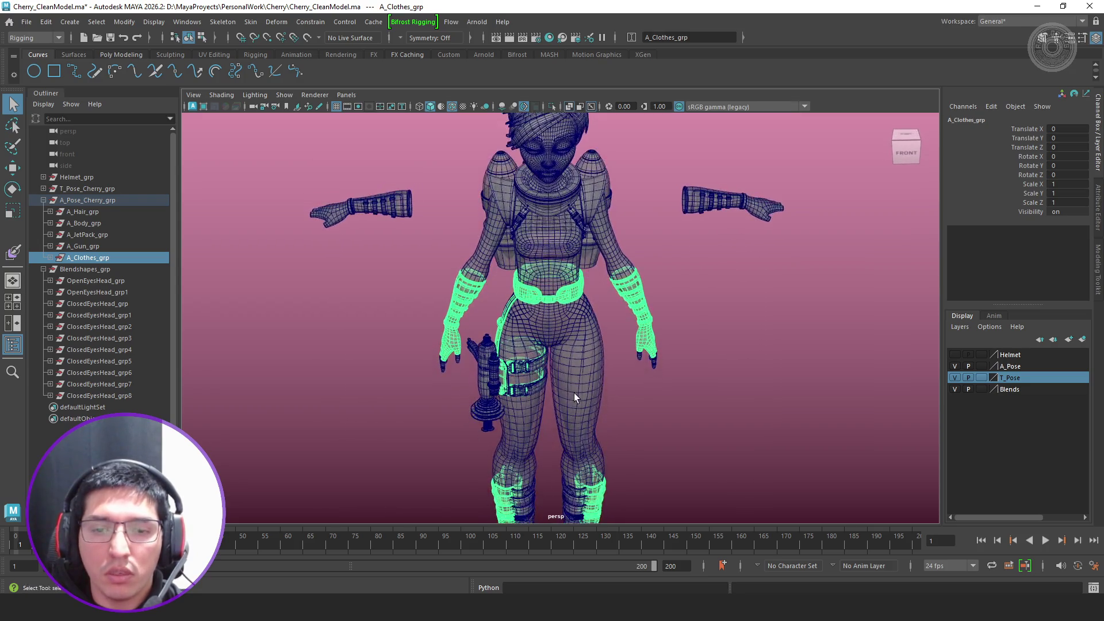
scroll(590, 304, up, 3)
key(ctrl+1)
- Duplicate Gloves_grp as Gloves_grp1, unparent the copy to the scene root, and end isolation
drag(685, 163, 622, 289)
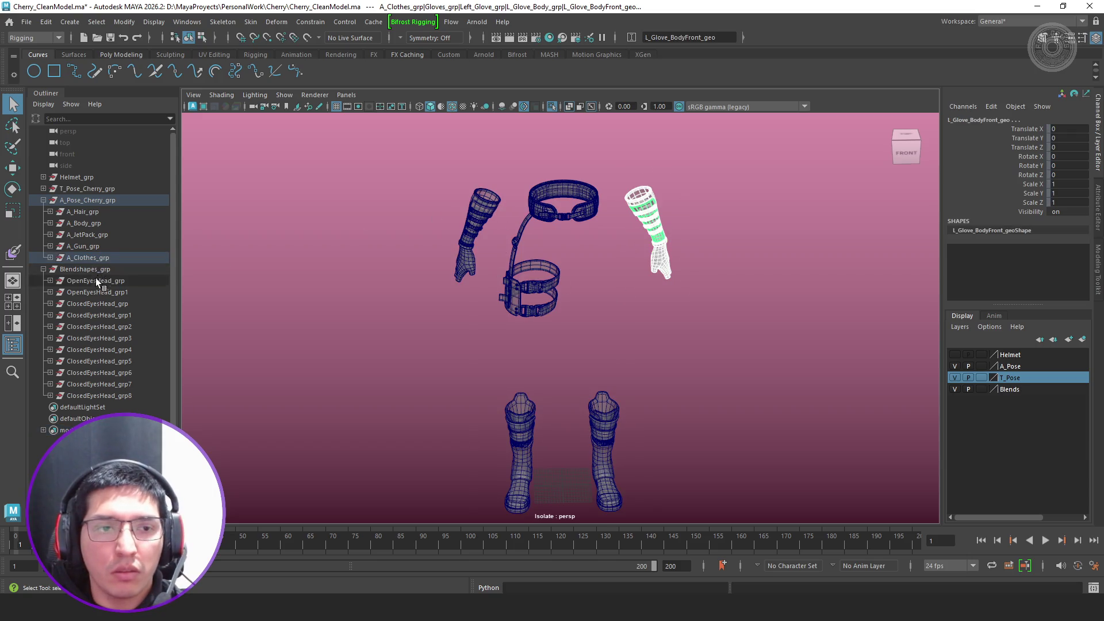
key(f)
click(121, 292)
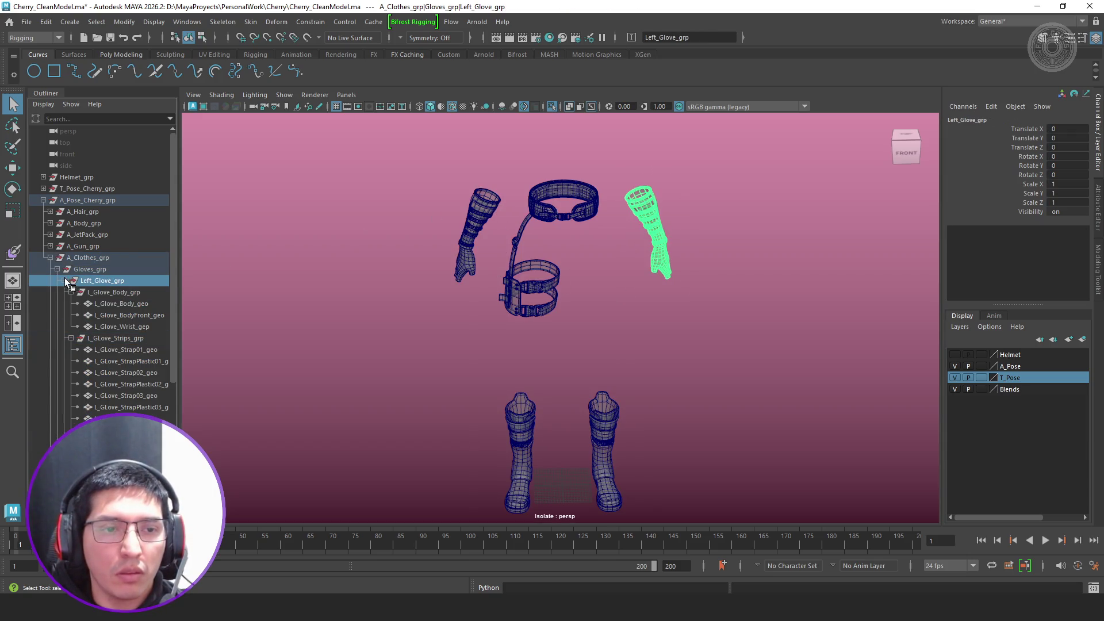
click(55, 269)
click(97, 271)
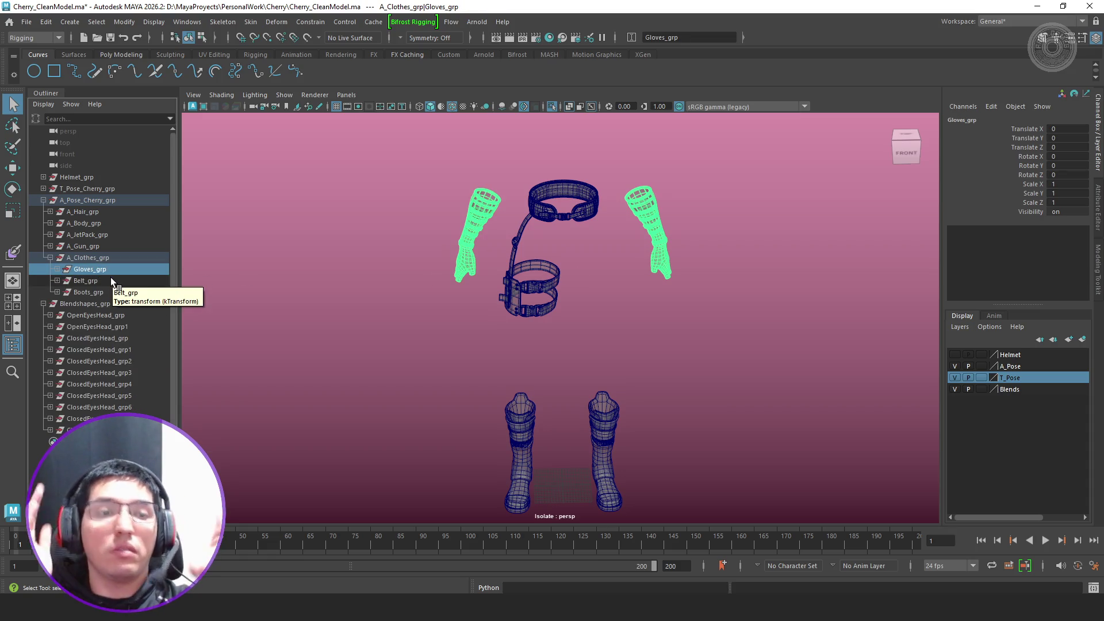
key(ctrl+d)
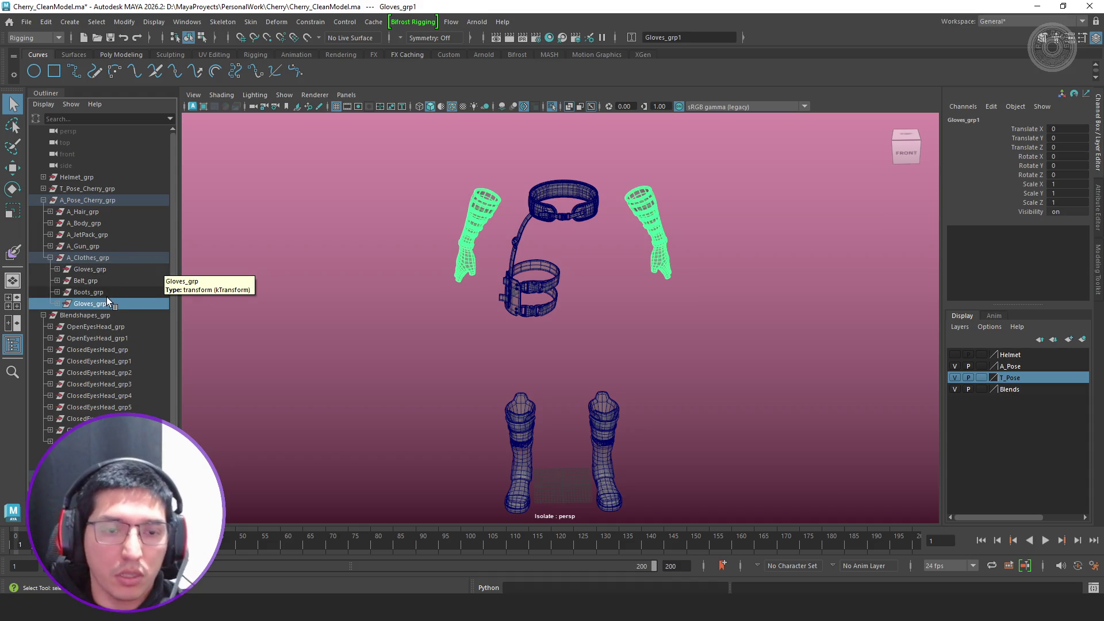
key(shift+p)
key(ctrl+1)
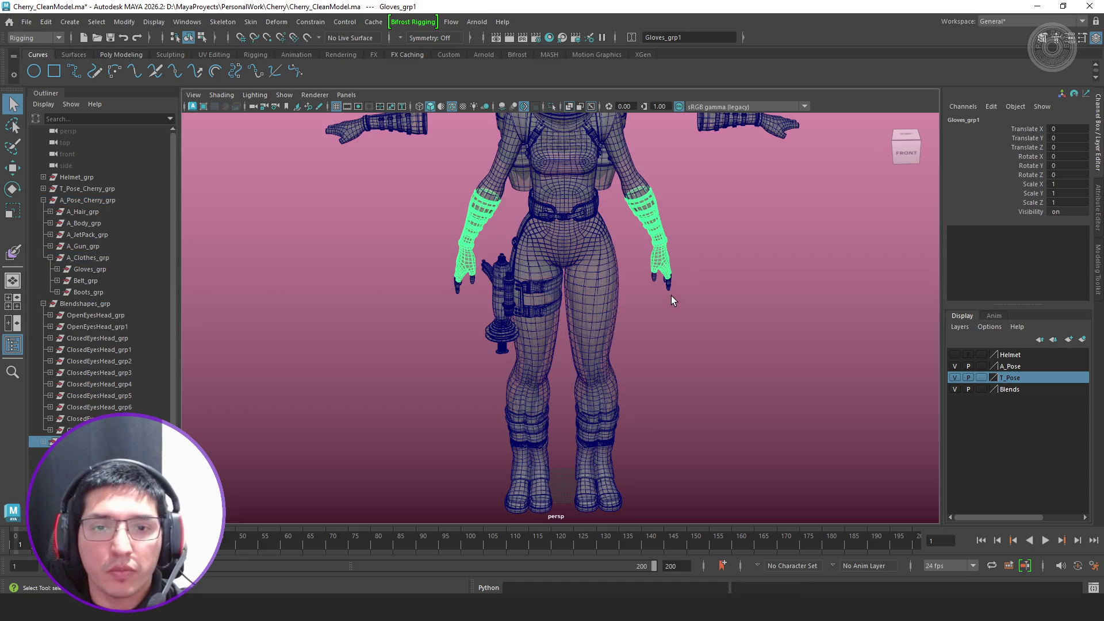
alt+drag(671, 296, 673, 281)
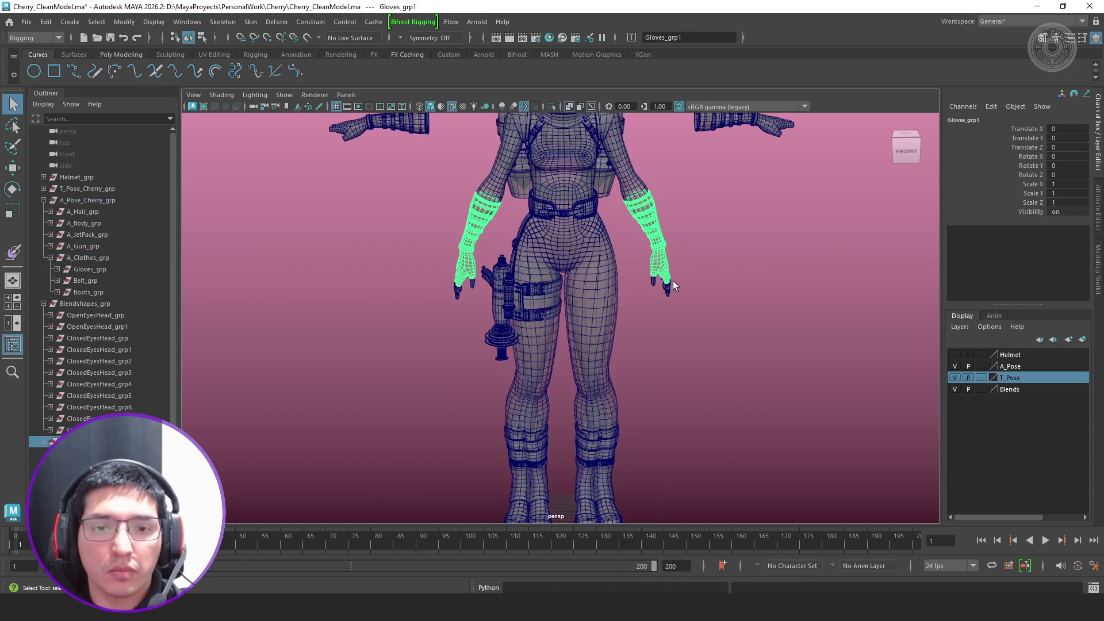
- Hide the A_Pose display layer's objects
click(44, 200)
click(99, 199)
alt+drag(625, 281, 611, 315)
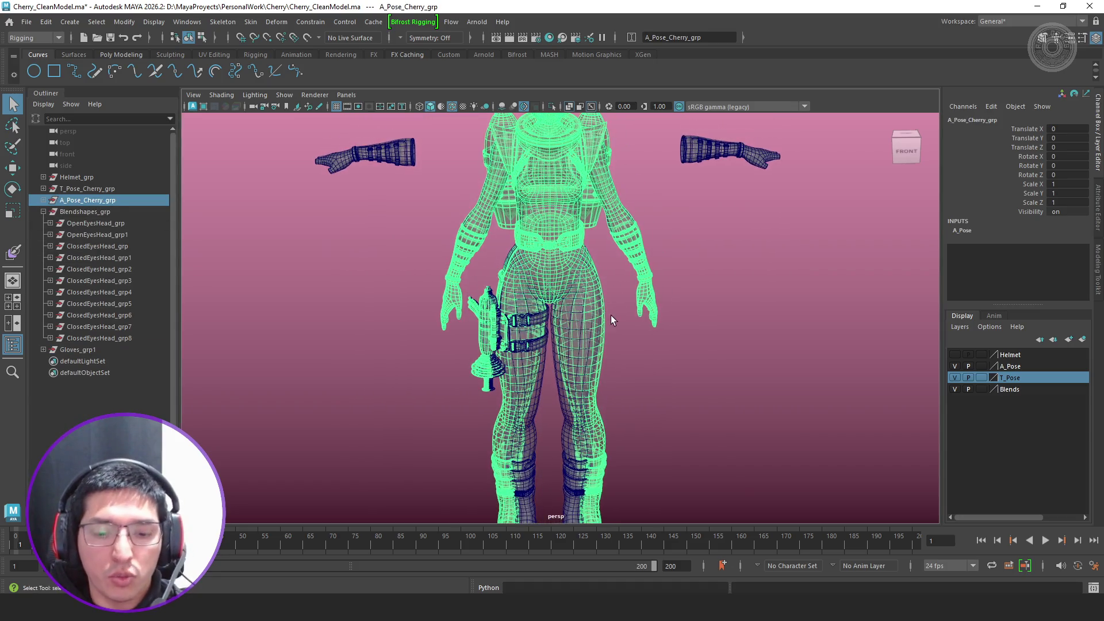
click(954, 365)
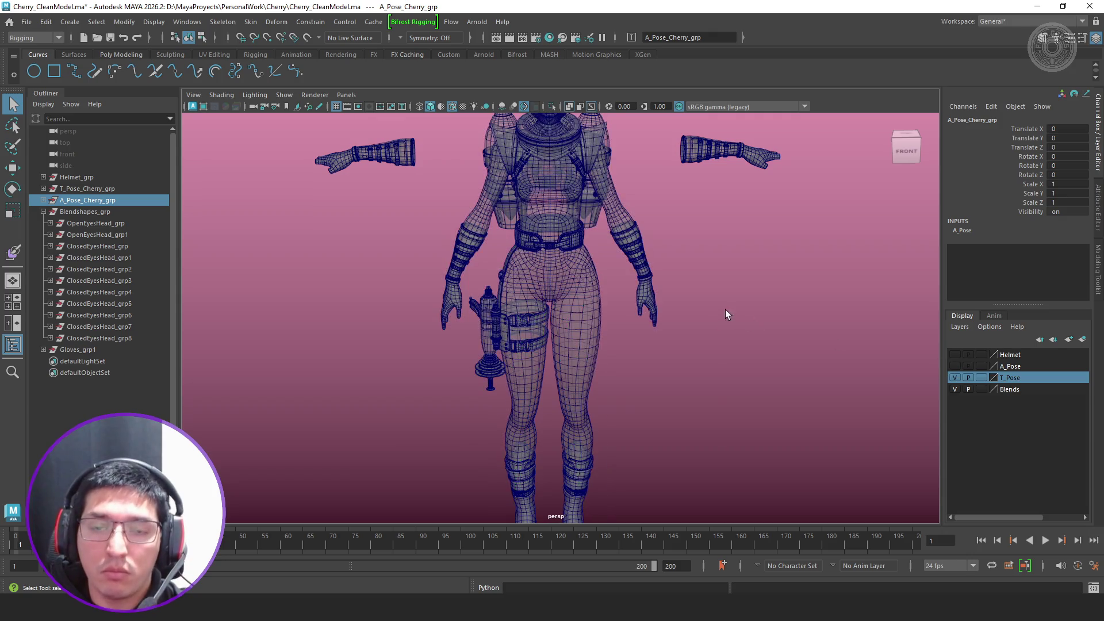
alt+drag(725, 310, 597, 257)
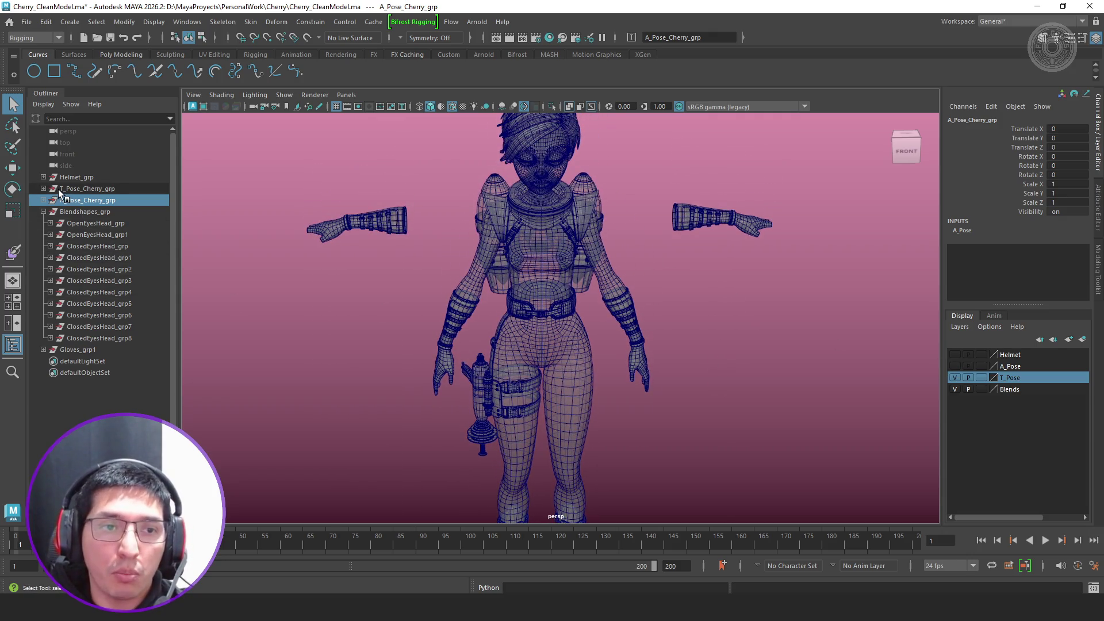
- Move the gloves copy into T_Clothes_grp and rename it Gloves_grp
click(43, 186)
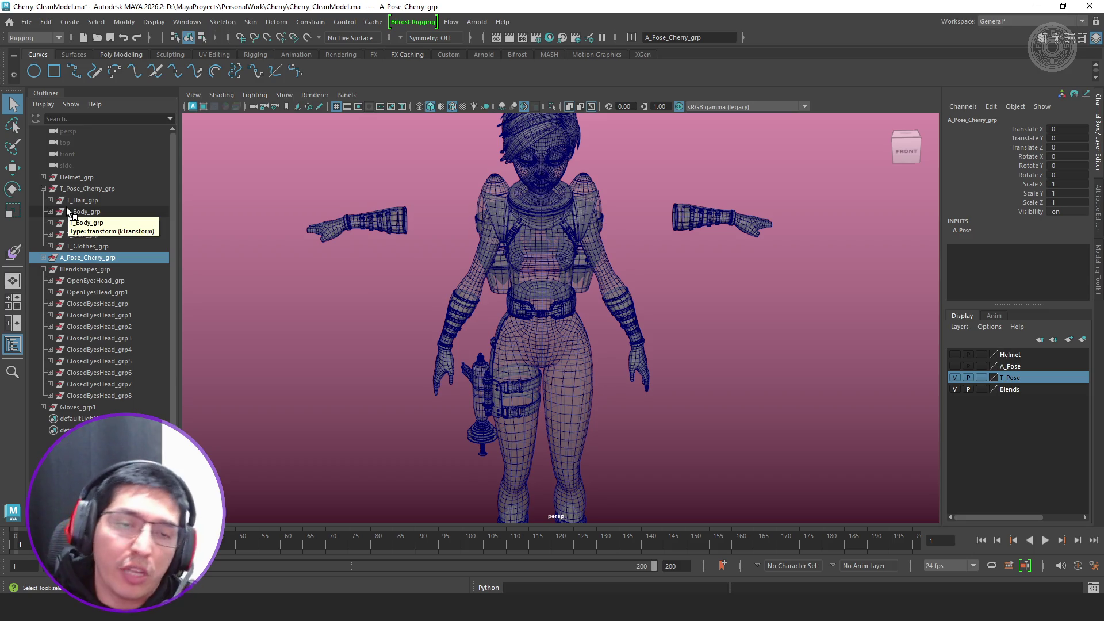
click(91, 246)
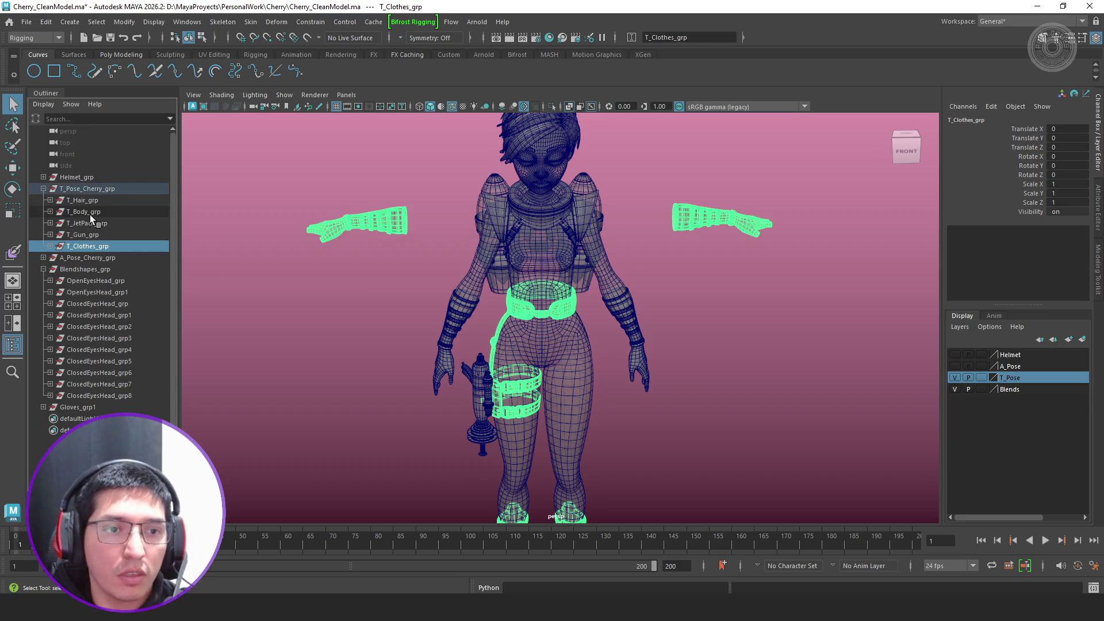
click(54, 248)
click(92, 253)
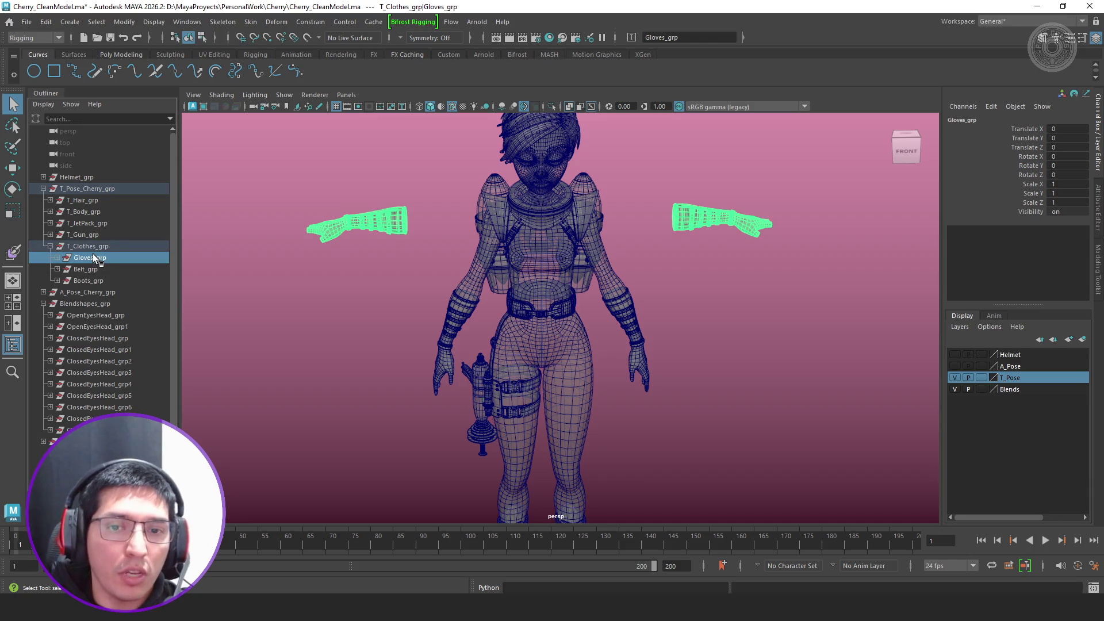
drag(68, 429, 127, 252)
double_click(123, 258)
key(BackSpace)
key(Return)
- Delete the A_Pose_Cherry_grp character group
click(121, 294)
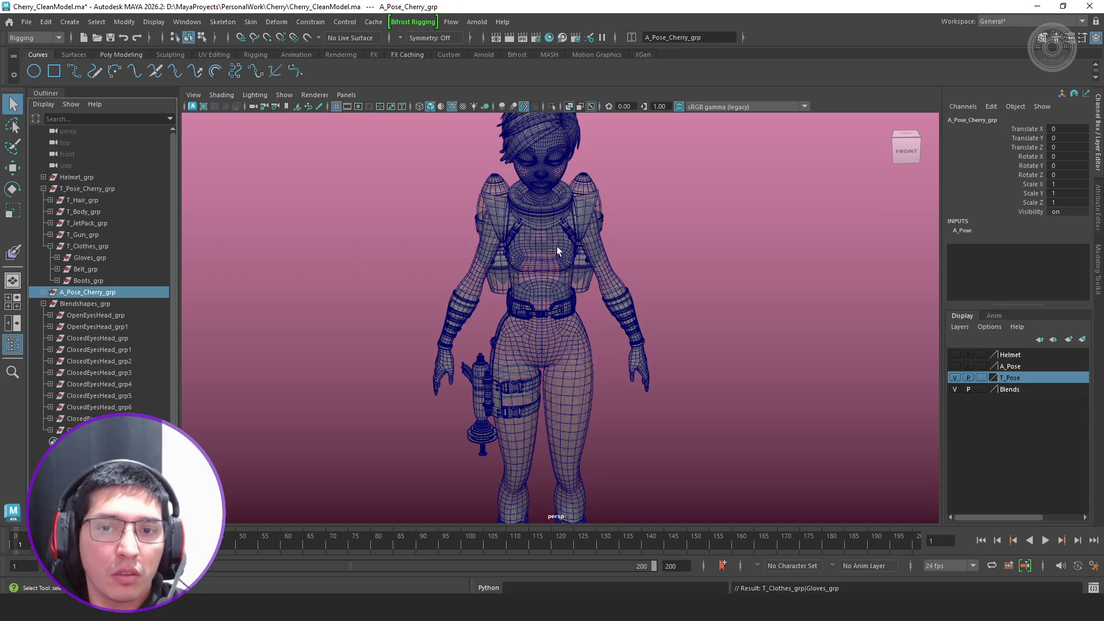
key(Delete)
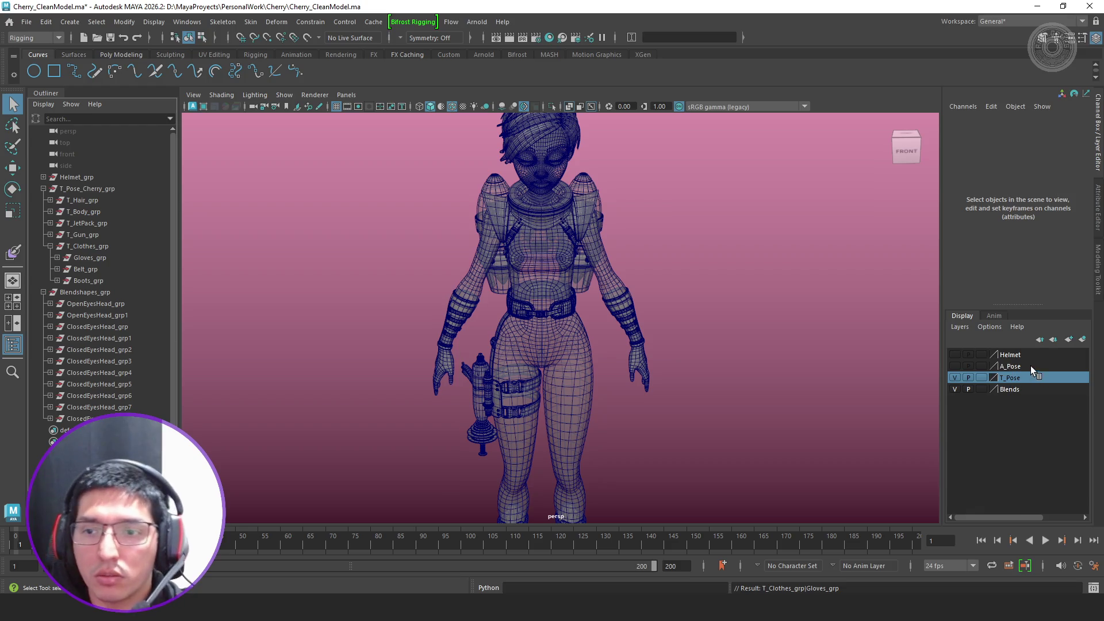
- Delete the A_Pose display layer and make the Helmet layer visible
right_click(1031, 366)
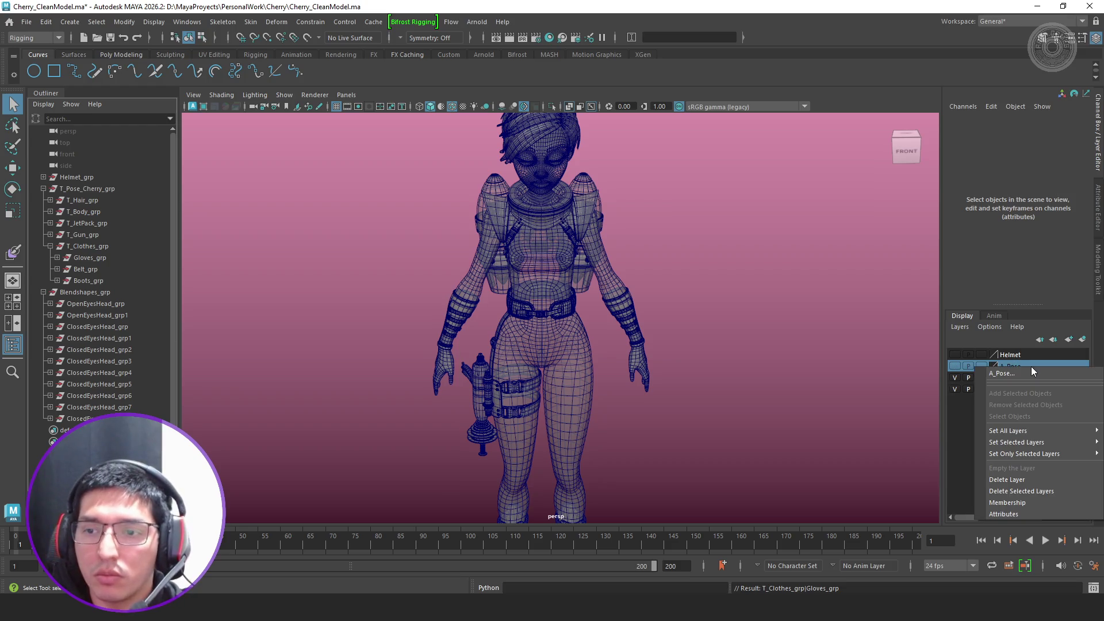
click(1026, 479)
click(955, 354)
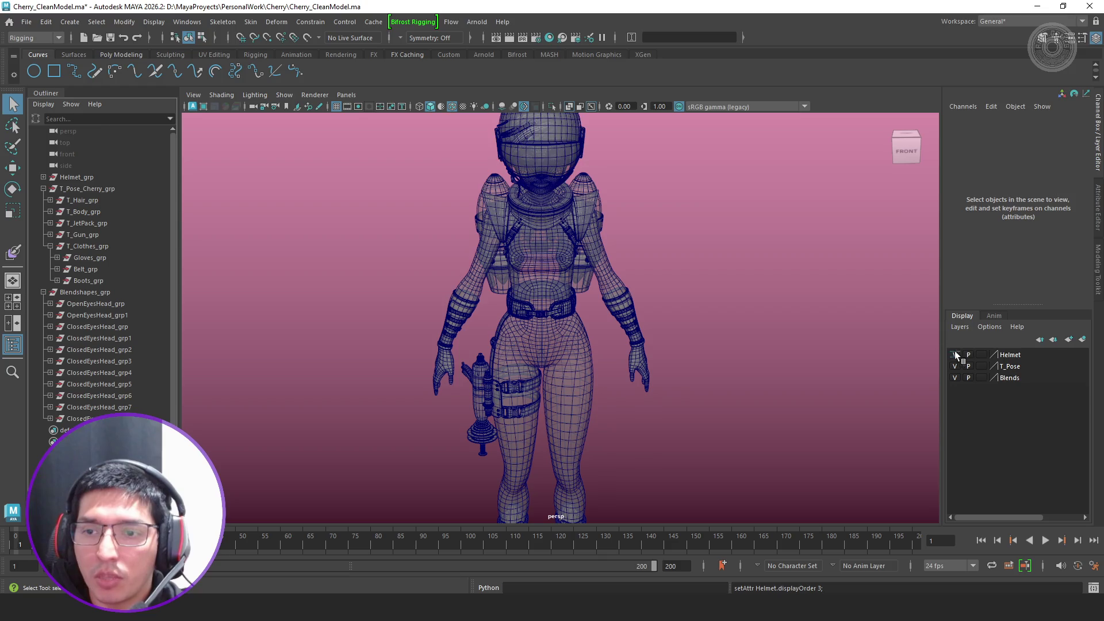
- Orbit around and frame the whole character with its helmet to inspect it
alt+drag(655, 346, 549, 314)
mouse_move(625, 378)
alt+mouse_down()
mouse_move(665, 357)
mouse_move(868, 357)
mouse_move(690, 350)
alt+mouse_up()
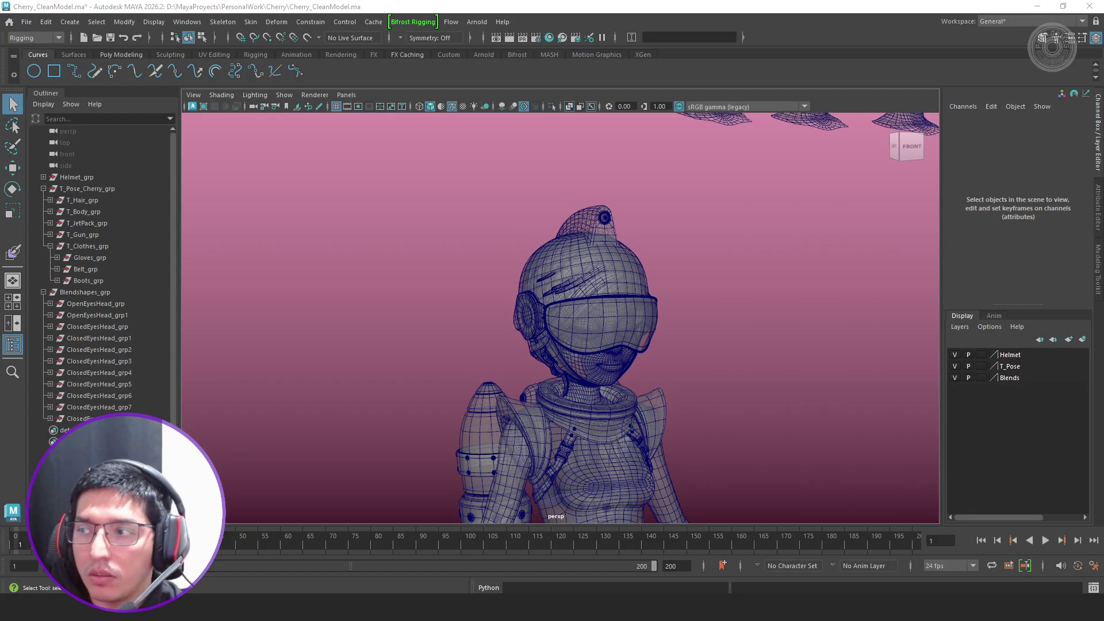
alt+right_drag(741, 258, 700, 351)
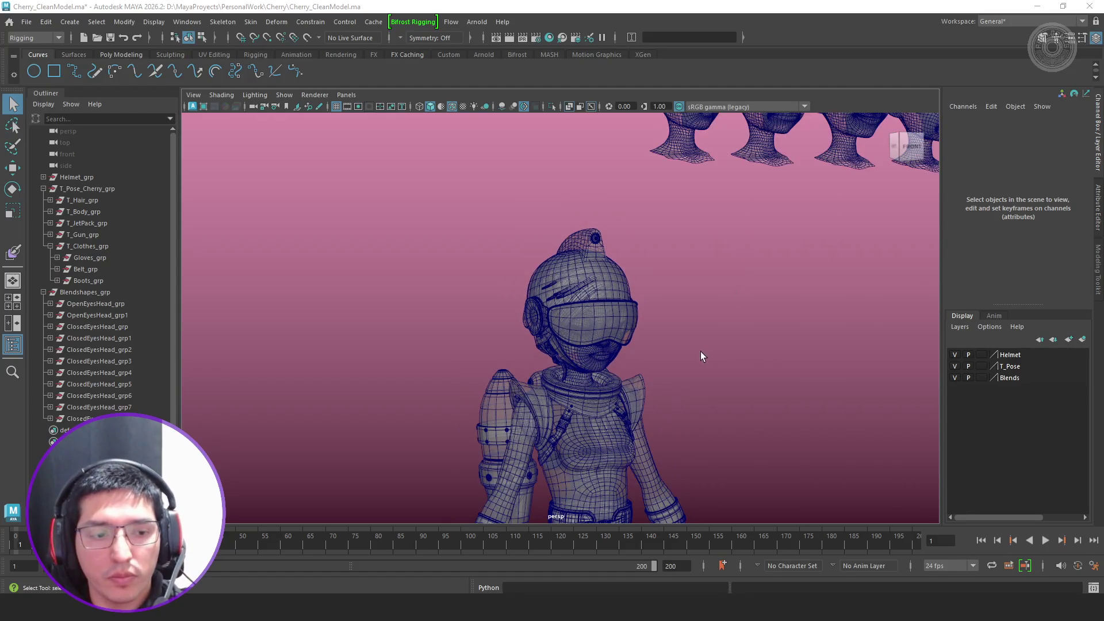
alt+middle_drag(700, 351, 661, 272)
alt+drag(662, 272, 635, 273)
key(a)
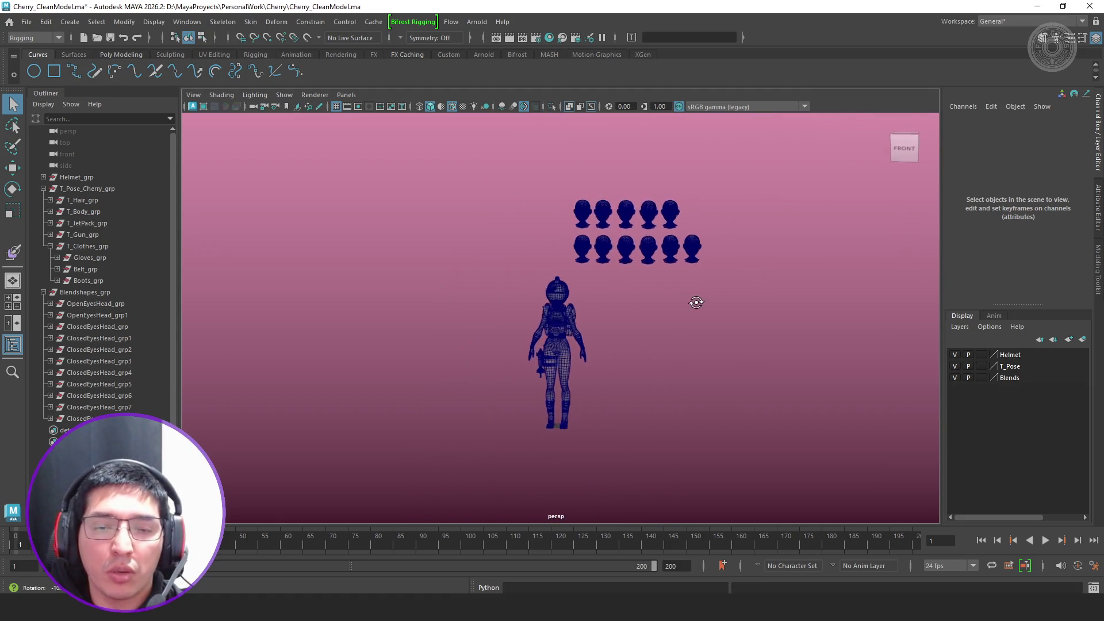
scroll(648, 328, up, 3)
scroll(641, 325, up, 3)
mouse_move(641, 326)
alt+mouse_down()
mouse_move(607, 335)
mouse_move(656, 328)
alt+mouse_up()
- Select the T_Pose layer's objects and rename the layer to A_Pose
right_click(1021, 367)
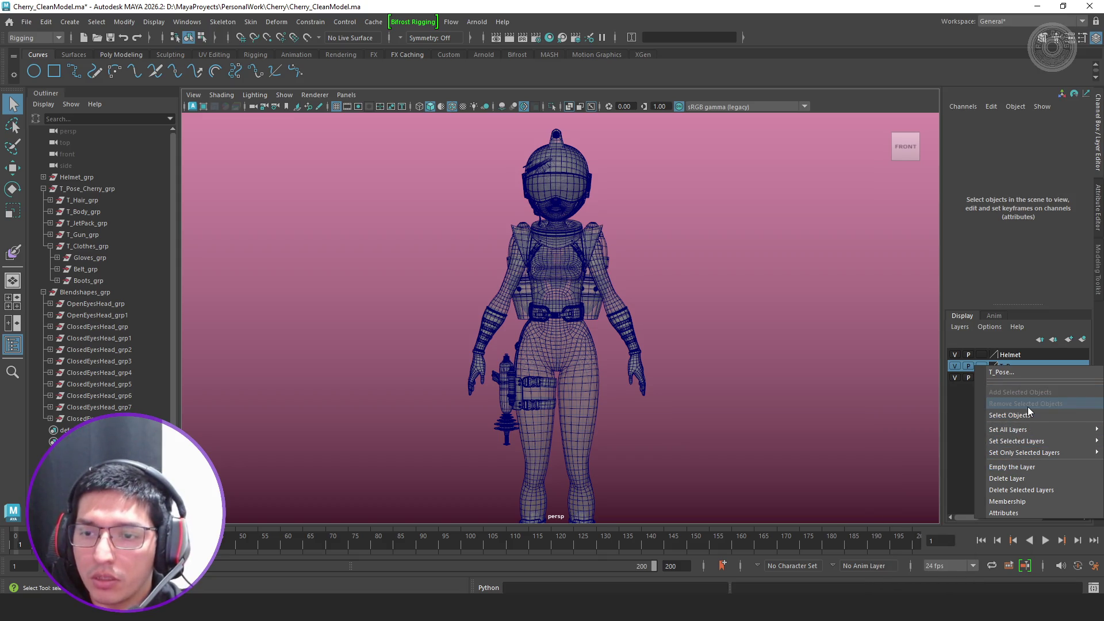
click(1017, 416)
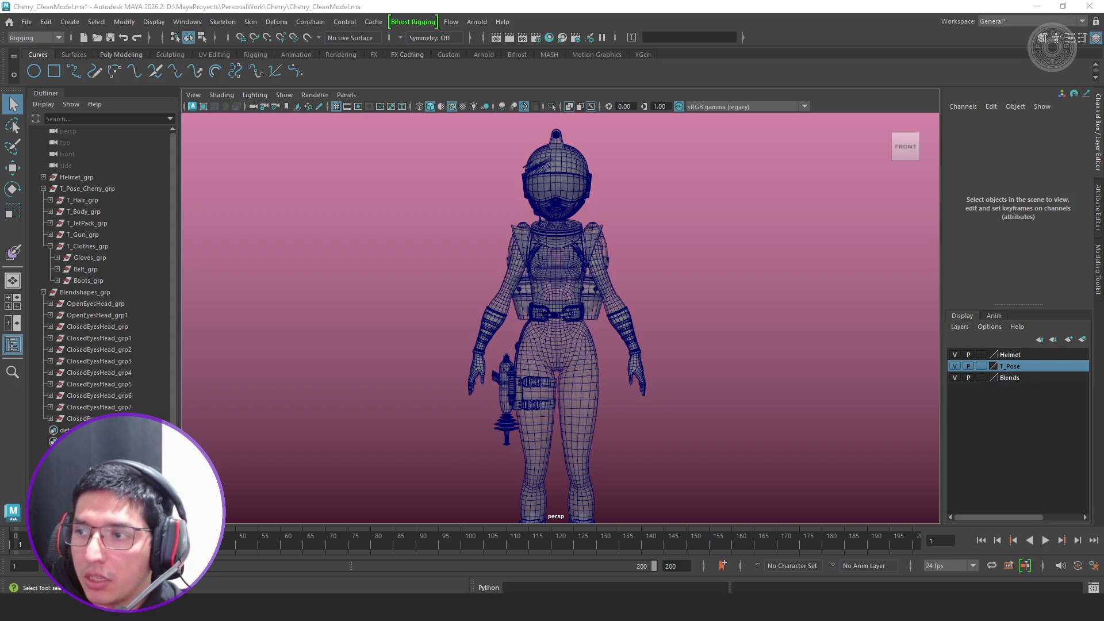
double_click(1009, 366)
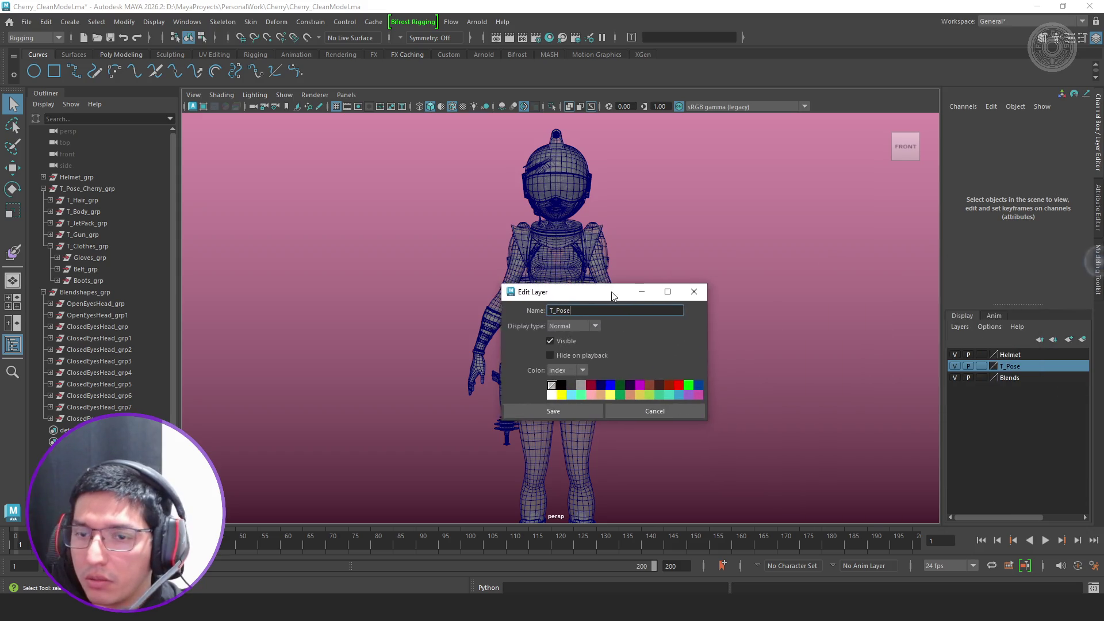
text(A)
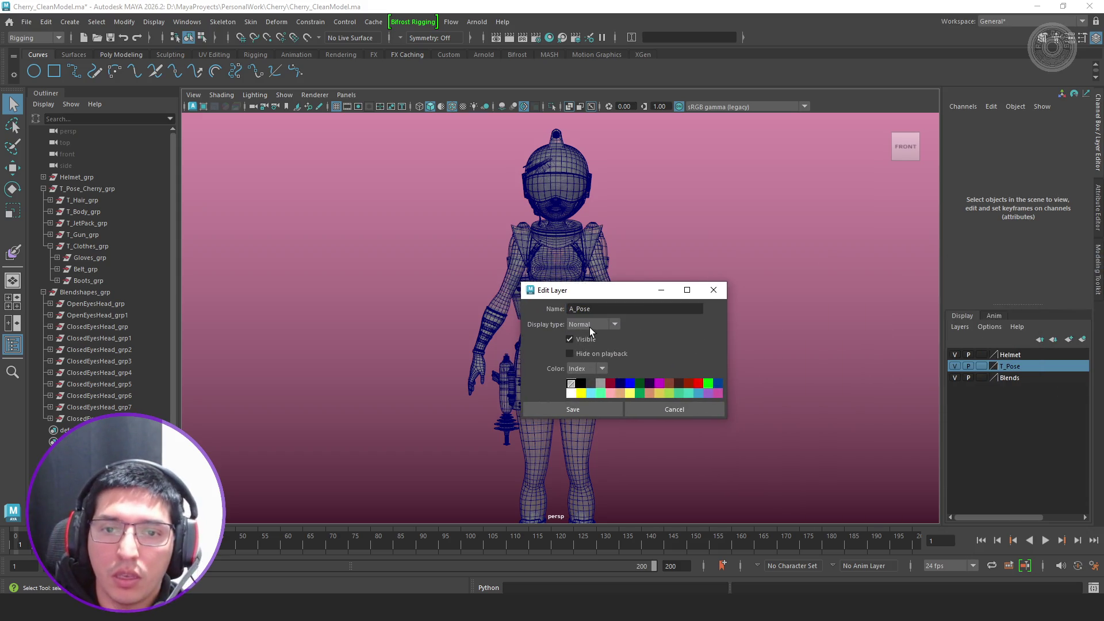
click(593, 408)
scroll(722, 322, down, 3)
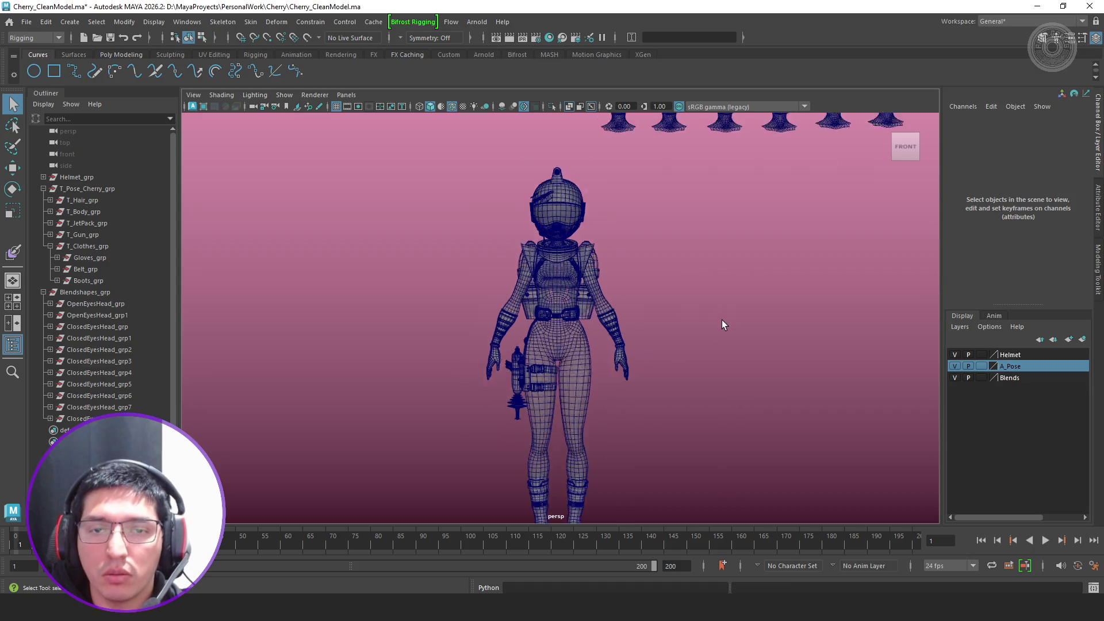
scroll(721, 323, down, 2)
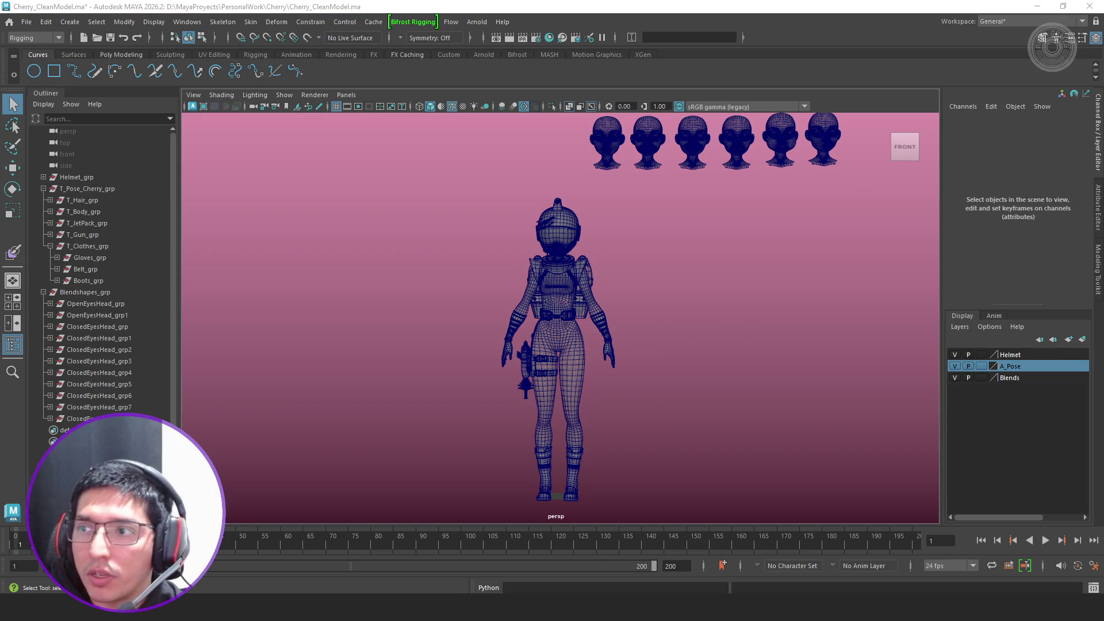
- Save the scene as the Maya ASCII file Cherry_CleanModel_newPose.ma
key(ctrl+shift+s)
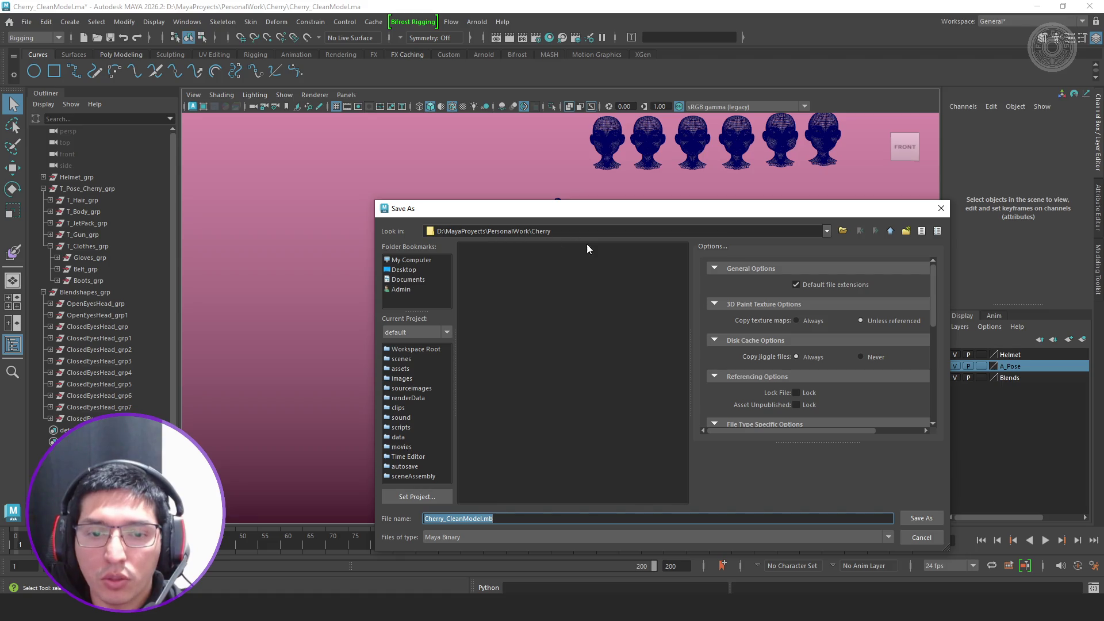
click(476, 538)
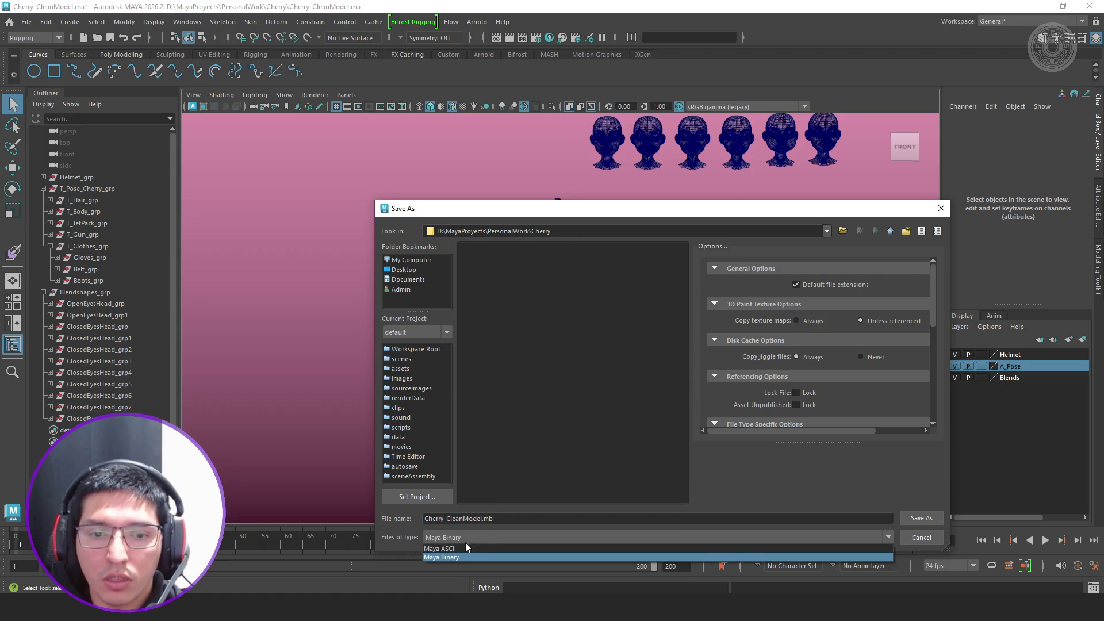
click(481, 517)
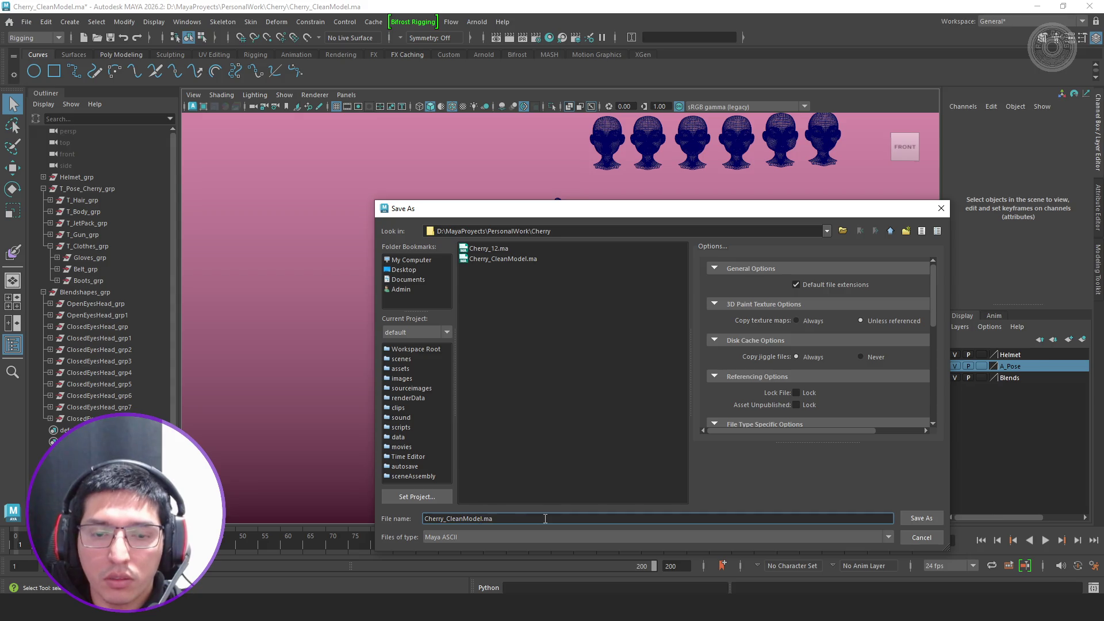
text(_newPose)
key(Return)
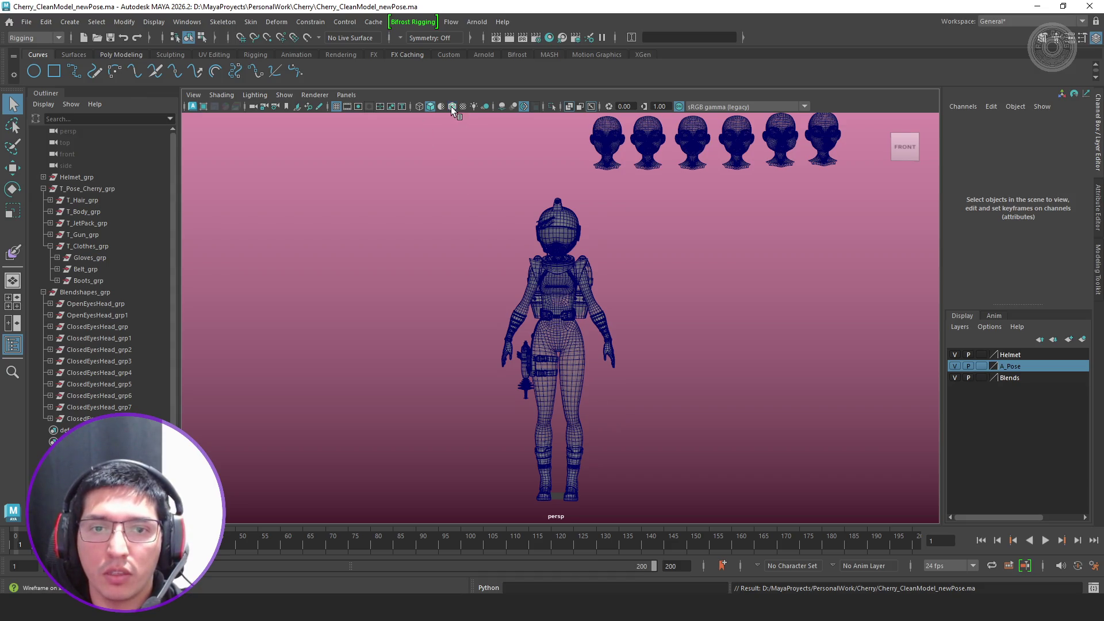
- Show the character solid shaded without X-Ray and hide the Helmet layer
key(5)
click(572, 103)
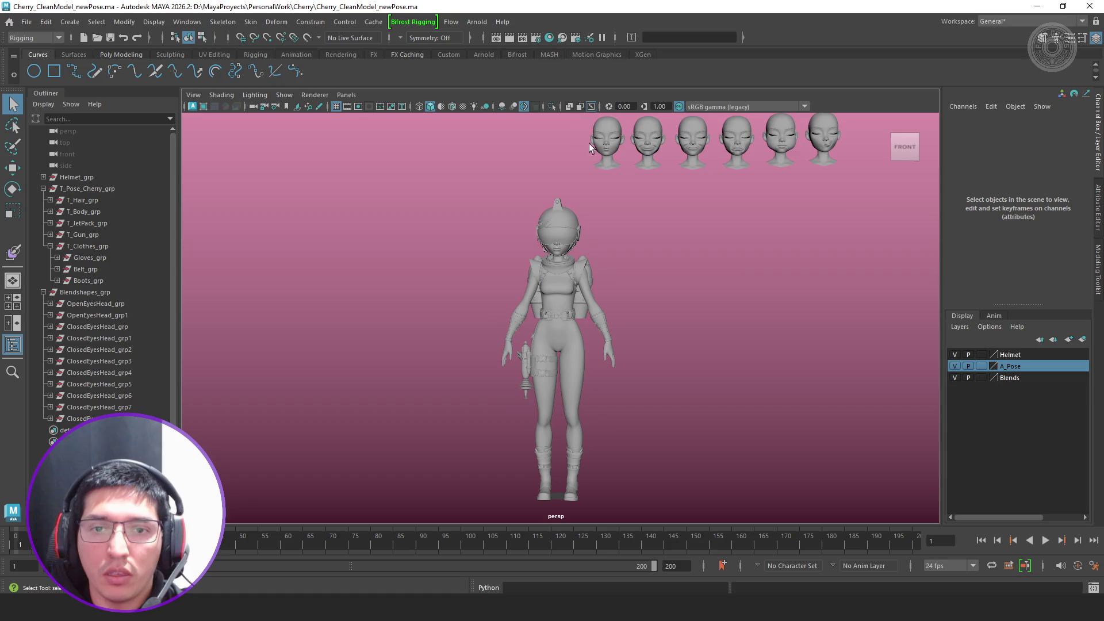
click(955, 354)
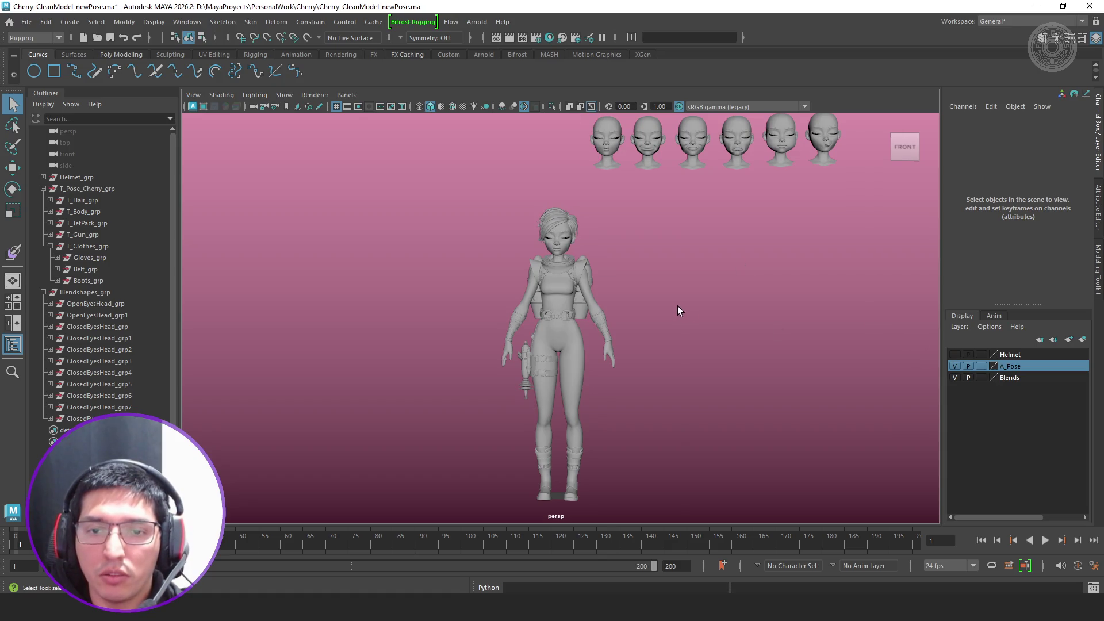
- Dolly in and orbit to a straight front view of the character
mouse_move(682, 303)
alt+right_down()
mouse_move(644, 336)
mouse_move(684, 359)
alt+right_up()
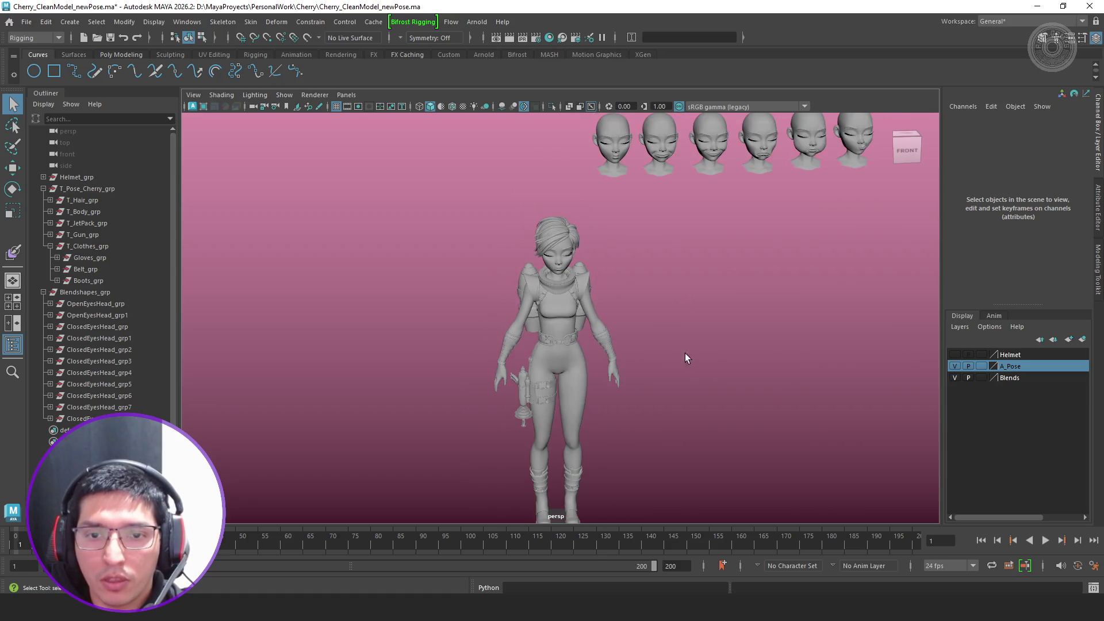
mouse_move(685, 360)
alt+mouse_down()
mouse_move(659, 287)
mouse_move(678, 320)
alt+mouse_up()
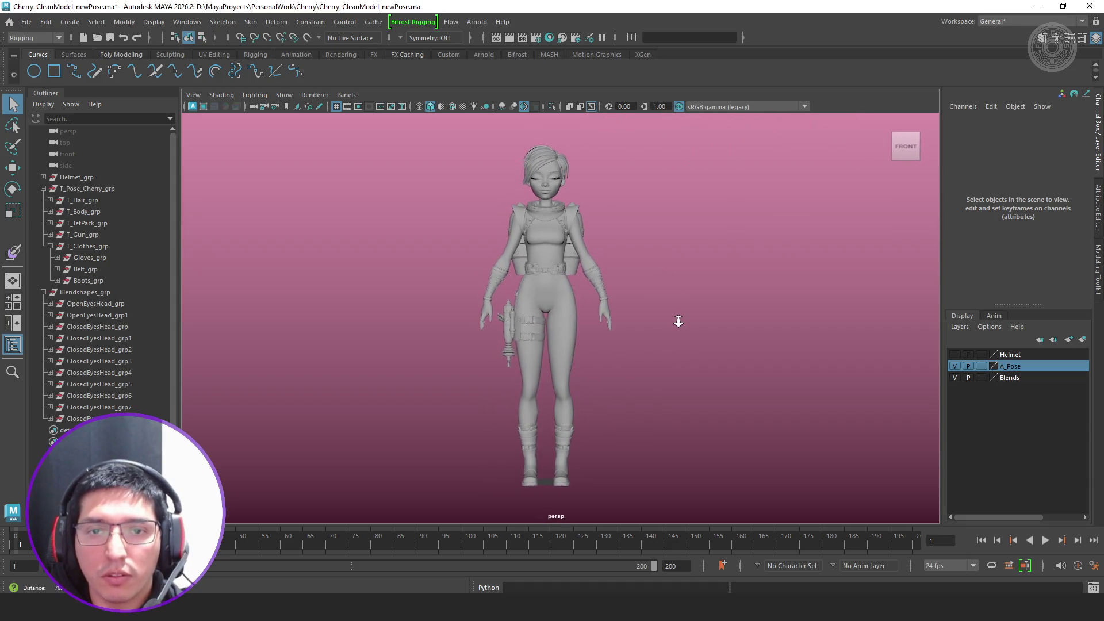
alt+right_drag(679, 320, 696, 337)
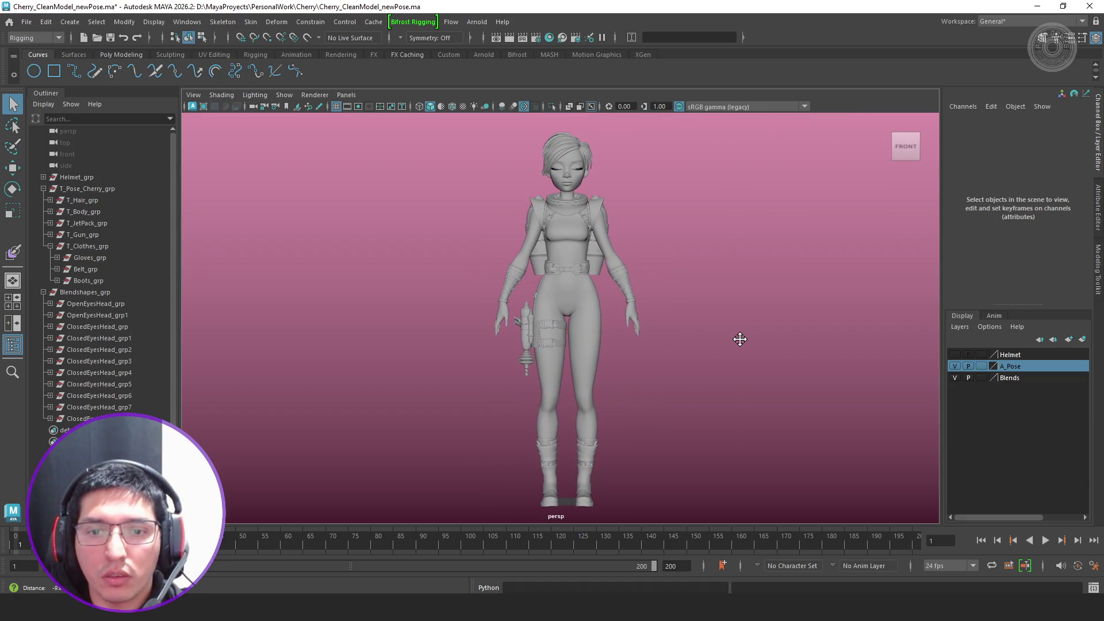
alt+drag(705, 335, 729, 336)
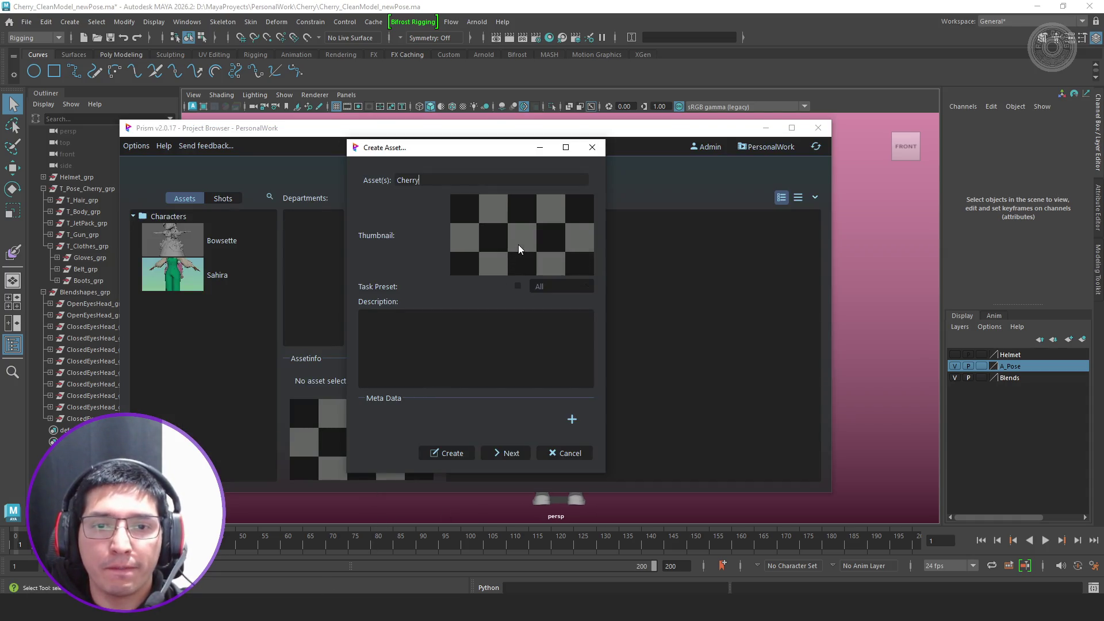
- Abort a first thumbnail capture and move the Prism windows so the Maya viewport is unobstructed
right_click(519, 244)
click(563, 253)
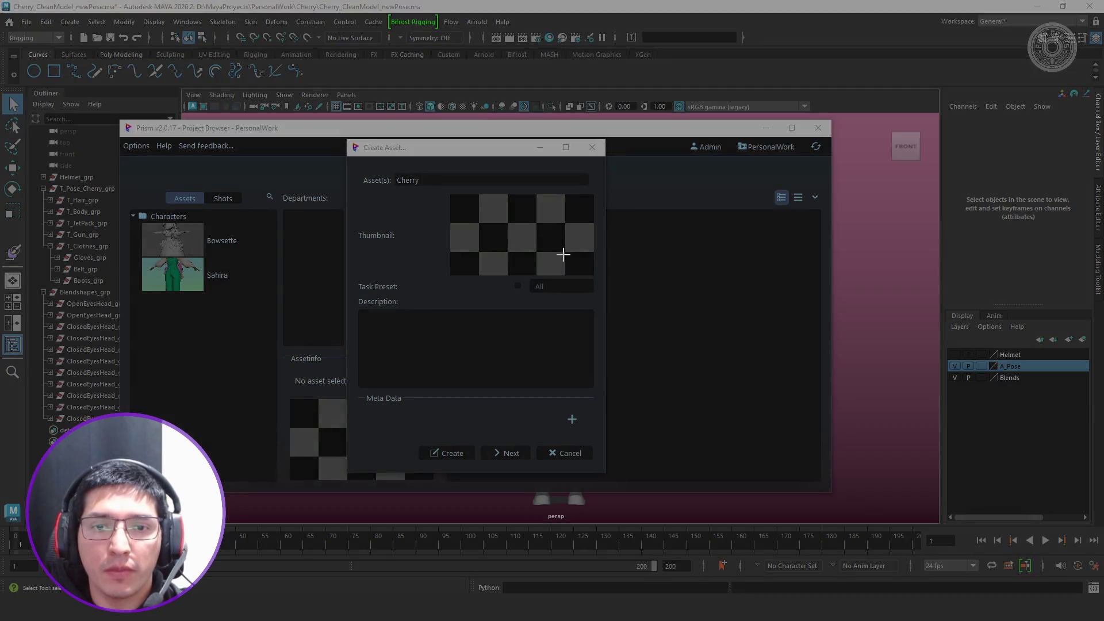
key(Escape)
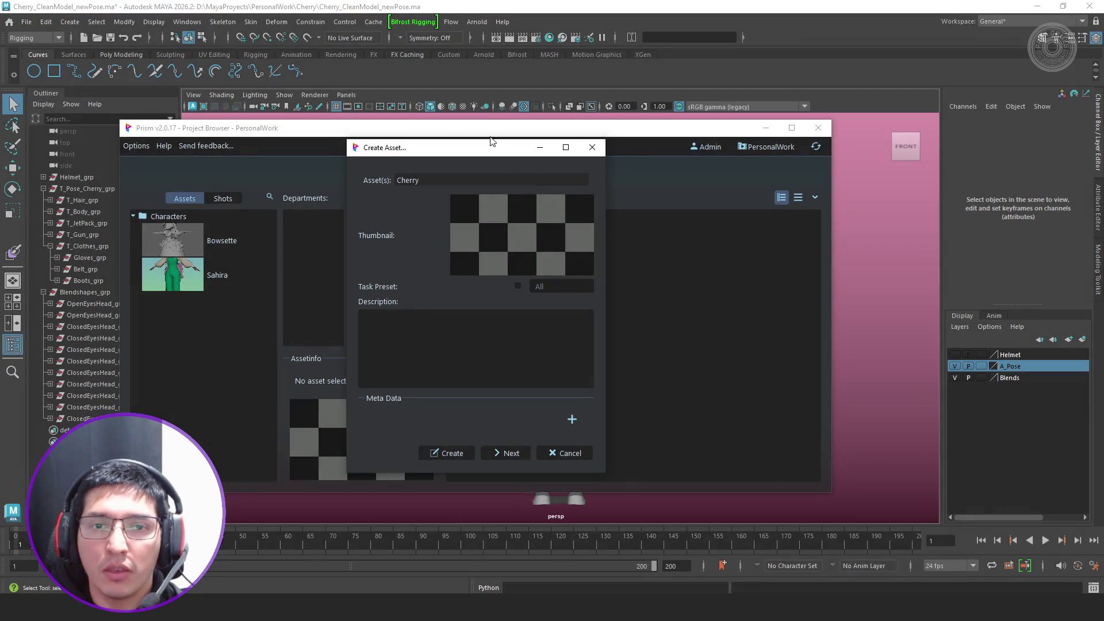
drag(490, 147, 806, 215)
click(910, 213)
click(904, 128)
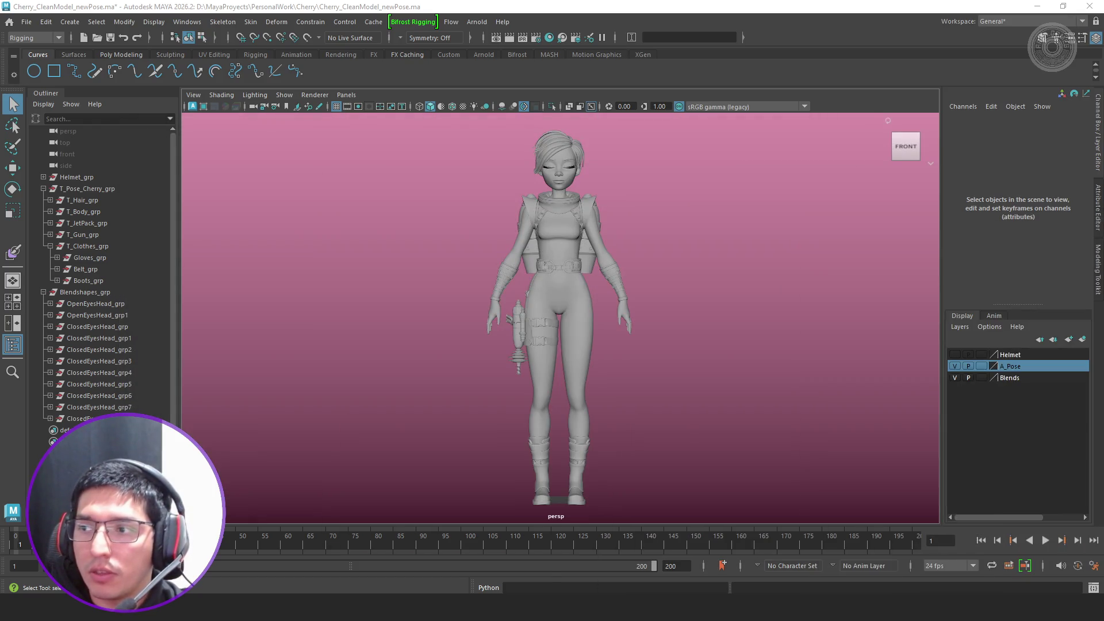
drag(1103, 227, 162, 164)
- Capture the helmetless character in the viewport as the Cherry asset's thumbnail
right_click(181, 247)
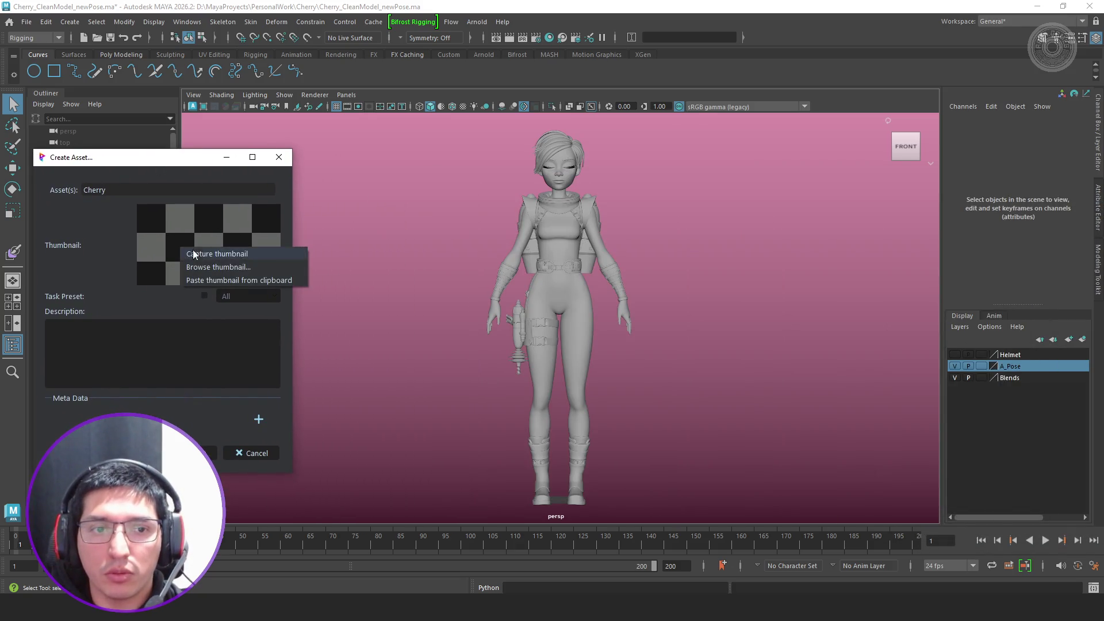
click(217, 253)
drag(368, 121, 741, 512)
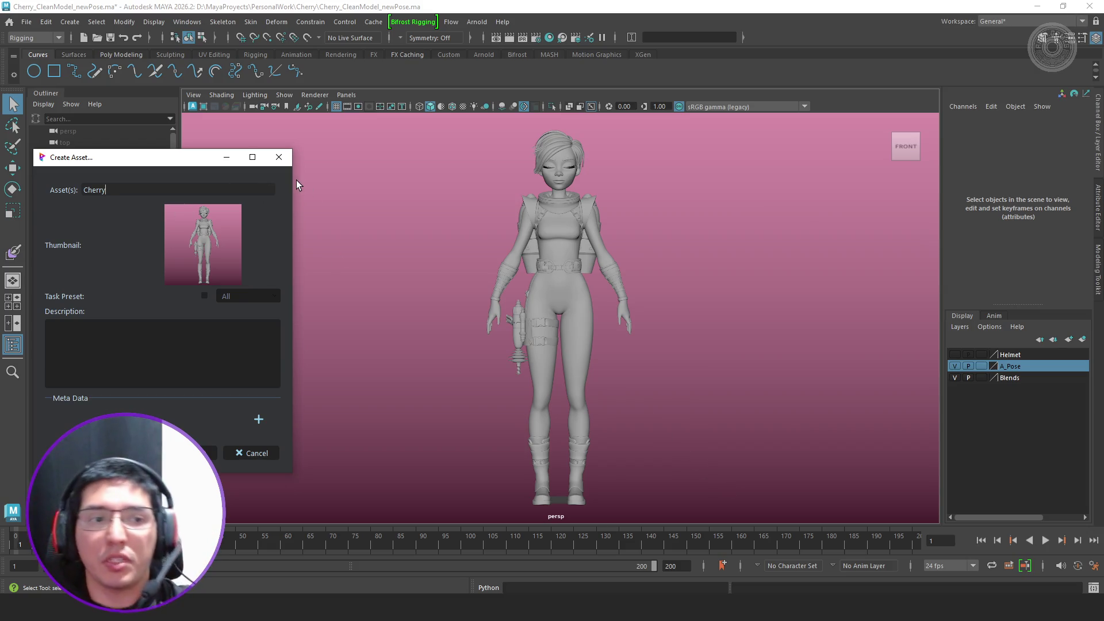
click(212, 187)
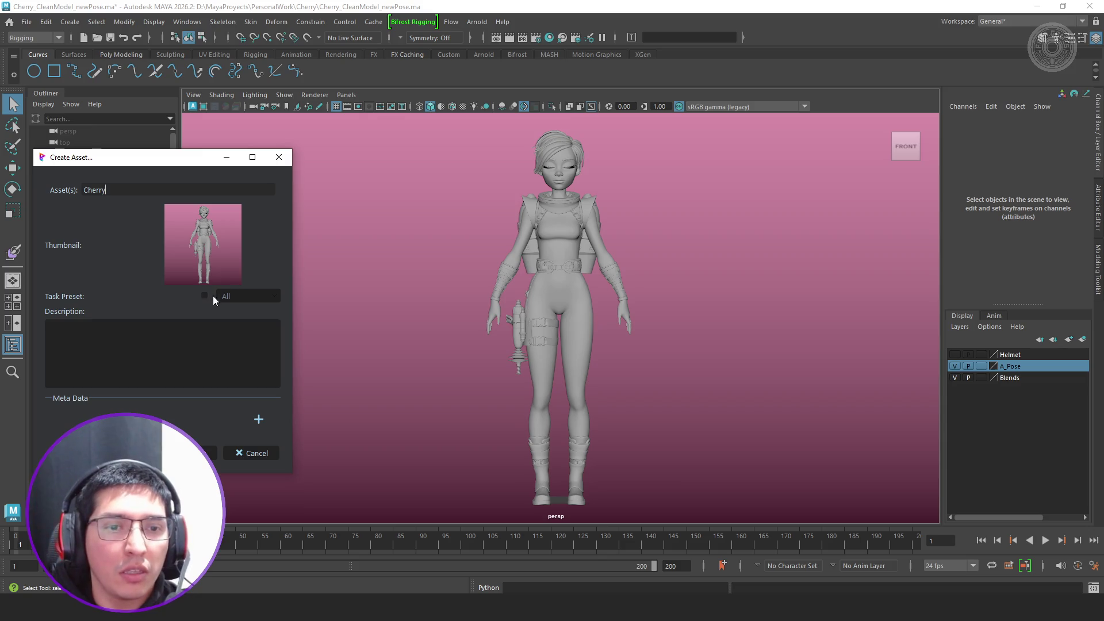
click(105, 341)
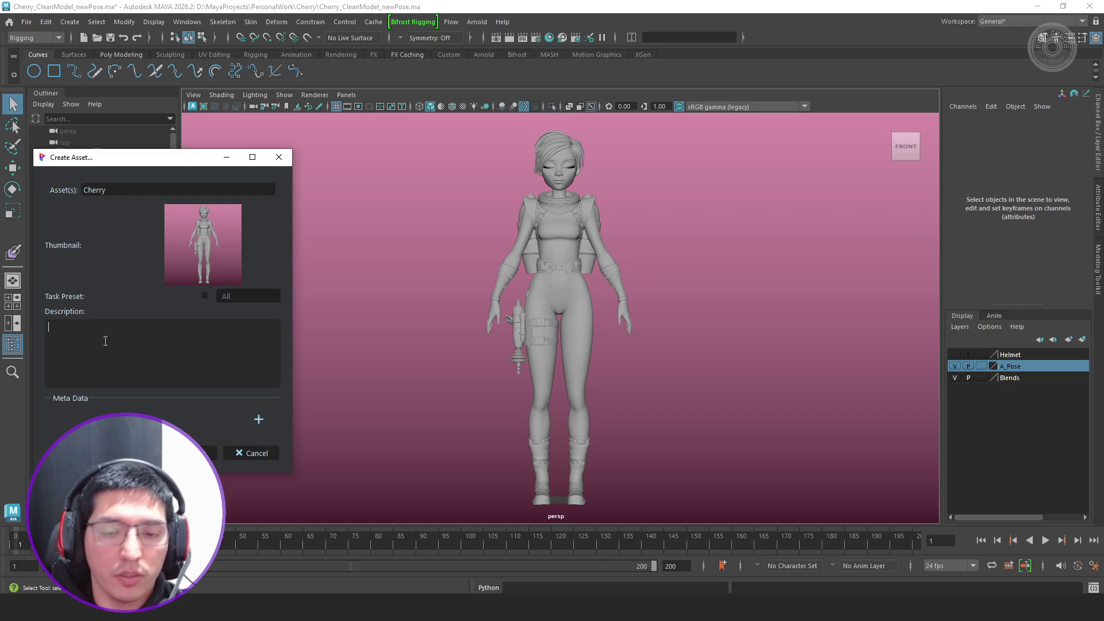
text(Cherr)
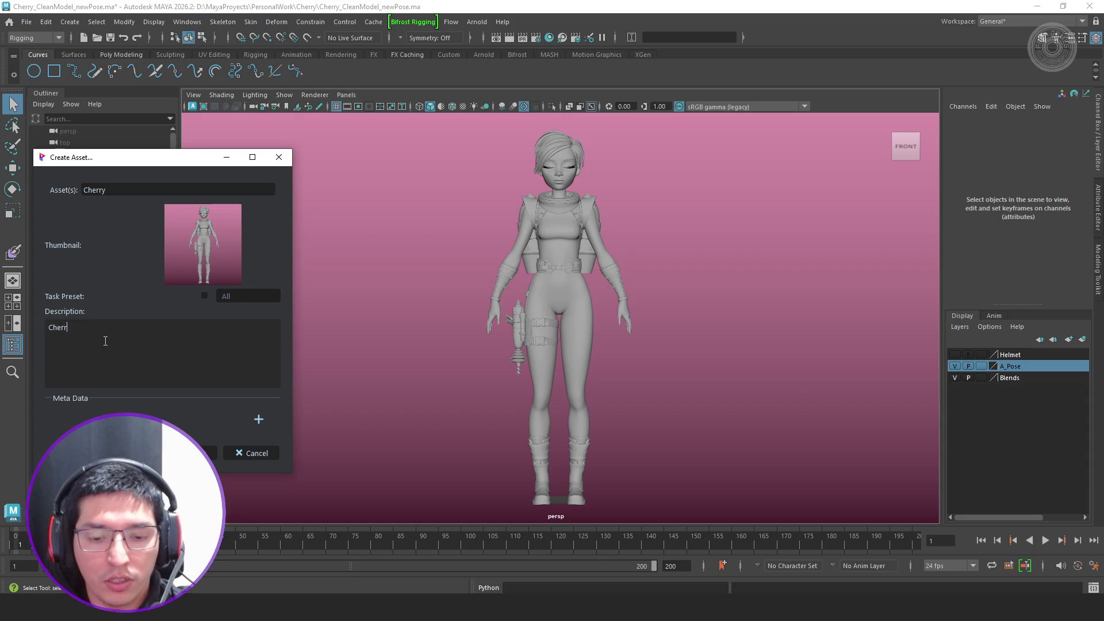
text(y haracter)
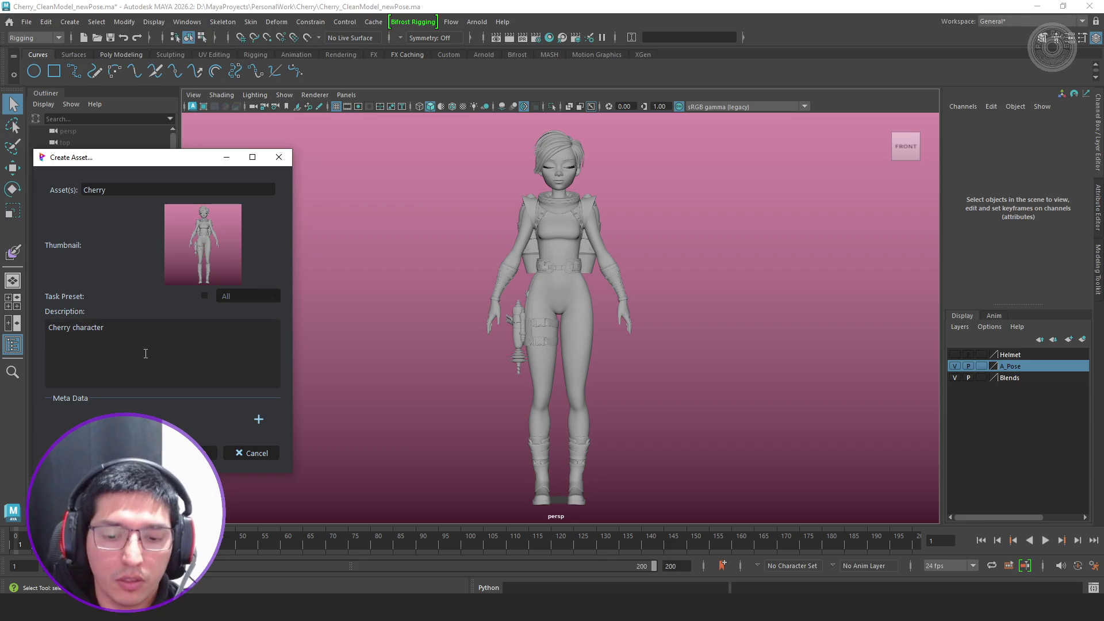
text( - )
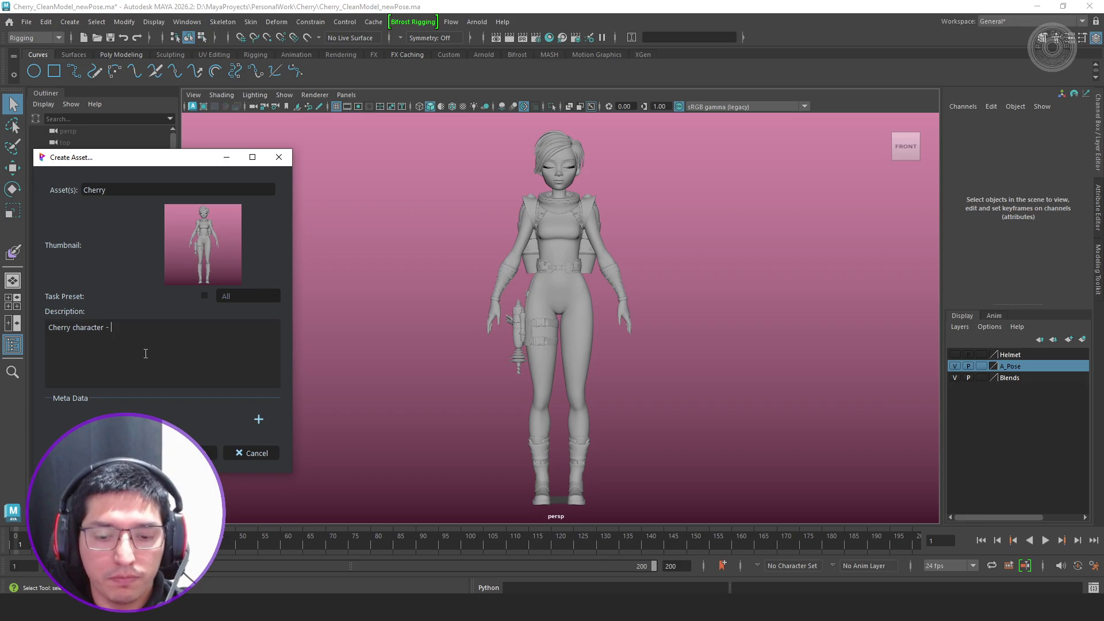
text(make)
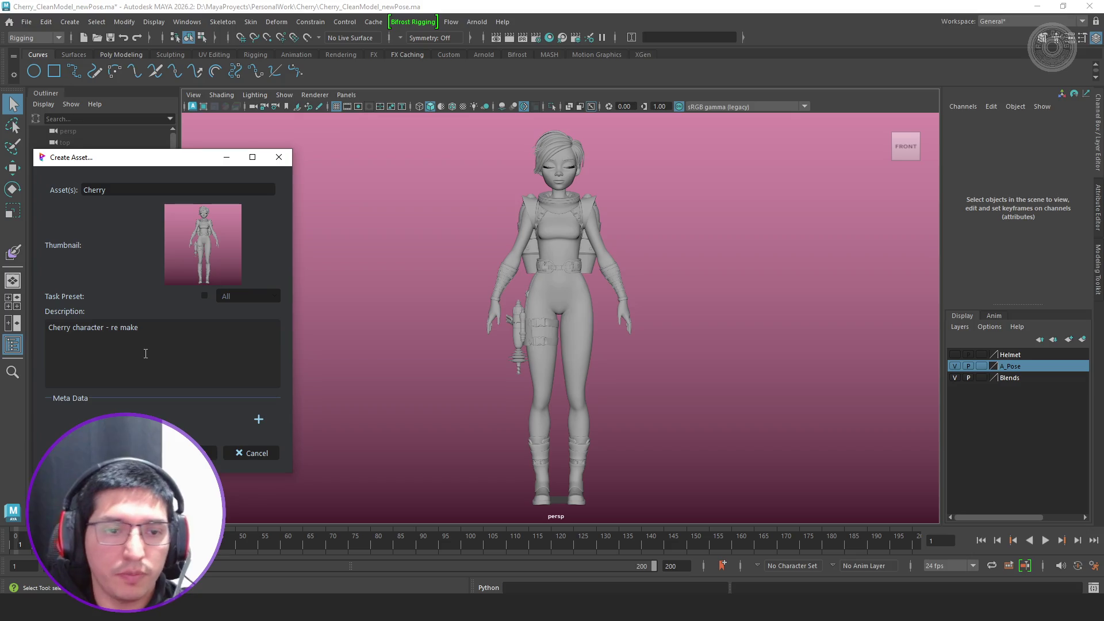
- Add Modeler and Rigger metadata rows to the 'Cherry character - remake' asset and create it
click(259, 419)
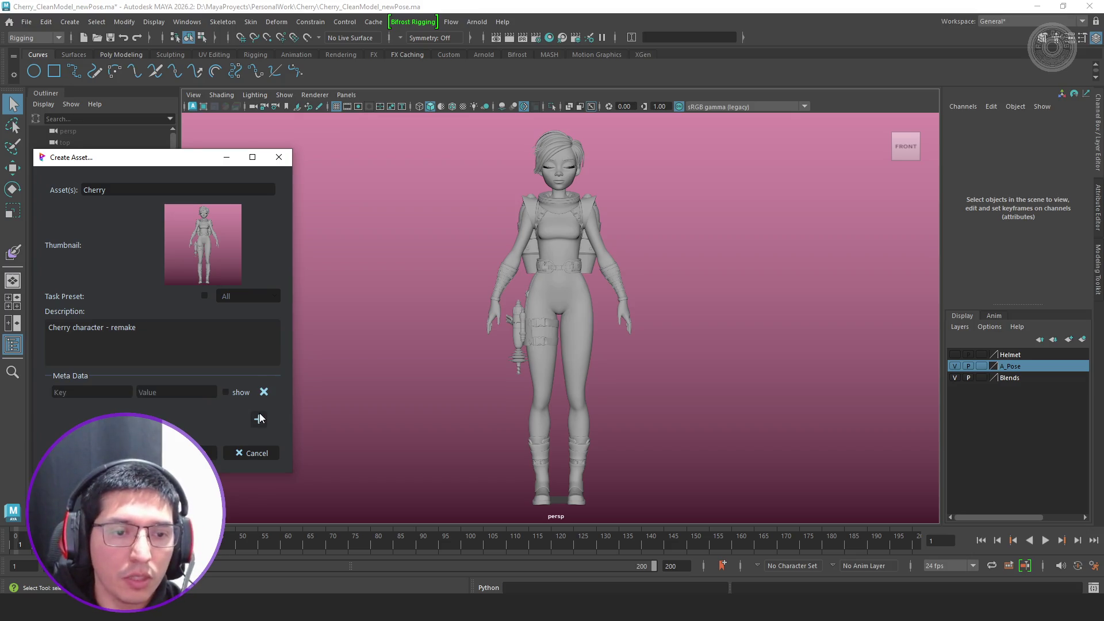
text(Modeler)
key(Tab)
text(Tellox666)
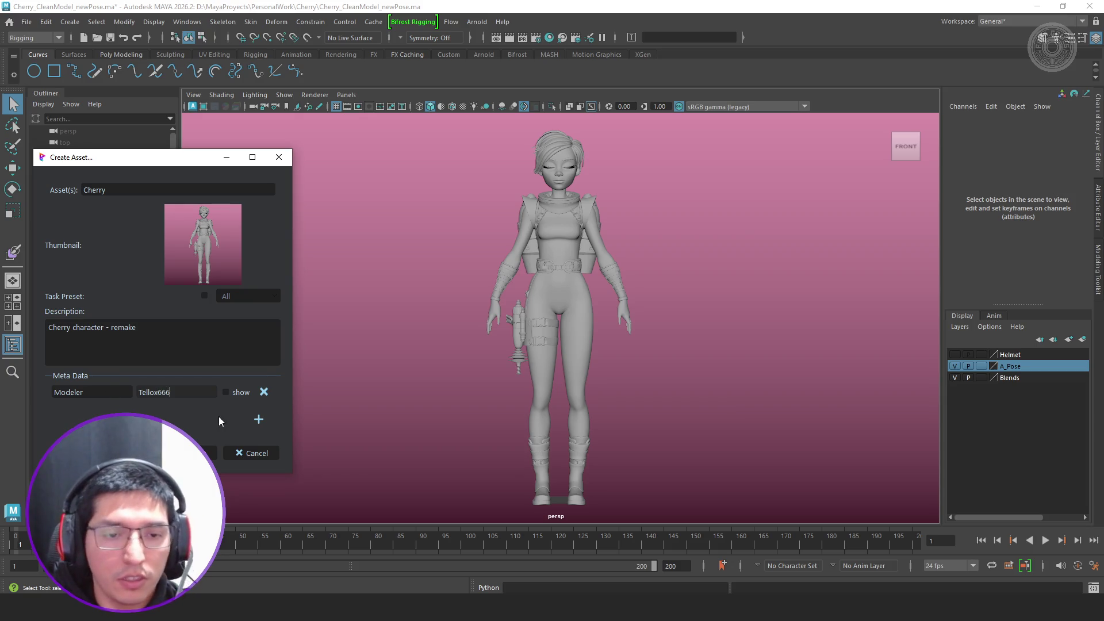
click(258, 419)
click(109, 391)
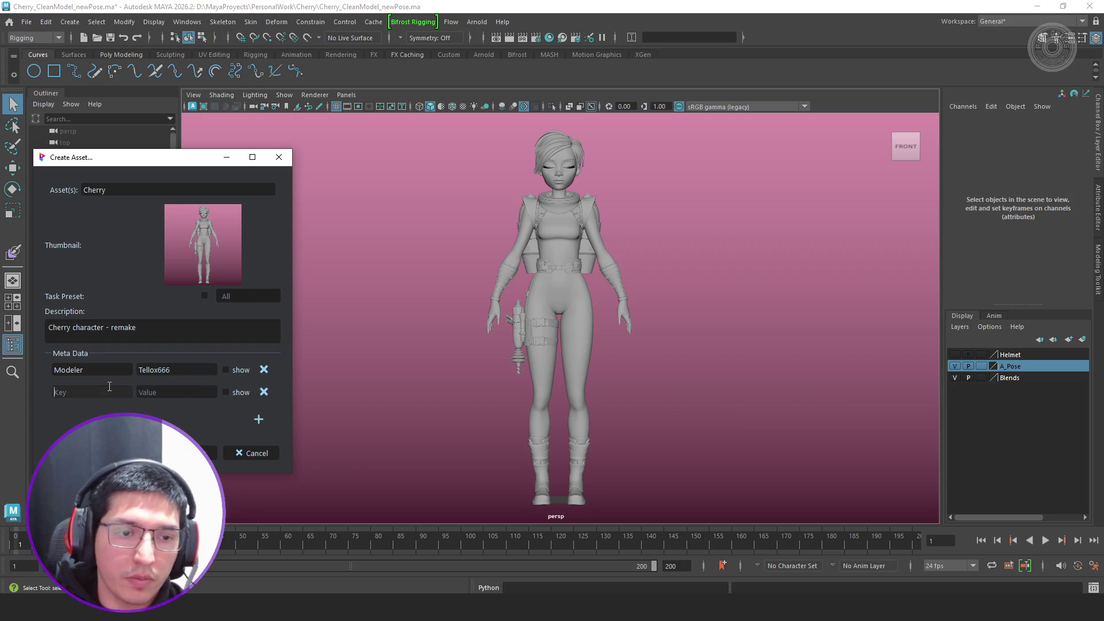
text(Rigger)
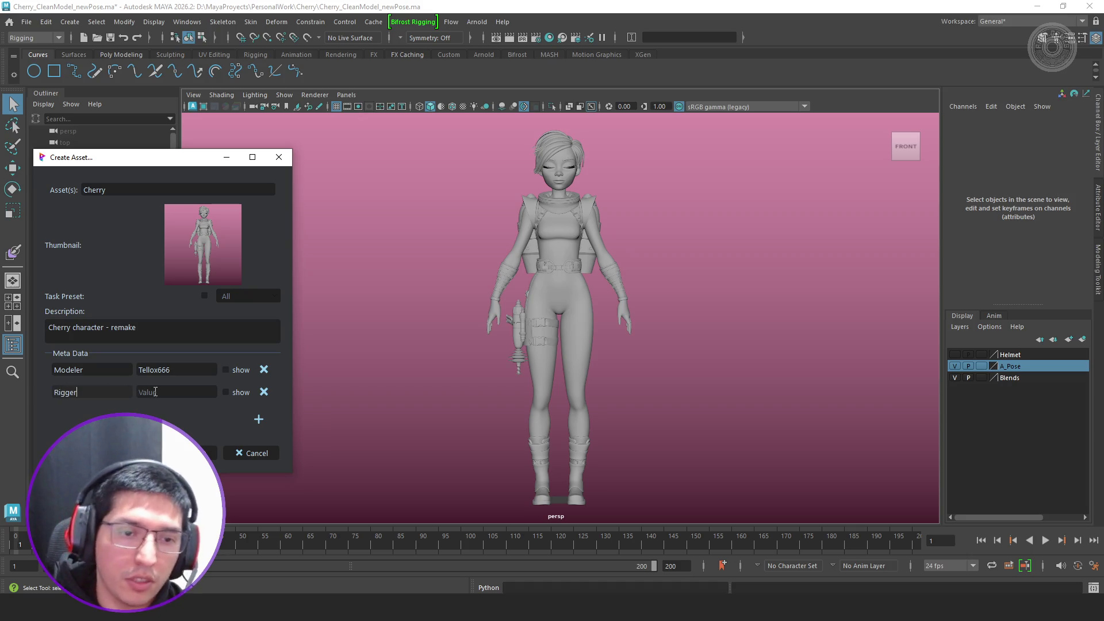
click(164, 388)
text(Arza)
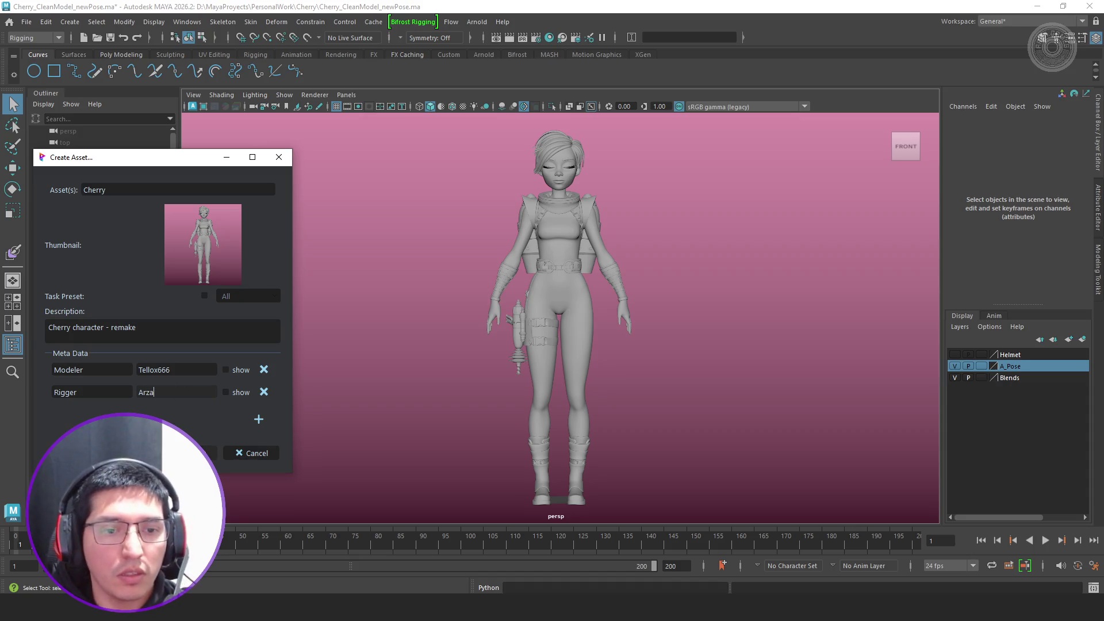
click(177, 453)
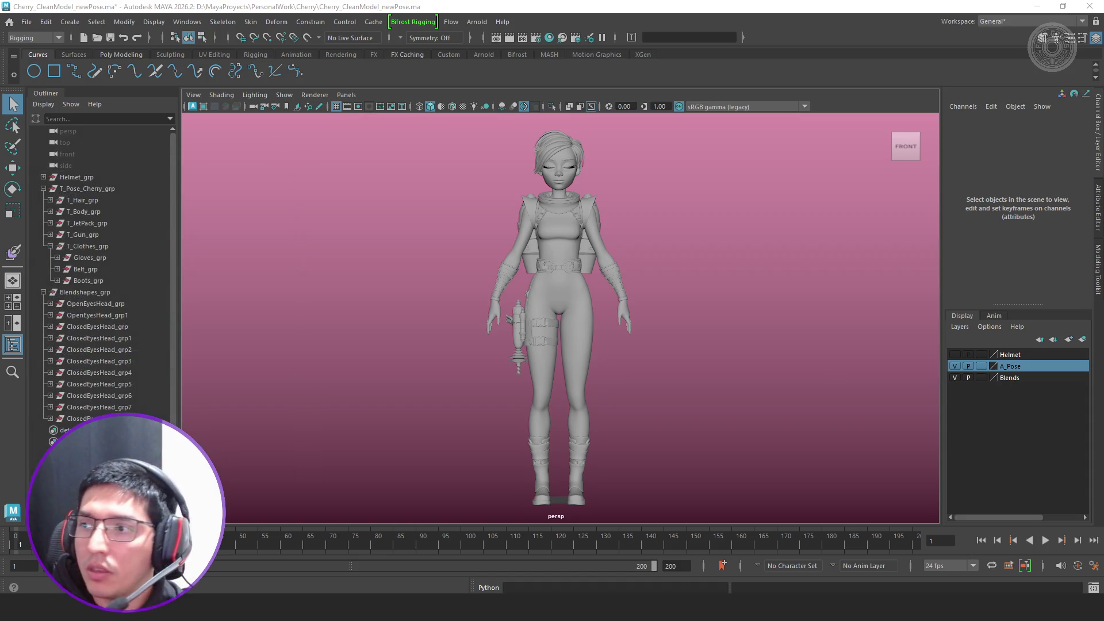
- Assign the Modeling (mod) and Rigging (rig) departments to the Cherry asset
mouse_move(1094, 185)
mouse_down()
mouse_move(259, 185)
mouse_move(321, 185)
mouse_up()
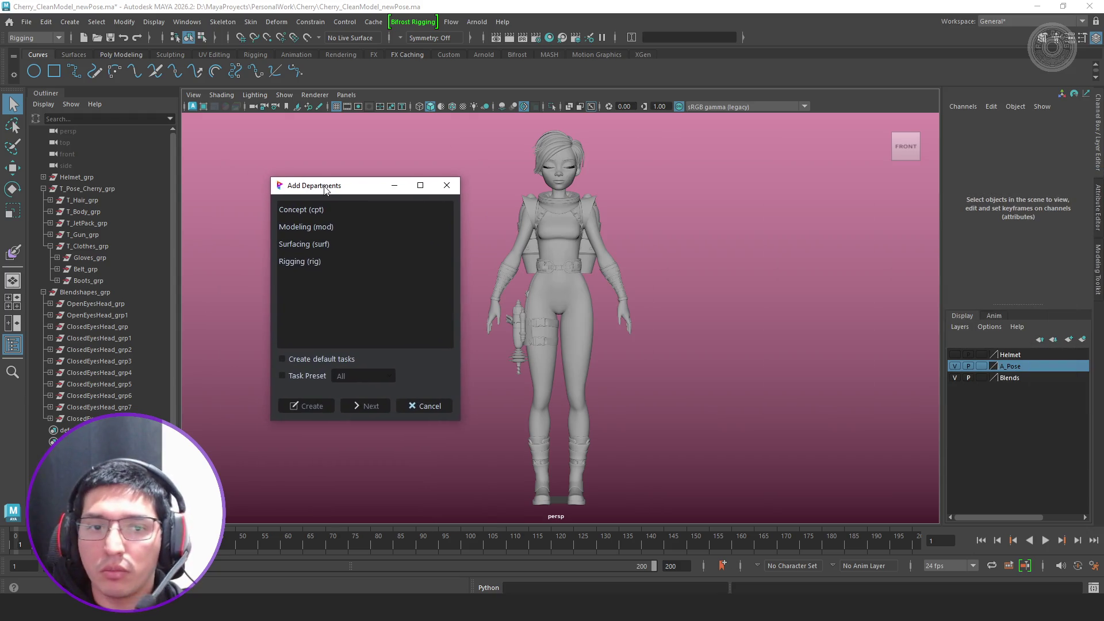
click(318, 227)
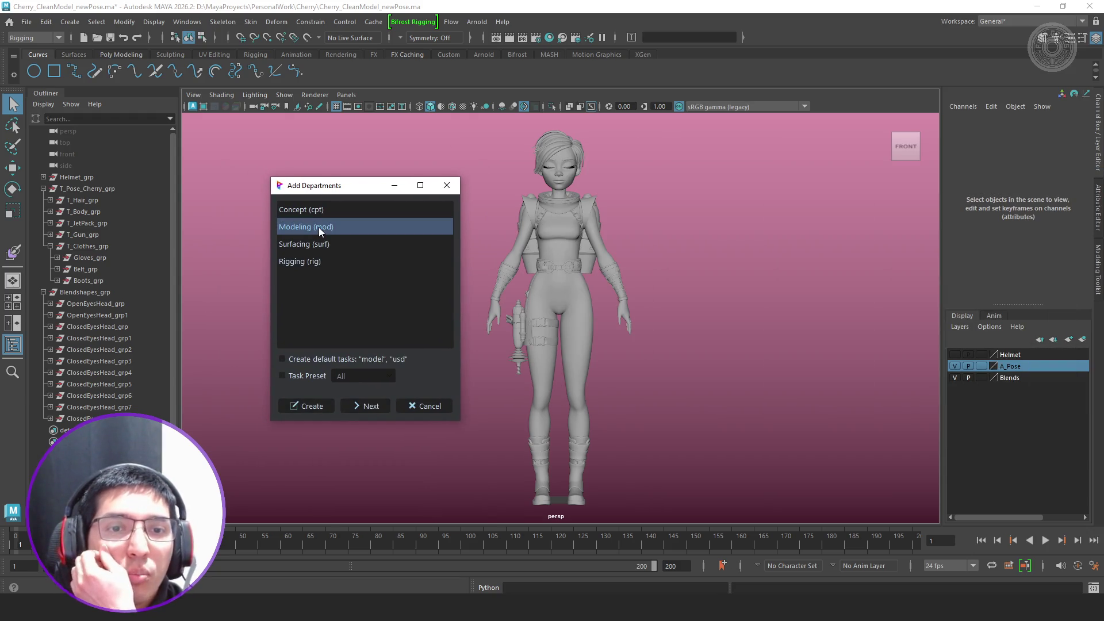
ctrl+click(315, 261)
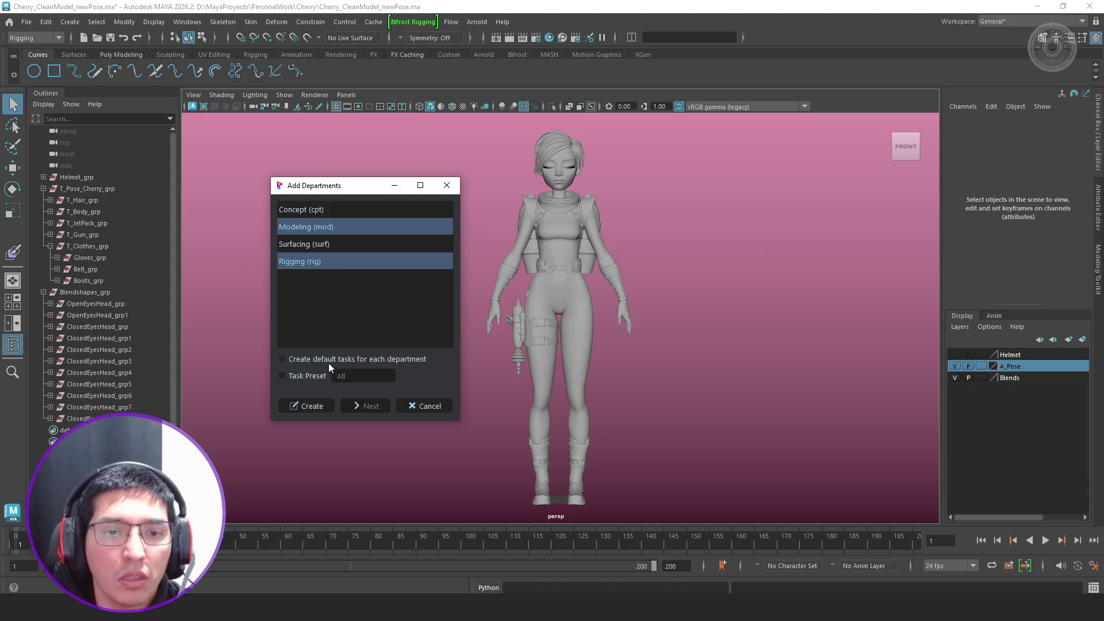
click(311, 405)
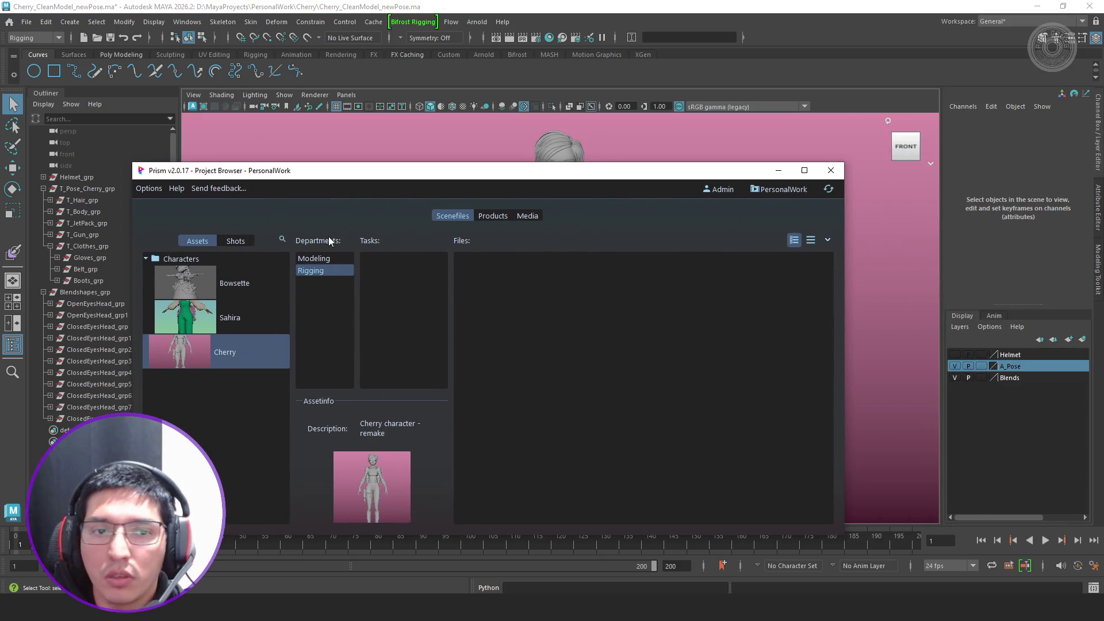
right_click(376, 272)
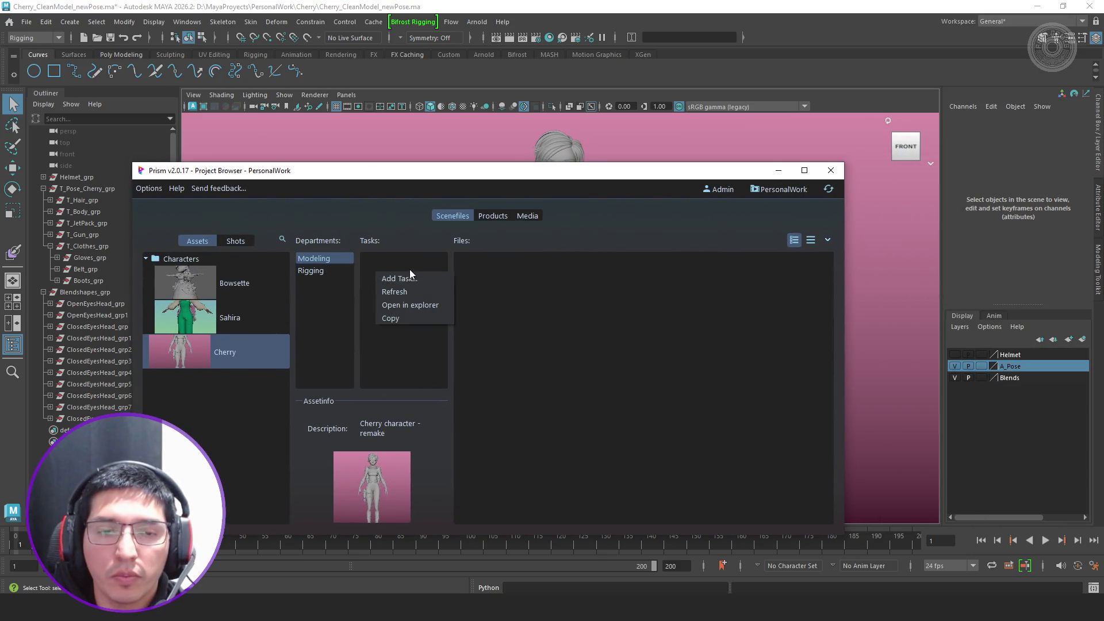
click(315, 272)
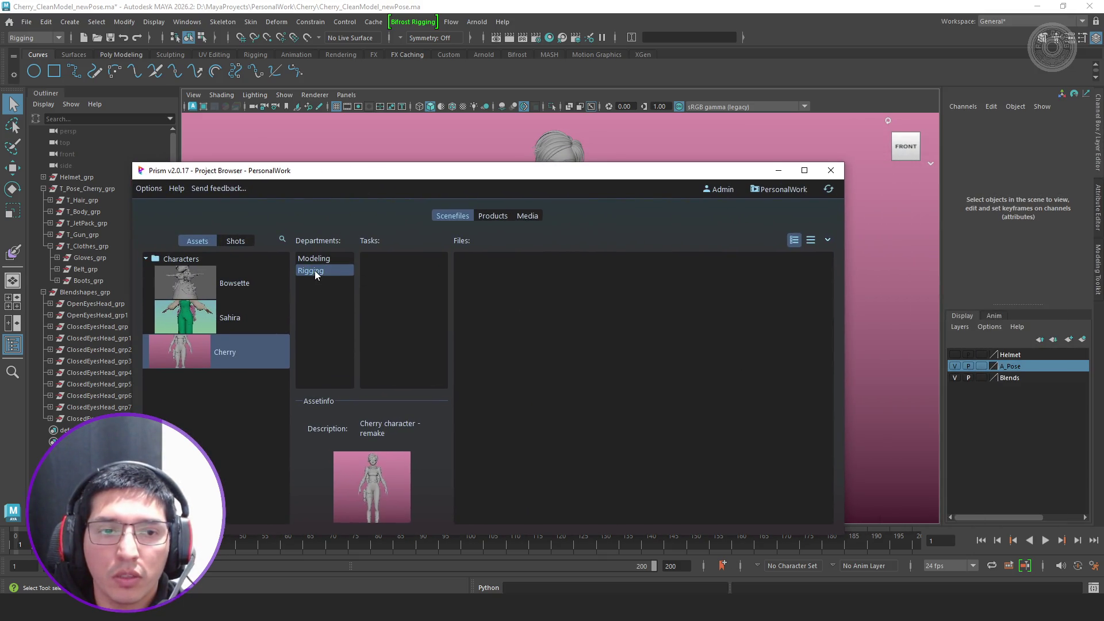
right_click(401, 270)
click(436, 272)
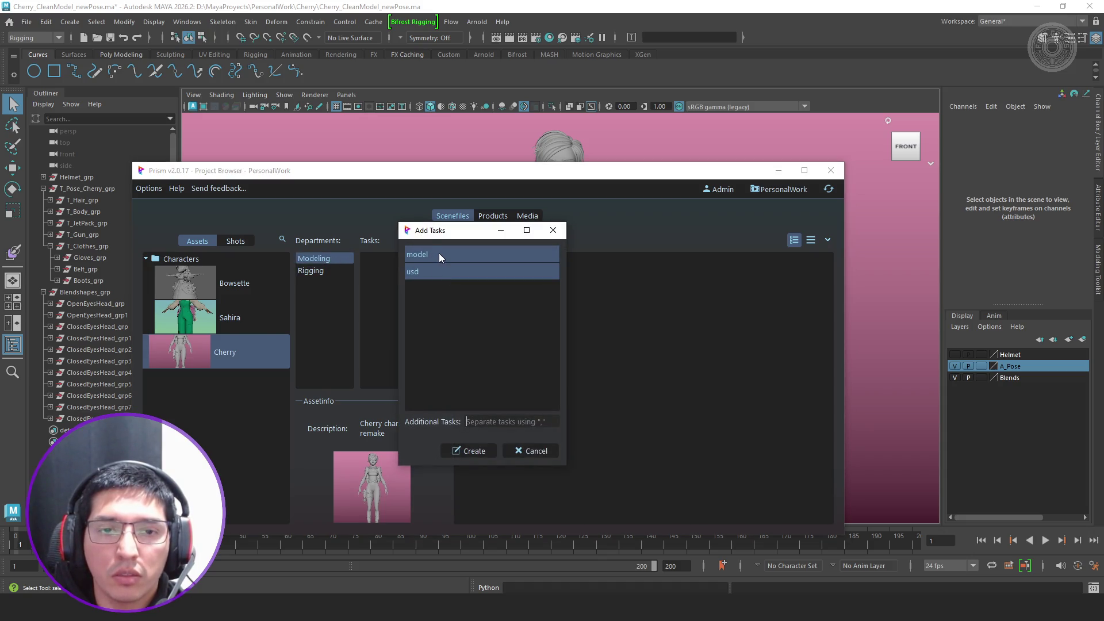
click(426, 269)
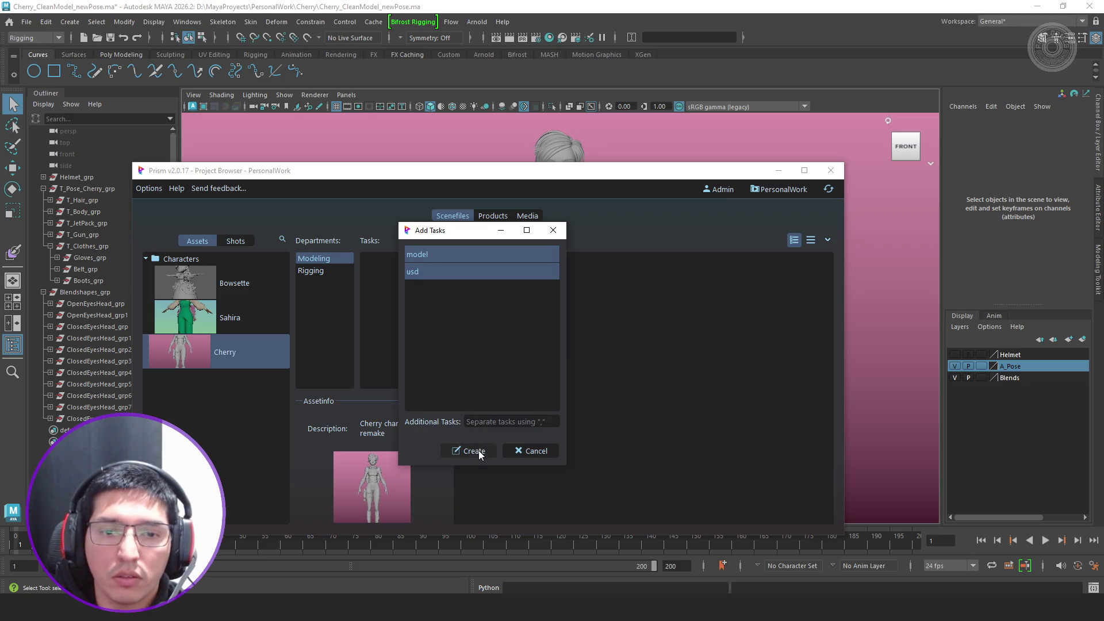
click(478, 450)
right_click(539, 295)
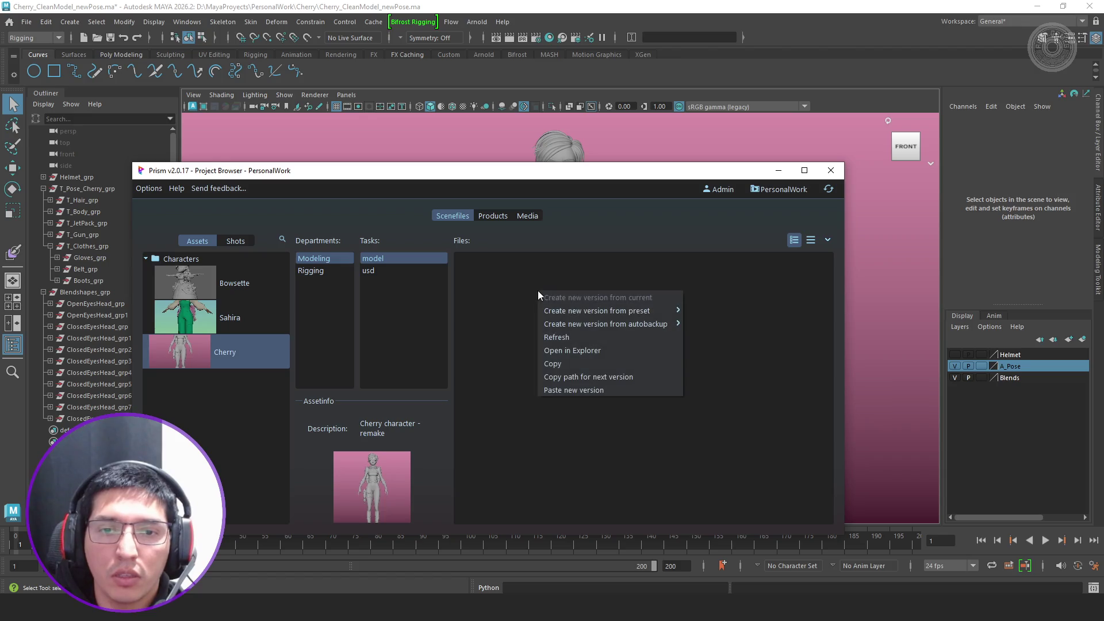
mouse_move(596, 311)
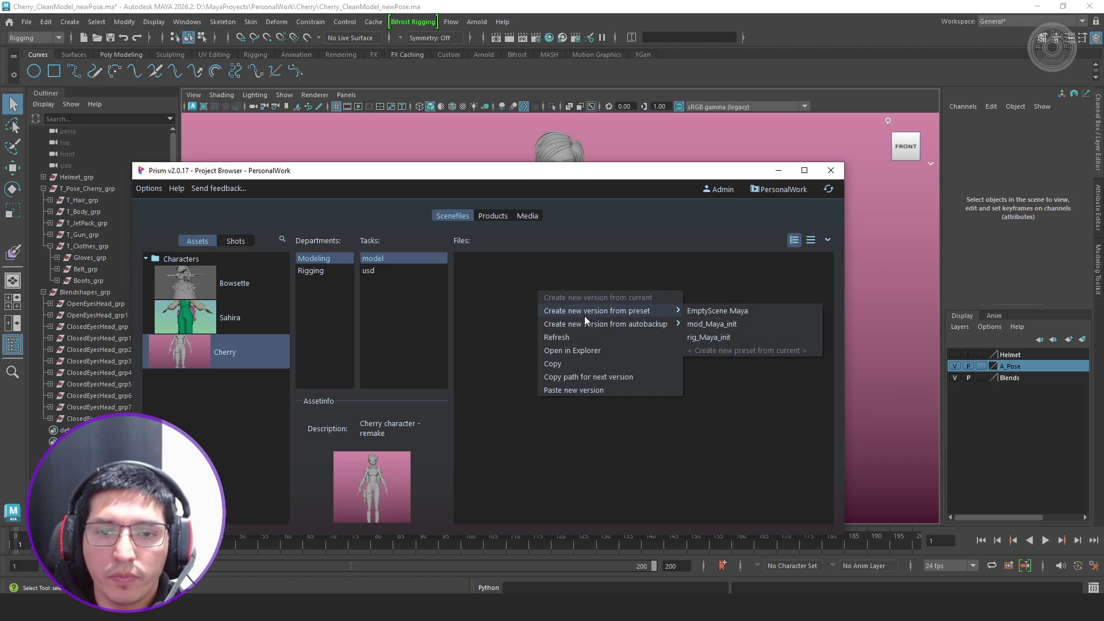
click(786, 312)
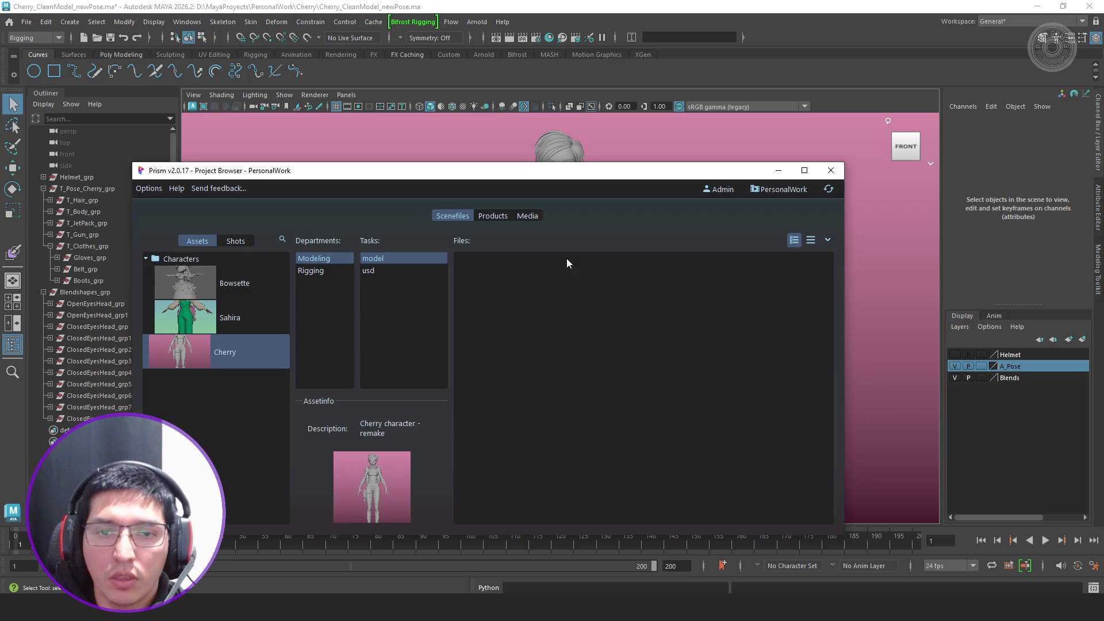
right_click(536, 285)
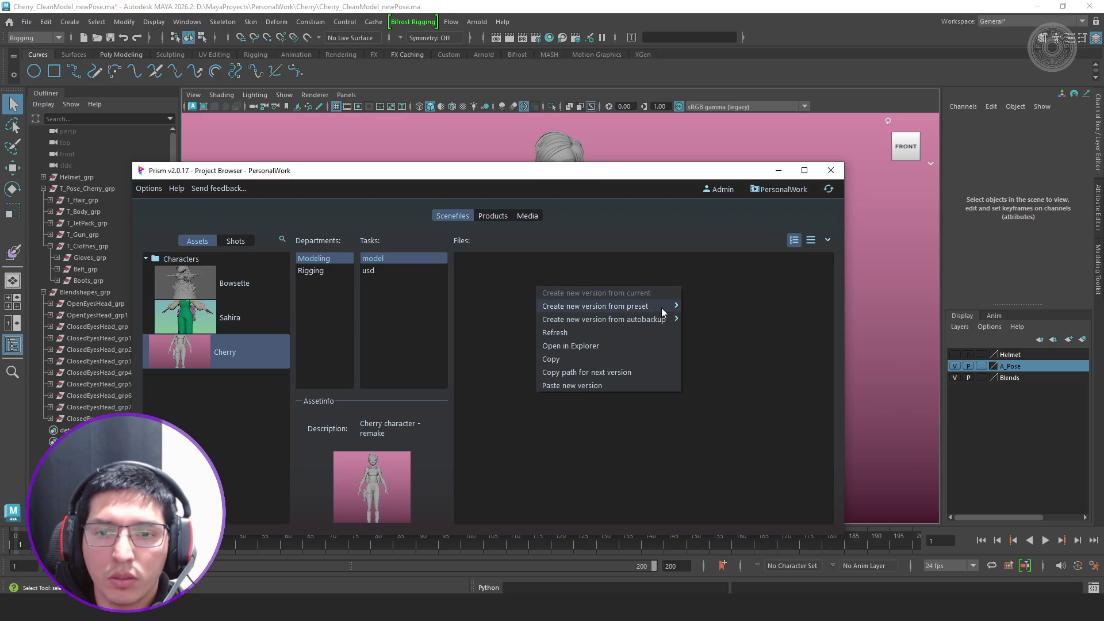
click(727, 294)
mouse_move(644, 165)
mouse_down()
mouse_move(607, 162)
mouse_move(589, 144)
mouse_up()
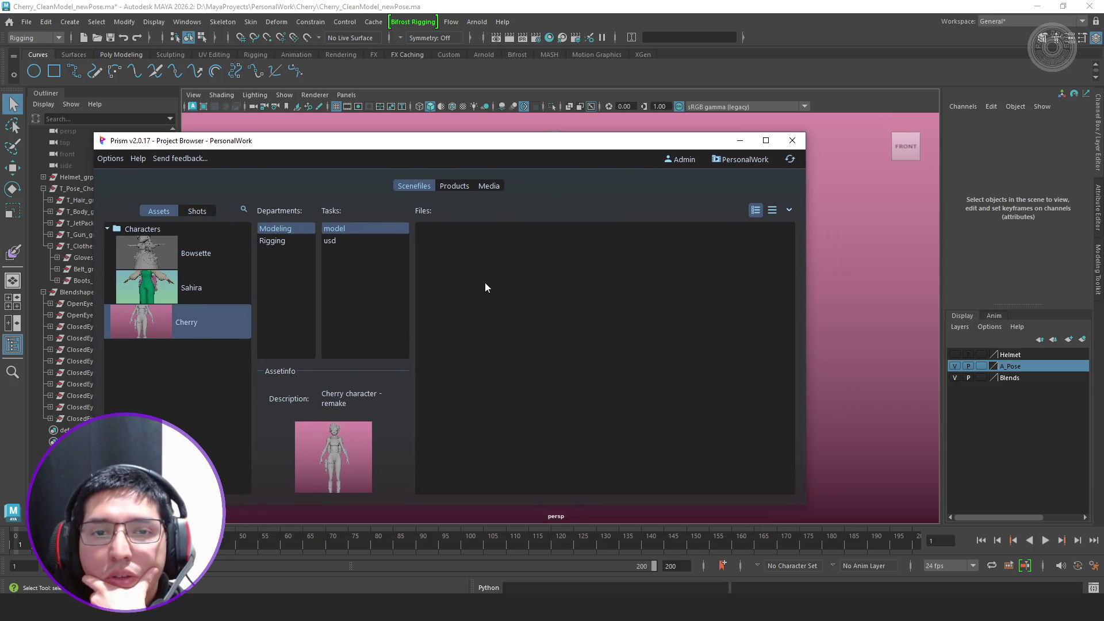
right_click(477, 290)
click(529, 265)
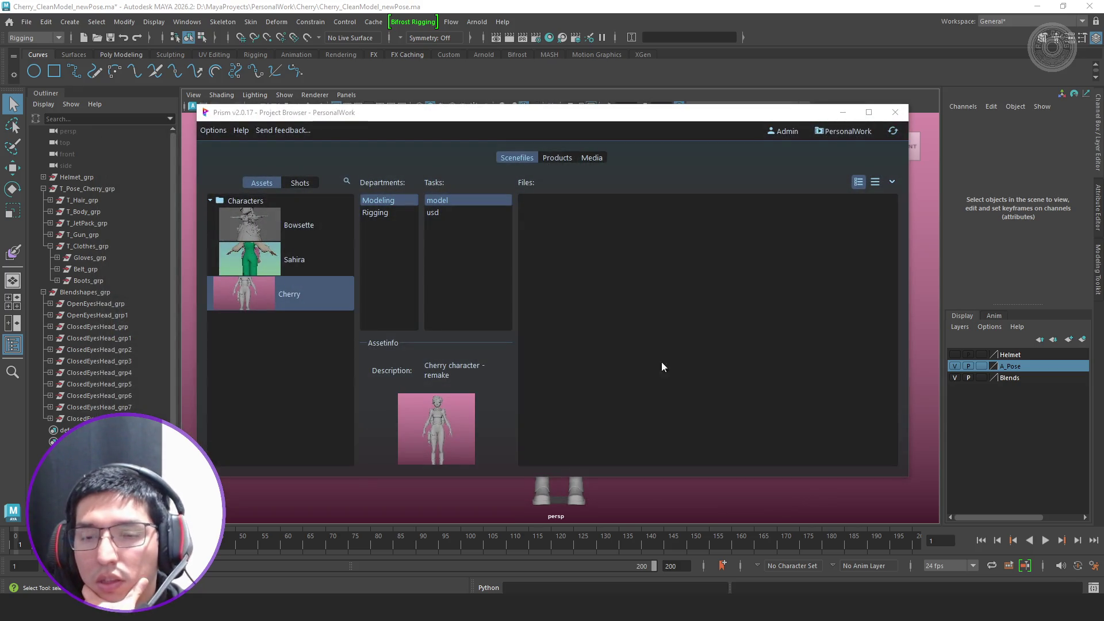
right_click(668, 254)
click(652, 242)
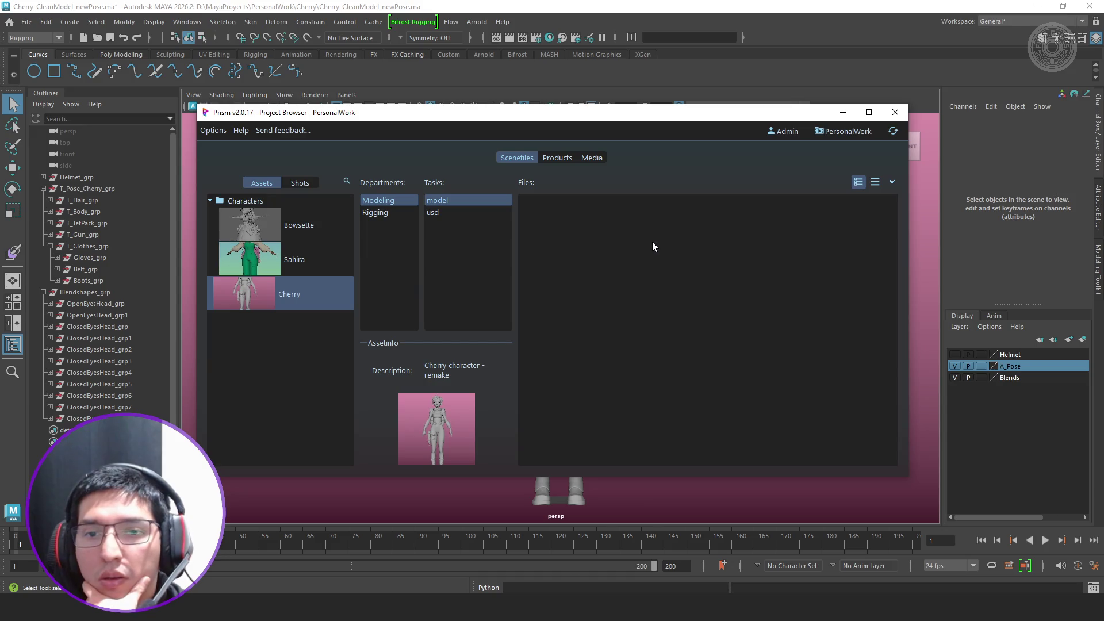
- Open Prism's Settings from the Project Browser and look over the Miscellaneous and Plugins pages, including the Maya plugin entry
click(215, 129)
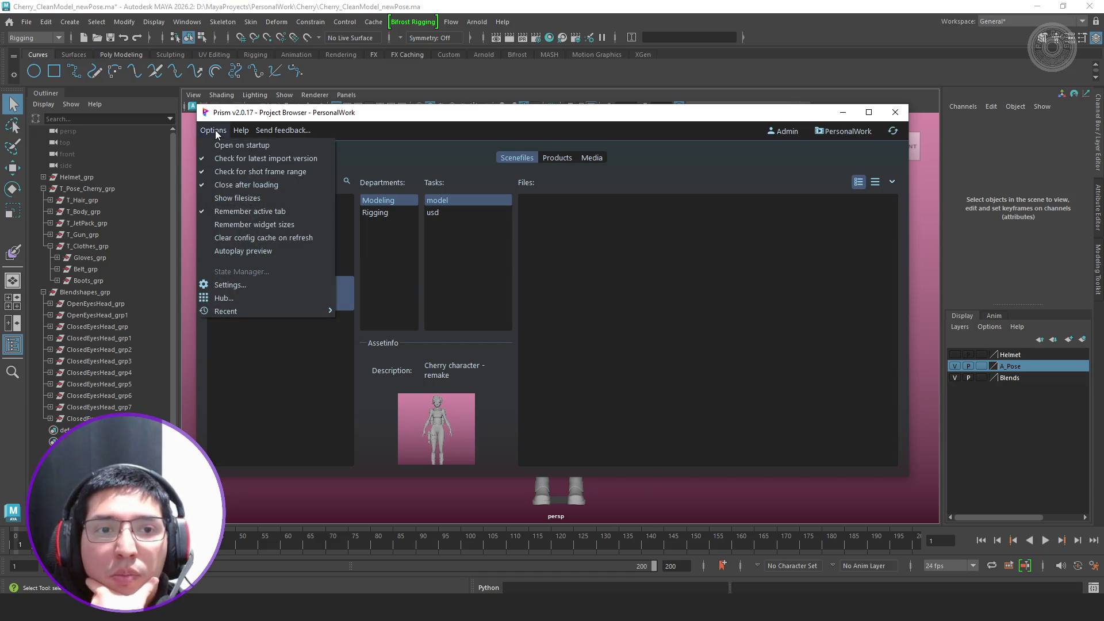
click(243, 285)
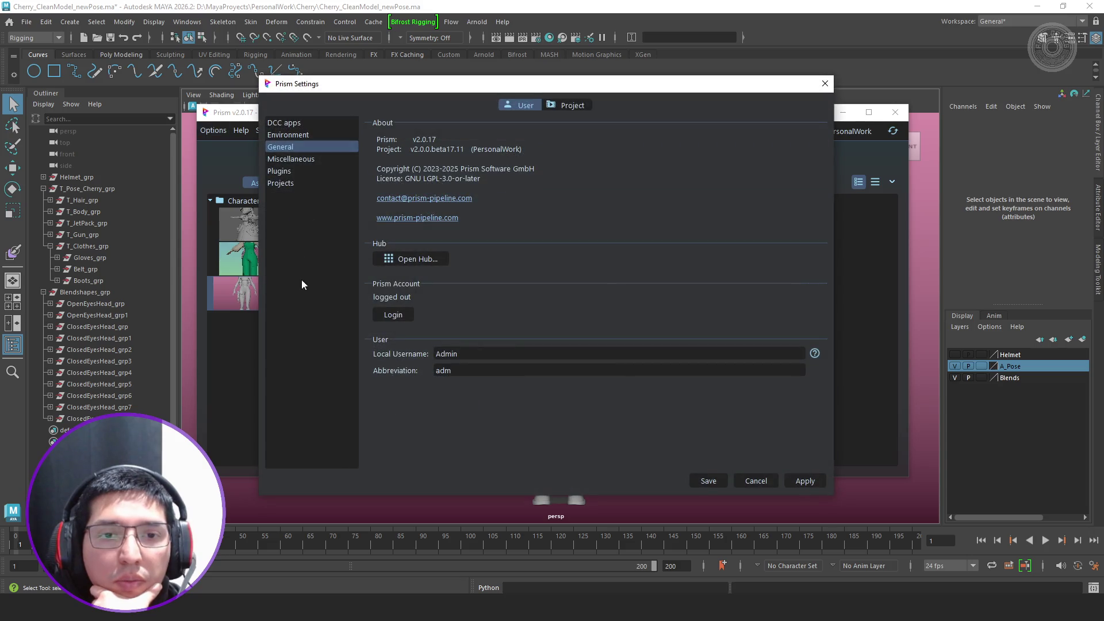
click(303, 173)
click(308, 163)
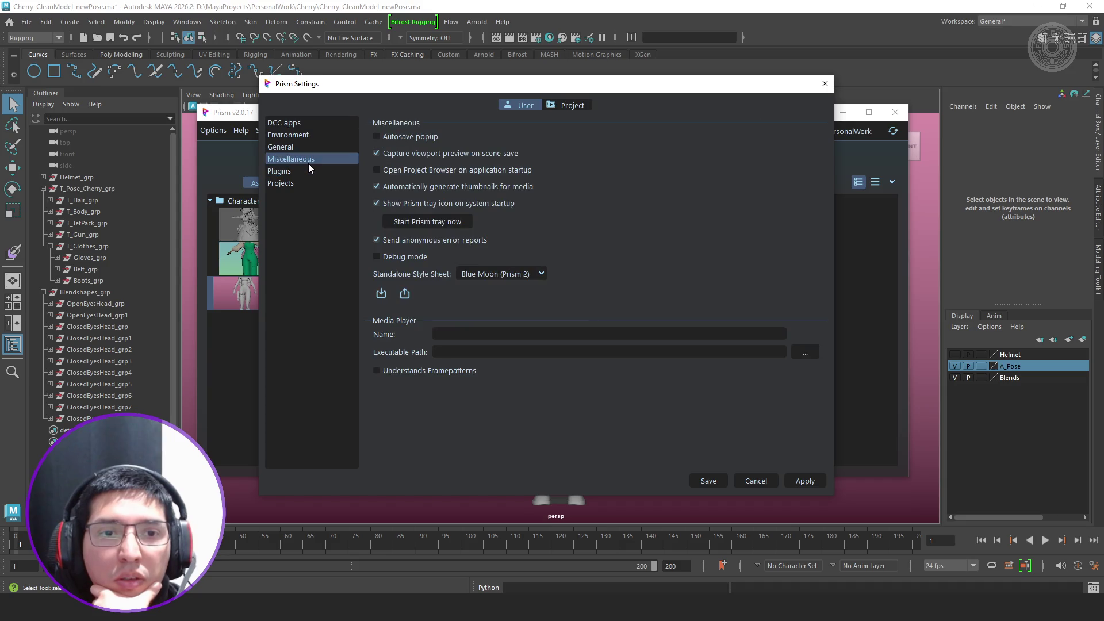
click(295, 171)
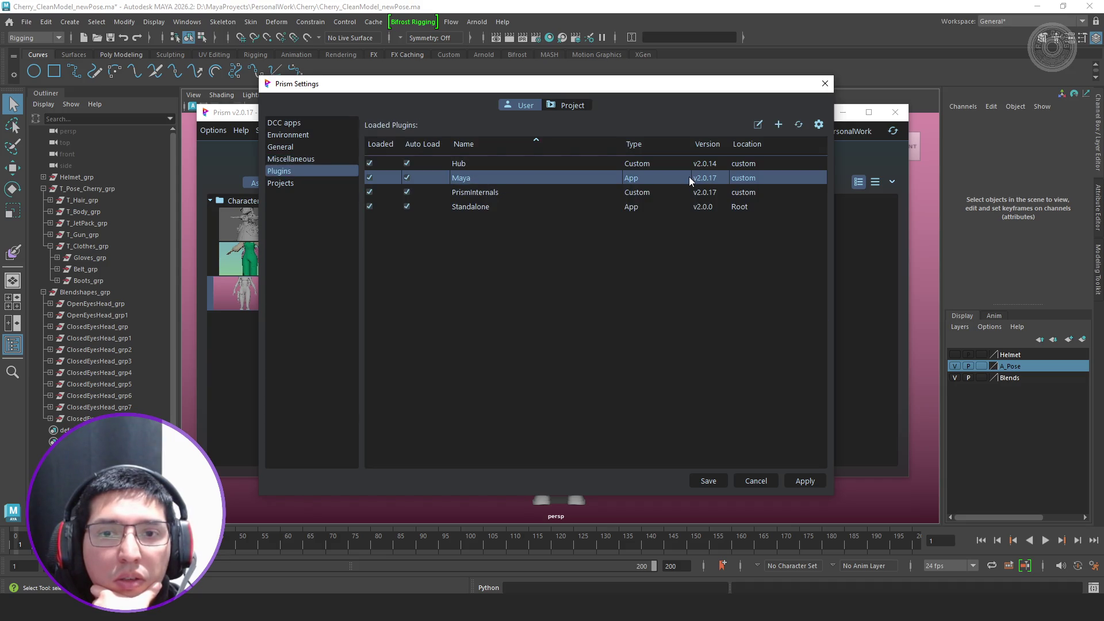
right_click(725, 176)
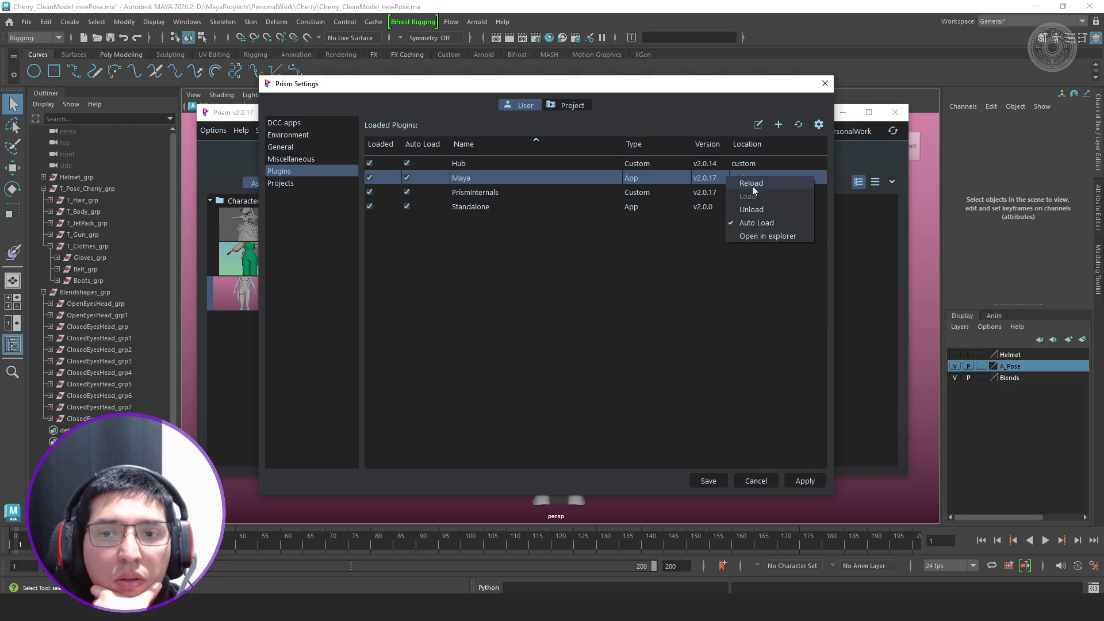
click(705, 186)
- Check the Manage Plugin Paths dialog, then land on the Maya DCC app settings with its scene save format list
click(319, 124)
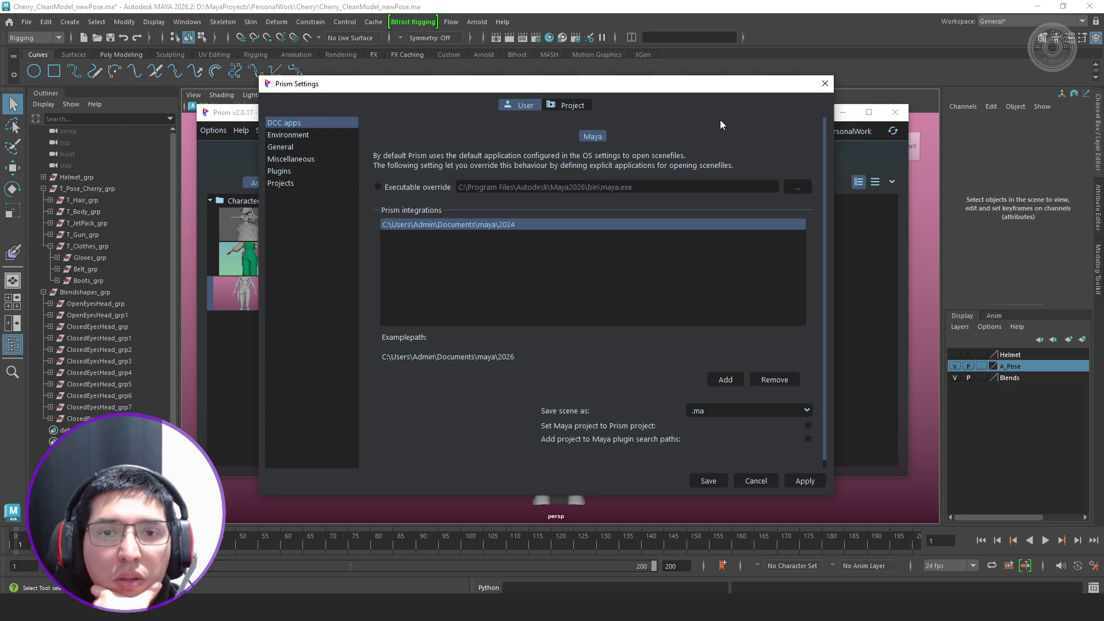
click(283, 172)
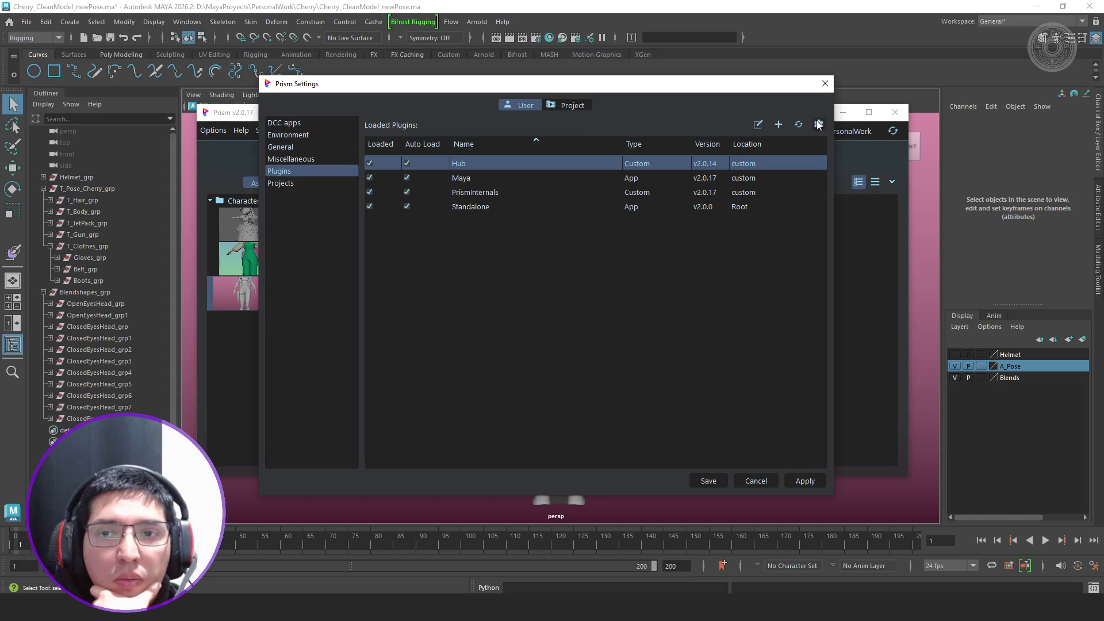
click(818, 124)
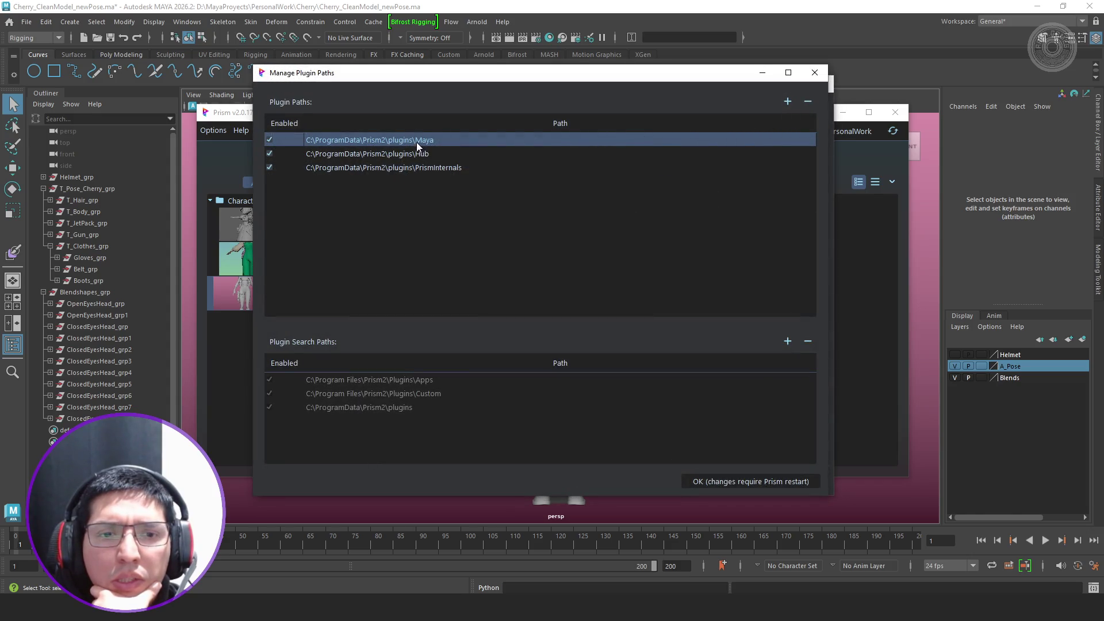
click(814, 73)
click(294, 124)
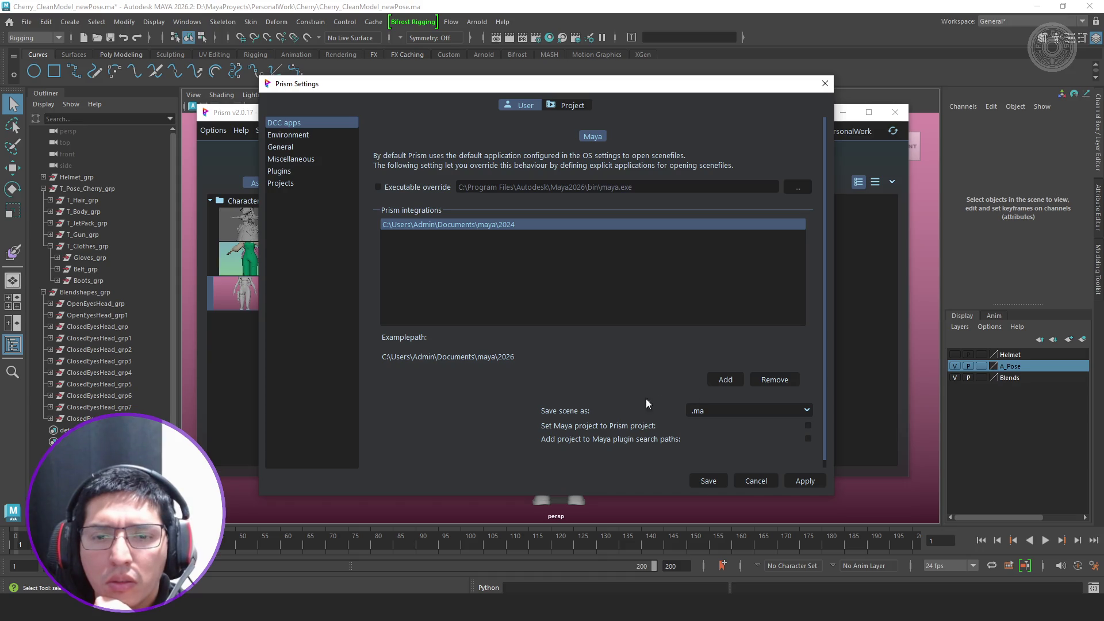
click(745, 409)
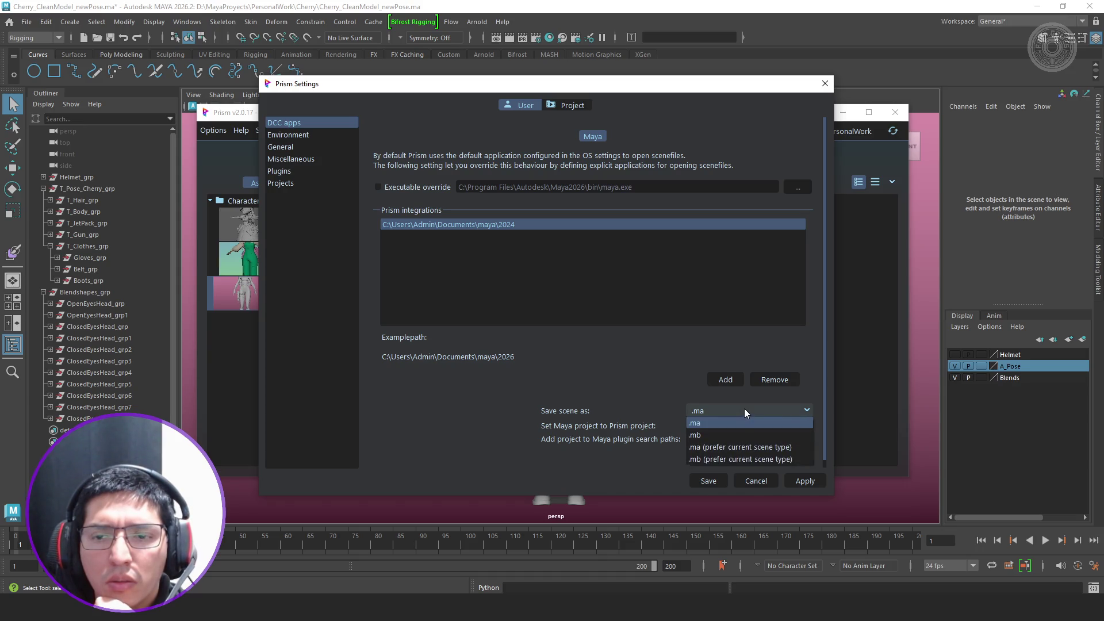
- Keep .ma as Prism's scene save format and browse the Environment, General, Miscellaneous and Plugins pages
click(744, 410)
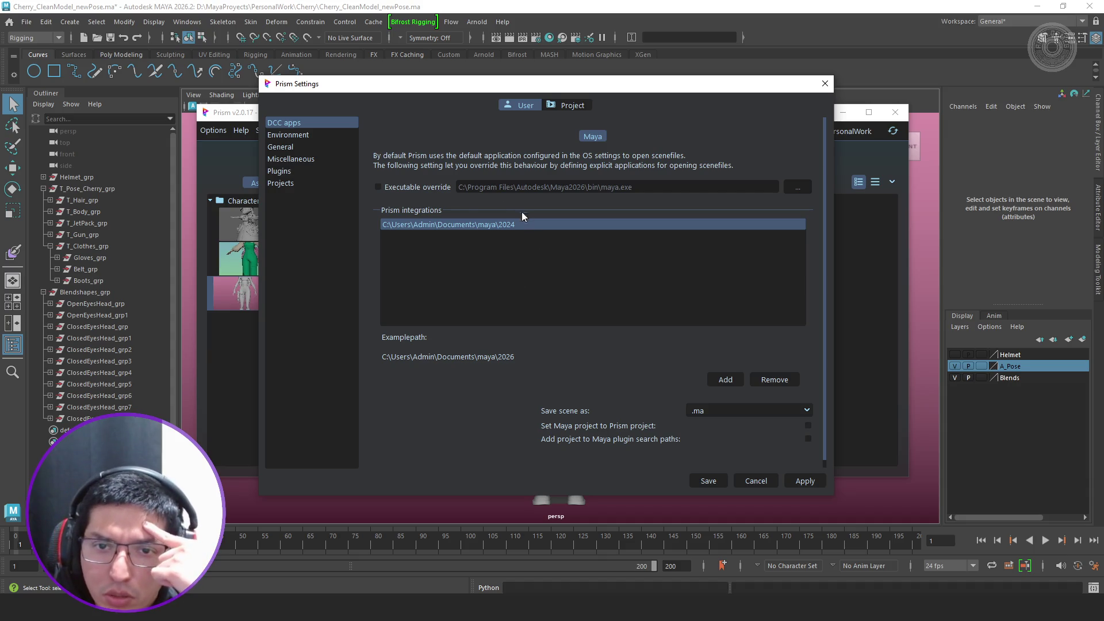
click(316, 135)
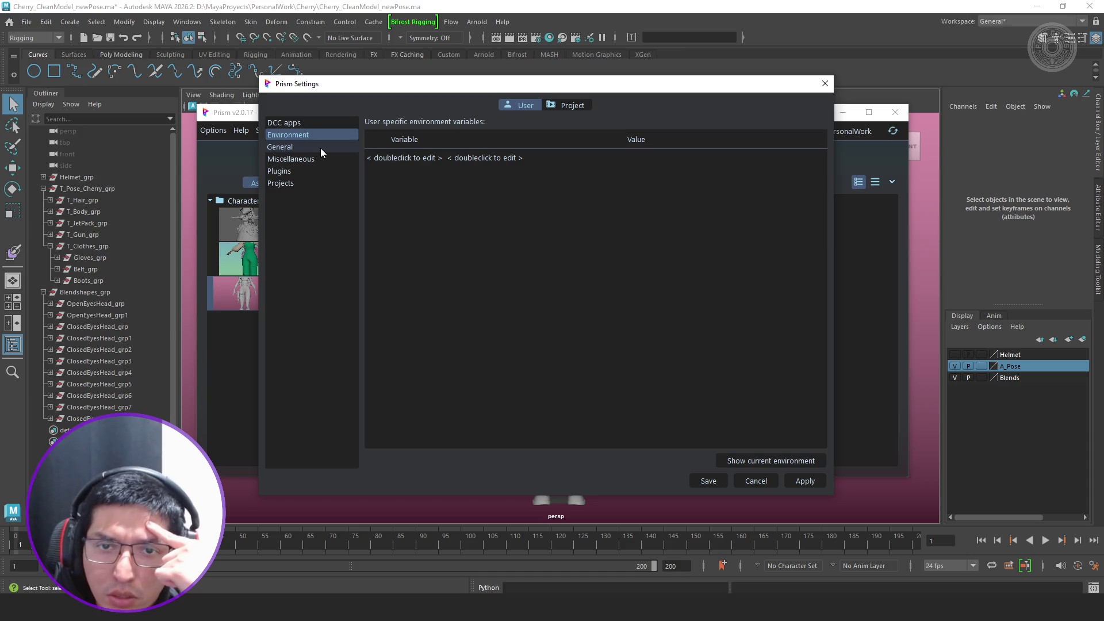
click(321, 147)
click(320, 160)
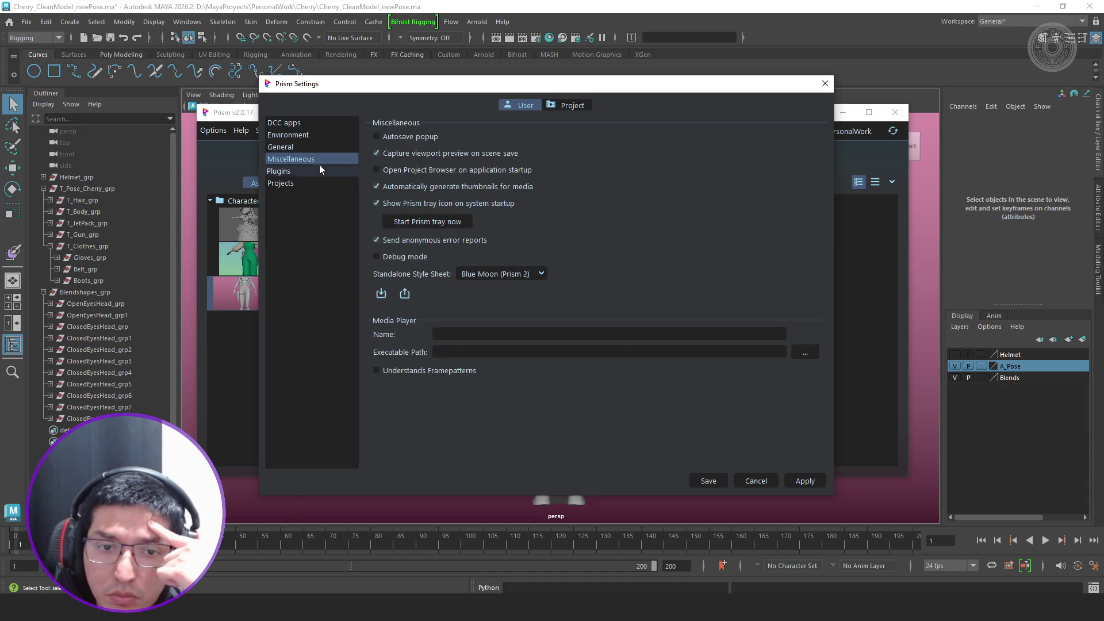
click(319, 171)
- Review the project-wide department list and close Prism's settings
click(312, 184)
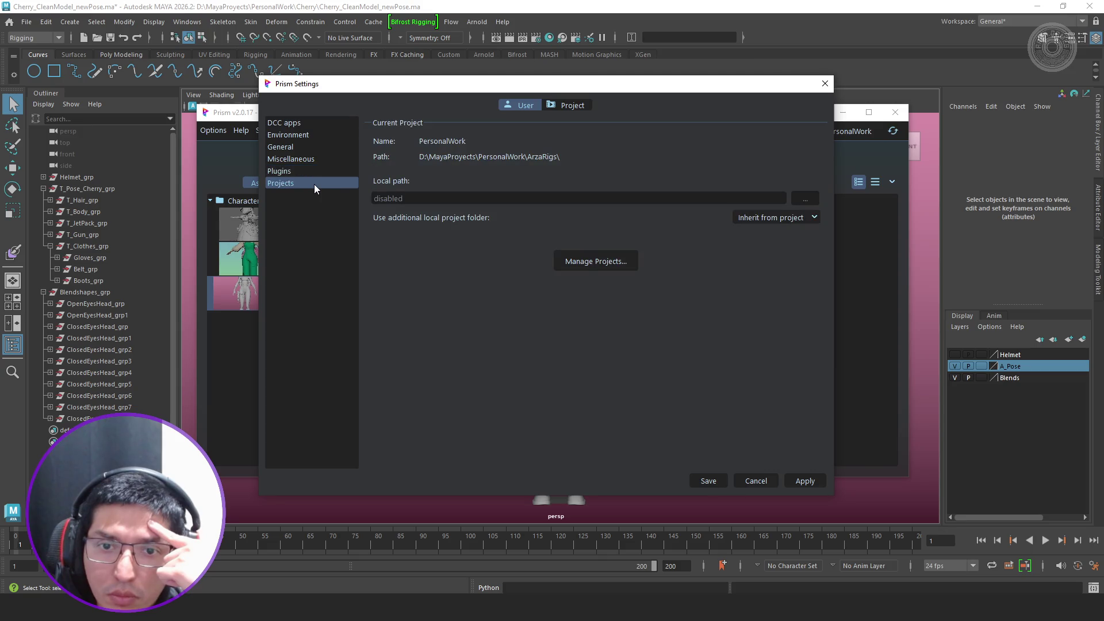
click(572, 104)
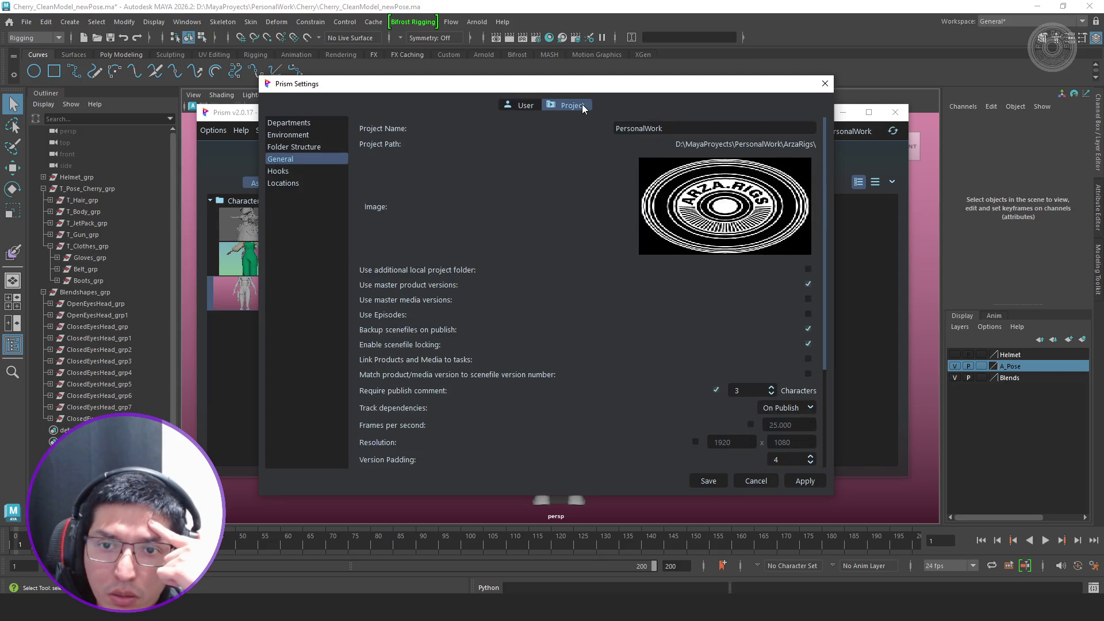
click(306, 126)
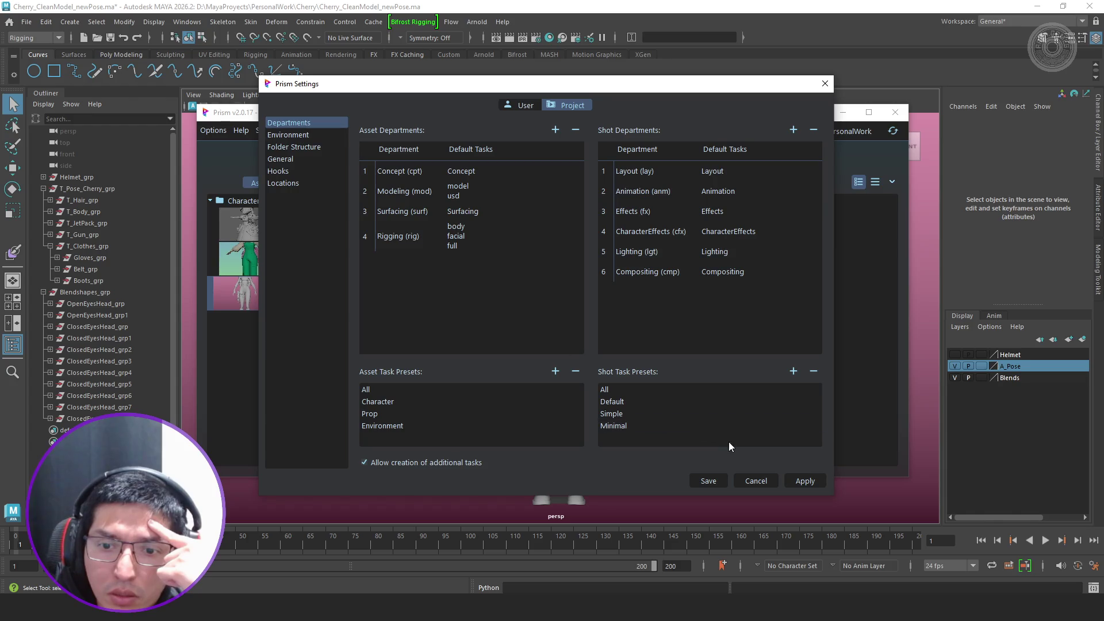
click(715, 480)
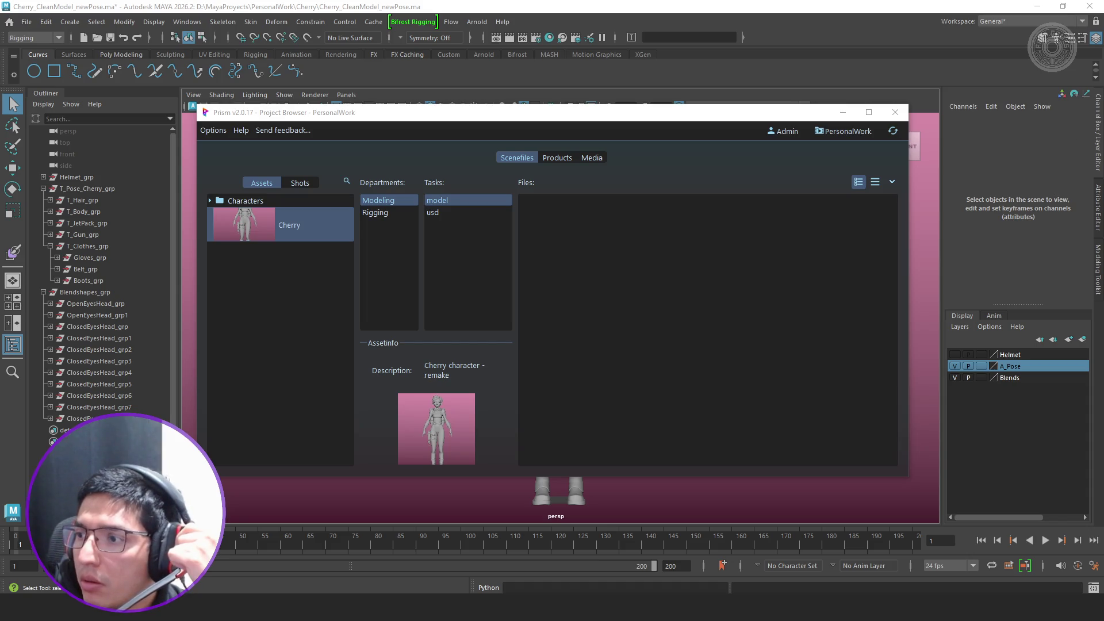
- Log in to the Prism Hub with a Prism account and refresh it to show the signed-in state
click(784, 130)
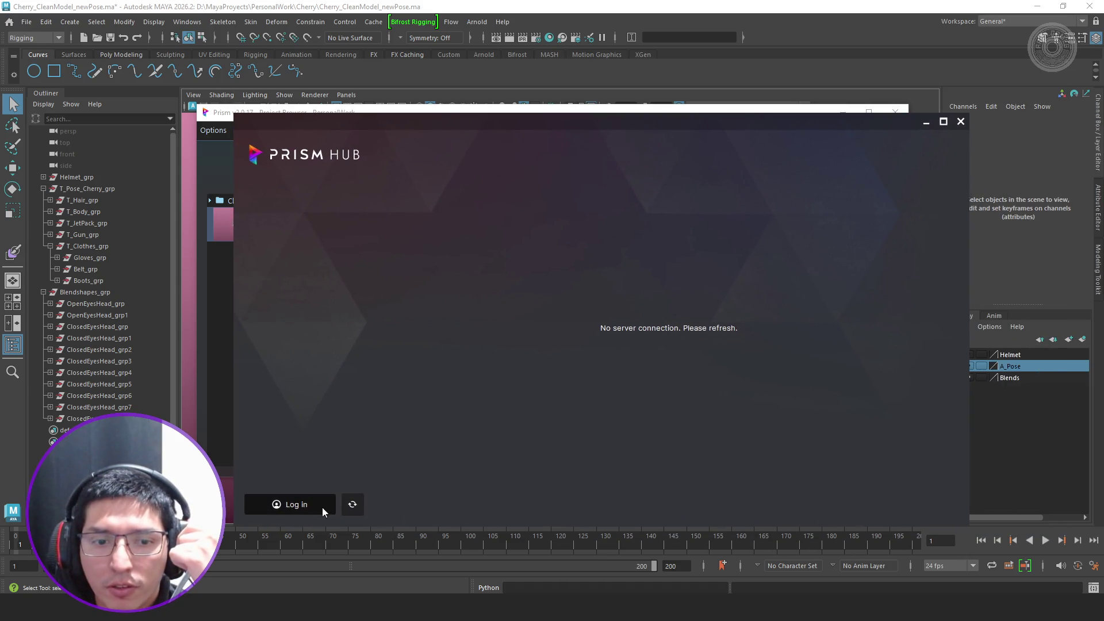
click(308, 504)
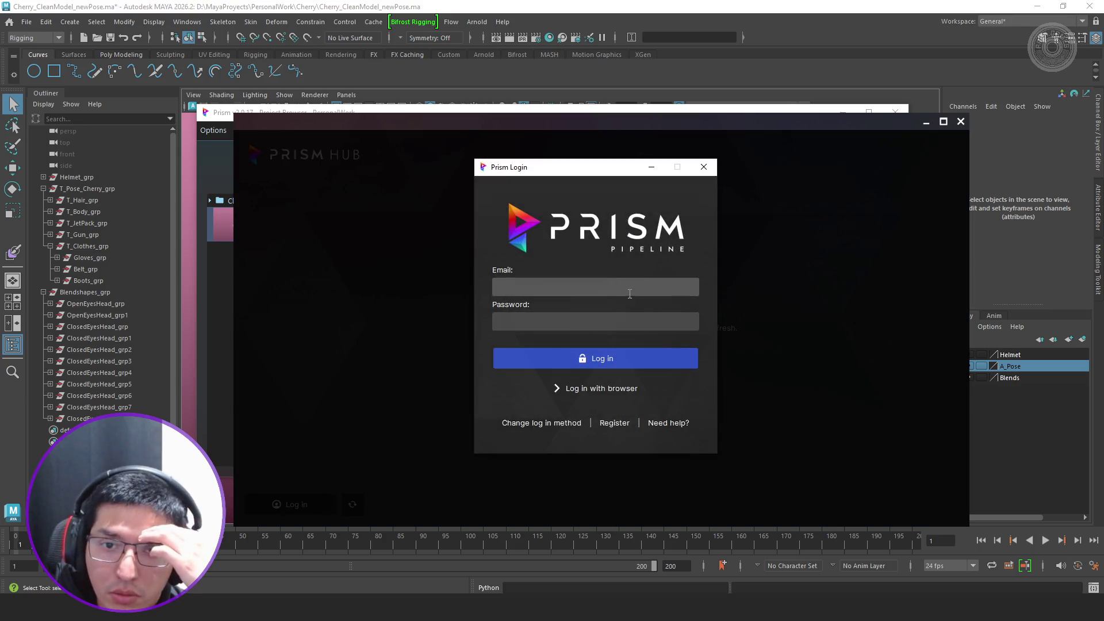
drag(605, 166, 1103, 185)
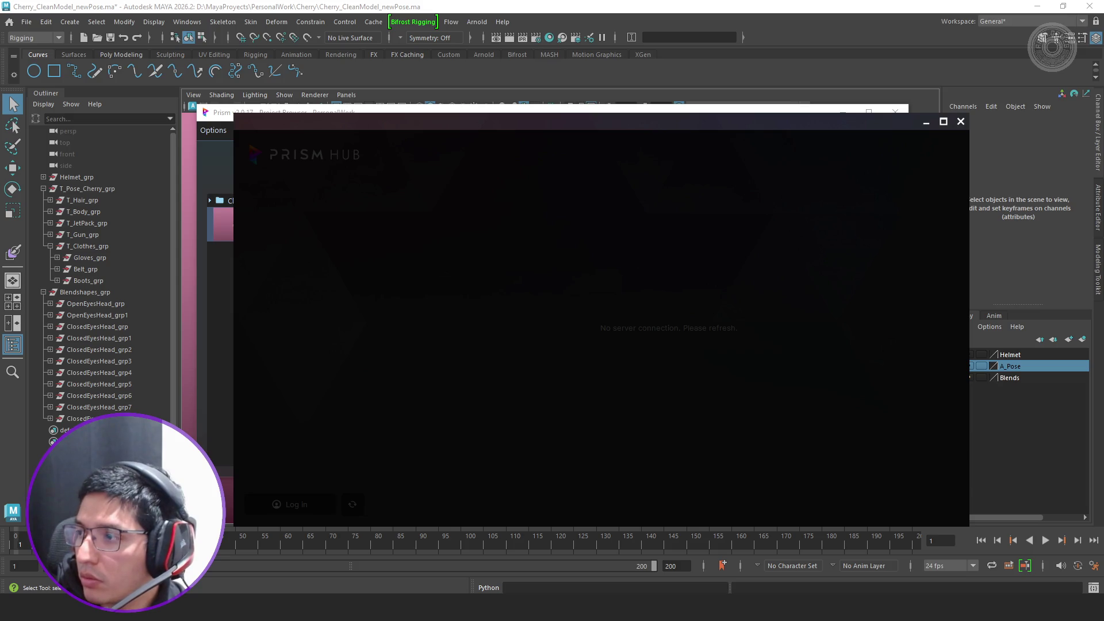
drag(673, 249, 707, 229)
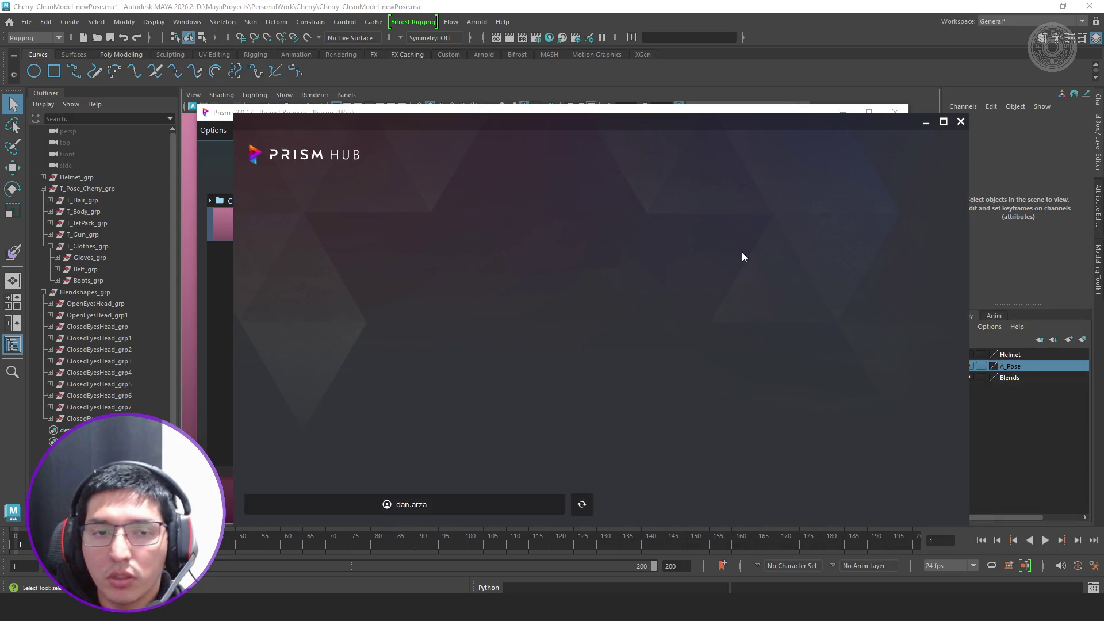
click(582, 504)
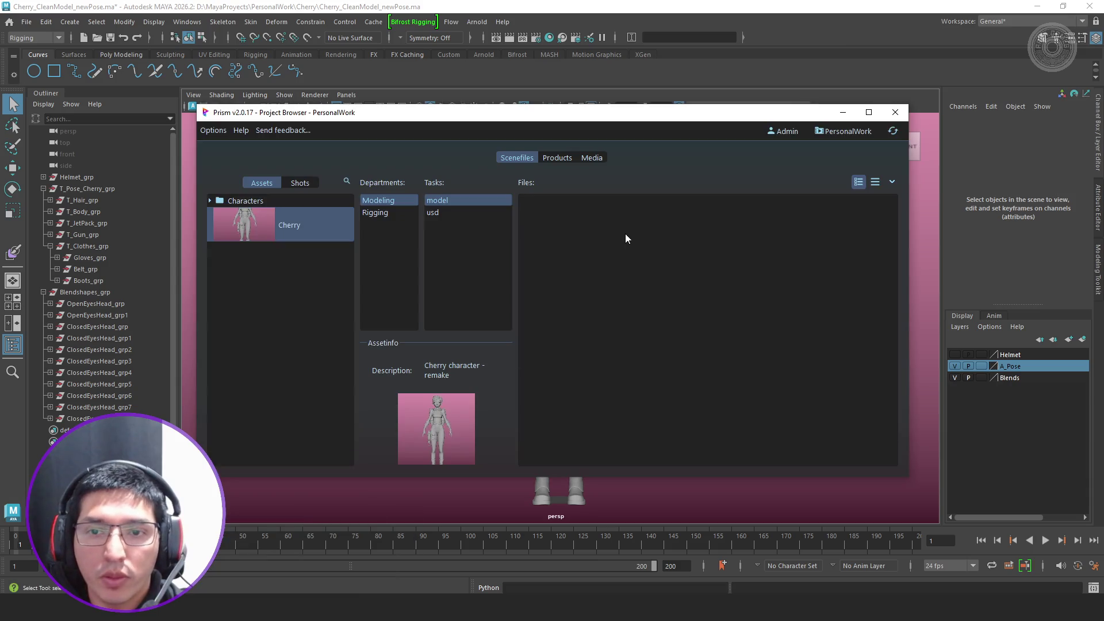
- Create scene version v0001 for Cherry's model task from the EmptyScene Maya preset and close the Project Browser
right_click(626, 234)
mouse_move(684, 254)
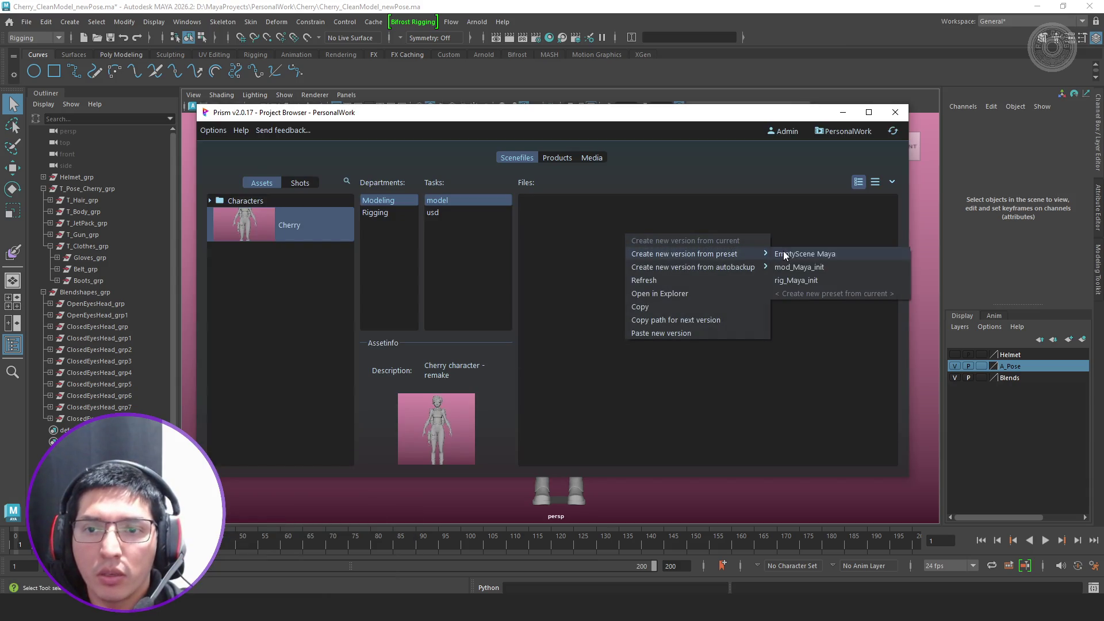
click(812, 266)
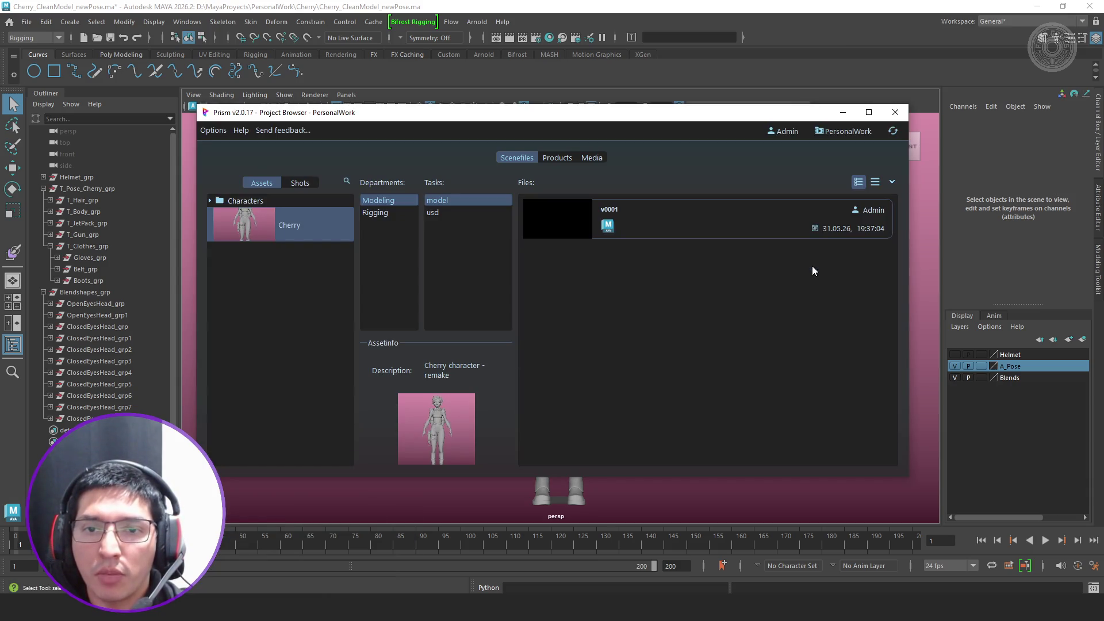
click(897, 115)
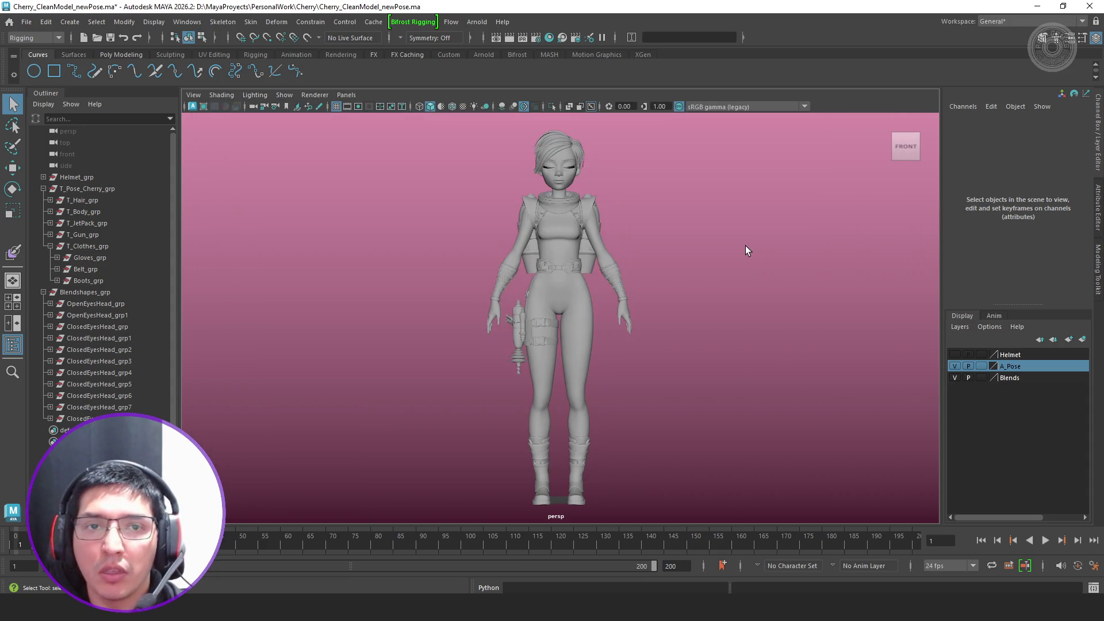
- In Save Scene As, browse to ArzaRigs\03_Production\Assets\Cherry\Scenefiles\mod\model
key(ctrl+shift+s)
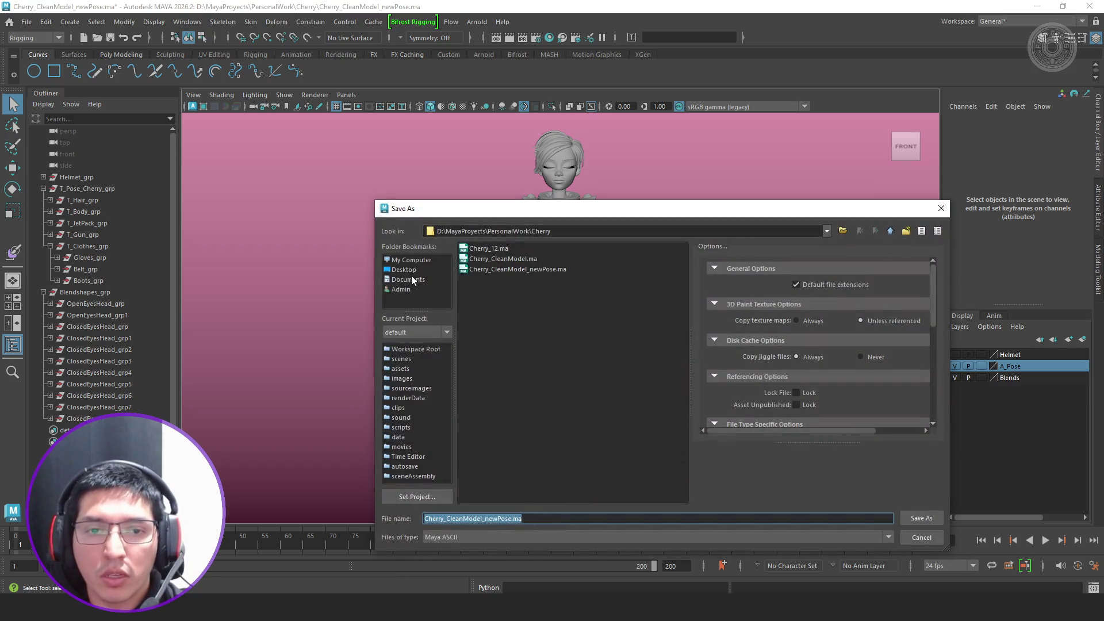
click(890, 229)
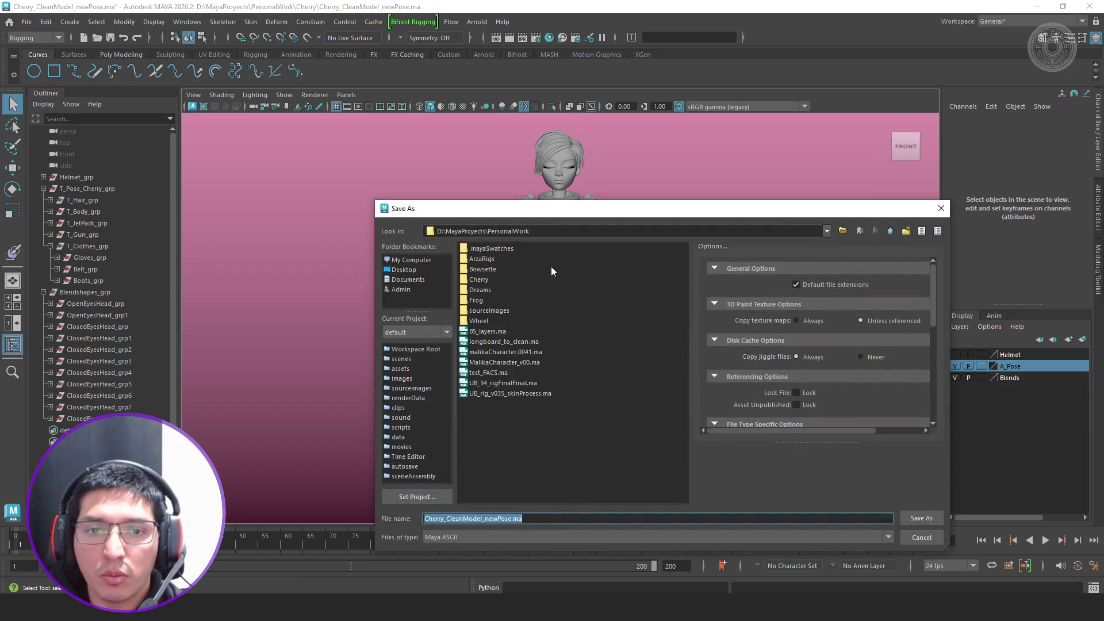
double_click(488, 261)
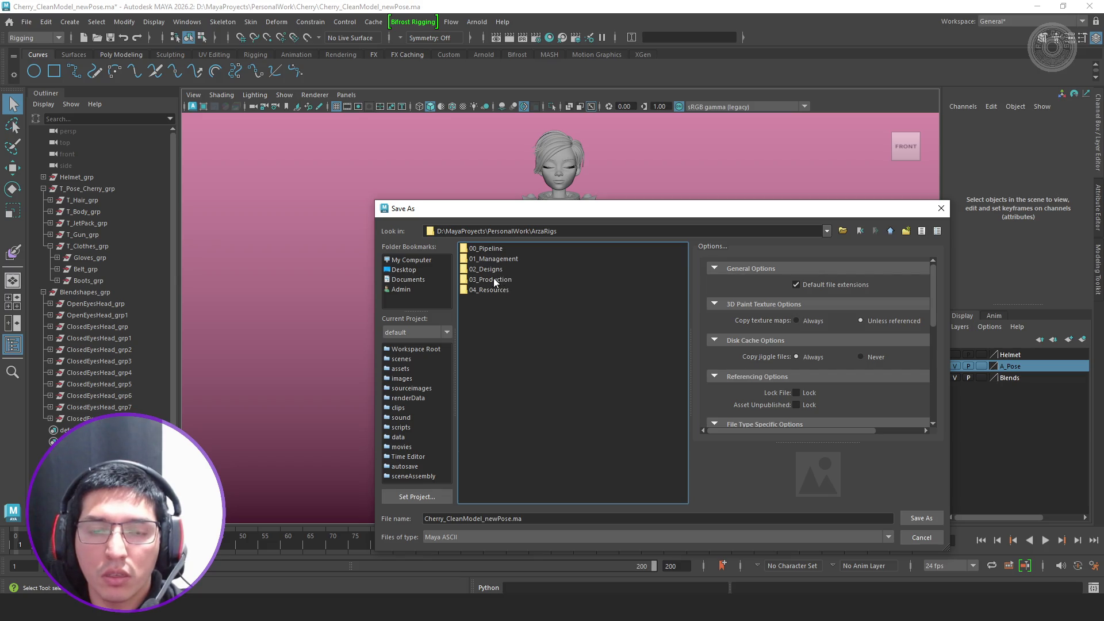
double_click(497, 280)
double_click(478, 249)
double_click(481, 250)
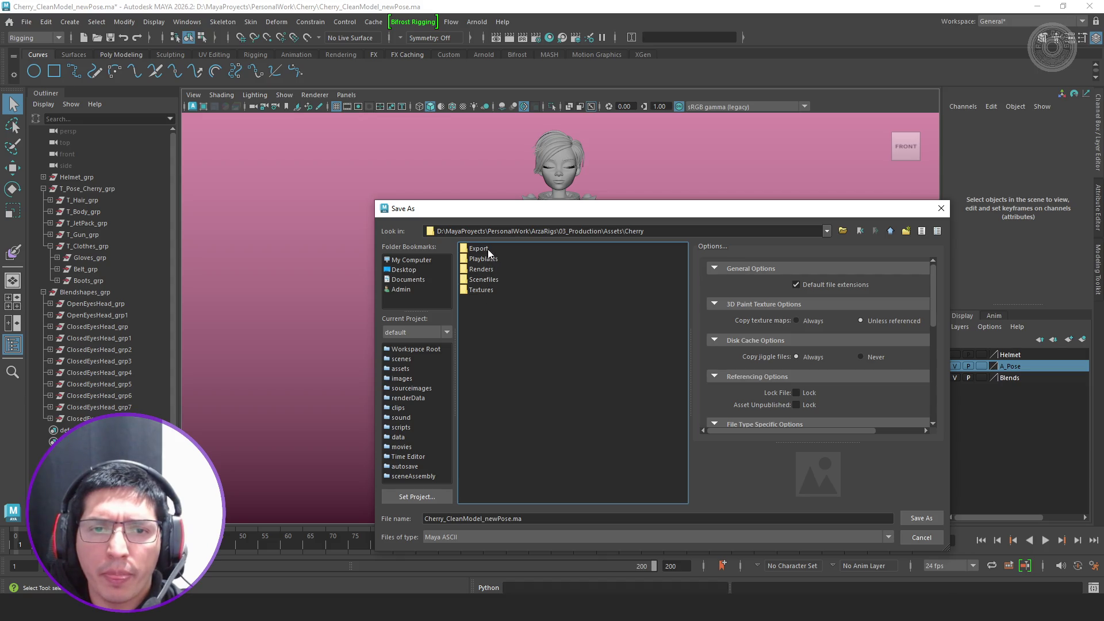
double_click(488, 282)
click(480, 249)
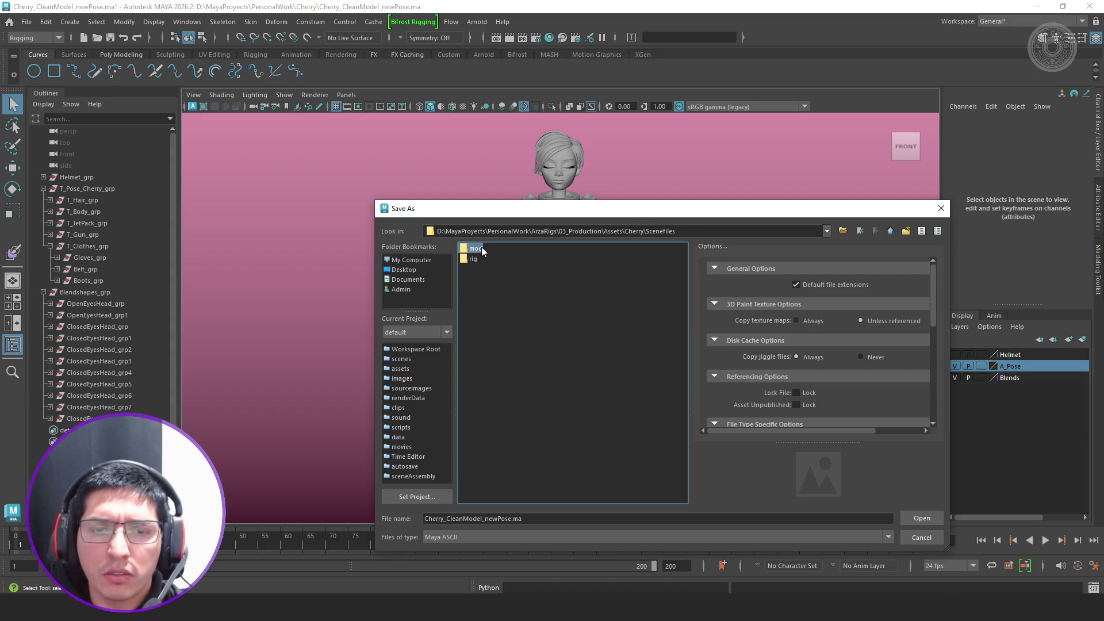
double_click(482, 252)
- Save the scene over the existing Cherry_model_v0001.ma, confirming the replacement
click(507, 252)
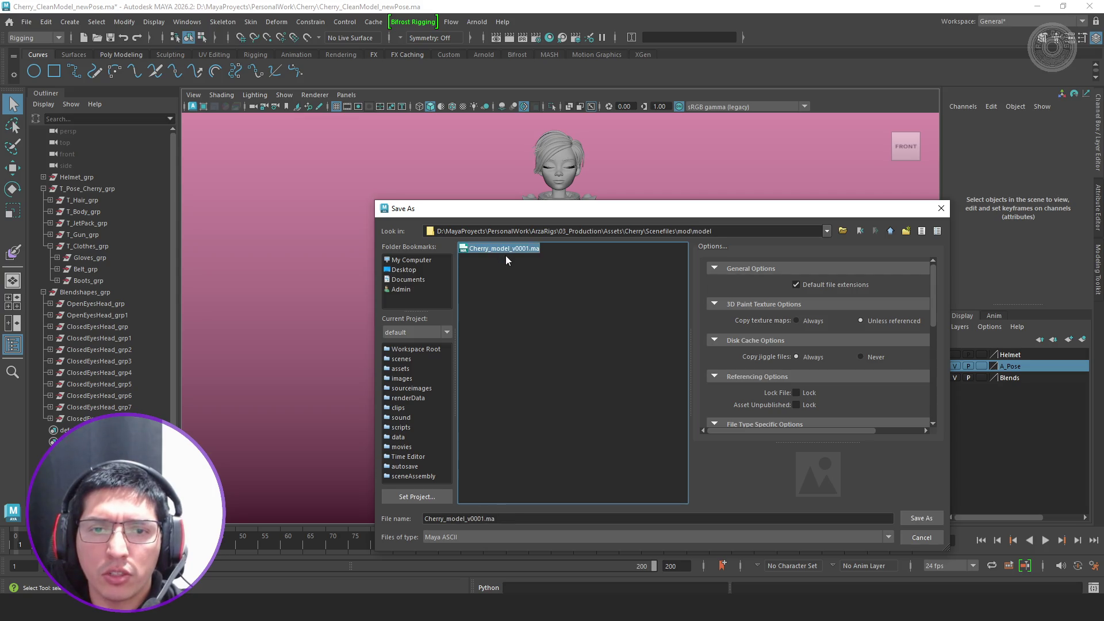
click(924, 517)
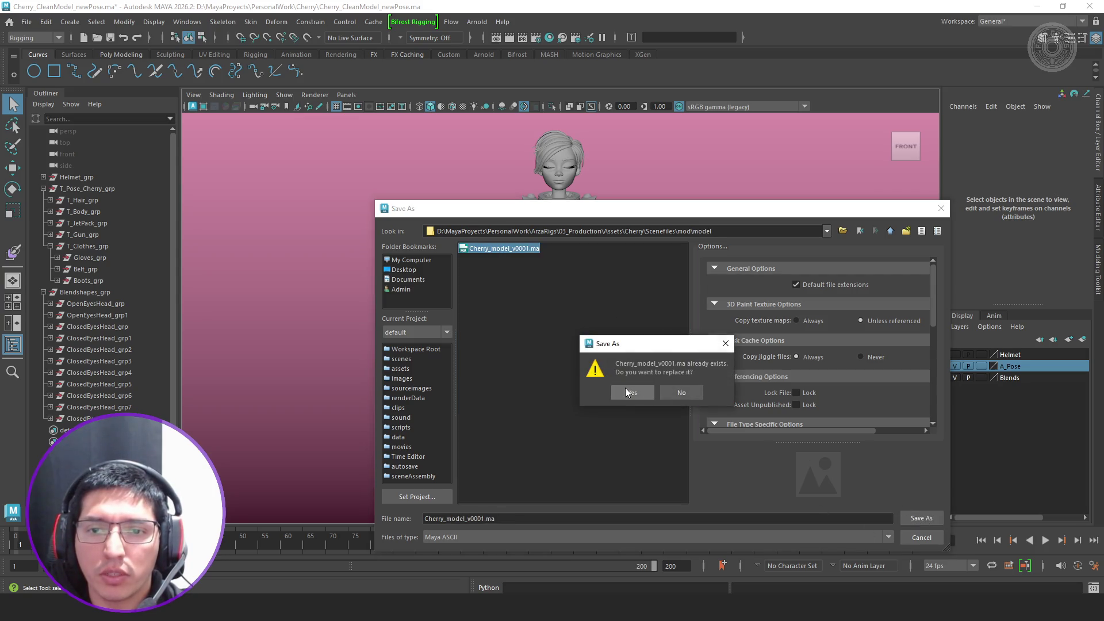
click(629, 389)
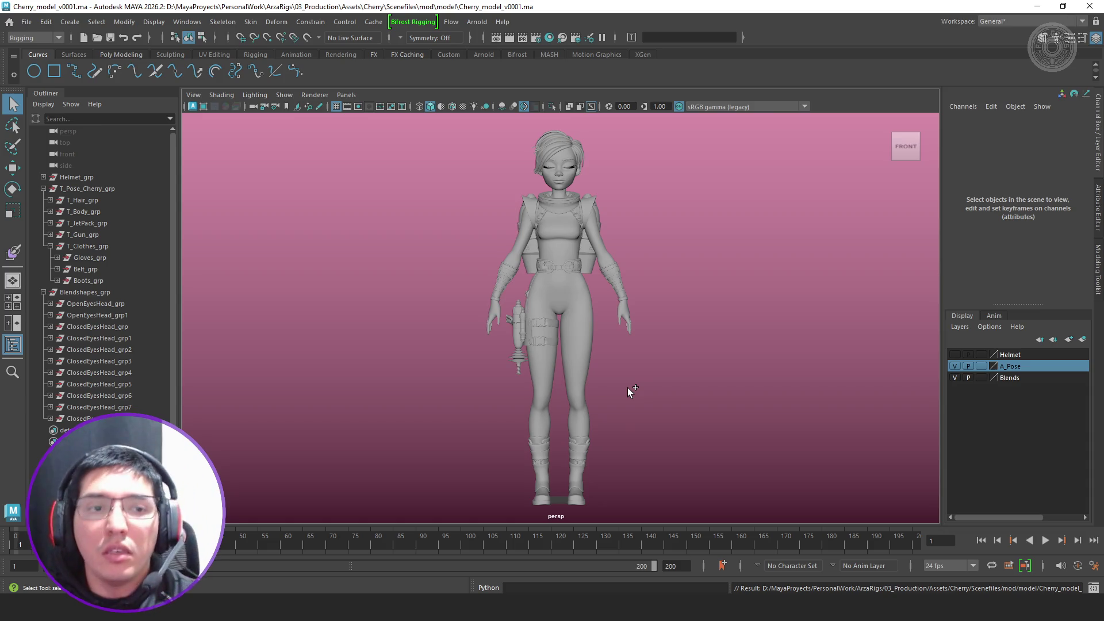
- Select T_Pose_Cherry_grp and switch through the Sculpting and Custom shelves to the Rigging shelf
click(140, 188)
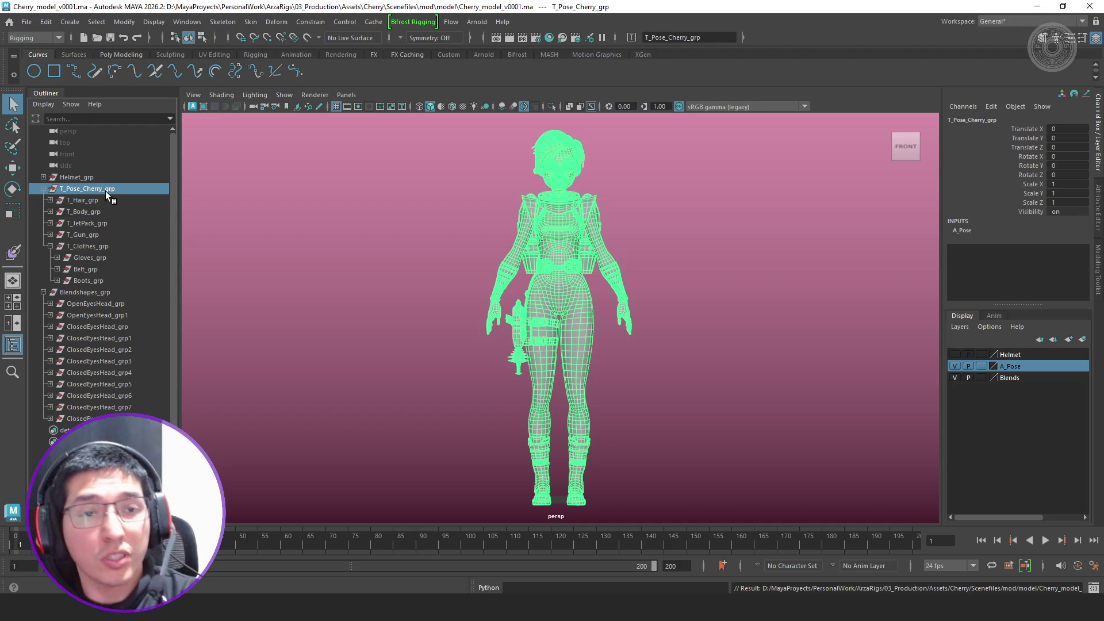
click(170, 54)
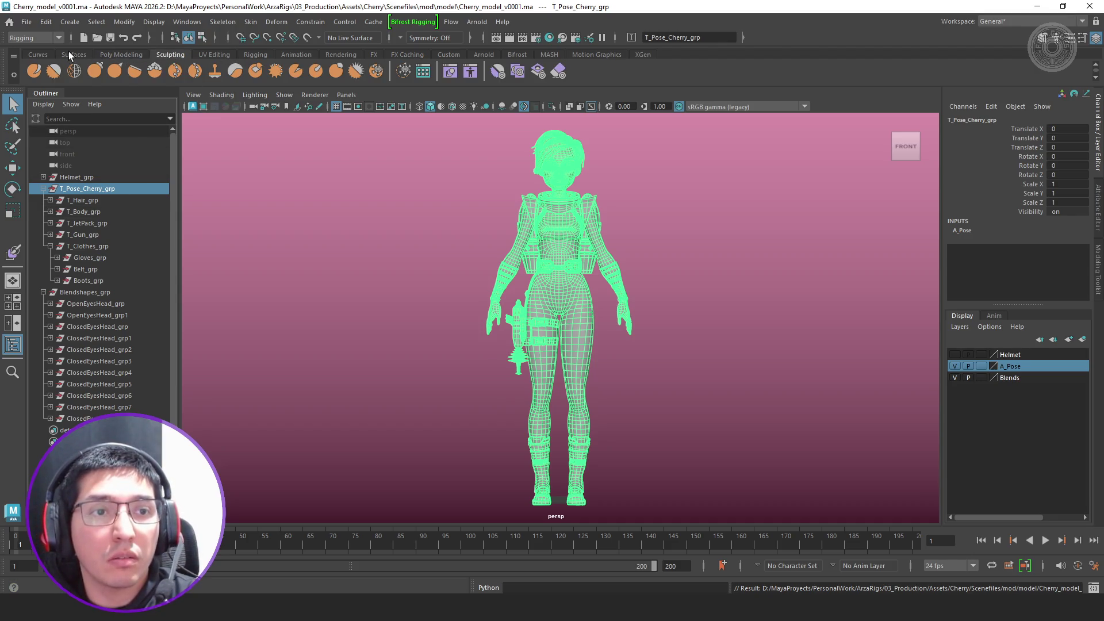
click(258, 56)
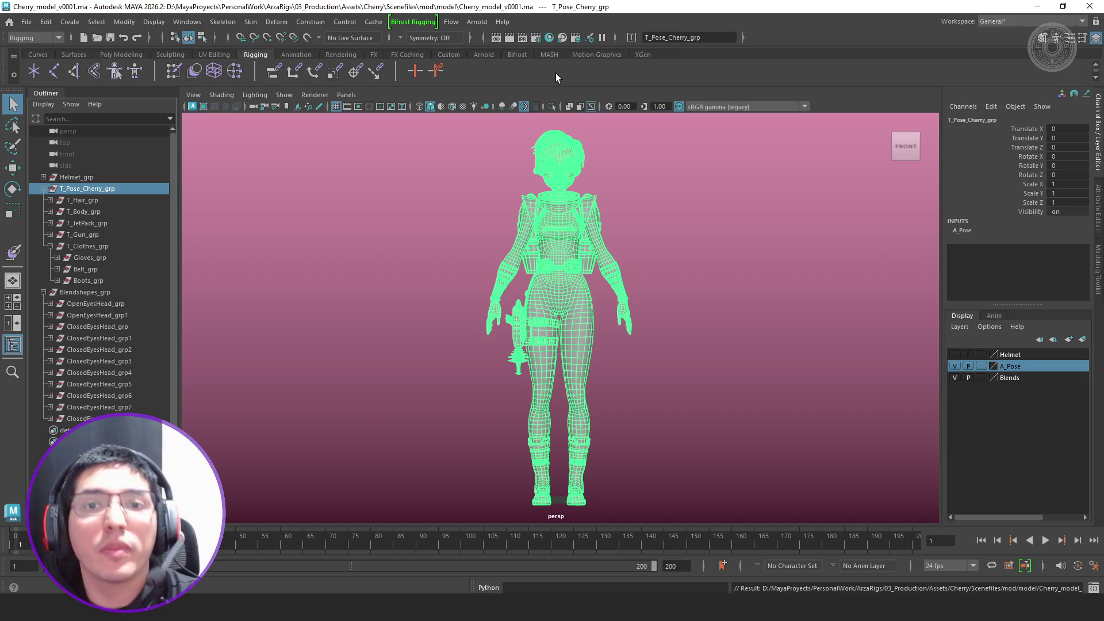
click(570, 111)
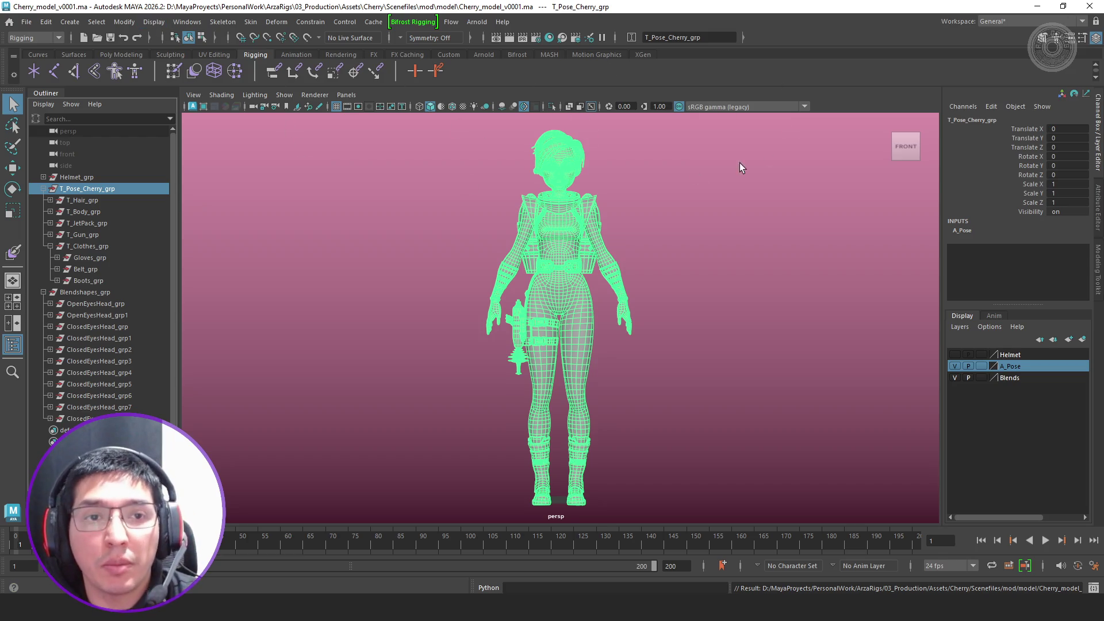
click(447, 55)
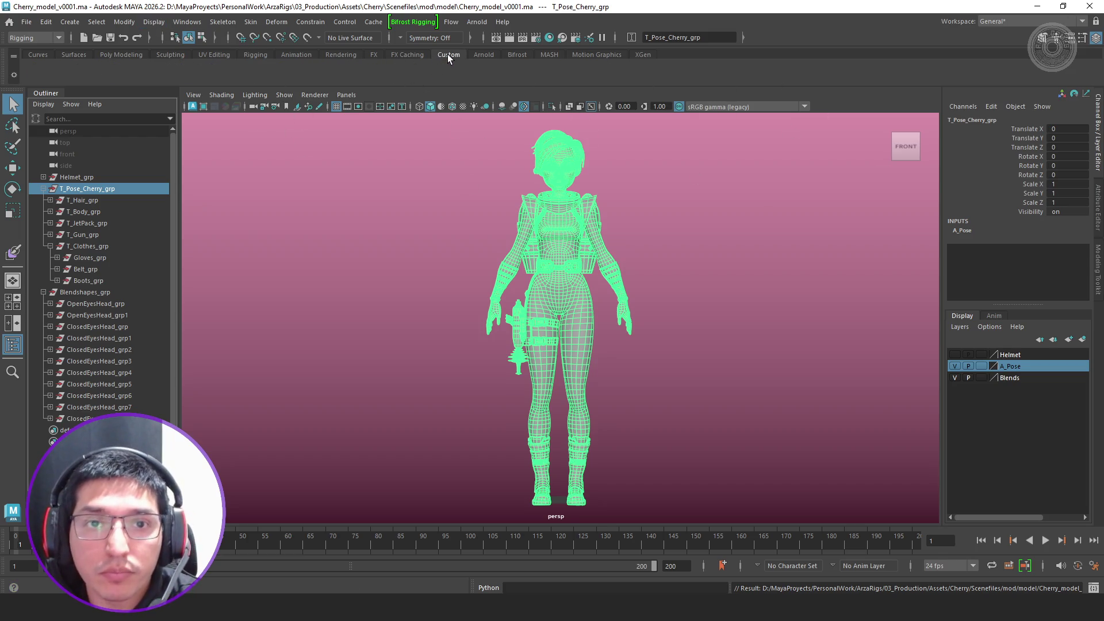
click(257, 54)
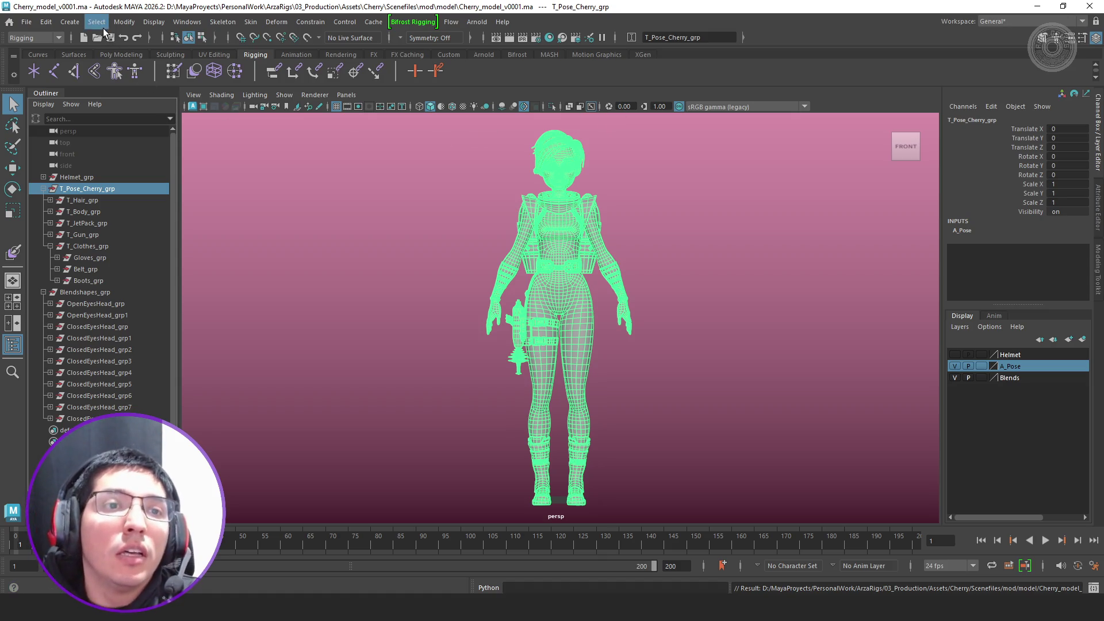
click(127, 24)
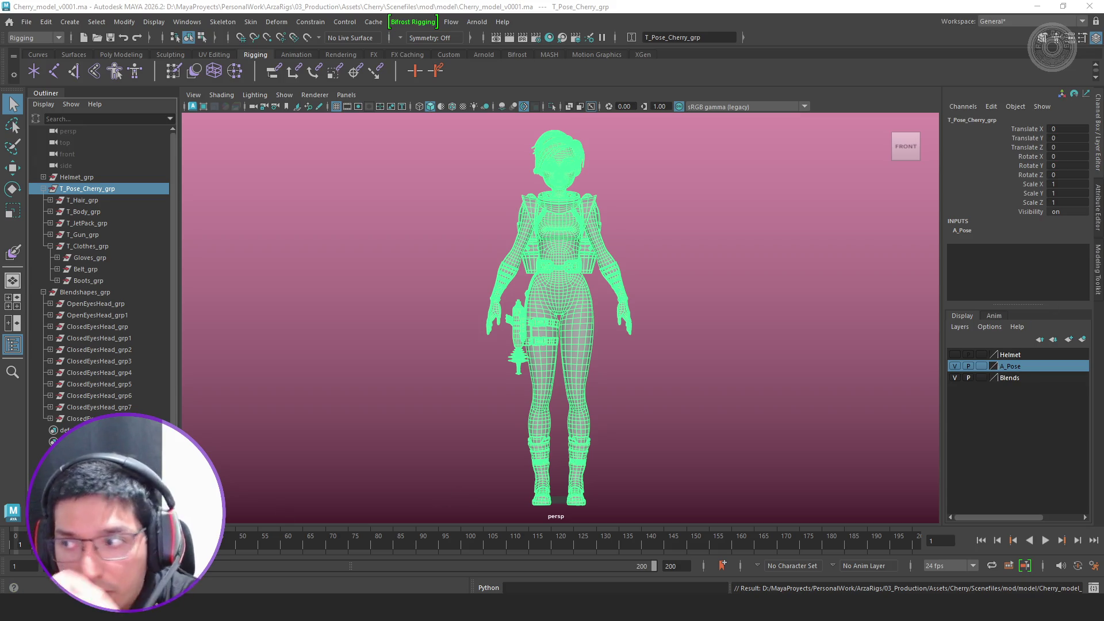
- Open File Explorer at Documents\maya\2025
key(super+e)
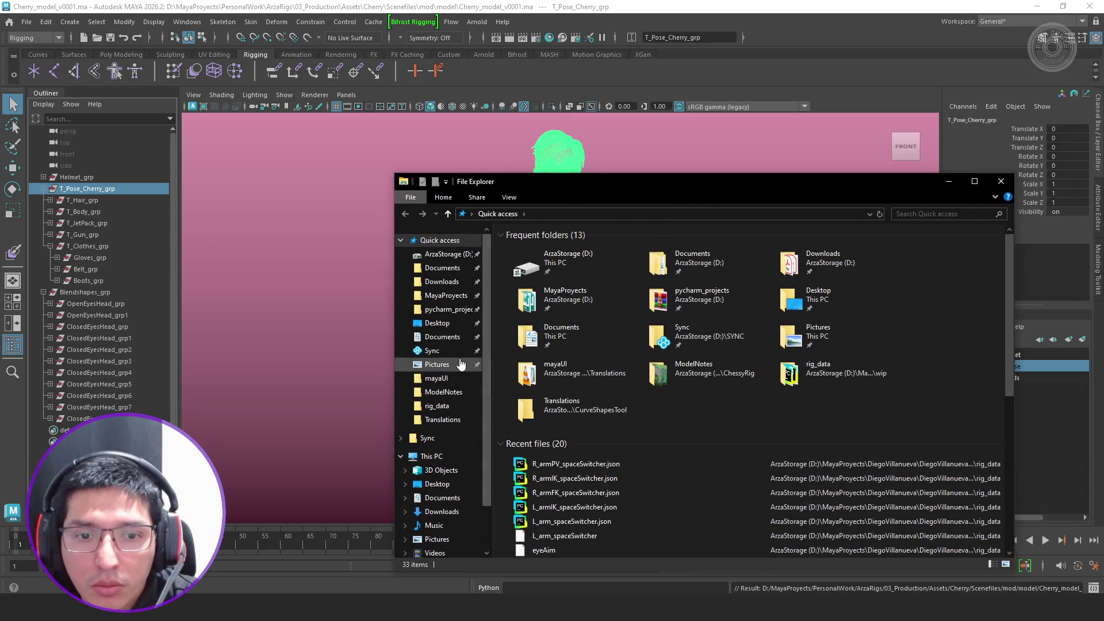
click(442, 337)
click(553, 346)
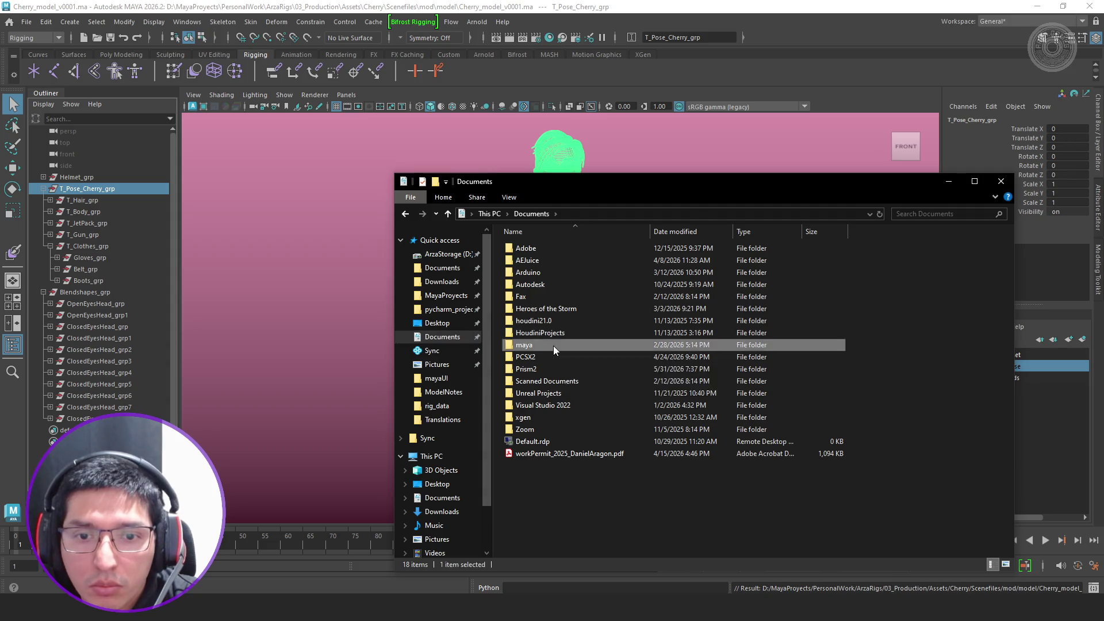
double_click(552, 346)
double_click(542, 277)
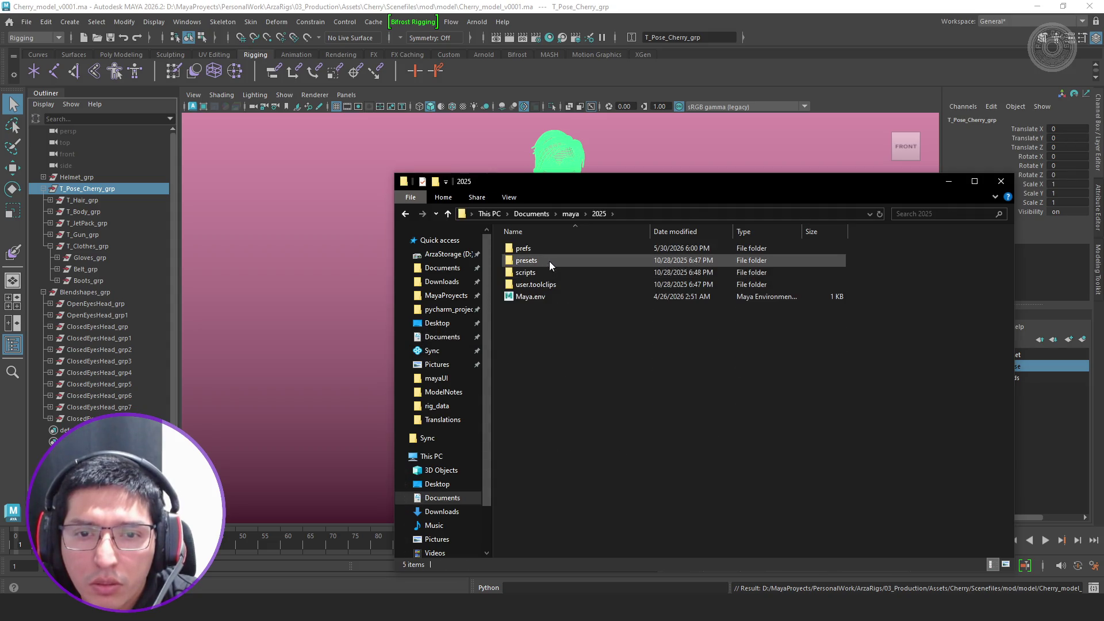
- Look through the 2025 scripts folder, noting PrismInit.py, and return to the 2025 folder
double_click(535, 272)
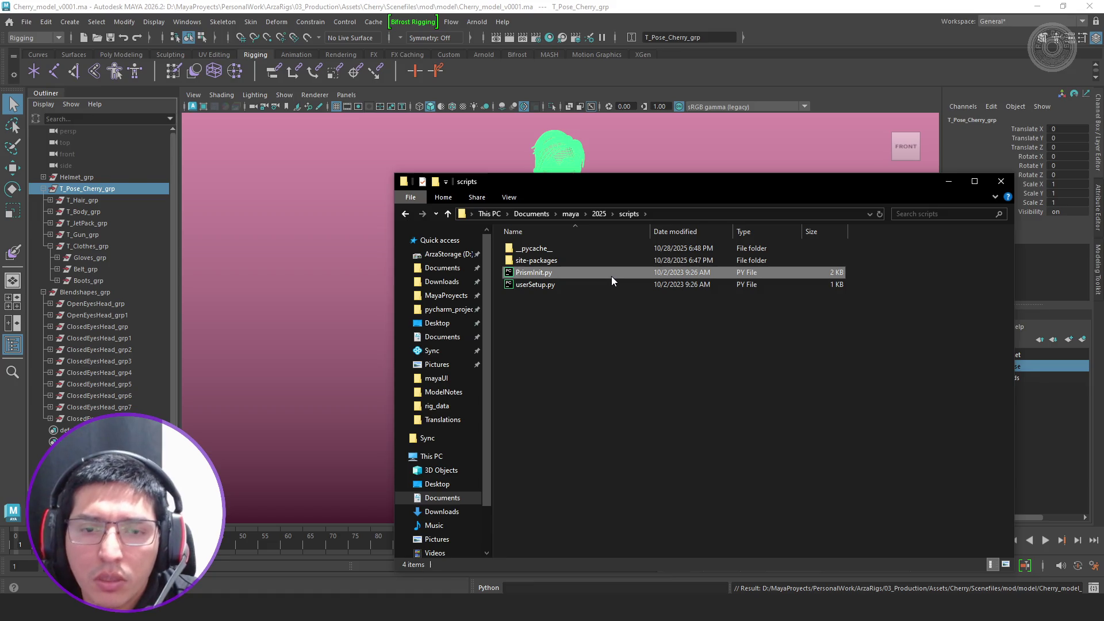
key(BackSpace)
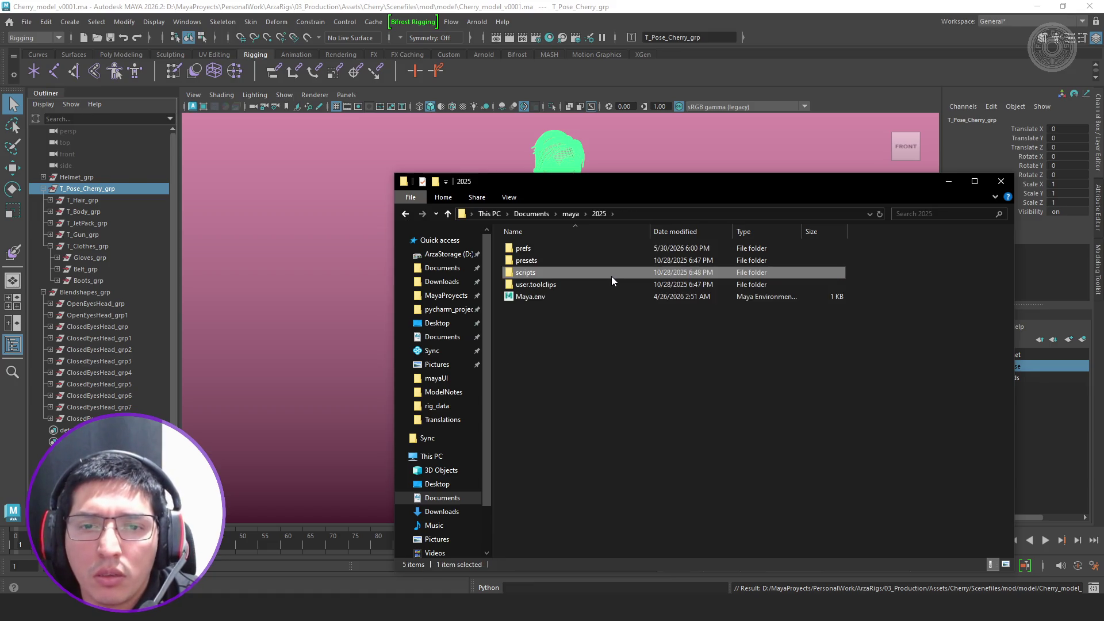
key(Return)
key(Down)
key(Down)
key(Down)
key(Up)
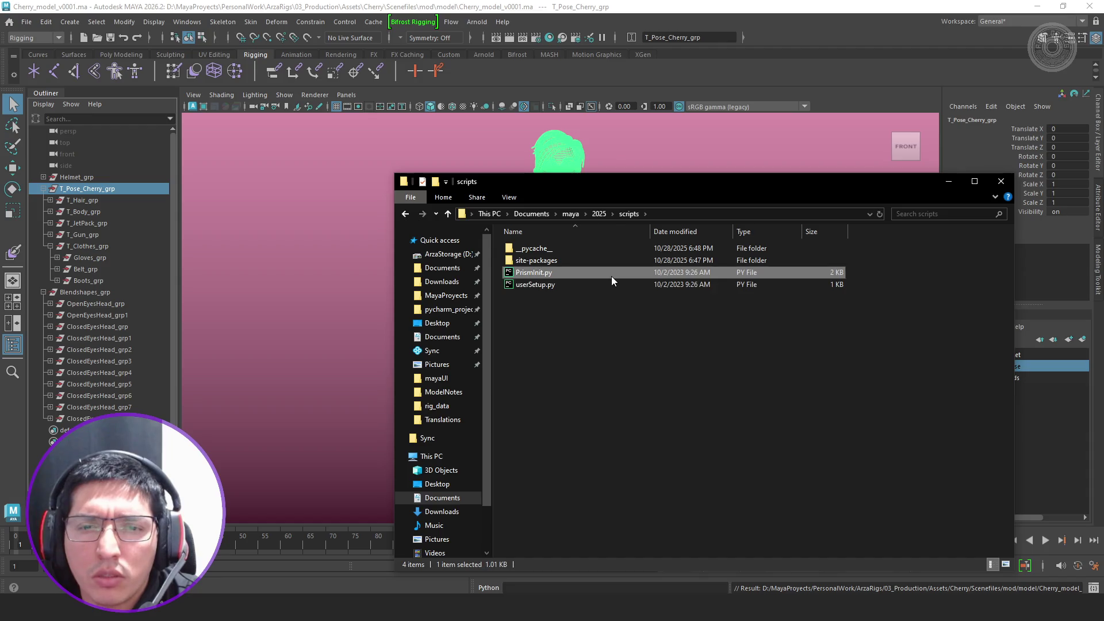
key(Down)
key(BackSpace)
- Open the prefs folder and browse its scripts subfolder (jlr_sort_attributes, NewTools) before returning to prefs
key(Up)
key(Up)
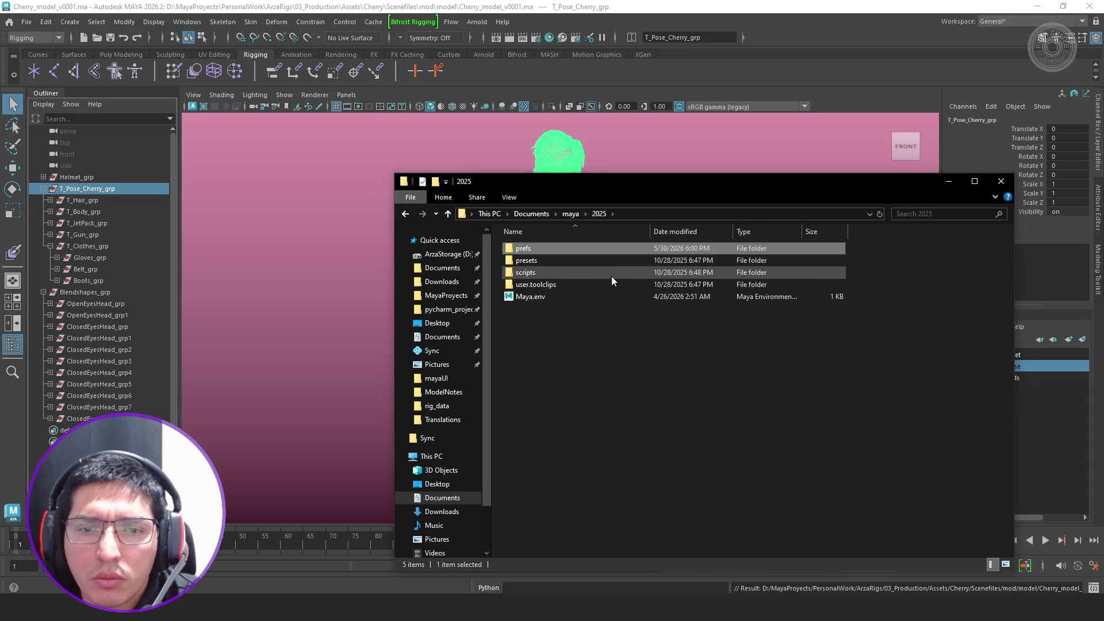
key(Return)
key(Down)
key(Down)
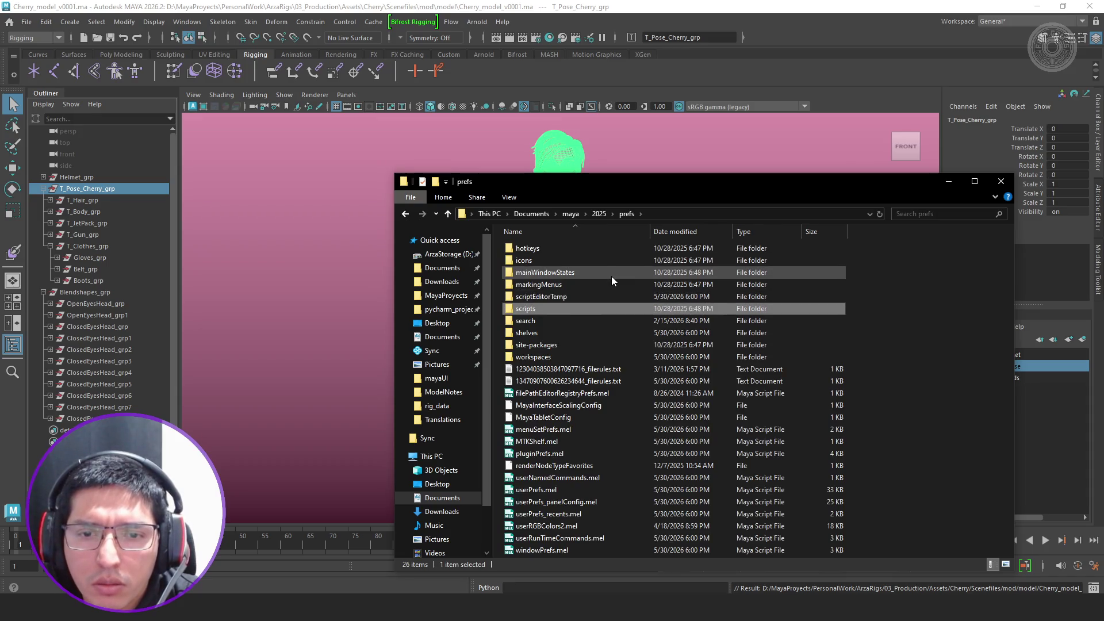
key(Return)
key(Down)
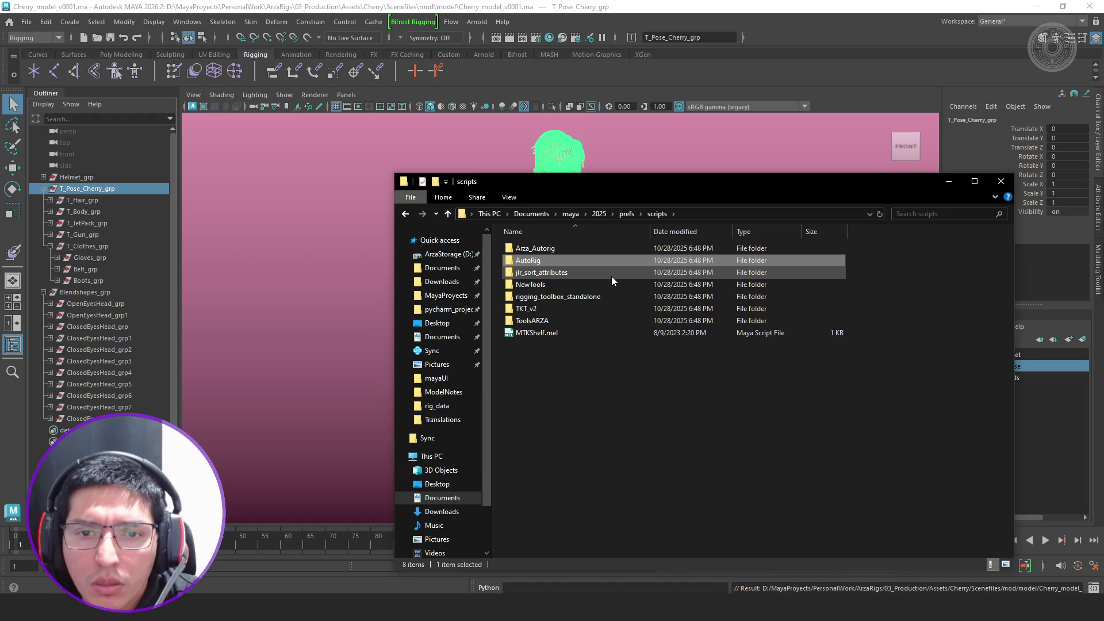
mouse_move(528, 260)
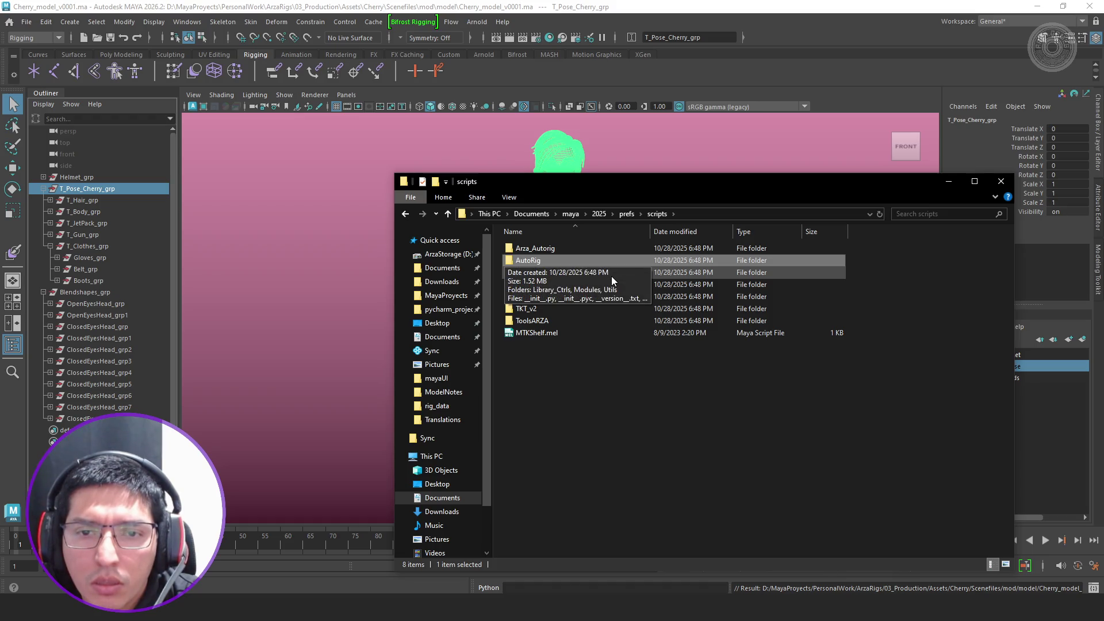
key(Down)
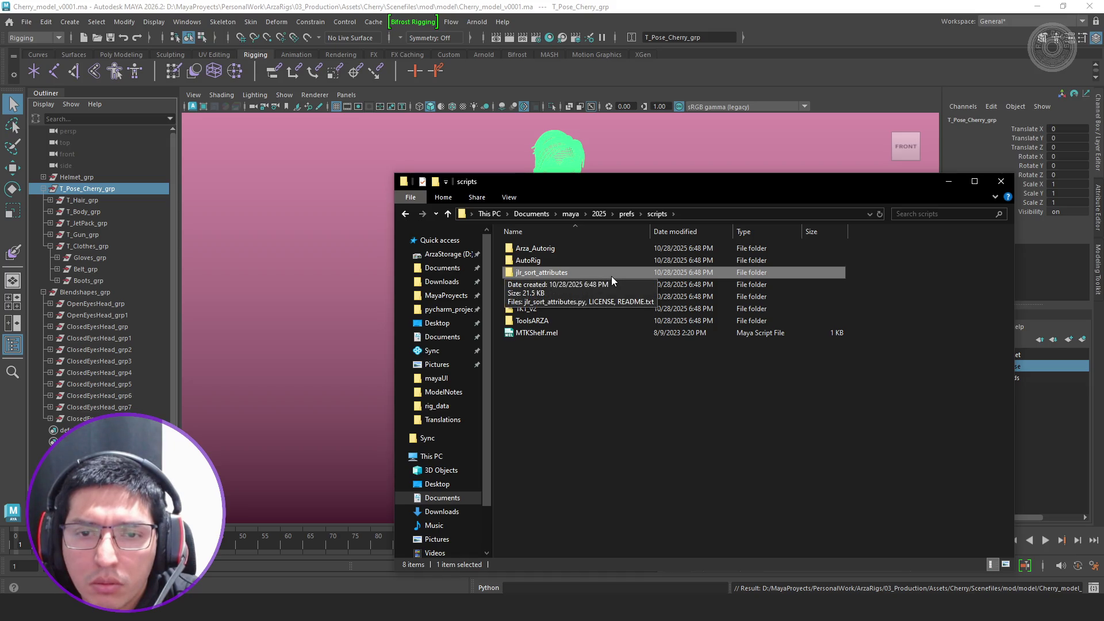
key(BackSpace)
key(Up)
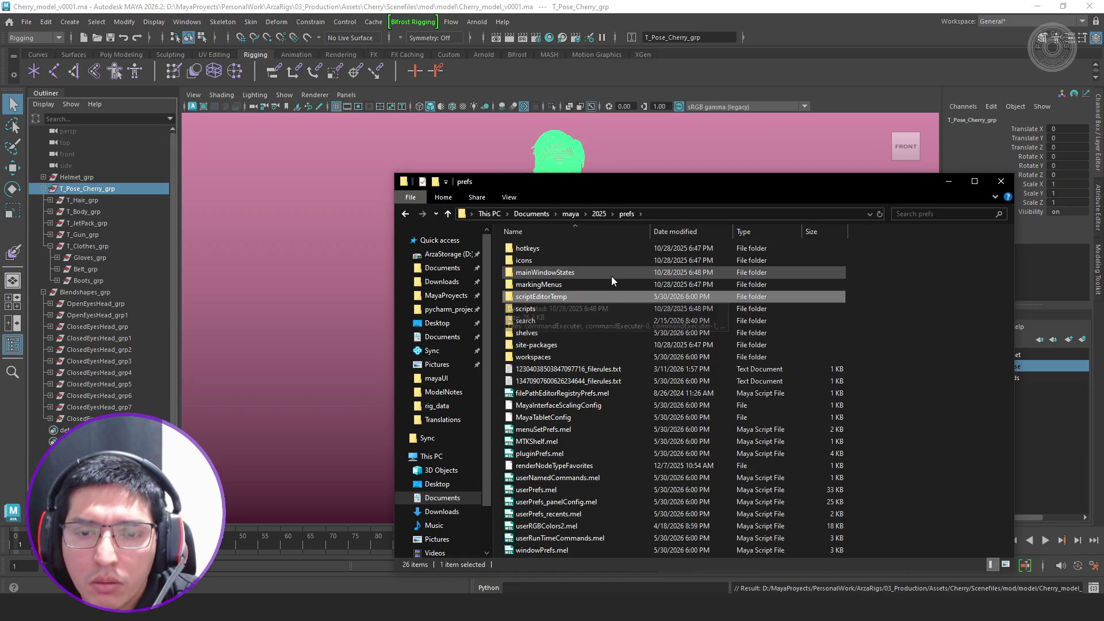
key(Down)
key(Return)
key(Down)
key(Down)
key(Down)
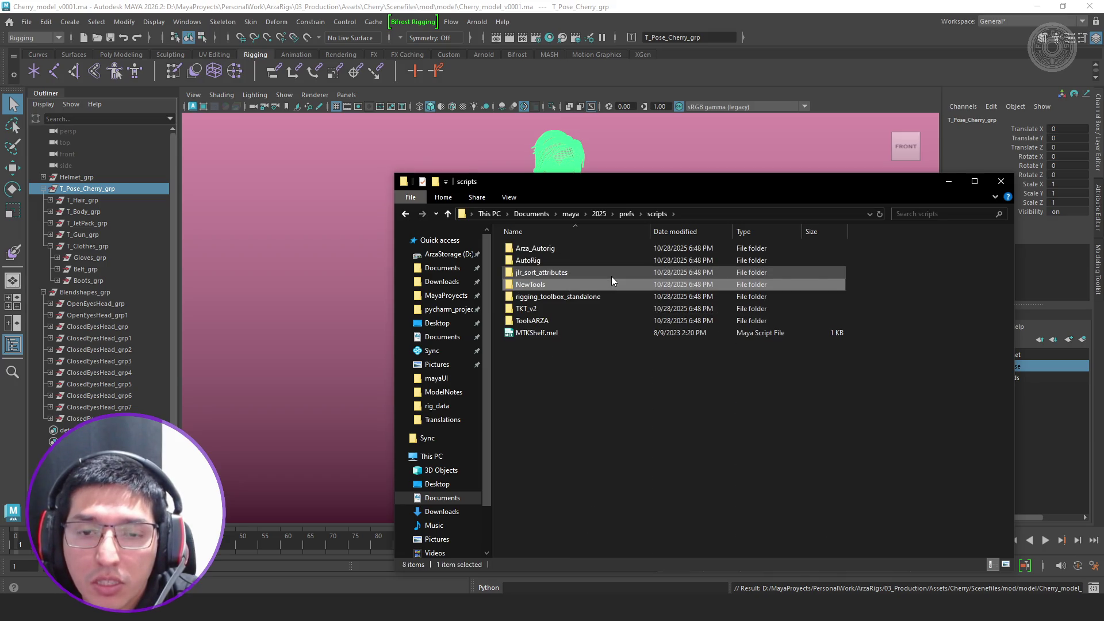
key(BackSpace)
- Open the shelves folder inside the 2025 prefs
key(Up)
key(Up)
key(Up)
key(Up)
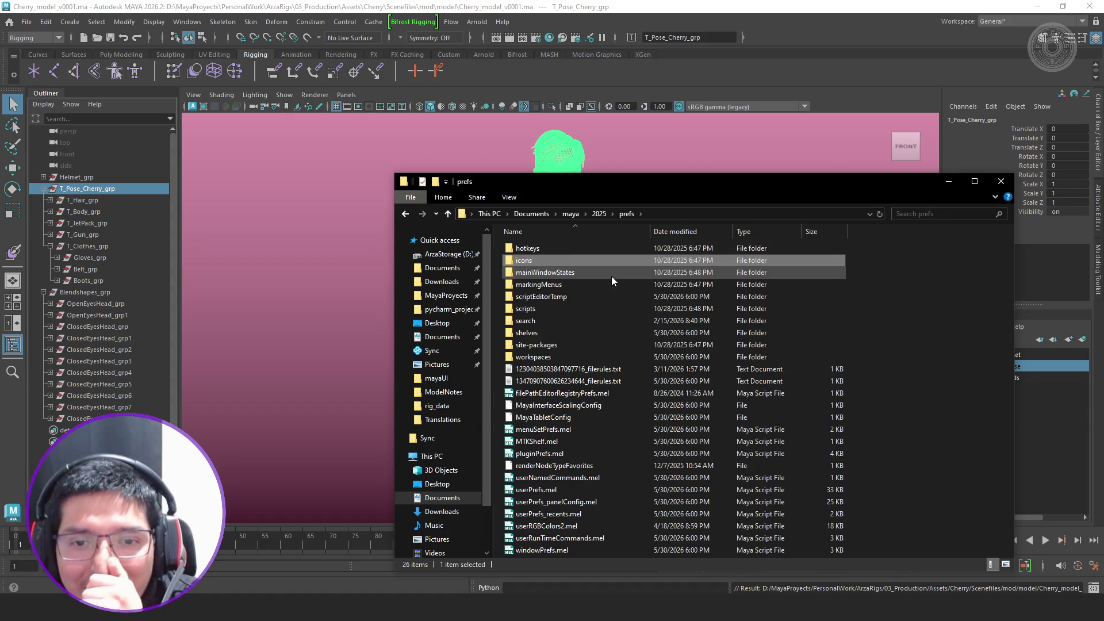
key(Down)
key(Down)
key(Down)
key(Down)
key(Down)
key(Down)
key(Return)
key(Down)
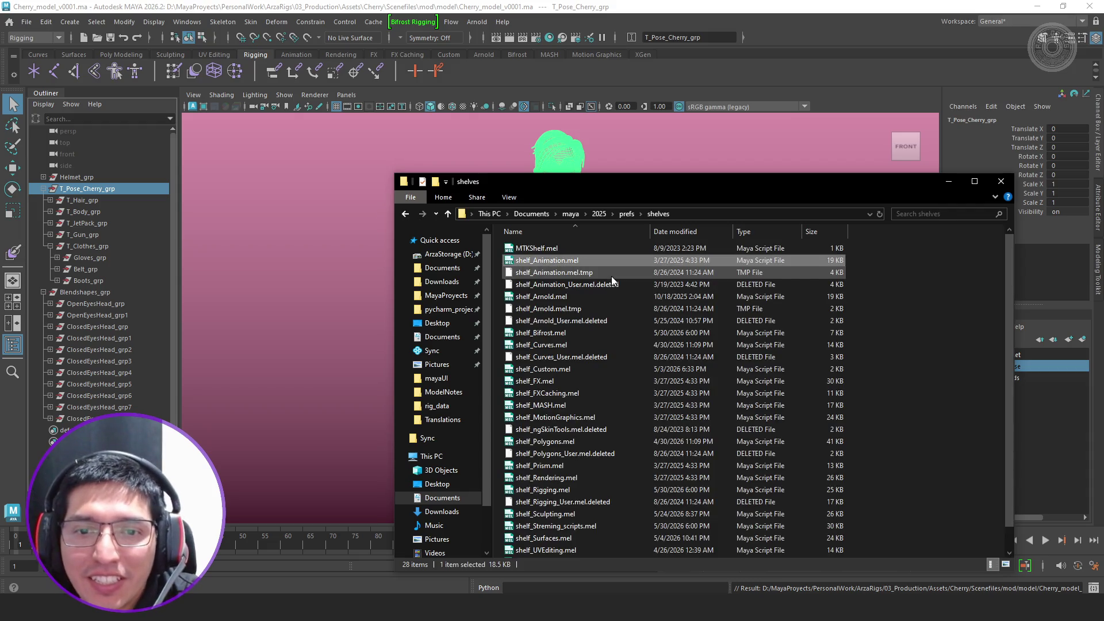
scroll(661, 290, down, 1)
- Paste shelf_Rigging.mel and shelf_Streming_scripts.mel into the maya/2026/prefs/shelves folder
click(543, 466)
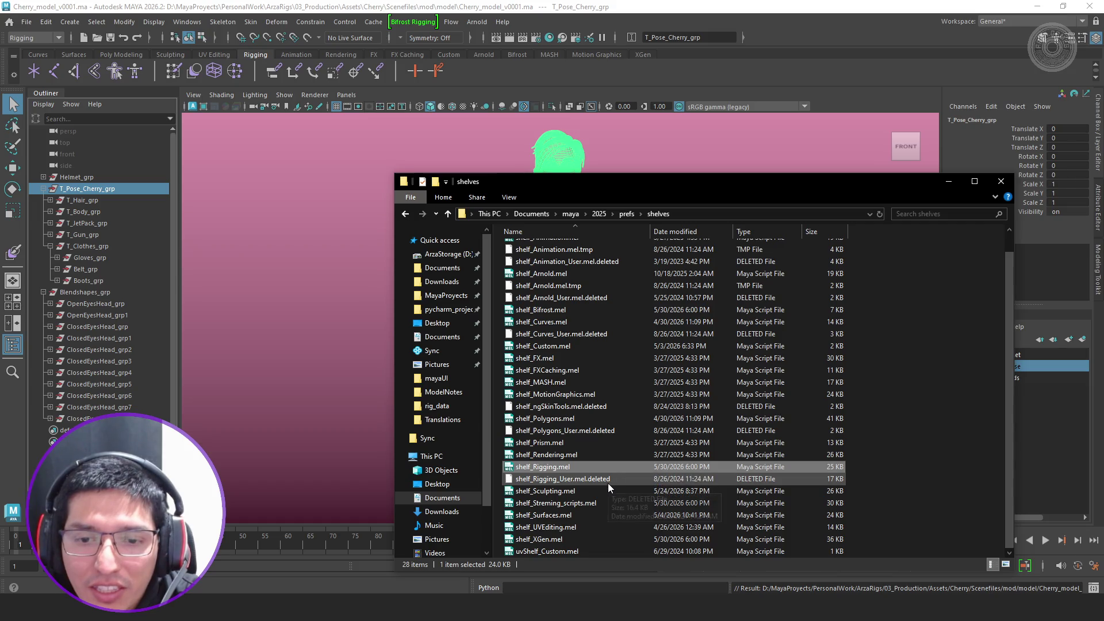
ctrl+click(576, 504)
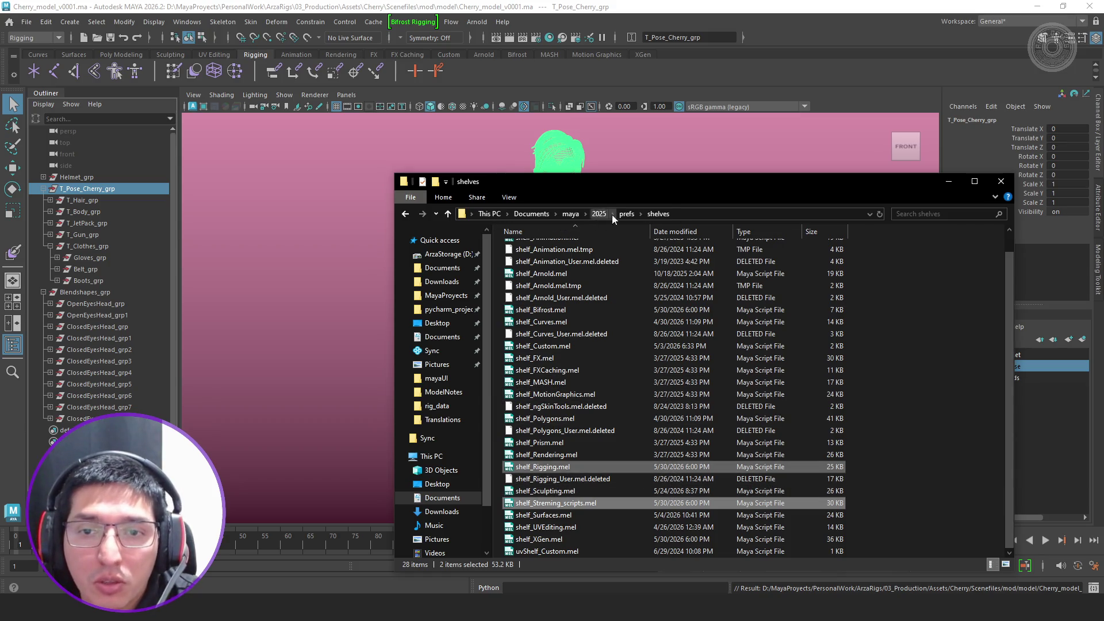
click(718, 215)
click(592, 214)
key(BackSpace)
text(6)
key(Return)
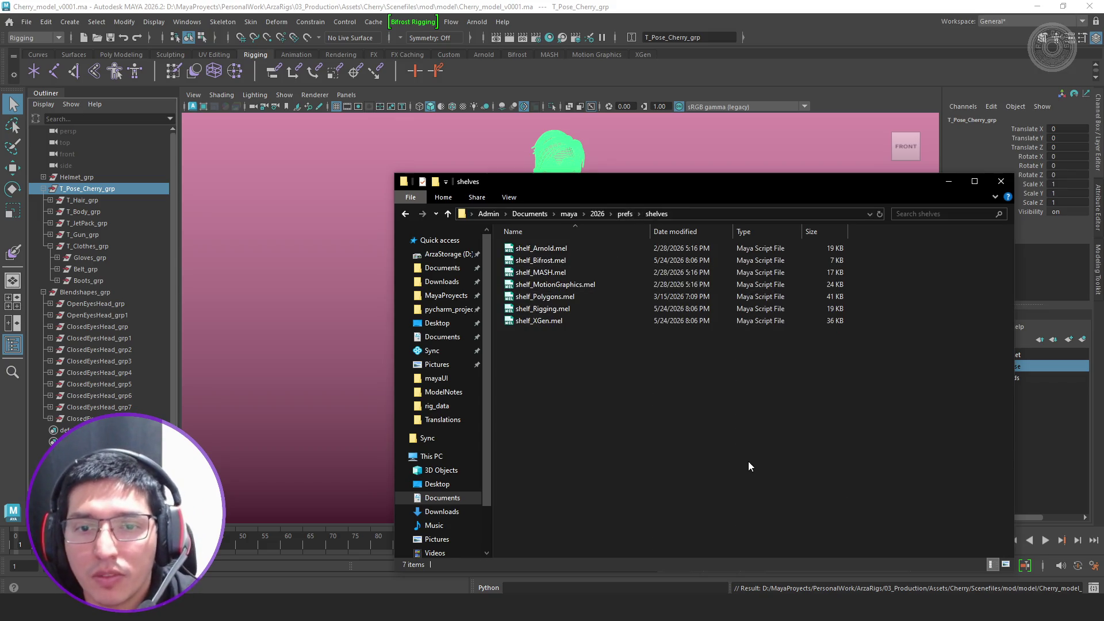
key(ctrl+v)
- Replace the existing Rigging shelf file, close the Explorer window and return to the Maya scene
click(569, 224)
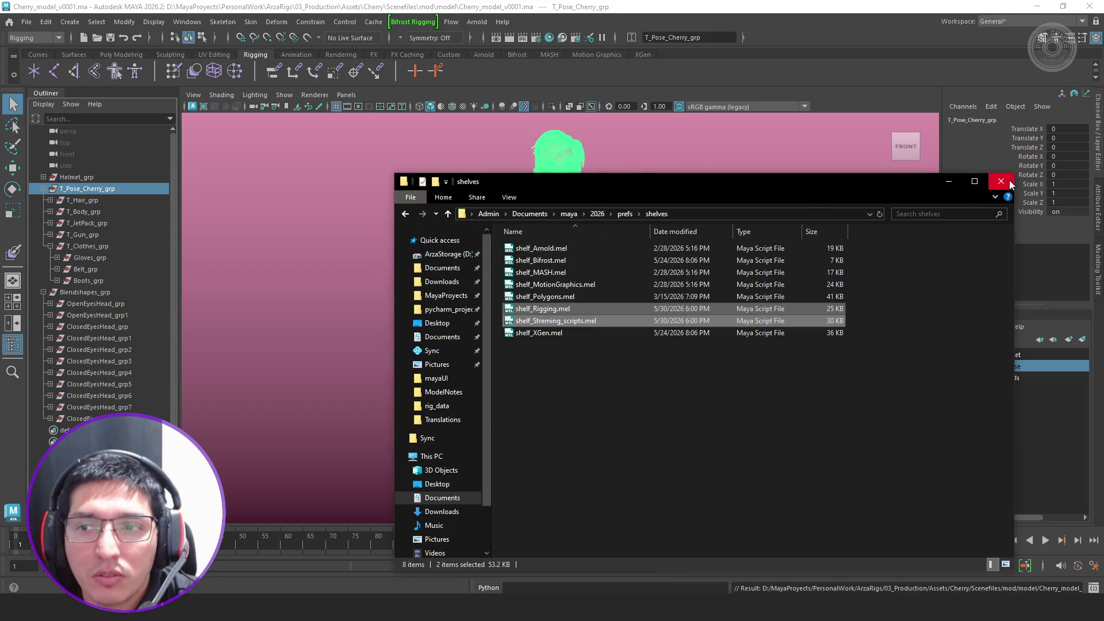
click(1001, 182)
click(703, 188)
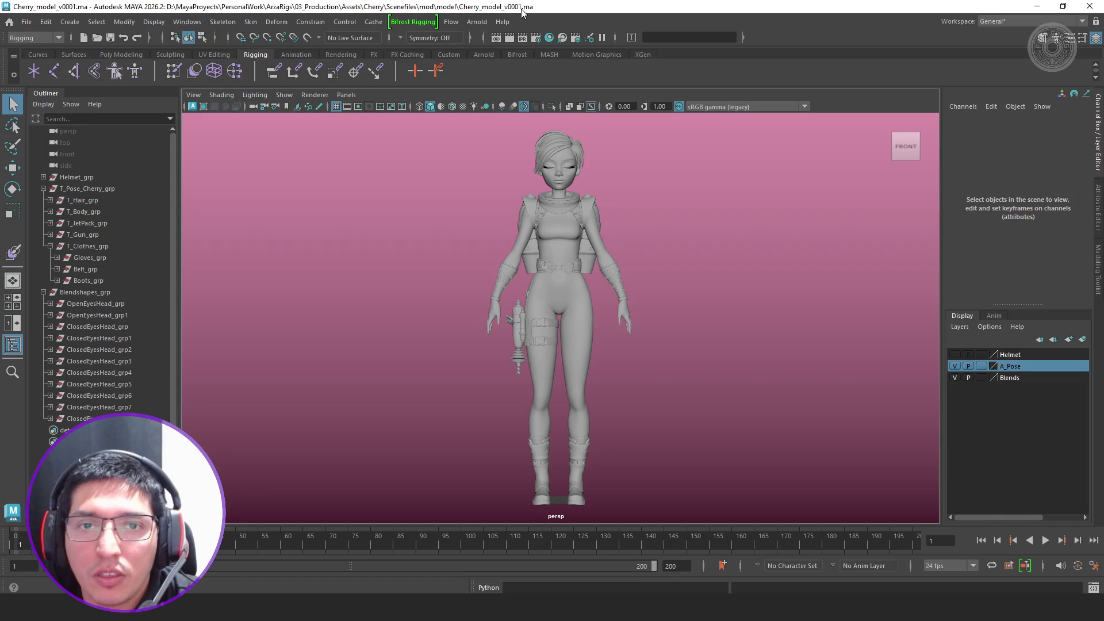
- Minimize Maya and show Prism Hub's Prism Versions page maximized
drag(522, 11, 523, 35)
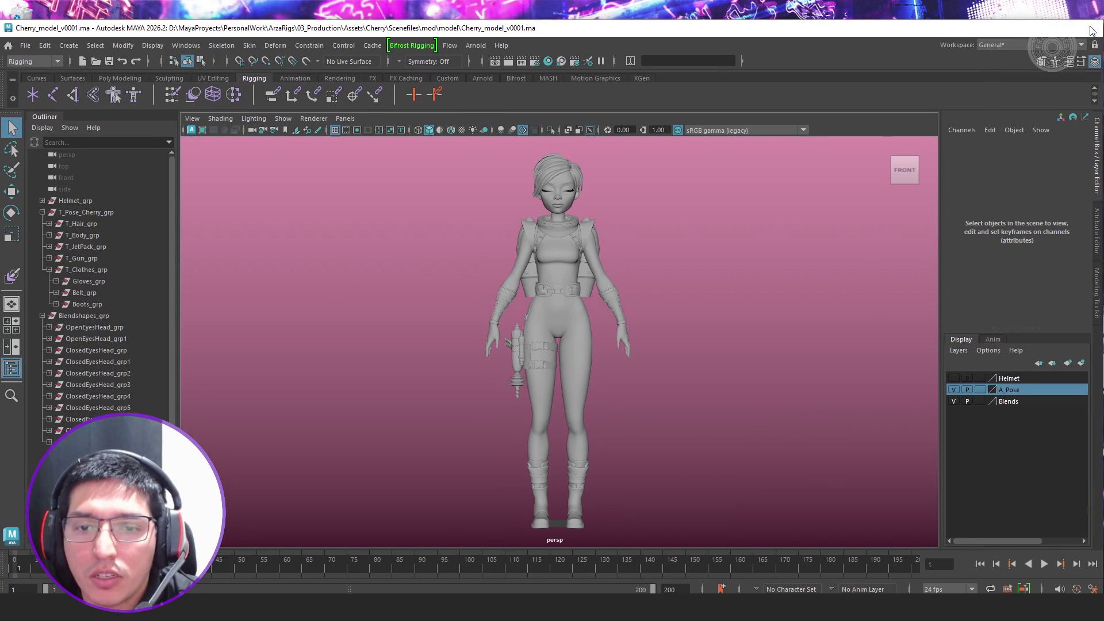
click(1090, 32)
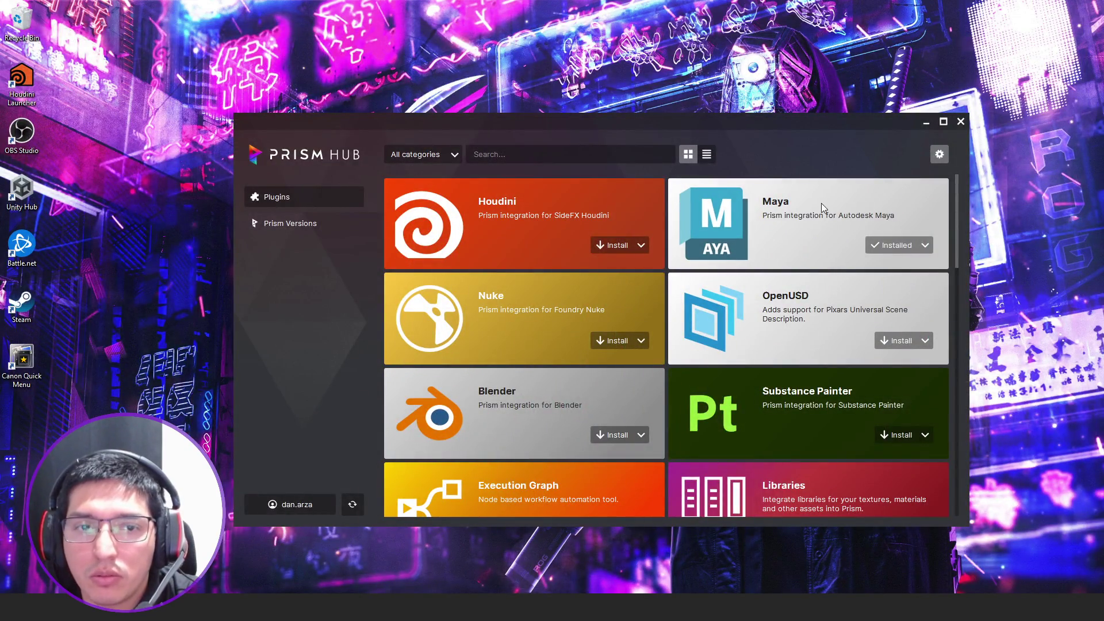
click(291, 222)
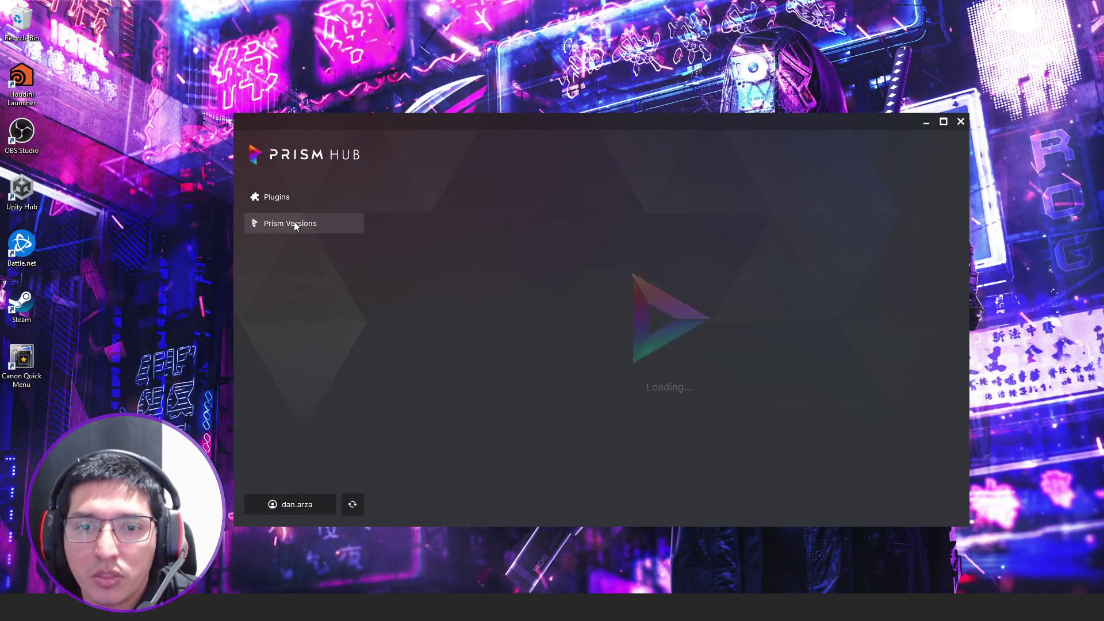
click(943, 121)
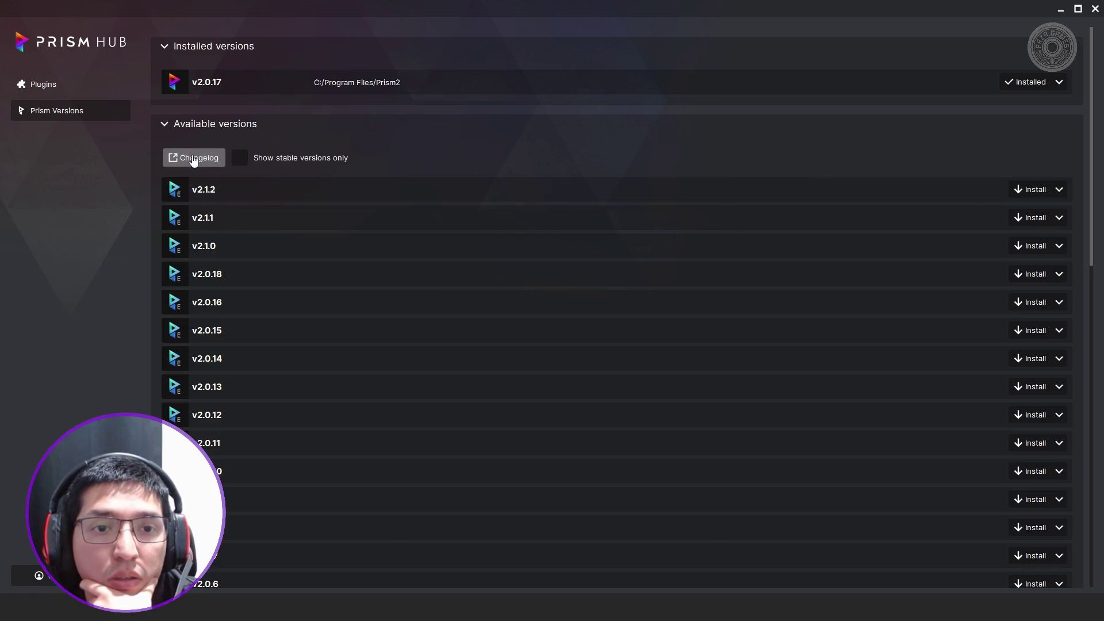
- Toggle 'Show stable versions only' on and off, then view the online Prism changelog enlarged
click(240, 160)
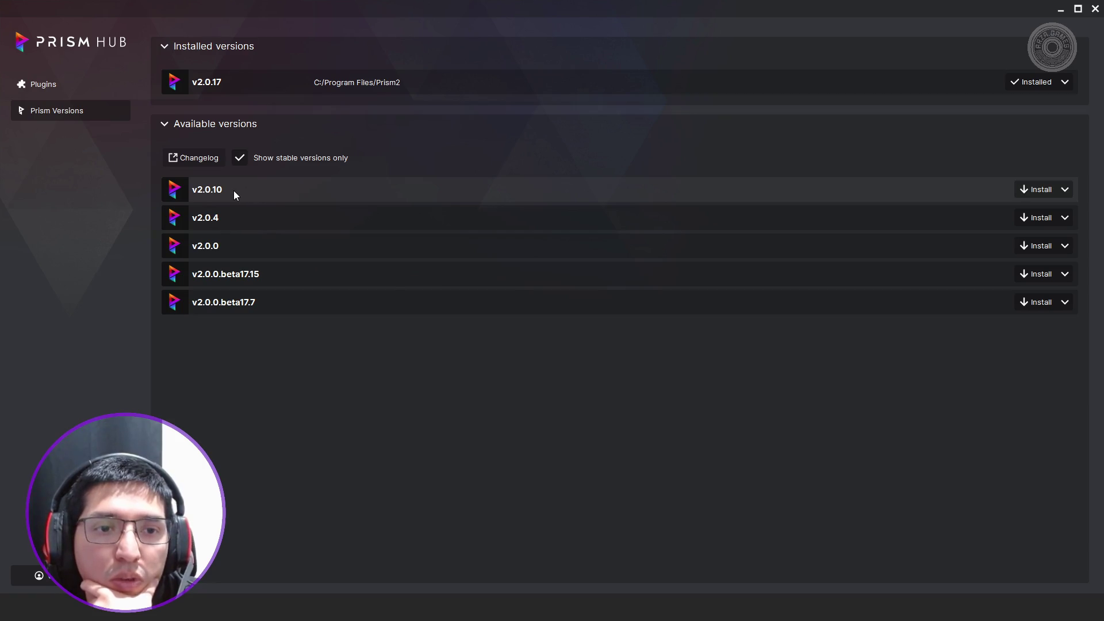
click(240, 159)
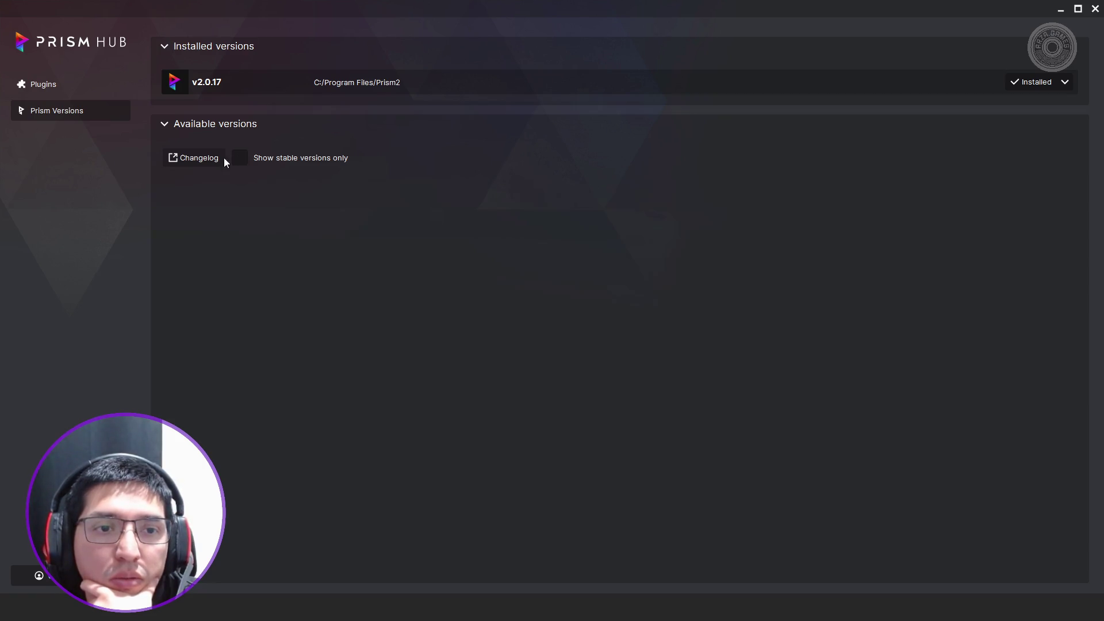
scroll(277, 269, down, 3)
scroll(277, 269, up, 5)
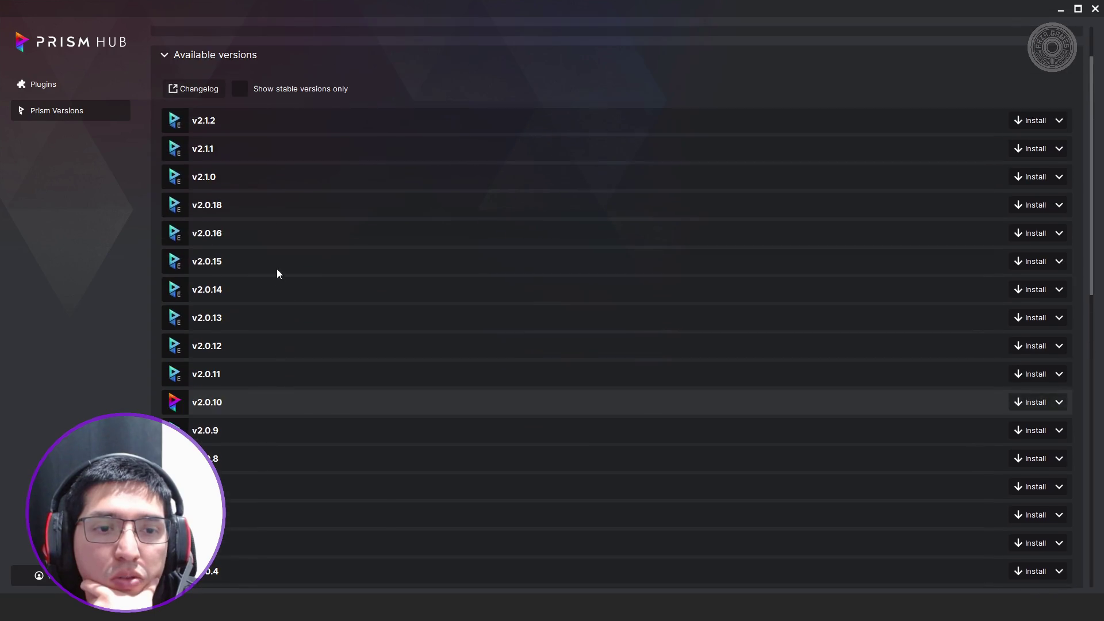
scroll(281, 213, down, 4)
scroll(281, 213, down, 2)
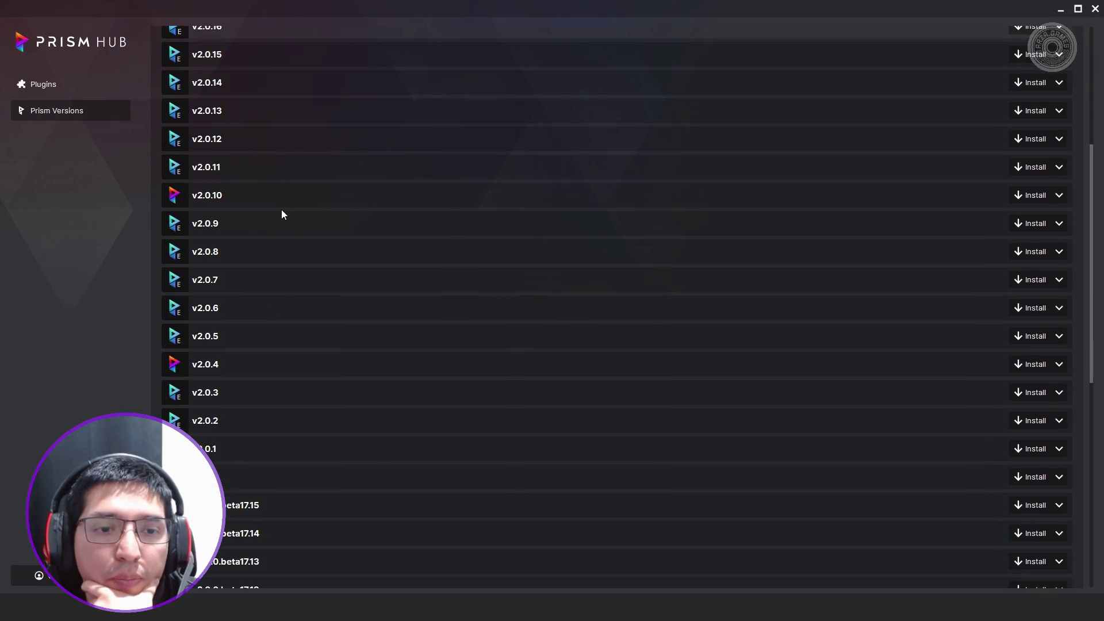
scroll(281, 212, up, 5)
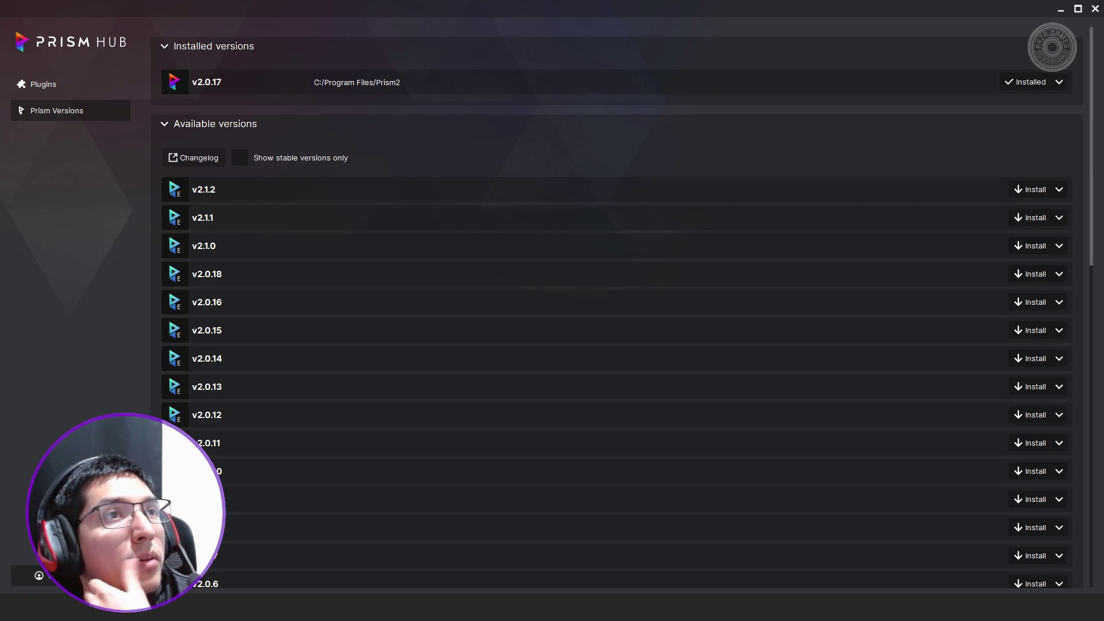
click(193, 157)
click(733, 177)
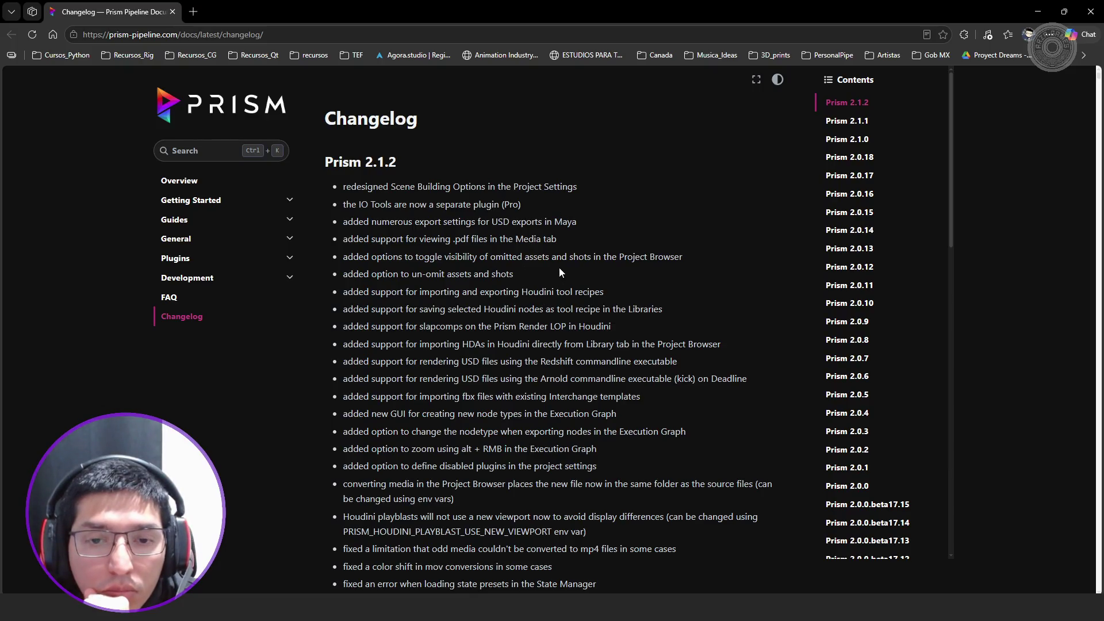
scroll(558, 267, down, 2)
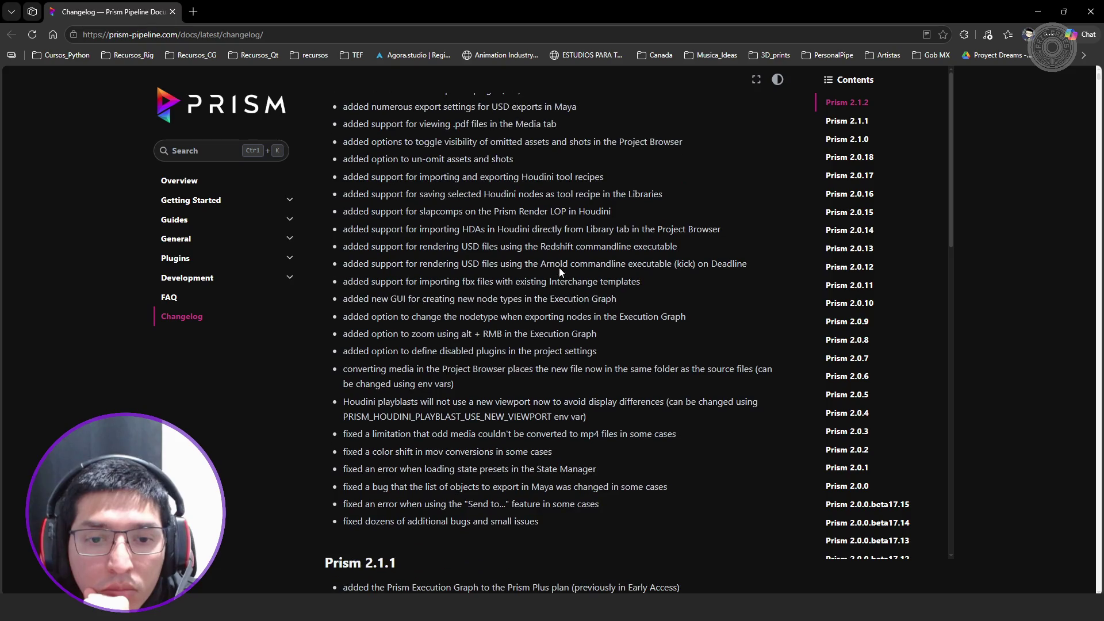
scroll(559, 267, down, 1)
scroll(560, 268, down, 1)
scroll(559, 268, down, 1)
scroll(560, 268, down, 1)
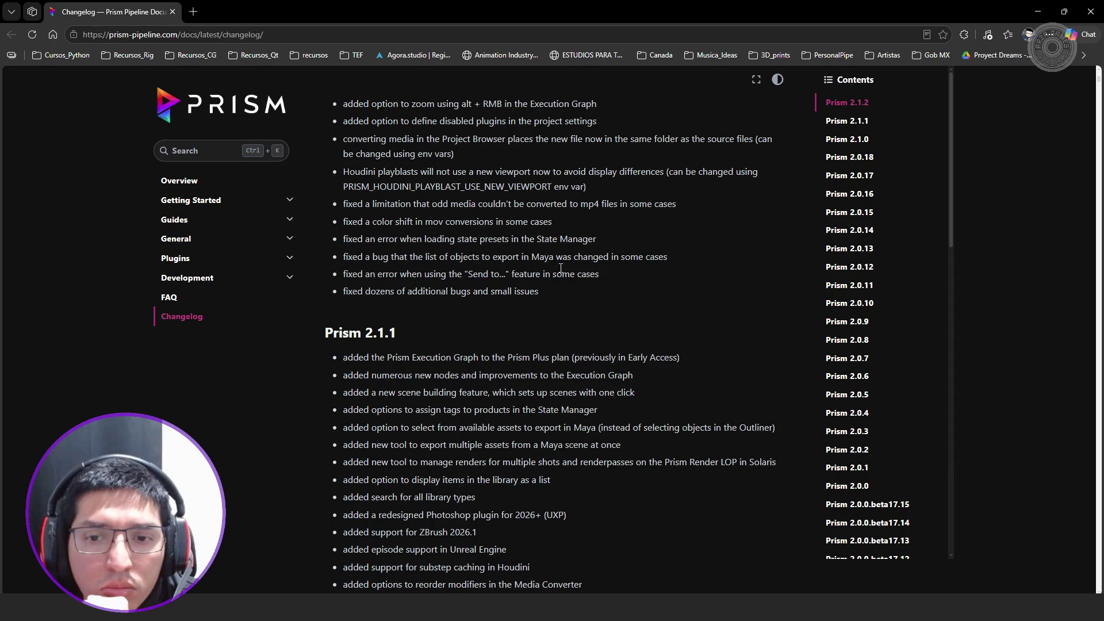
scroll(559, 268, down, 2)
scroll(560, 269, down, 2)
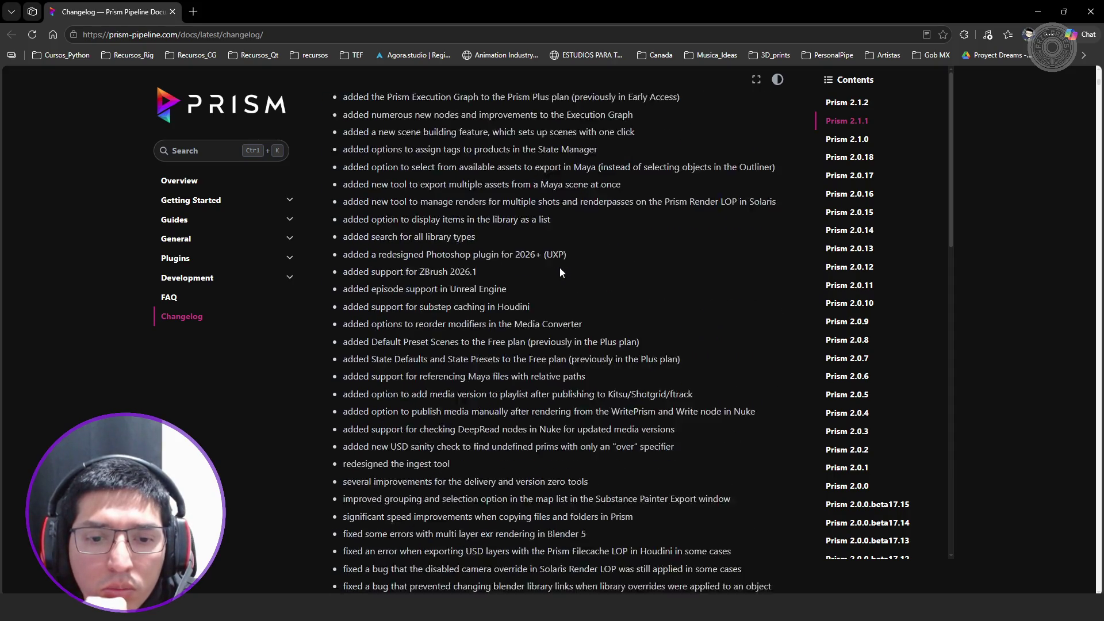
scroll(560, 273, down, 1)
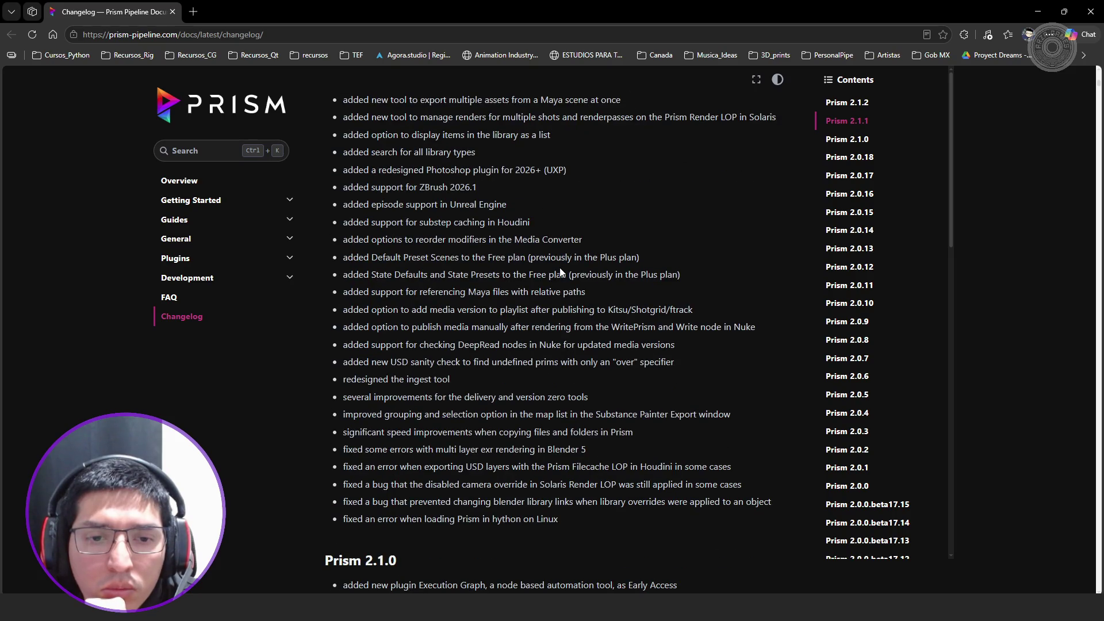
scroll(560, 269, down, 1)
scroll(560, 269, down, 1)
scroll(559, 269, down, 1)
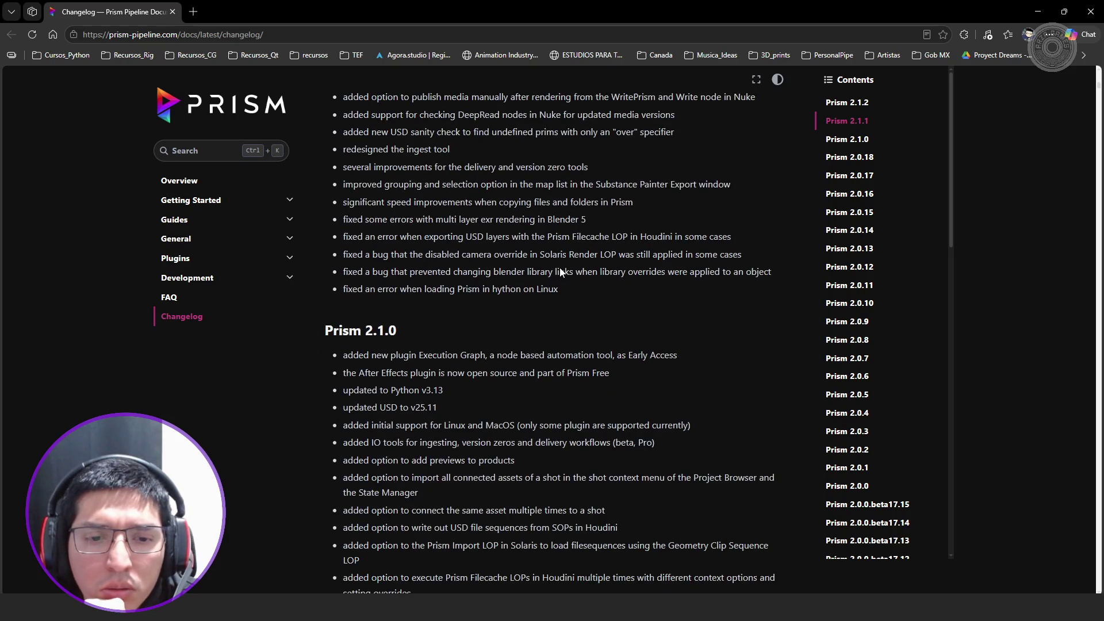
scroll(559, 270, down, 1)
scroll(560, 269, down, 1)
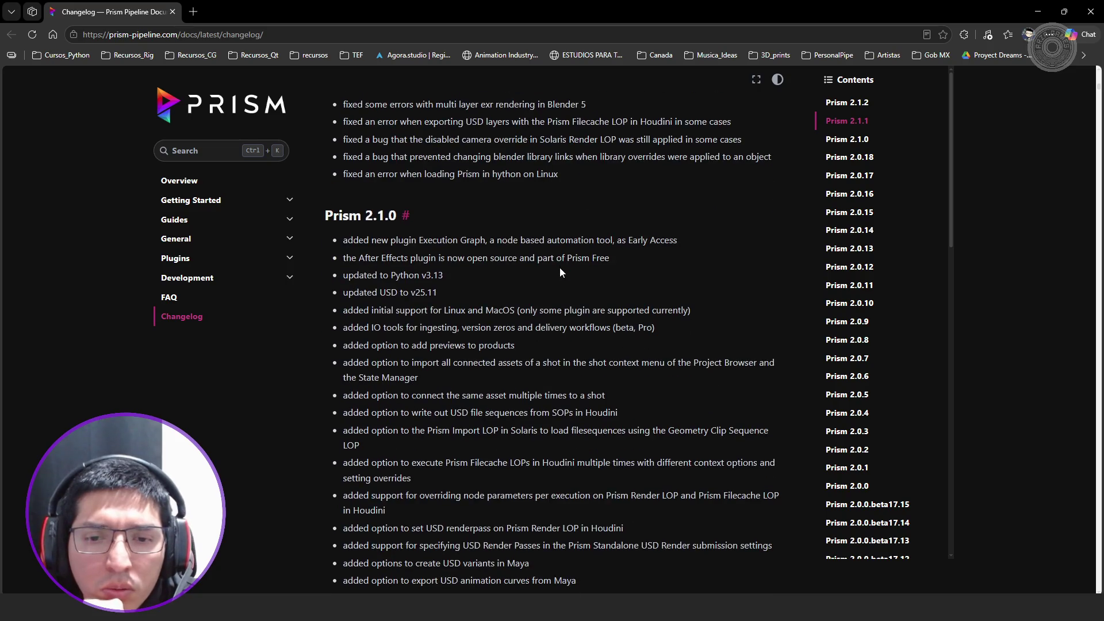
scroll(560, 273, down, 1)
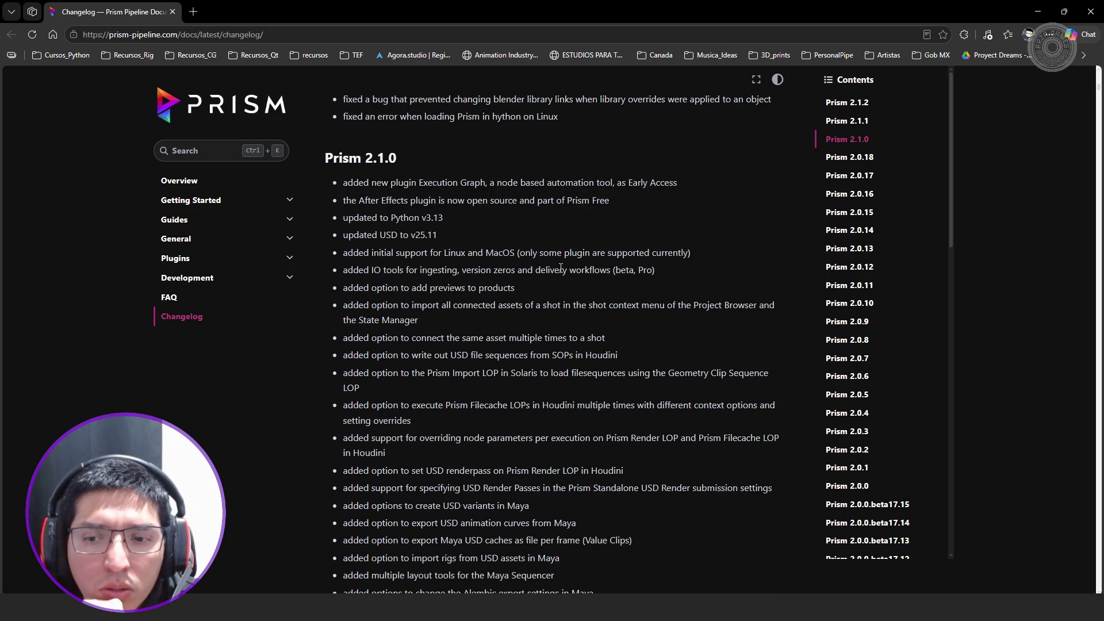
scroll(634, 274, up, 2)
scroll(856, 288, up, 3)
scroll(855, 285, up, 3)
scroll(850, 272, up, 3)
scroll(845, 265, up, 3)
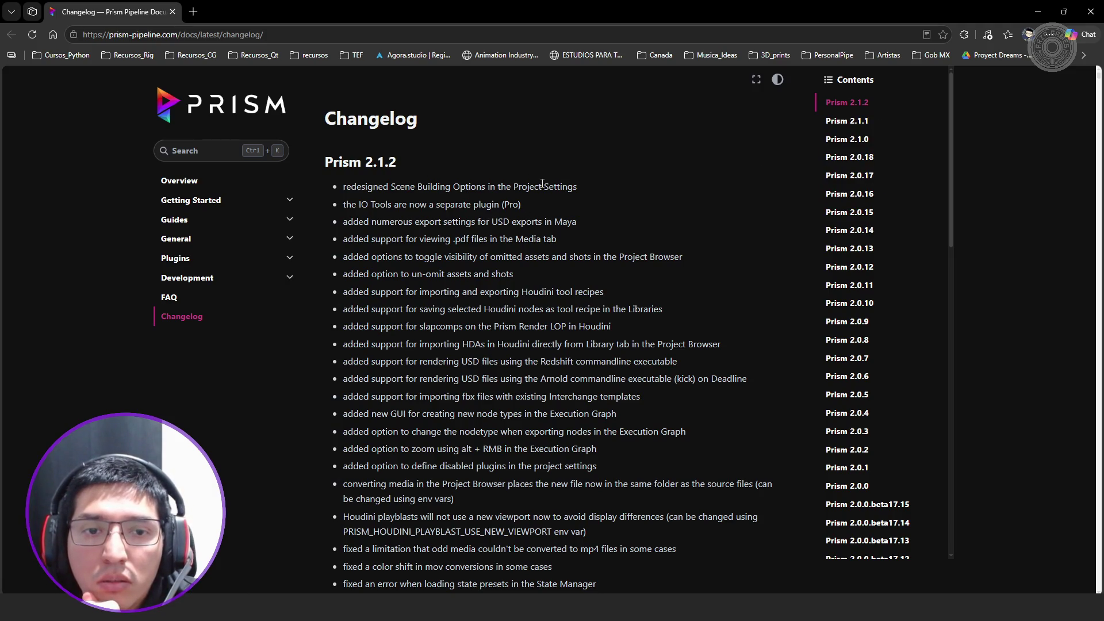
- Return from the 2.1.x changelog to the Prism Hub version list
click(1090, 11)
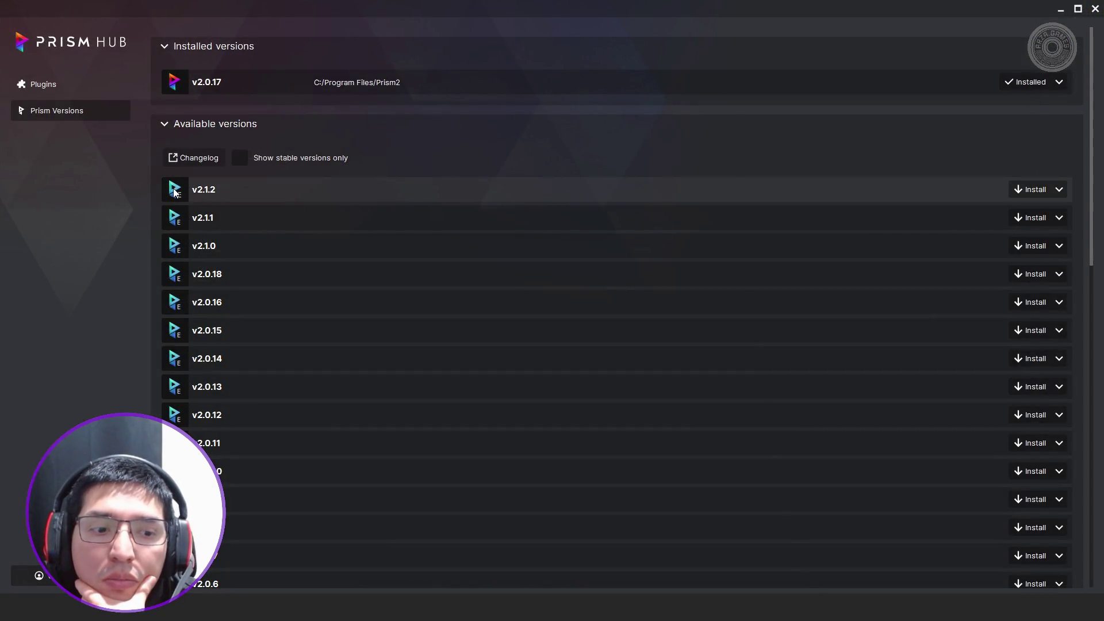
- Start the v2.1.2 install, answer No to keep v2.0.17, and close Prism Hub
click(1066, 191)
click(1044, 191)
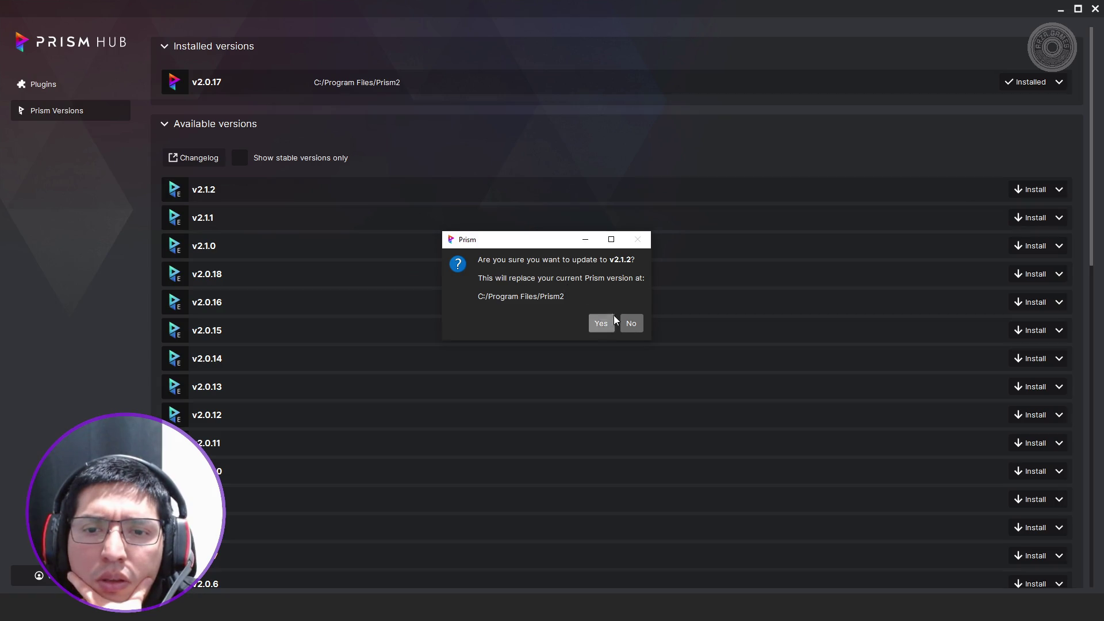
click(631, 323)
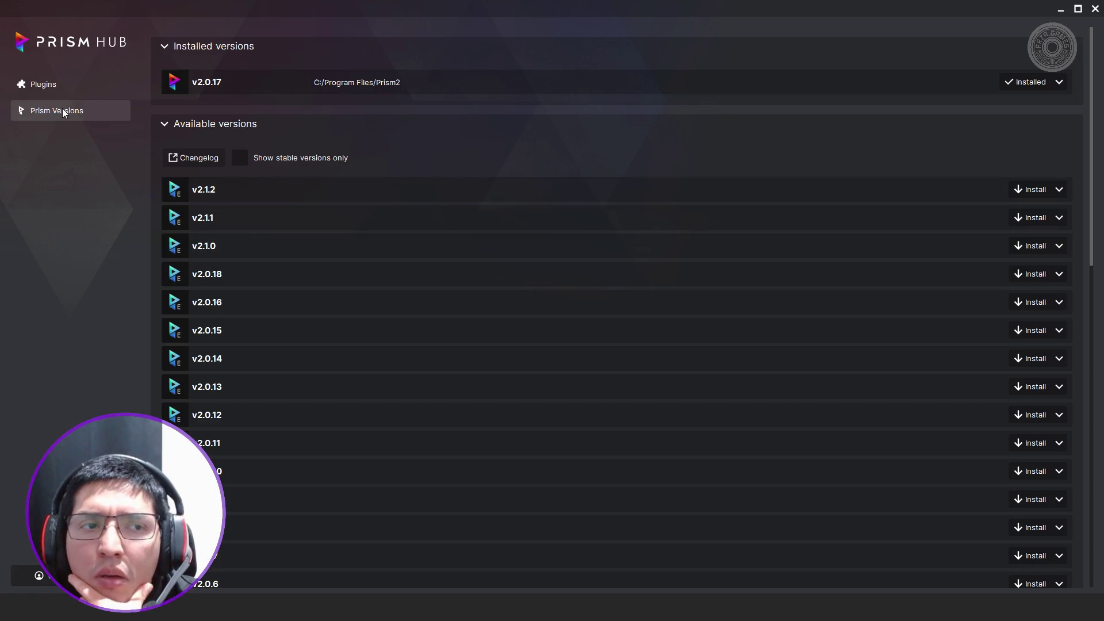
click(1096, 8)
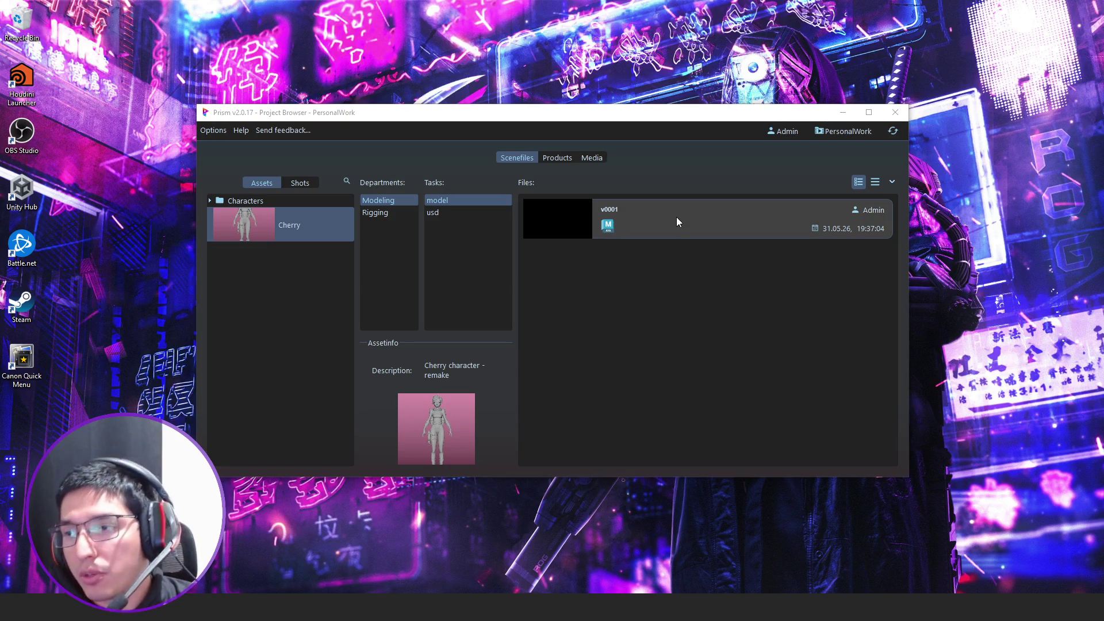
- In Prism Settings > DCC apps, enable Executable override pointing Maya to the Maya2026 maya.exe
right_click(675, 221)
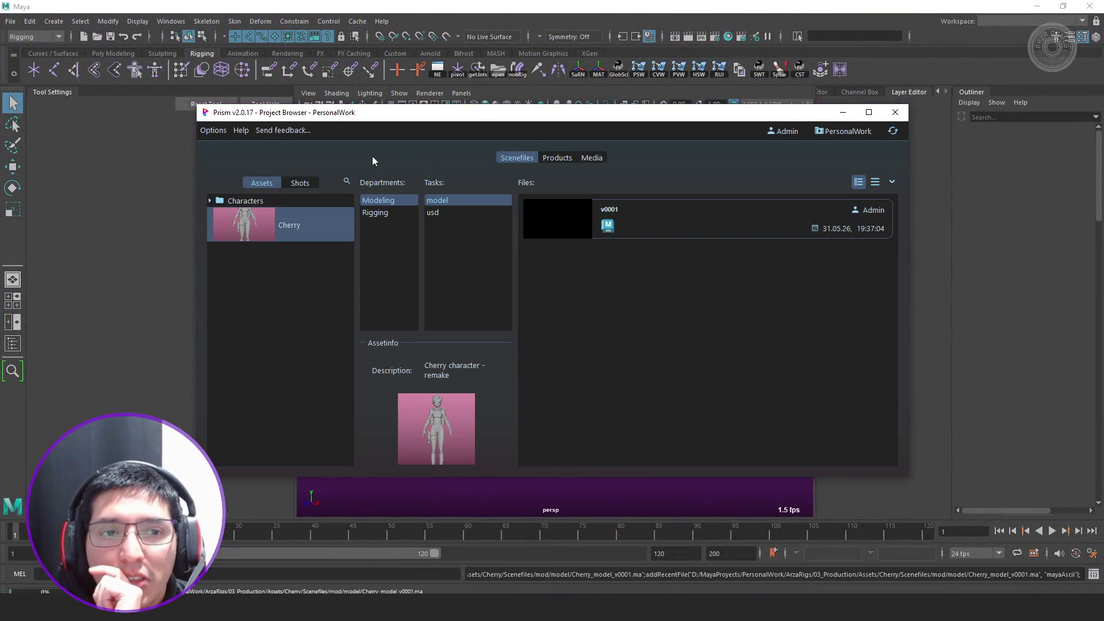
click(215, 130)
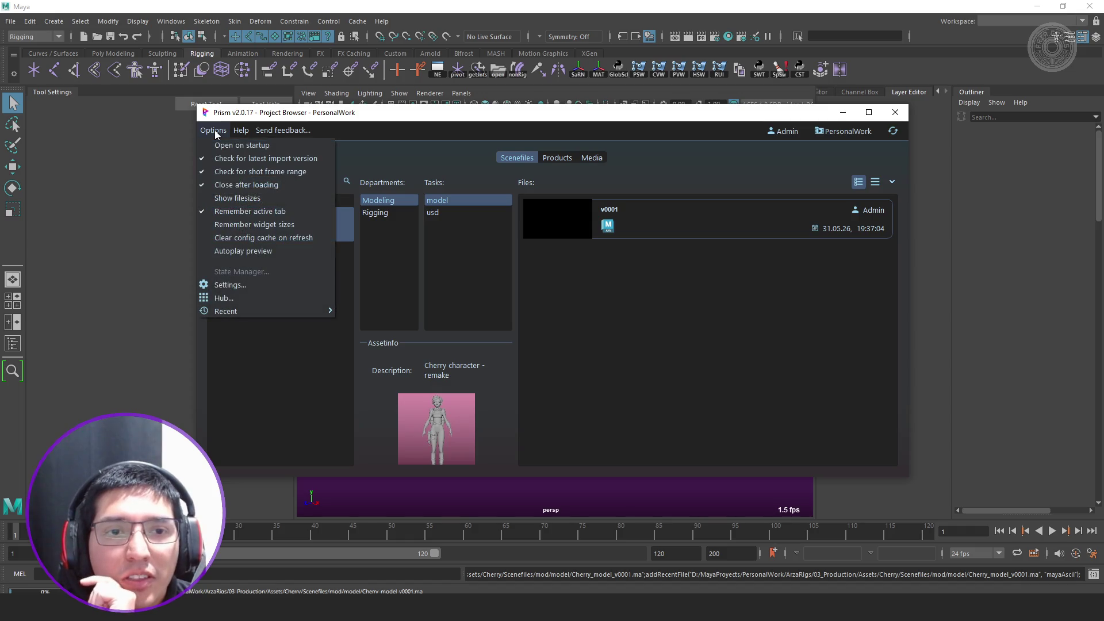
click(238, 287)
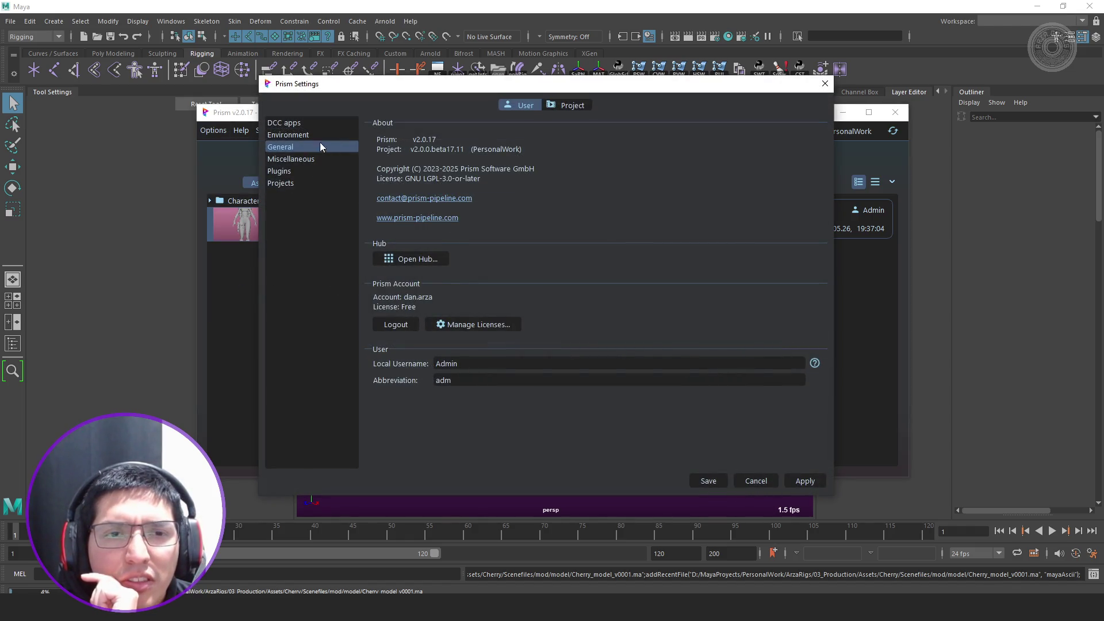
click(306, 127)
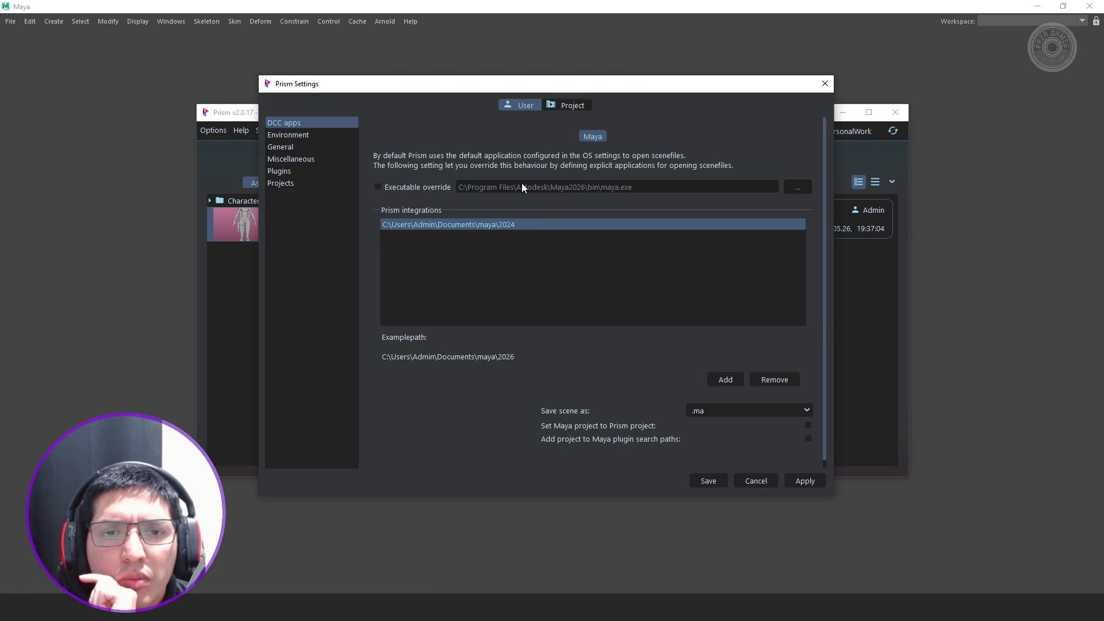
click(413, 192)
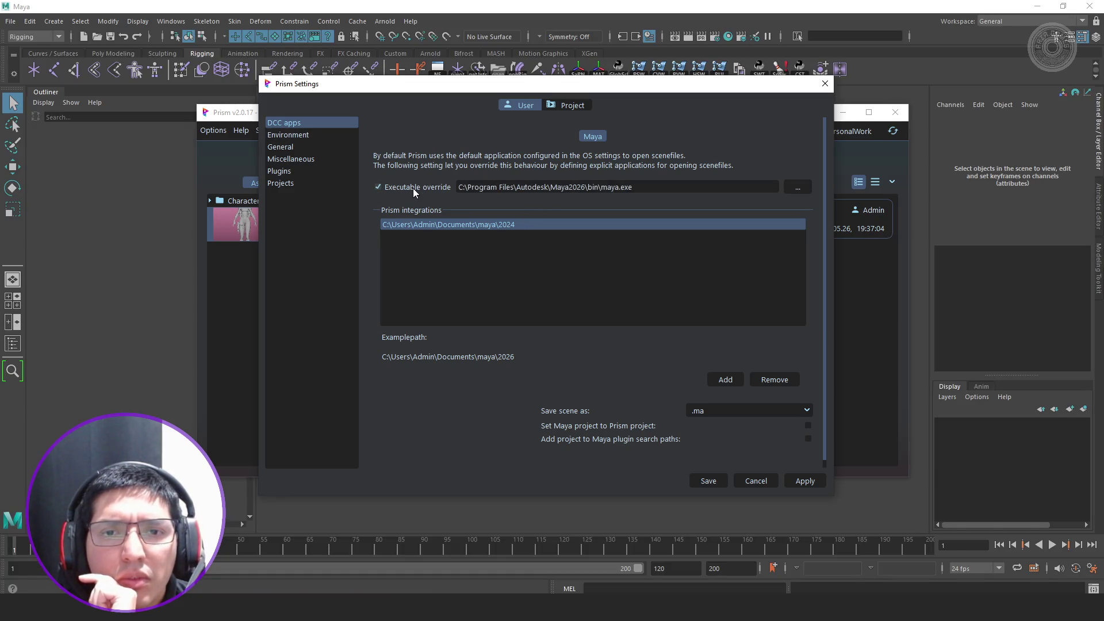
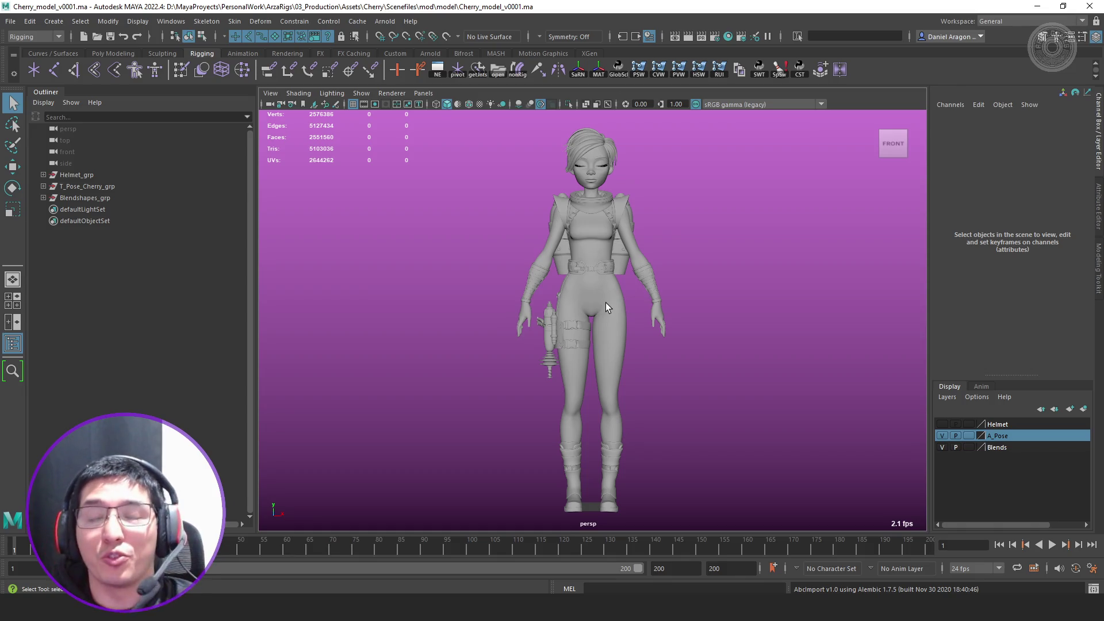
scroll(647, 311, down, 2)
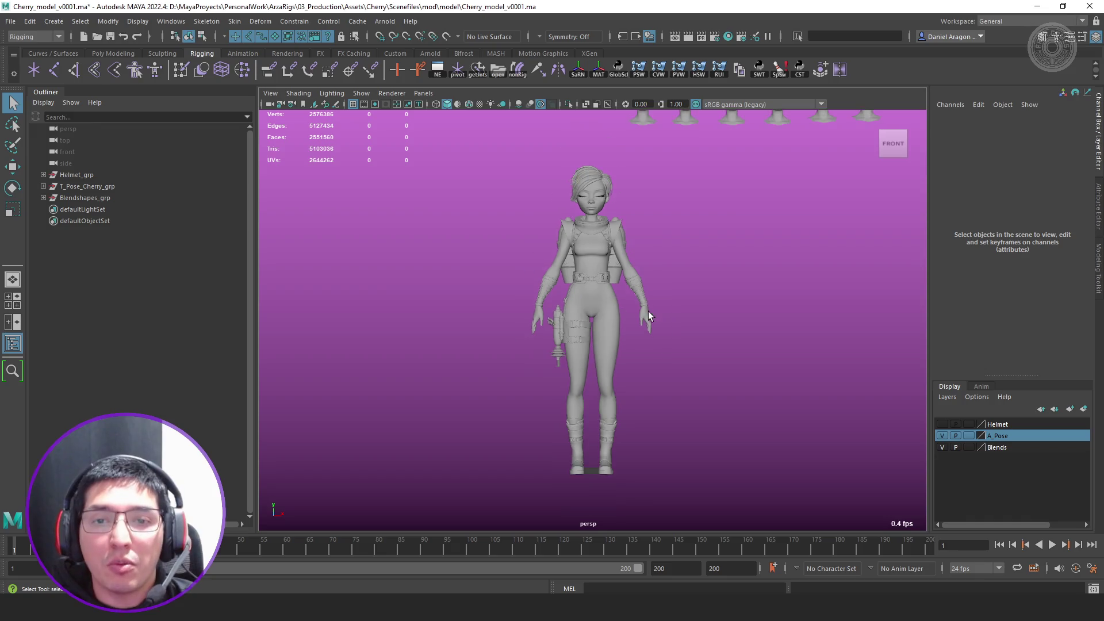
scroll(681, 336, down, 2)
scroll(665, 319, down, 3)
scroll(658, 314, up, 1)
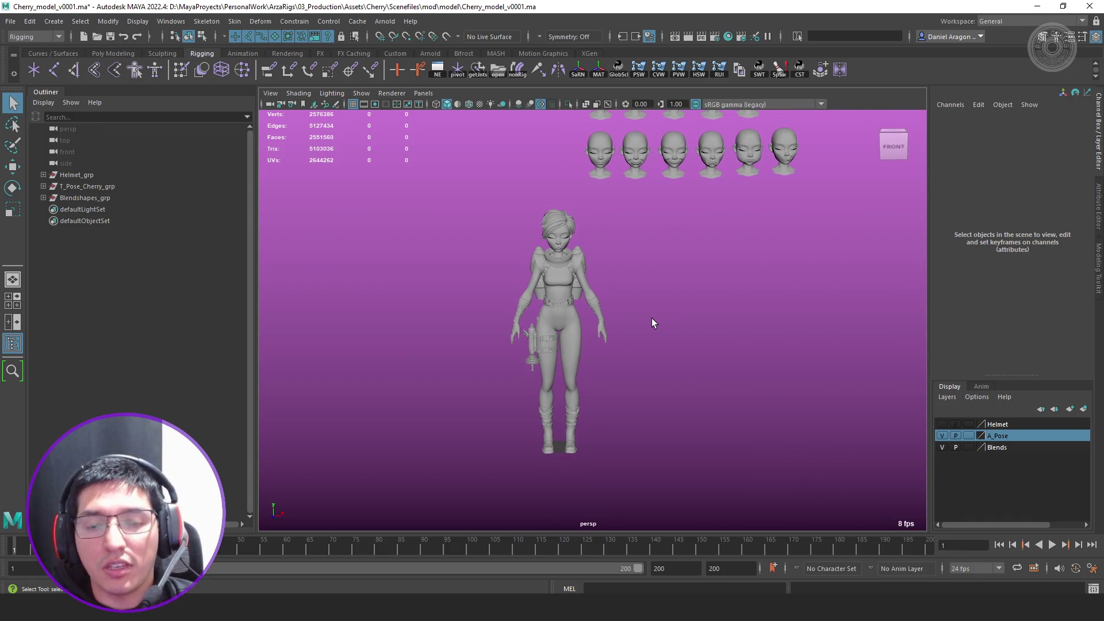
scroll(651, 318, up, 1)
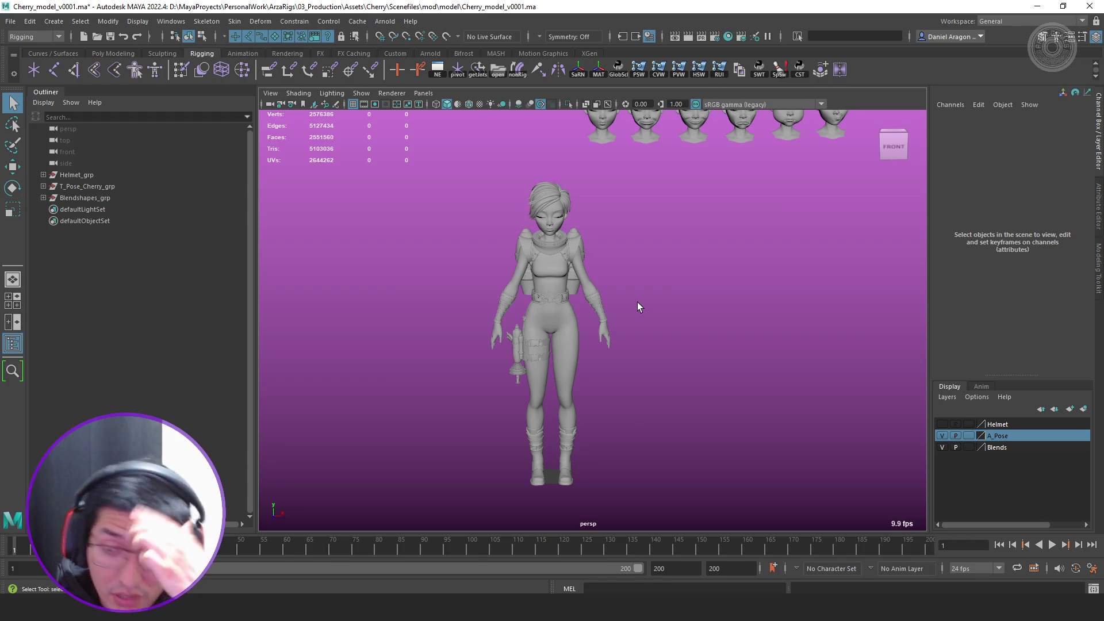
- Quit Maya 2022 without saving changes to Cherry_model_v0001.ma
click(1094, 8)
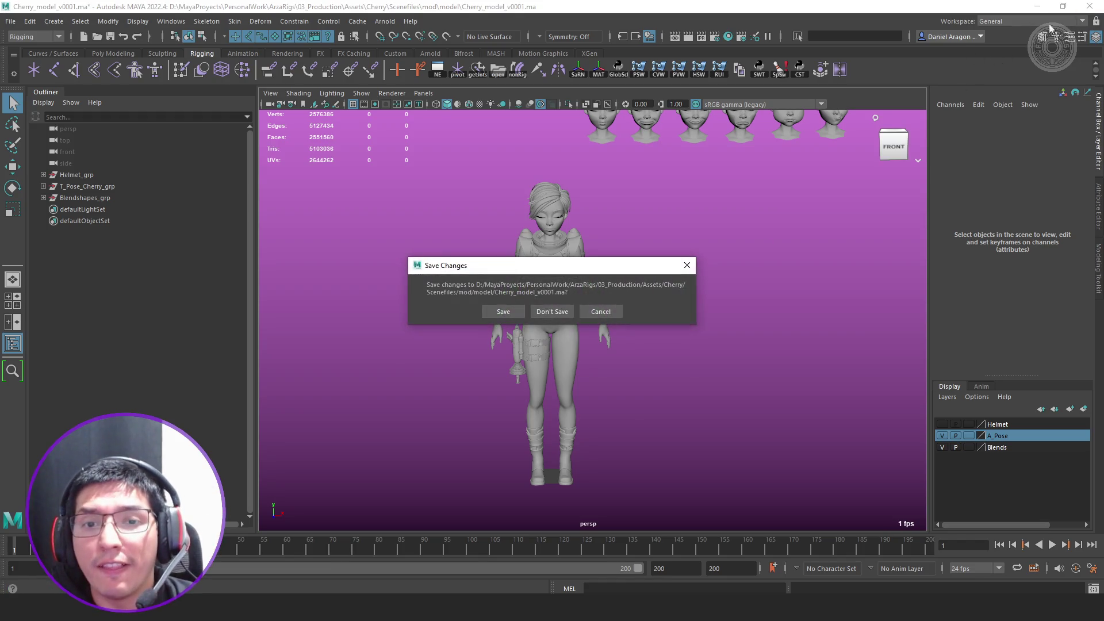
click(564, 312)
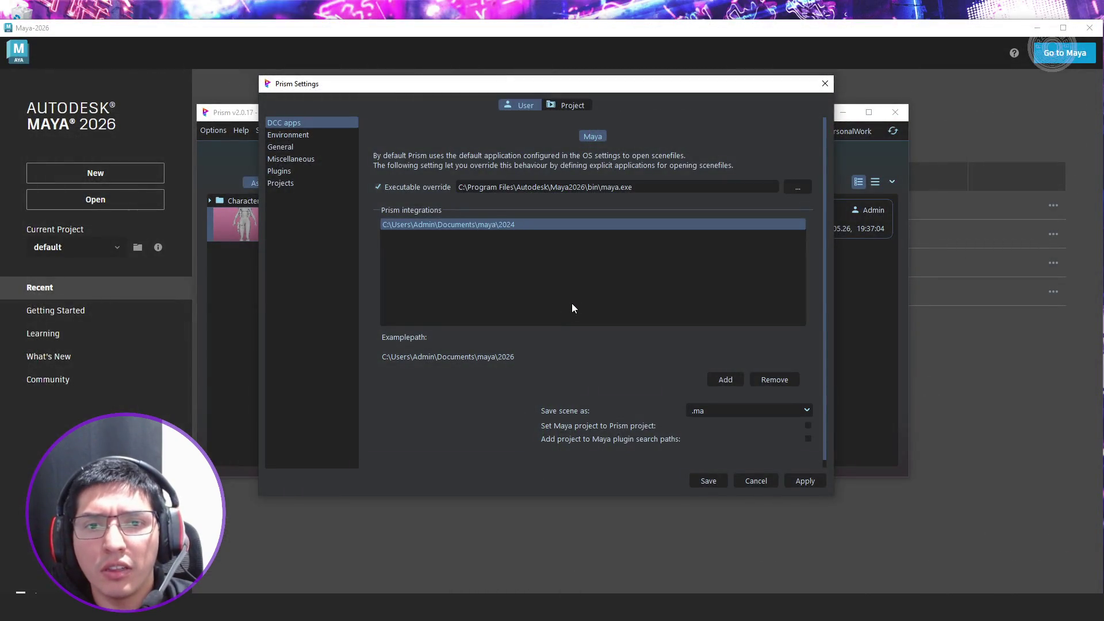
- Save the Prism integration settings, dismiss the Maya 2026 home screen and reposition the Project Browser
click(714, 481)
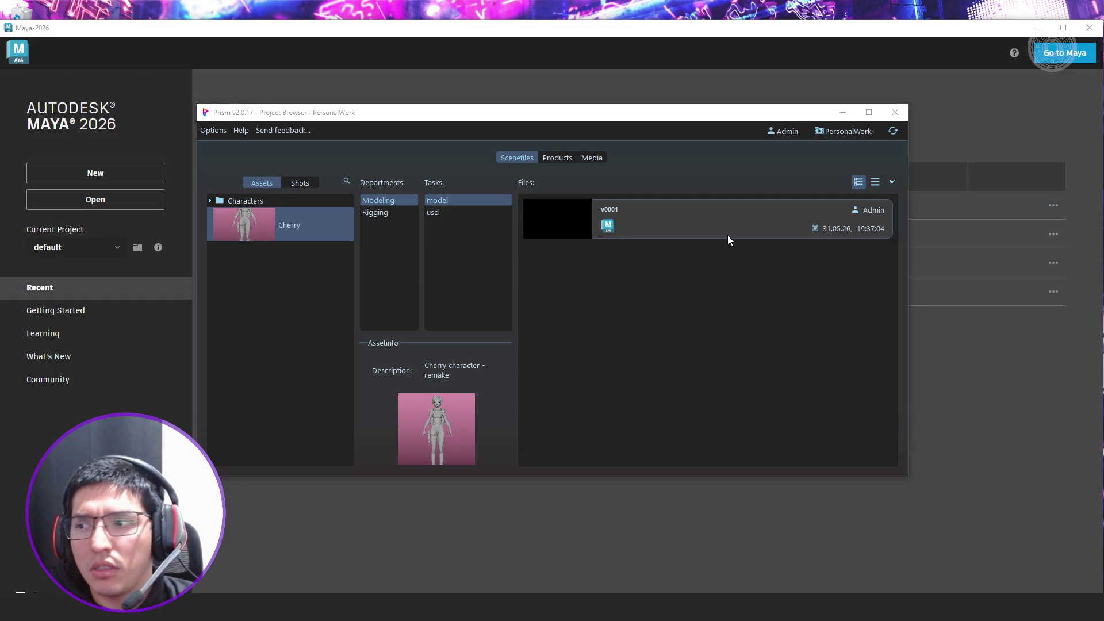
click(1088, 28)
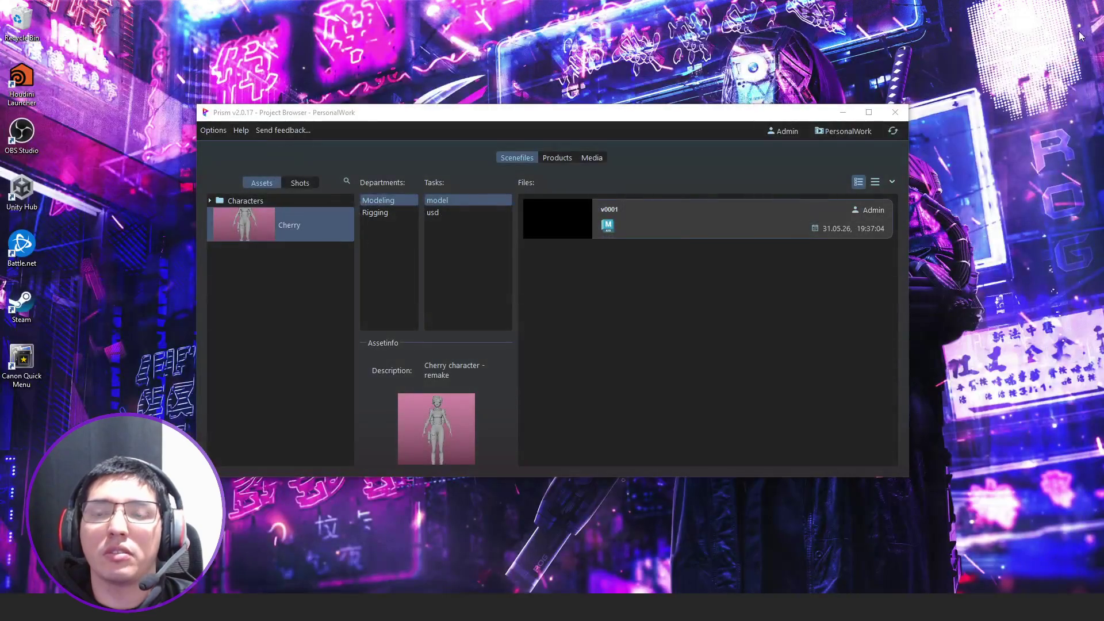
mouse_move(655, 121)
mouse_down()
mouse_move(869, 152)
mouse_move(757, 157)
mouse_up()
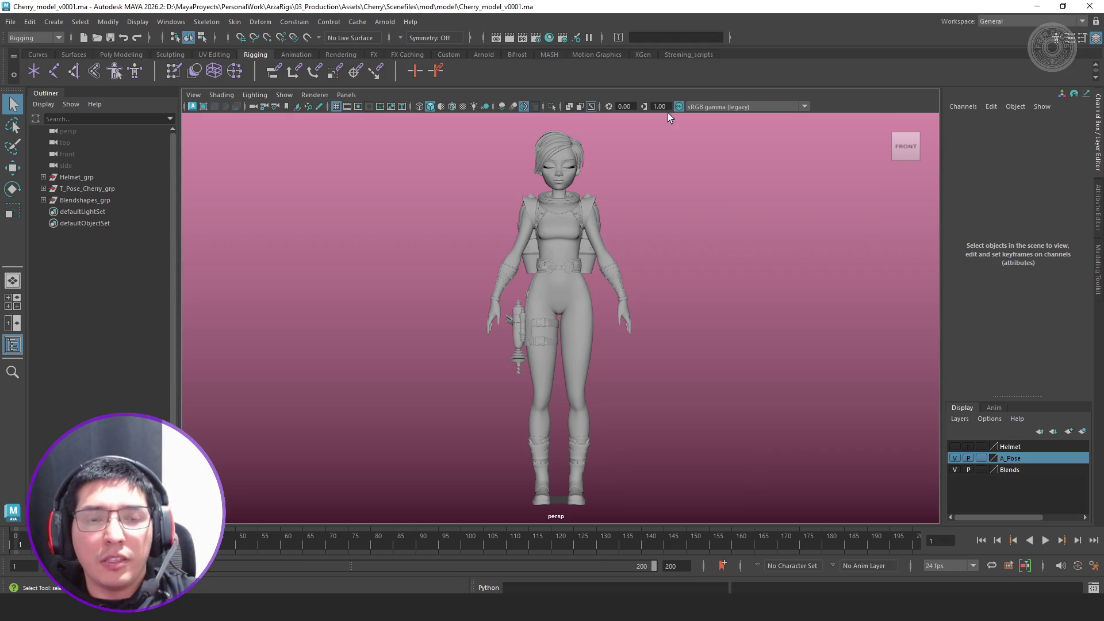
- Compare the Streming_scripts and Rigging shelves, then minimize Maya and maximize the Prism browser
click(690, 53)
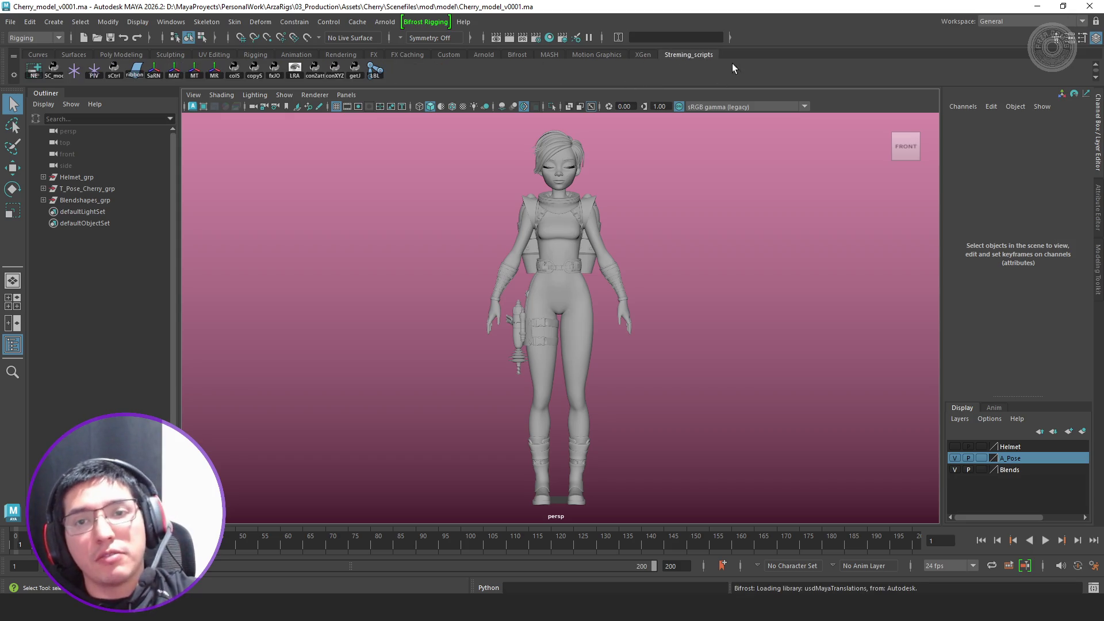
click(264, 56)
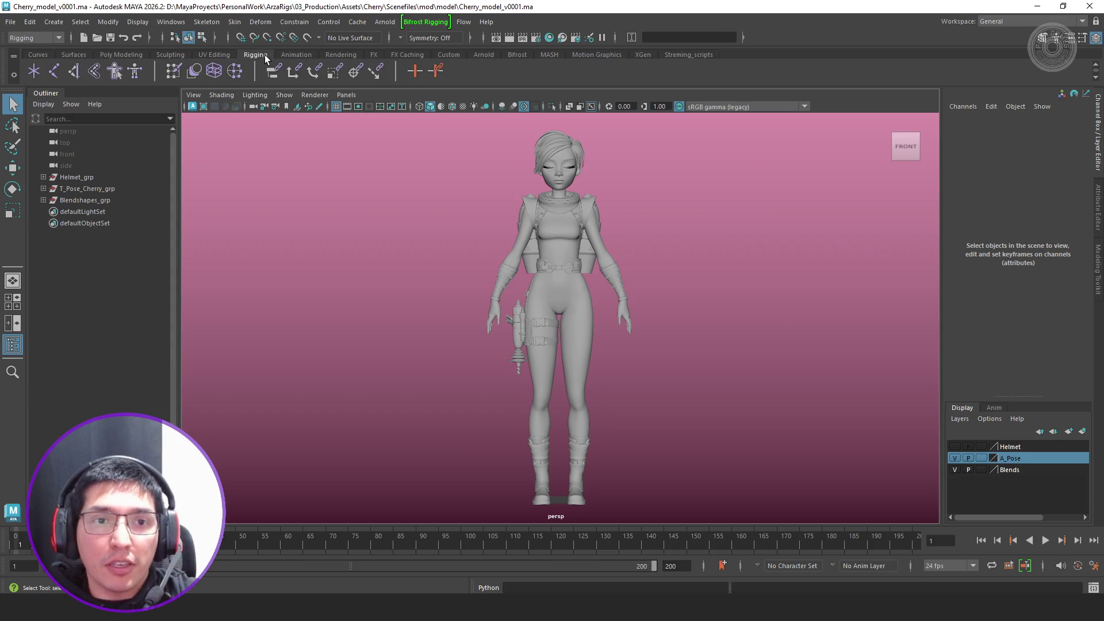
click(696, 55)
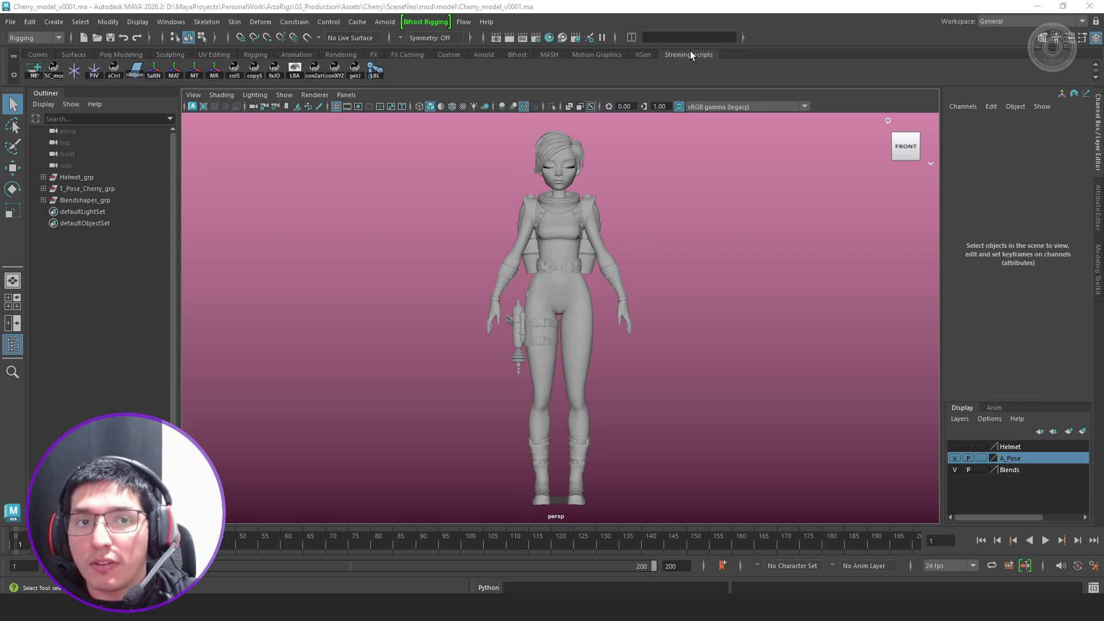
click(1036, 7)
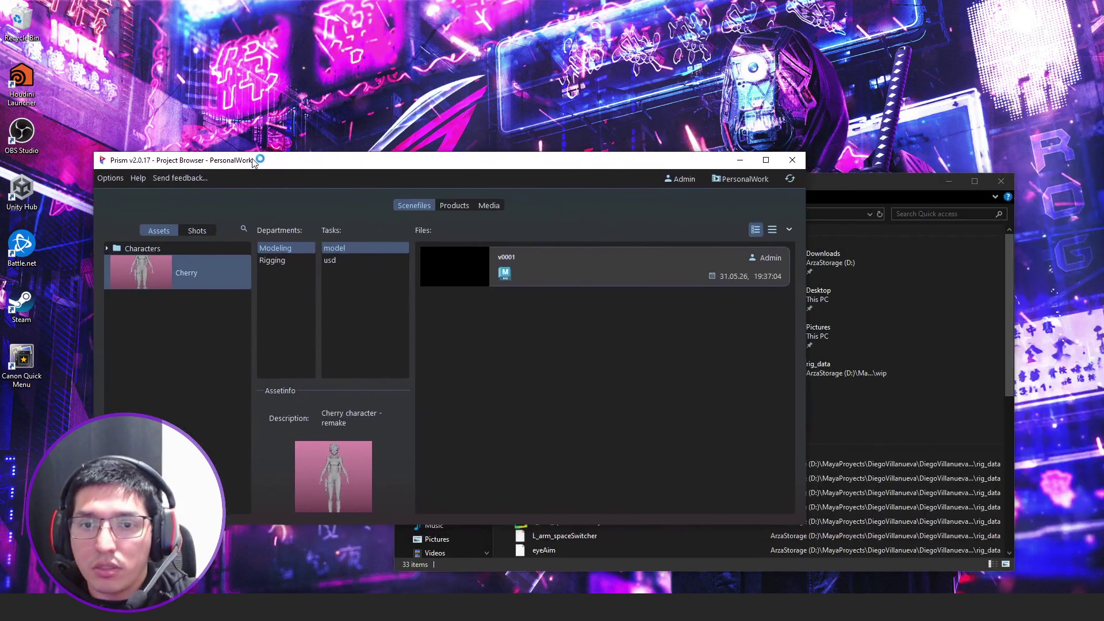
click(767, 160)
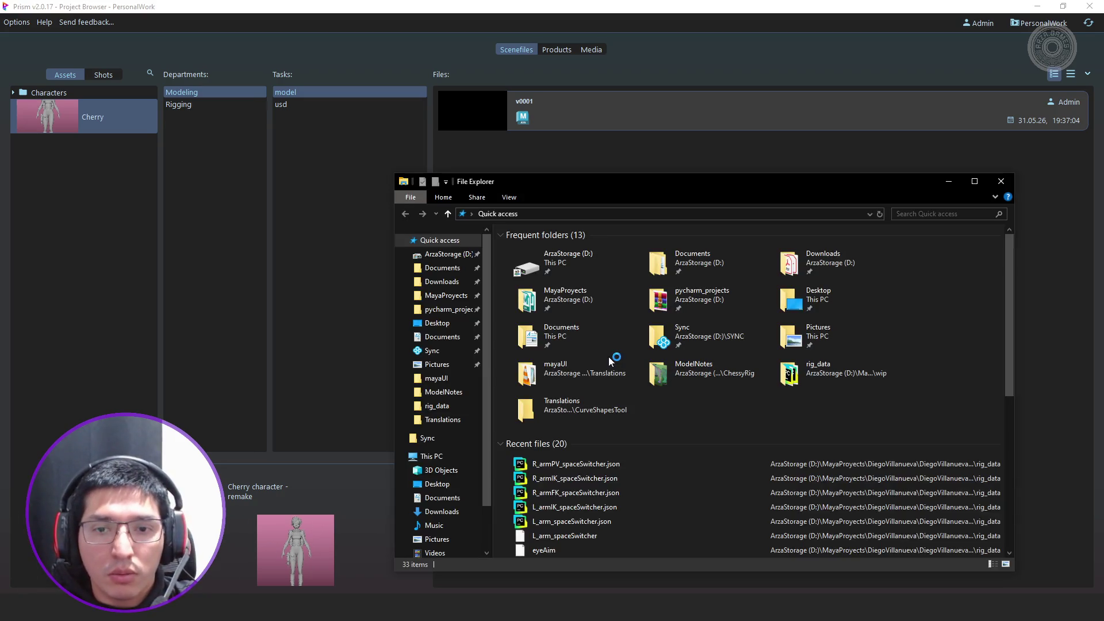
- Browse to Documents\maya\2025\prefs\shelves and select shelf_Rigging.mel for copying
double_click(708, 258)
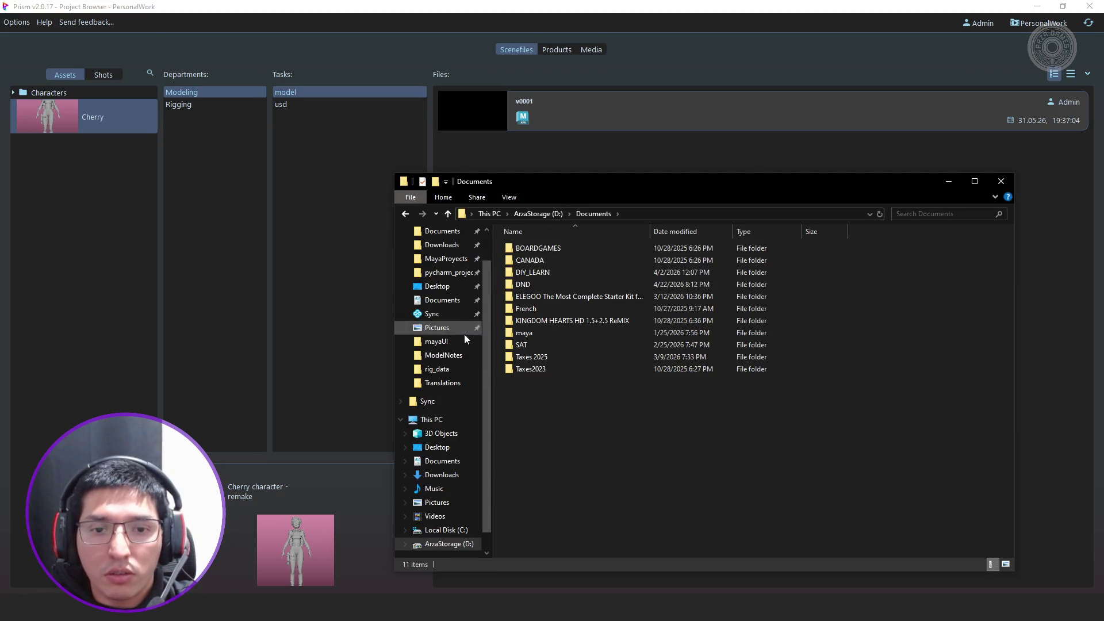
click(441, 299)
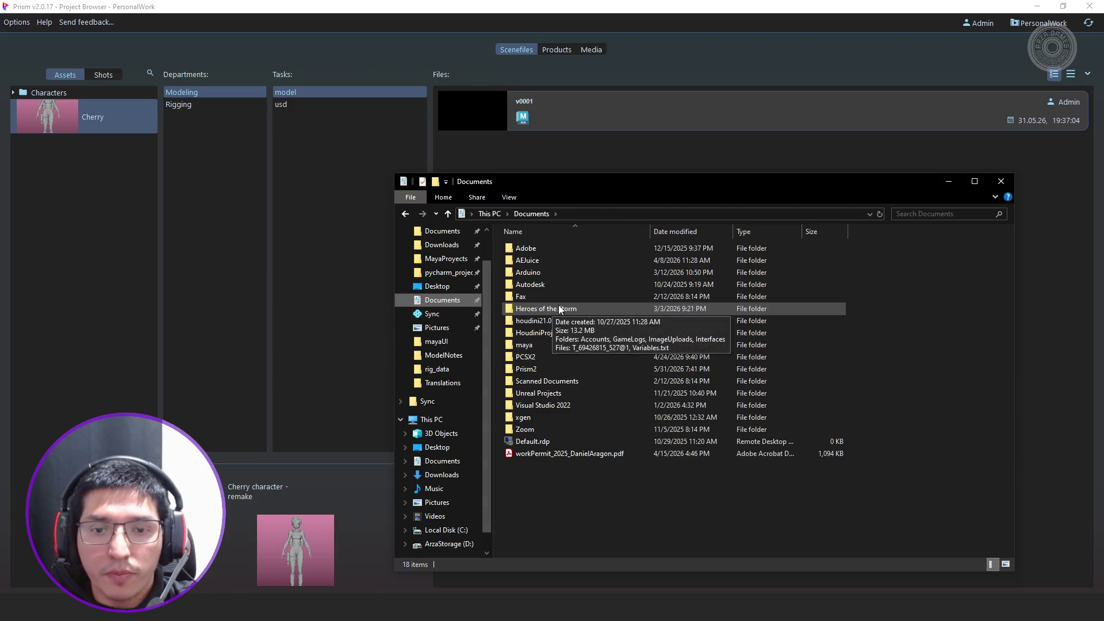
double_click(537, 345)
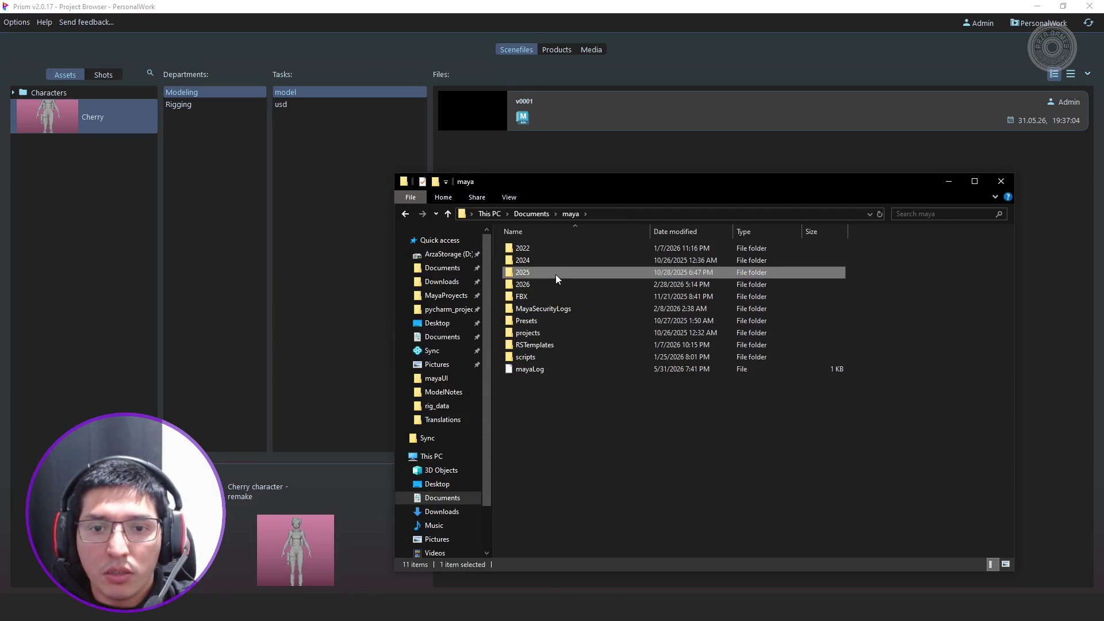
double_click(555, 275)
double_click(556, 250)
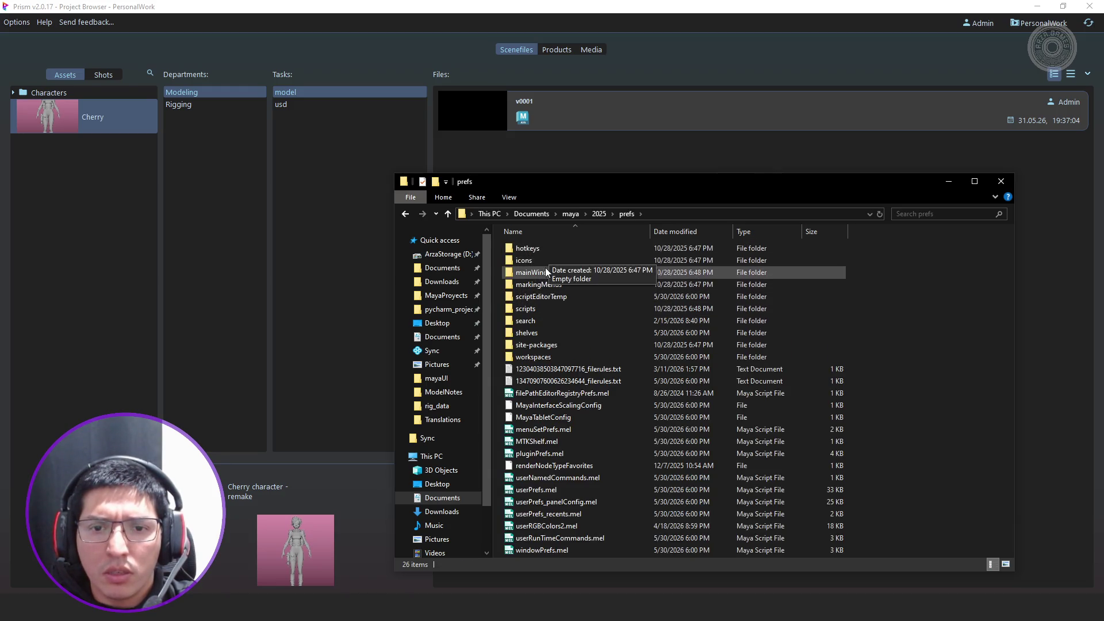
double_click(540, 331)
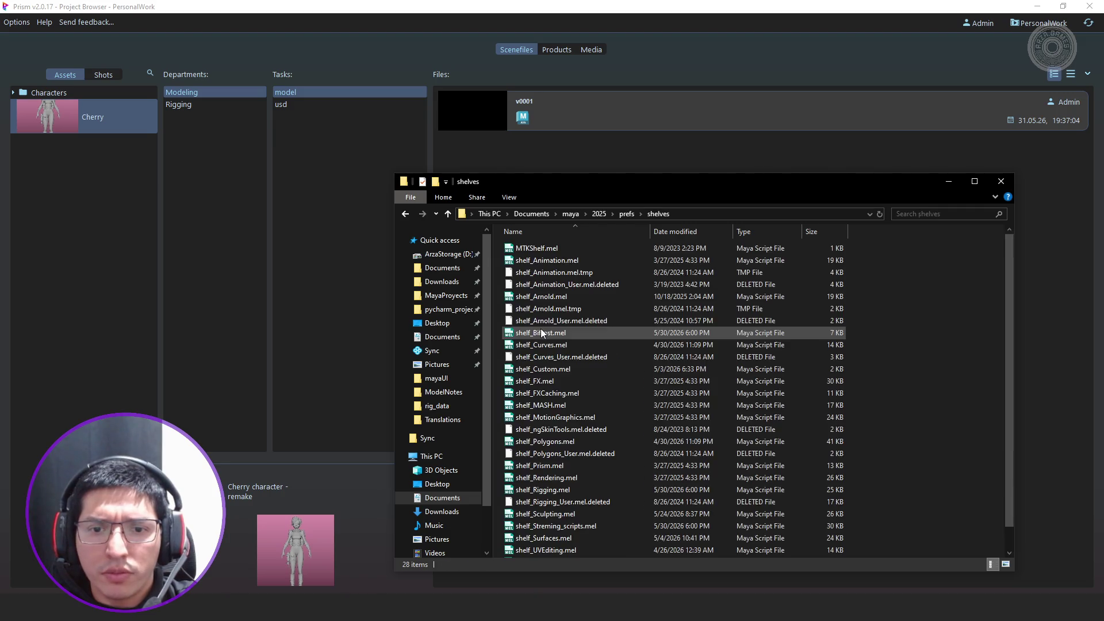
click(549, 323)
scroll(561, 341, down, 1)
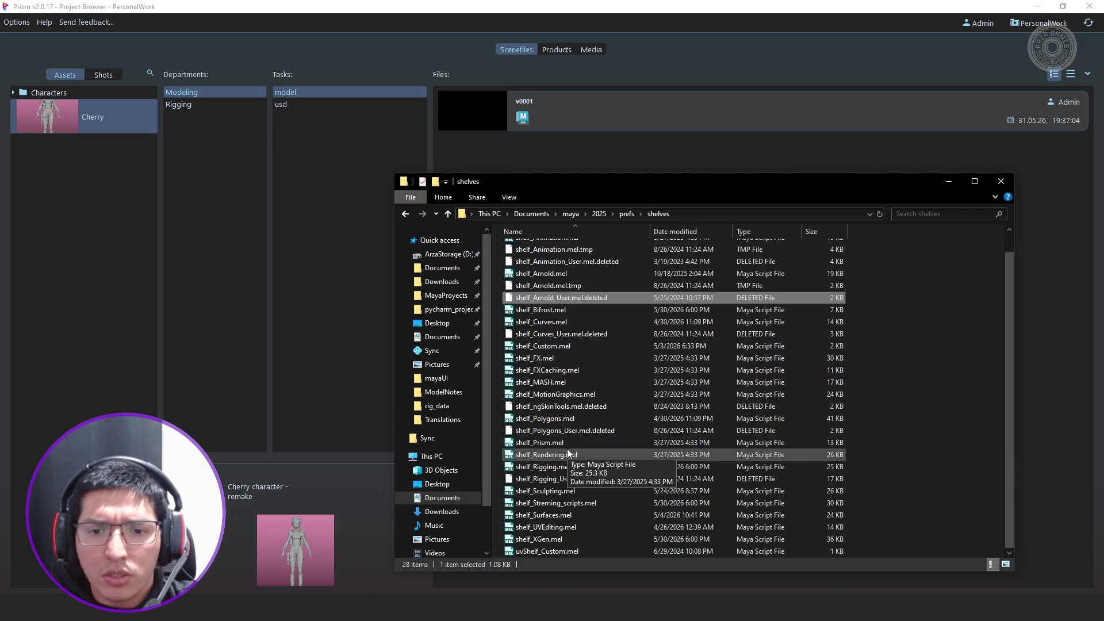
click(564, 466)
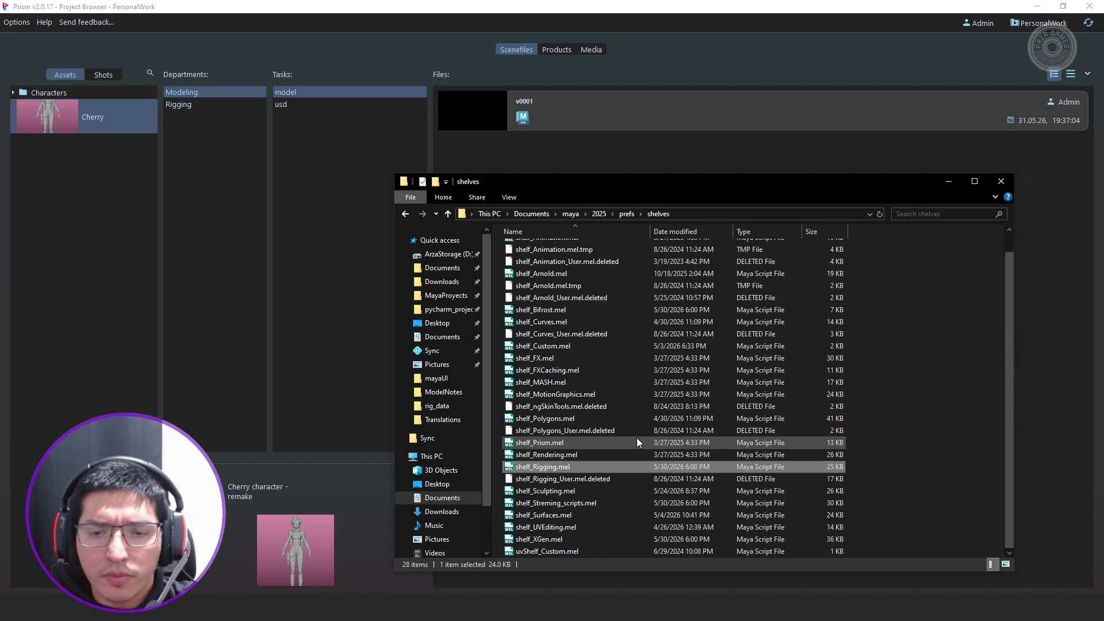
ctrl+click(608, 483)
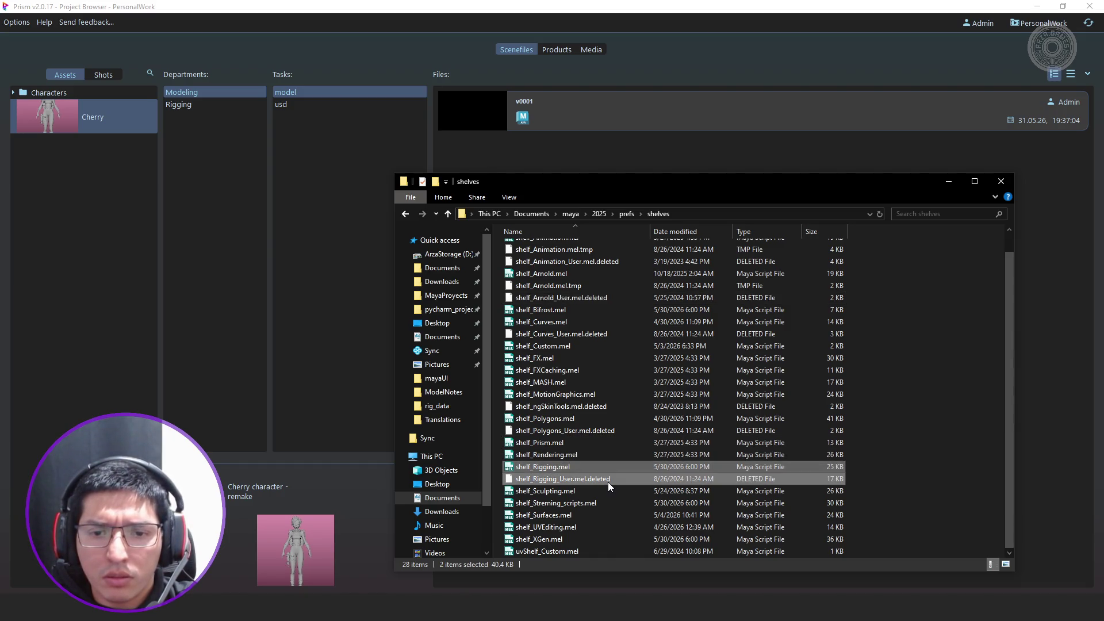
click(595, 466)
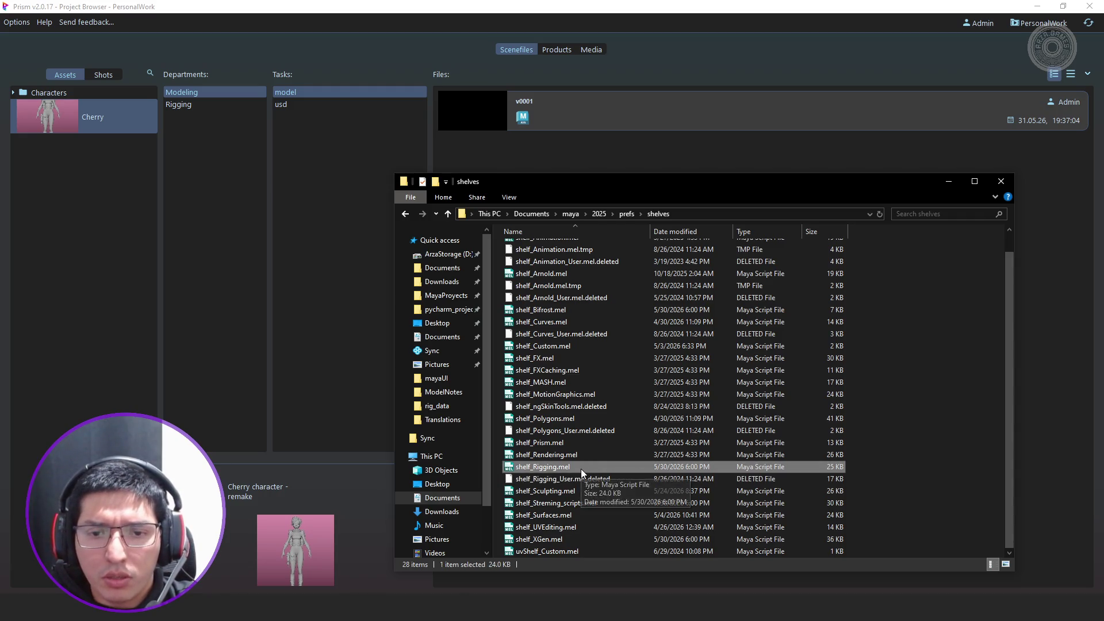
- Change the path to the 2026 shelves folder, paste shelf_Rigging.mel replacing the existing file, and close Explorer
click(693, 212)
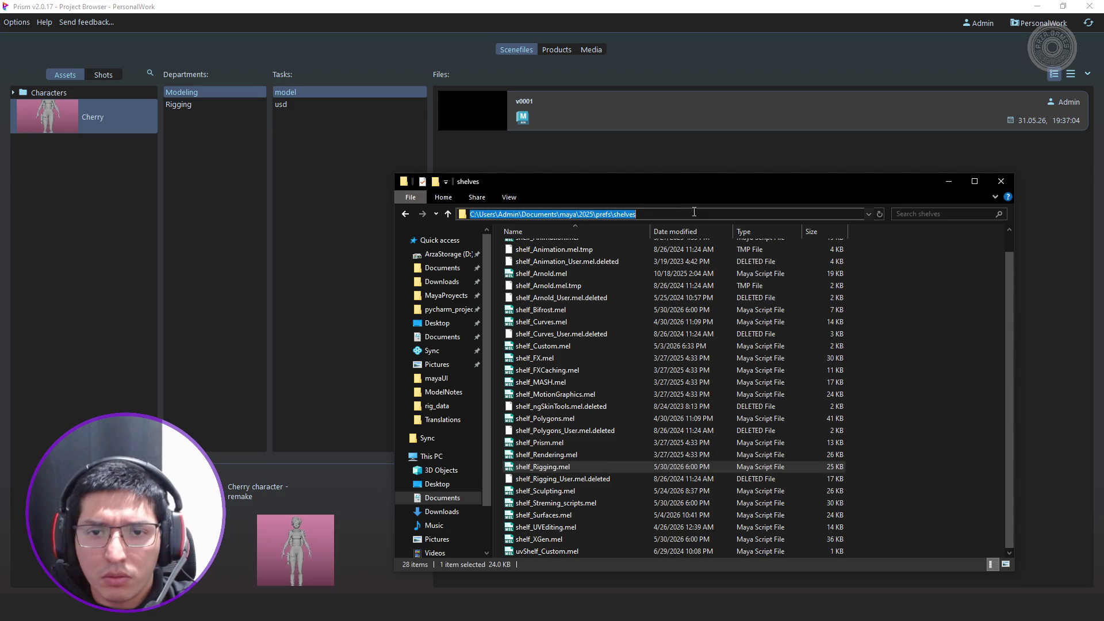
click(587, 214)
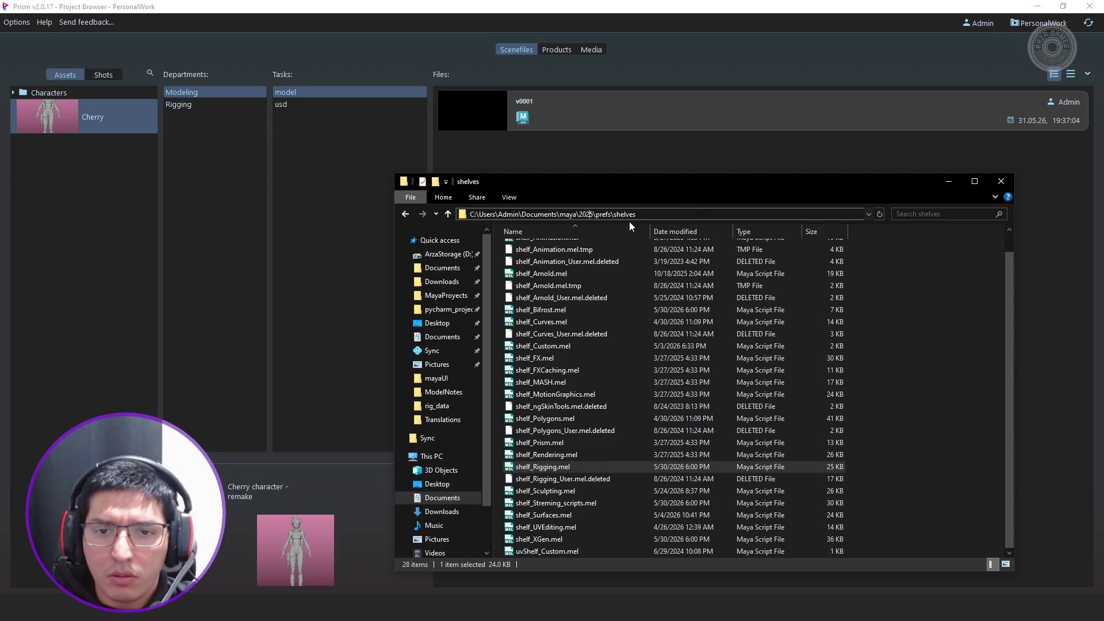
key(Delete)
text(6)
key(Return)
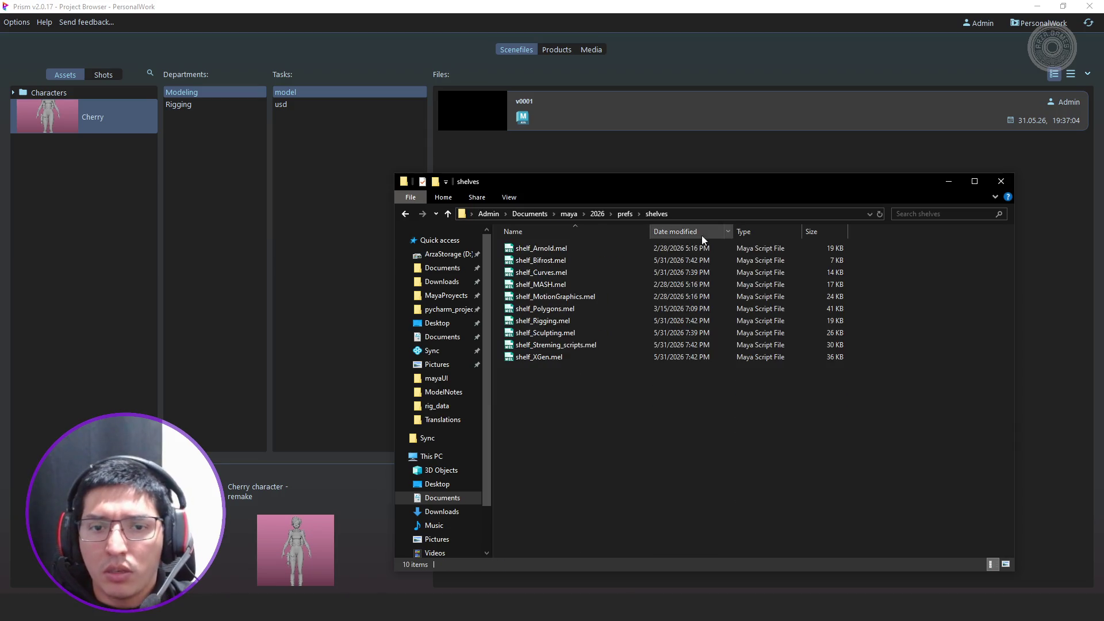
key(ctrl+v)
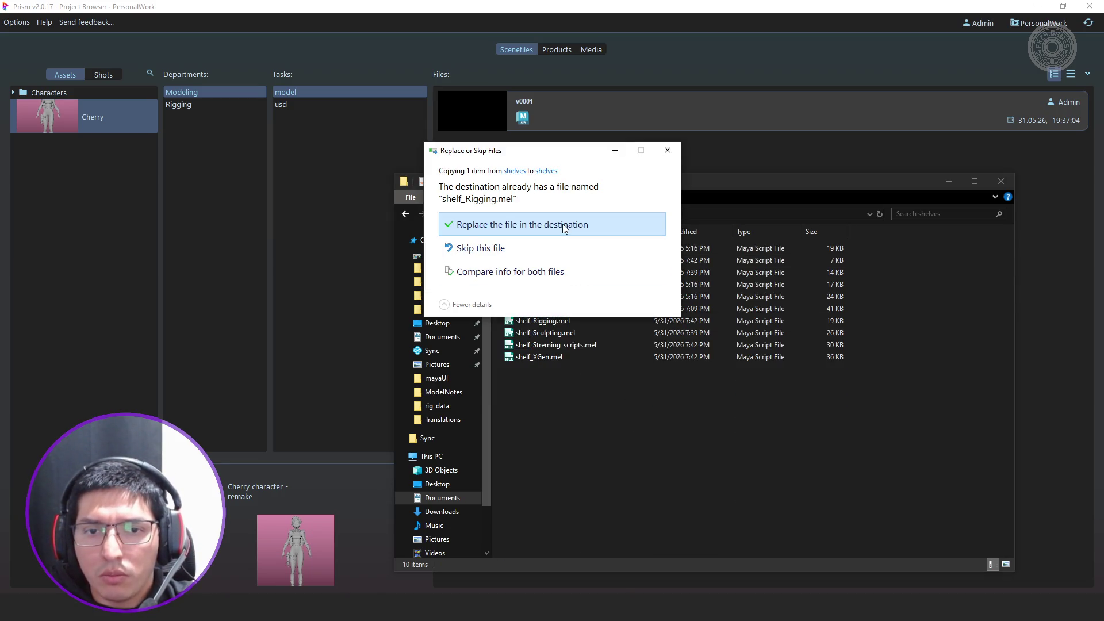
click(562, 223)
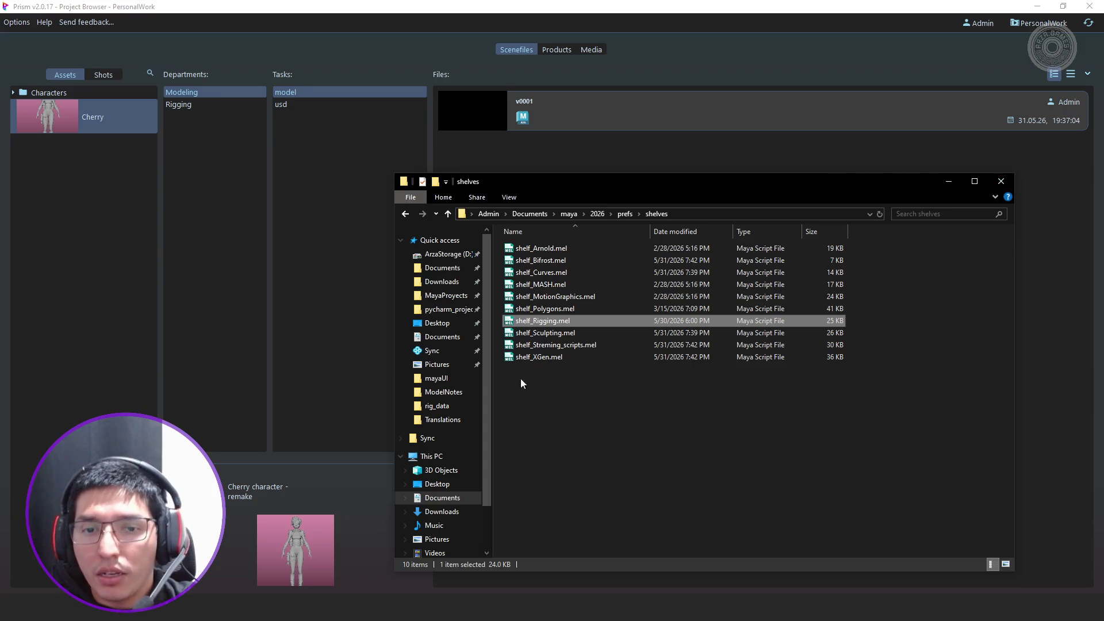
click(1001, 183)
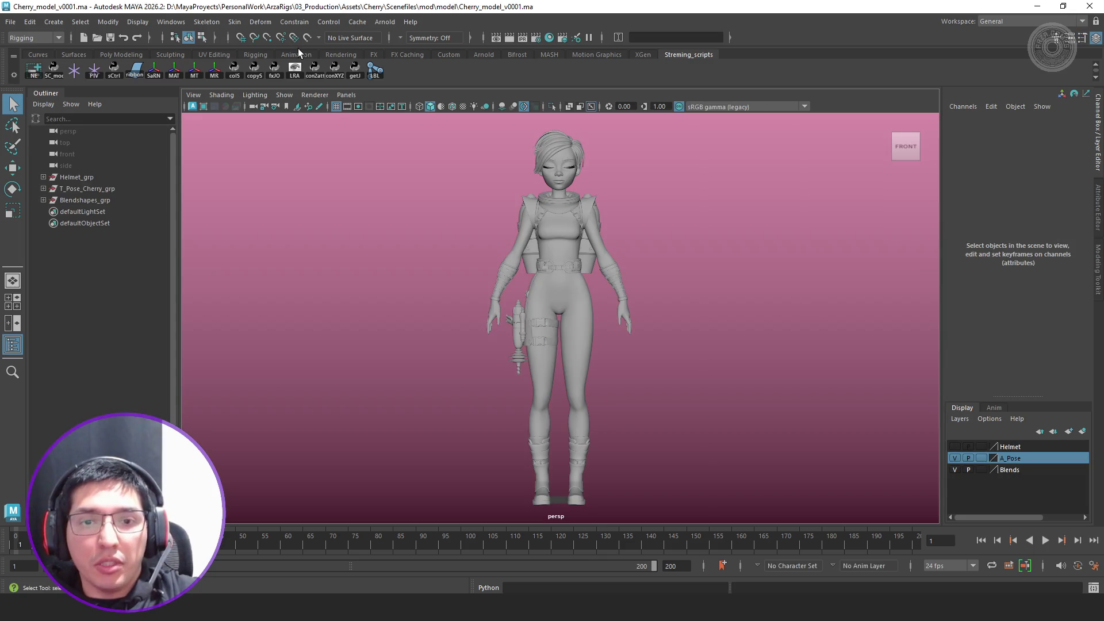
- Switch from the Rigging shelf to the Streming_scripts shelf
click(256, 54)
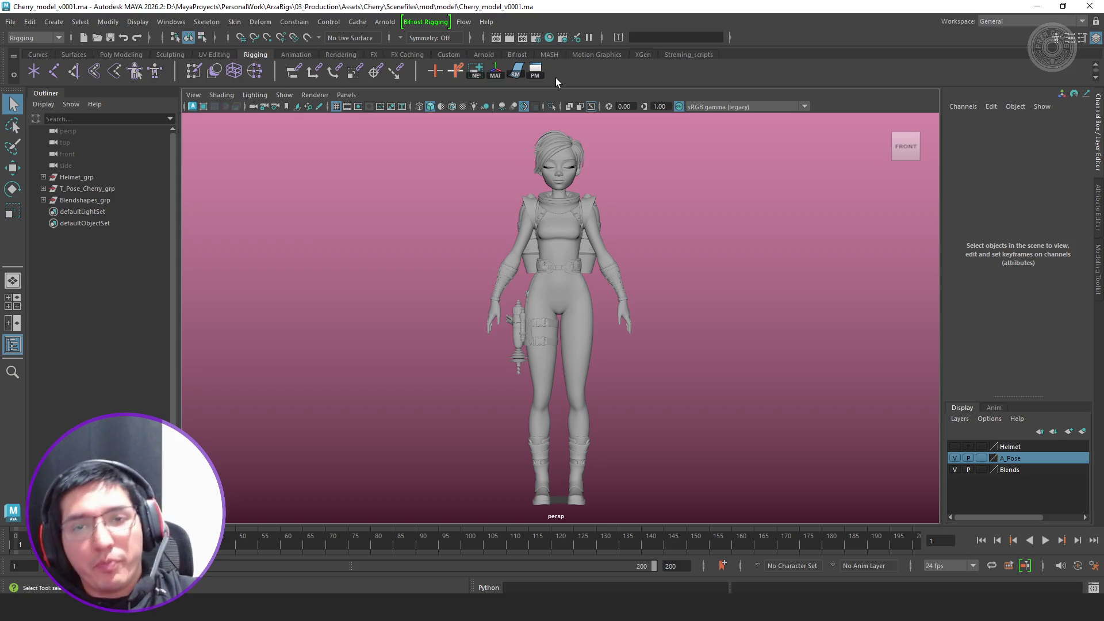
click(682, 55)
- Search-and-replace the T_ prefix with A_ on every object in the scene
click(154, 71)
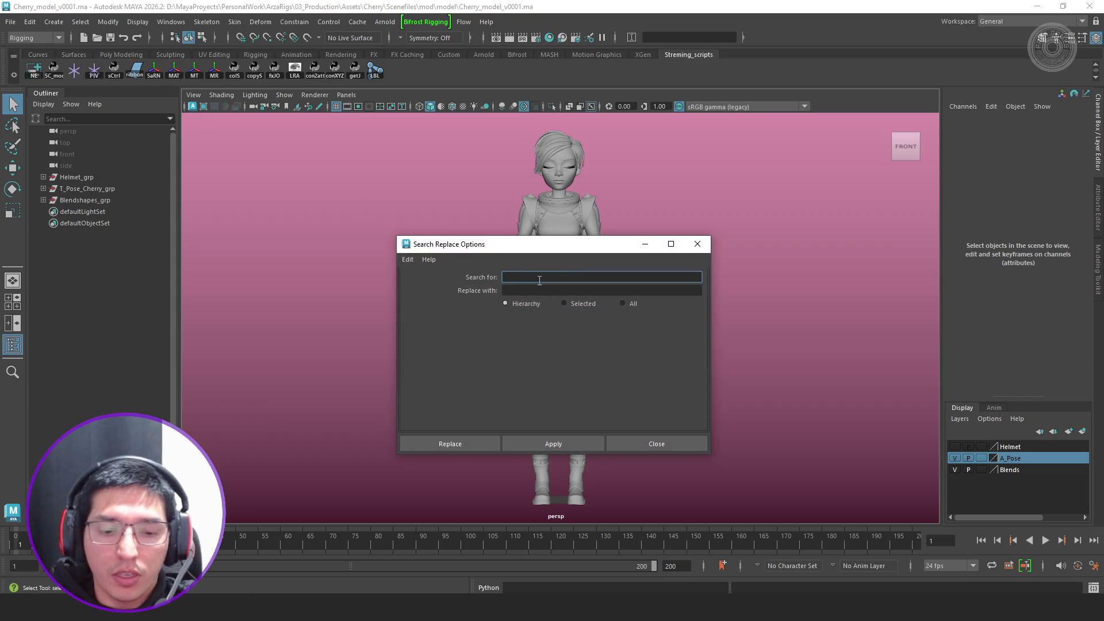
text(T_)
key(Tab)
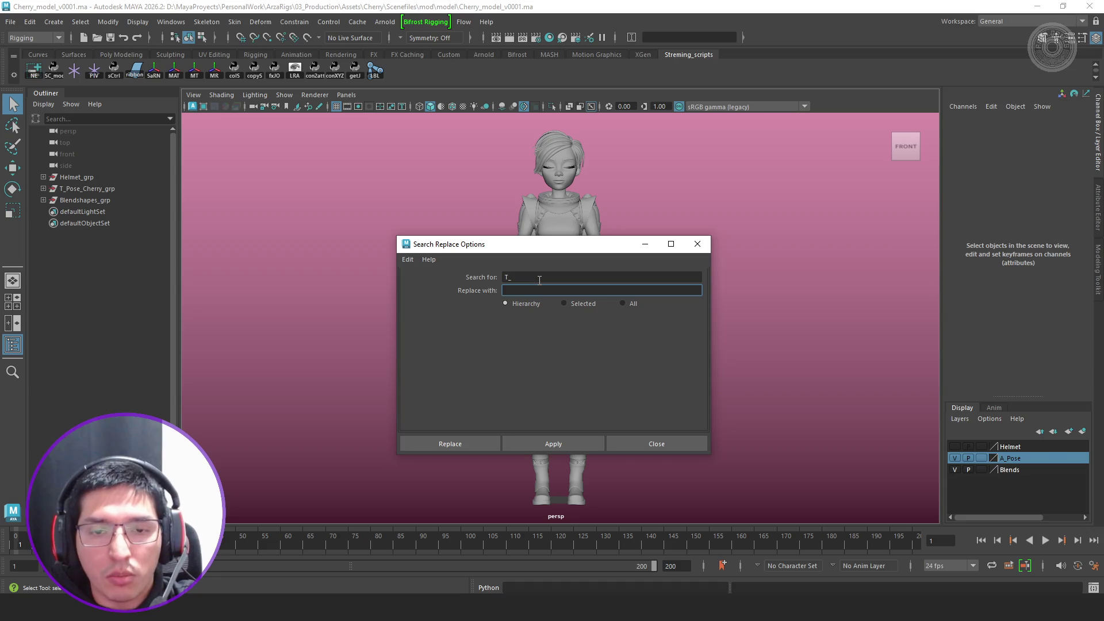
click(621, 303)
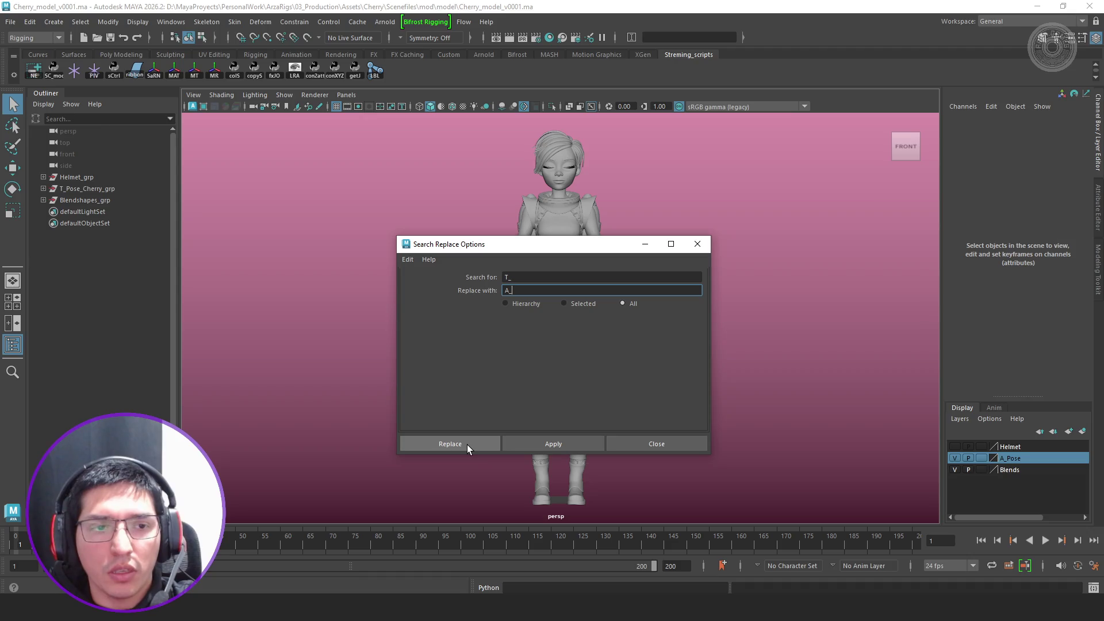
click(467, 443)
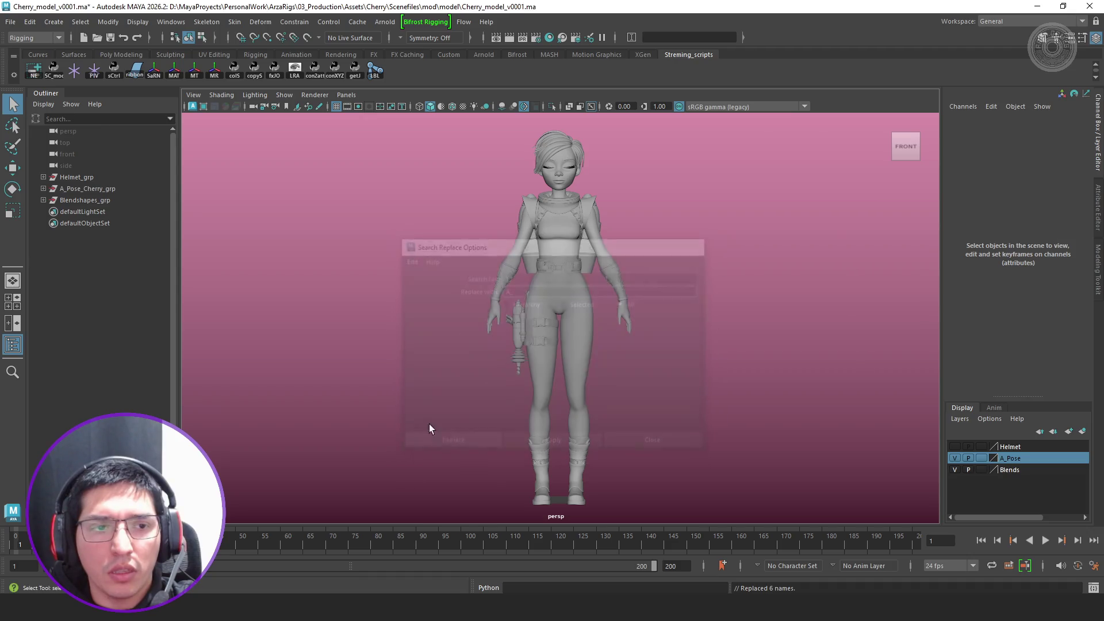
- Expand A_Pose_Cherry_grp and collapse its HairCards, Body, JetPack, Gun and Clothes sub-groups
shift+click(43, 188)
click(57, 235)
click(49, 246)
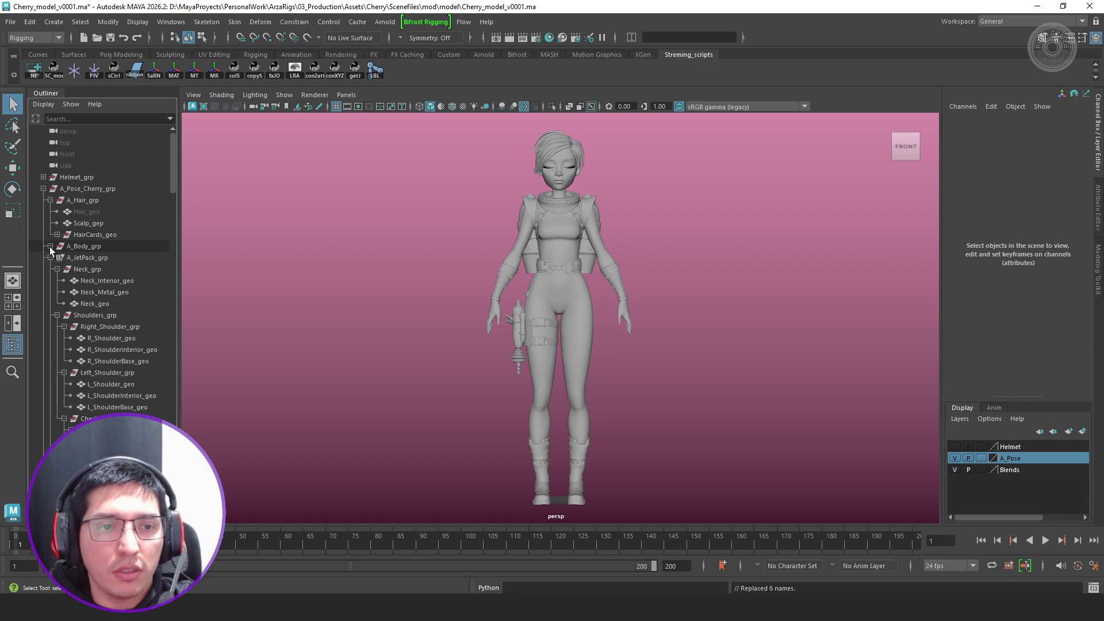
click(50, 269)
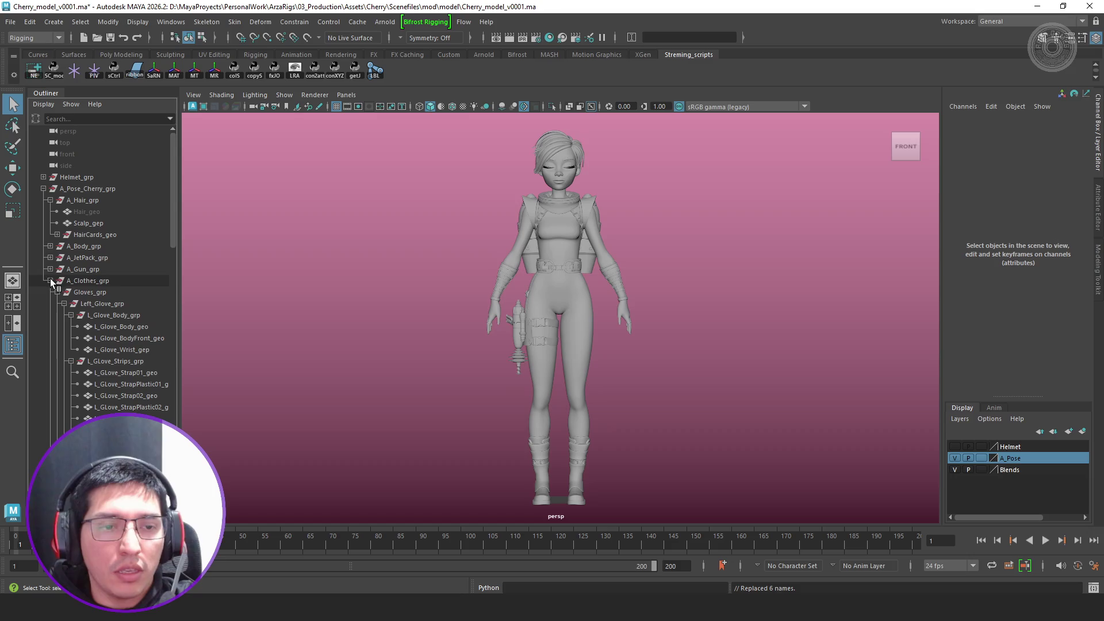
click(50, 280)
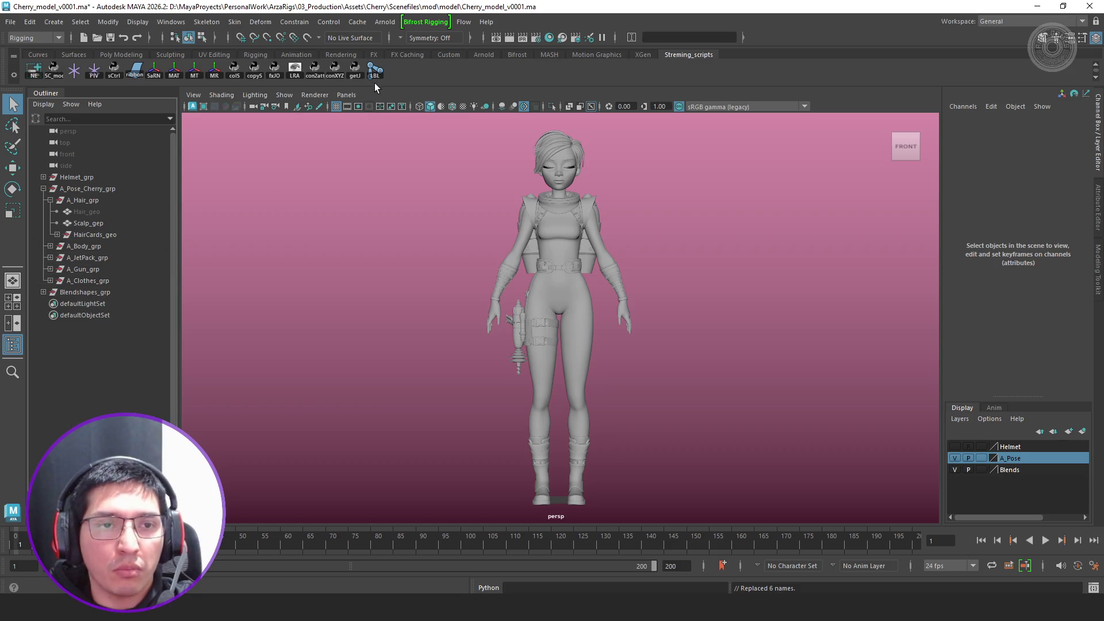
- Strip the A_ and Pose_ prefixes from all object names
click(153, 73)
double_click(522, 277)
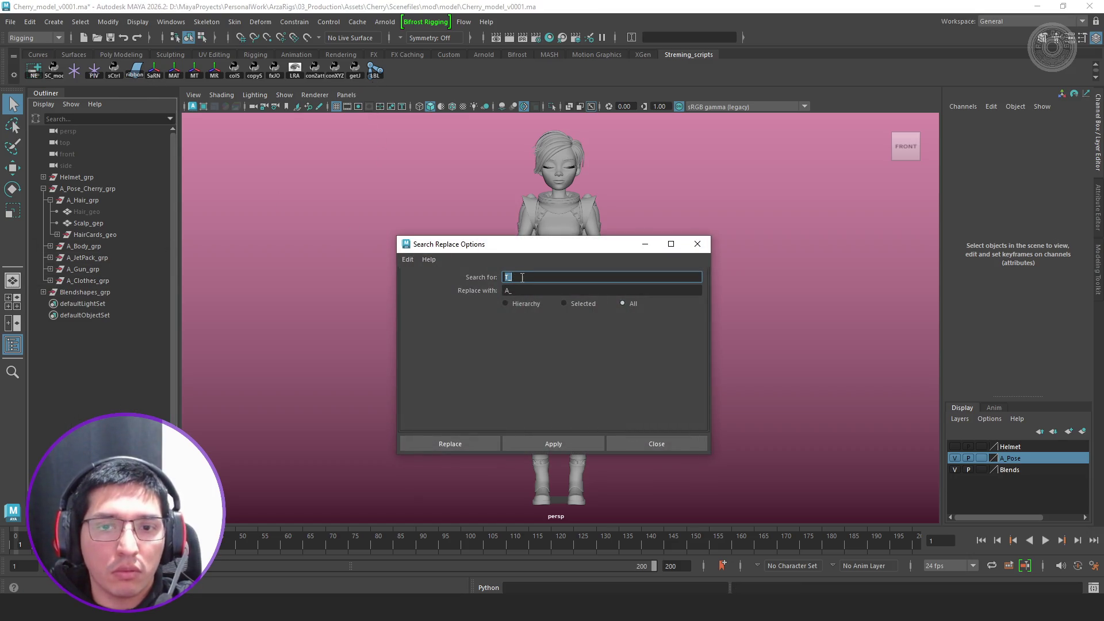
key(Tab)
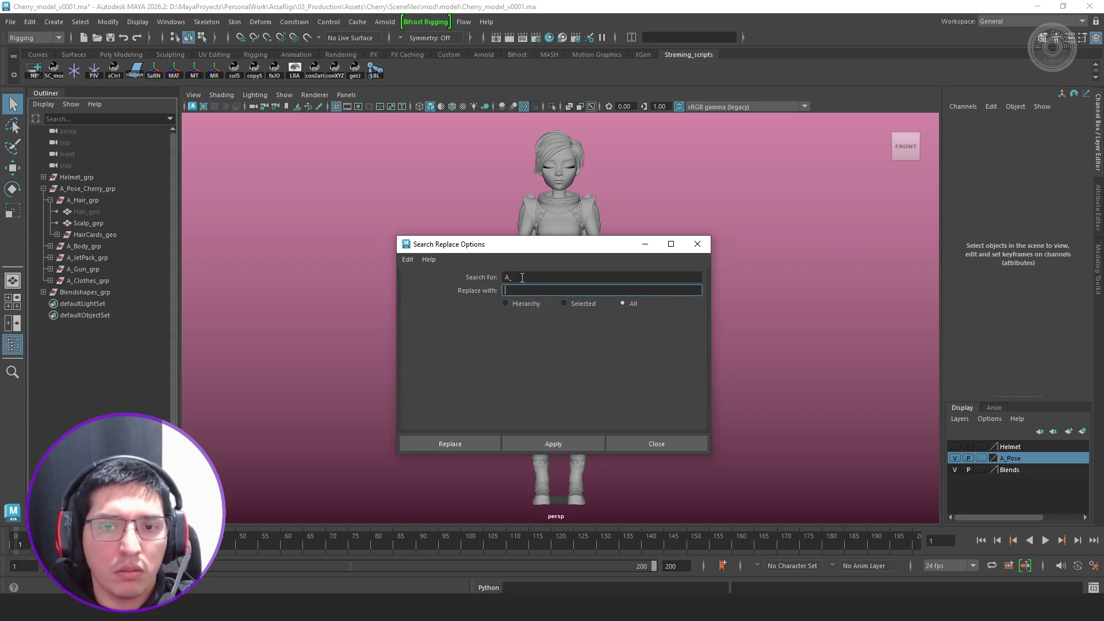
click(563, 445)
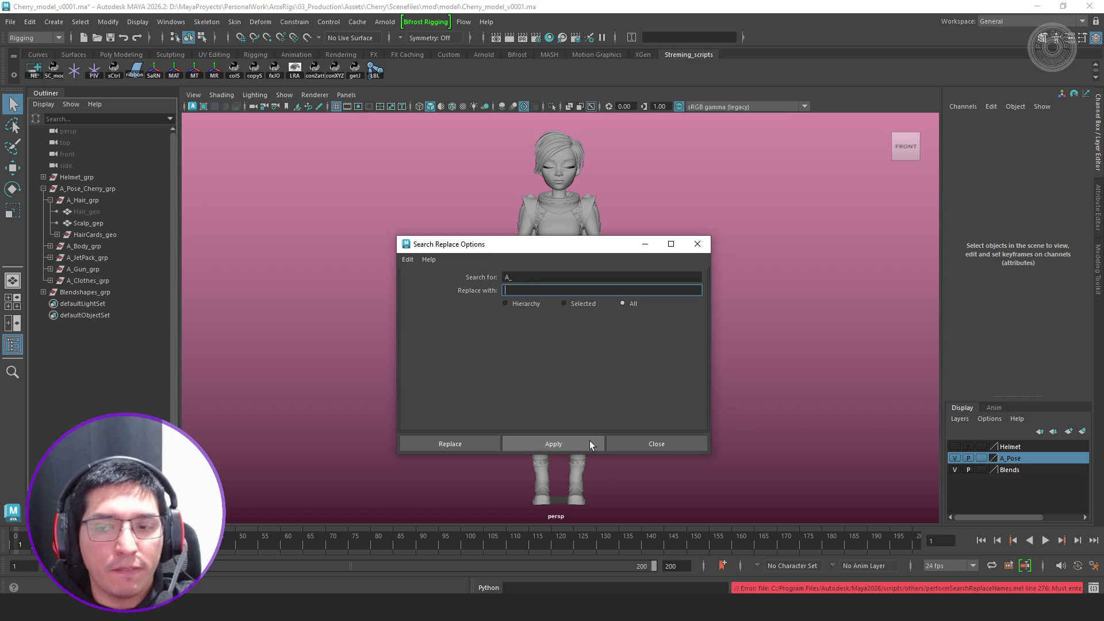
click(560, 440)
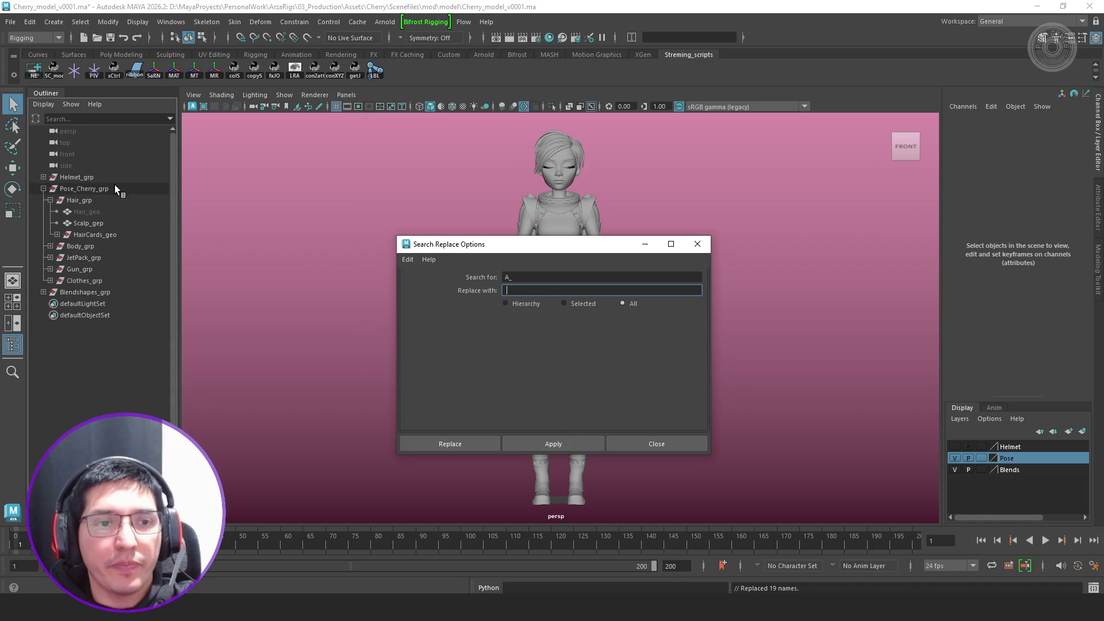
double_click(528, 277)
text(Pose)
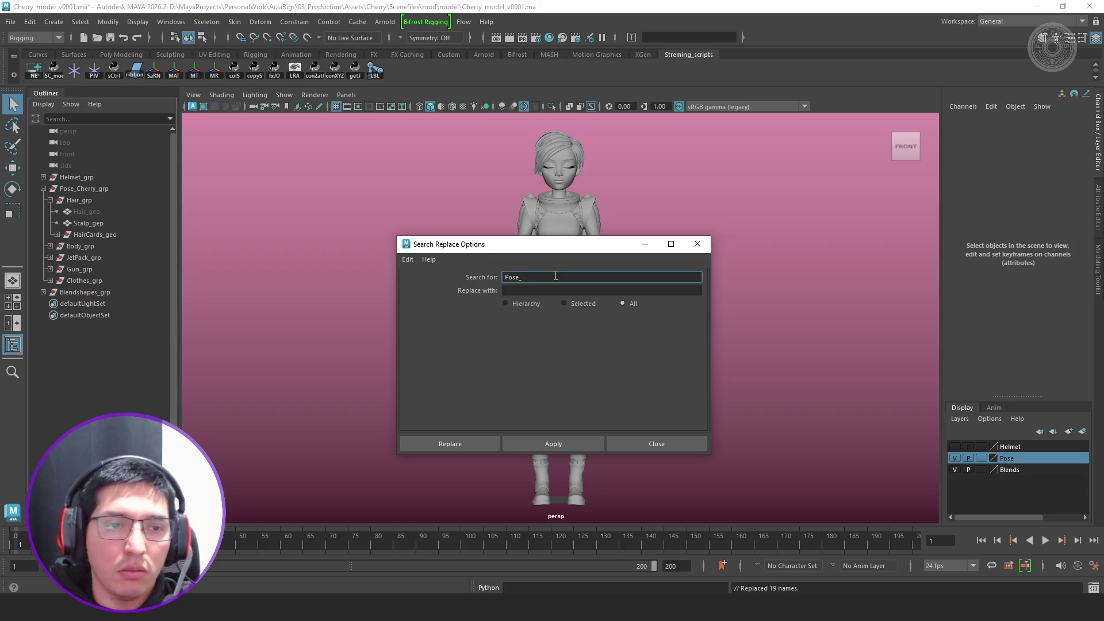
click(539, 439)
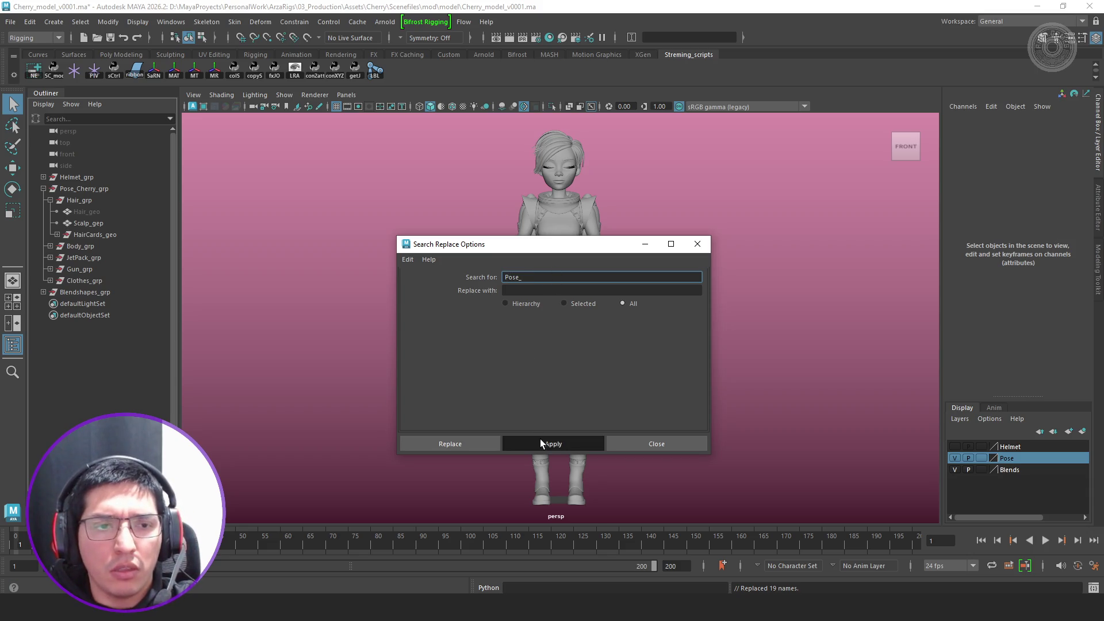
click(109, 194)
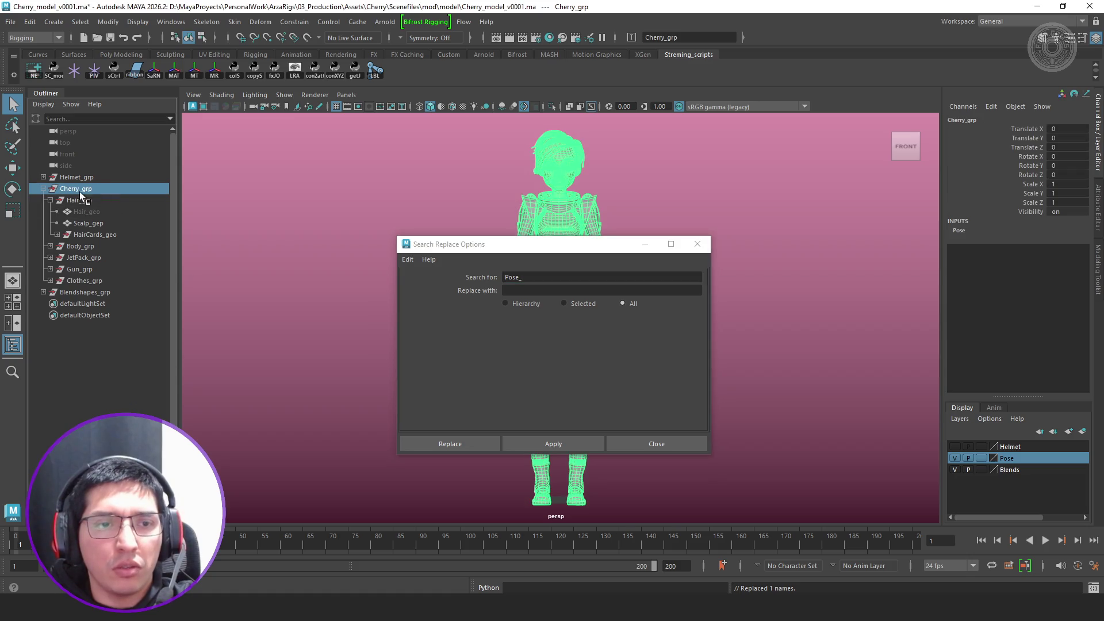
- Rename Cherry_grp to Cherry_mdl_grp and Helmet_grp to Helmet_mdl_grp
drag(555, 249, 733, 306)
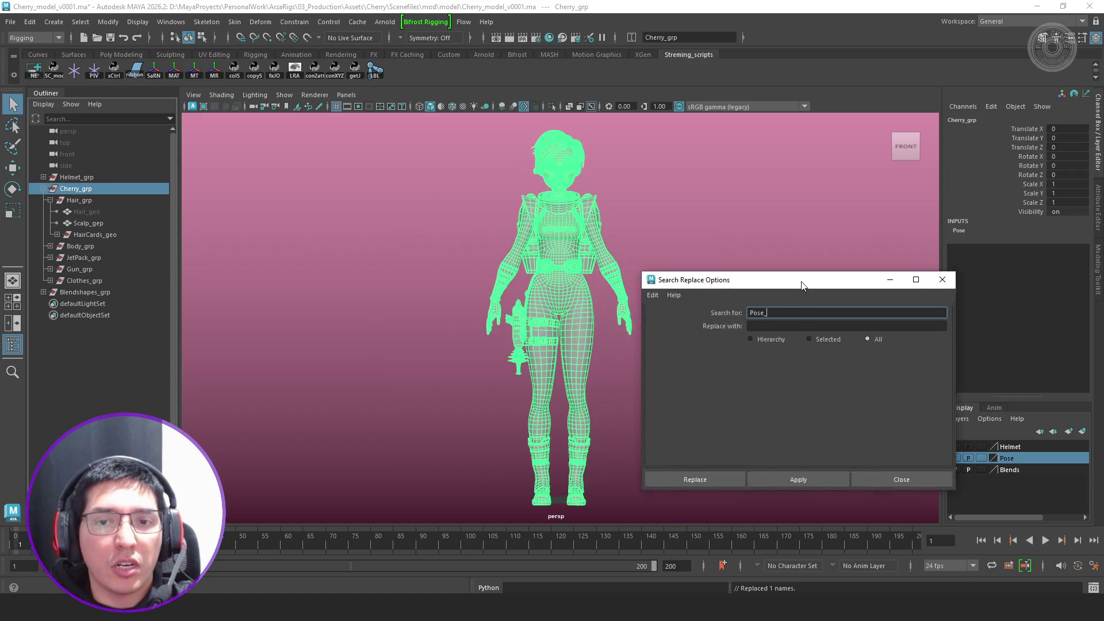
double_click(98, 188)
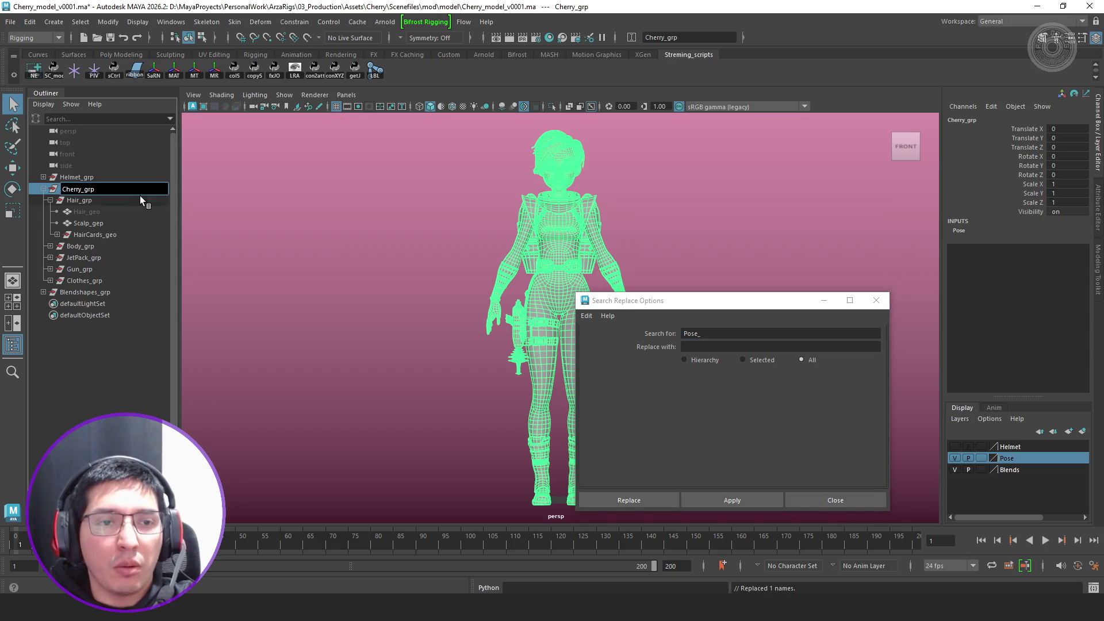
text(_mdl)
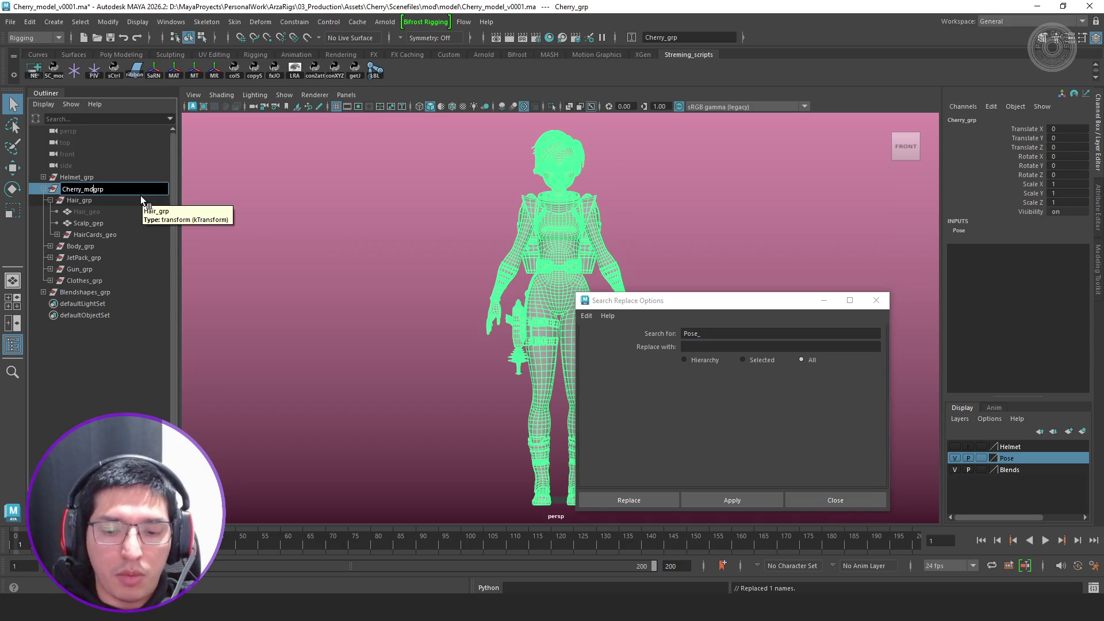
key(Return)
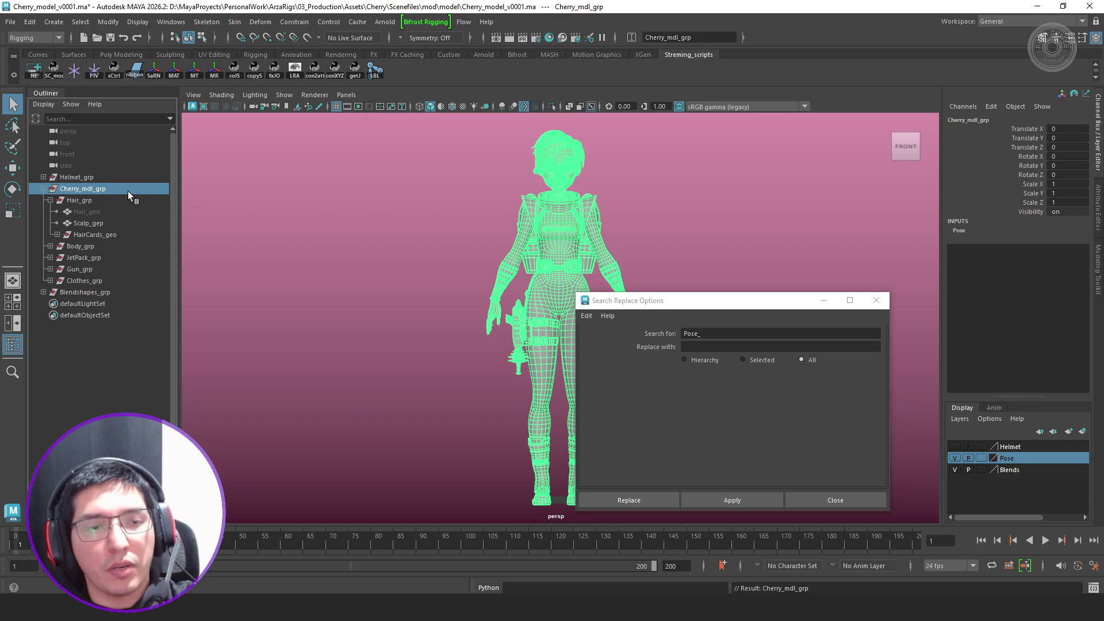
click(55, 200)
double_click(89, 176)
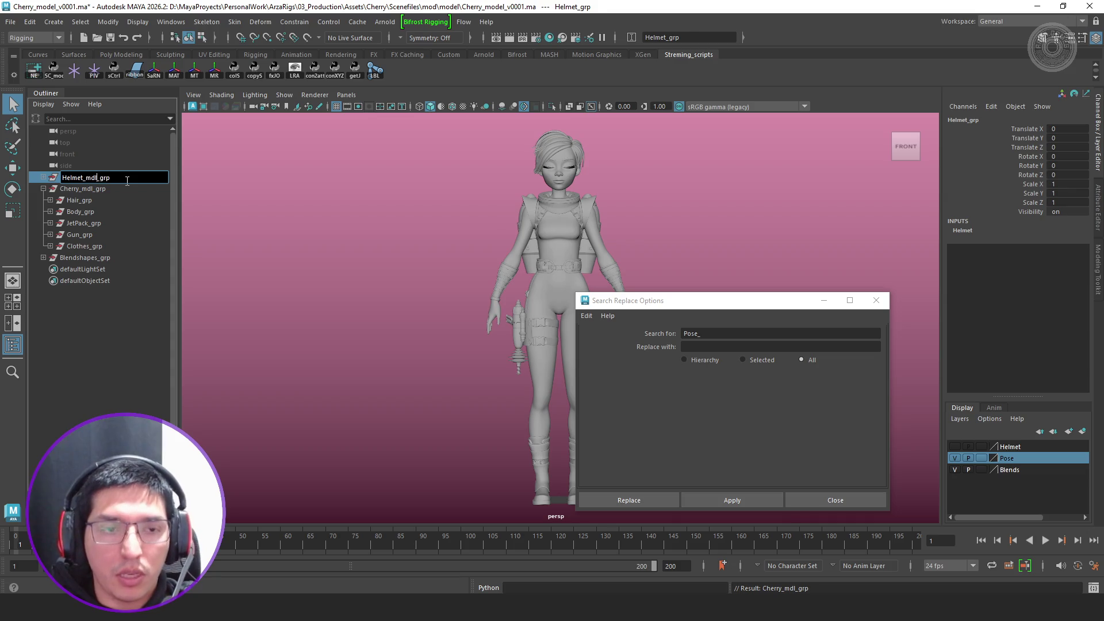
key(Return)
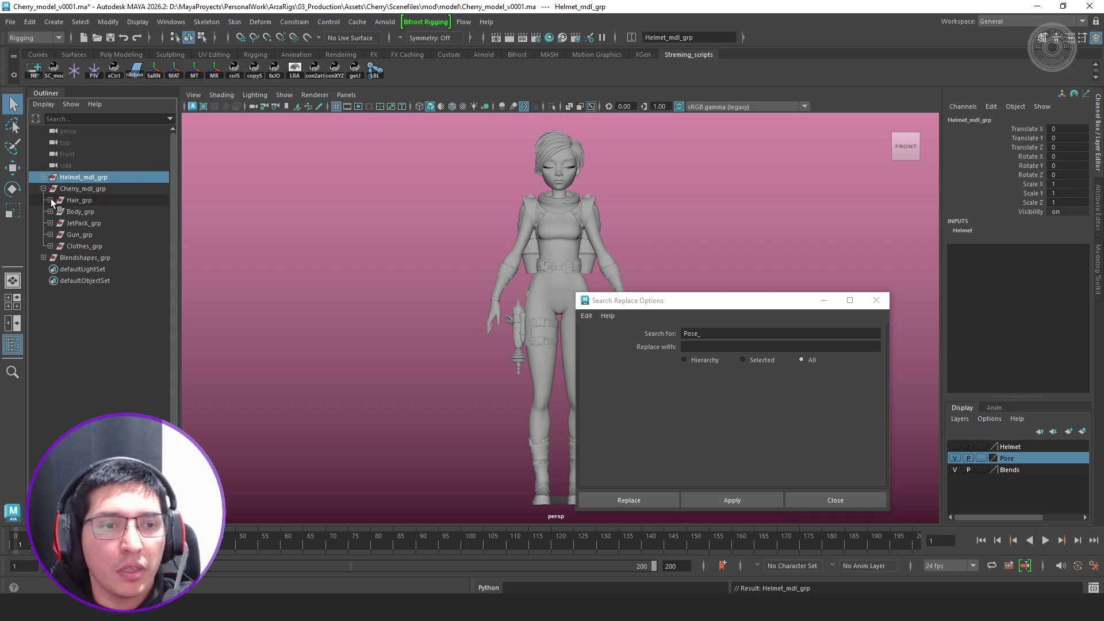
click(43, 188)
- Group Blendshapes_grp under a new group named HELP
click(86, 199)
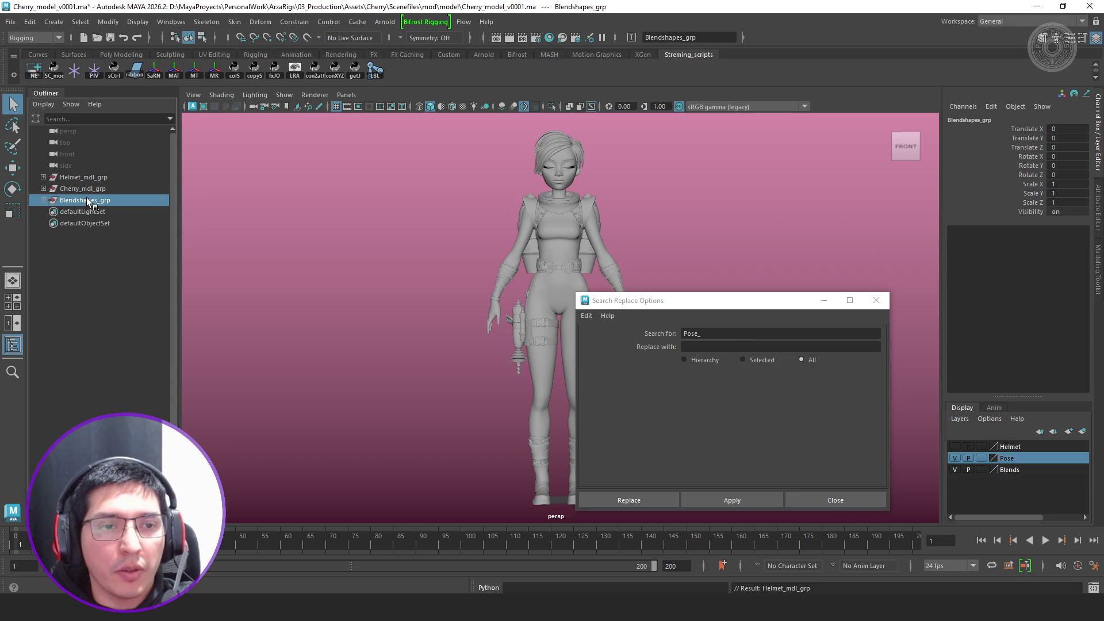
key(ctrl+g)
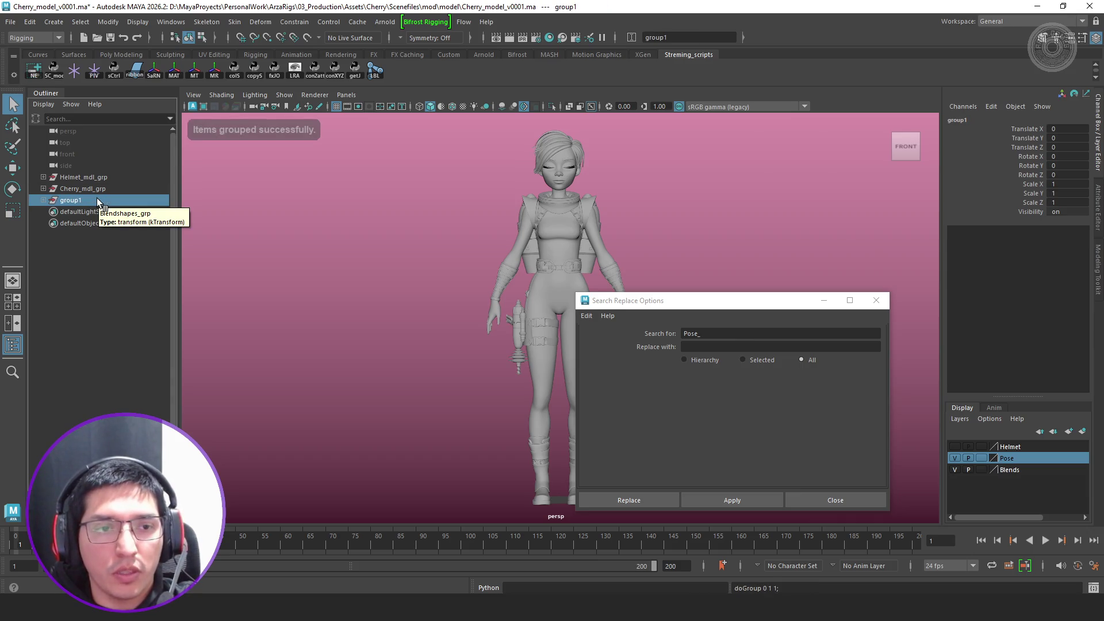
click(44, 199)
double_click(90, 199)
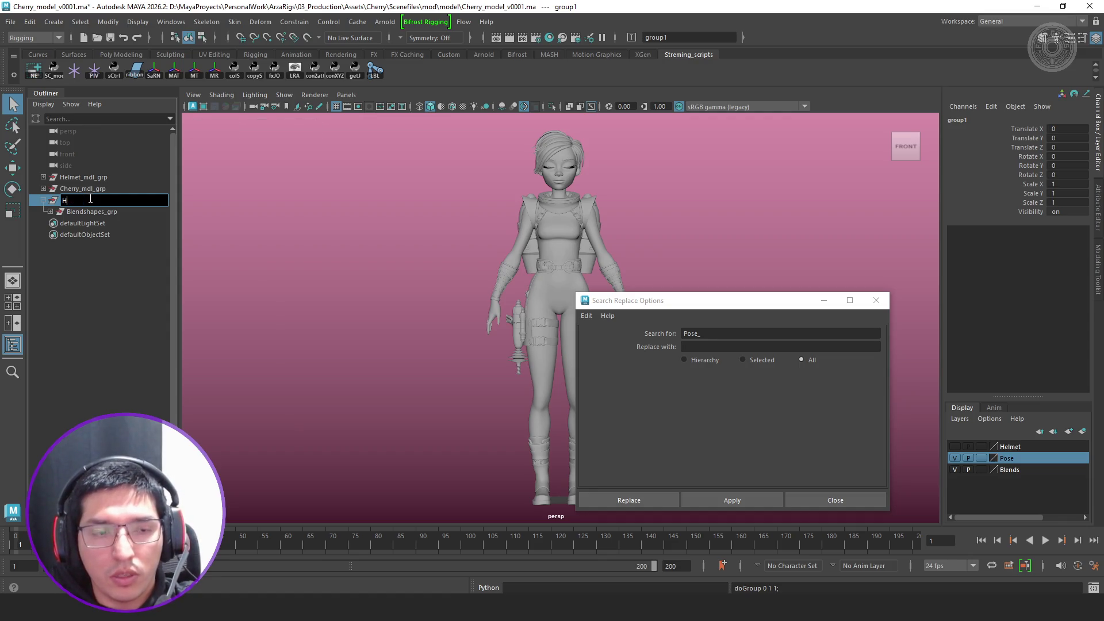
key(Return)
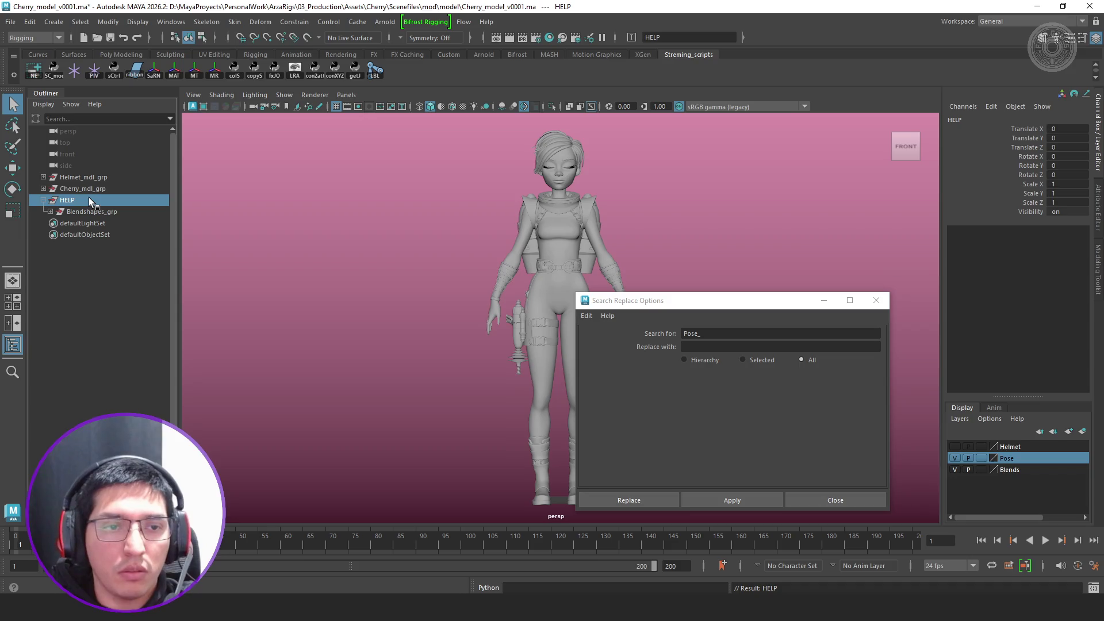
click(44, 198)
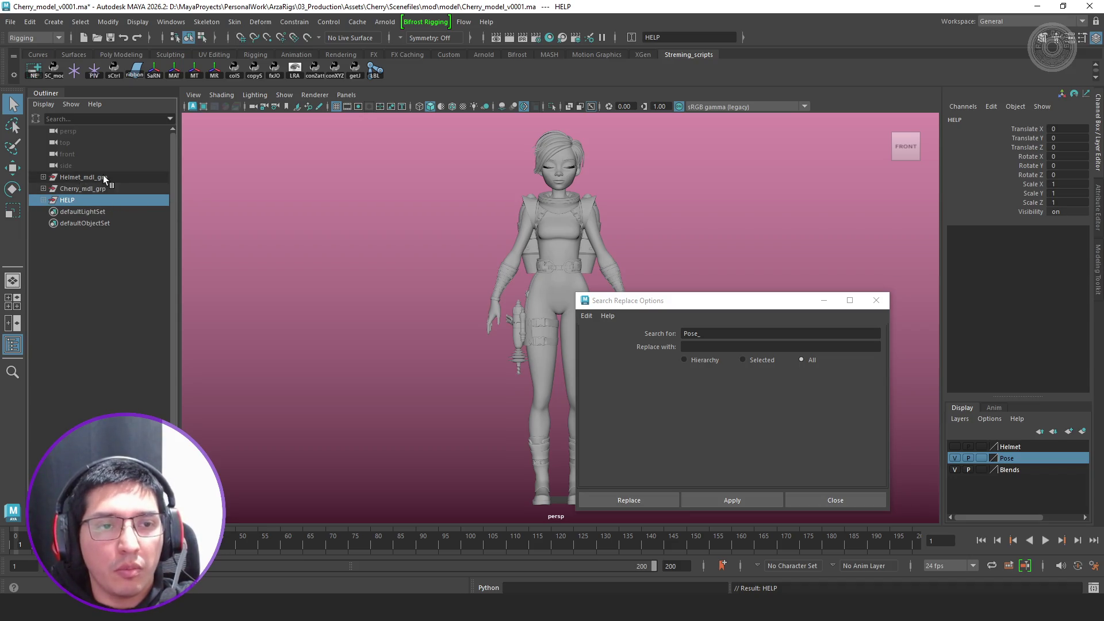
- Group Helmet_mdl_grp and Cherry_mdl_grp under MODEL, place it above HELP, and close the rename tool
drag(102, 176, 96, 186)
key(ctrl+g)
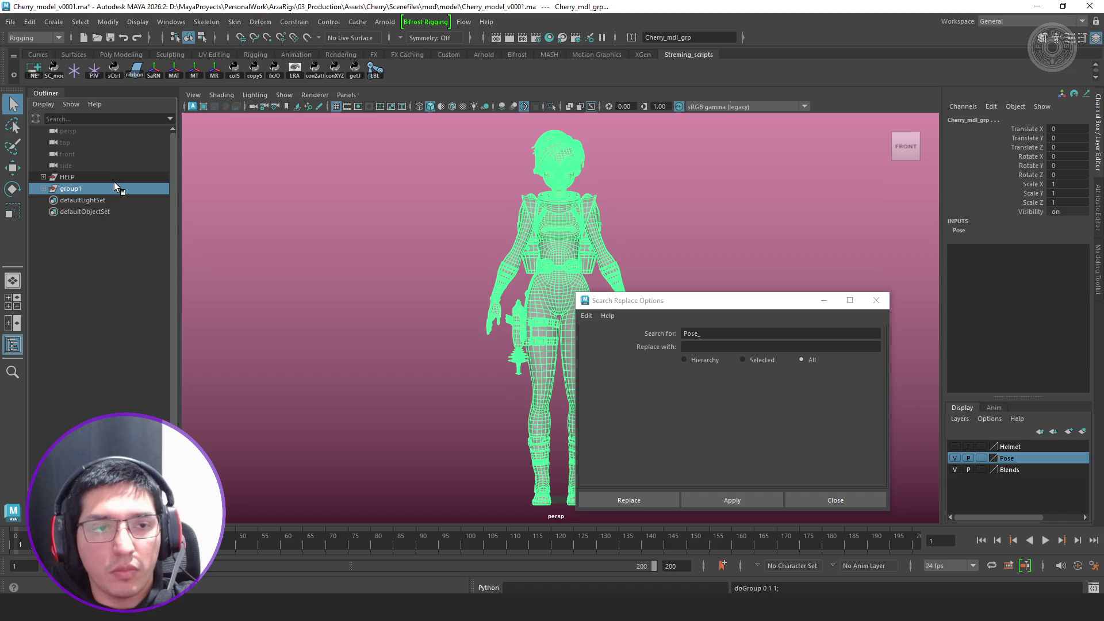
double_click(69, 188)
text(MODEL)
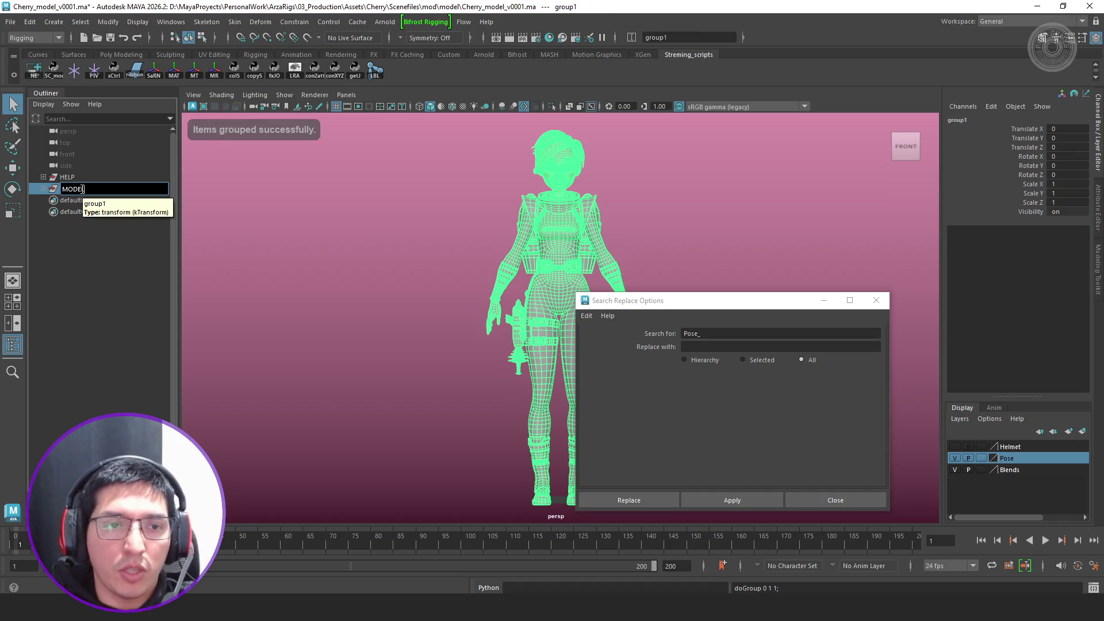
key(Return)
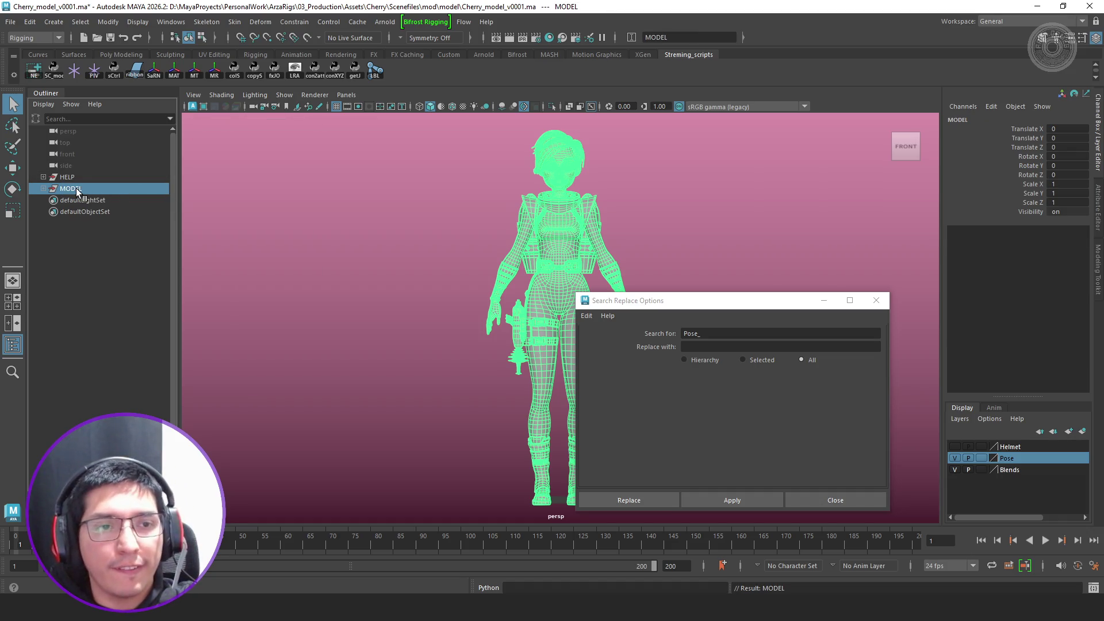
middle_drag(85, 174, 85, 172)
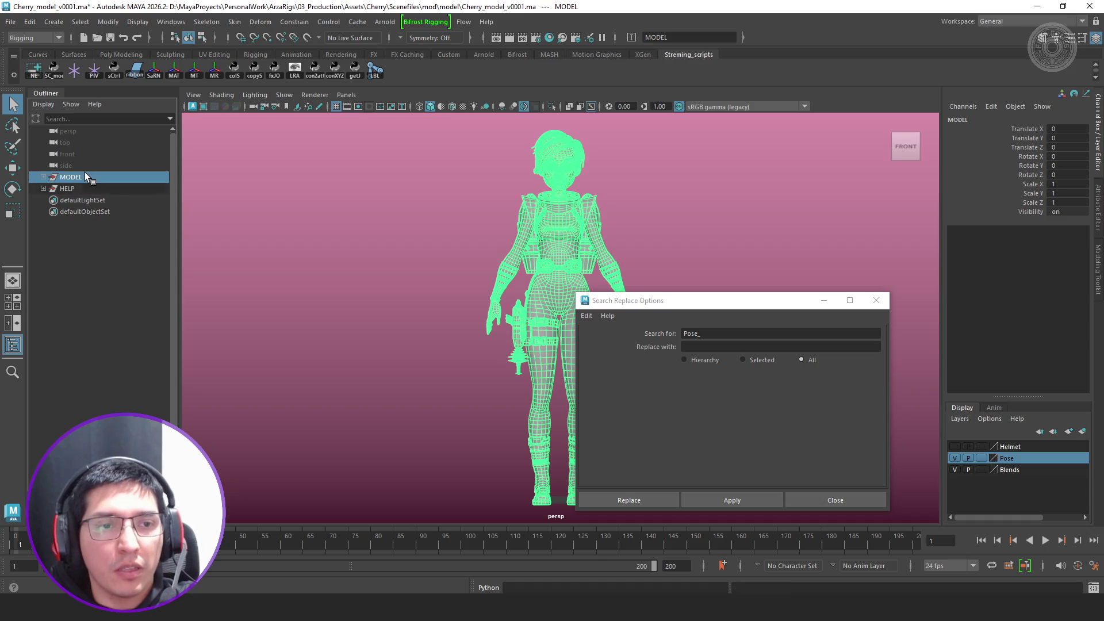
click(354, 206)
click(875, 301)
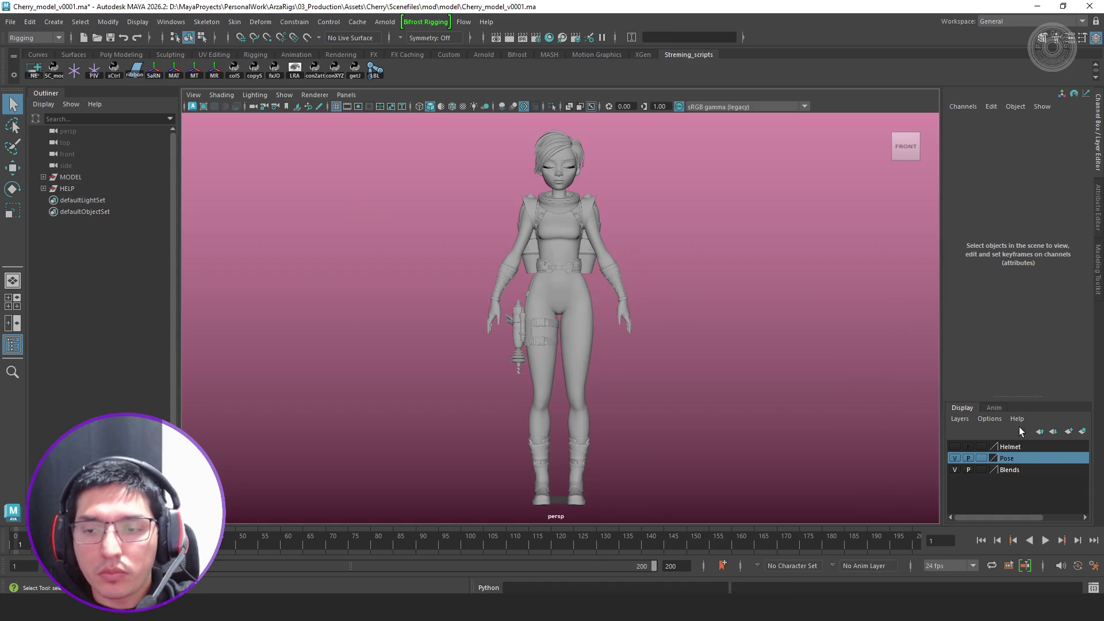
- Review the display layers' options and select only the Pose layer
click(1018, 449)
shift+click(1007, 470)
right_click(1007, 471)
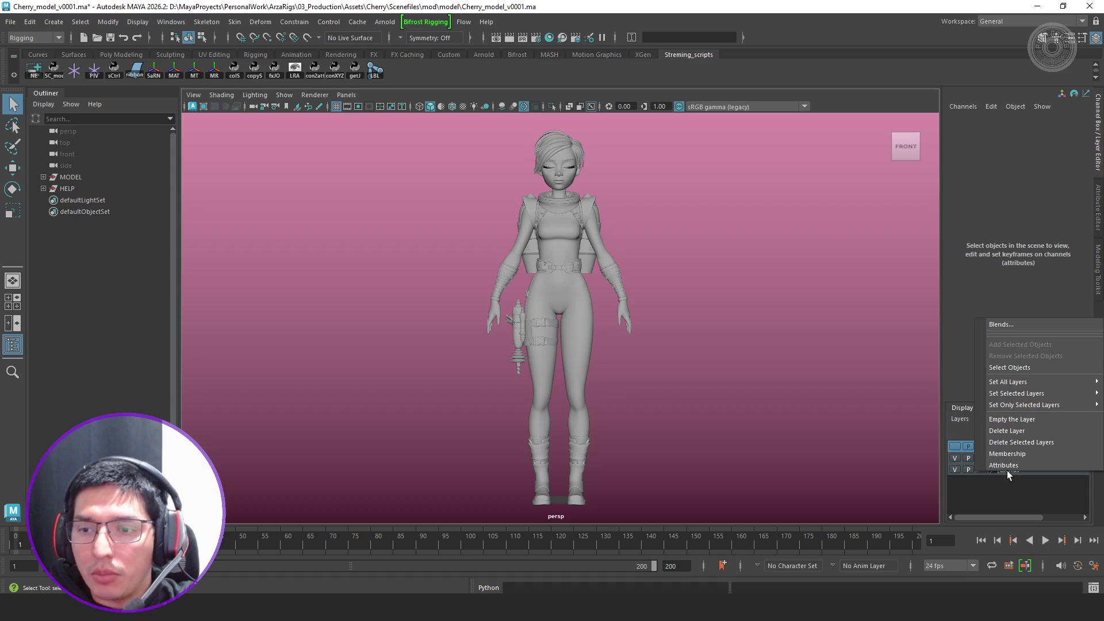
click(812, 393)
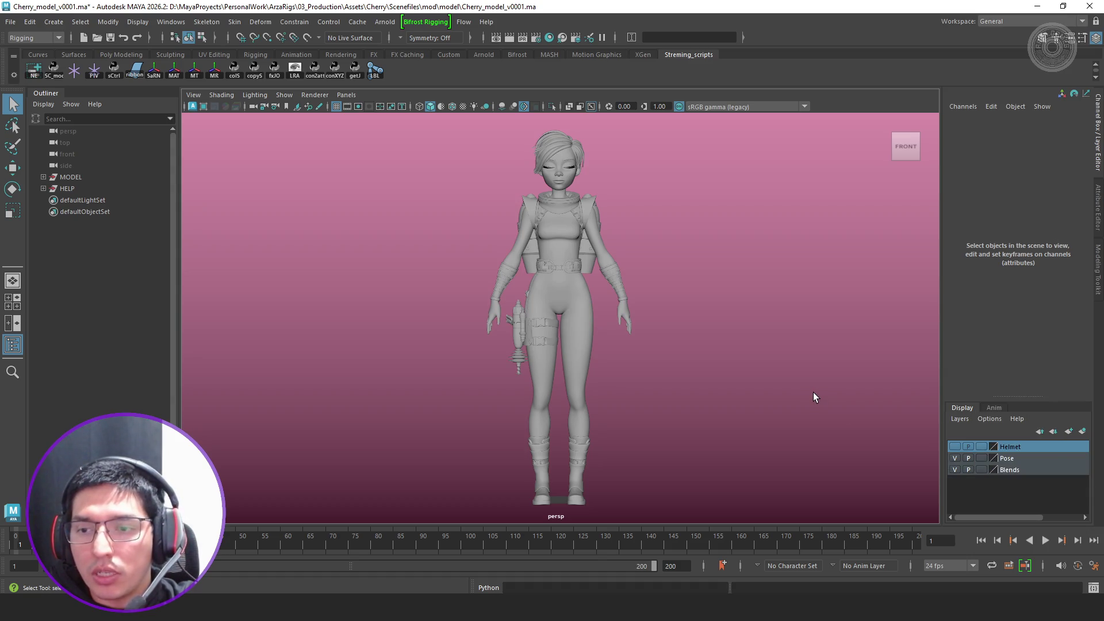
click(1009, 460)
scroll(624, 305, up, 2)
scroll(551, 332, up, 2)
scroll(548, 325, up, 2)
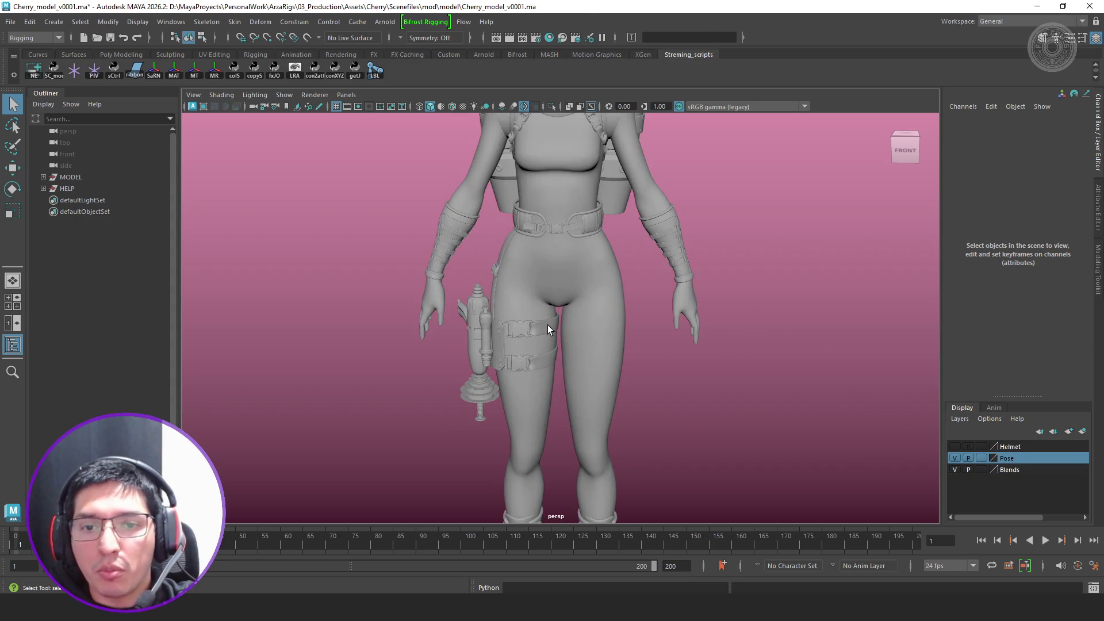
- Expand MODEL and Cherry_mdl_grp, select Clothes_grp and Gun_grp and isolate them in the viewport
click(551, 327)
click(44, 177)
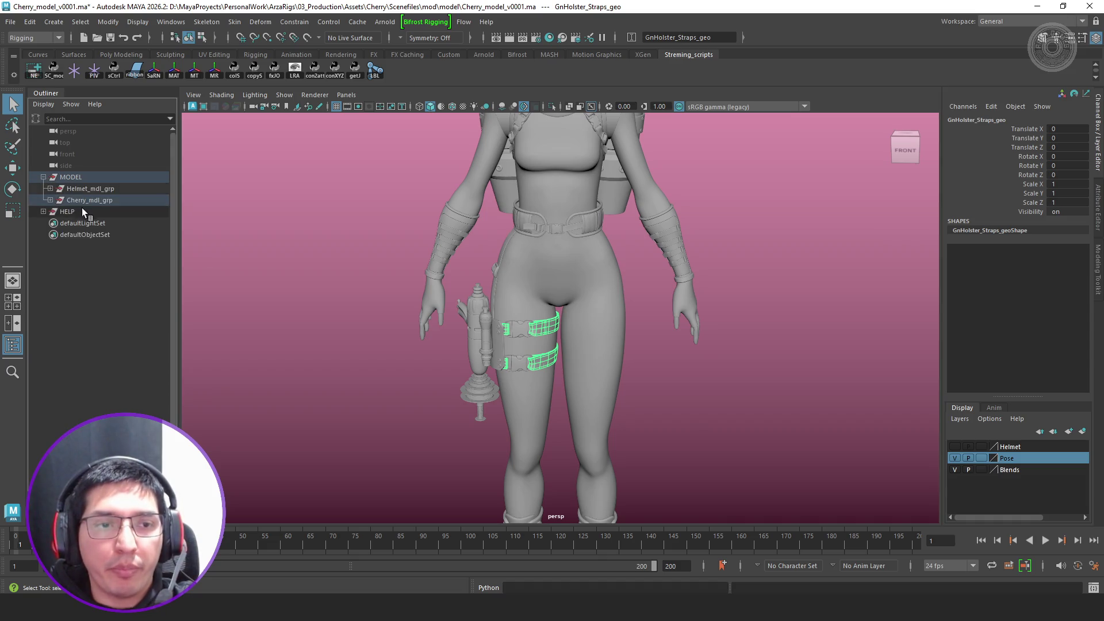
click(50, 198)
click(87, 257)
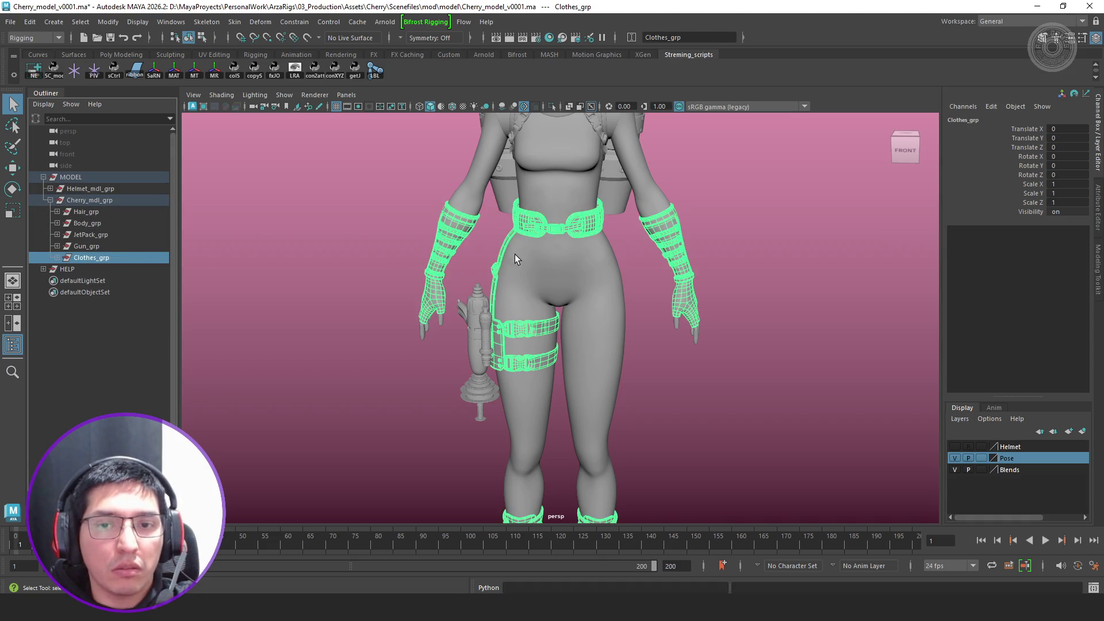
scroll(515, 254, down, 5)
ctrl+click(97, 247)
scroll(533, 244, down, 1)
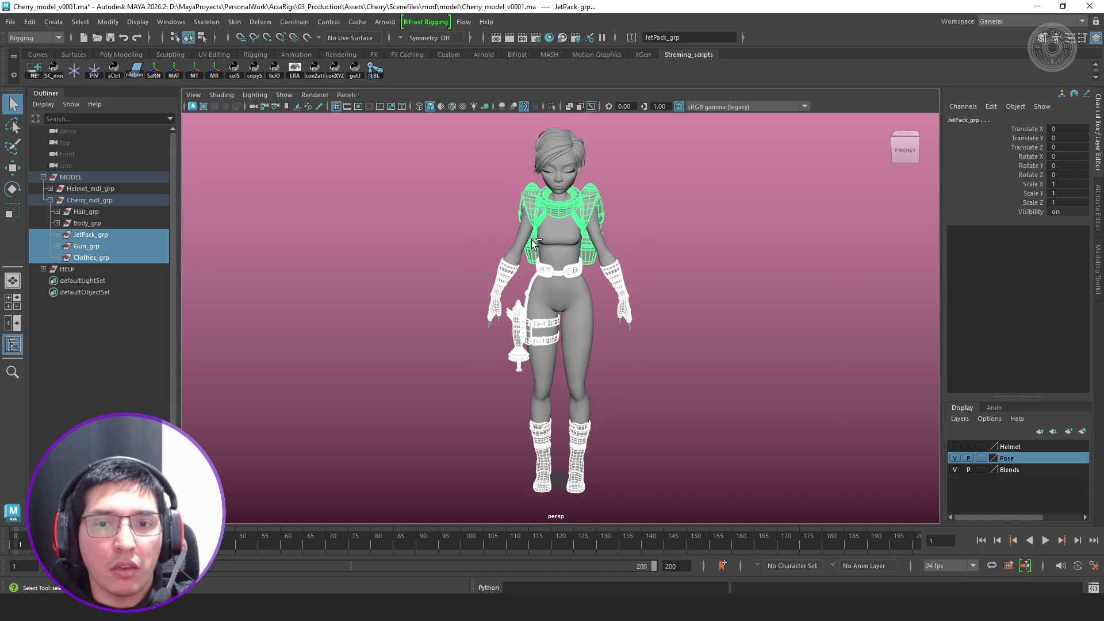
key(ctrl+1)
- Select JetPack_grp and orbit to the right side to inspect the jetpack pieces
mouse_move(637, 299)
alt+mouse_down()
mouse_move(685, 316)
mouse_move(647, 241)
alt+mouse_up()
key(5)
click(658, 224)
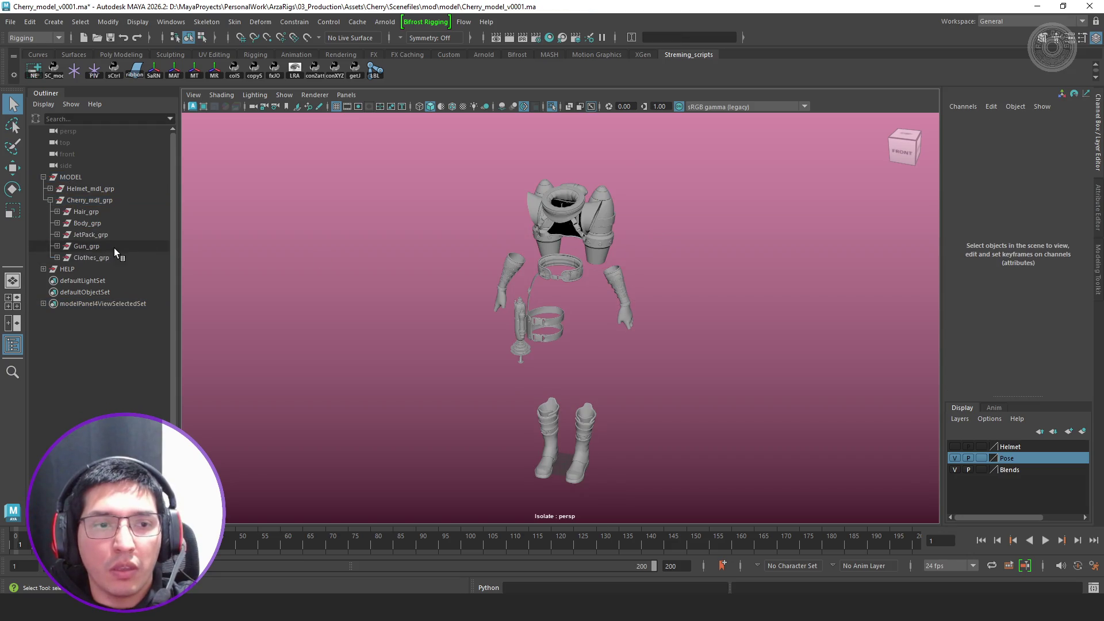
click(95, 235)
alt+drag(552, 302, 616, 302)
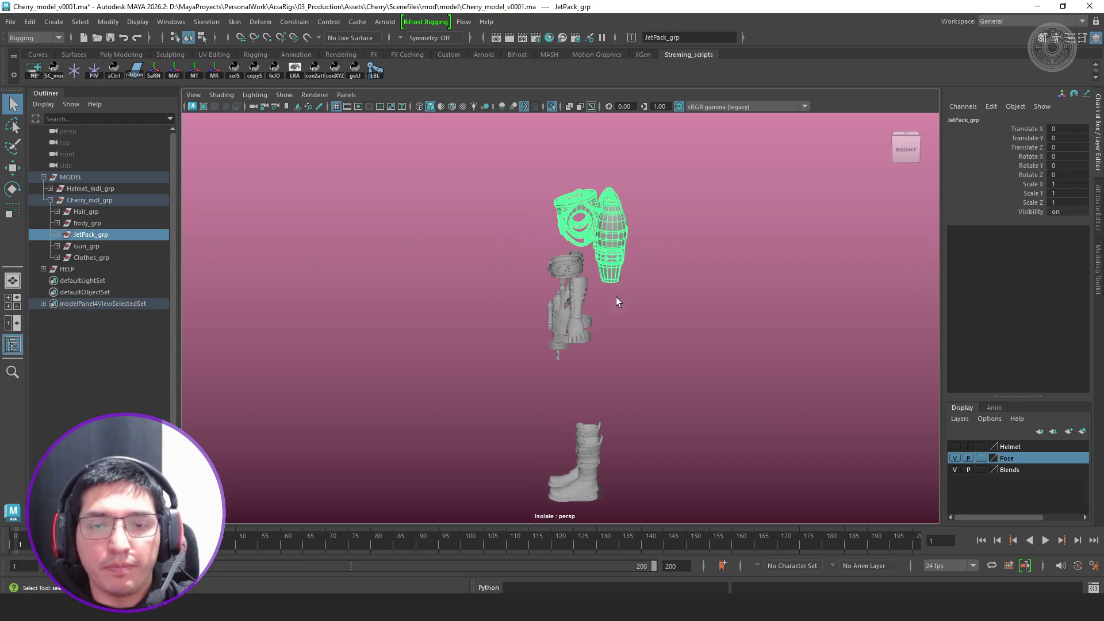
mouse_move(595, 249)
alt+mouse_down()
mouse_move(661, 312)
mouse_move(733, 301)
alt+mouse_up()
mouse_move(764, 215)
mouse_down()
mouse_move(581, 302)
mouse_move(570, 332)
mouse_move(600, 340)
mouse_up()
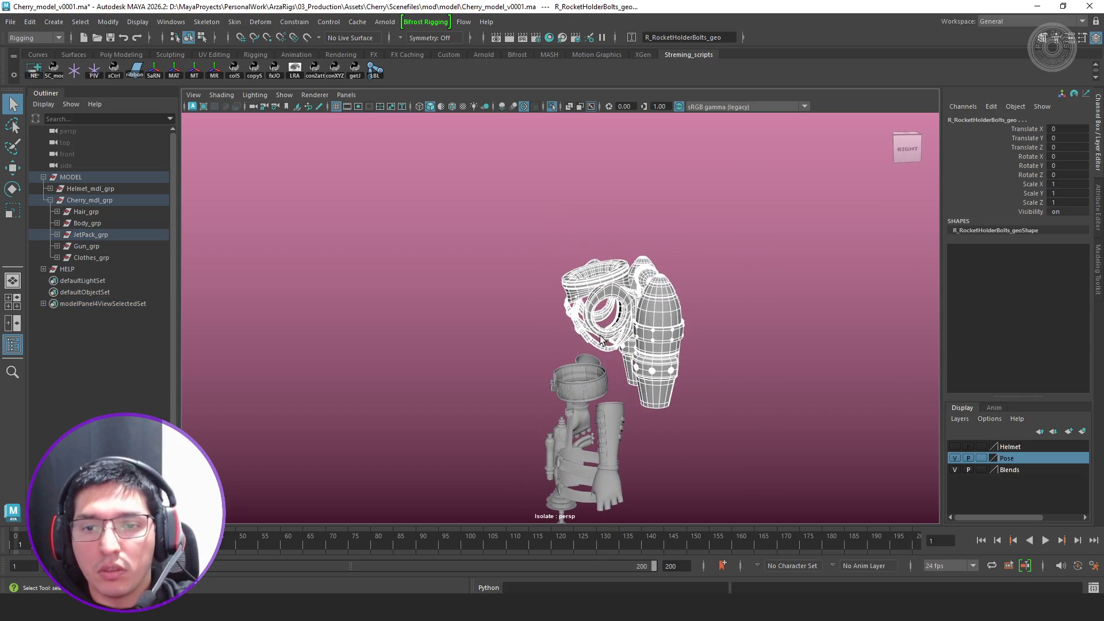
- Create an empty display layer by mistake and undo it
click(1082, 431)
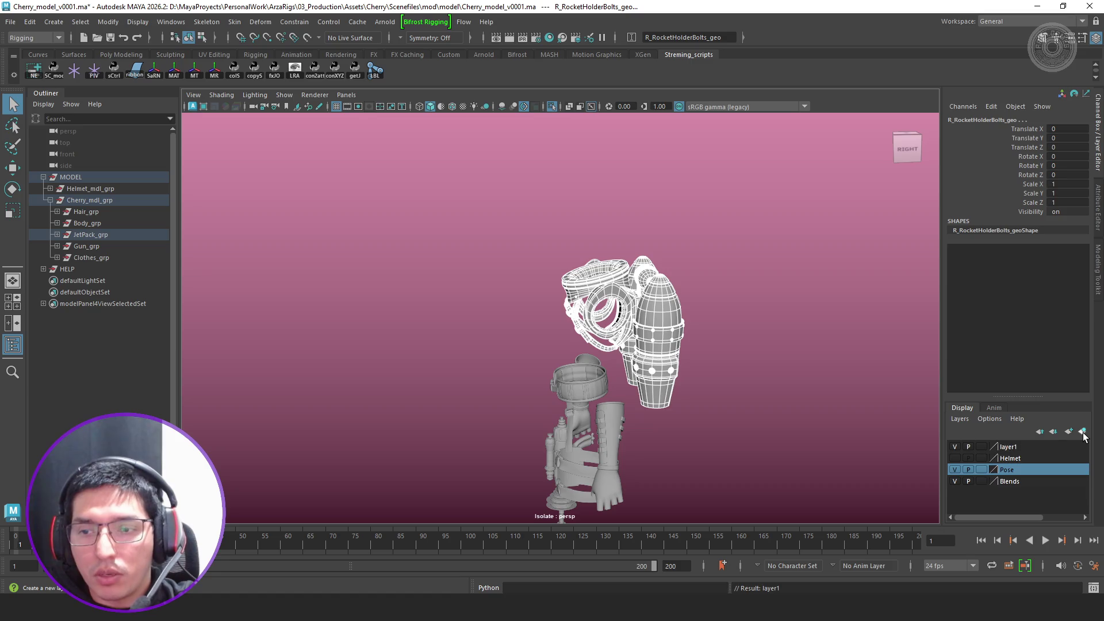
double_click(1016, 449)
click(673, 406)
key(ctrl+z)
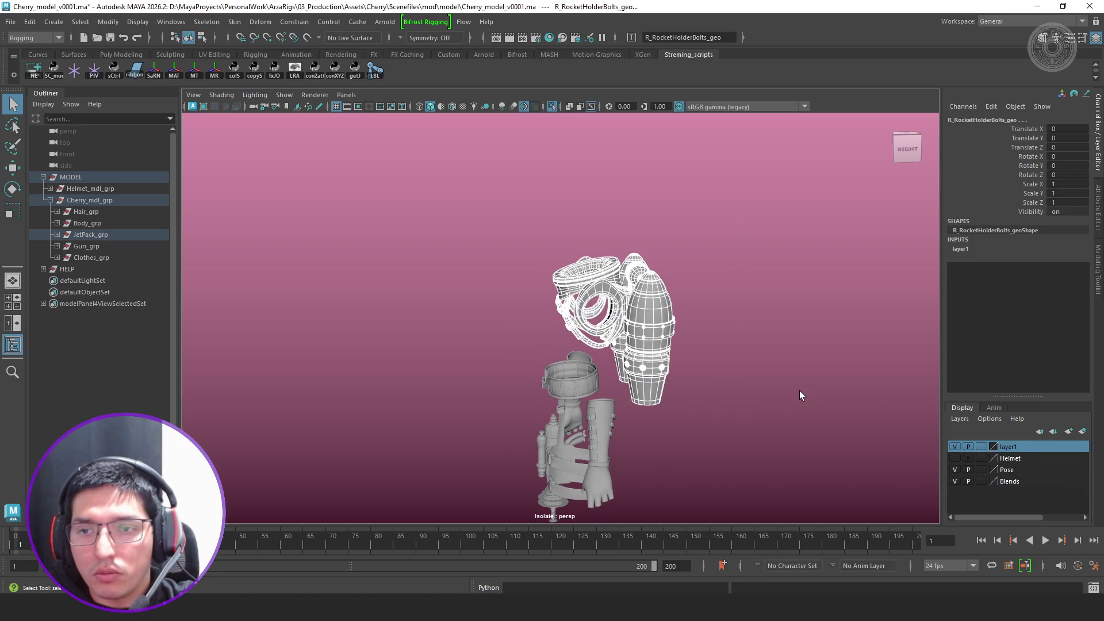
key(ctrl+z)
key(ctrl+z)
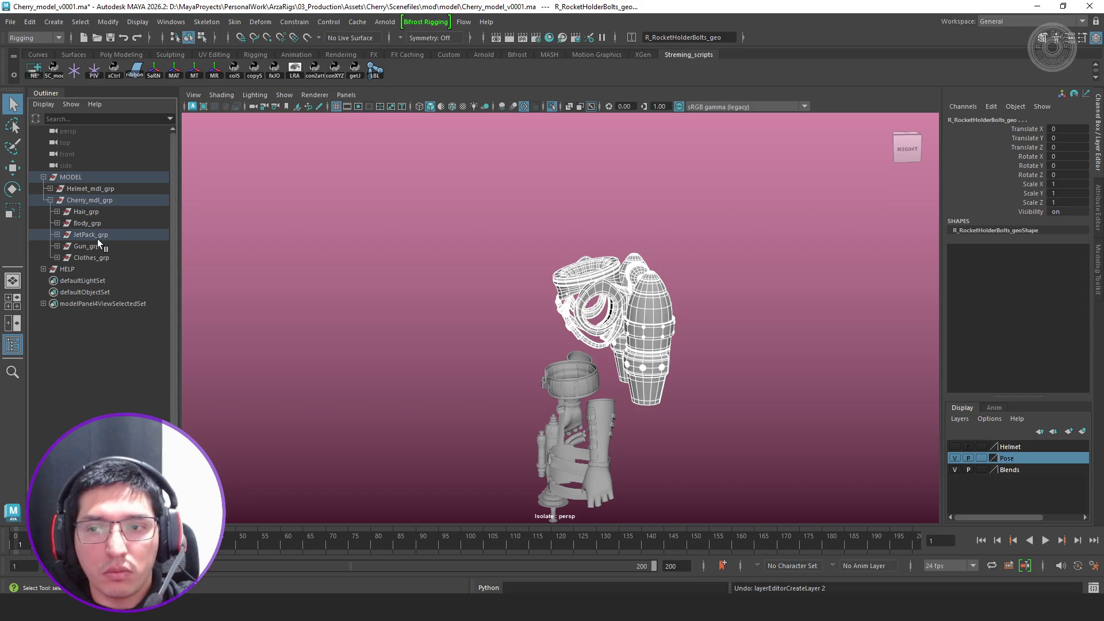
- Put JetPack_grp into a new display layer named JetPack and hide it
click(98, 237)
click(1066, 432)
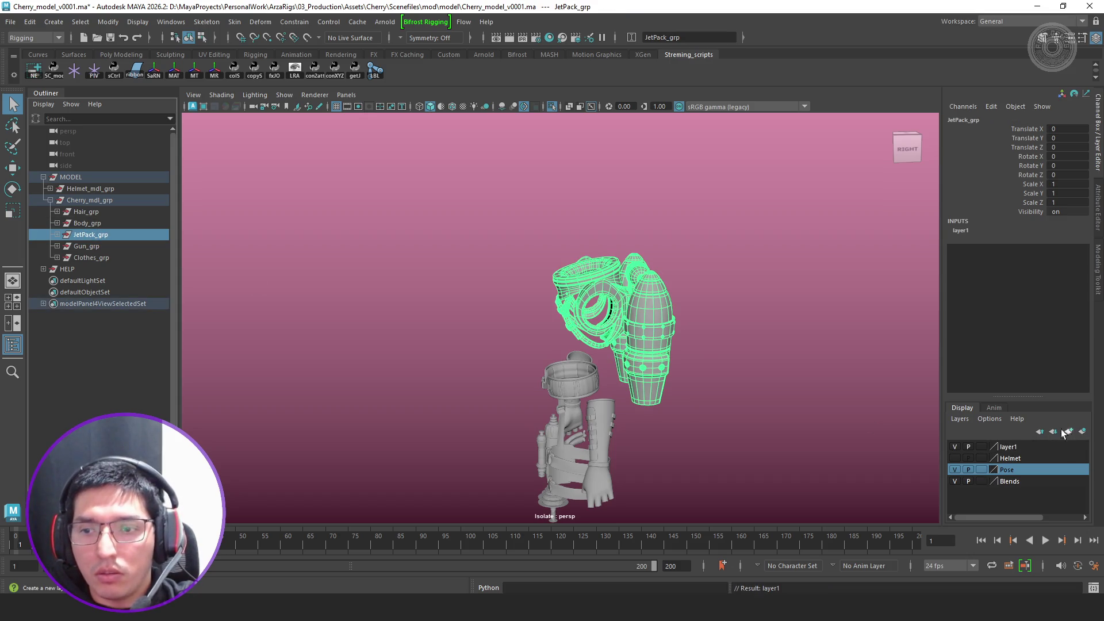
double_click(1016, 446)
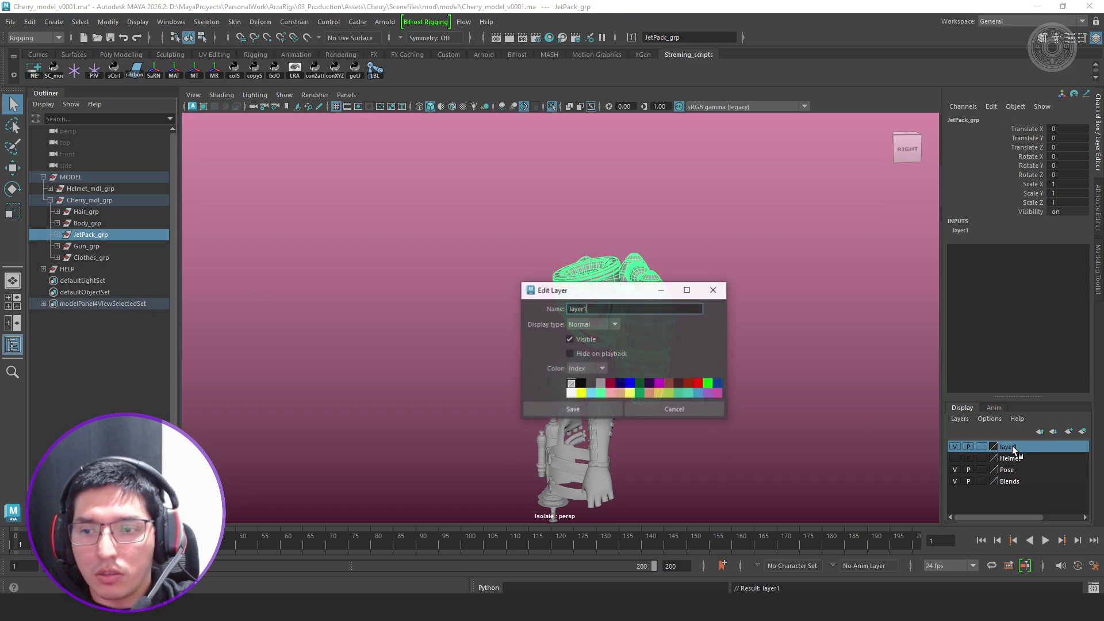
double_click(625, 309)
key(BackSpace)
key(Return)
click(591, 415)
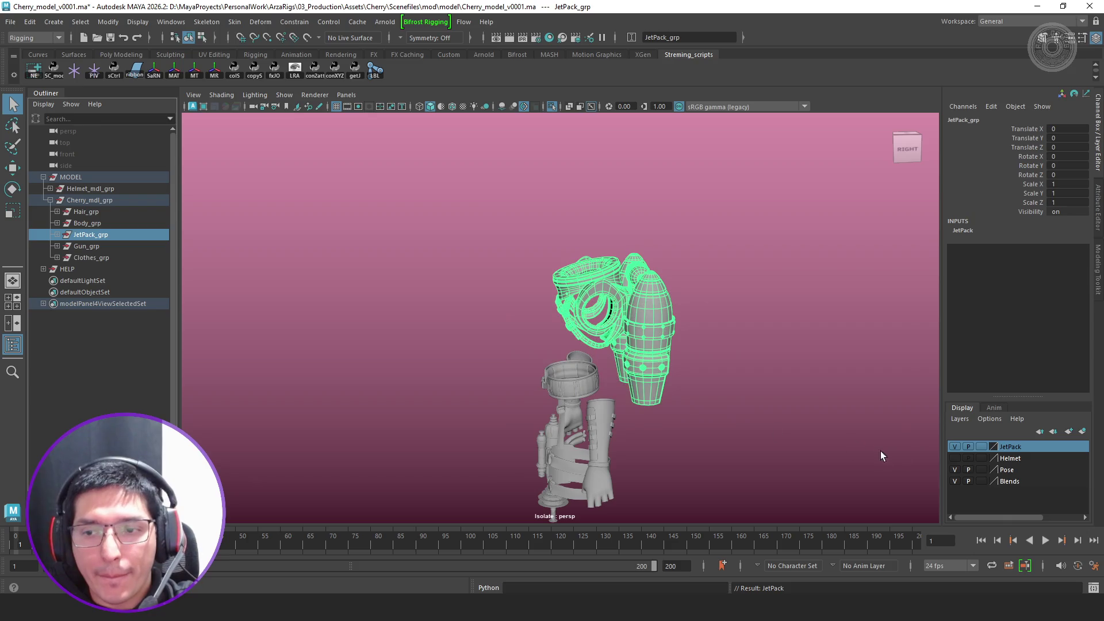
click(952, 446)
mouse_move(704, 376)
alt+mouse_down()
mouse_move(667, 391)
mouse_move(694, 398)
mouse_move(653, 318)
alt+mouse_up()
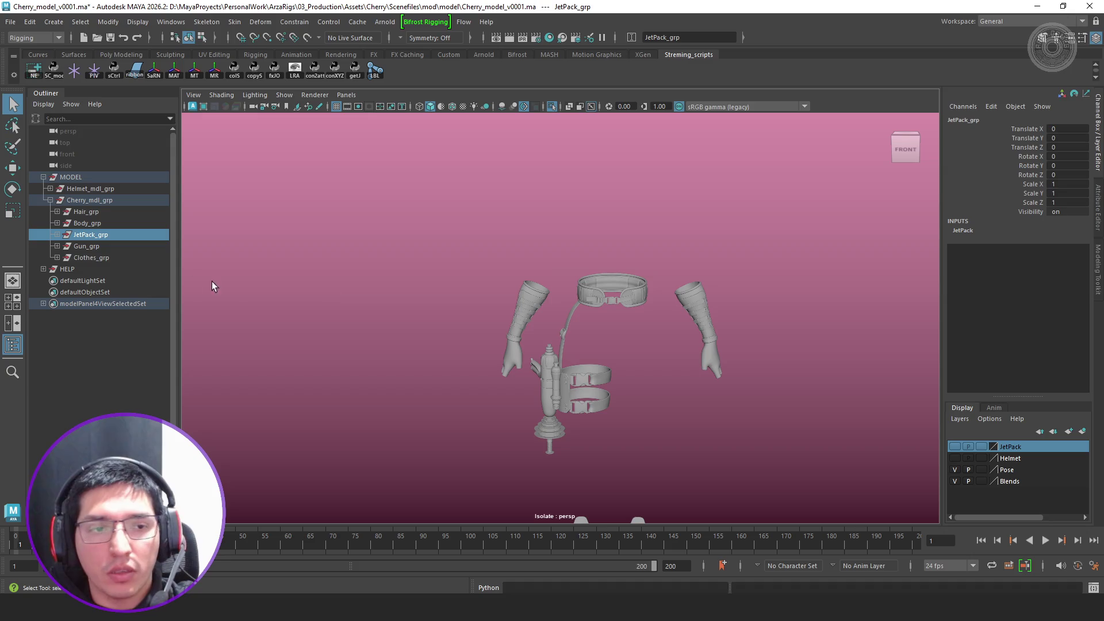
- Put Gun_grp into a new display layer named Gun and hide it
click(91, 247)
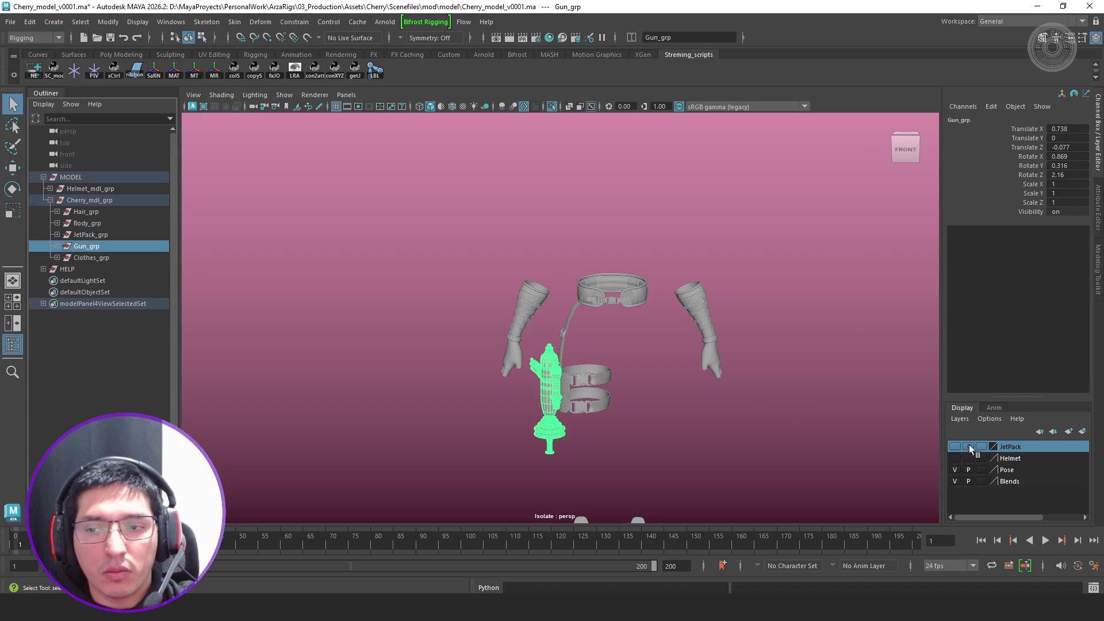
click(1082, 432)
double_click(1014, 447)
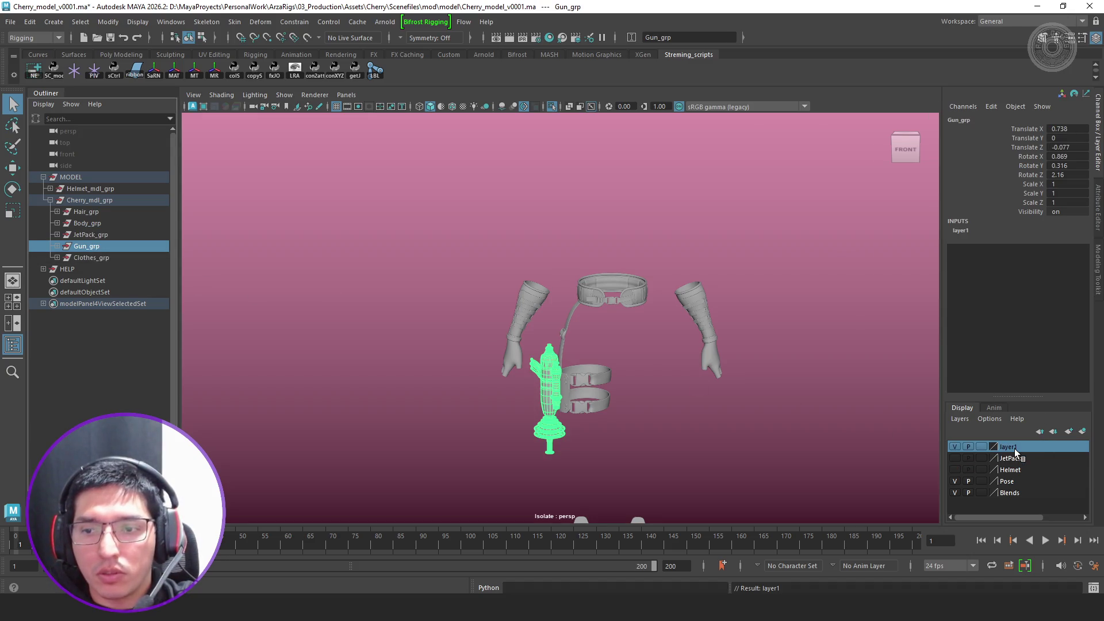
double_click(620, 308)
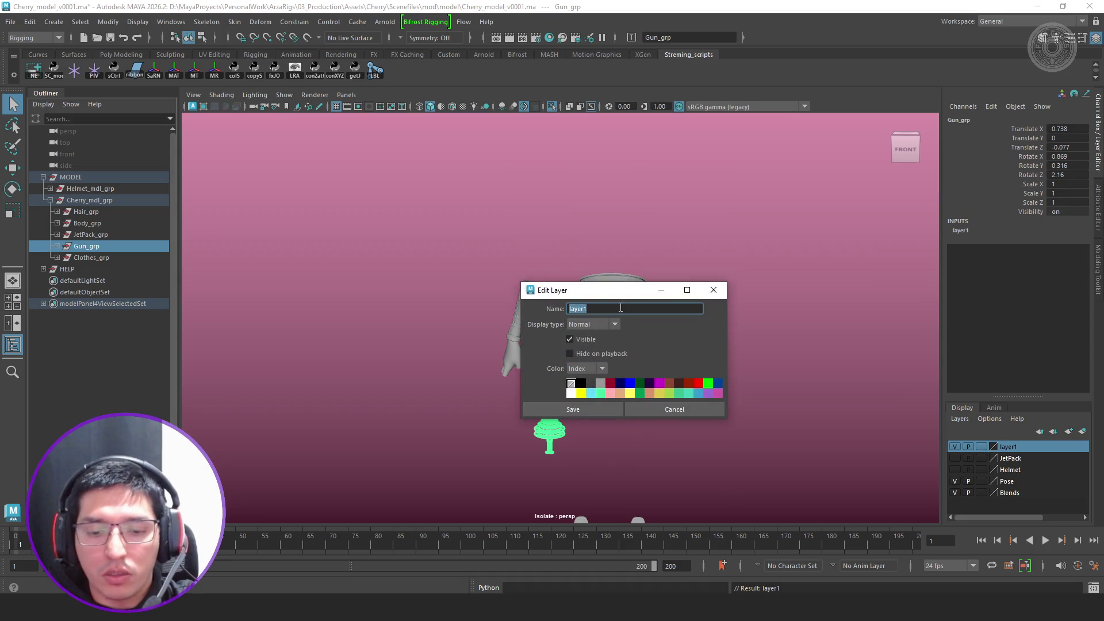
key(Return)
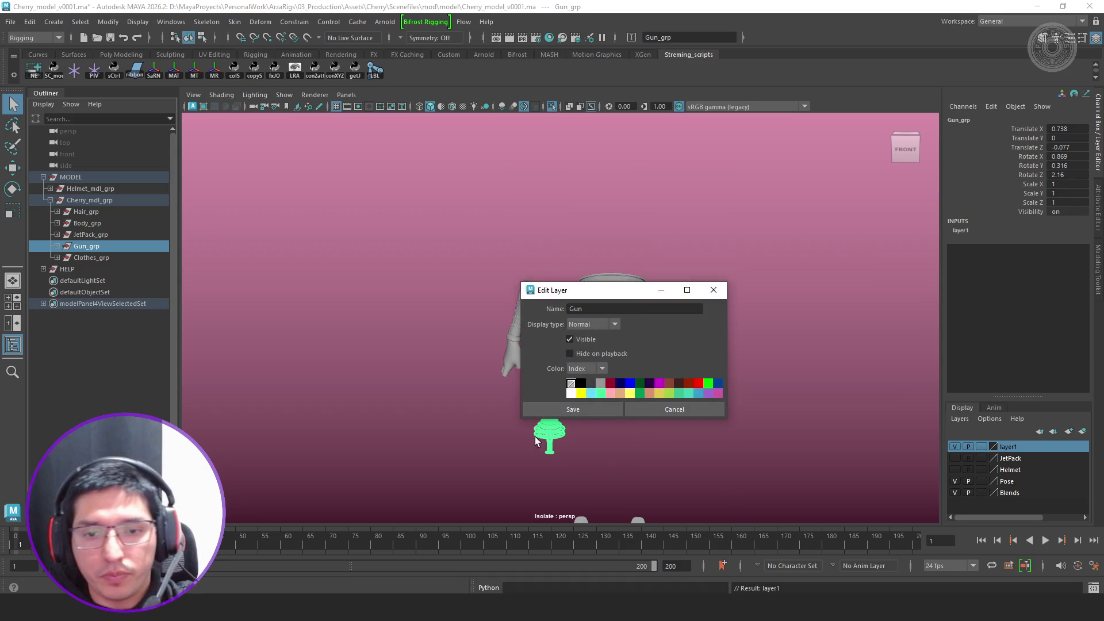
click(568, 410)
click(952, 445)
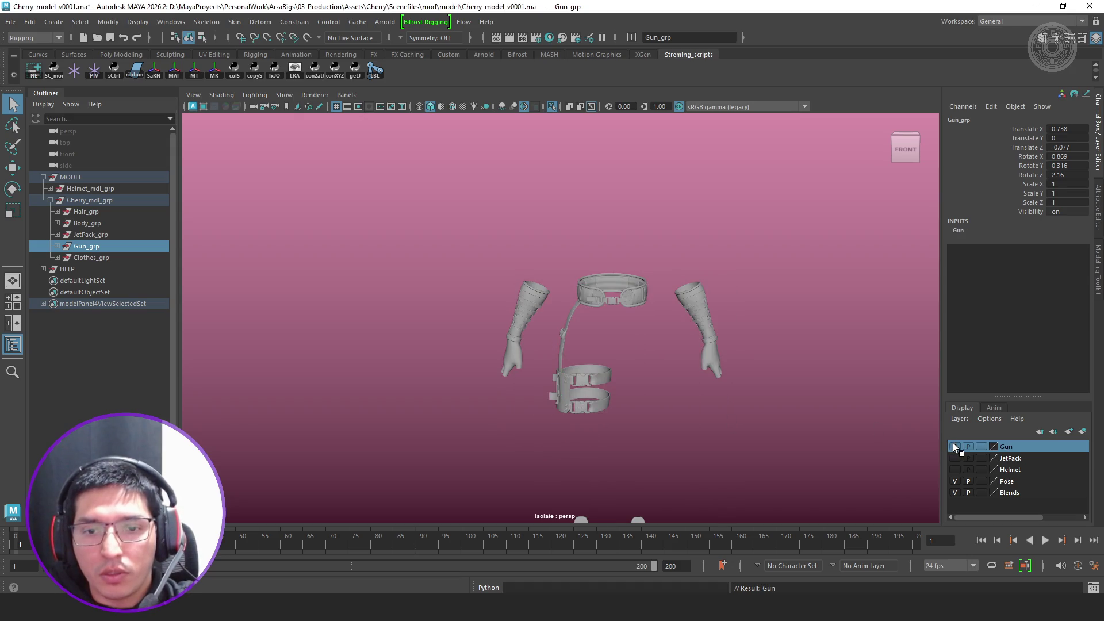
- Expand Clothes_grp and select Gloves_grp, orbiting to see the gloves and boots
click(103, 258)
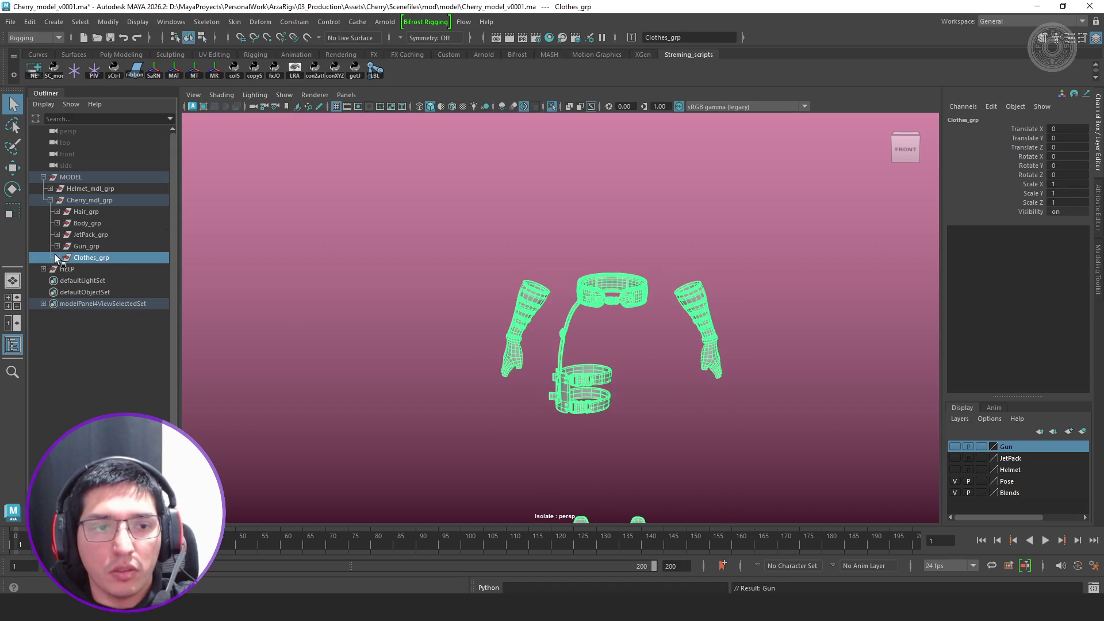
click(56, 257)
click(117, 268)
scroll(583, 307, down, 3)
mouse_move(579, 278)
alt+mouse_down()
mouse_move(557, 308)
mouse_move(458, 327)
alt+mouse_up()
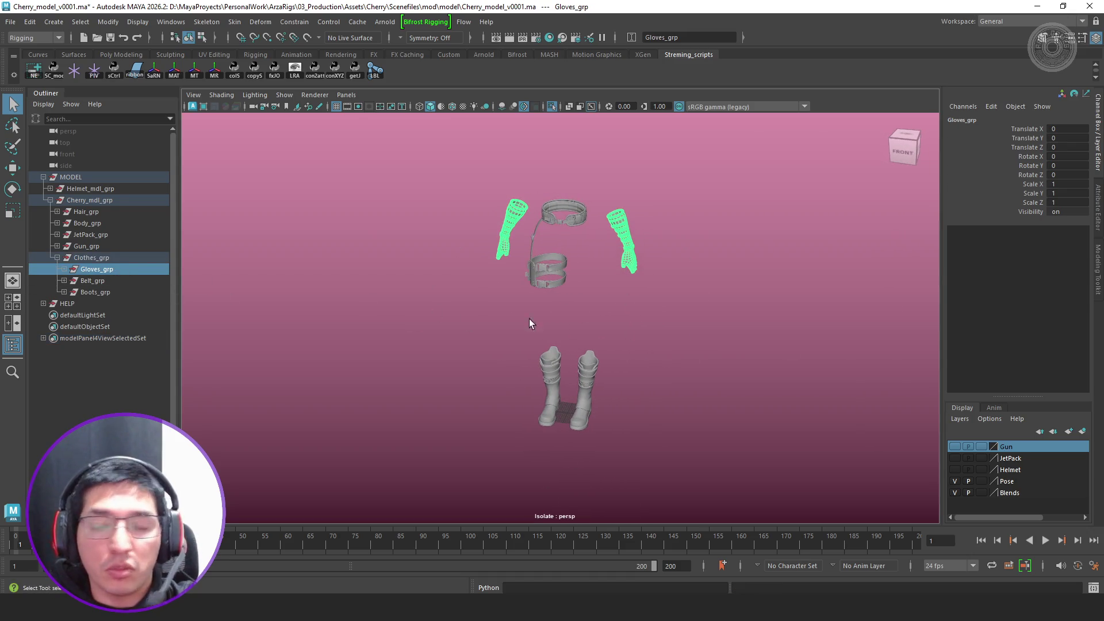
- Create a hidden Gloves layer for the gloves and a Belt layer for Belt_grp
click(1082, 431)
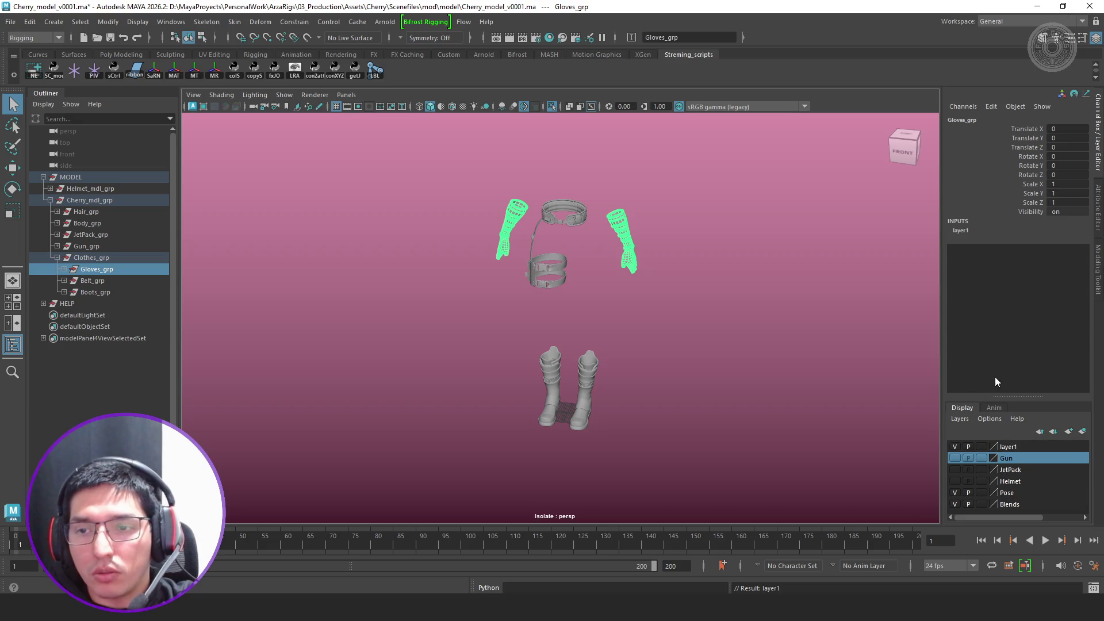
double_click(1009, 447)
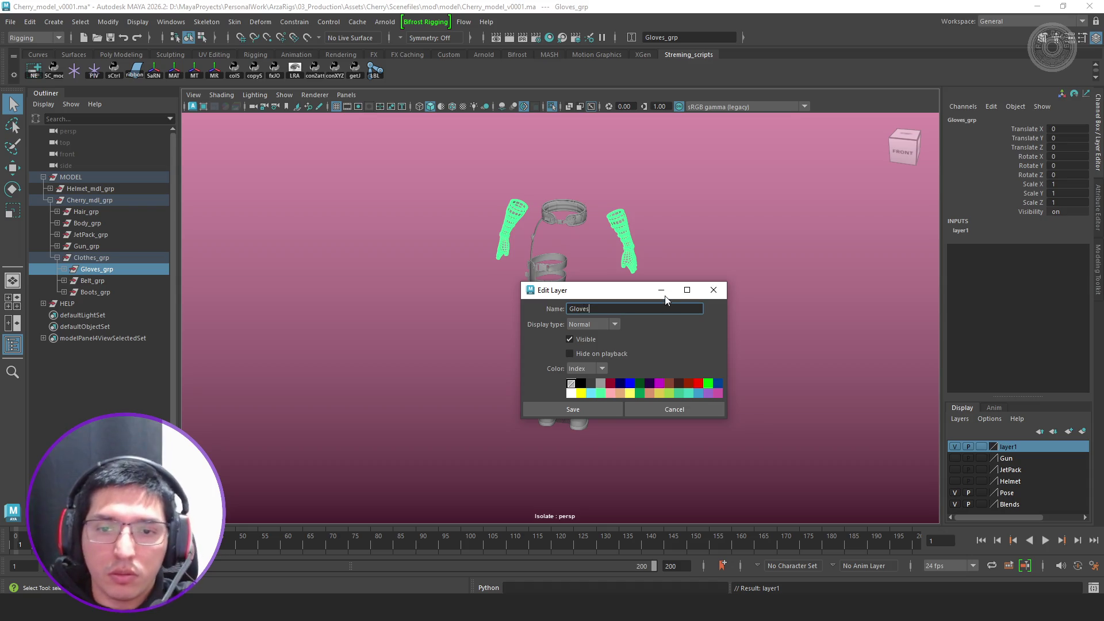
click(588, 407)
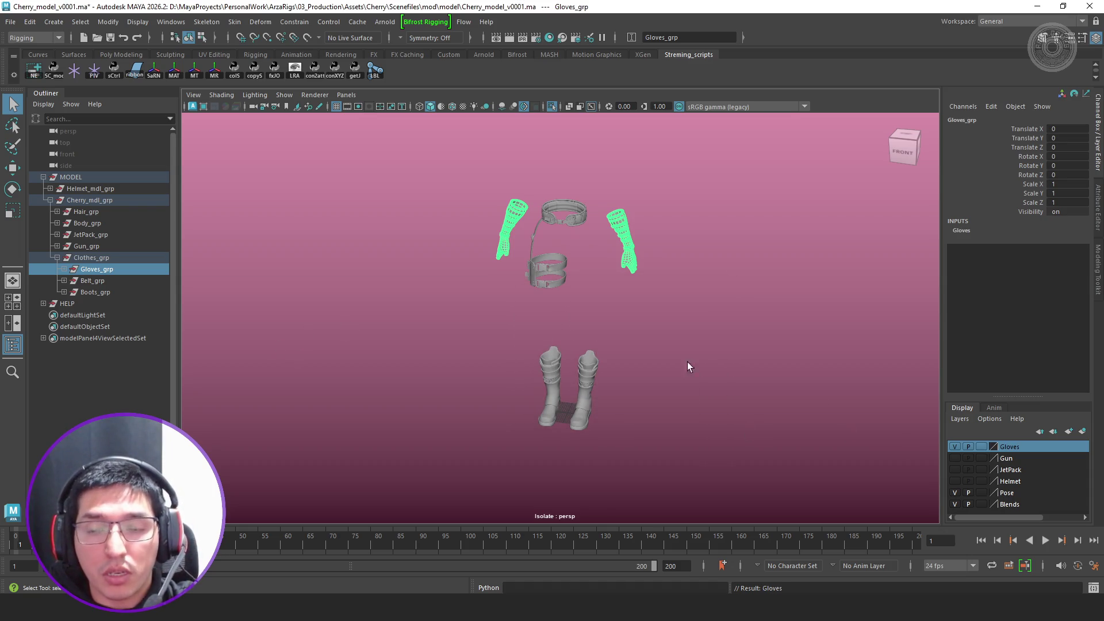
click(954, 446)
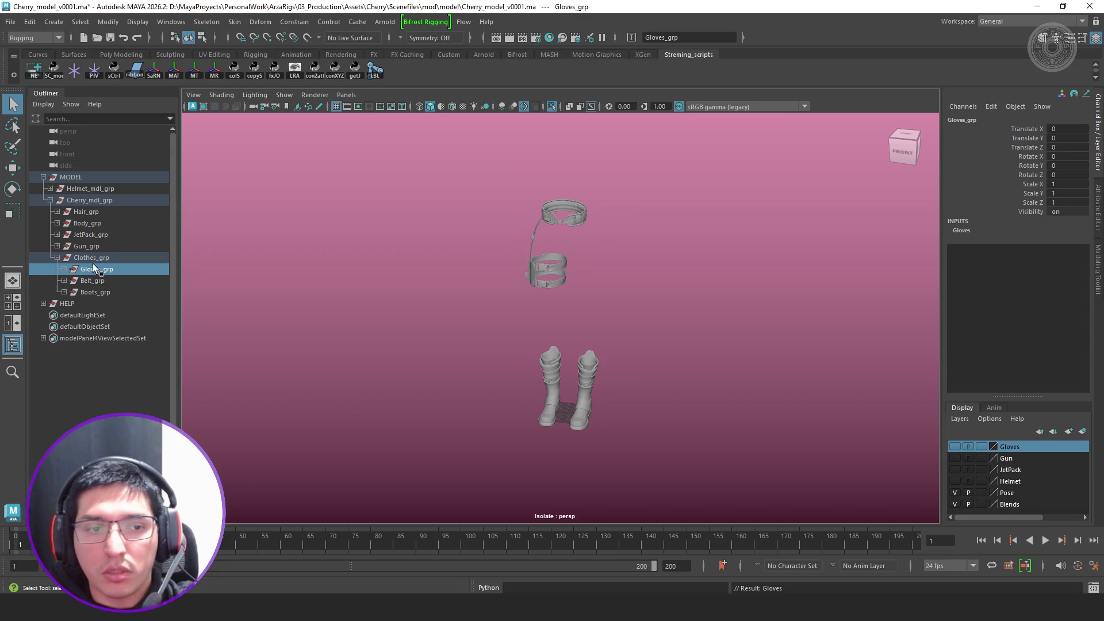
click(108, 280)
click(1083, 431)
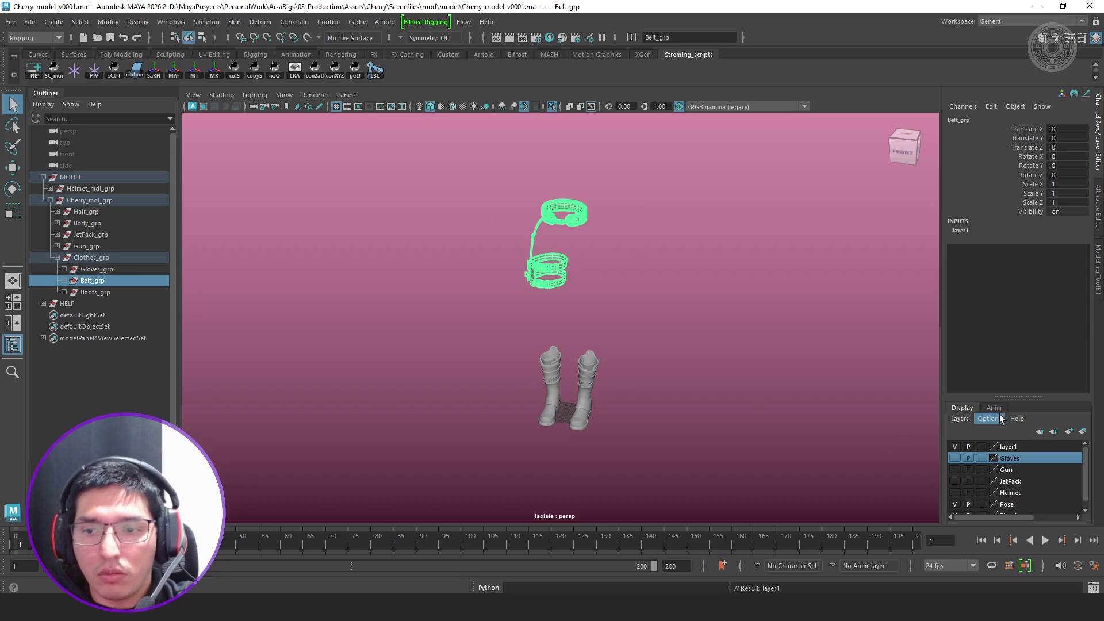
double_click(1019, 446)
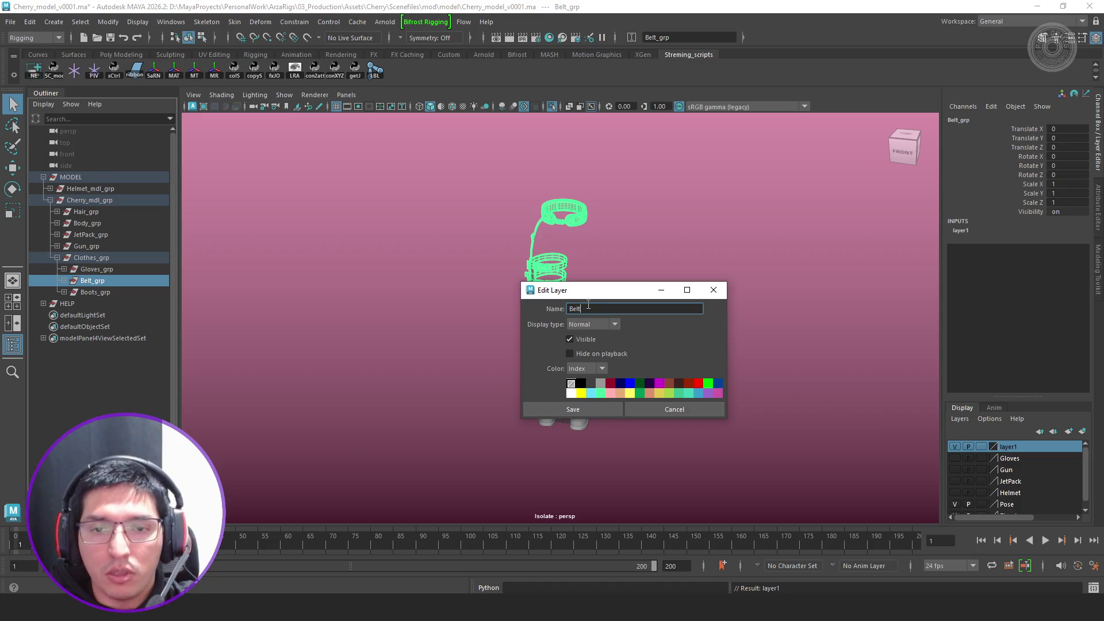
click(593, 408)
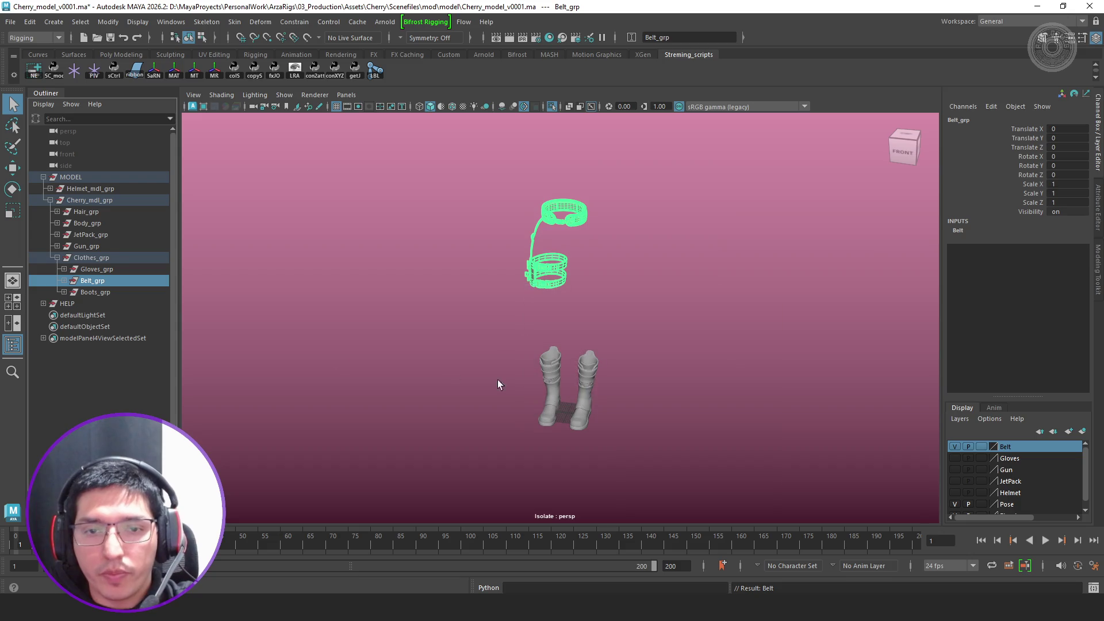
- Create a Boots layer for the boots group, then hide the Boots and Belt layers
click(96, 291)
scroll(1035, 465, down, 1)
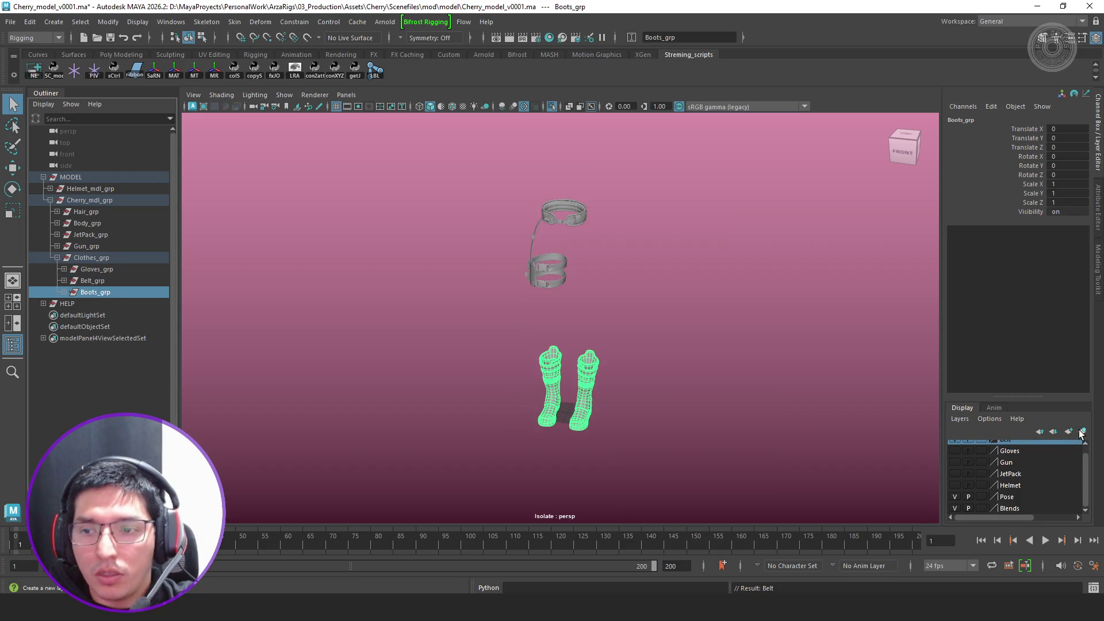
click(1082, 432)
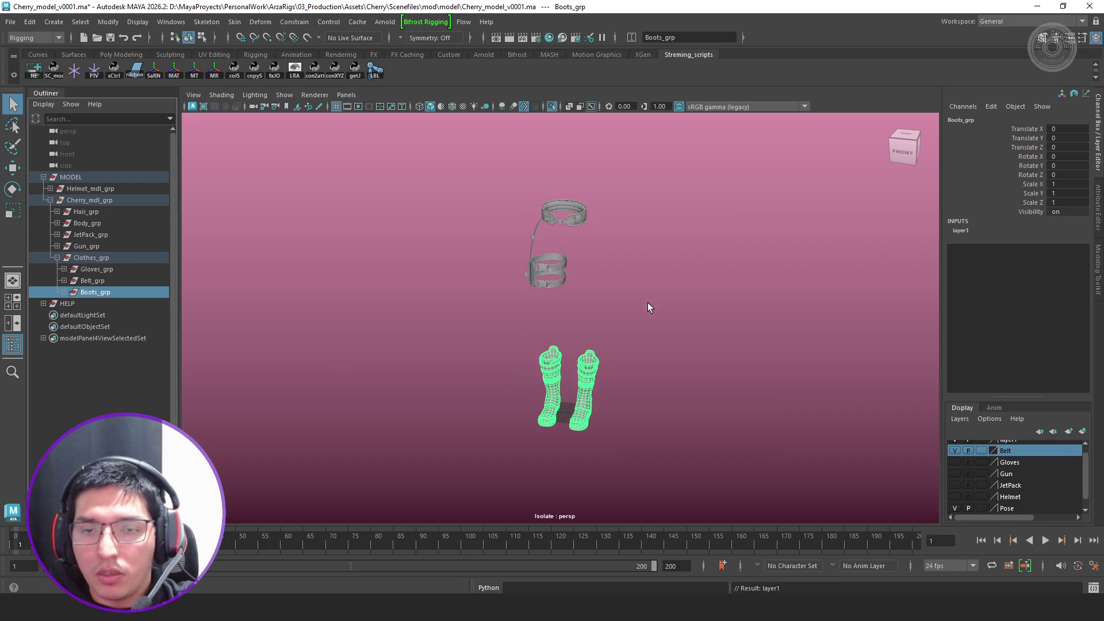
scroll(1014, 450, up, 1)
double_click(1011, 447)
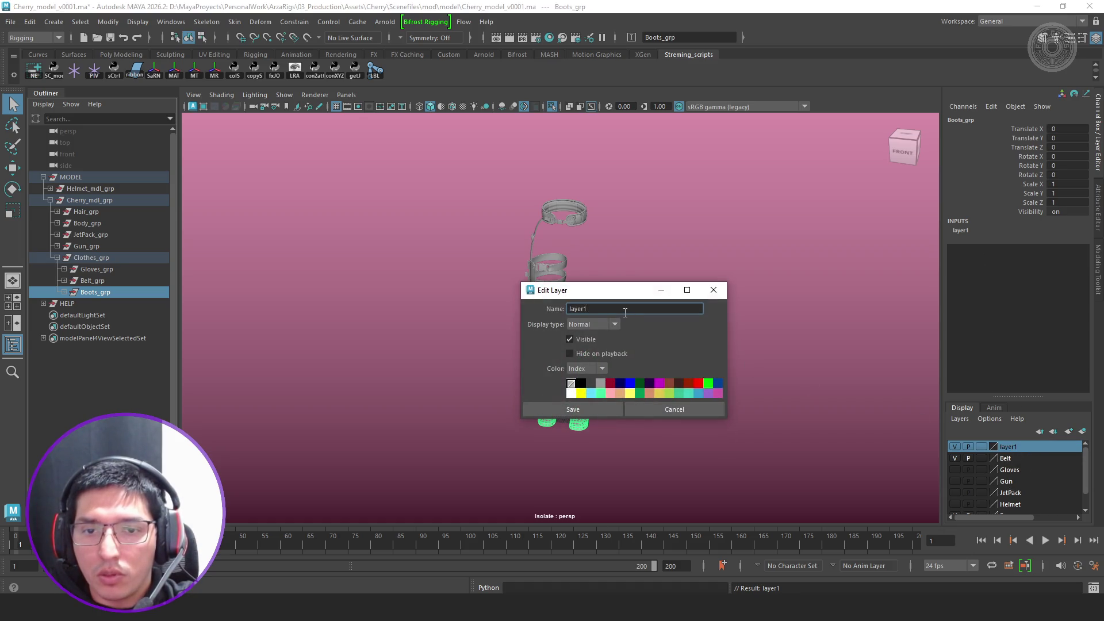
text(Boots)
key(Return)
click(587, 408)
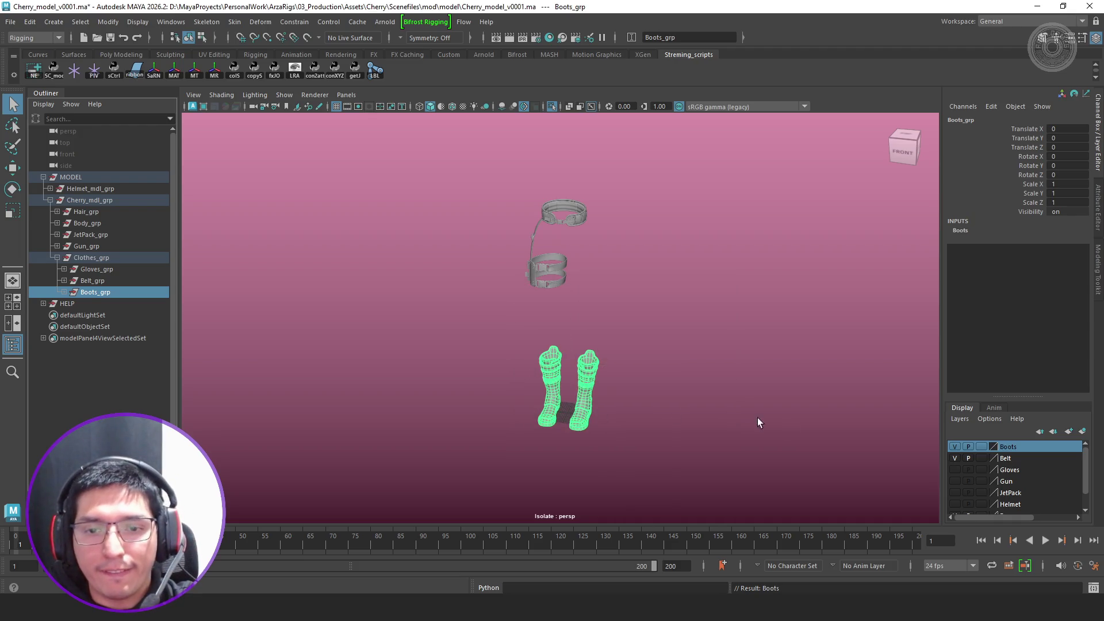
click(954, 446)
click(873, 419)
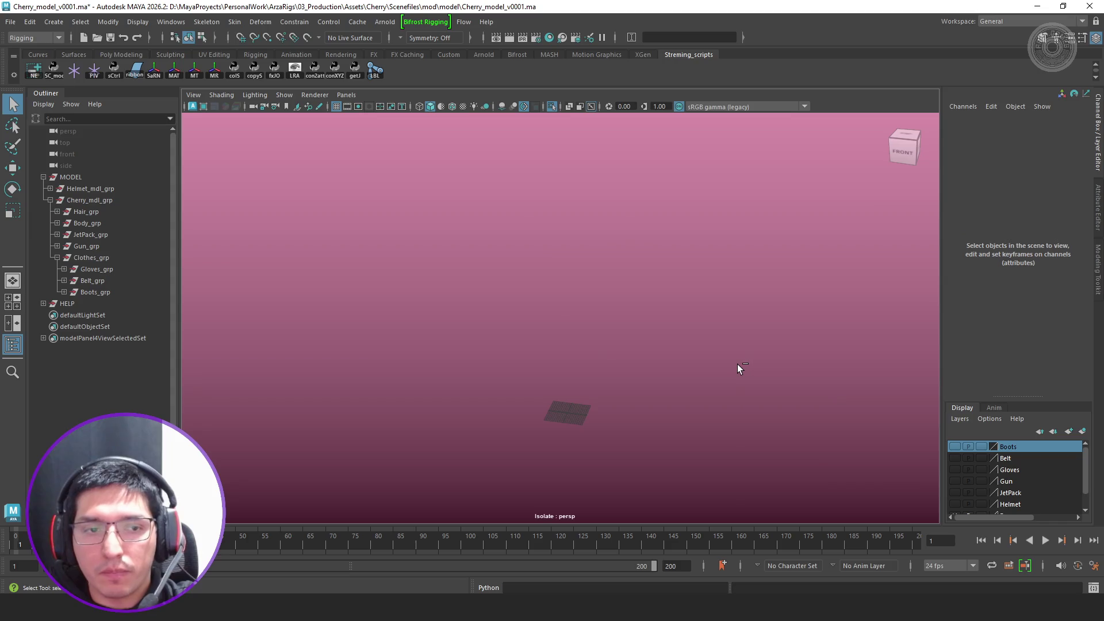
- Exit Isolate Select to show the whole character again and pick the Pose layer
key(ctrl+1)
scroll(744, 359, down, 5)
alt+drag(592, 295, 697, 375)
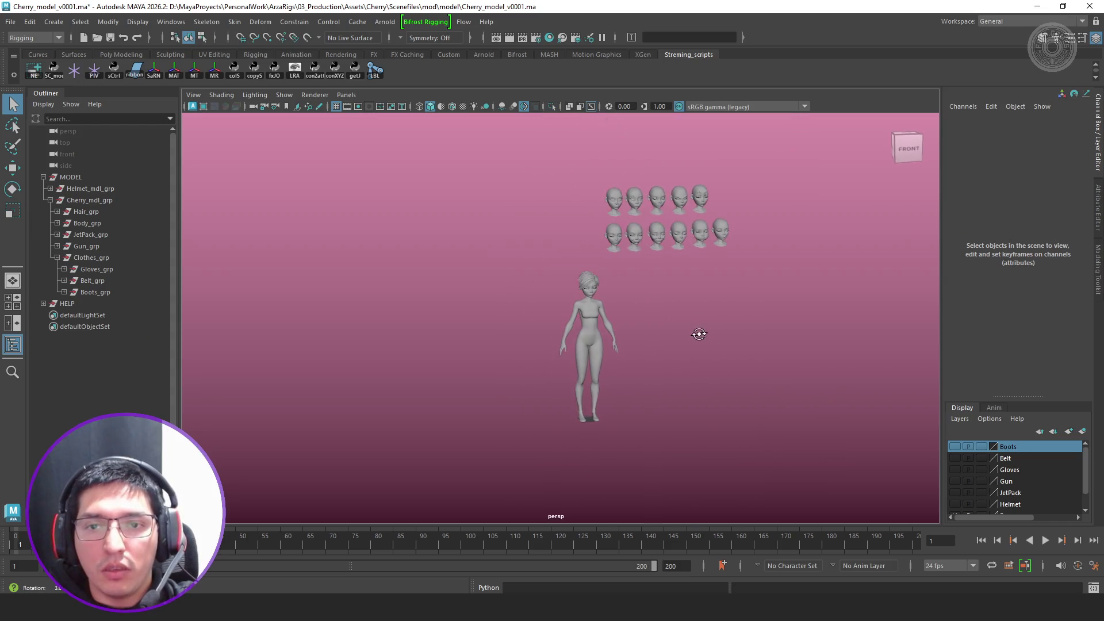
scroll(1061, 469, down, 2)
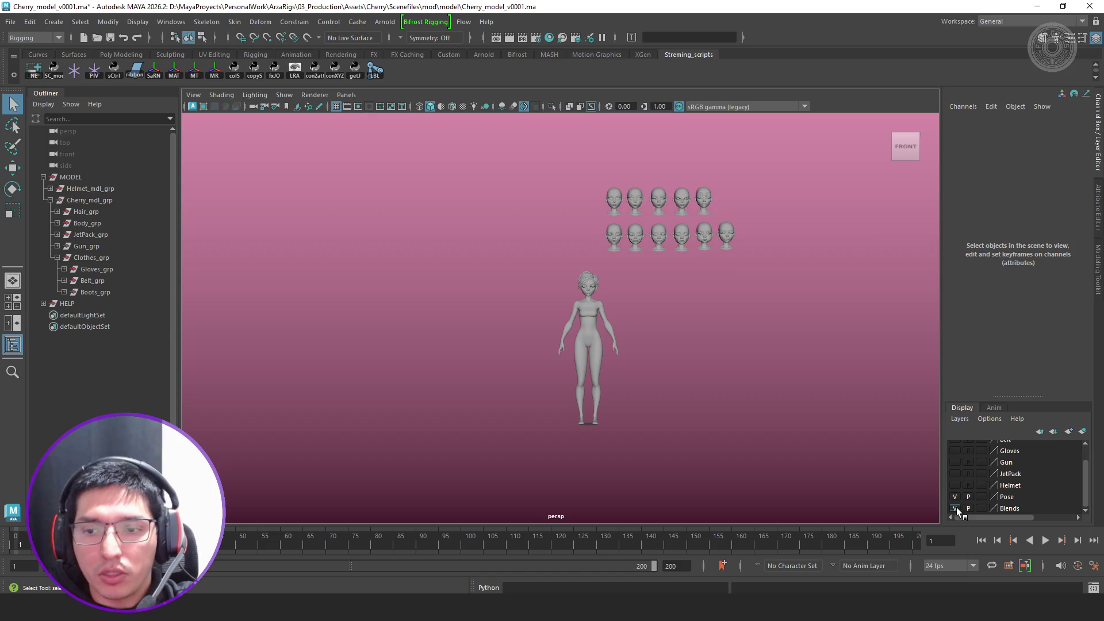
scroll(677, 401, up, 3)
scroll(658, 376, down, 3)
mouse_move(657, 376)
alt+mouse_down()
mouse_move(647, 340)
mouse_move(724, 364)
alt+mouse_up()
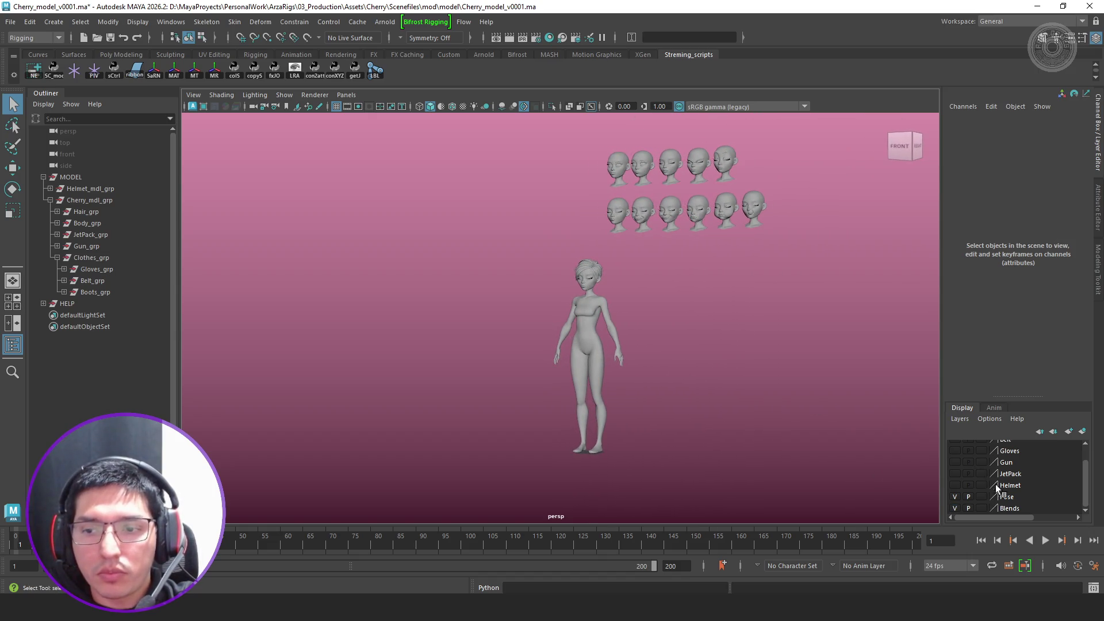
click(1010, 495)
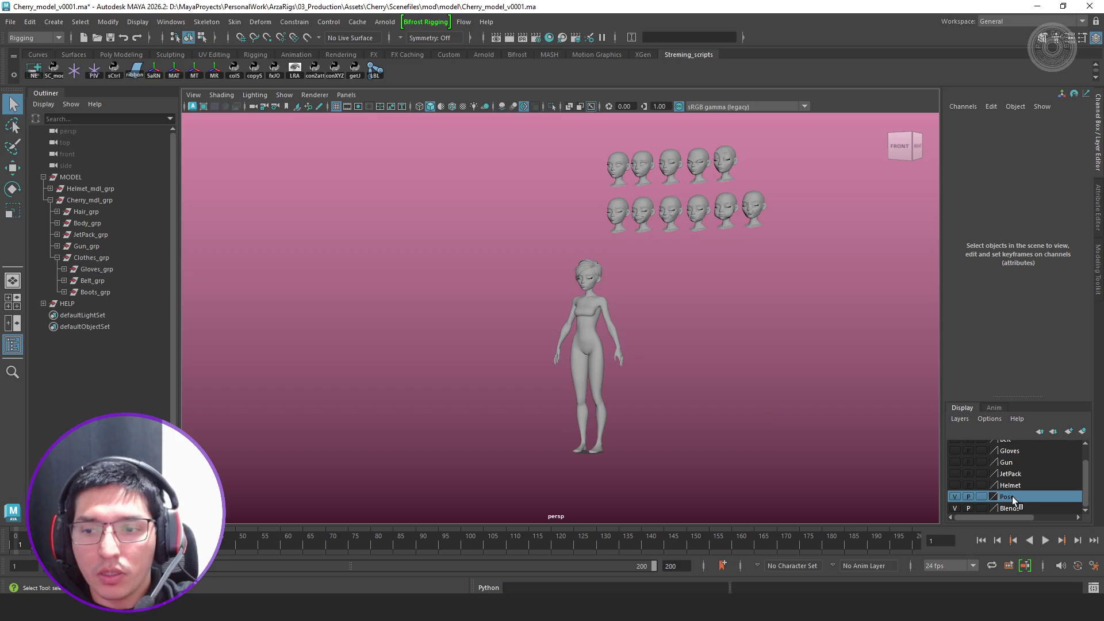
- Remove Cherry_mdl_grp from the Pose layer and reassign it the body group instead
click(84, 199)
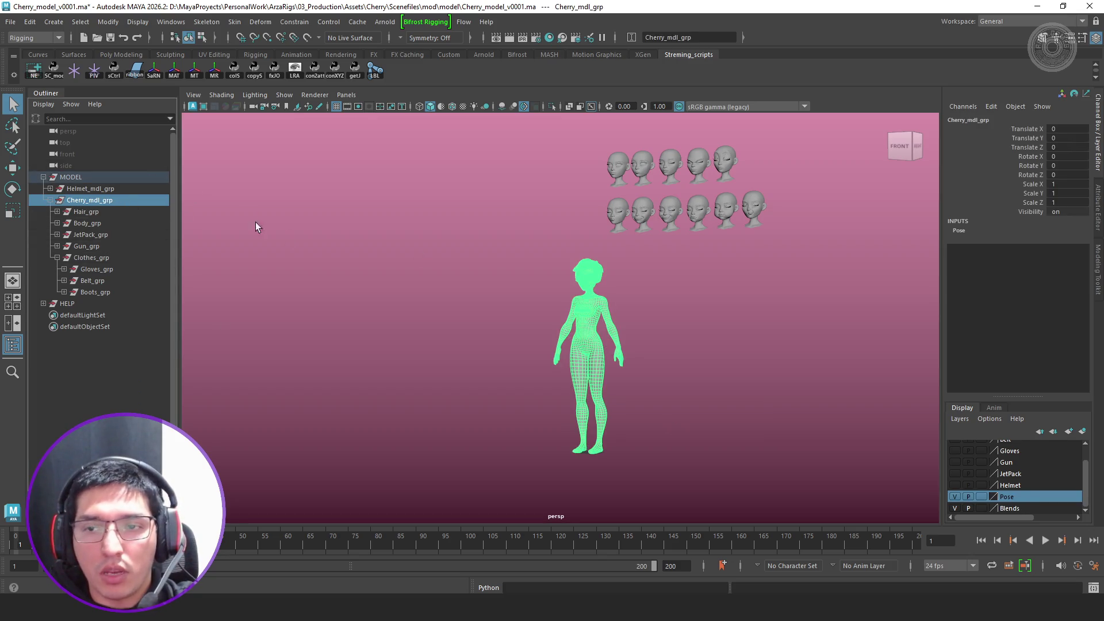
right_click(1013, 497)
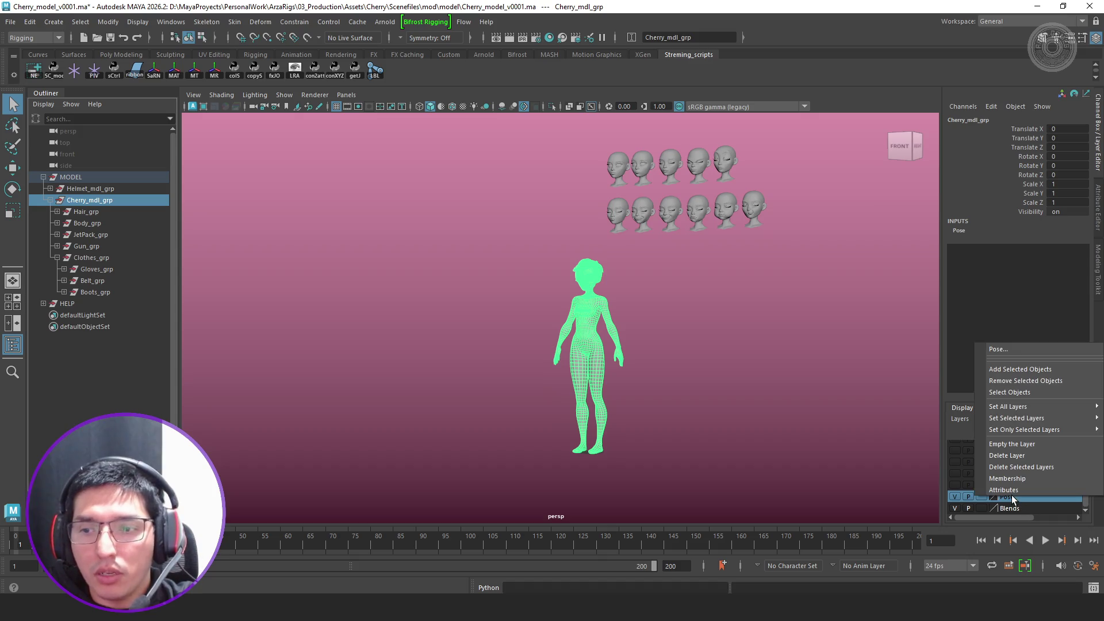
click(1033, 381)
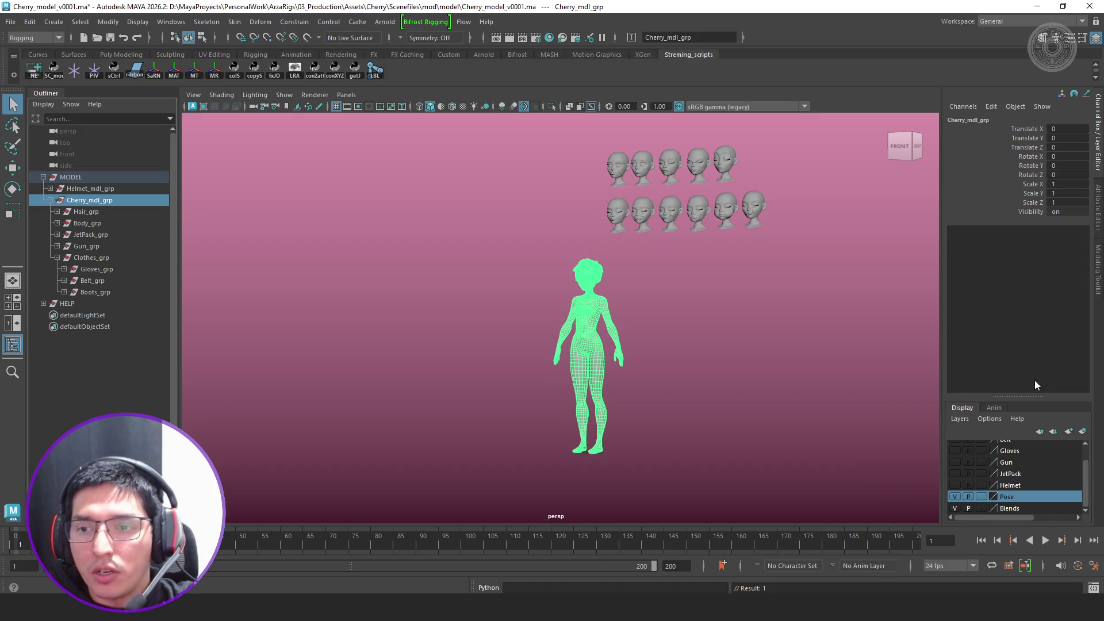
click(87, 223)
right_click(1010, 497)
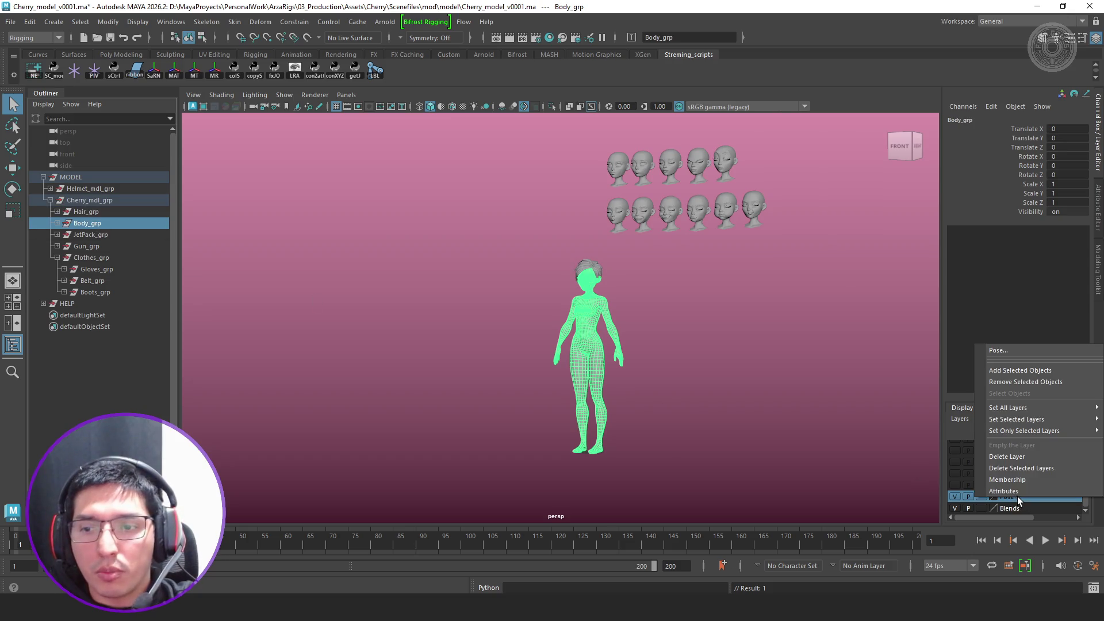
click(1029, 372)
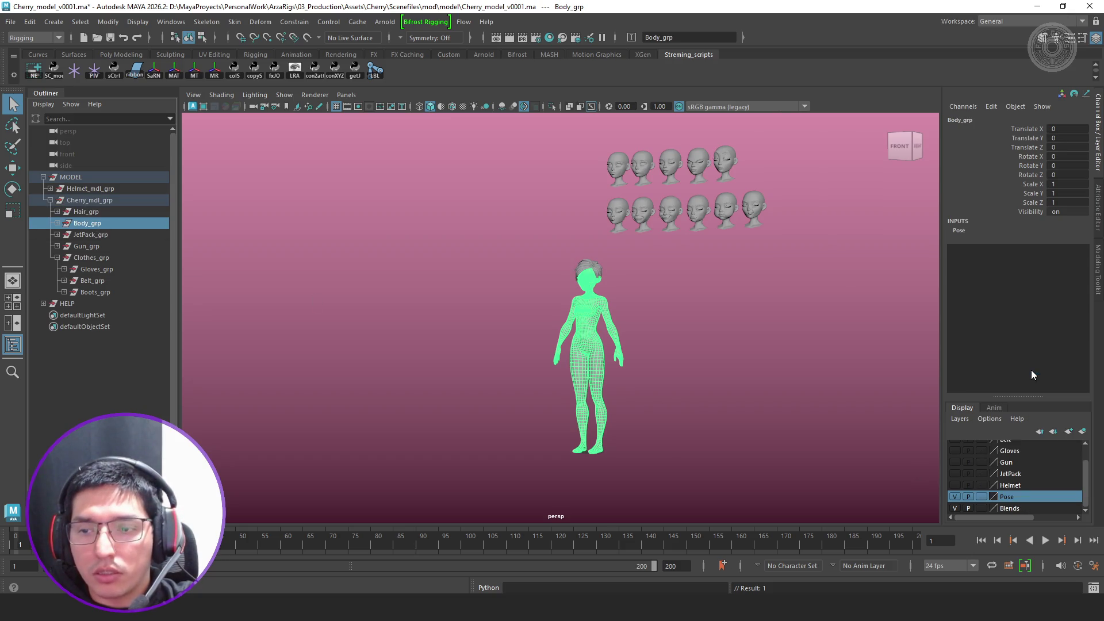
- Rename the Pose display layer to Body and save it
double_click(1011, 498)
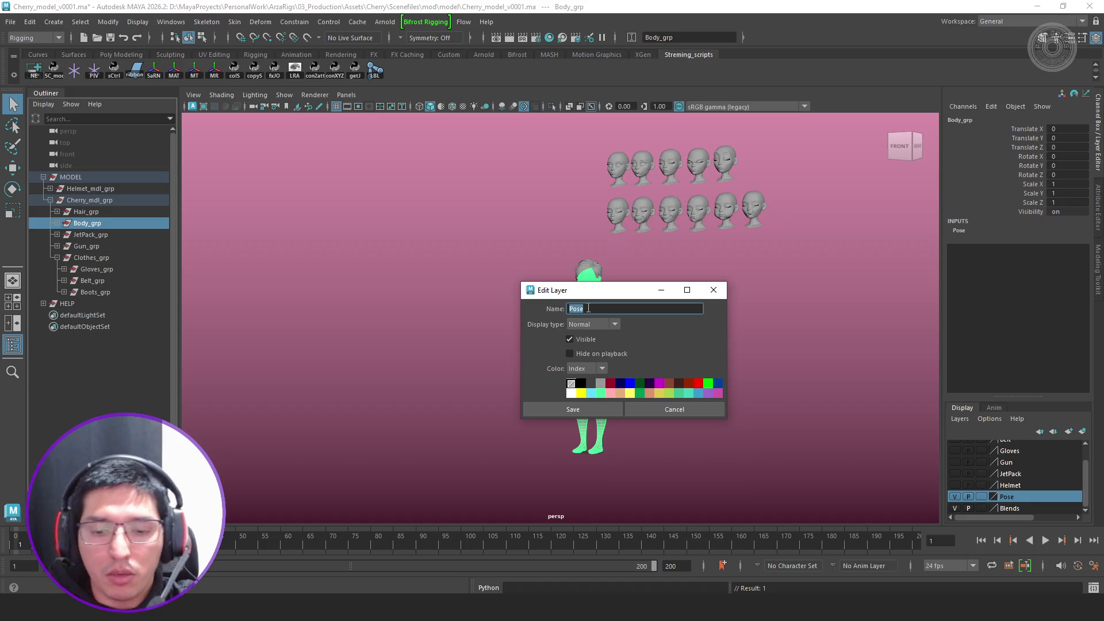
key(Return)
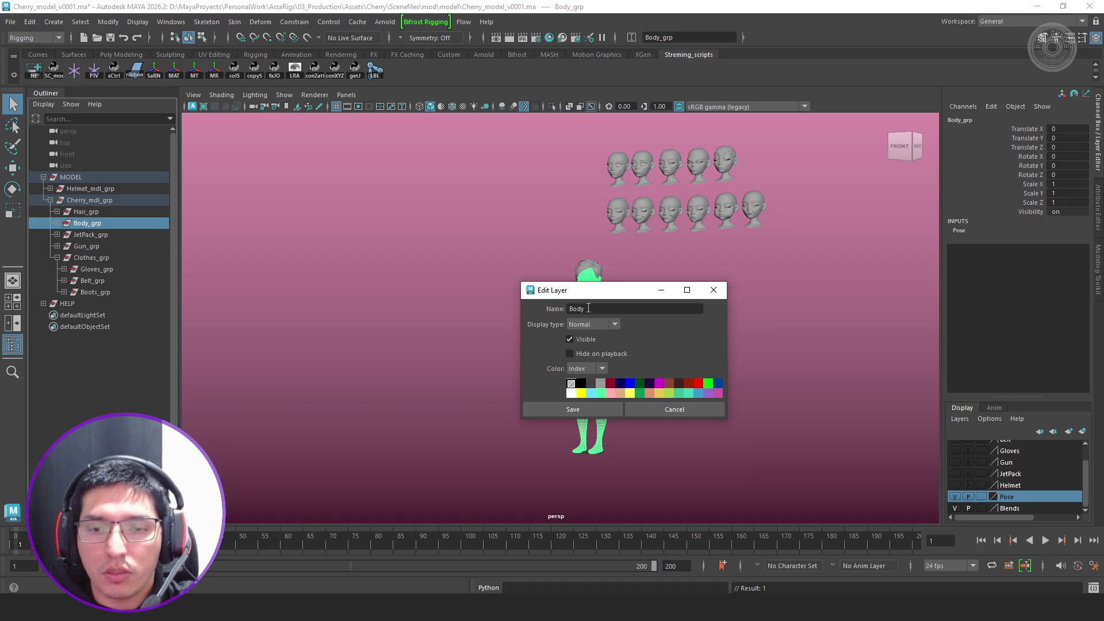
click(597, 407)
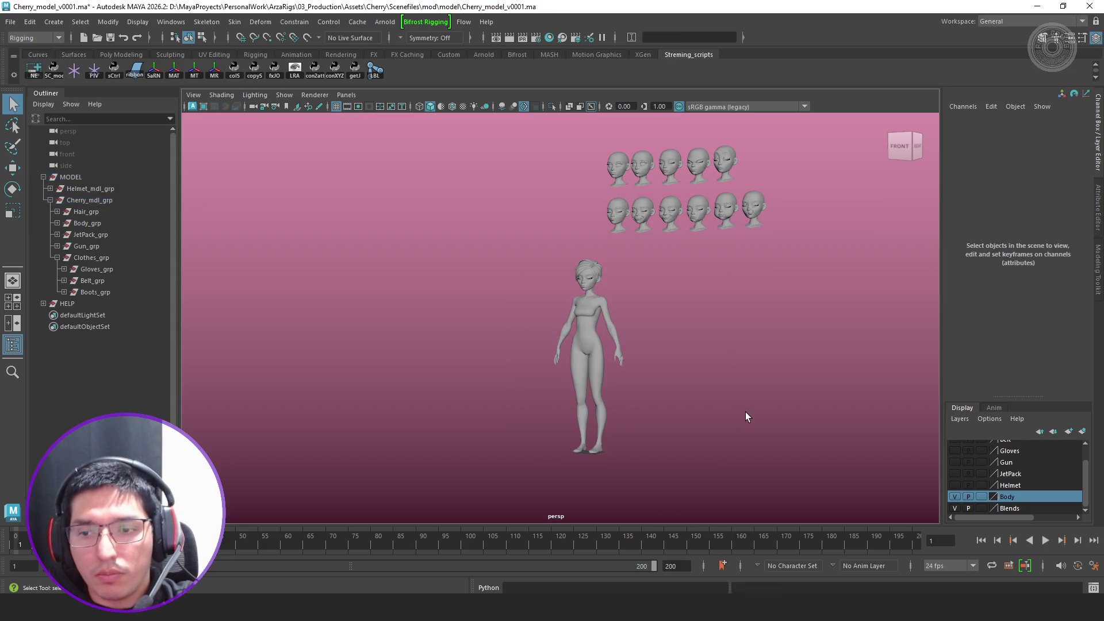
scroll(674, 353, up, 2)
scroll(658, 322, up, 2)
scroll(646, 332, up, 2)
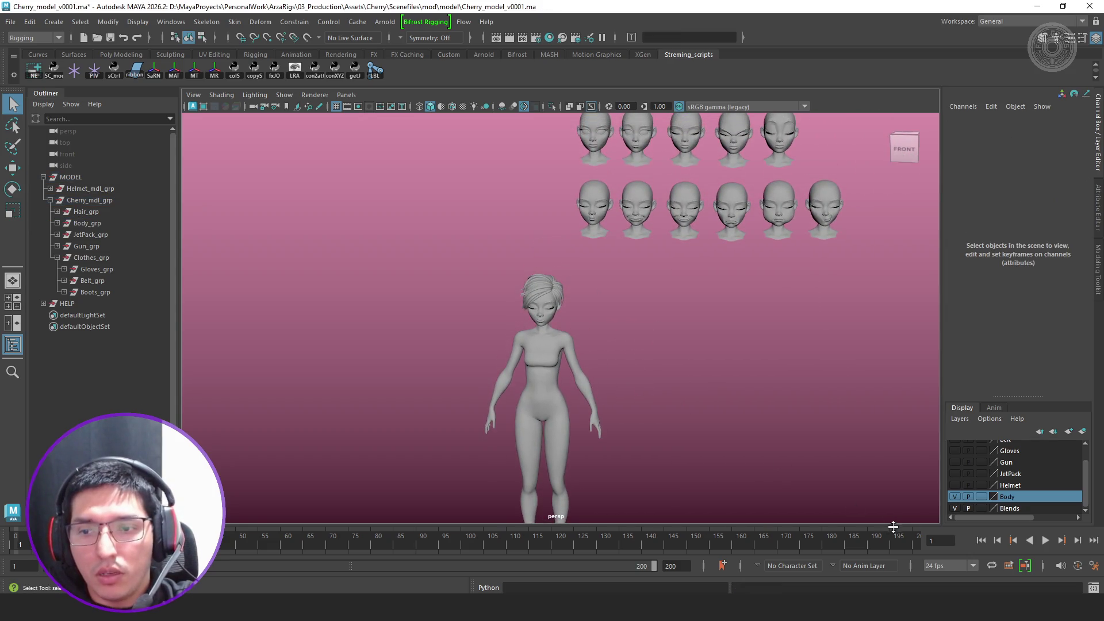
click(955, 508)
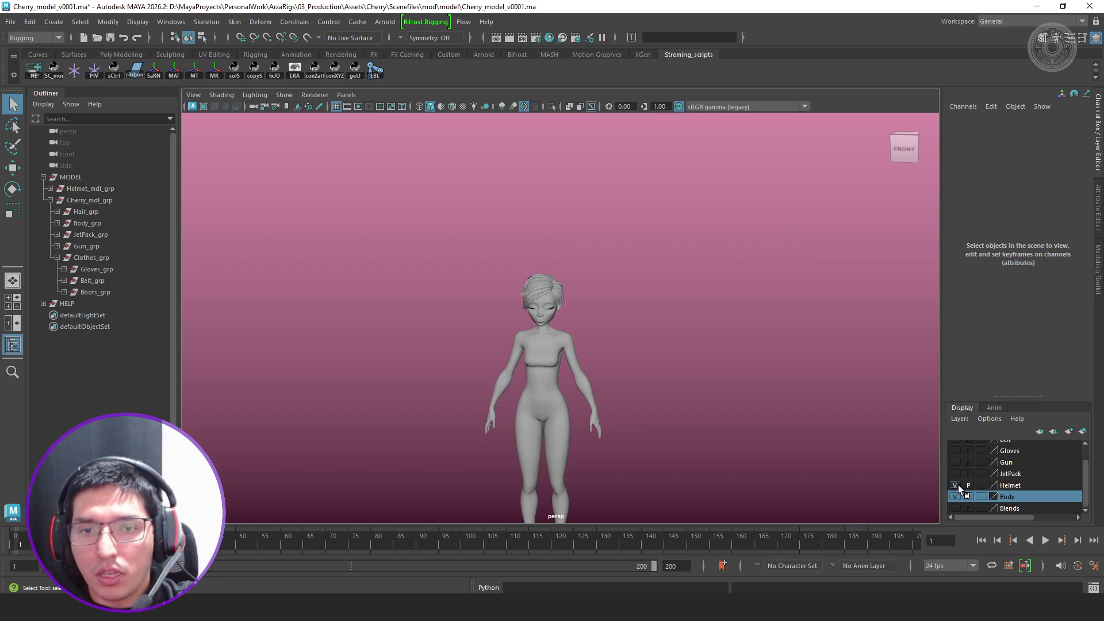
click(958, 485)
scroll(505, 359, up, 2)
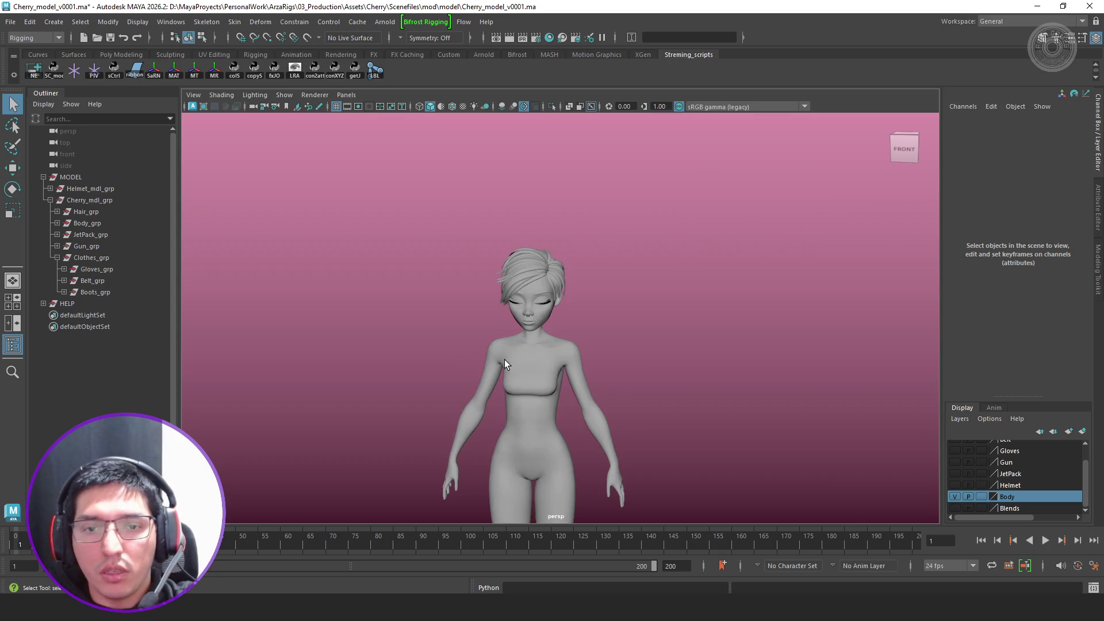
click(542, 279)
key(f)
scroll(125, 250, up, 5)
scroll(120, 278, up, 5)
scroll(120, 277, up, 10)
click(118, 255)
scroll(491, 284, up, 3)
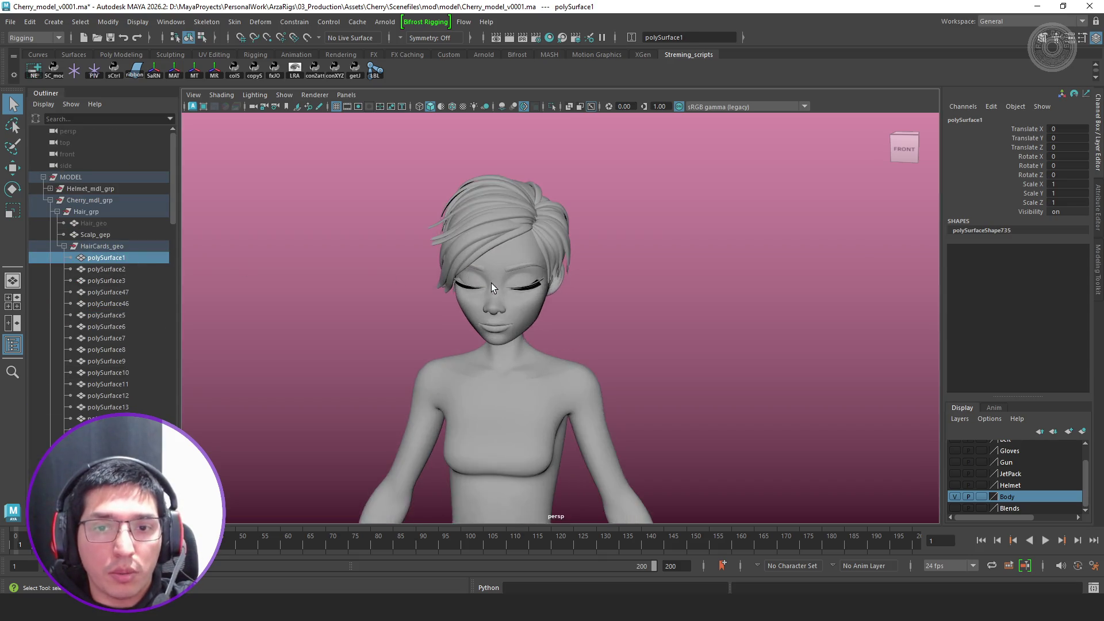
alt+middle_drag(490, 283, 584, 325)
click(123, 247)
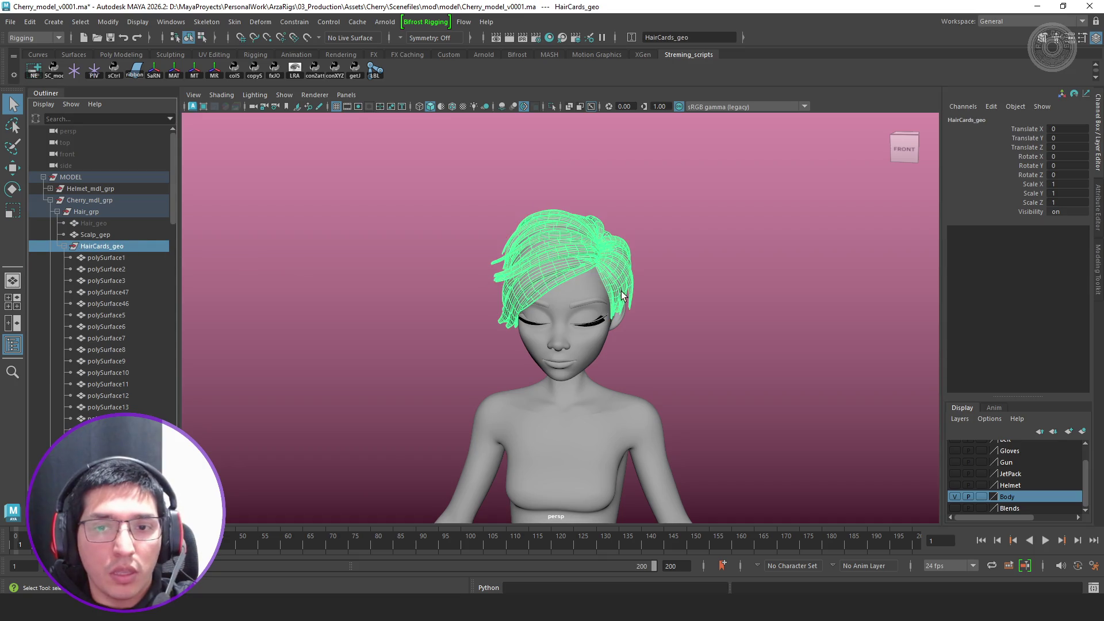
mouse_move(606, 296)
alt+mouse_down()
mouse_move(695, 291)
mouse_move(363, 340)
mouse_move(741, 351)
alt+mouse_up()
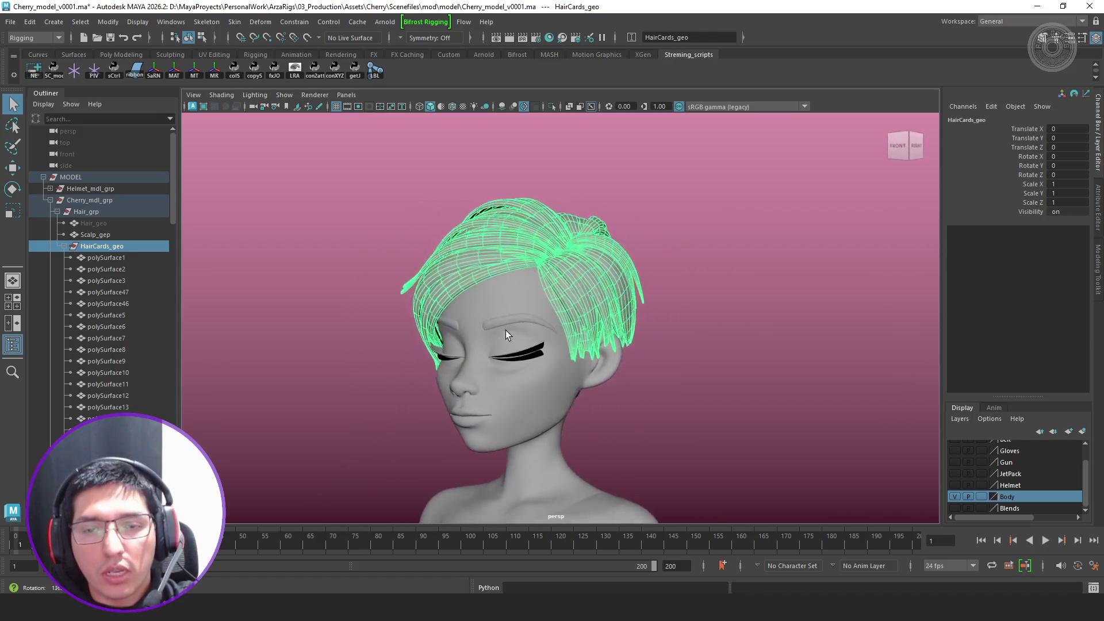
scroll(742, 346, down, 3)
scroll(758, 347, down, 2)
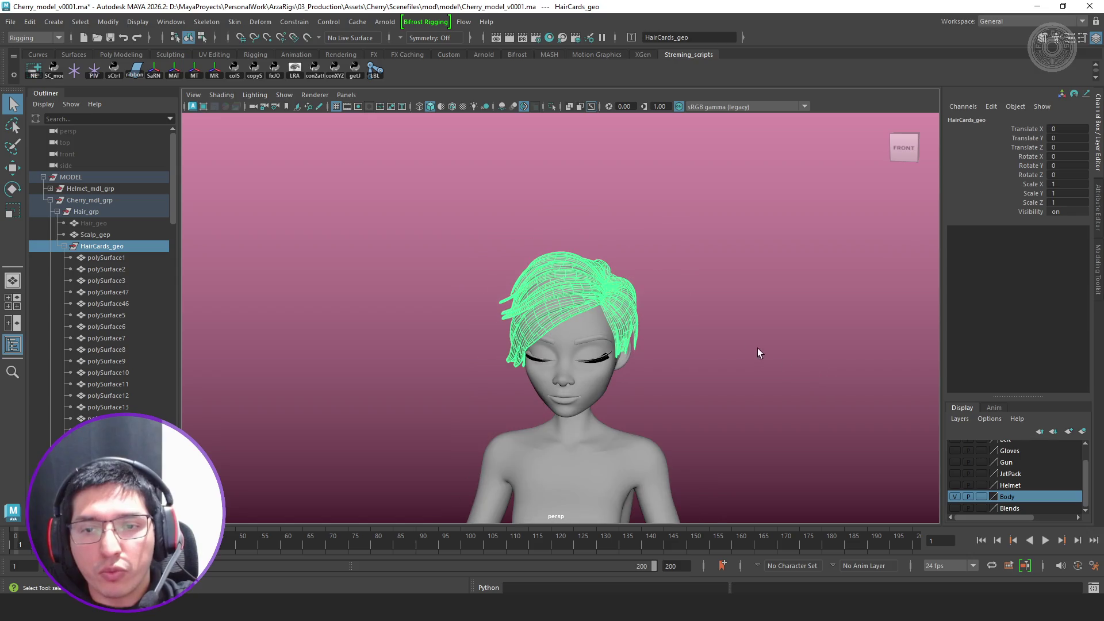
scroll(628, 317, up, 2)
scroll(628, 306, up, 2)
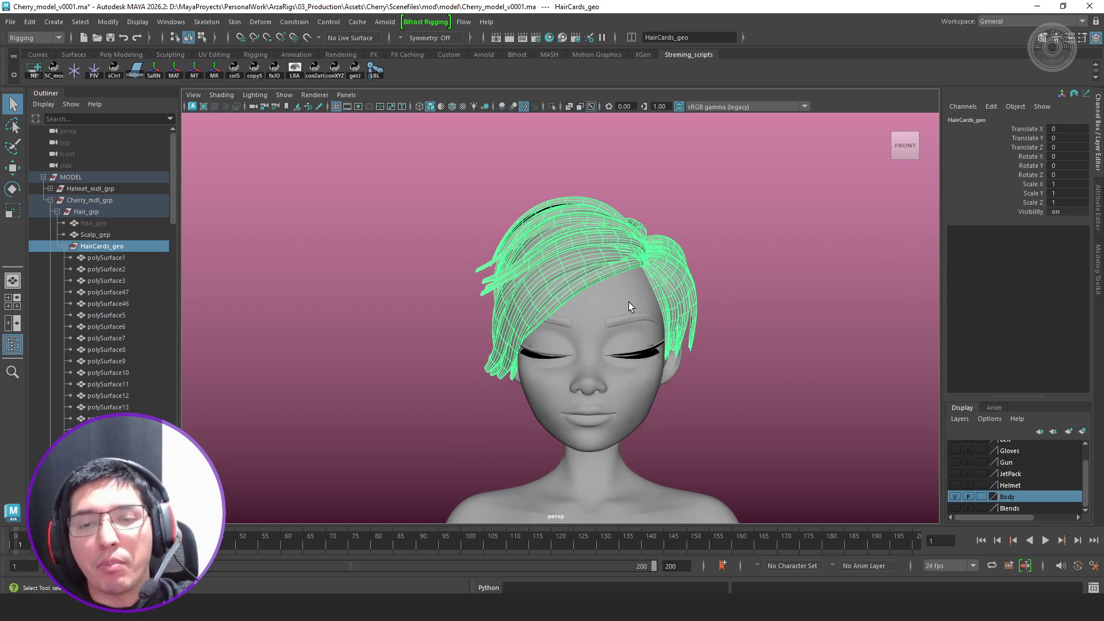
click(953, 485)
mouse_move(552, 371)
alt+mouse_down()
mouse_move(626, 370)
mouse_move(557, 277)
mouse_move(828, 346)
mouse_move(628, 366)
alt+mouse_up()
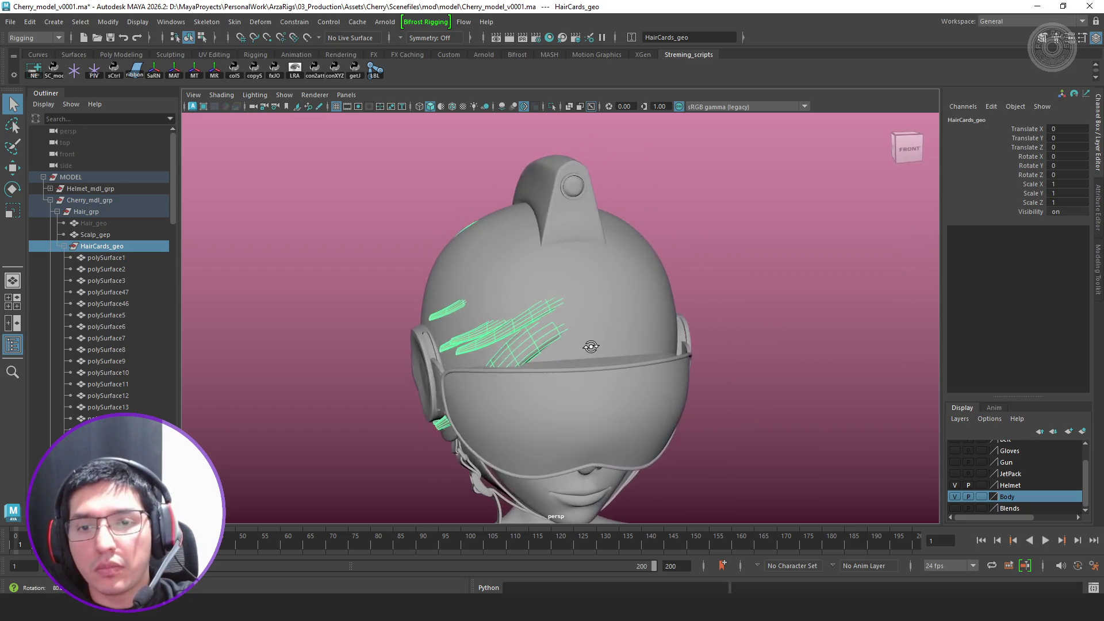
click(954, 485)
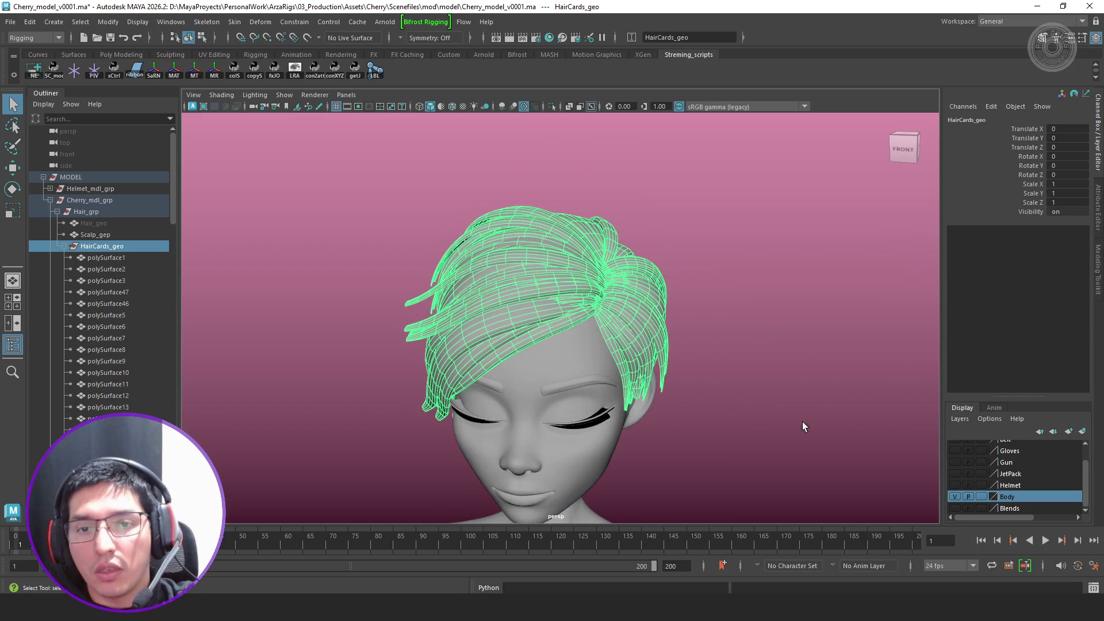
alt+drag(802, 421, 892, 377)
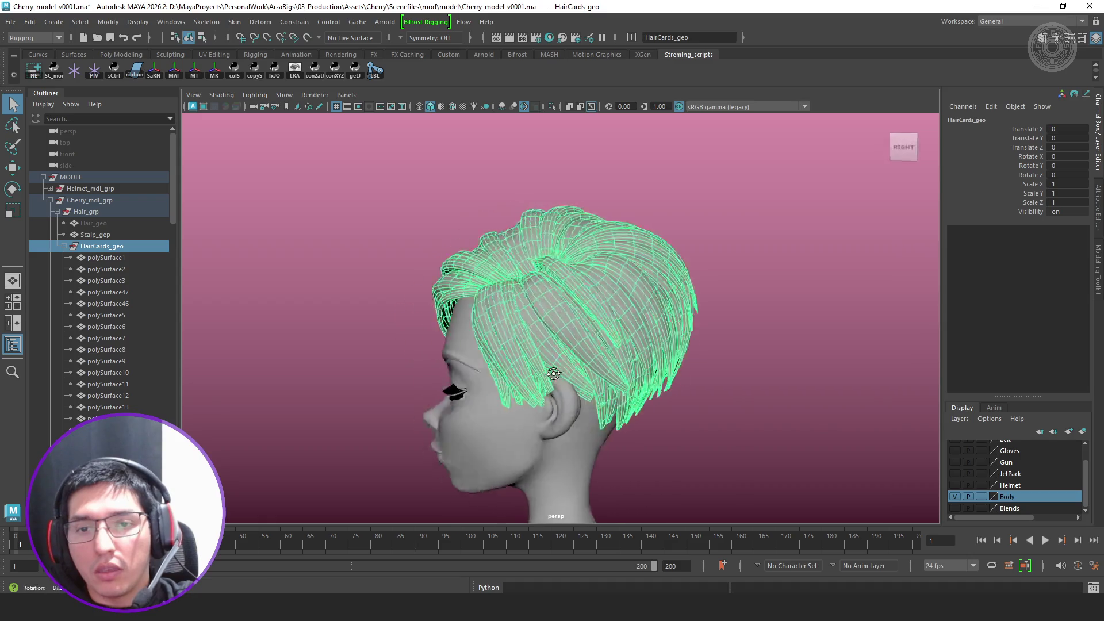
click(953, 485)
mouse_move(710, 330)
alt+mouse_down()
mouse_move(482, 320)
mouse_move(584, 308)
mouse_move(579, 268)
mouse_move(522, 303)
mouse_move(620, 332)
alt+mouse_up()
scroll(620, 332, up, 5)
- Select the Helmet_Stripes_geo chin strap and orbit around it with smooth preview toggled off
alt+middle_drag(720, 237, 625, 294)
click(620, 298)
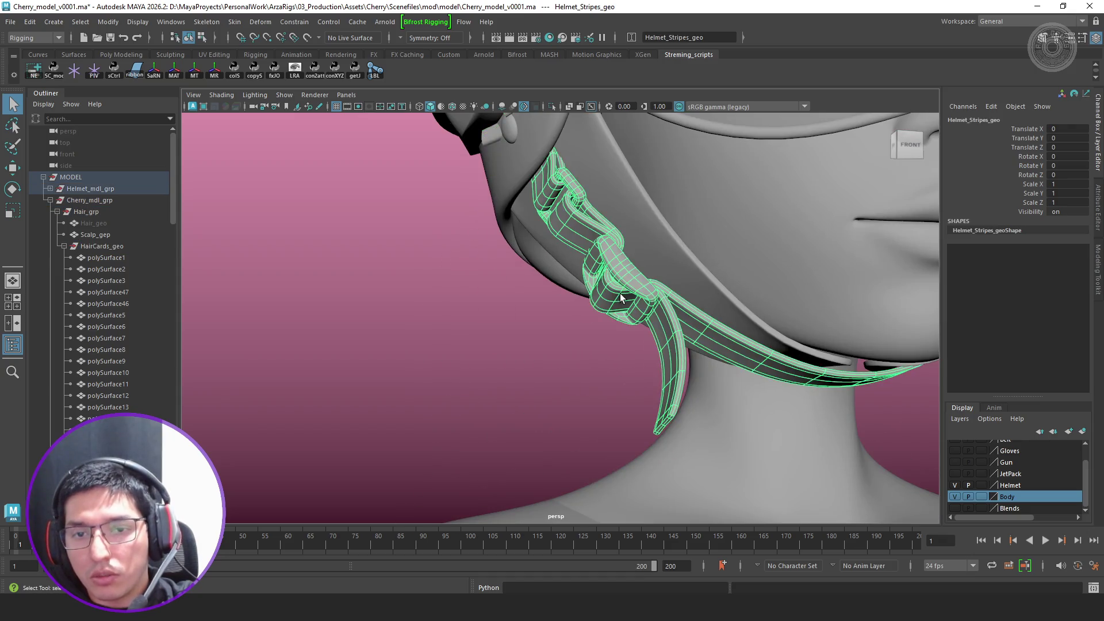
key(f)
mouse_move(622, 294)
alt+mouse_down()
mouse_move(546, 288)
mouse_move(631, 279)
mouse_move(519, 297)
alt+mouse_up()
key(1)
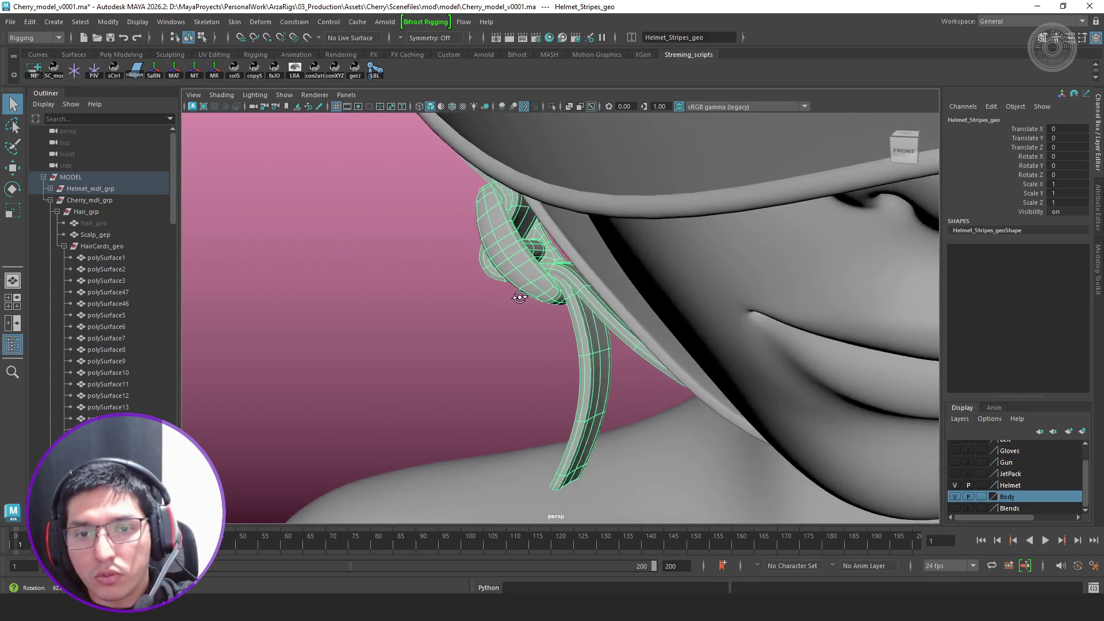
mouse_move(520, 298)
alt+mouse_down()
mouse_move(644, 279)
mouse_move(572, 297)
mouse_move(632, 261)
mouse_move(581, 292)
alt+mouse_up()
alt+drag(606, 294, 570, 306)
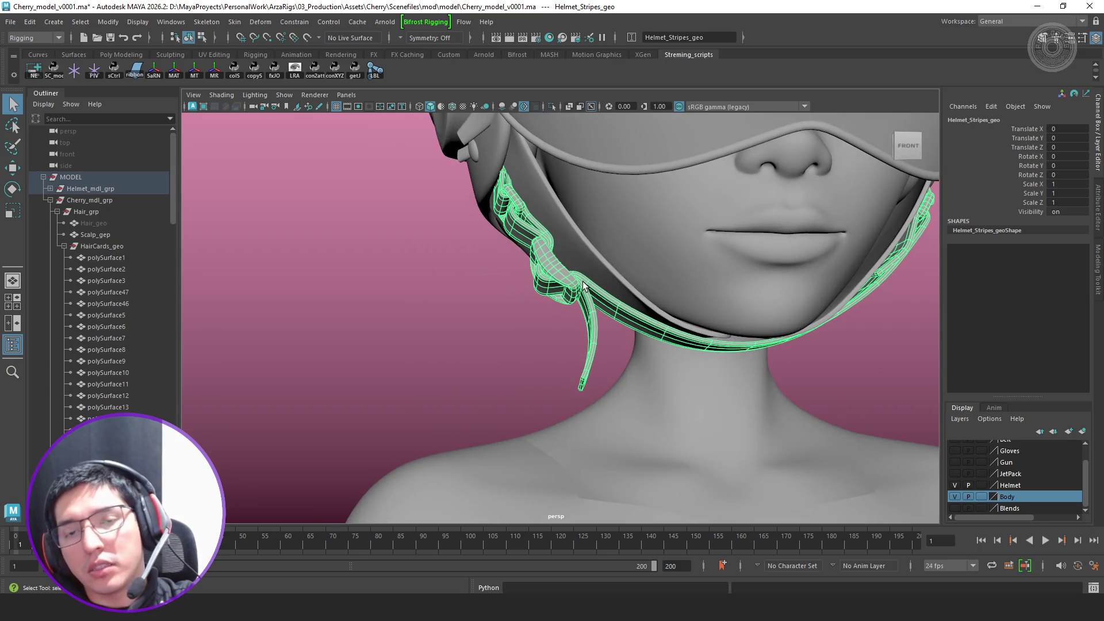
alt+right_drag(575, 299, 525, 301)
alt+drag(526, 302, 774, 283)
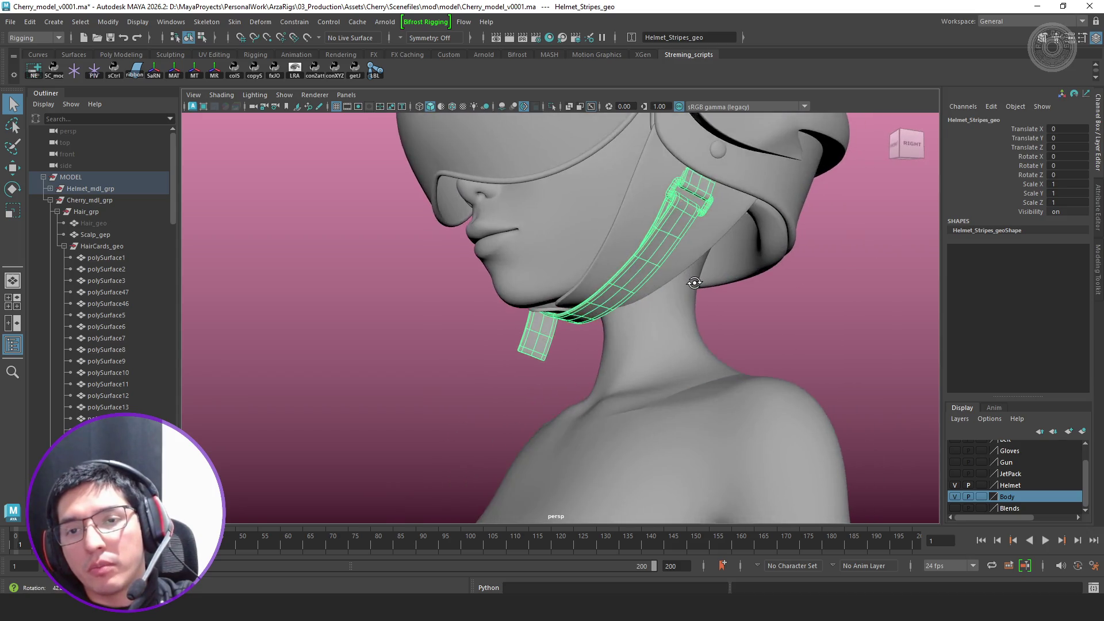
alt+right_drag(774, 284, 662, 305)
alt+drag(662, 304, 665, 332)
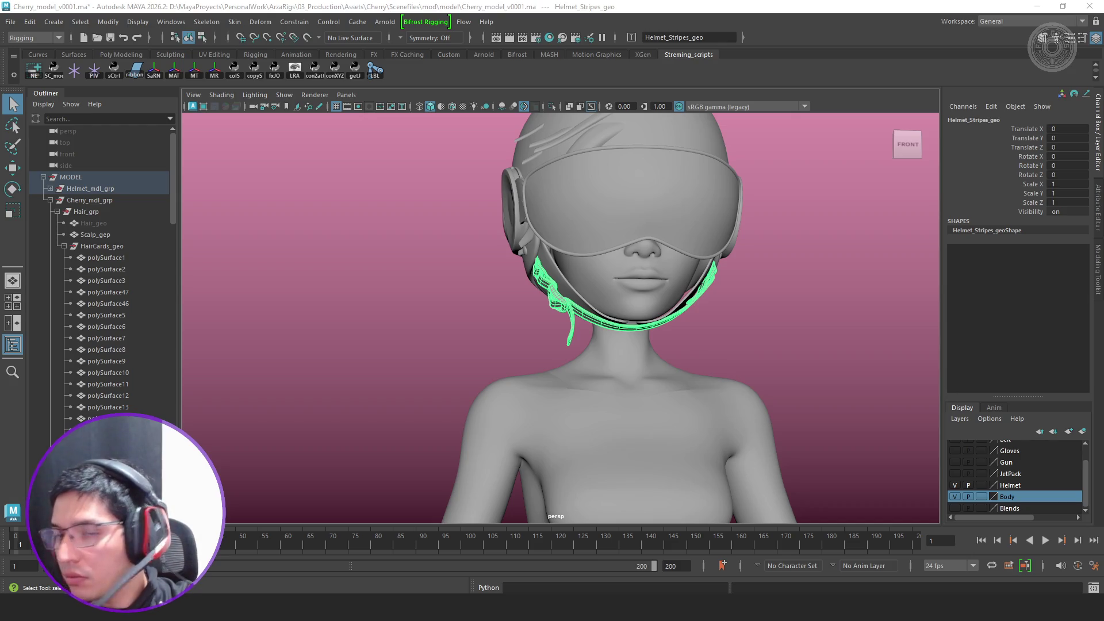
- Grab a screenshot region, orbit to the strap front in smooth preview and switch it to face selection
key(Print)
drag(426, 138, 921, 464)
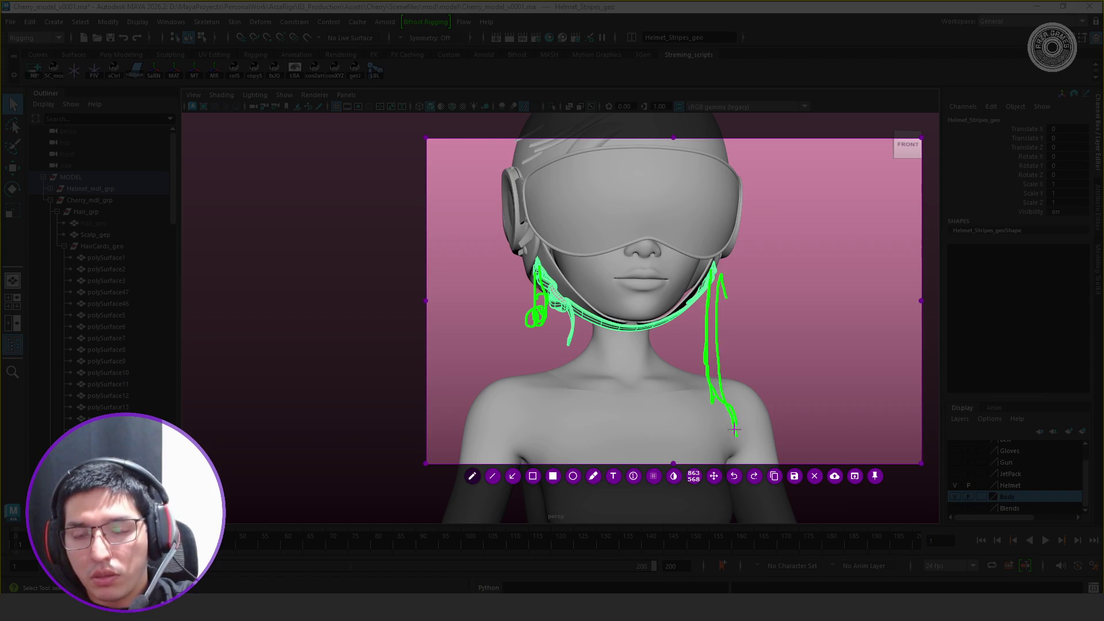
key(Escape)
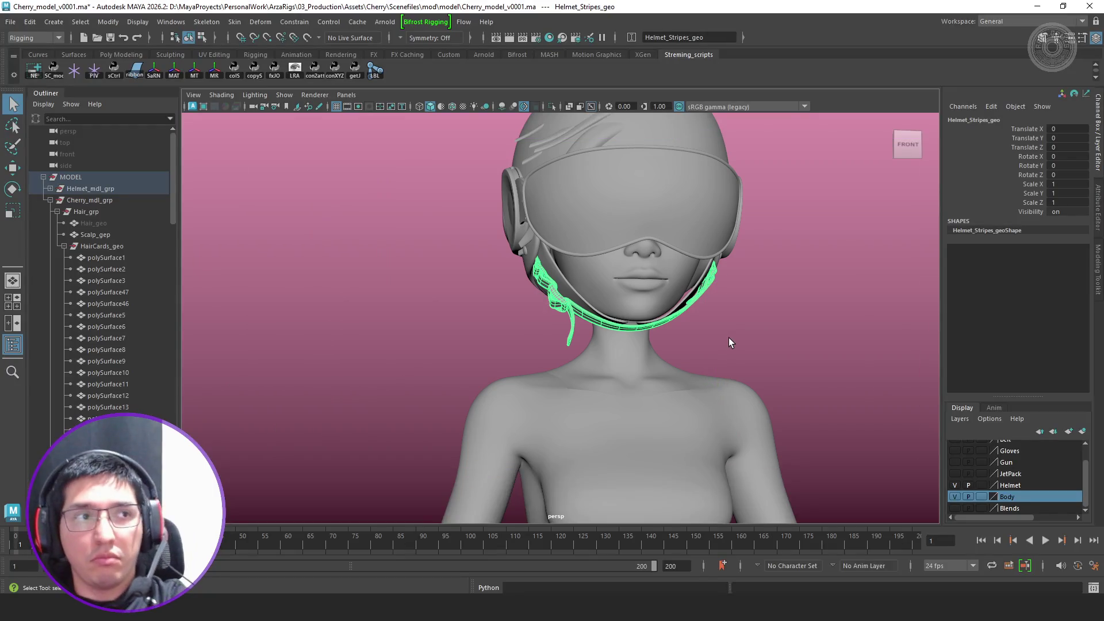
mouse_move(752, 313)
alt+mouse_down()
mouse_move(634, 294)
mouse_move(684, 277)
alt+mouse_up()
scroll(702, 293, up, 3)
scroll(741, 288, up, 2)
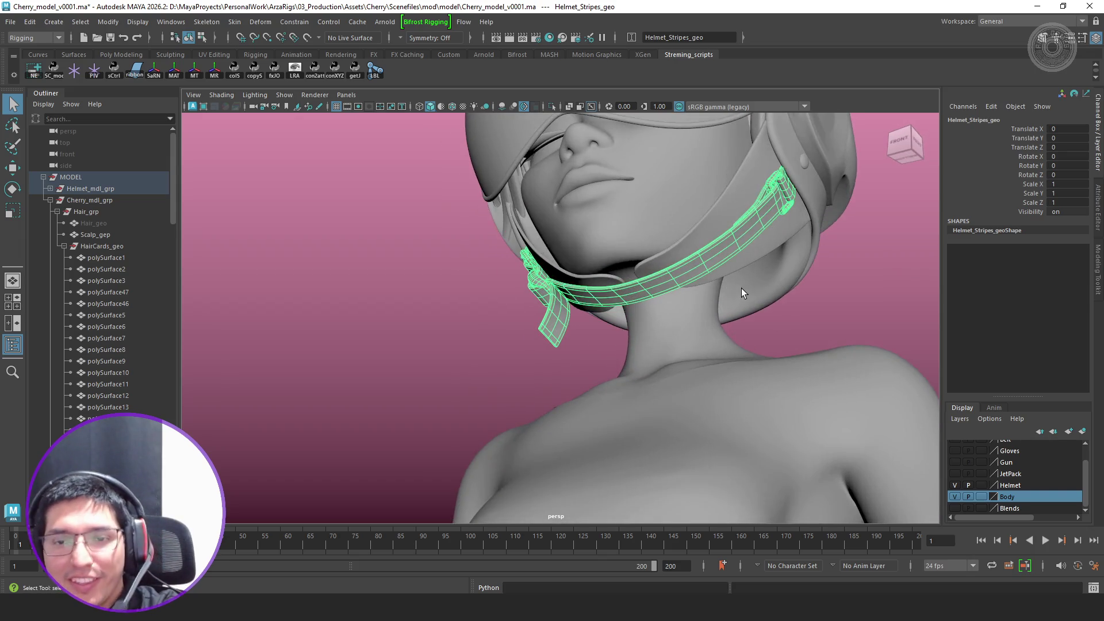
mouse_move(759, 286)
alt+mouse_down()
mouse_move(813, 305)
mouse_move(629, 308)
alt+mouse_up()
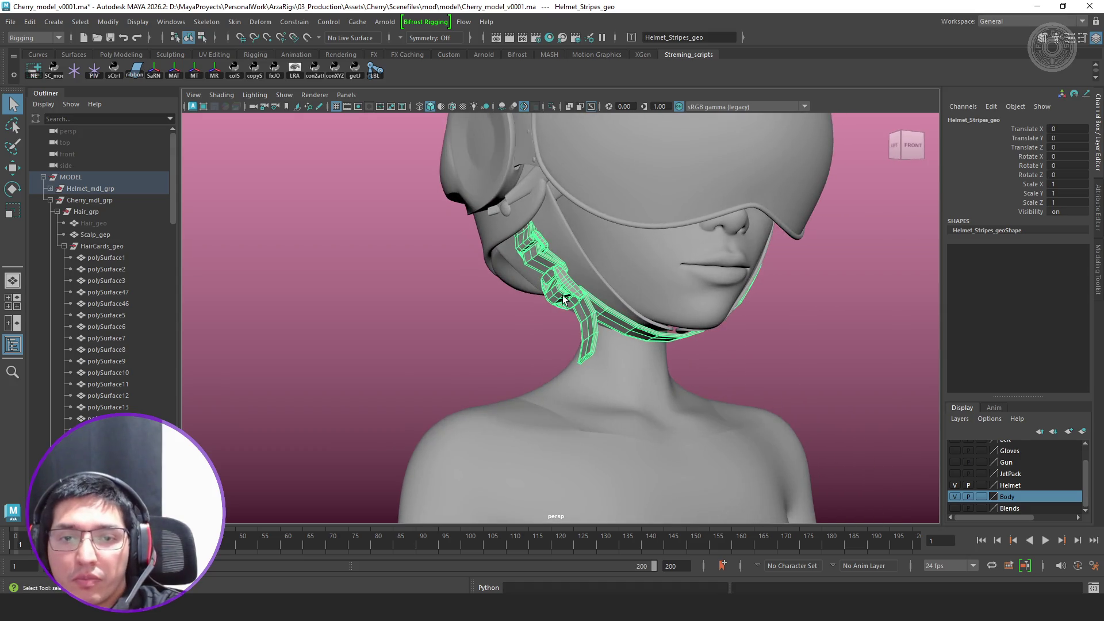
key(3)
mouse_move(565, 299)
alt+mouse_down()
mouse_move(681, 317)
mouse_move(627, 314)
mouse_move(545, 330)
alt+mouse_up()
scroll(626, 328, down, 3)
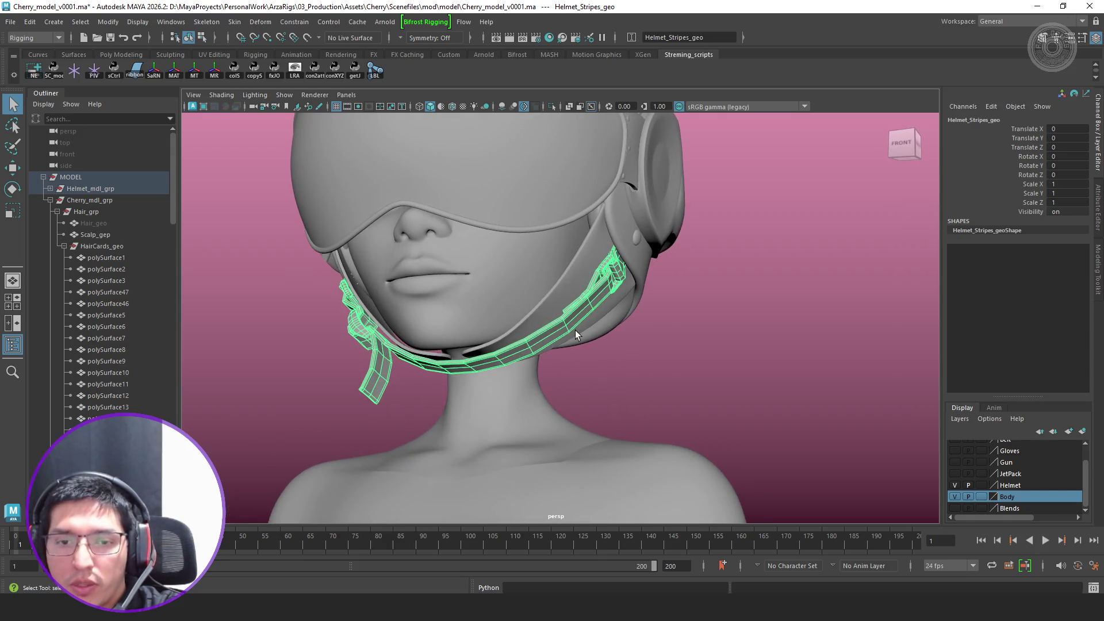
scroll(544, 330, up, 2)
scroll(572, 293, up, 2)
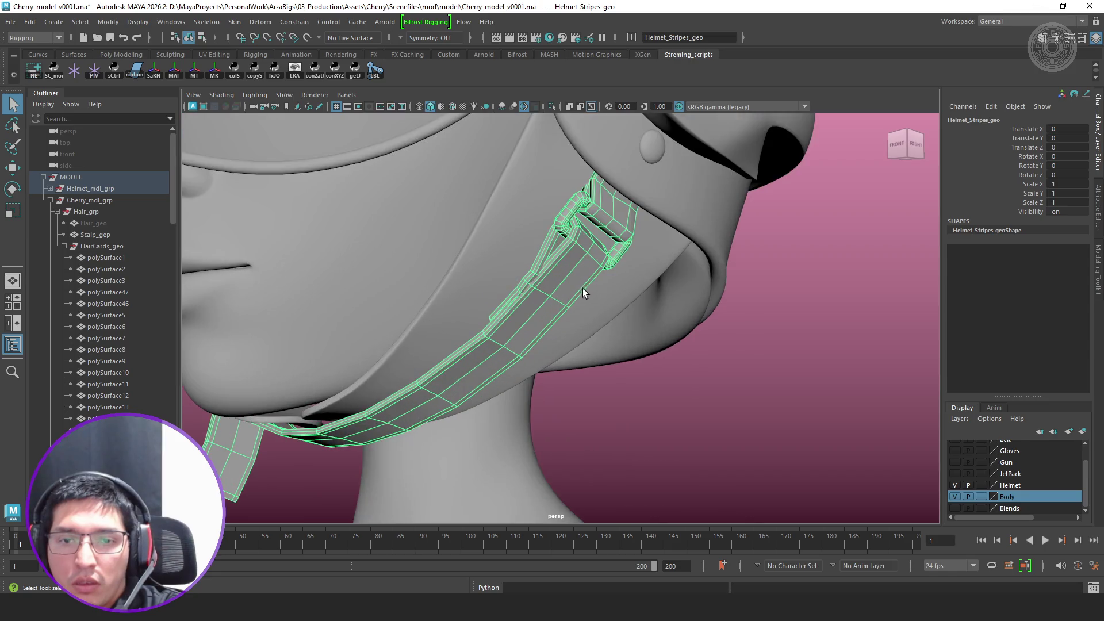
right_drag(584, 255, 583, 291)
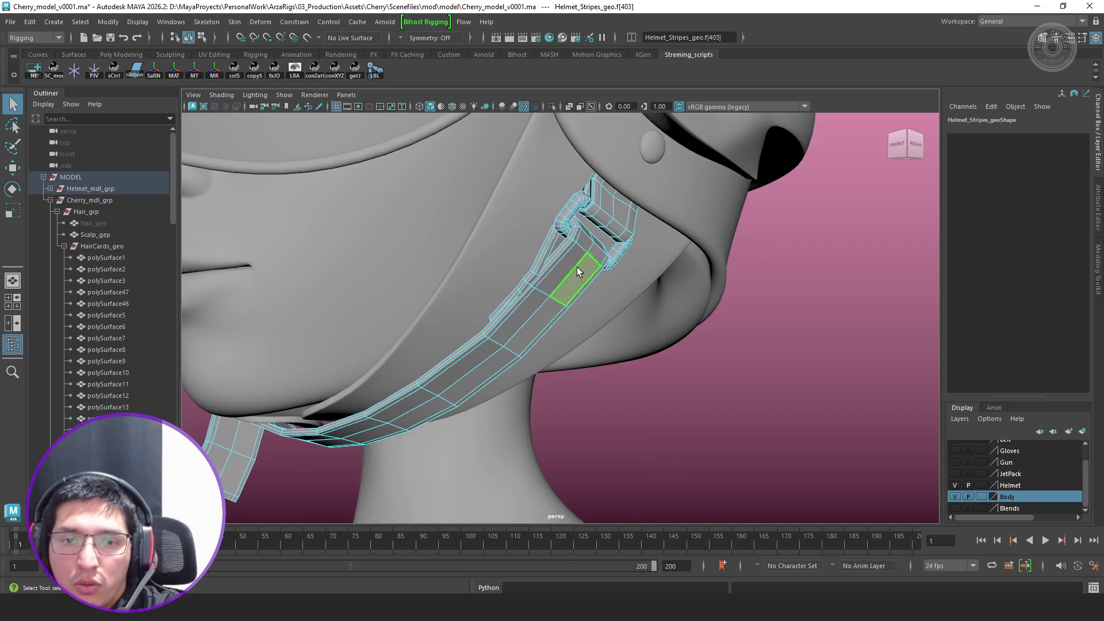
double_click(569, 264)
scroll(548, 285, down, 2)
alt+drag(549, 284, 718, 297)
shift+right_click(756, 266)
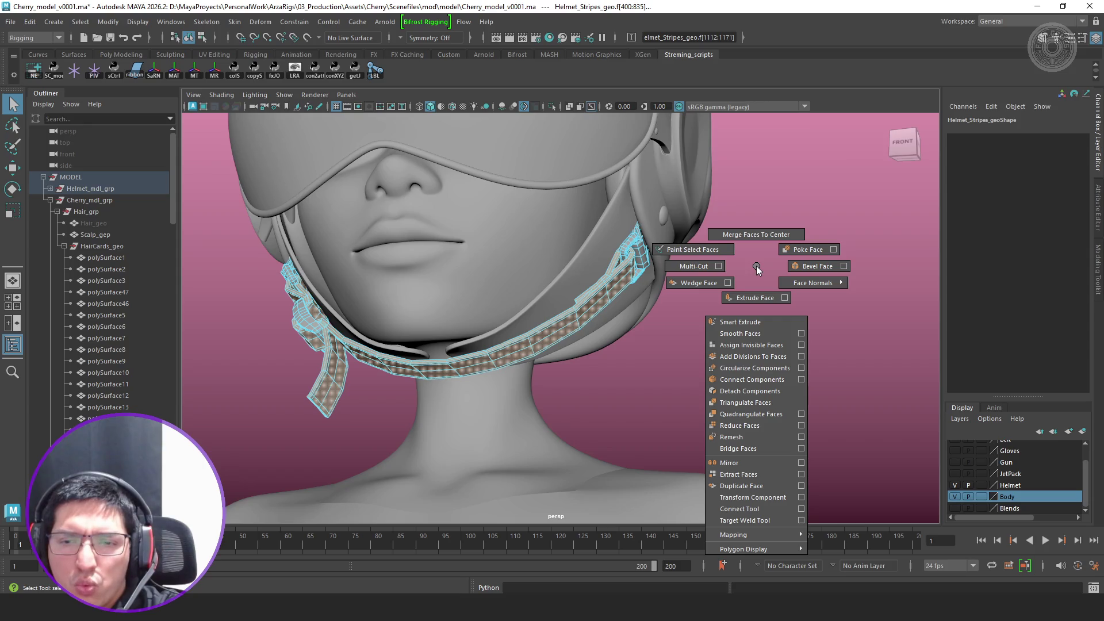
mouse_move(756, 265)
alt+mouse_down()
mouse_move(408, 333)
mouse_move(571, 342)
alt+mouse_up()
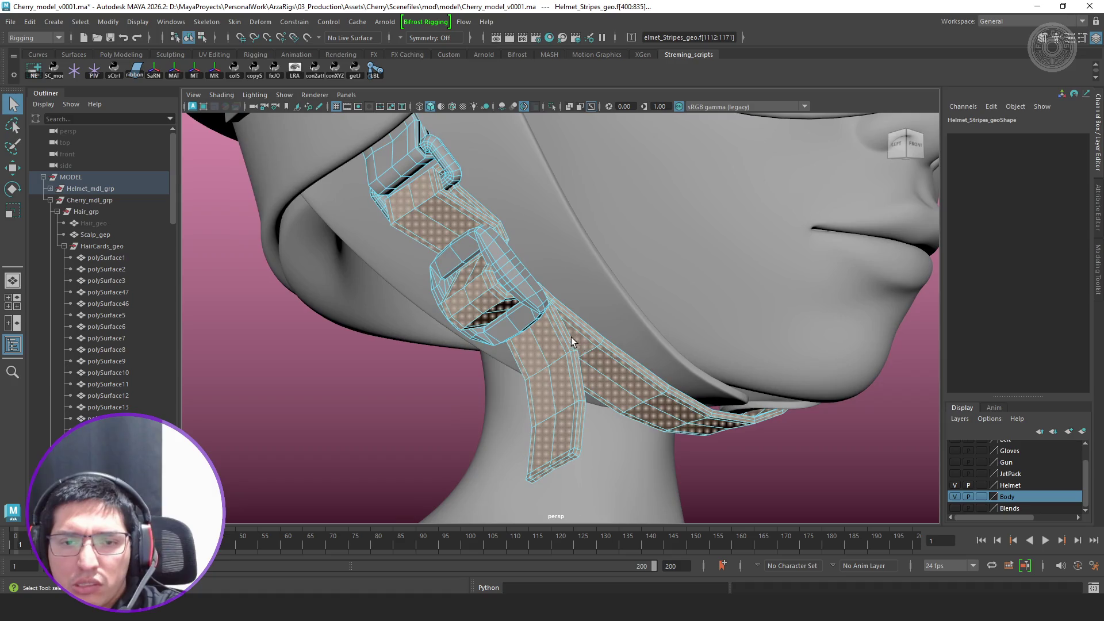
shift+right_click(570, 326)
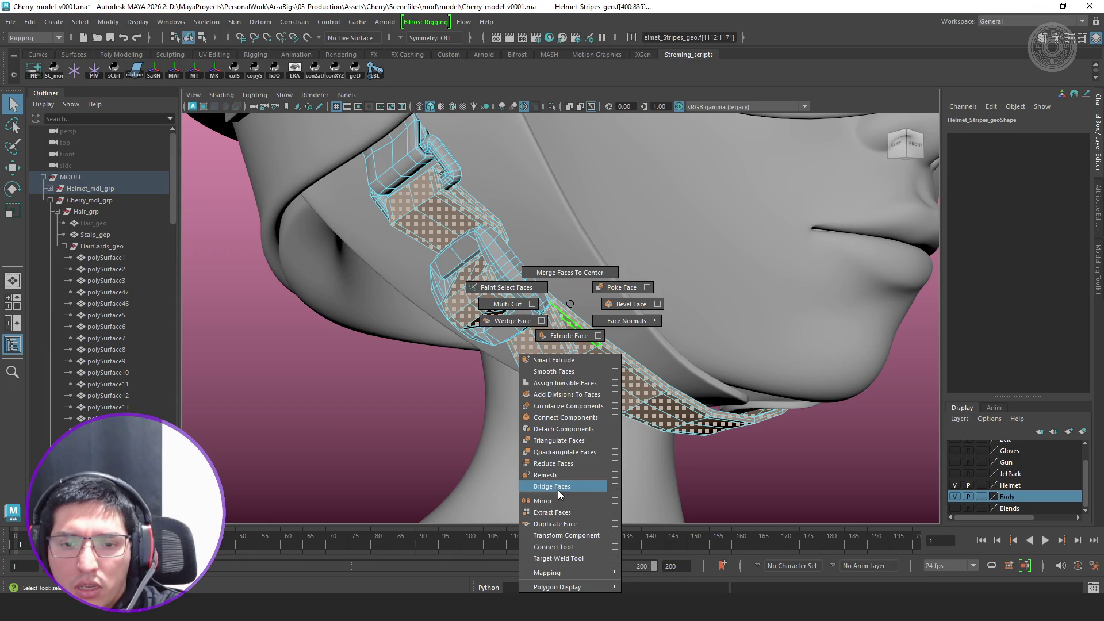
click(563, 372)
alt+drag(561, 372, 501, 365)
alt+right_drag(501, 365, 594, 388)
mouse_move(593, 388)
alt+mouse_down()
mouse_move(639, 377)
mouse_move(592, 390)
mouse_move(616, 401)
mouse_move(671, 351)
mouse_move(612, 345)
mouse_move(616, 402)
mouse_move(623, 381)
mouse_move(619, 397)
mouse_move(478, 384)
mouse_move(563, 367)
alt+mouse_up()
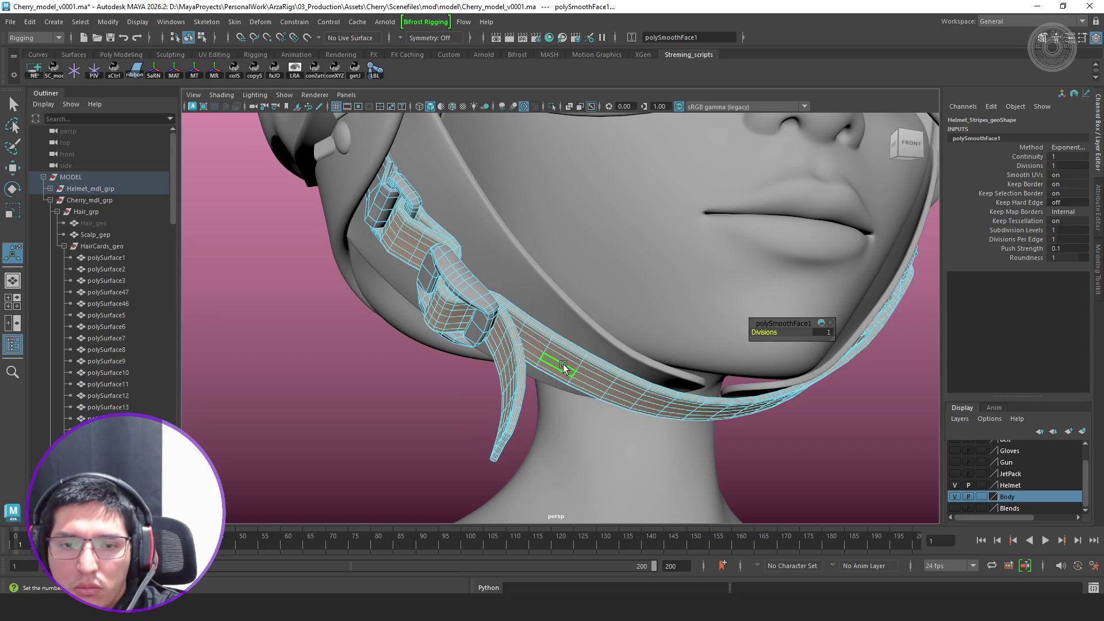
key(ctrl+z)
key(q)
right_drag(530, 274, 545, 330)
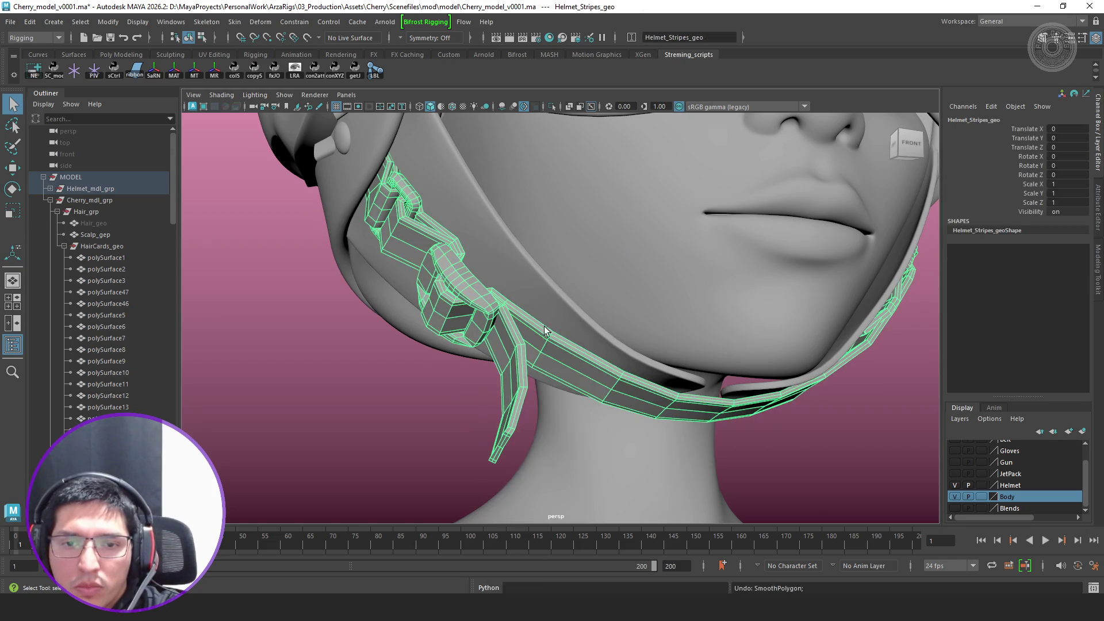
key(f)
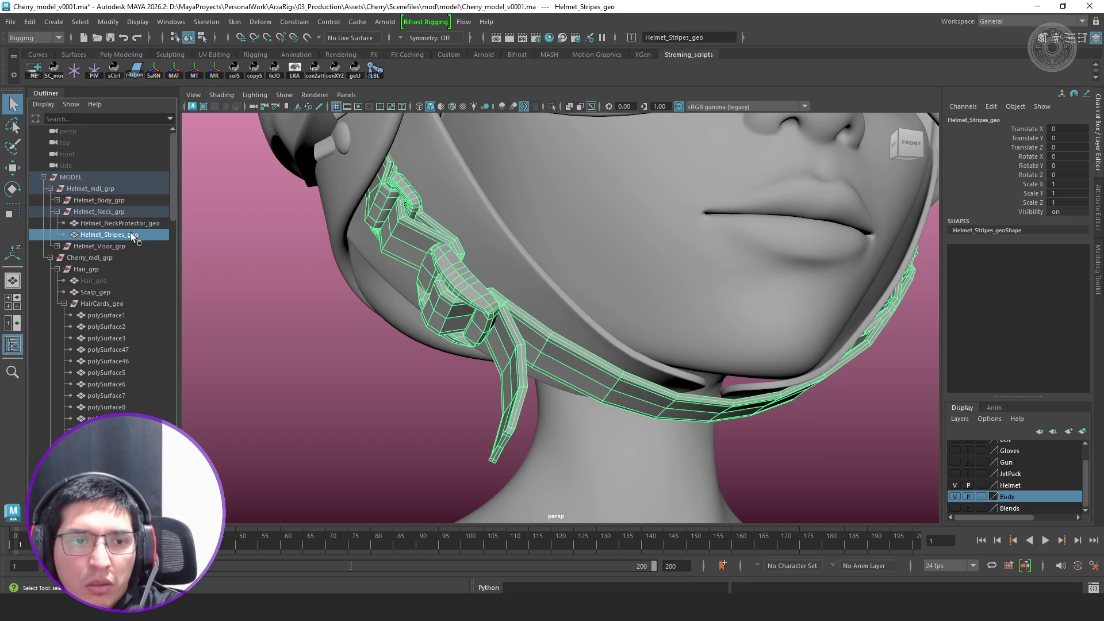
- Rename Helmet_Stripes_geo in the Outliner to Helmet_StripesLo_geo
double_click(146, 232)
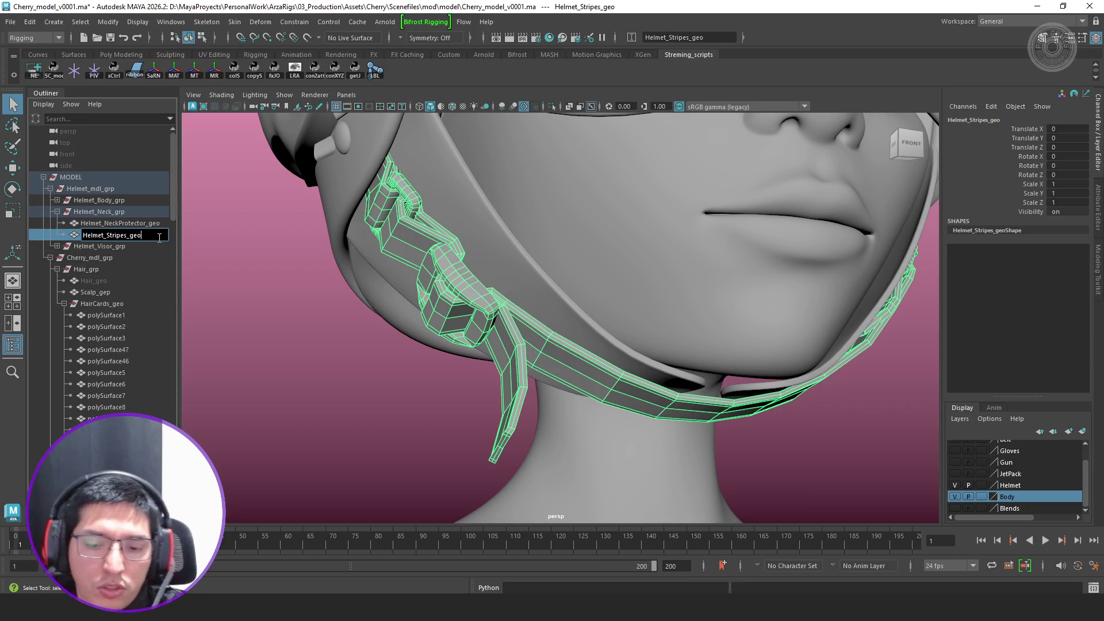
key(BackSpace)
key(BackSpace)
key(BackSpace)
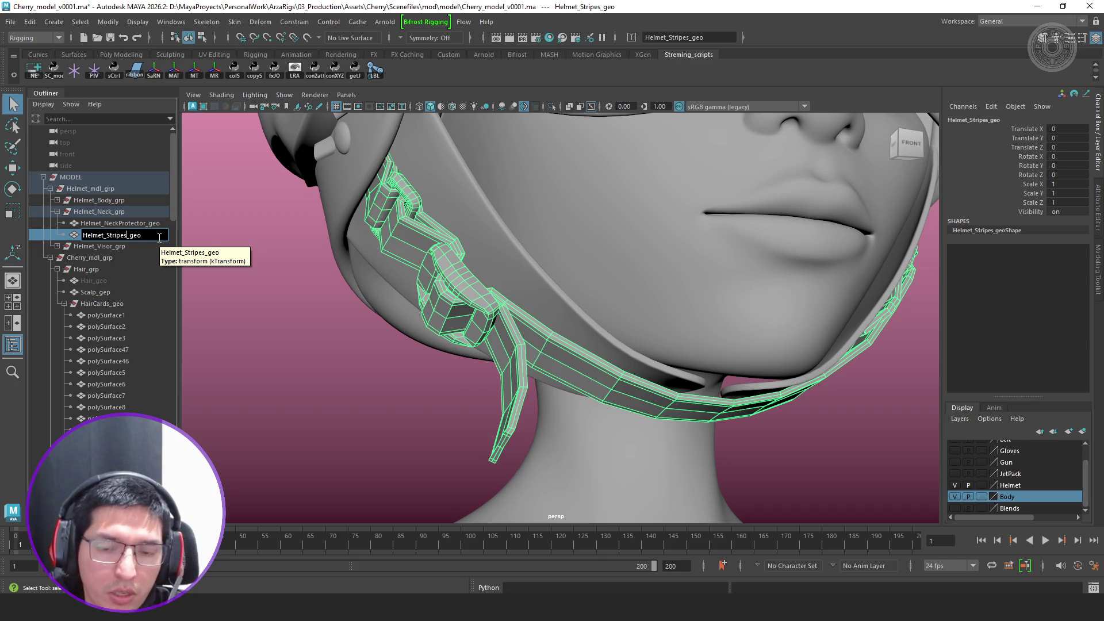
key(Return)
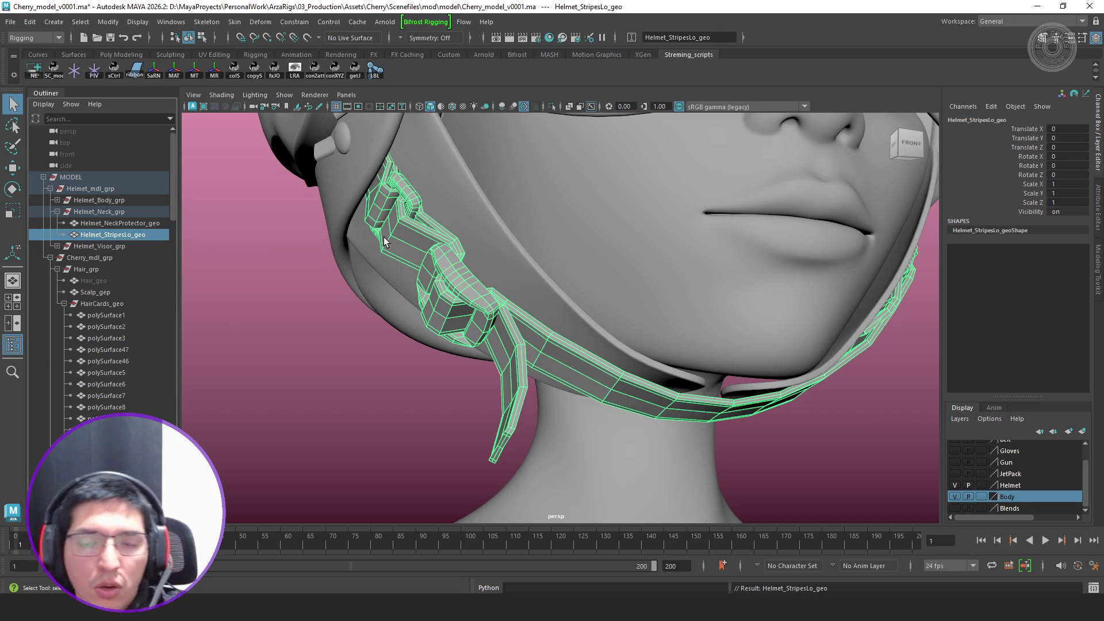
scroll(636, 325, down, 2)
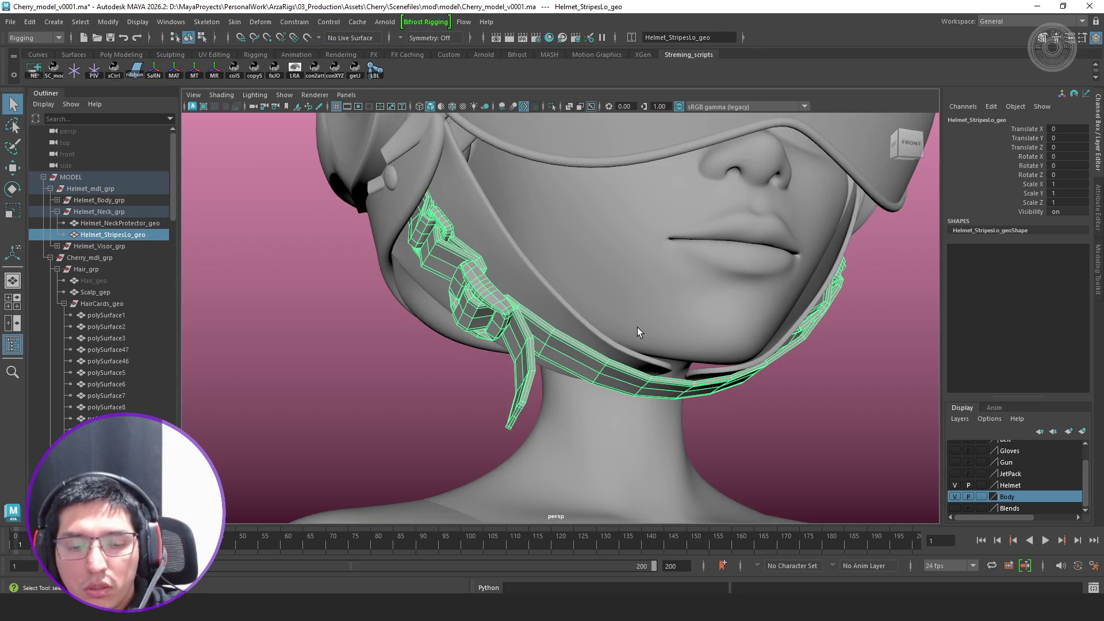
- Duplicate the low strap and name the copy Helmet_StripesHi_geo
key(ctrl+d)
click(135, 246)
key(BackSpace)
key(BackSpace)
text(Hi_geo1)
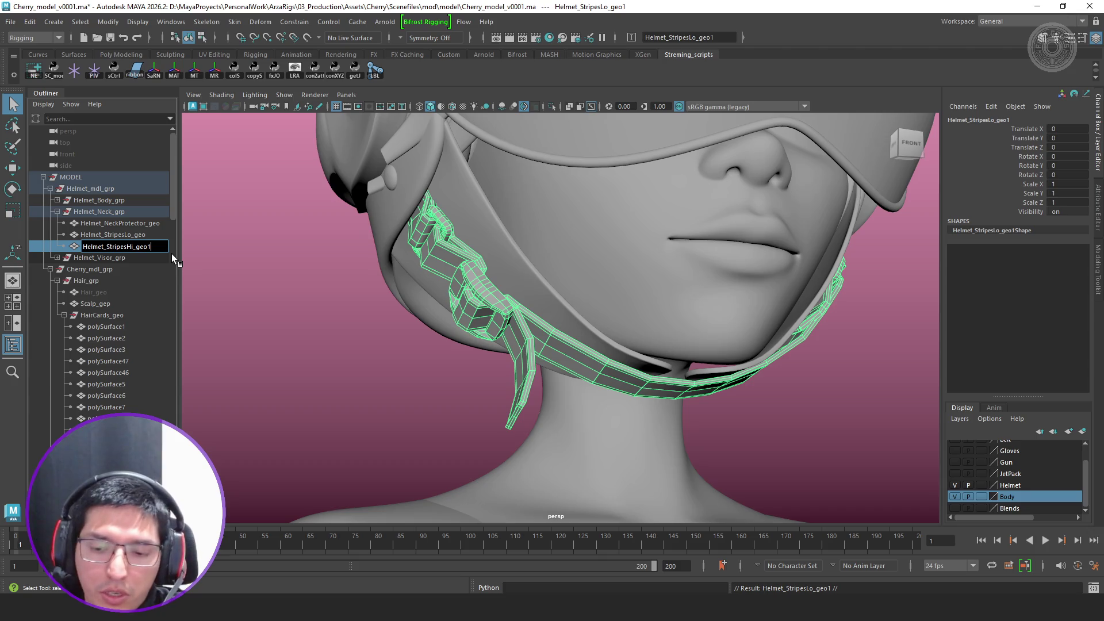
key(BackSpace)
key(Return)
- Smooth the faces of Helmet_StripesHi_geo, delete its history and orbit to check it from the side
right_drag(867, 325, 874, 321)
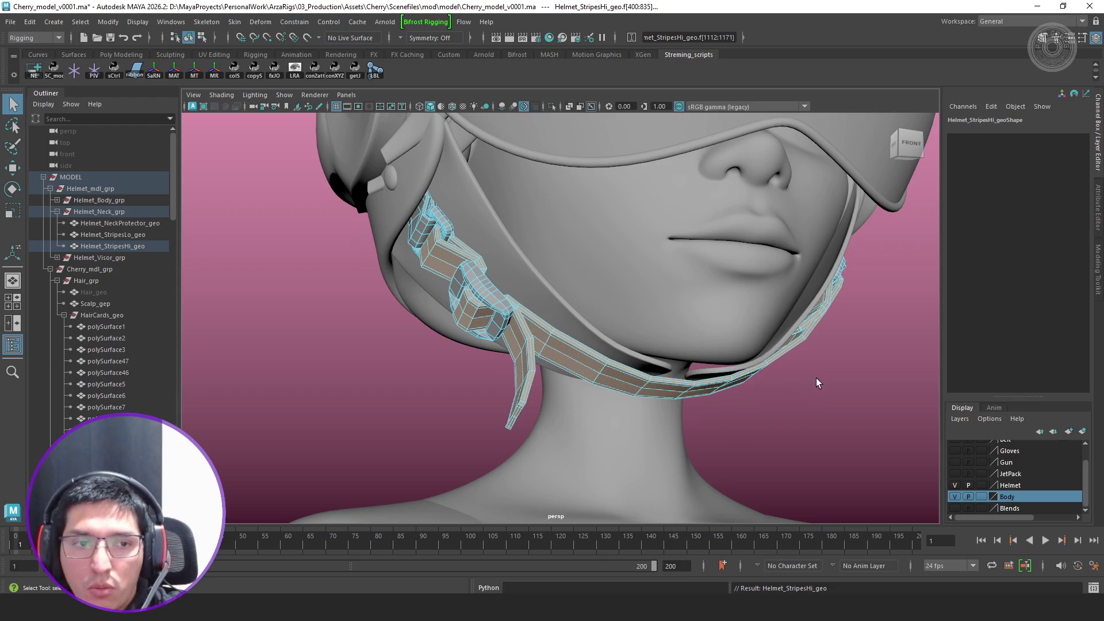
right_click(840, 353)
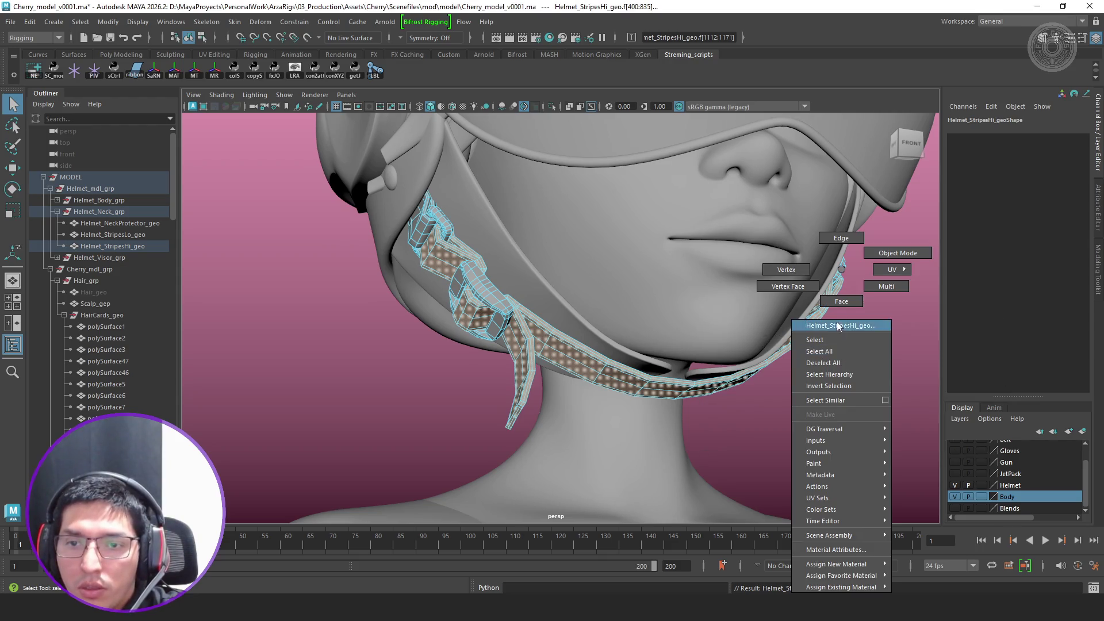
click(841, 272)
right_drag(860, 271, 848, 337)
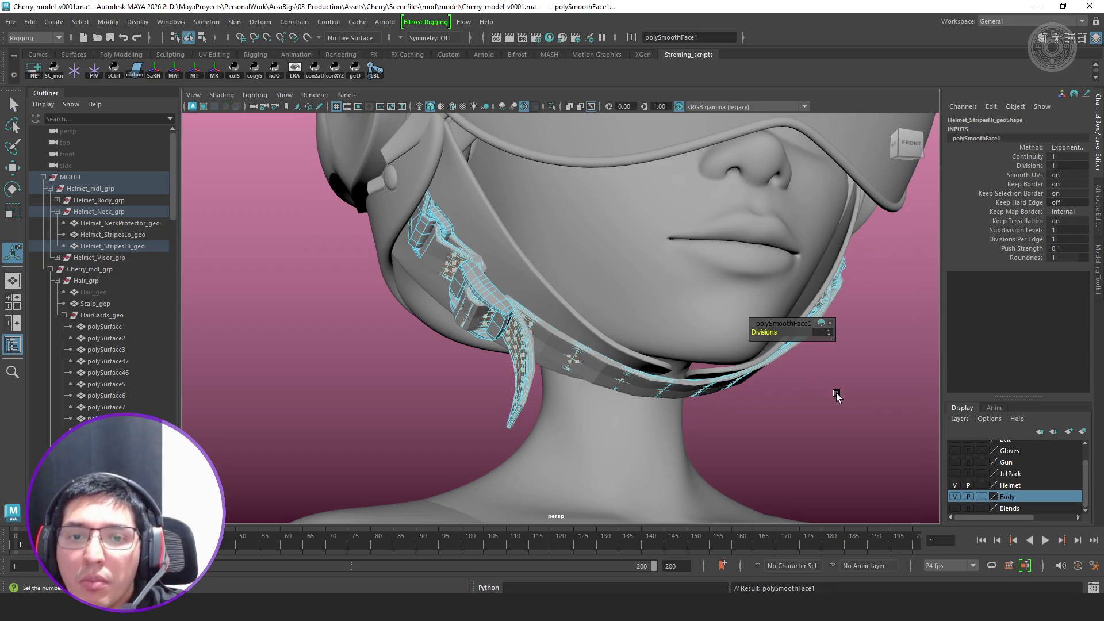
alt+drag(836, 395, 849, 353)
right_drag(852, 347, 879, 247)
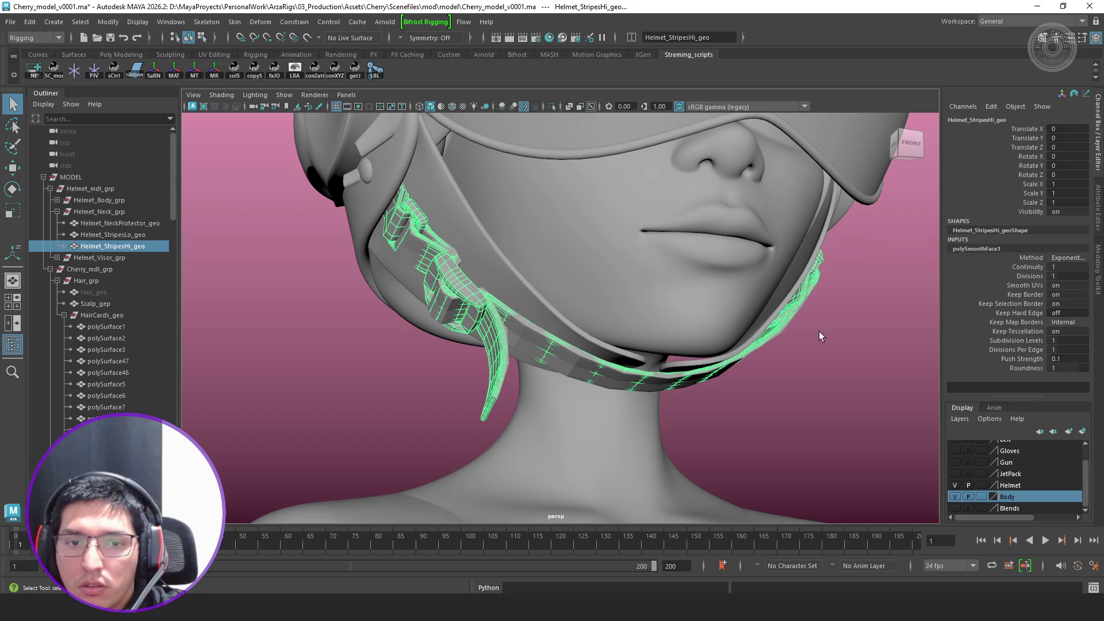
key(alt+shift+d)
alt+drag(856, 336, 848, 369)
mouse_move(612, 371)
alt+mouse_down()
mouse_move(473, 370)
mouse_move(363, 421)
mouse_move(458, 418)
alt+mouse_up()
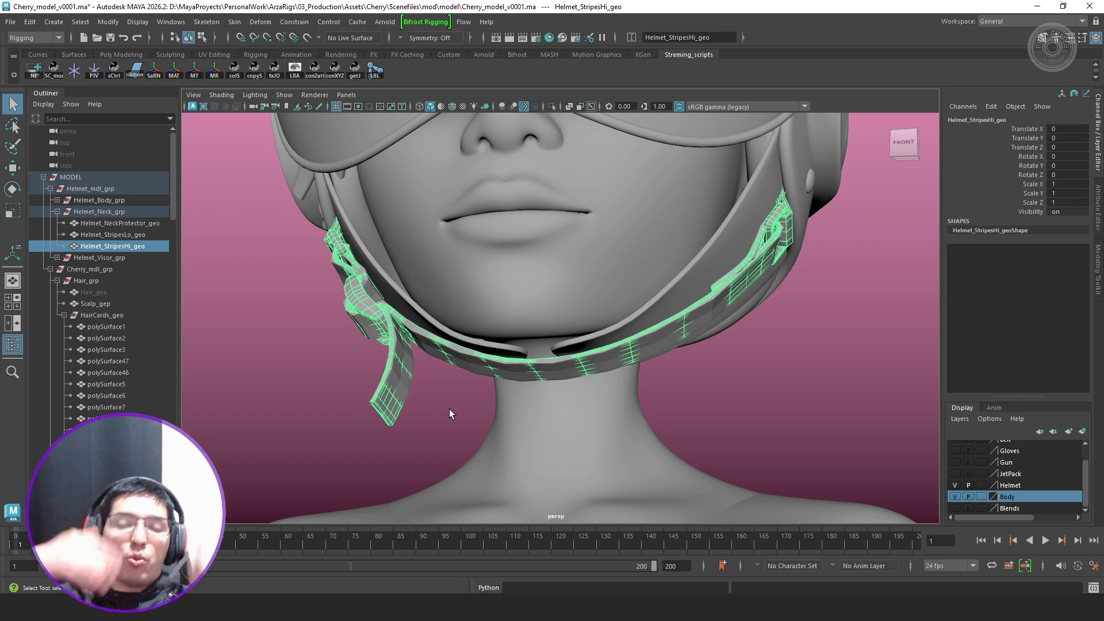
- Isolate the neck protector, test-smooth it, undo the smooth and bring the whole character back
click(684, 269)
mouse_move(684, 269)
alt+mouse_down()
mouse_move(652, 286)
mouse_move(678, 249)
mouse_move(647, 284)
mouse_move(651, 300)
alt+mouse_up()
key(ctrl+1)
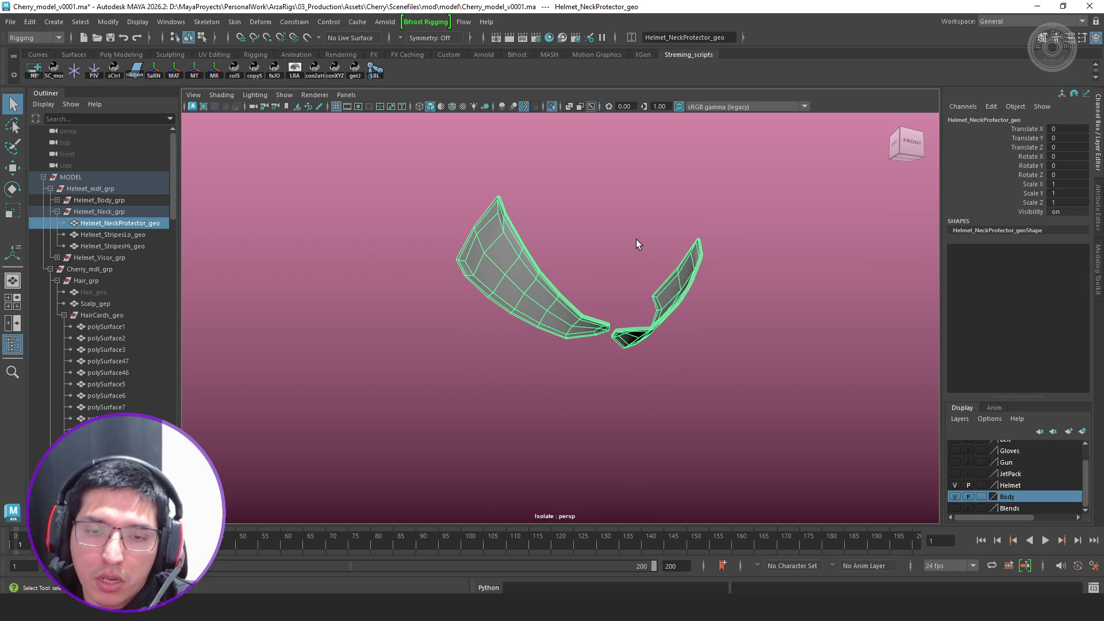
shift+right_drag(636, 239, 623, 308)
mouse_move(623, 307)
alt+mouse_down()
mouse_move(570, 315)
mouse_move(661, 271)
alt+mouse_up()
key(ctrl+z)
right_click(660, 270)
click(717, 253)
click(736, 237)
key(ctrl+1)
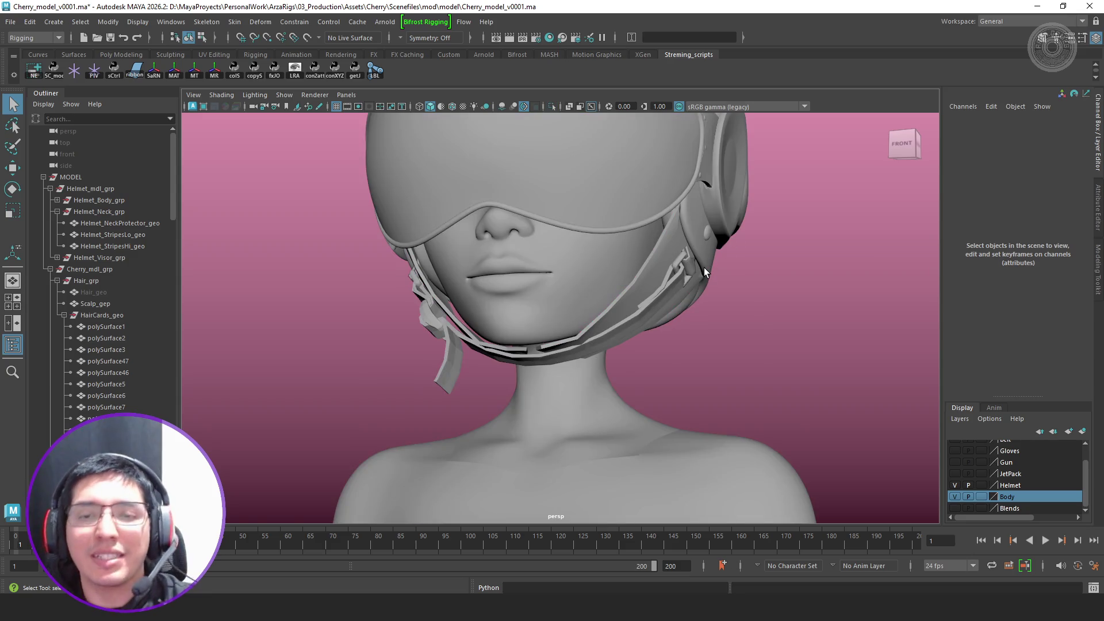
- Click through the neck protector, helmet interior, body, visor frame and top armor to review them
click(673, 246)
mouse_move(756, 245)
alt+mouse_down()
mouse_move(721, 279)
mouse_move(749, 277)
alt+mouse_up()
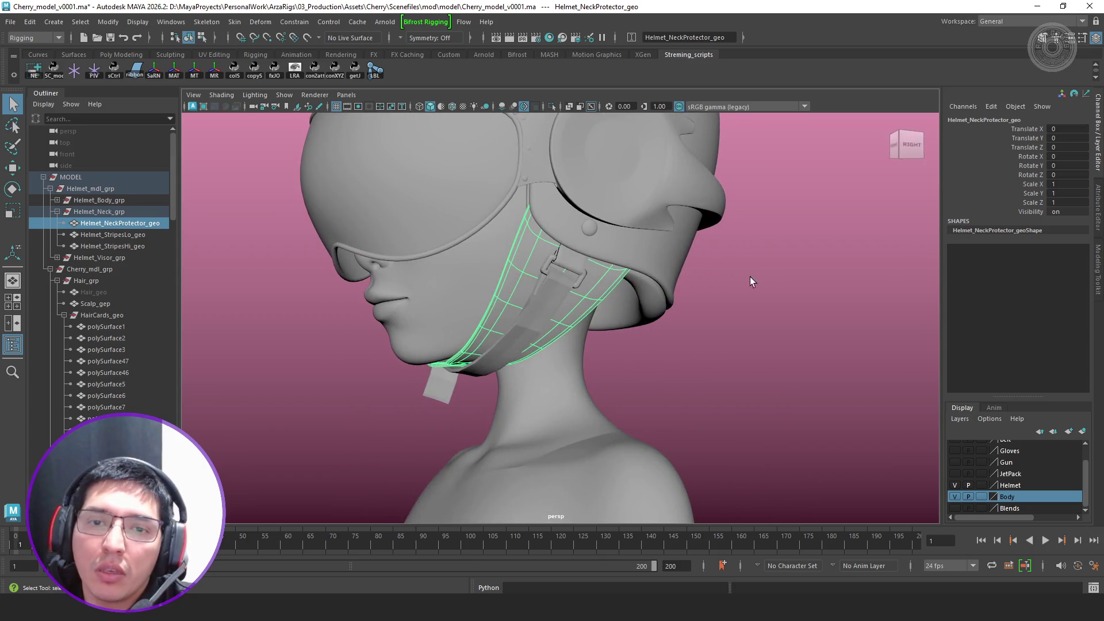
click(750, 277)
click(648, 285)
alt+drag(648, 285, 627, 275)
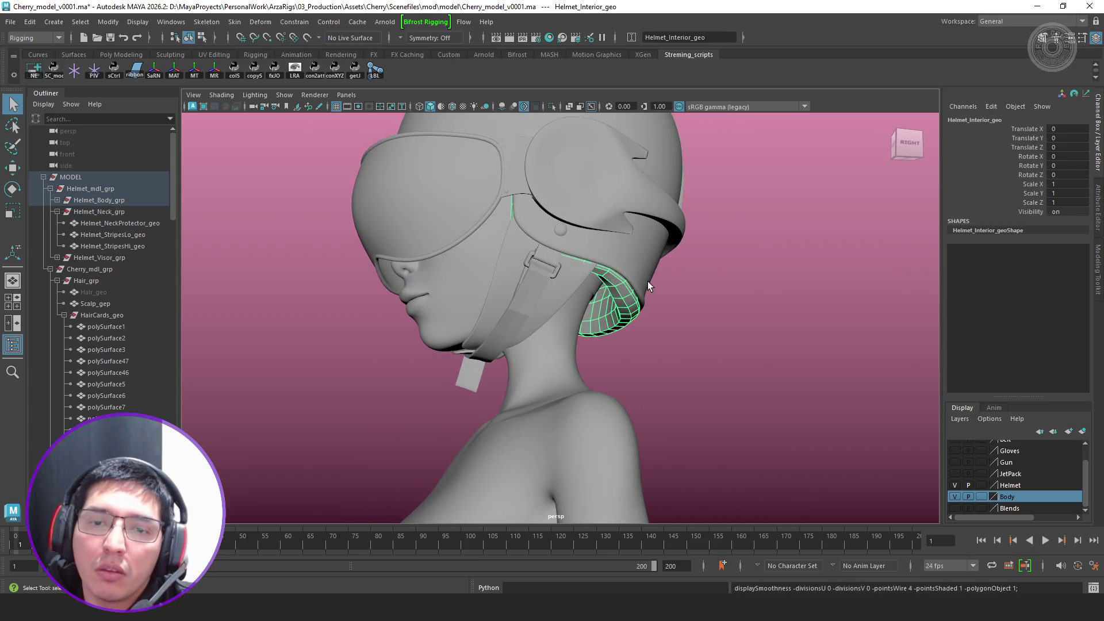
click(644, 281)
mouse_move(644, 281)
alt+mouse_down()
mouse_move(577, 285)
mouse_move(573, 352)
mouse_move(748, 309)
alt+mouse_up()
click(579, 288)
click(565, 325)
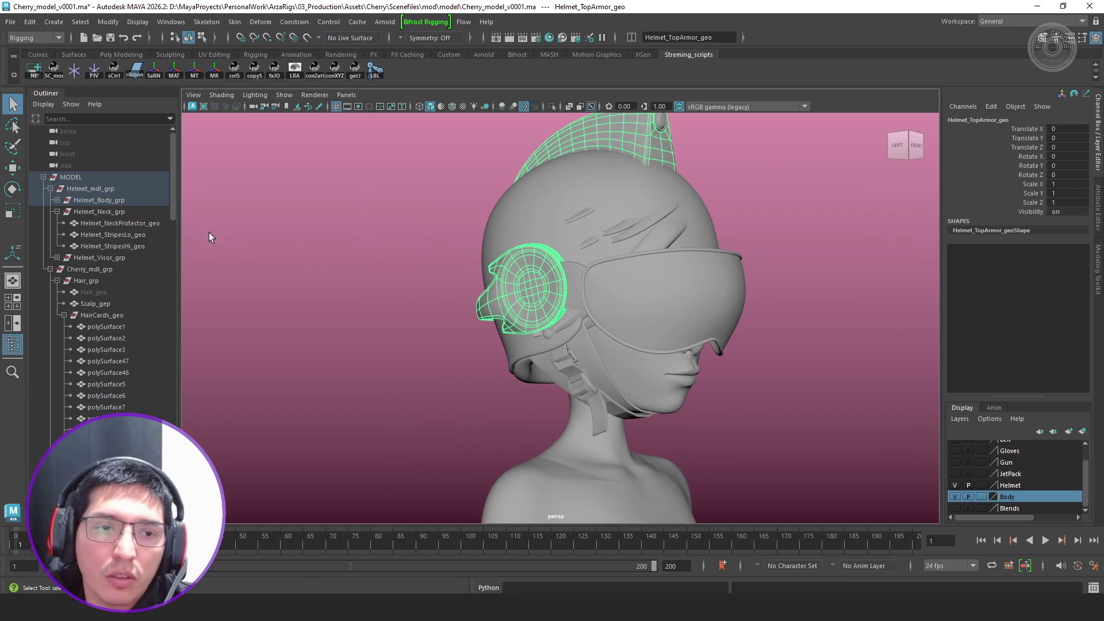
- Collapse Helmet_mdl_grp in the Outliner and hide the Helmet layer to expose the hair
click(111, 200)
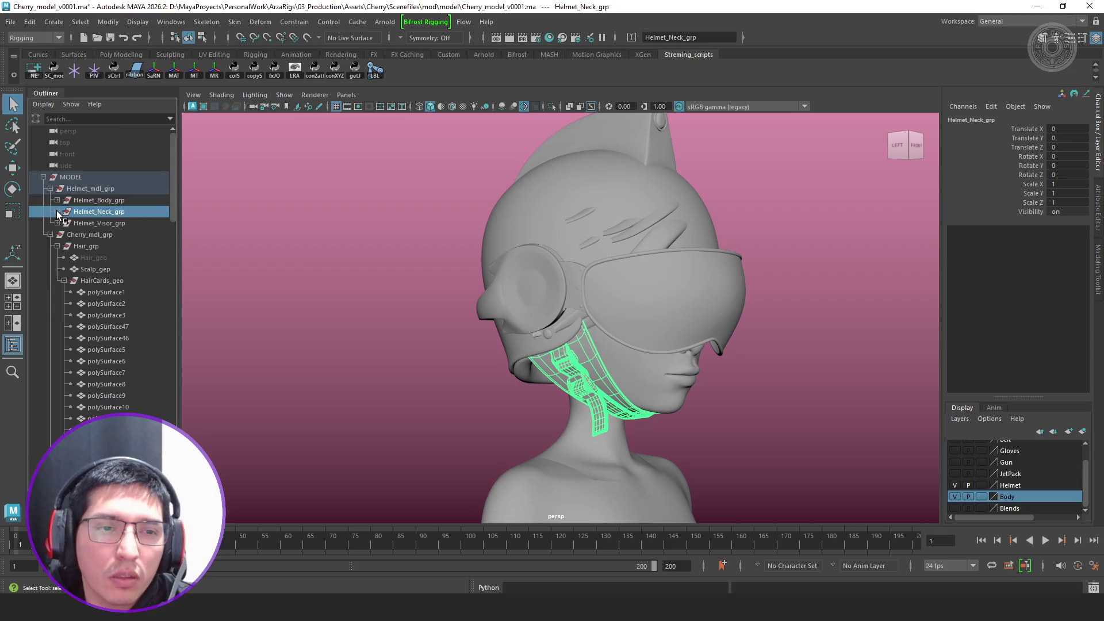
click(49, 190)
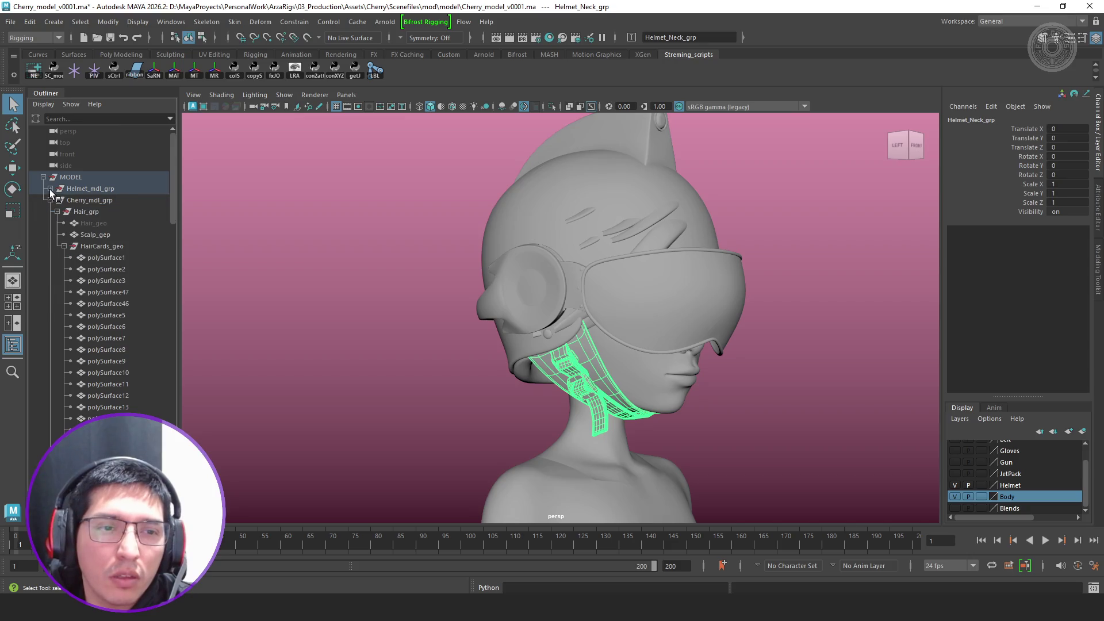
click(954, 485)
alt+drag(702, 377, 638, 330)
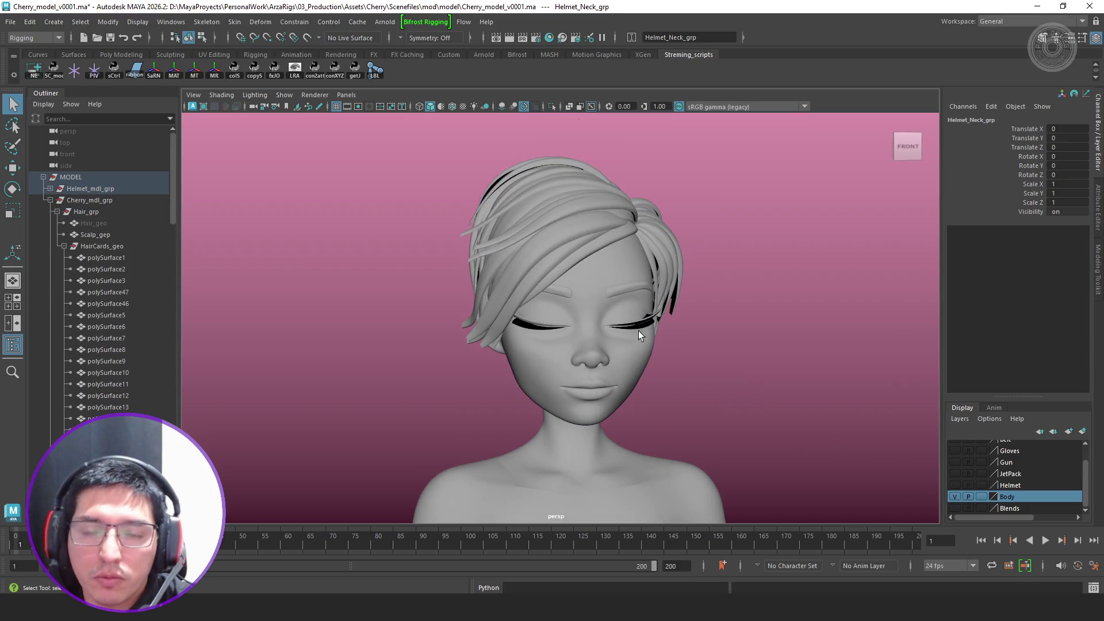
- Inspect individual hair cards (polySurface1, 10, 91) and the scalp mesh from around the head
click(615, 222)
click(113, 258)
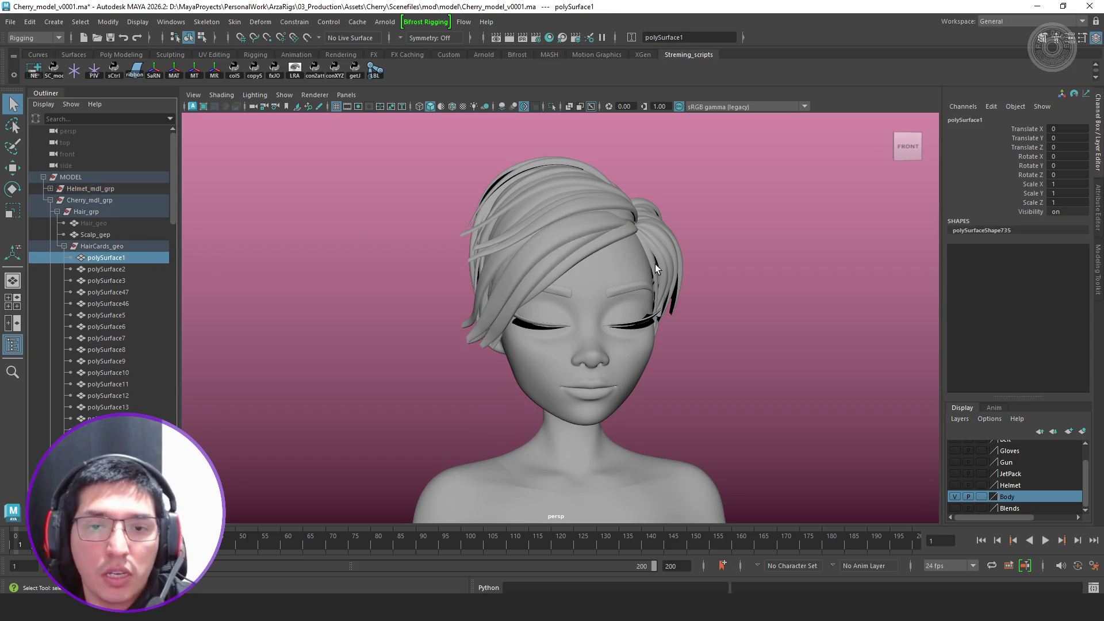
alt+drag(655, 264, 558, 260)
scroll(641, 319, up, 3)
mouse_move(641, 319)
alt+mouse_down()
mouse_move(777, 332)
mouse_move(707, 337)
mouse_move(690, 358)
alt+mouse_up()
click(697, 334)
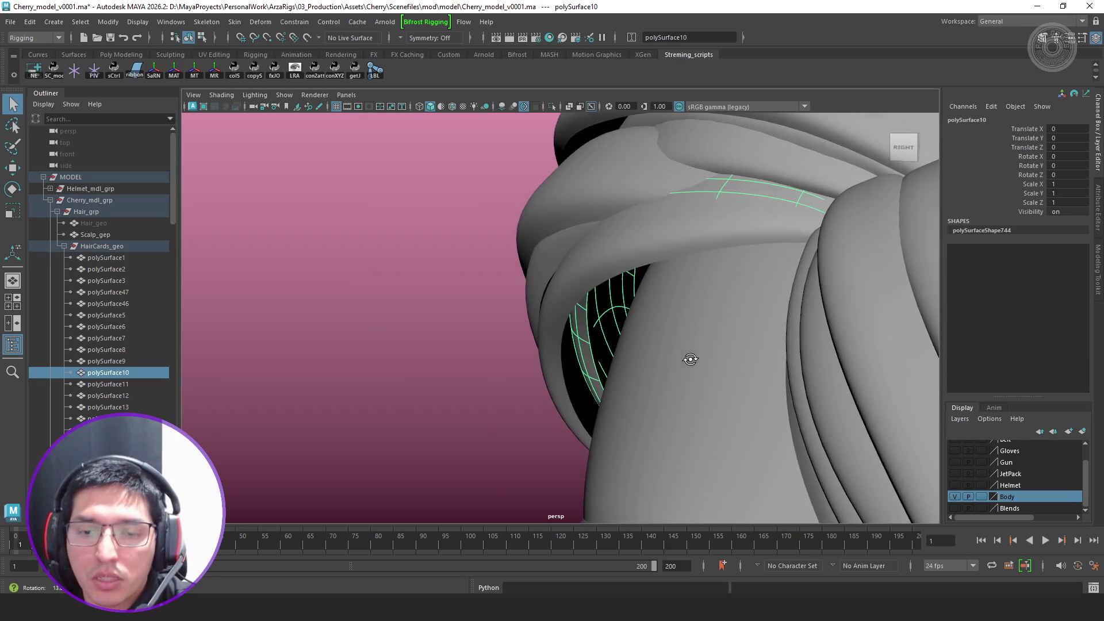
scroll(690, 360, down, 2)
alt+drag(670, 353, 795, 311)
scroll(677, 352, down, 3)
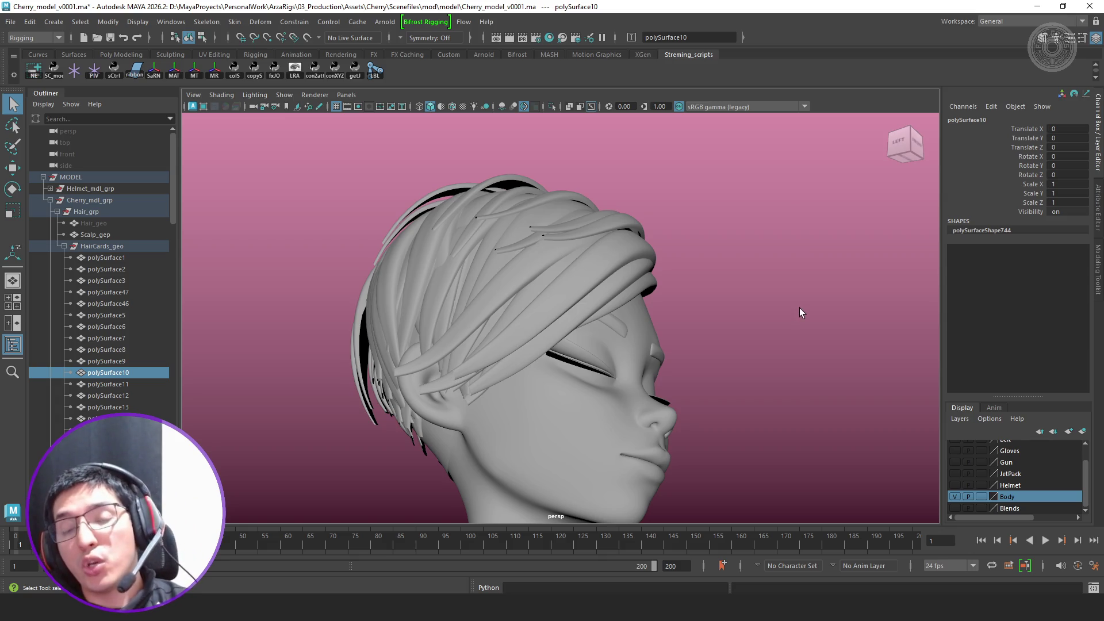
mouse_move(733, 321)
alt+mouse_down()
mouse_move(695, 333)
mouse_move(745, 333)
alt+mouse_up()
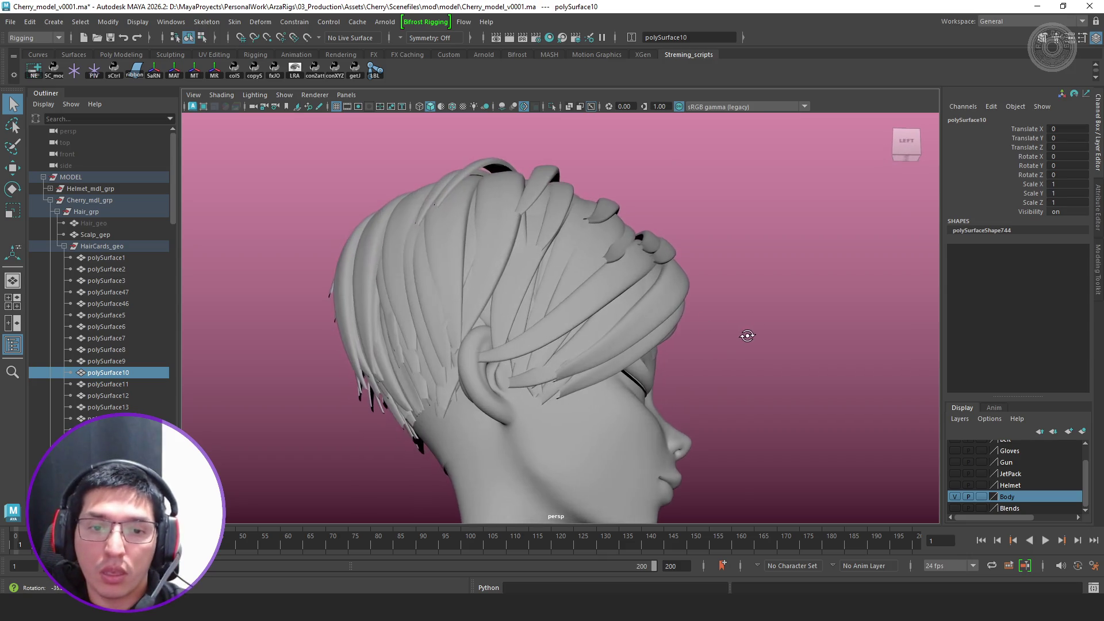
click(452, 434)
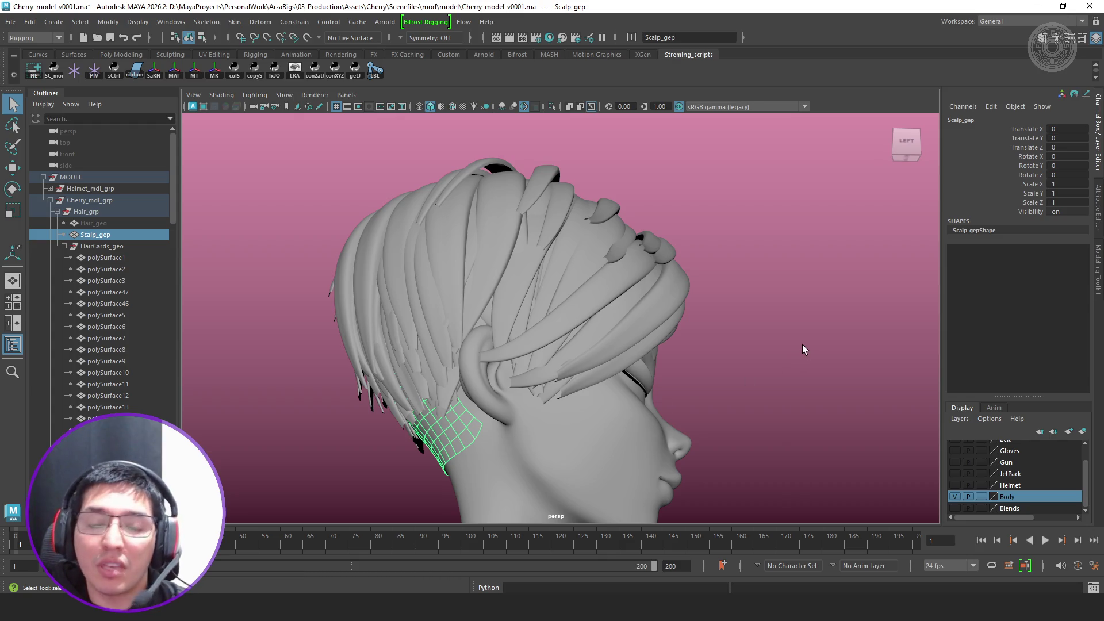
mouse_move(820, 335)
alt+mouse_down()
mouse_move(542, 362)
mouse_move(554, 289)
alt+mouse_up()
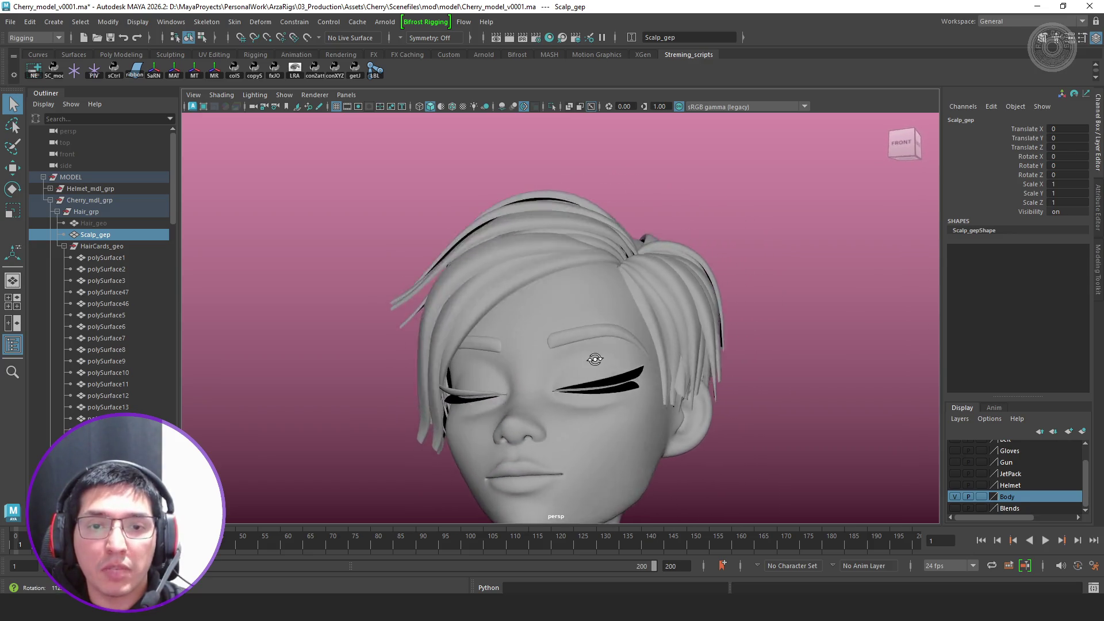
click(556, 287)
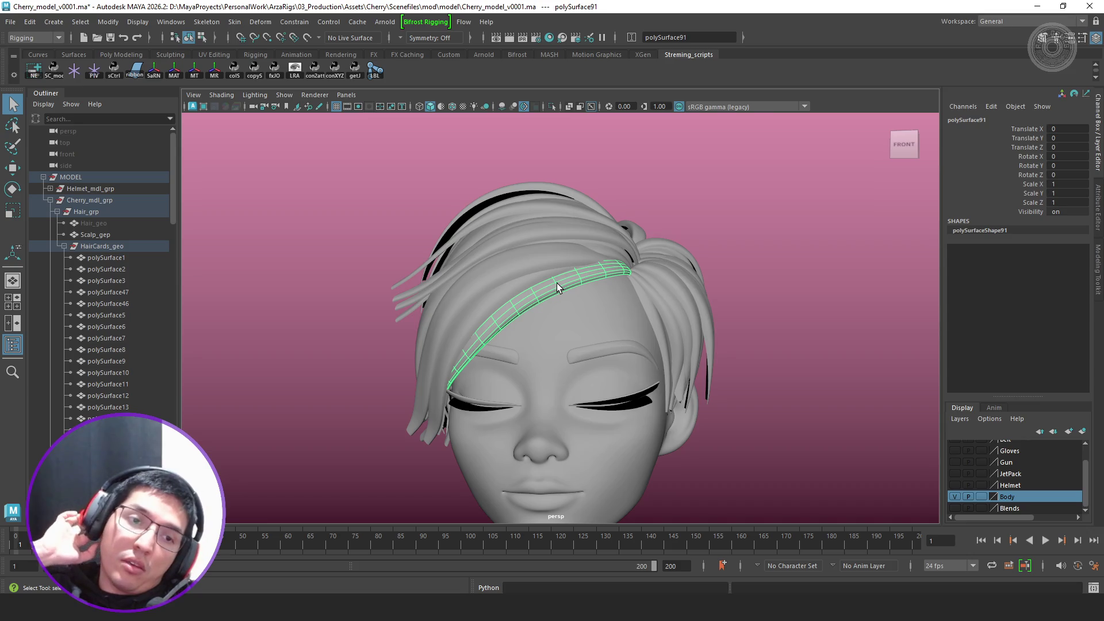
- Select all hair cards polySurface1 through polySurface114 in the Outliner
click(92, 259)
scroll(130, 276, down, 5)
scroll(101, 280, down, 10)
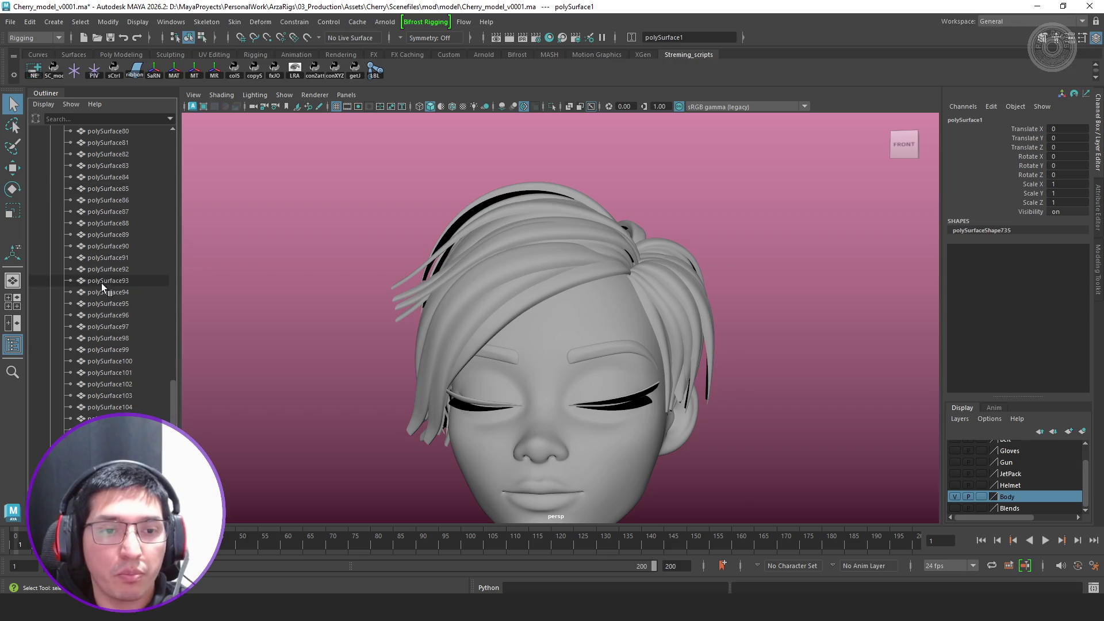
shift+click(121, 383)
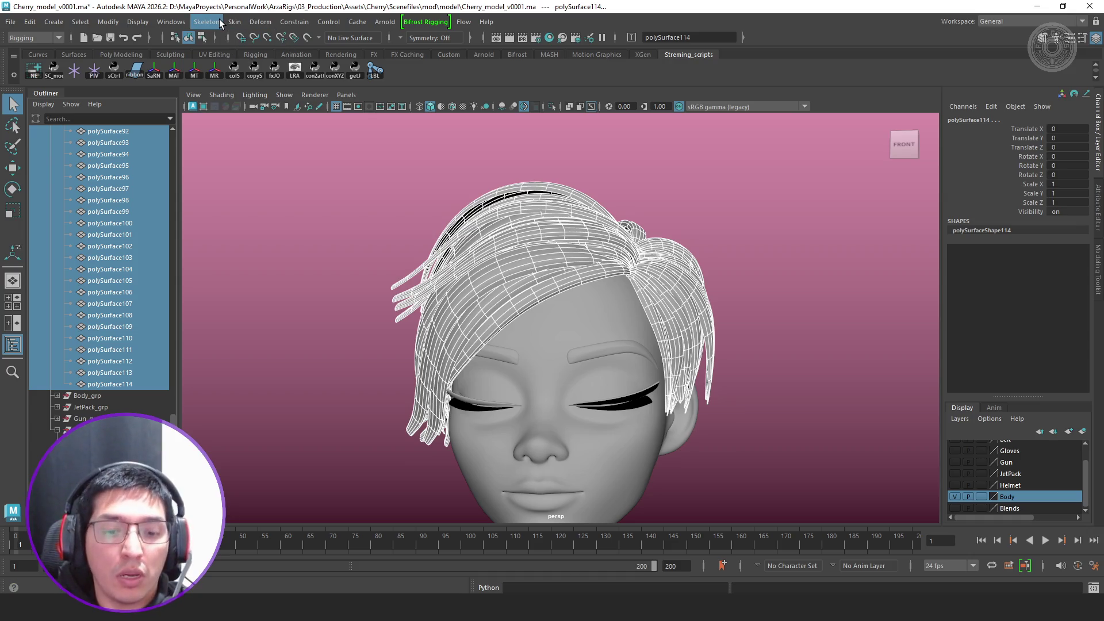
- Switch to the Modeling menu set and show the hair cards in the UV Editor with Shaded UVs on
key(F2)
click(439, 22)
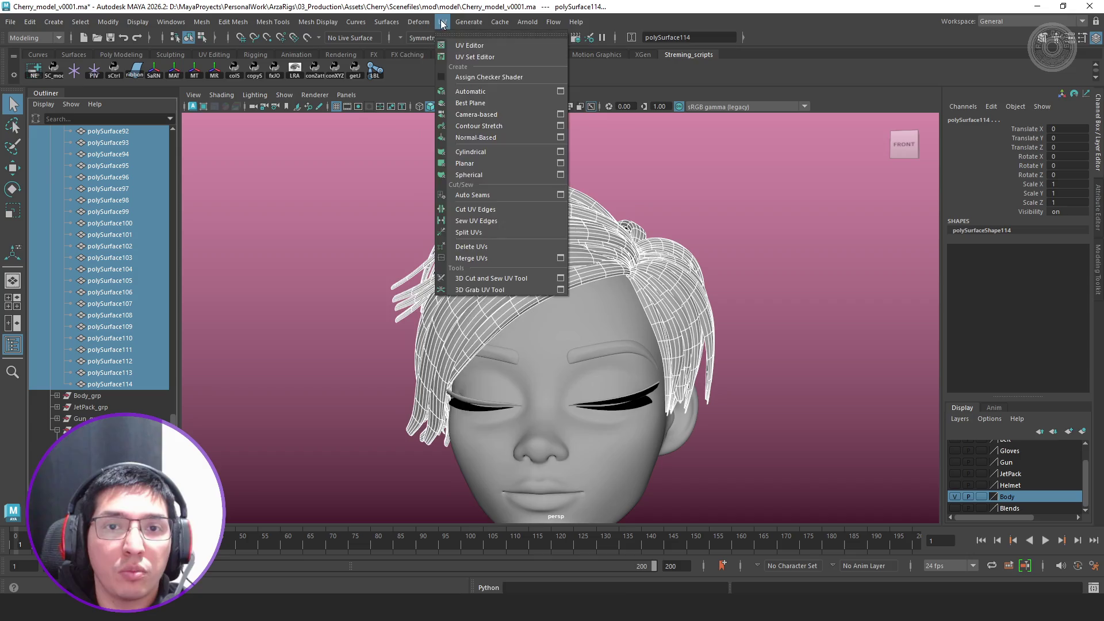
click(455, 42)
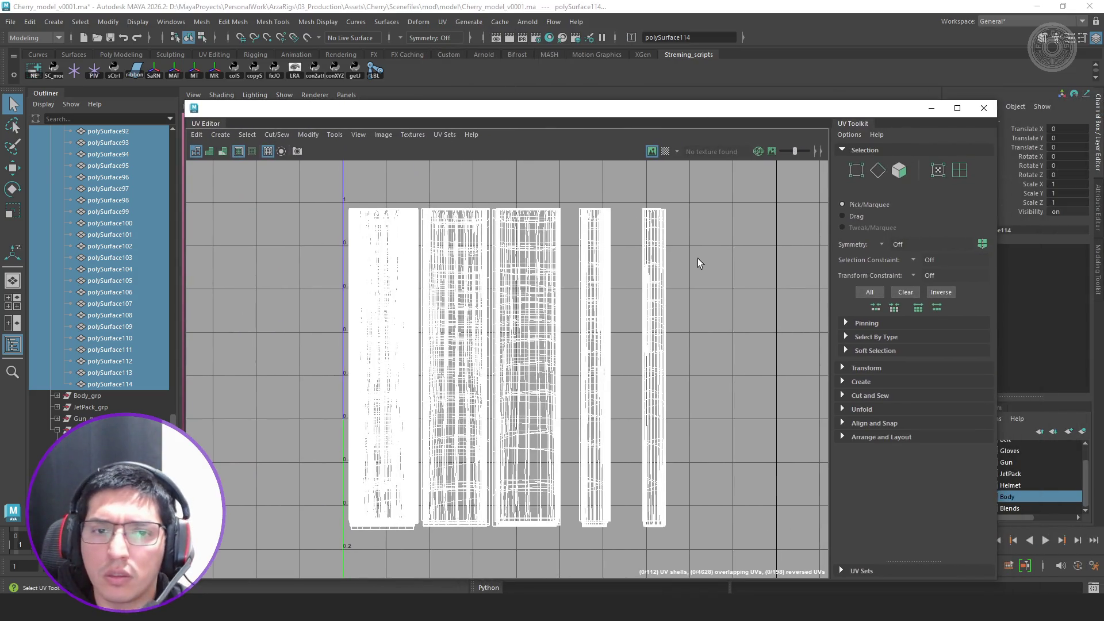
click(210, 152)
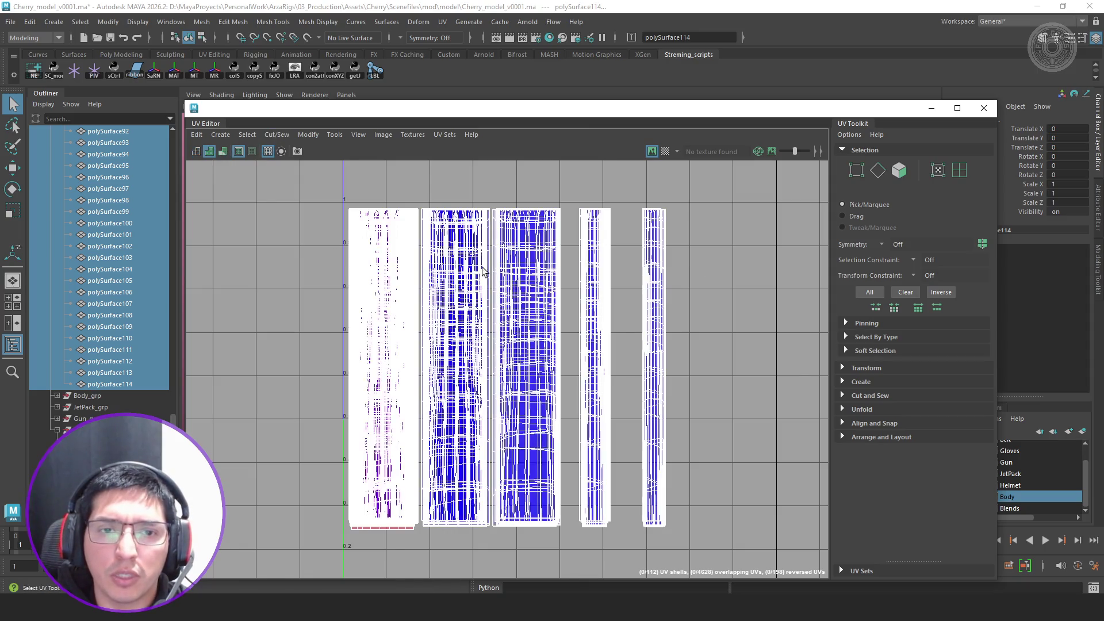
- Frame and pan across the hair card UV shells, then close the UV Editor
key(f)
scroll(661, 287, down, 2)
scroll(595, 302, up, 2)
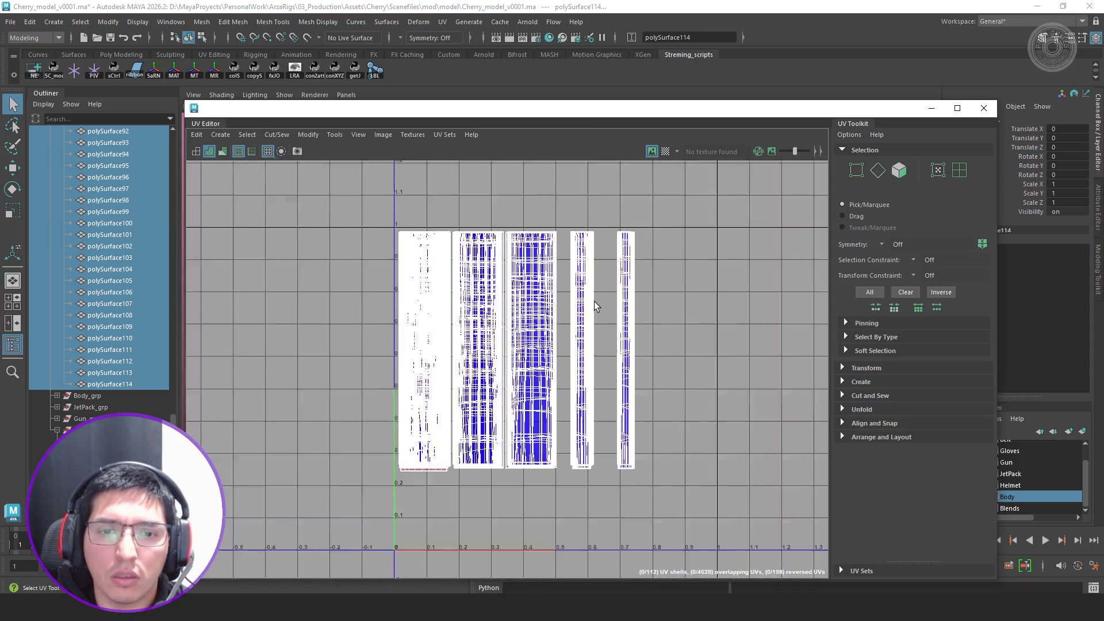
scroll(526, 317, up, 4)
scroll(526, 317, up, 2)
alt+middle_drag(526, 316, 563, 329)
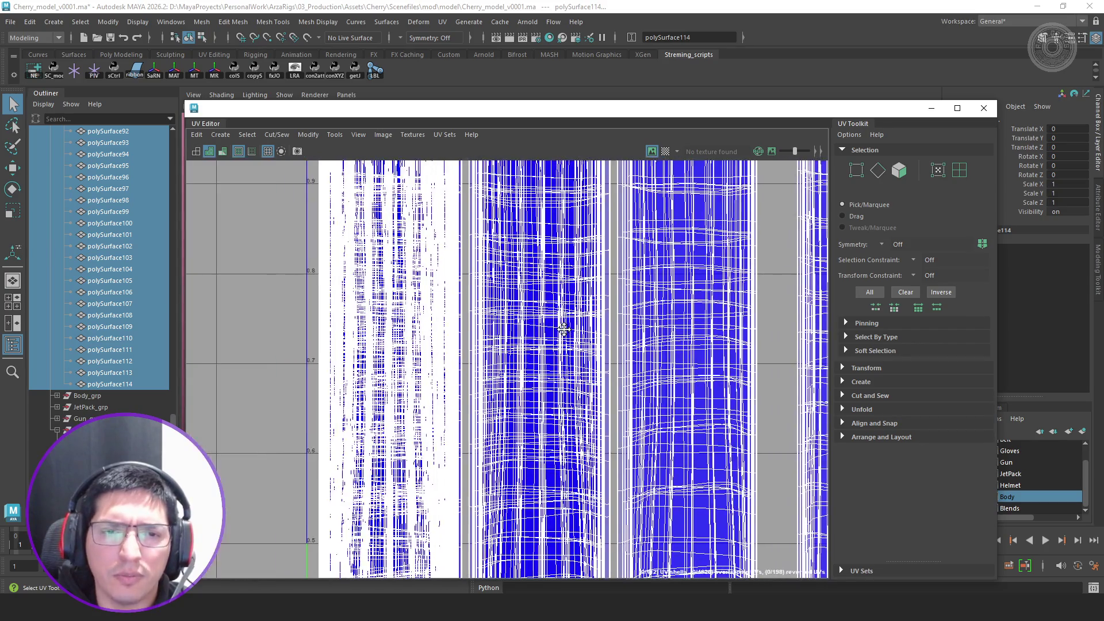
scroll(556, 324, down, 4)
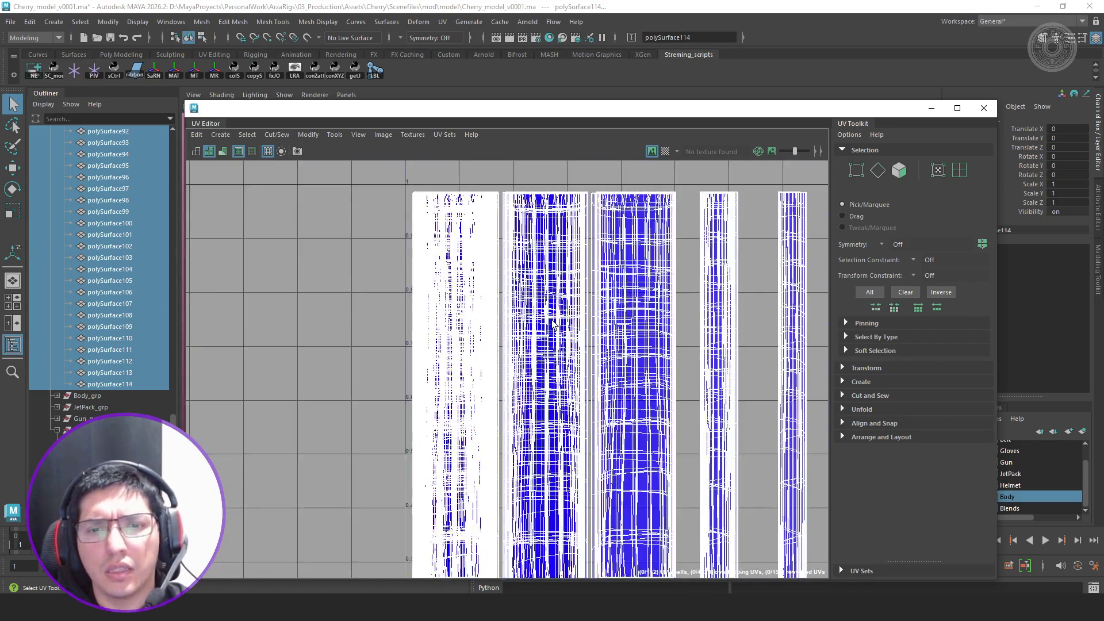
scroll(556, 323, down, 3)
alt+middle_drag(555, 323, 445, 318)
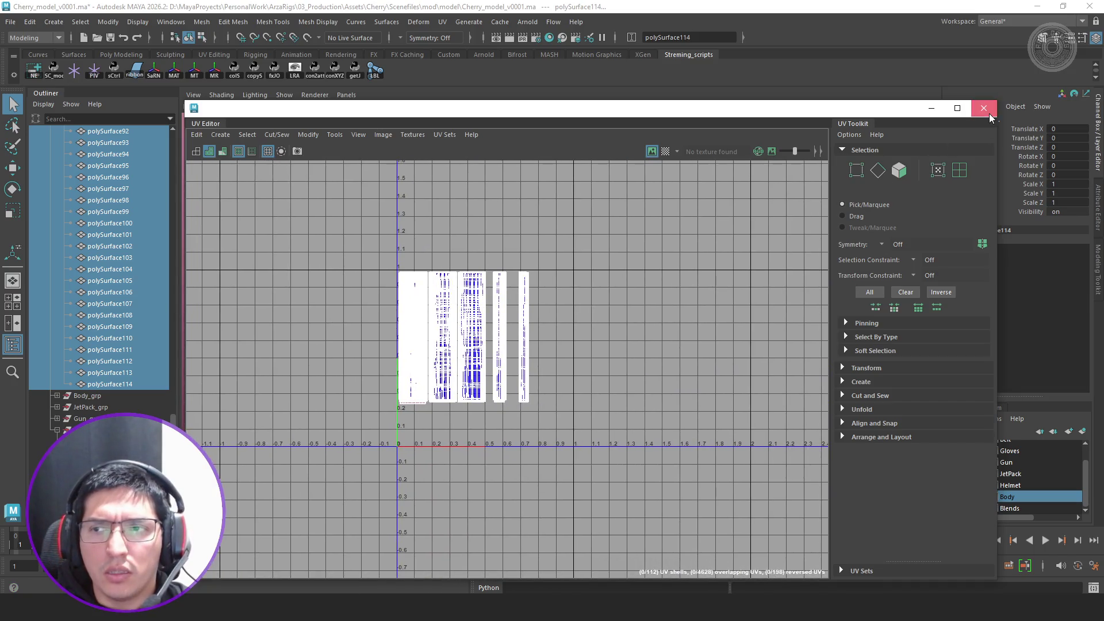
click(984, 108)
mouse_move(726, 270)
alt+mouse_down()
mouse_move(637, 282)
mouse_move(392, 262)
mouse_move(735, 239)
mouse_move(704, 291)
mouse_move(821, 276)
mouse_move(734, 271)
alt+mouse_up()
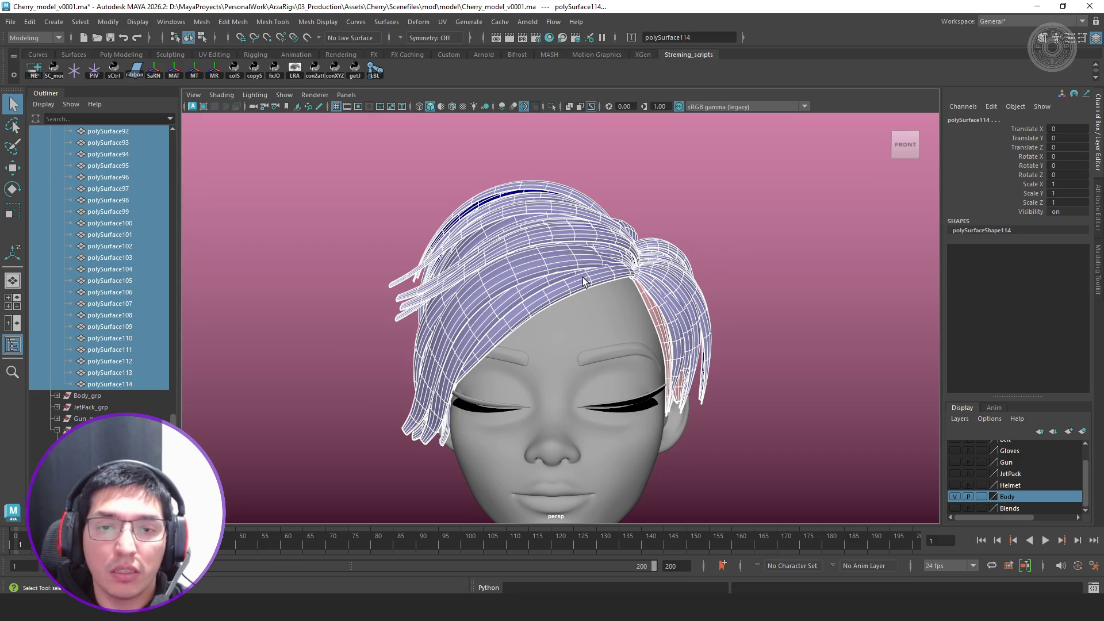
mouse_move(584, 281)
alt+mouse_down()
mouse_move(631, 264)
mouse_move(683, 300)
mouse_move(613, 277)
alt+mouse_up()
click(630, 264)
scroll(631, 264, down, 3)
scroll(564, 281, up, 3)
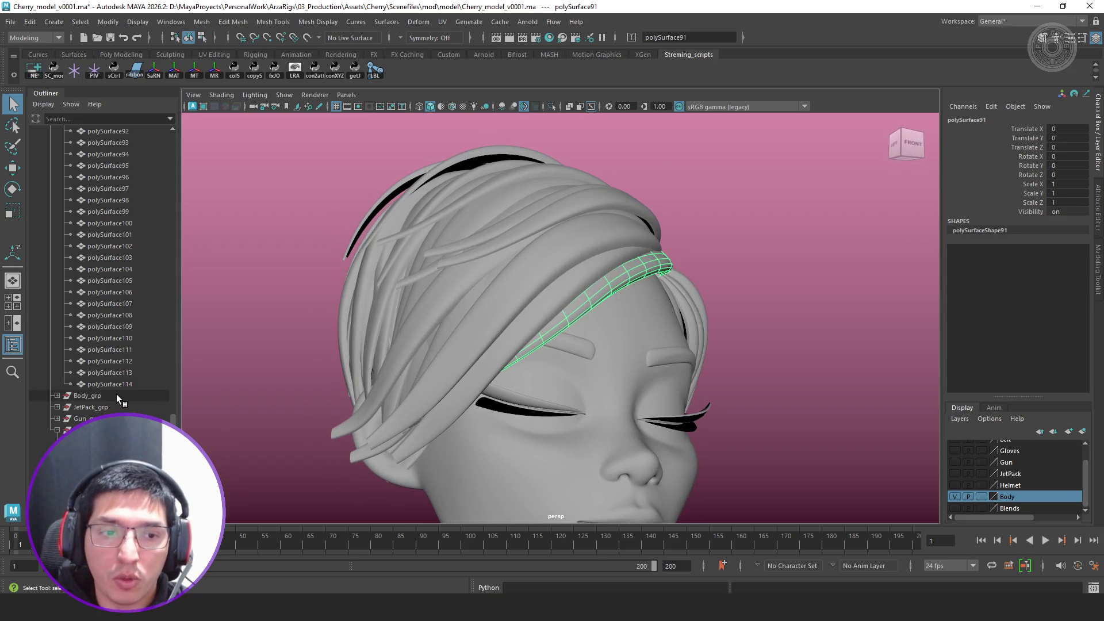
scroll(114, 388, up, 10)
scroll(118, 370, up, 6)
scroll(119, 363, up, 6)
click(564, 291)
mouse_move(517, 334)
alt+mouse_down()
mouse_move(594, 340)
mouse_move(449, 302)
mouse_move(360, 340)
alt+mouse_up()
click(596, 316)
scroll(92, 245, up, 5)
click(119, 260)
scroll(124, 263, down, 15)
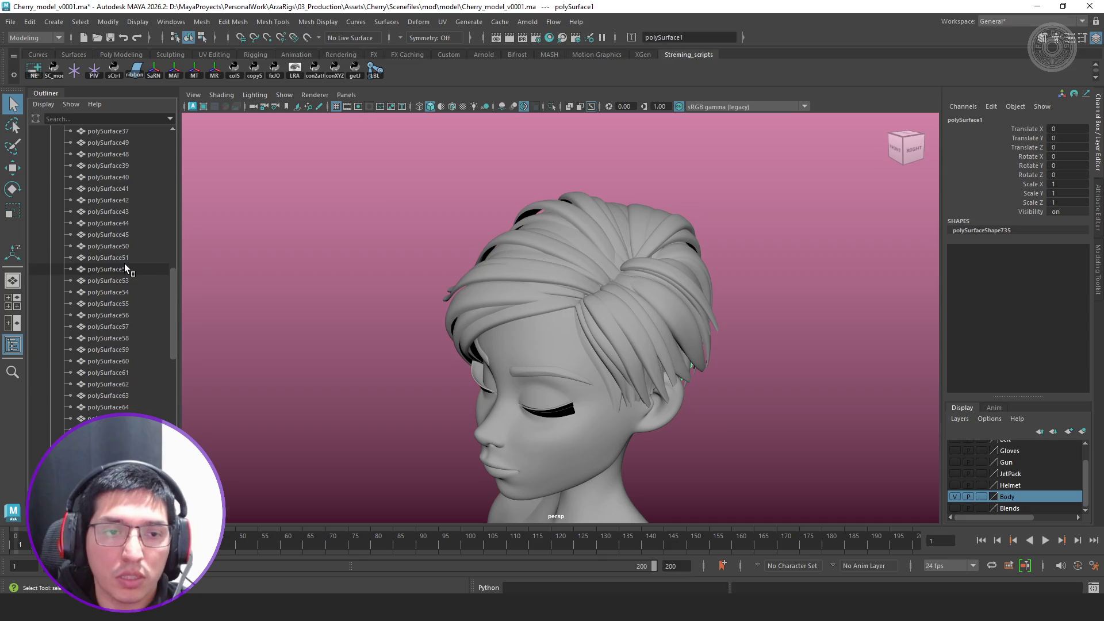
shift+click(114, 385)
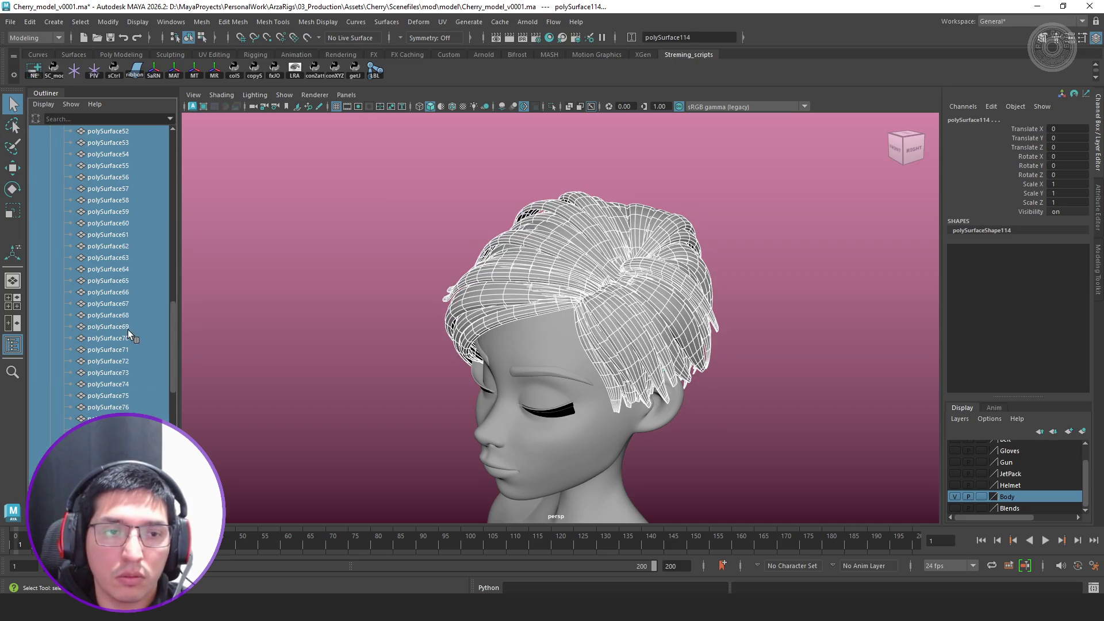
scroll(129, 313, up, 15)
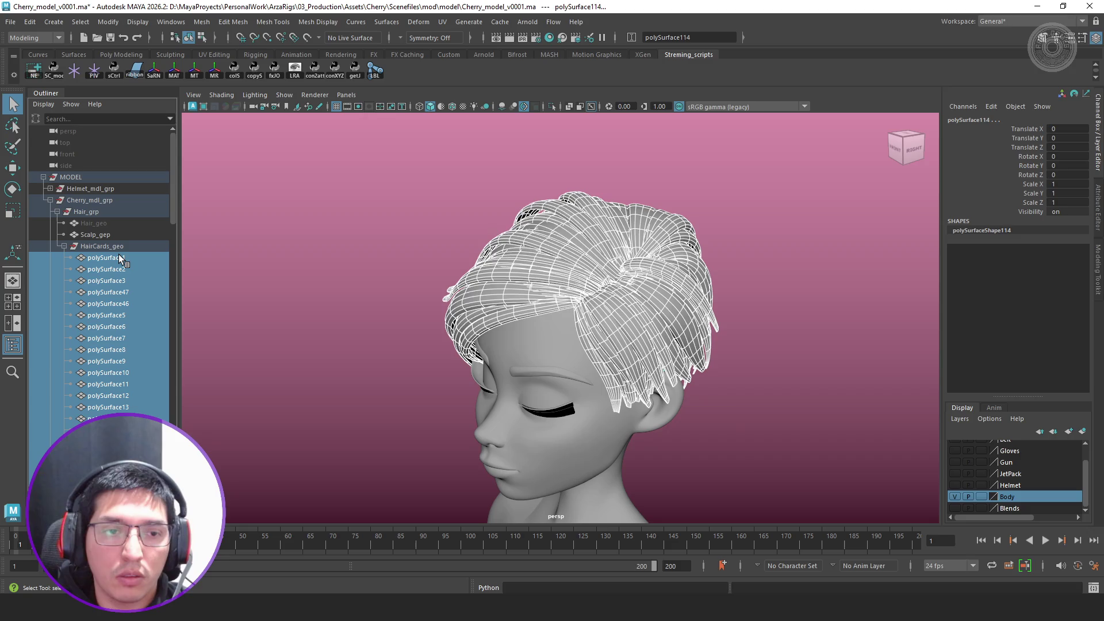
- Combine the hair cards into one mesh, clear its history, move it under Hair_grp and delete the old HairCards_geo group
right_click(616, 170)
shift+right_click(616, 170)
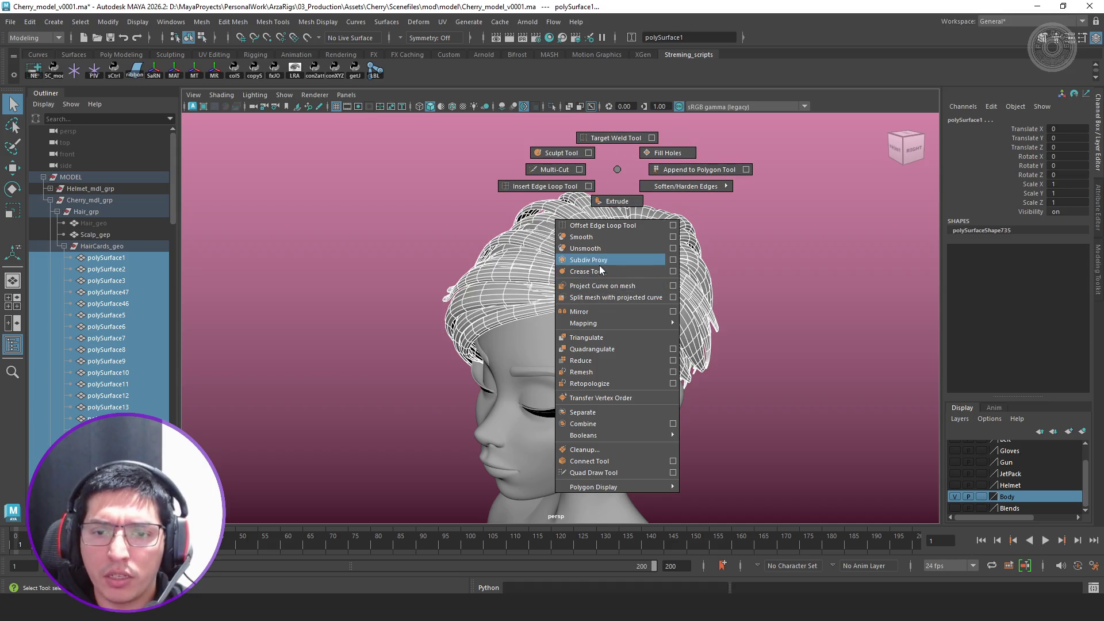
click(595, 423)
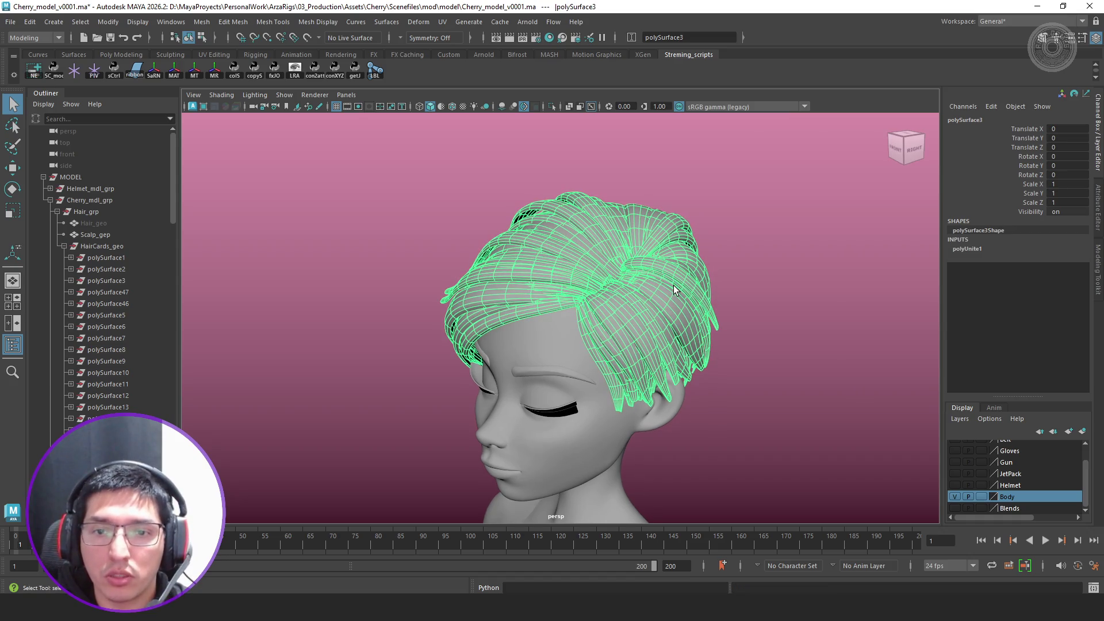
key(alt+shift+d)
middle_drag(125, 235, 129, 240)
click(122, 268)
shift+click(132, 315)
double_click(117, 257)
key(Escape)
key(Delete)
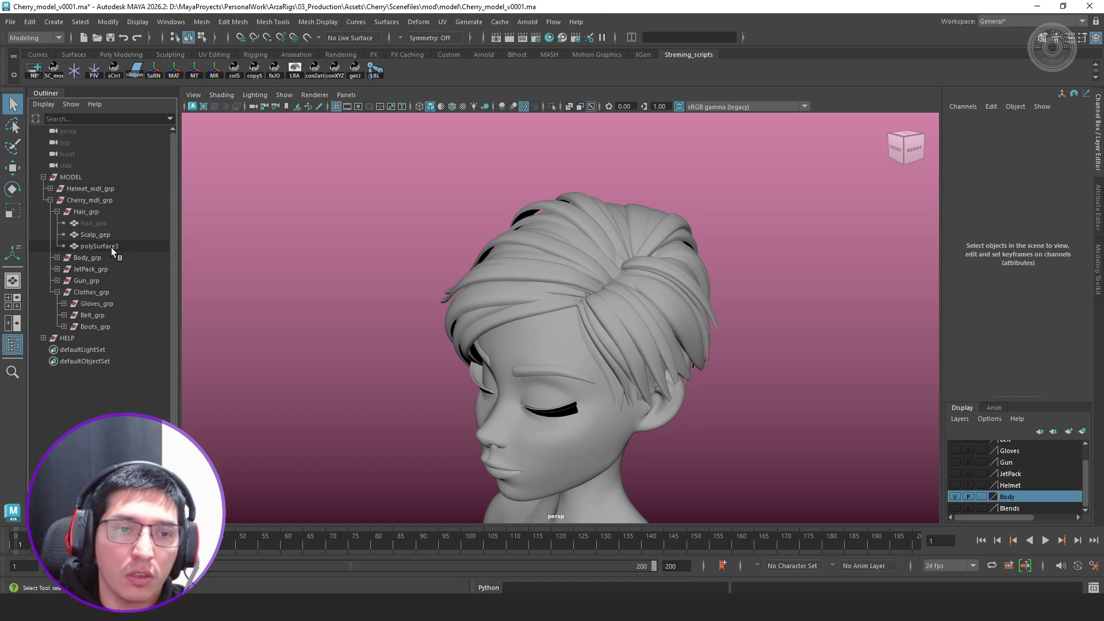
double_click(112, 248)
text(HairCards_geo)
- Undo the combine and cleanup so the hair cards stay separate under HairCards_geo
key(Escape)
click(209, 241)
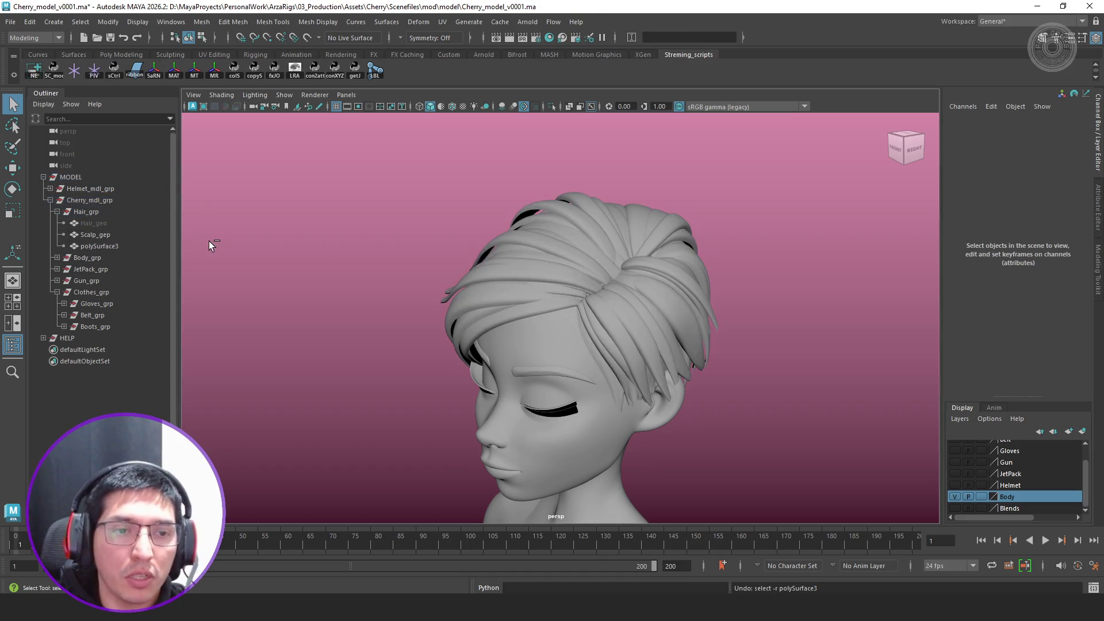
key(ctrl+z)
key(ctrl+z)
key(ctrl+z)
key(ctrl+z)
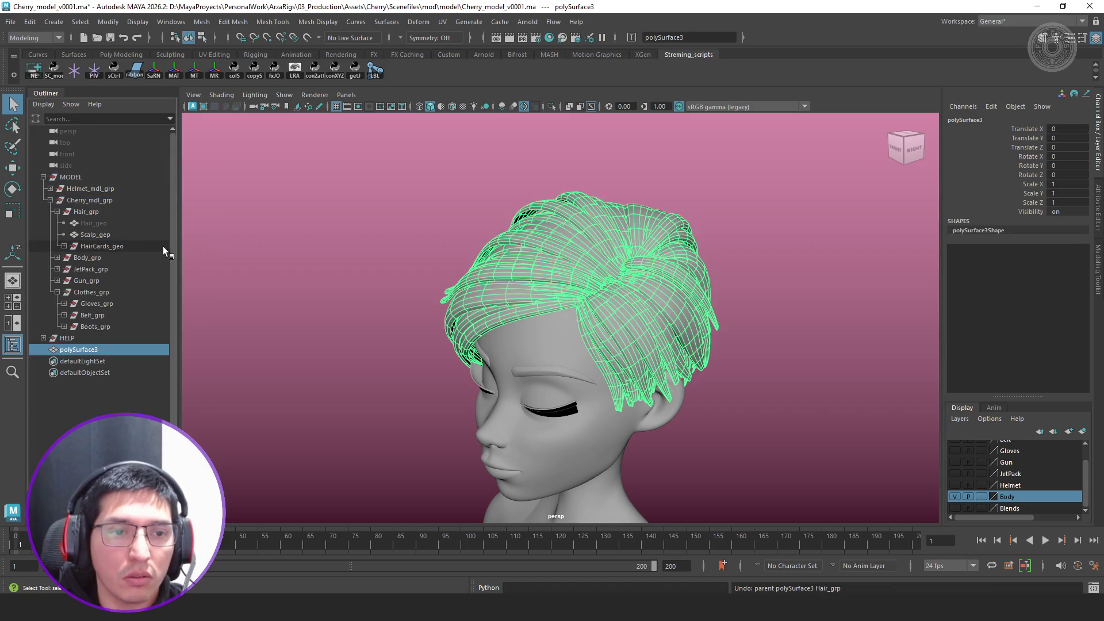
key(ctrl+z)
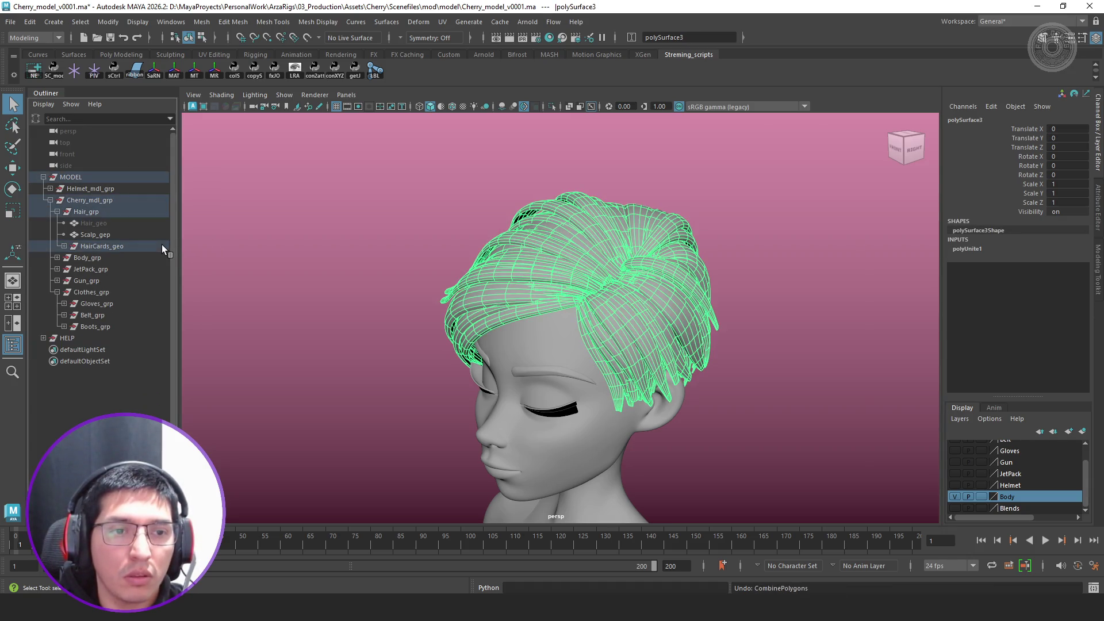
click(65, 246)
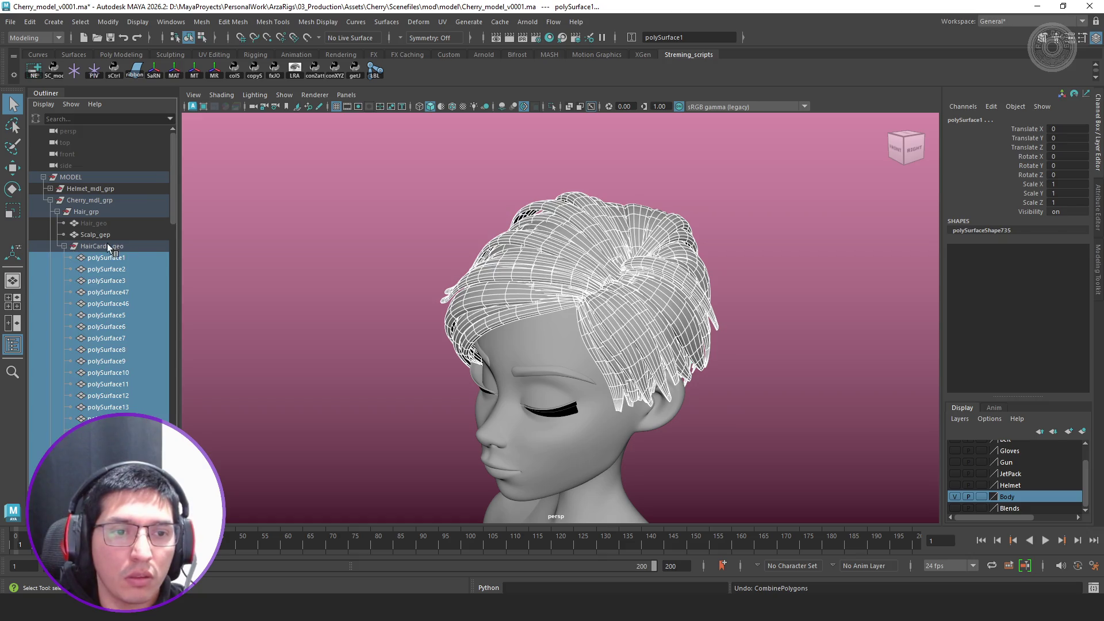
- Unhide Hair_geo, isolate it to inspect the hair mesh alone, then show the whole head again
click(116, 224)
key(h)
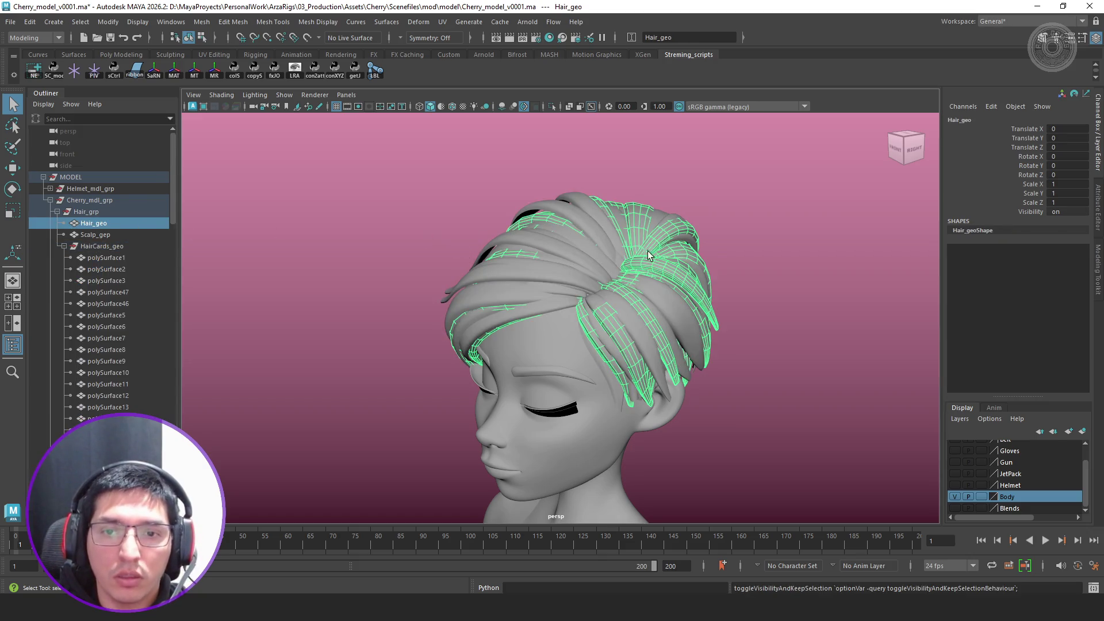
alt+drag(648, 252, 780, 238)
key(ctrl+1)
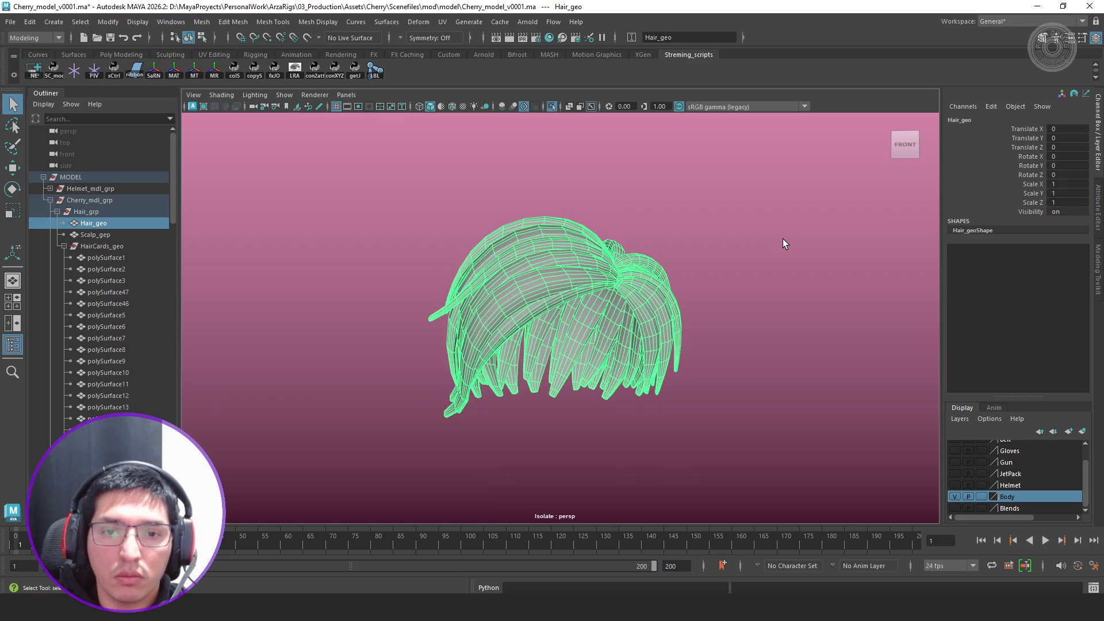
alt+drag(762, 290, 773, 284)
scroll(773, 284, up, 3)
click(774, 284)
click(687, 285)
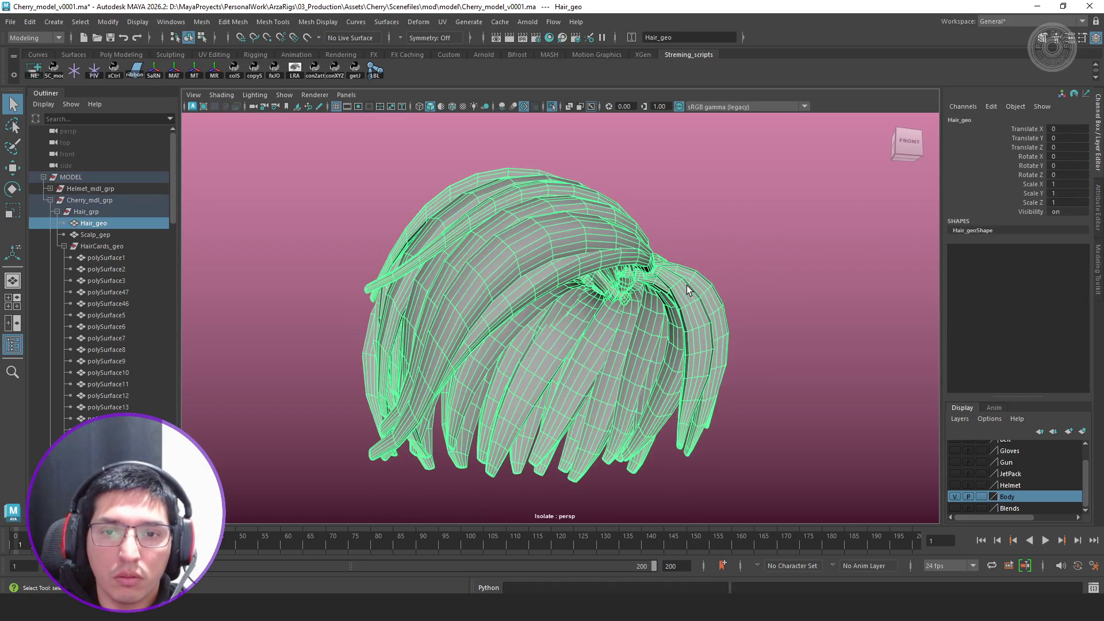
mouse_move(687, 285)
alt+mouse_down()
mouse_move(694, 301)
mouse_move(803, 273)
mouse_move(665, 291)
alt+mouse_up()
click(803, 278)
key(ctrl+1)
- Turn on the Helmet layer and toggle HairCards_geo hidden and visible to compare it against the helmet
click(483, 264)
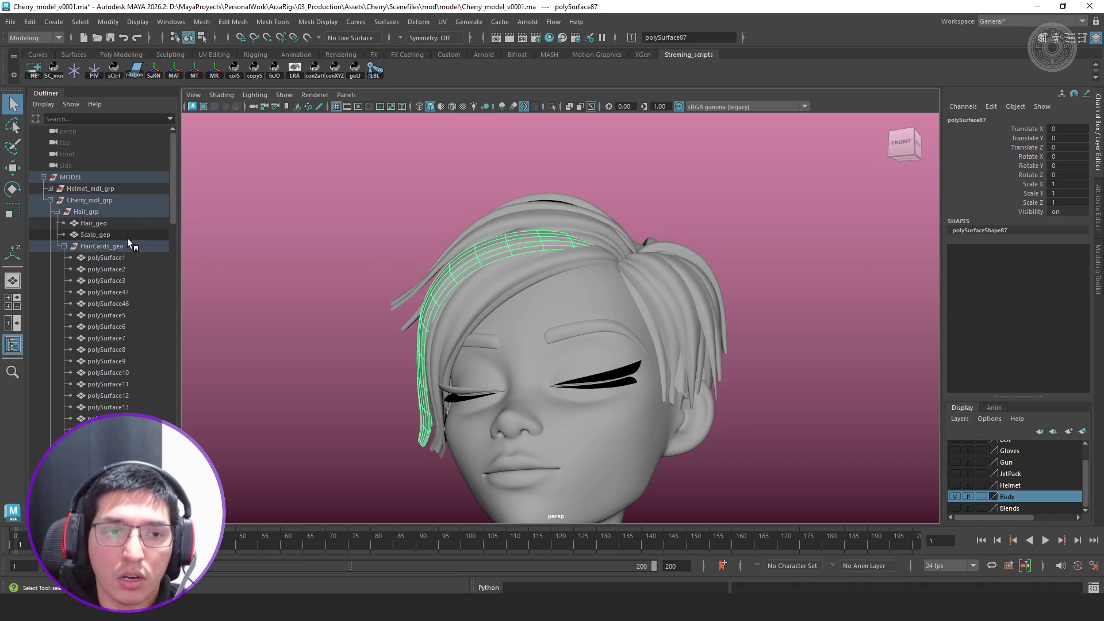
click(101, 246)
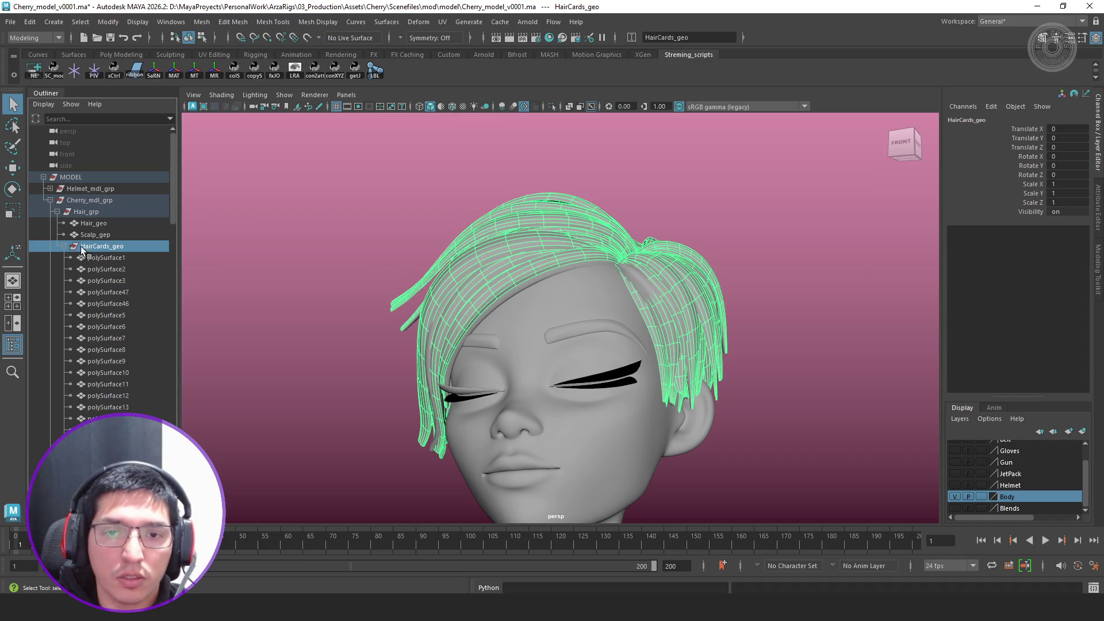
alt+drag(623, 313, 635, 322)
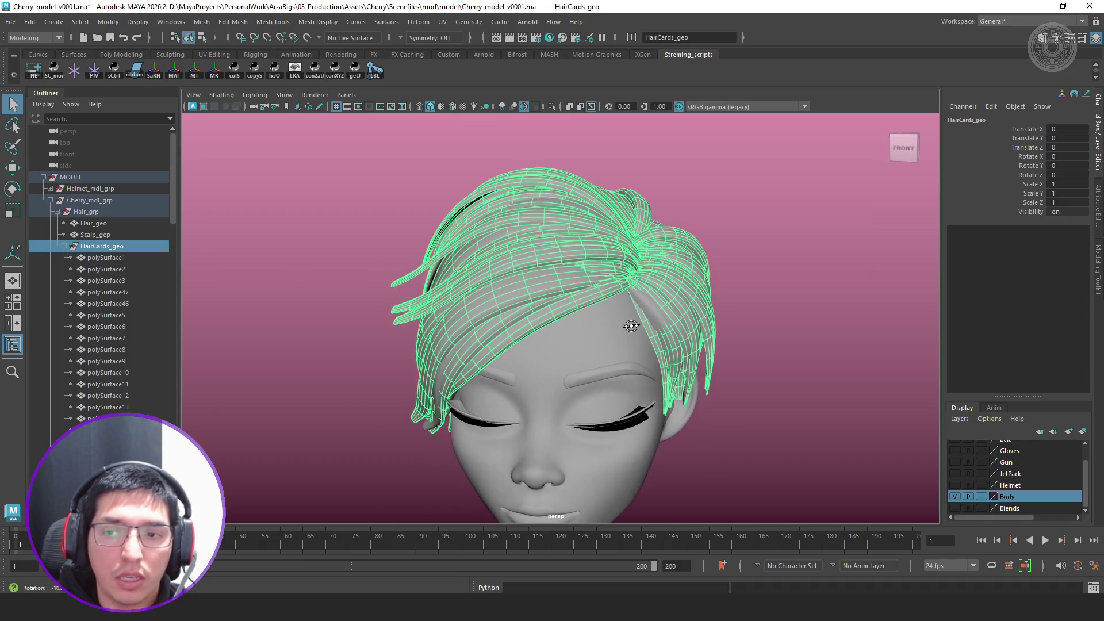
click(957, 484)
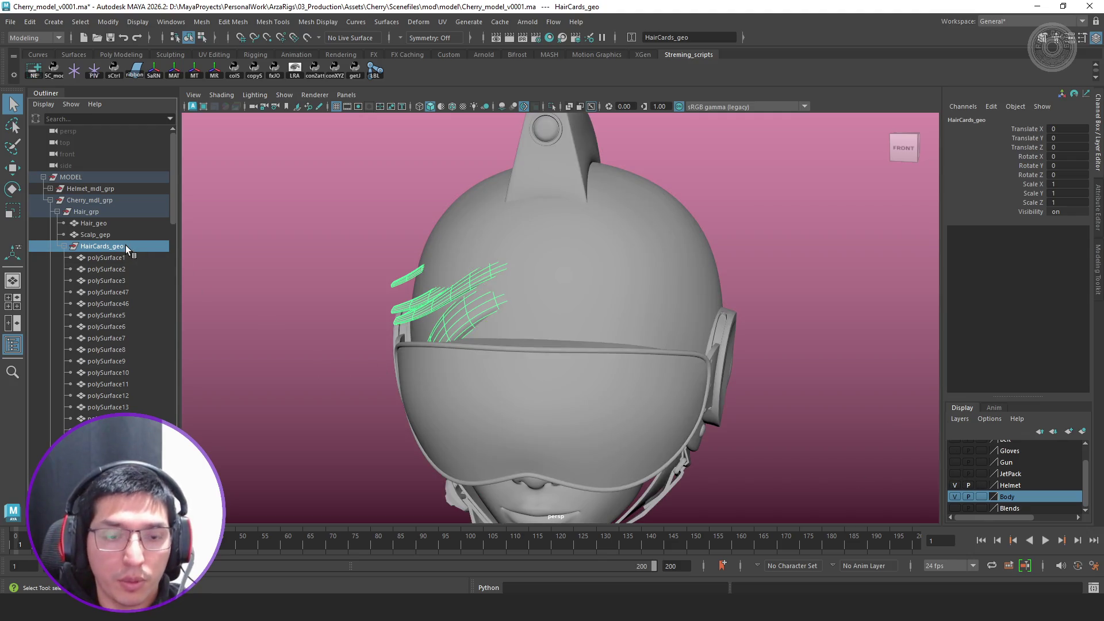
key(ctrl+h)
alt+drag(508, 322, 612, 322)
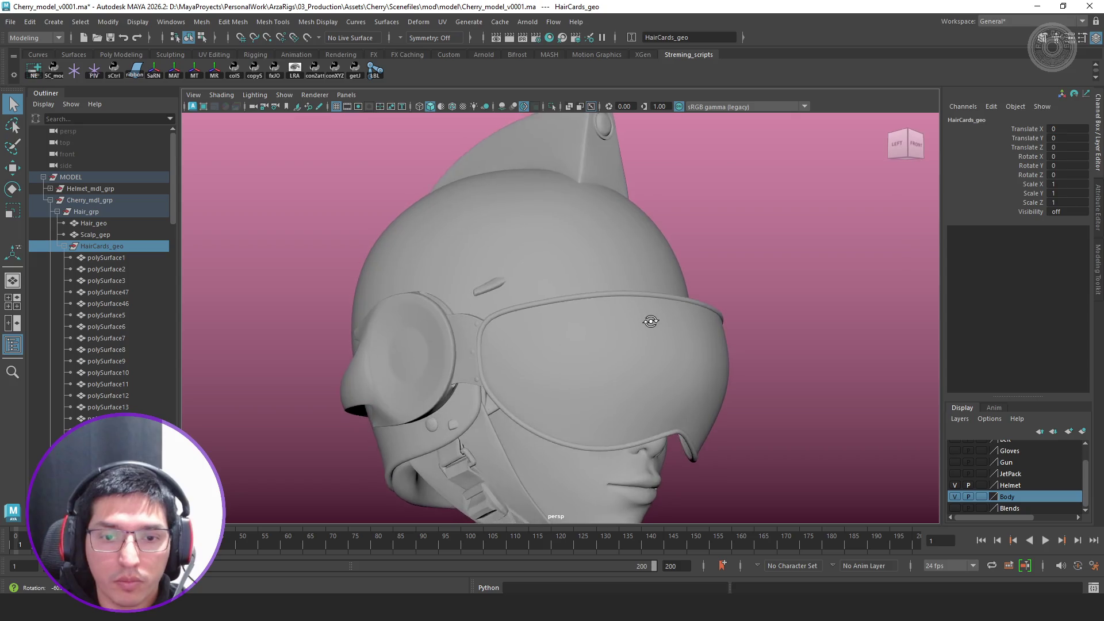
key(ctrl+h)
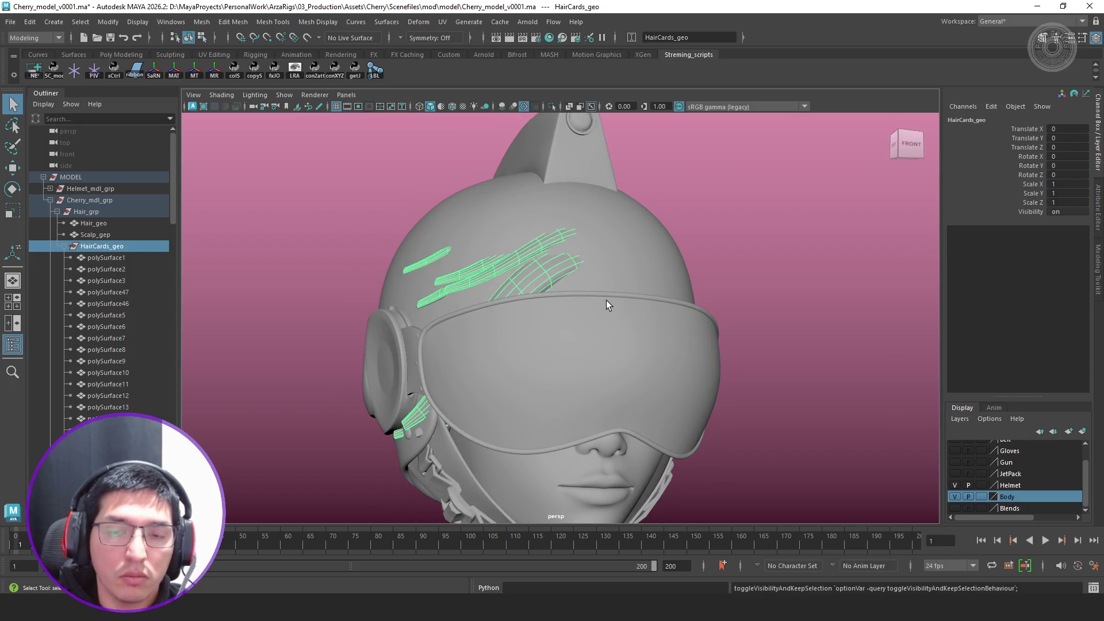
alt+drag(606, 301, 546, 297)
- Isolate Hair_geo and HairCards_geo together in the viewport and reselect HairCards_geo
click(115, 224)
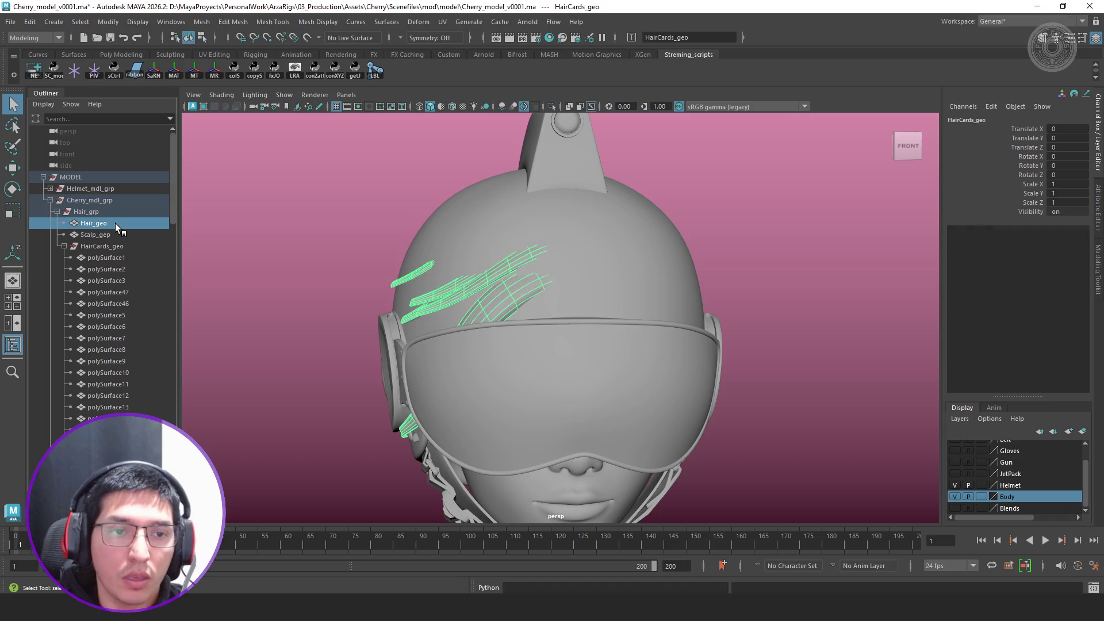
key(ctrl+1)
ctrl+click(122, 246)
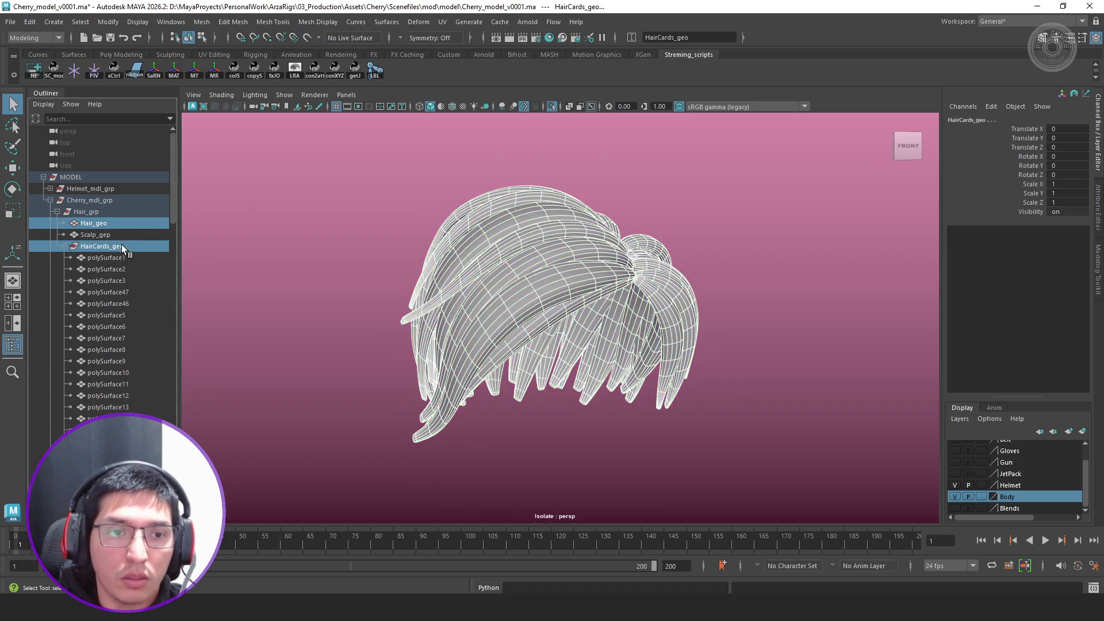
key(ctrl+1)
key(ctrl+1)
click(122, 224)
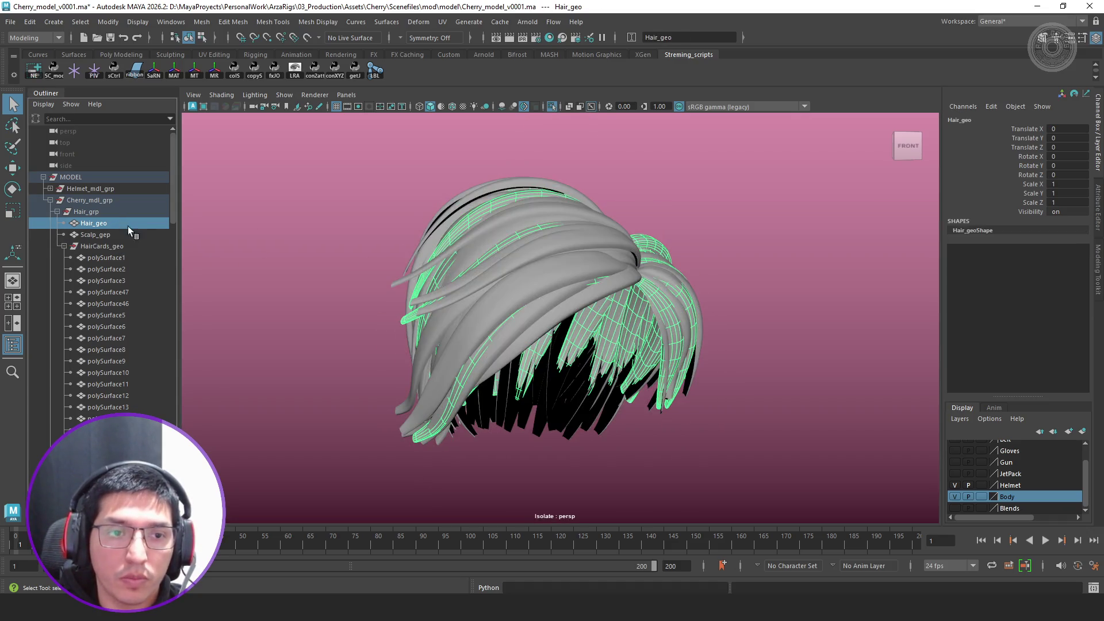
key(w)
mouse_move(552, 267)
alt+mouse_down()
mouse_move(506, 265)
mouse_move(659, 274)
mouse_move(669, 287)
mouse_move(661, 308)
mouse_move(618, 328)
mouse_move(499, 320)
mouse_move(677, 296)
mouse_move(678, 247)
mouse_move(712, 208)
mouse_move(755, 229)
mouse_move(734, 261)
mouse_move(722, 239)
mouse_move(732, 273)
mouse_move(628, 243)
alt+mouse_up()
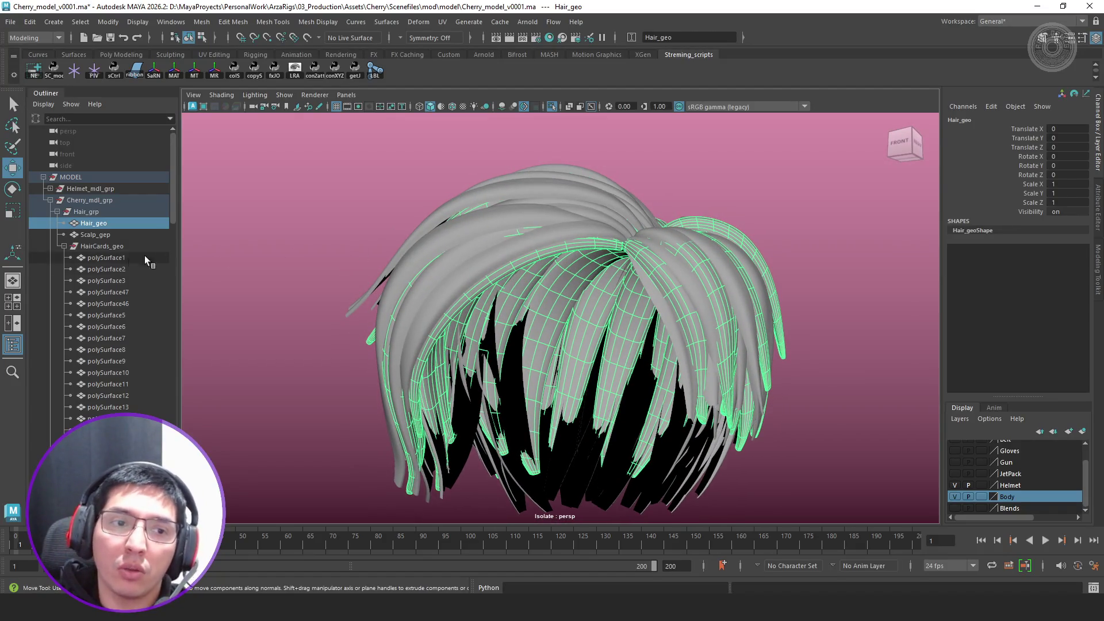
click(130, 247)
- Batch-rename polySurface1 through polySurface114 to sequential HairCard_0_# names via the rename field
click(130, 255)
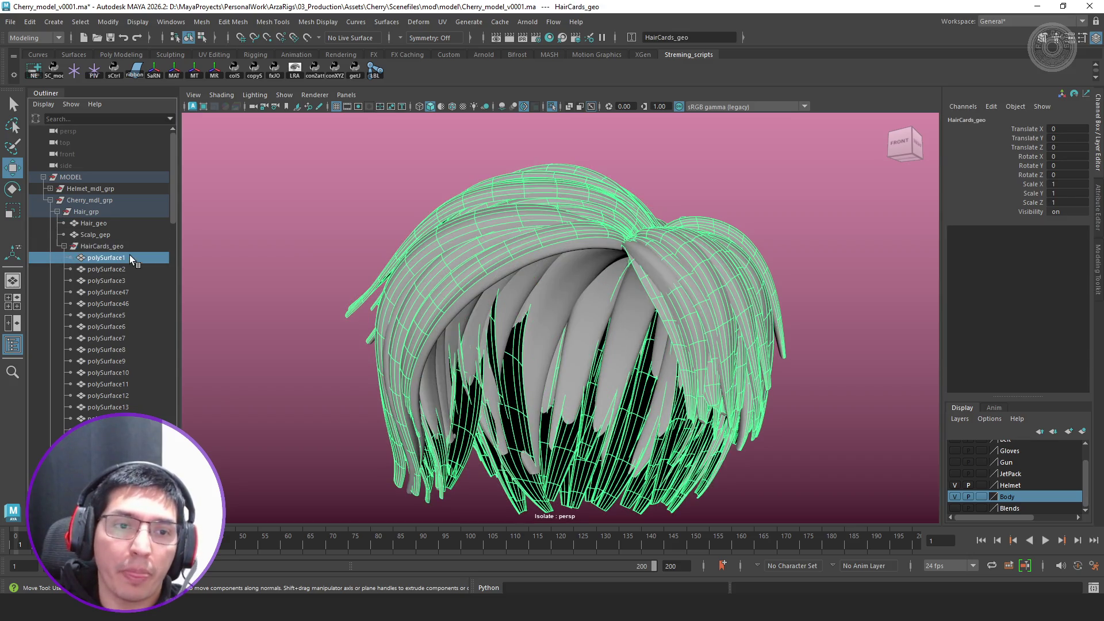
scroll(137, 262, down, 10)
scroll(137, 266, down, 5)
scroll(138, 289, down, 7)
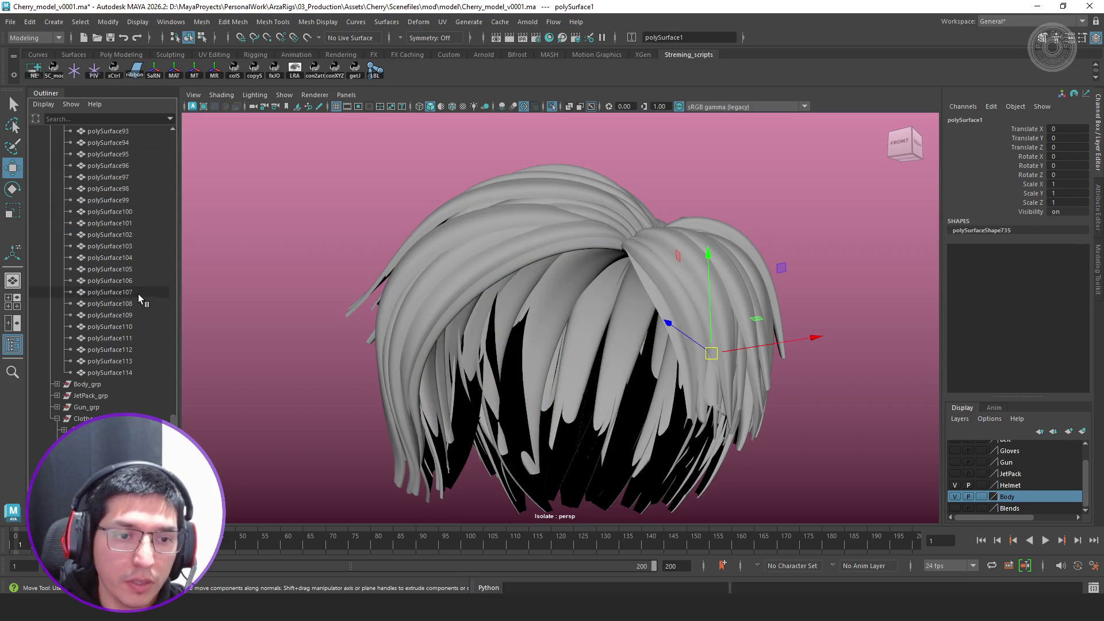
shift+click(138, 372)
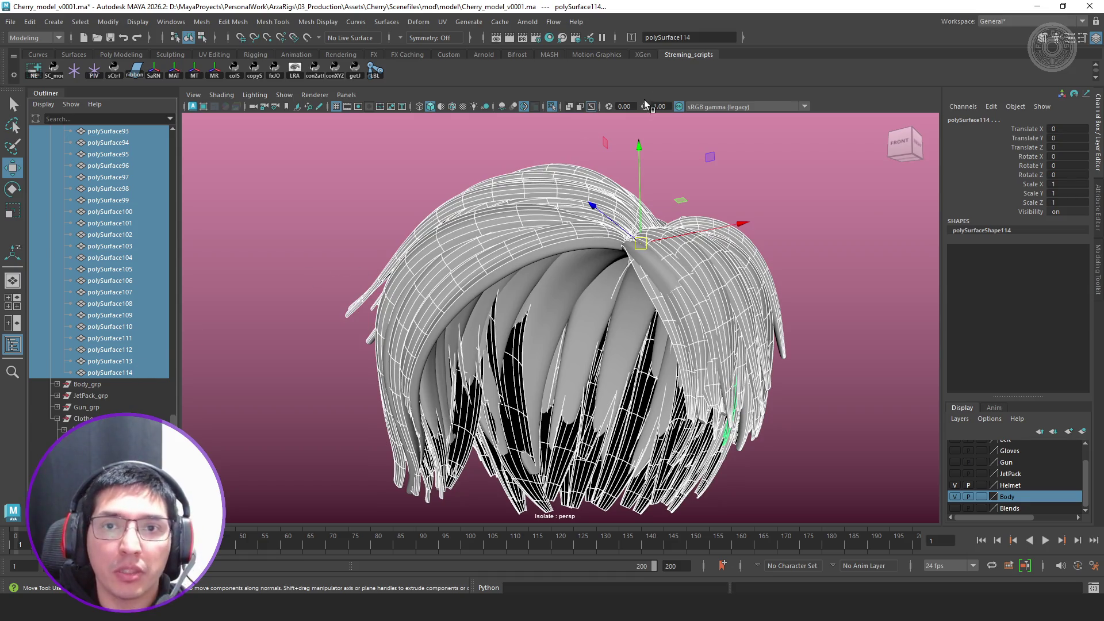
click(632, 37)
click(657, 73)
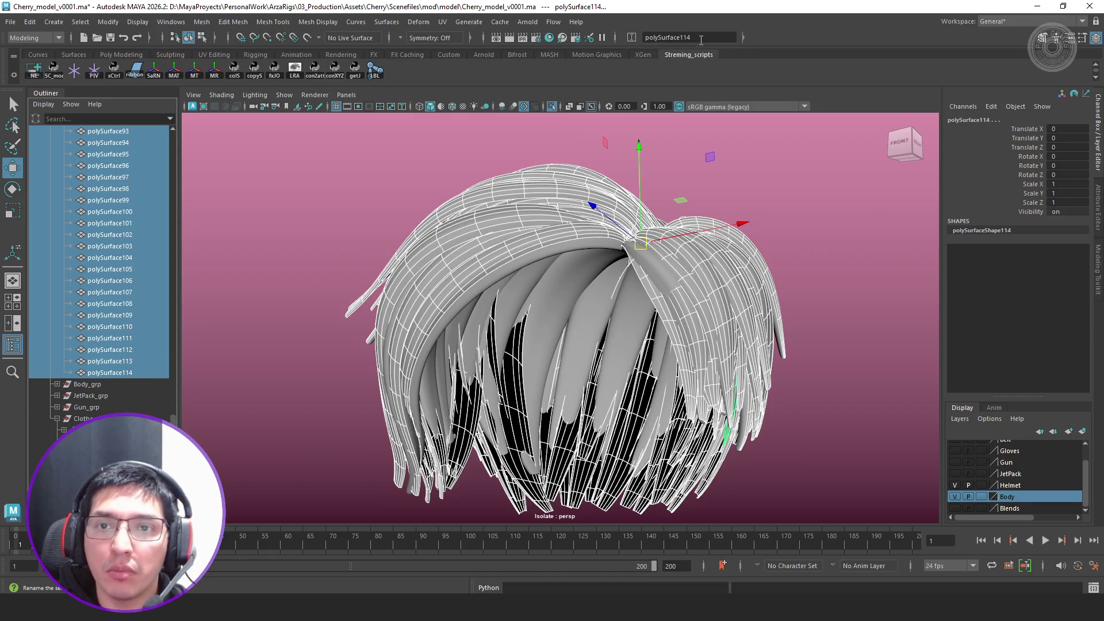
click(714, 38)
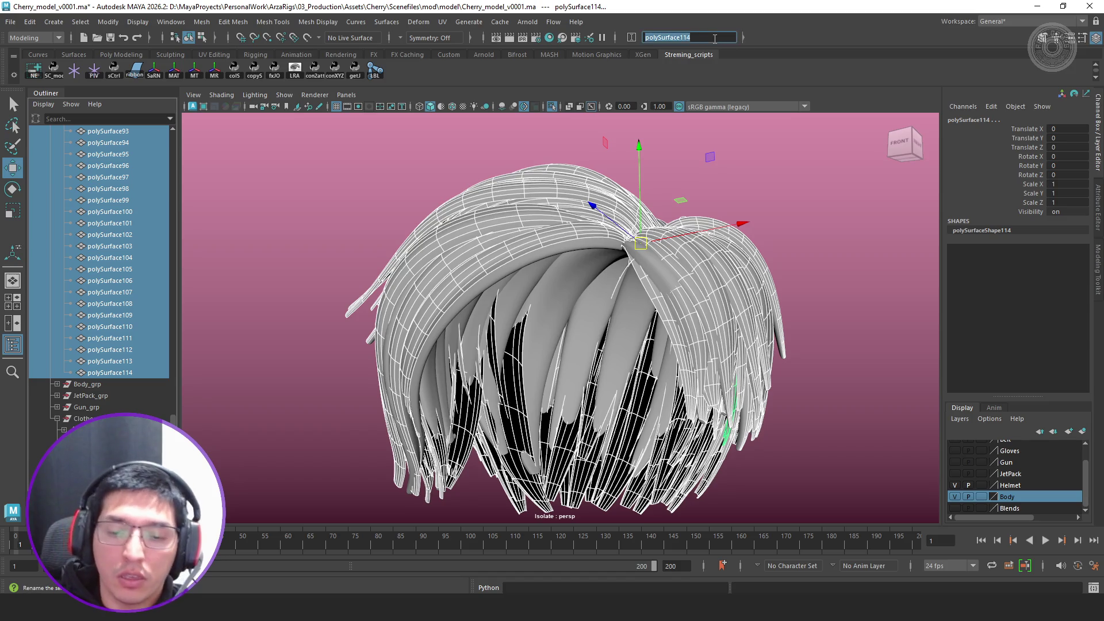
text(hair)
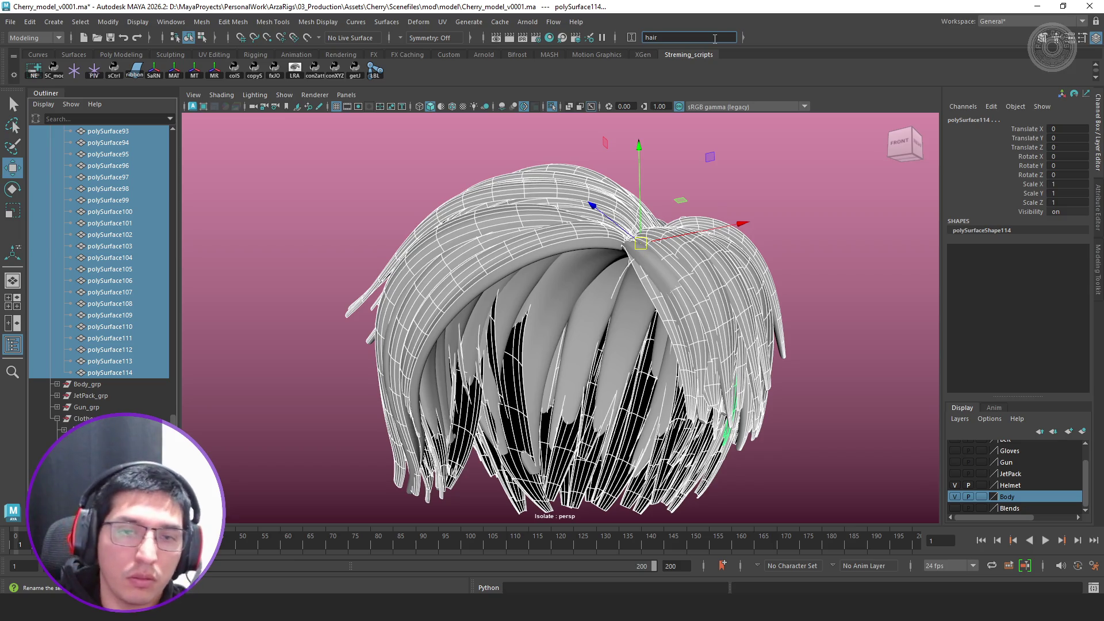
scroll(142, 246, up, 2)
scroll(153, 249, up, 10)
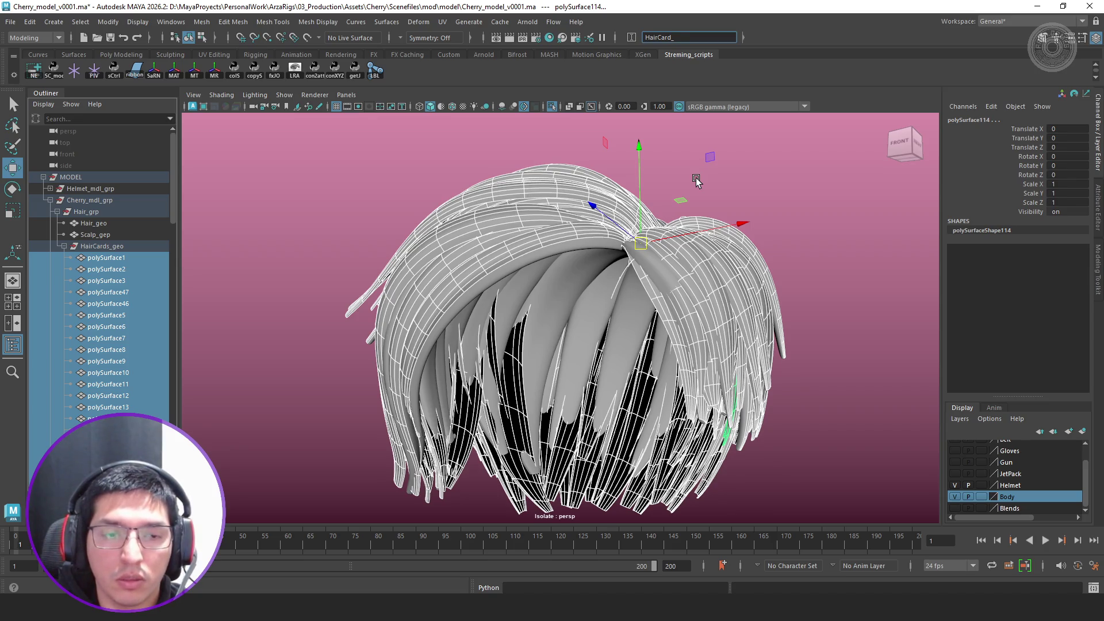
key(Return)
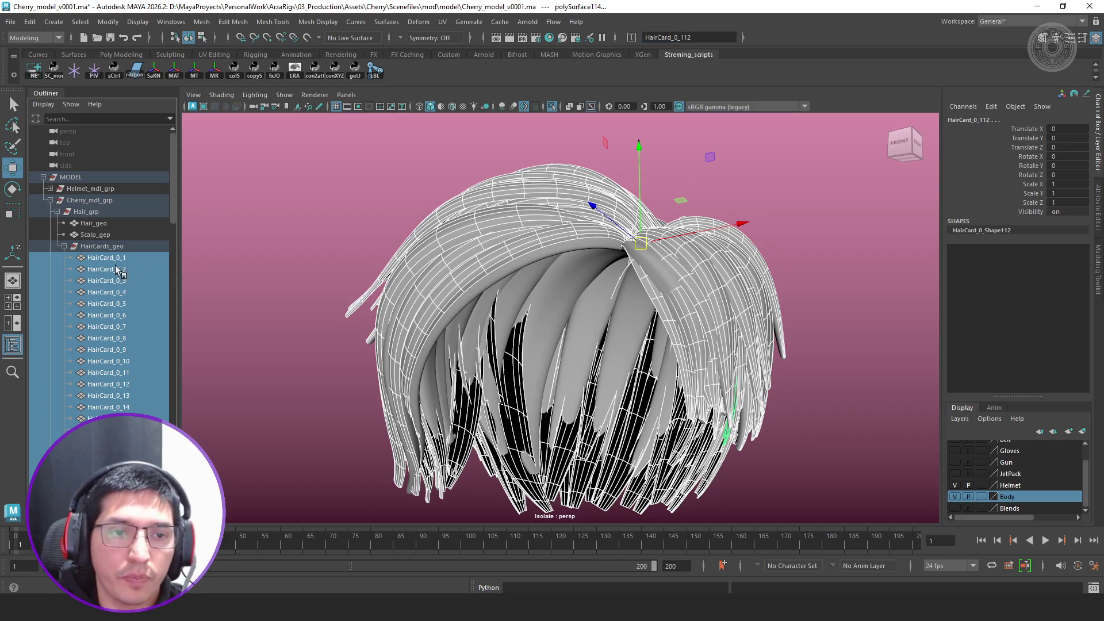
scroll(134, 257, down, 3)
scroll(134, 256, down, 3)
scroll(134, 256, down, 3)
scroll(135, 257, down, 3)
scroll(134, 256, up, 5)
scroll(134, 256, up, 5)
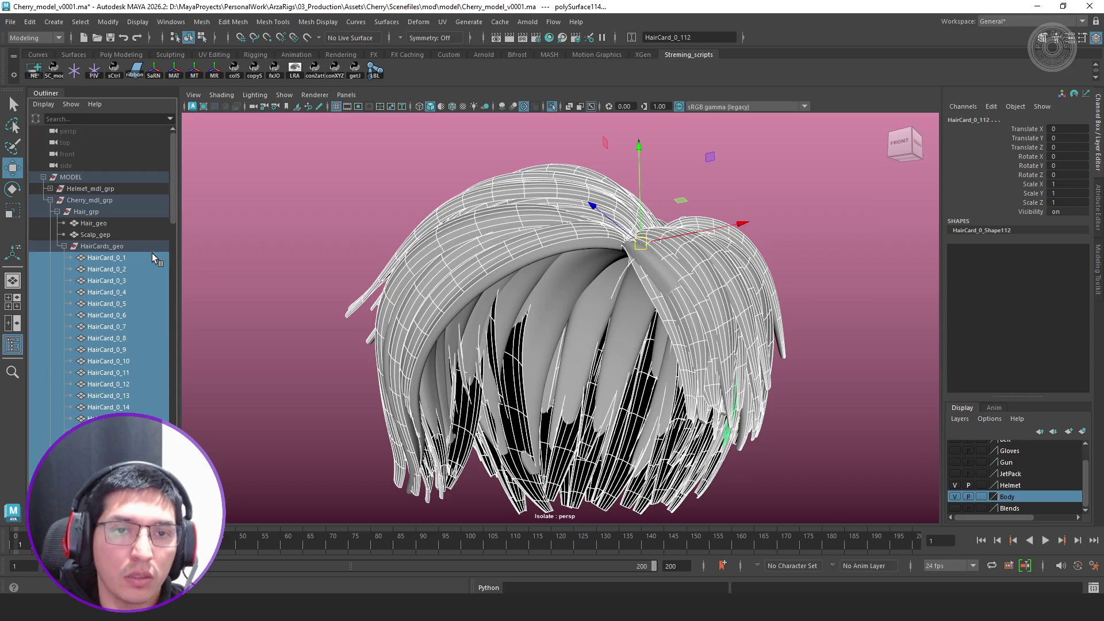
- Rename the hair card hierarchy from _0_ to _0 style names, giving HairCard_01 onward
click(154, 73)
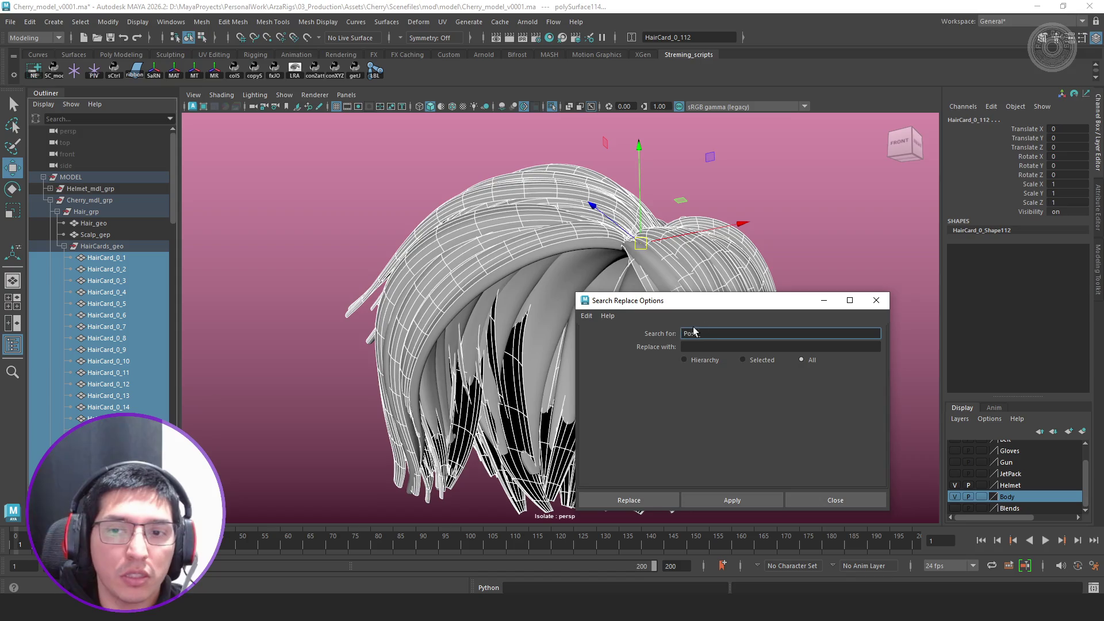
key(BackSpace)
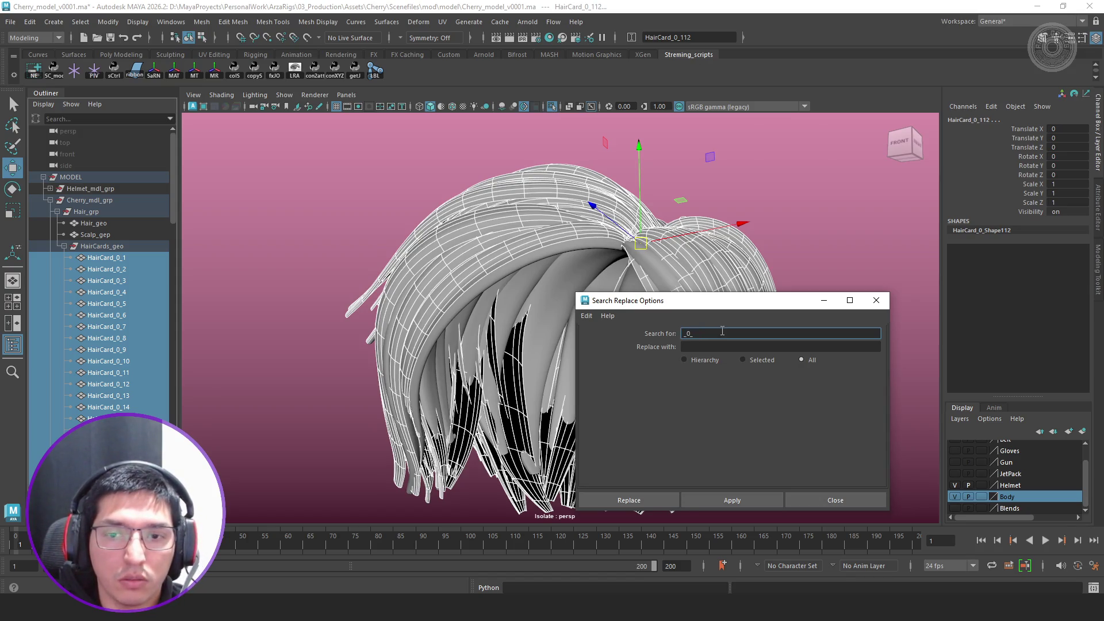
key(Tab)
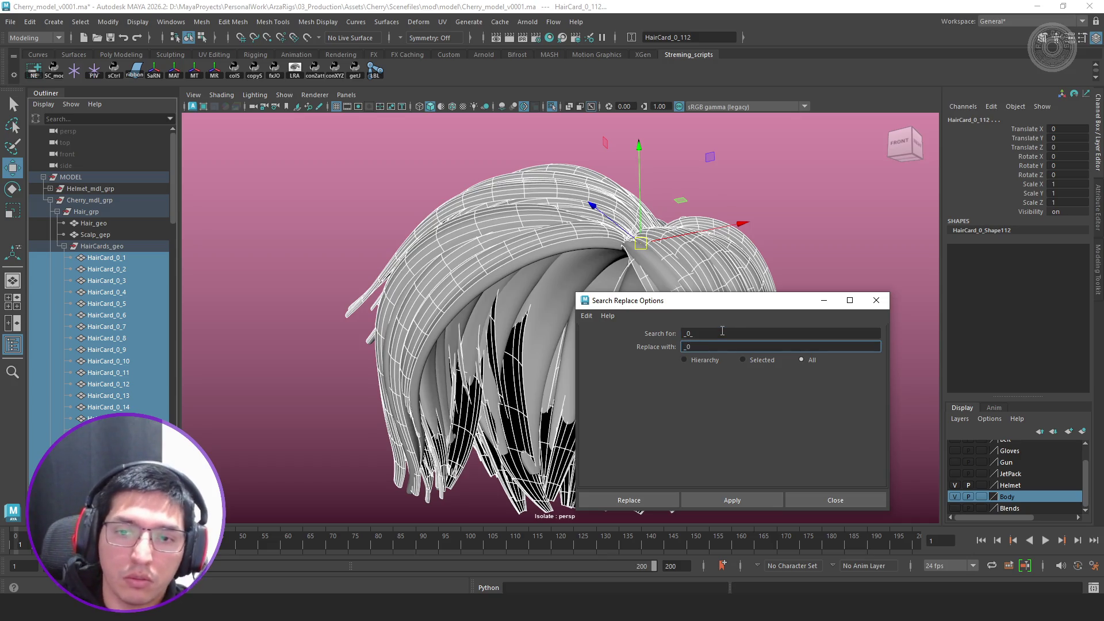
click(701, 360)
click(749, 497)
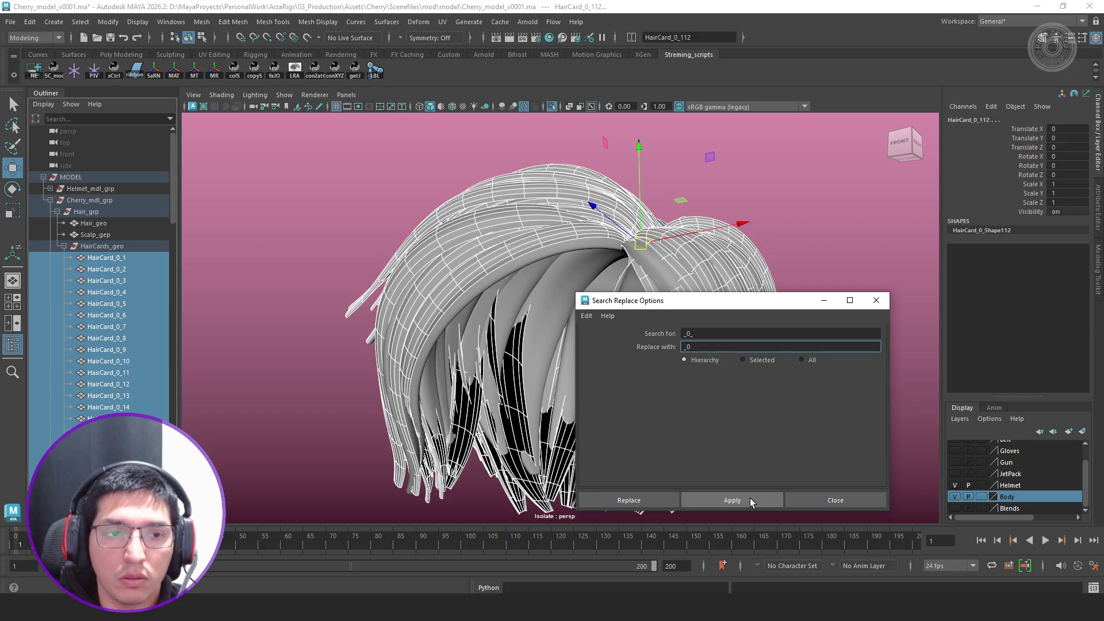
click(129, 259)
double_click(130, 259)
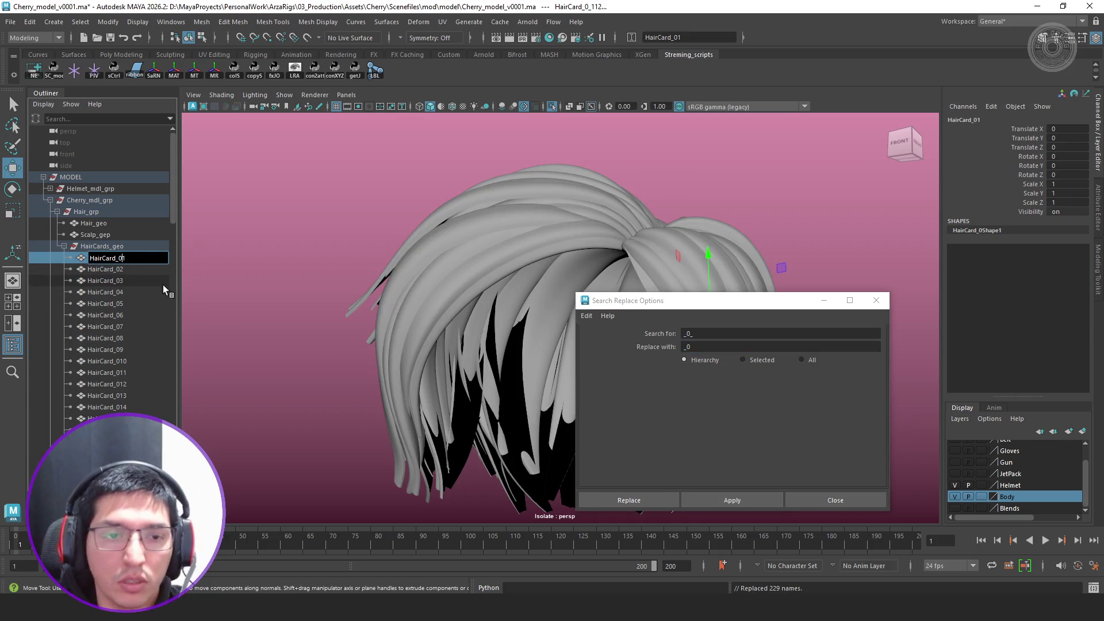
key(Return)
- Pad HairCard_01 through HairCard_09 to three digits, HairCard_001 to HairCard_009
shift+click(127, 349)
click(728, 334)
key(Tab)
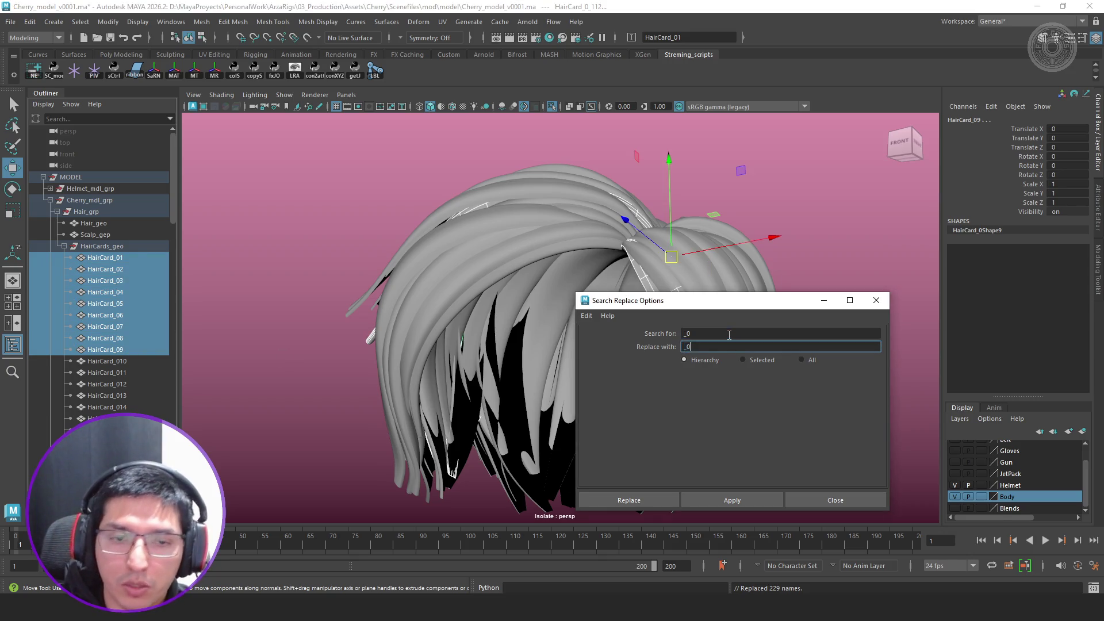
click(732, 500)
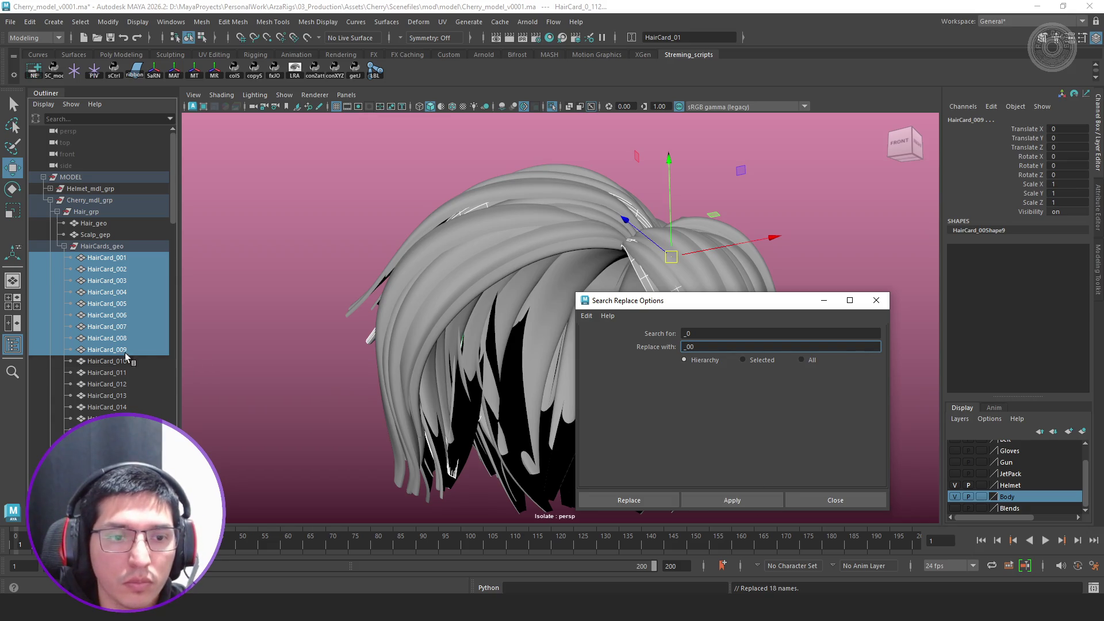
scroll(121, 353, down, 5)
scroll(121, 348, down, 6)
scroll(121, 347, down, 4)
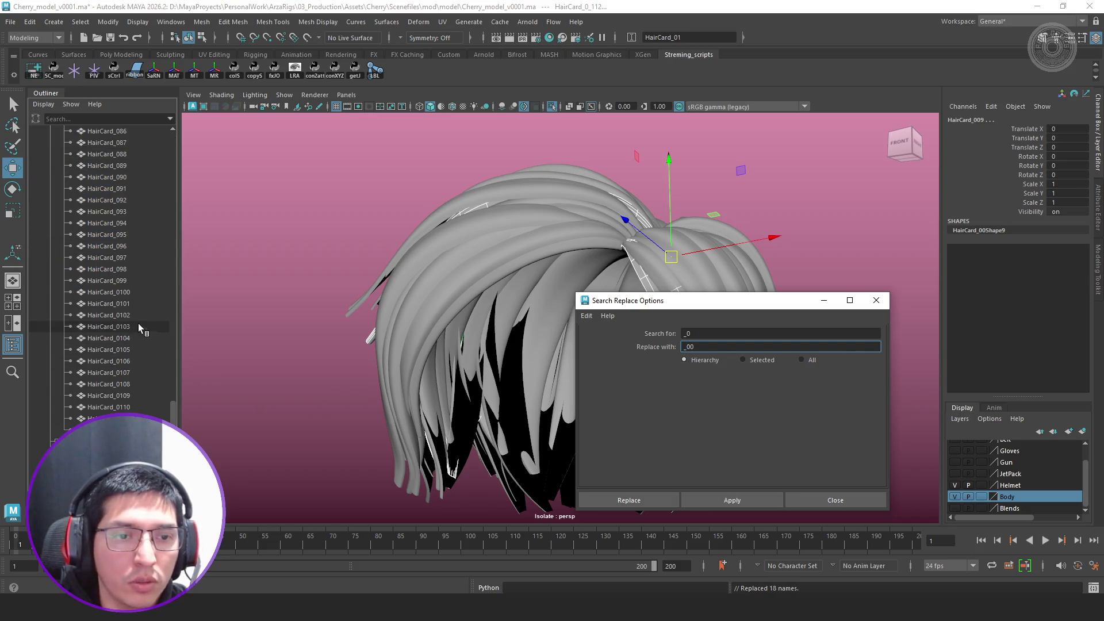
- Rename HairCard_0100 through HairCard_0112 to HairCard_100 onward and close the renaming options
click(129, 293)
shift+click(52, 430)
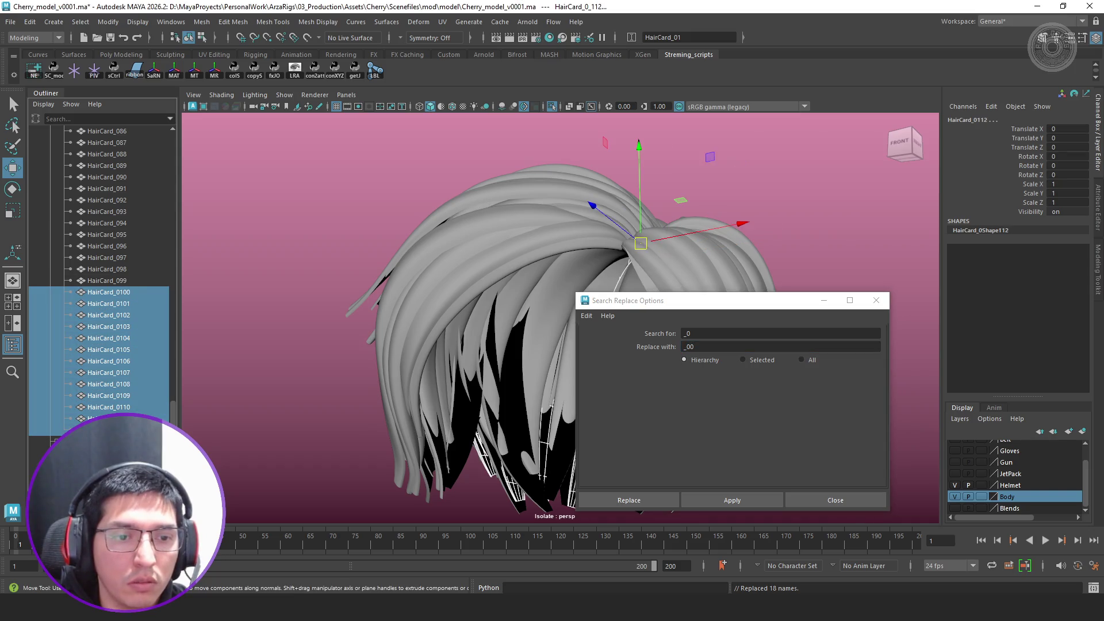
click(739, 346)
key(BackSpace)
key(BackSpace)
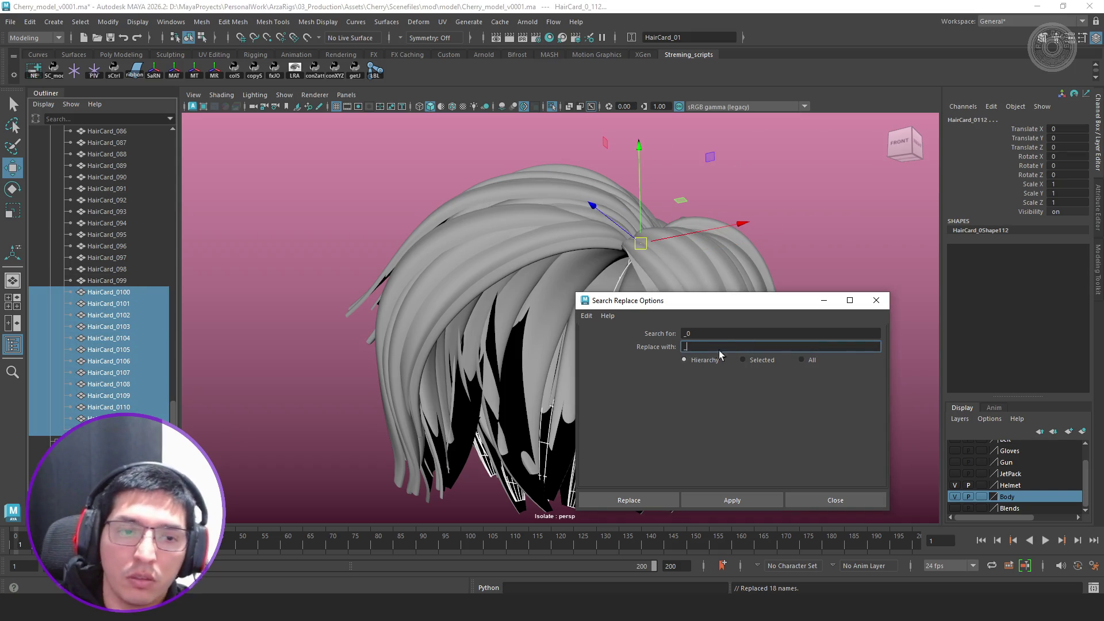
click(652, 501)
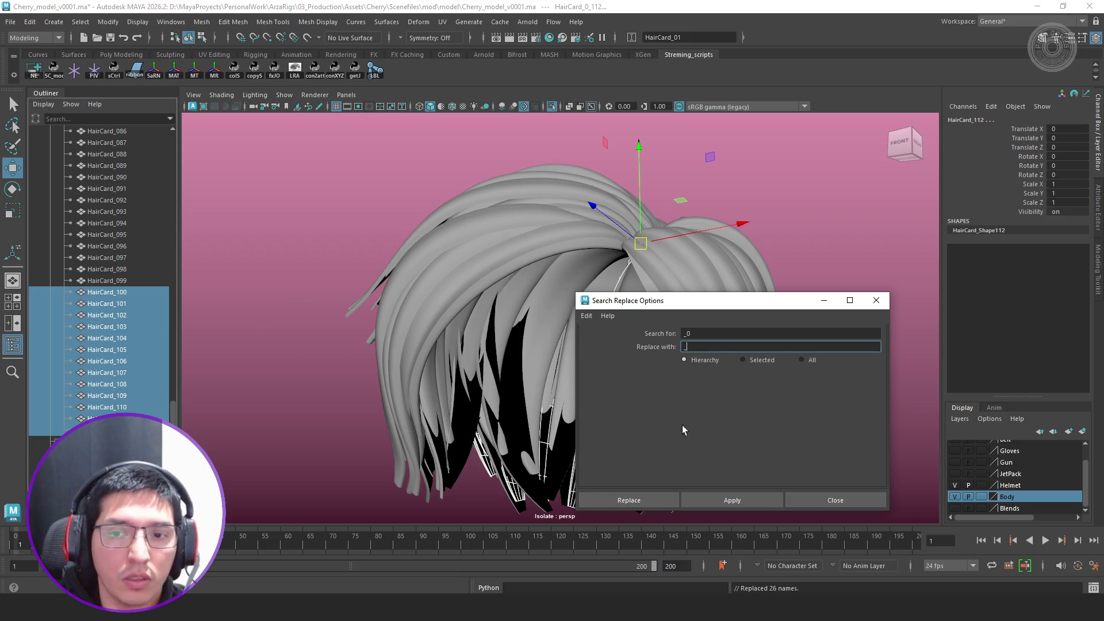
click(876, 301)
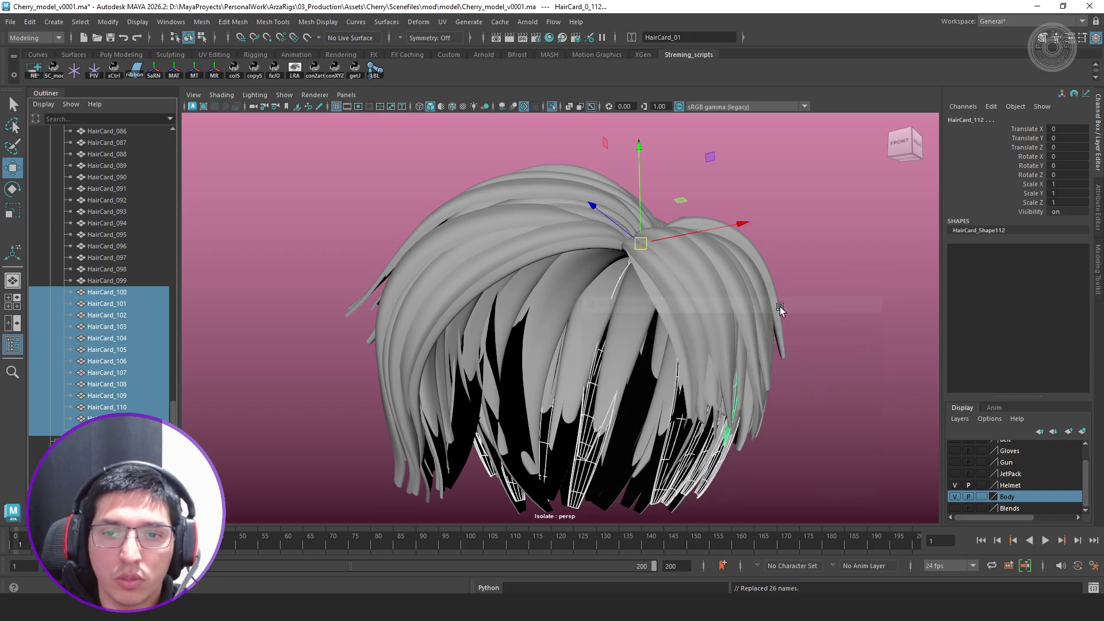
click(290, 236)
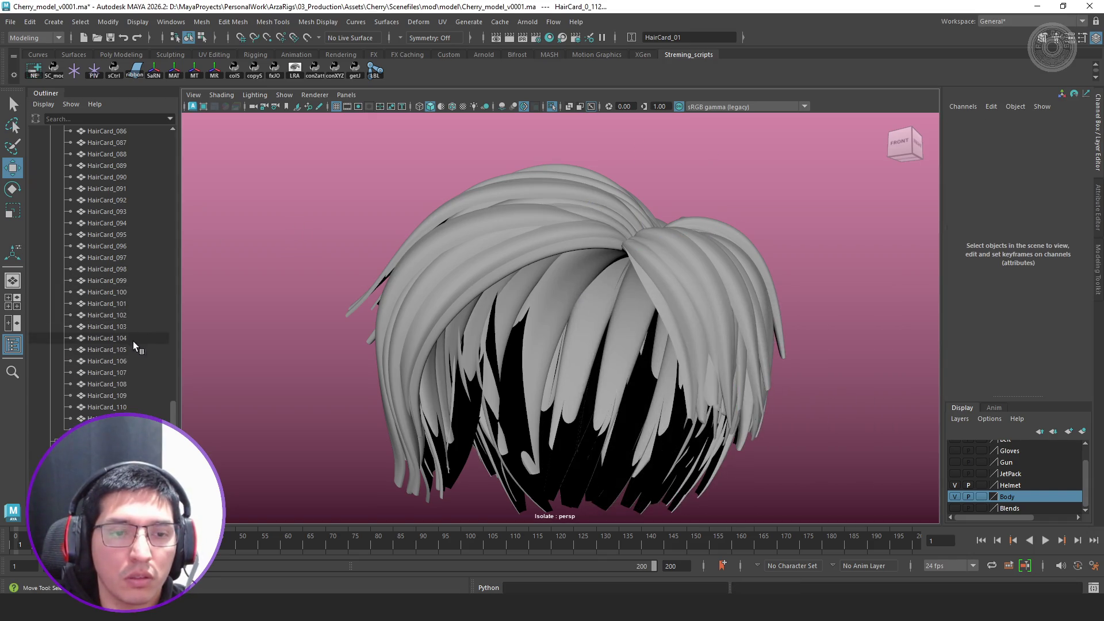
scroll(138, 347, up, 10)
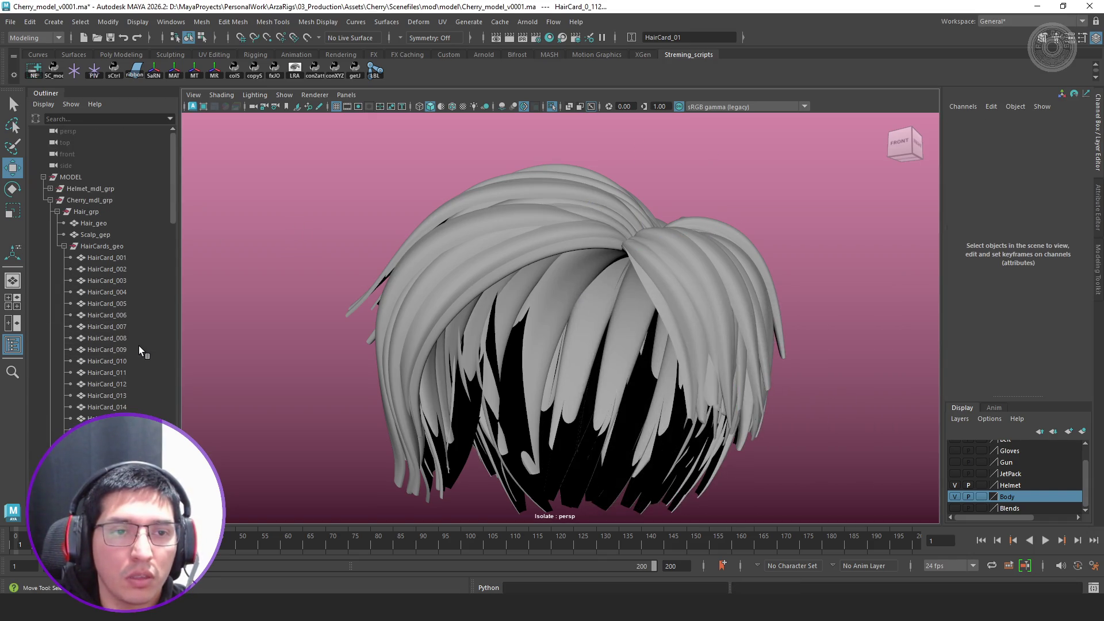
- Collapse the HairCards_geo group and leave Isolate Select so the body shows front-on
click(63, 246)
click(113, 244)
mouse_move(512, 282)
alt+mouse_down()
mouse_move(649, 292)
mouse_move(614, 308)
alt+mouse_up()
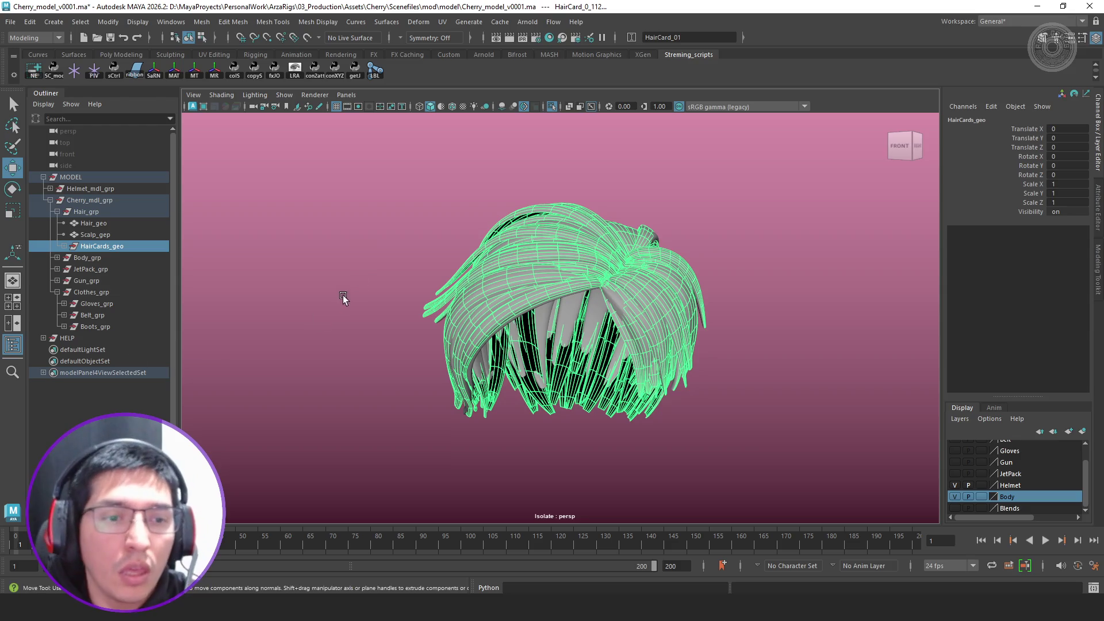
click(362, 281)
key(ctrl+1)
scroll(716, 320, down, 3)
alt+drag(715, 320, 678, 239)
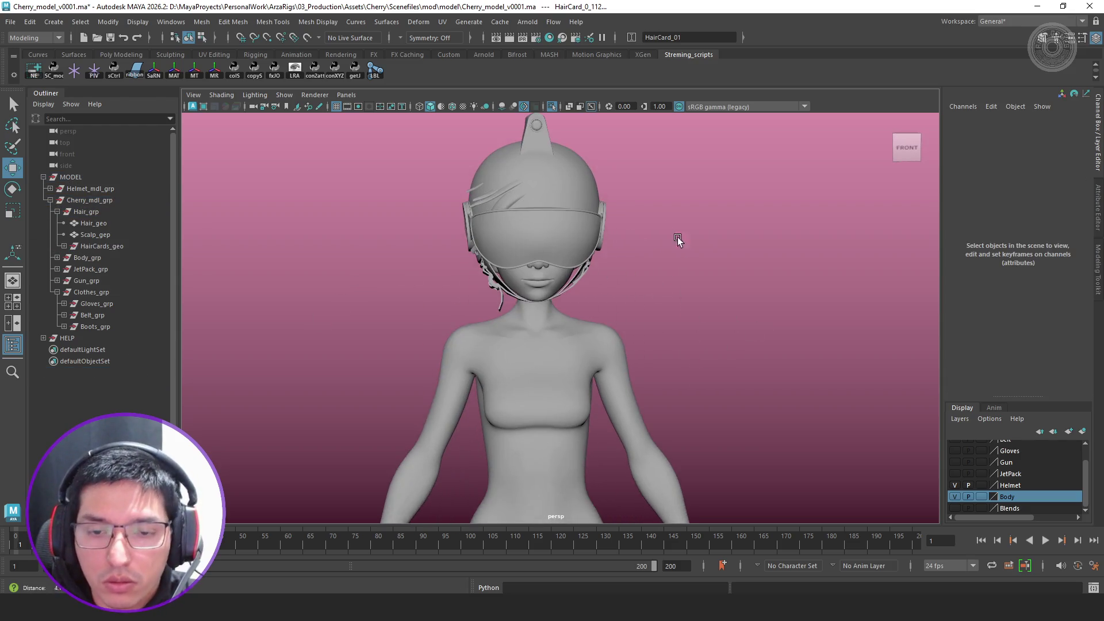
- Make the JetPack, Gun, Belt and Gloves layers visible and frame the full character from the front
click(1017, 474)
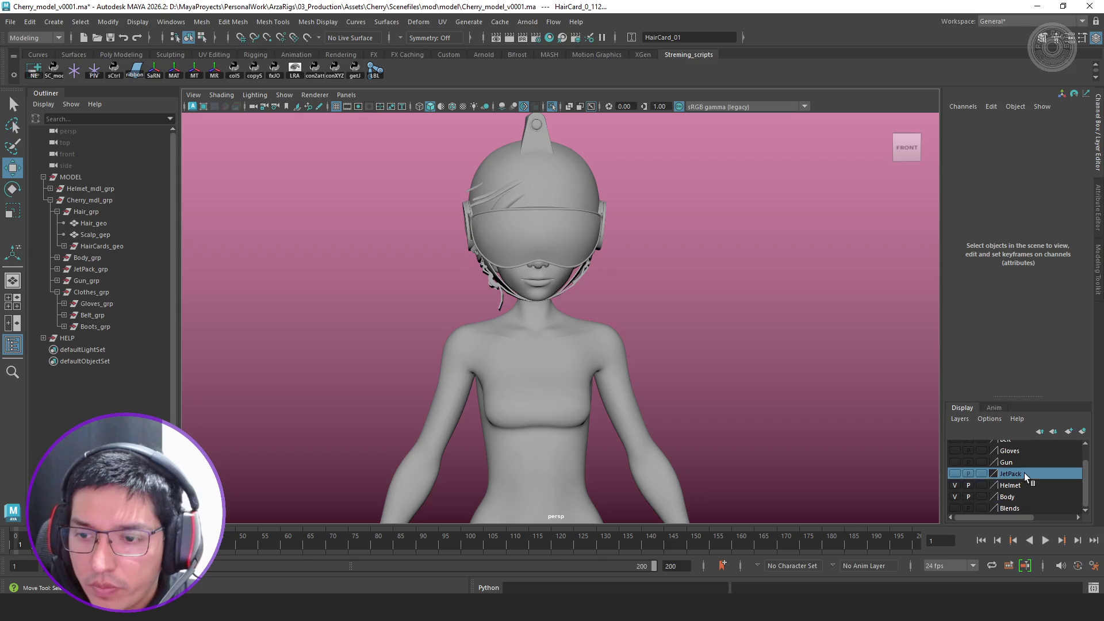
click(957, 473)
click(953, 463)
scroll(966, 455, up, 1)
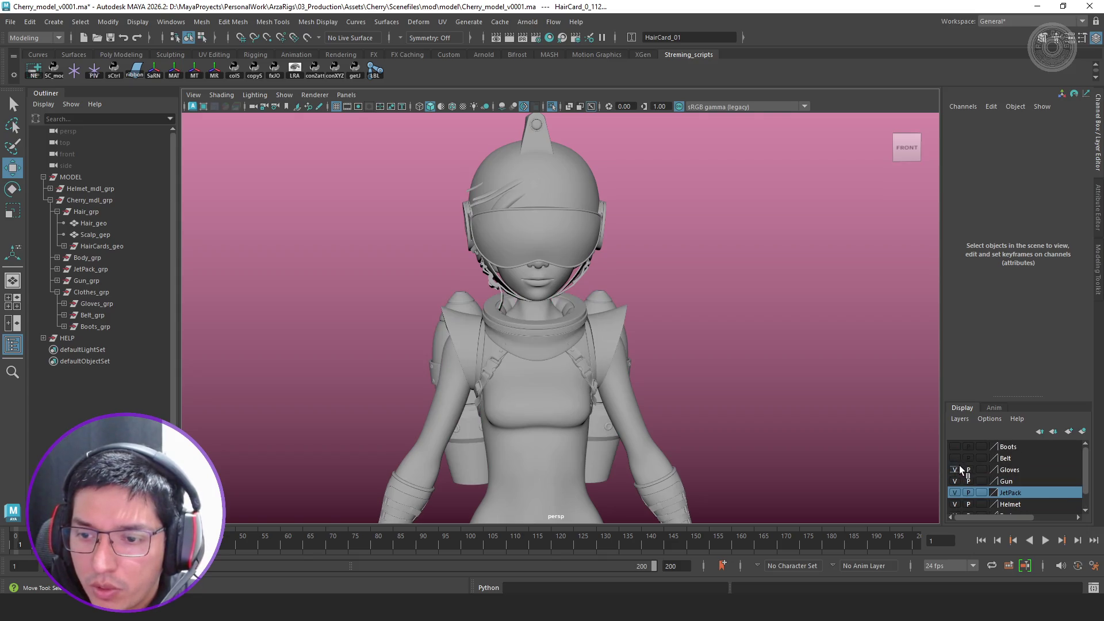
click(954, 458)
mouse_move(820, 440)
alt+mouse_down()
mouse_move(666, 371)
mouse_move(641, 347)
alt+mouse_up()
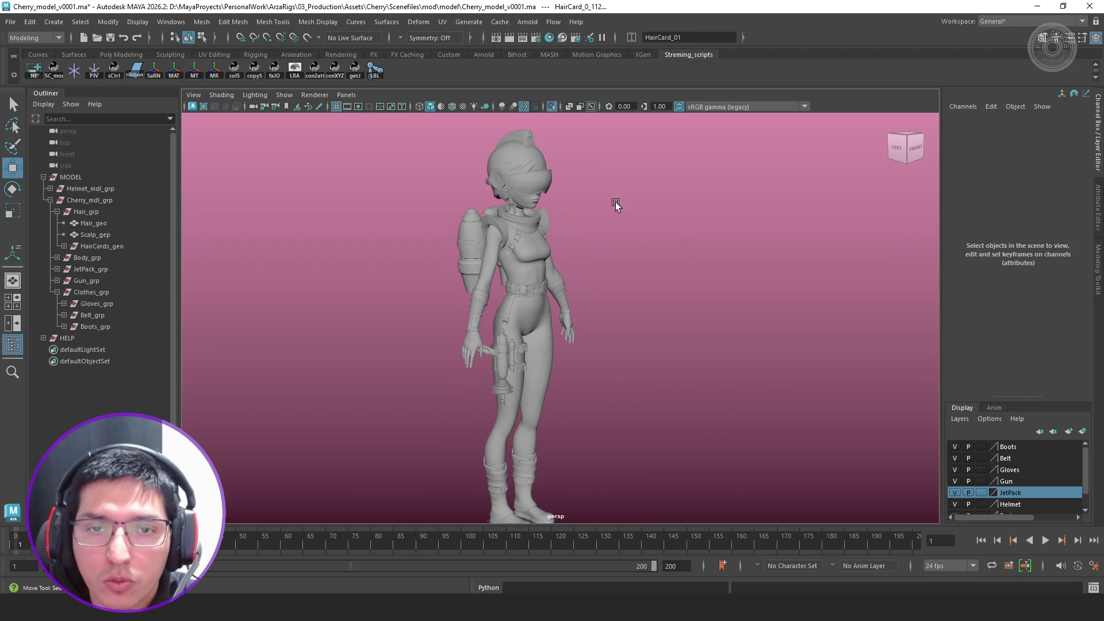
key(bracketleft)
key(bracketleft)
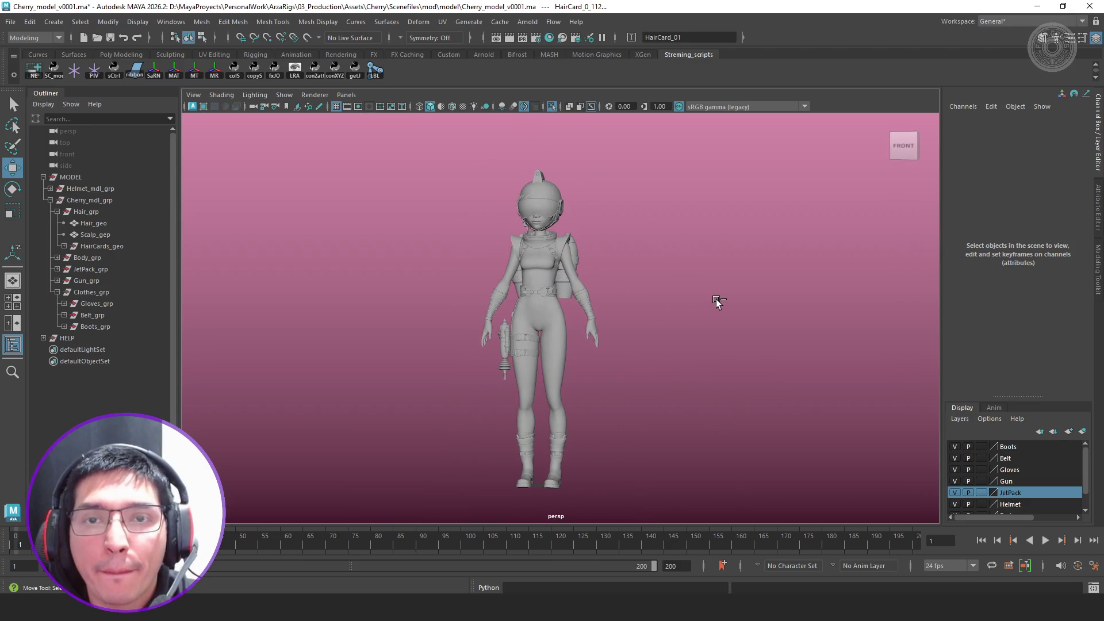
- Save the scene with Ctrl+S
key(q)
key(ctrl+s)
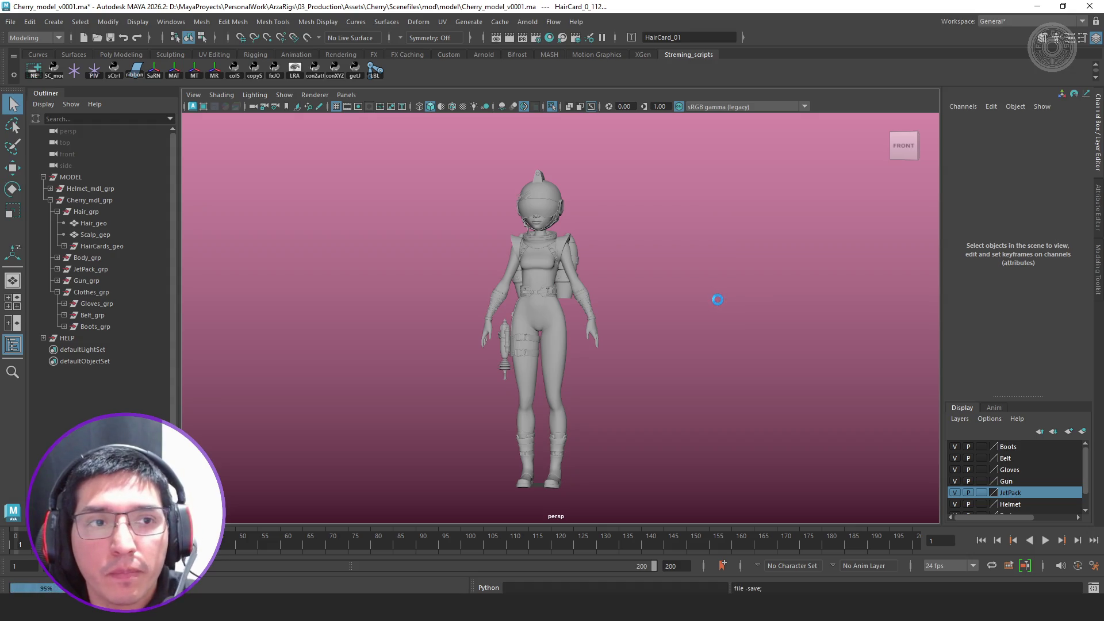
key(w)
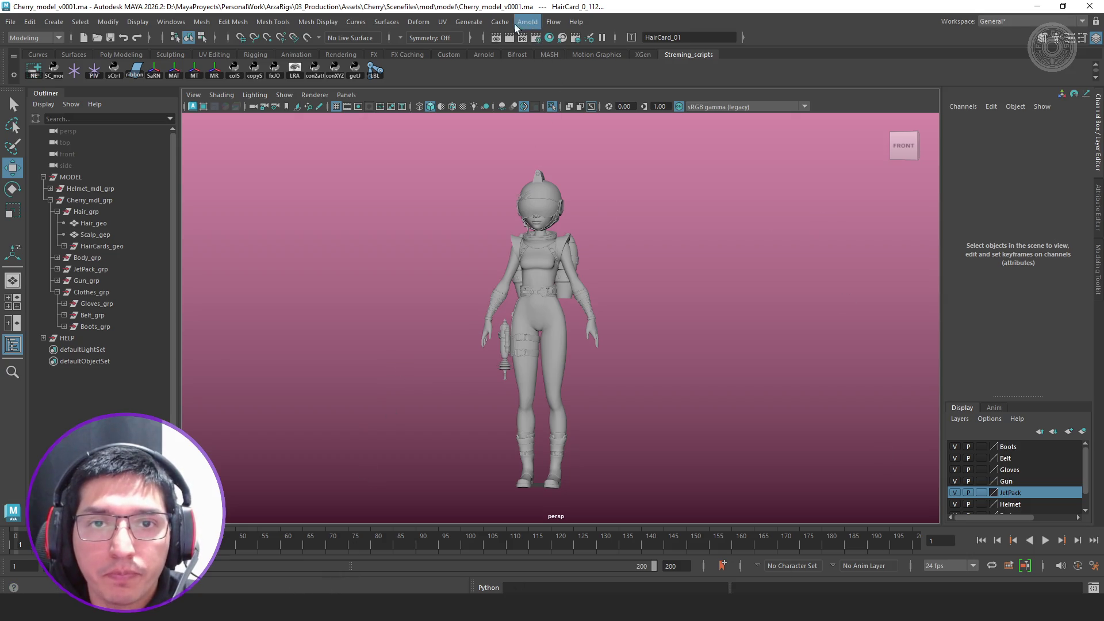
- Collapse Cherry_mdl_grp in the Outliner and show the script editor's command history confirming the save
click(172, 19)
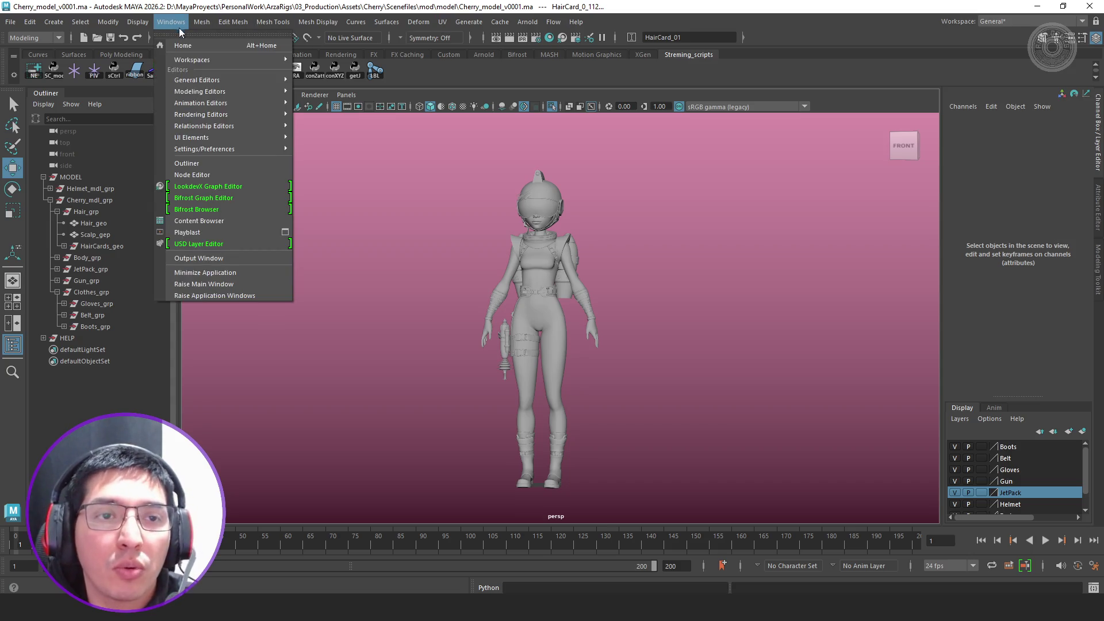
click(626, 207)
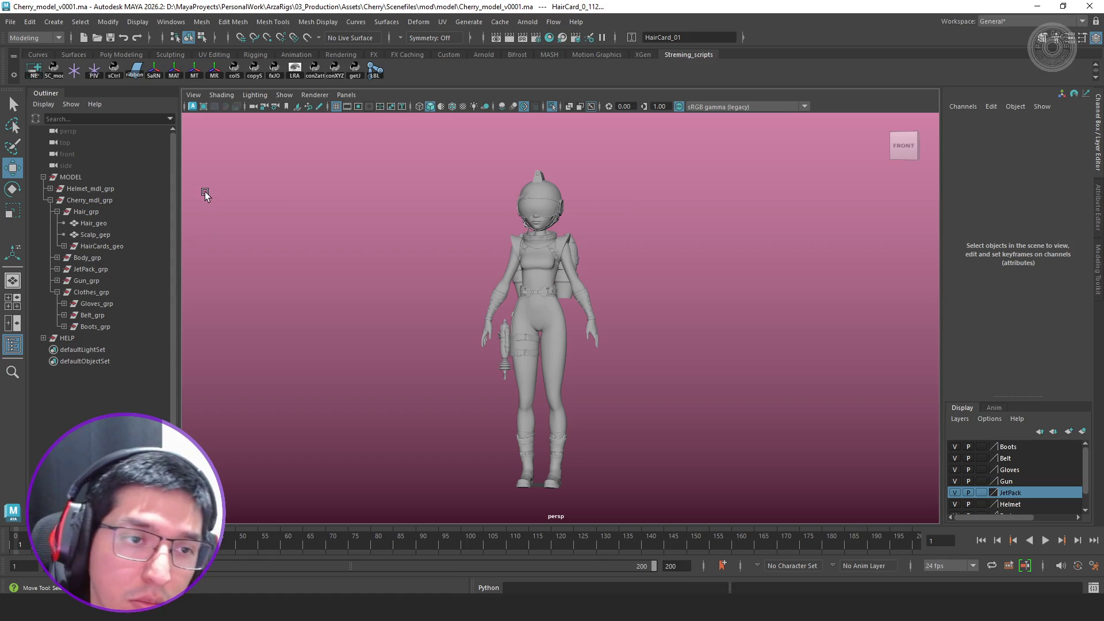
click(50, 201)
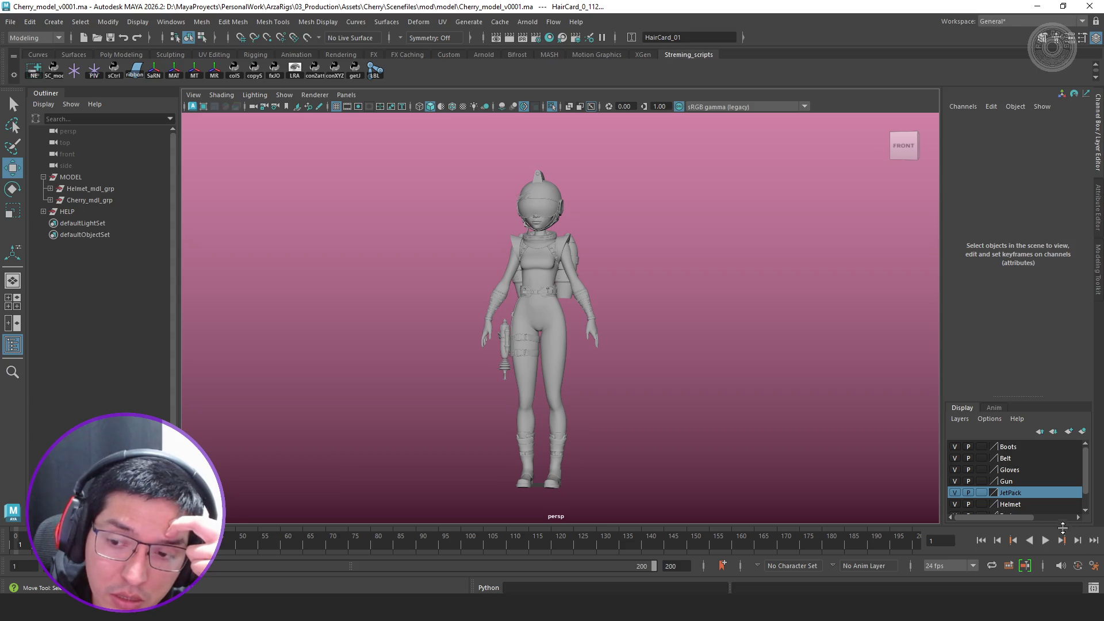
click(1092, 587)
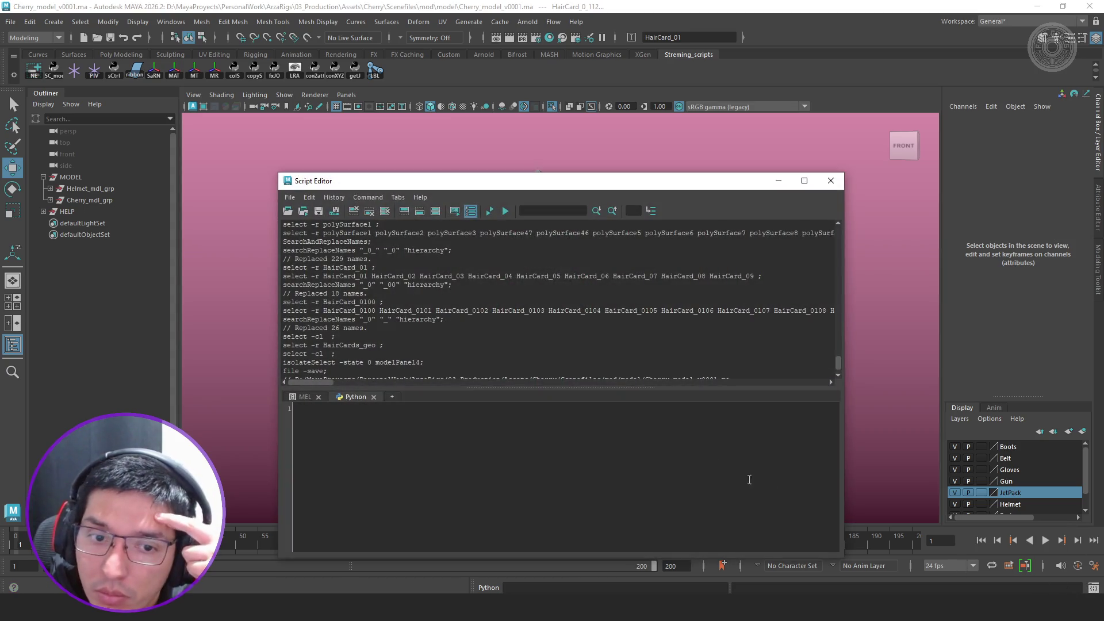
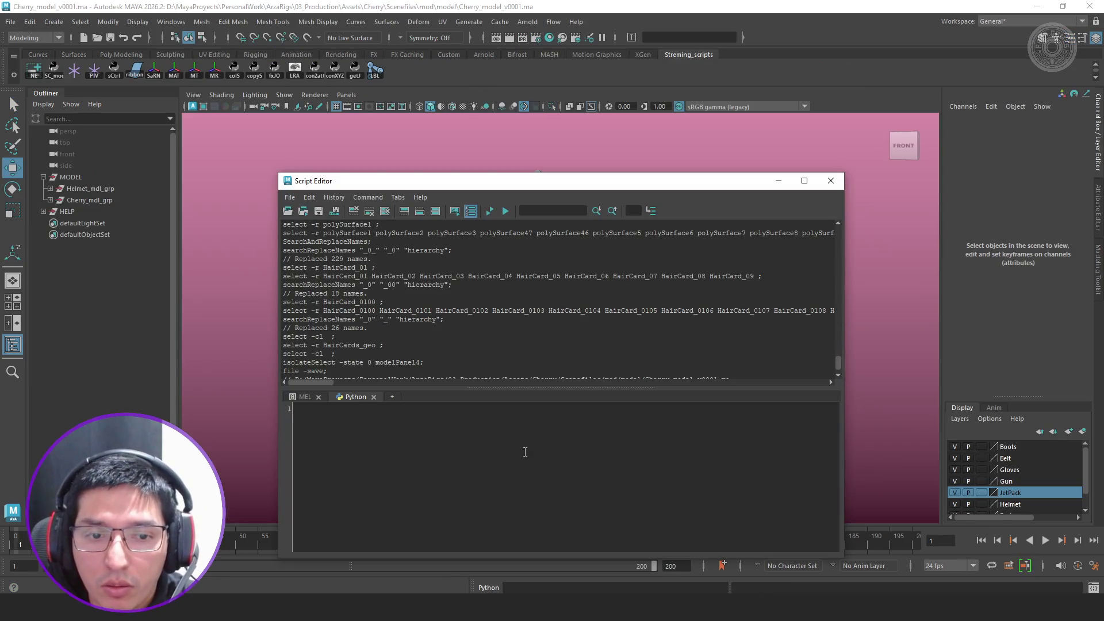
- Run the pasted SanityChecksTool menu loader, hit the missing PySide2 error, and switch to PyCharm
text(import sys from importlib import reload  pathes = ['D:\pycharm_projects\SanityChecksTool'] [sys.path.append(p) for p in pathes if p not in sys.path]  from core import sanity_check_windowMenu reload(sanity_check_windowMenu)  sanity_check_windowMenu.create_main_menu())
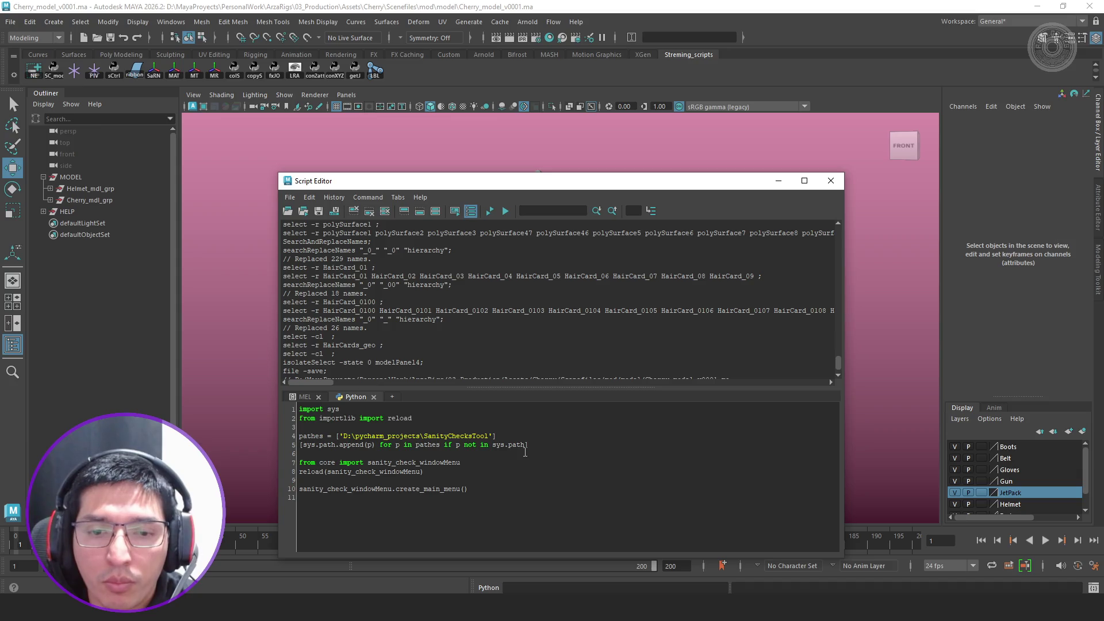
key(ctrl+Return)
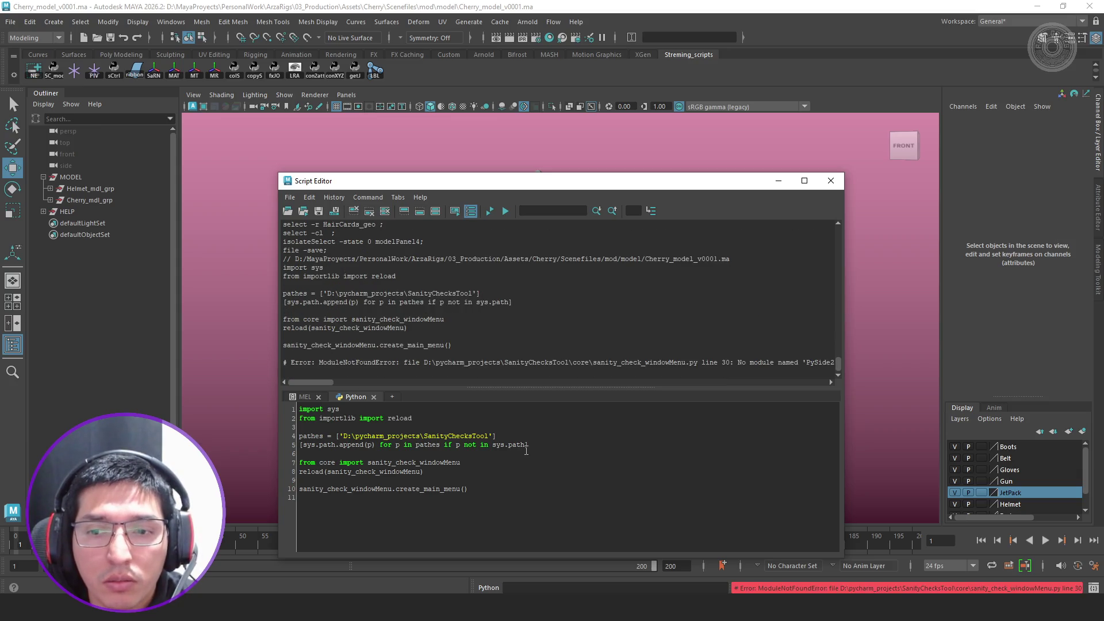
drag(321, 382, 330, 383)
double_click(723, 362)
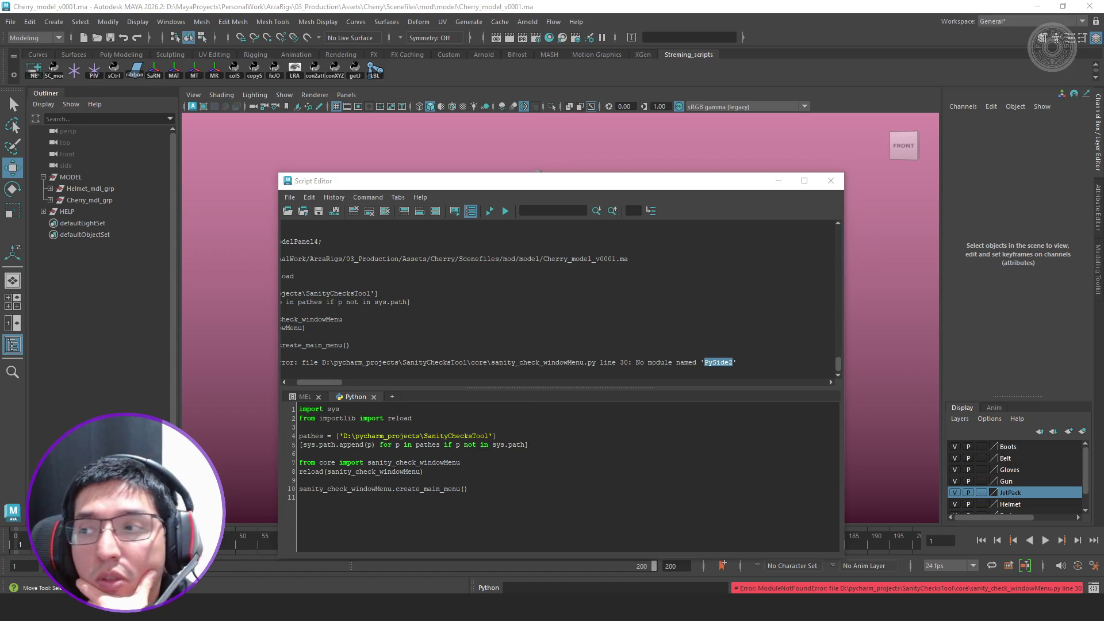
key(alt+Tab)
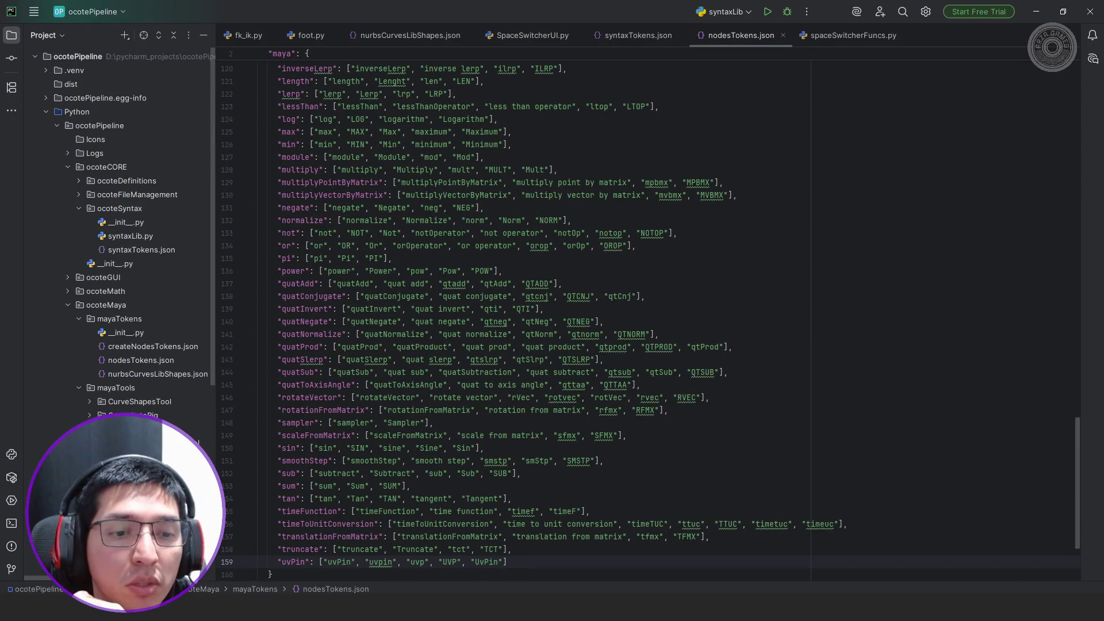
scroll(458, 337, down, 5)
scroll(458, 337, down, 2)
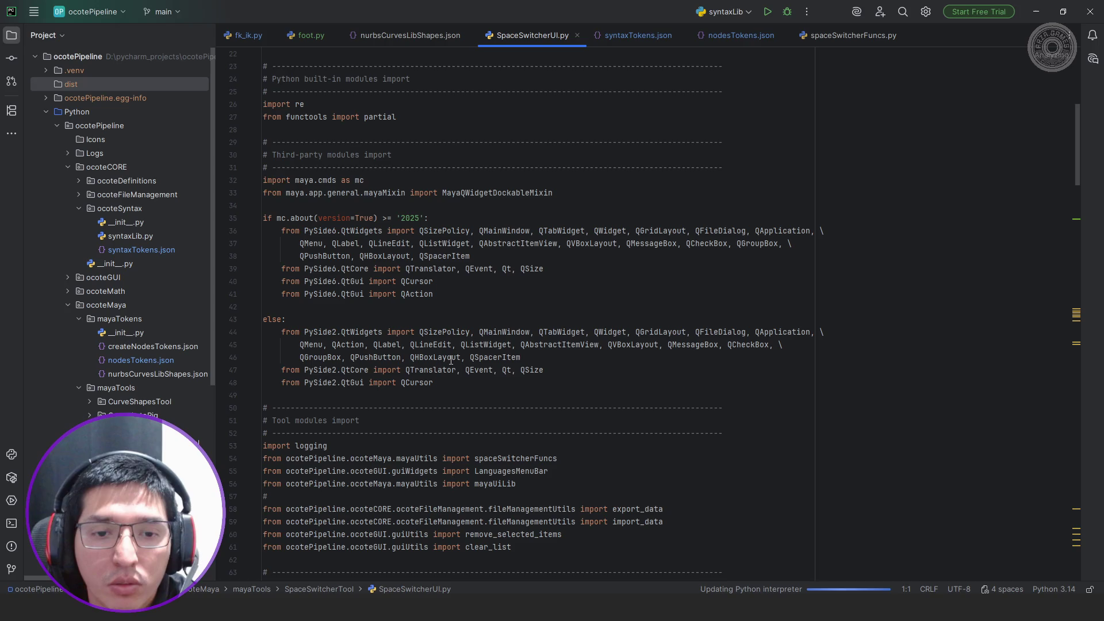
- Copy SpaceSwitcherUI.py's version-conditional PySide imports and open D:\pycharm_projects\SanityChecksTool in a new window
drag(439, 385, 225, 218)
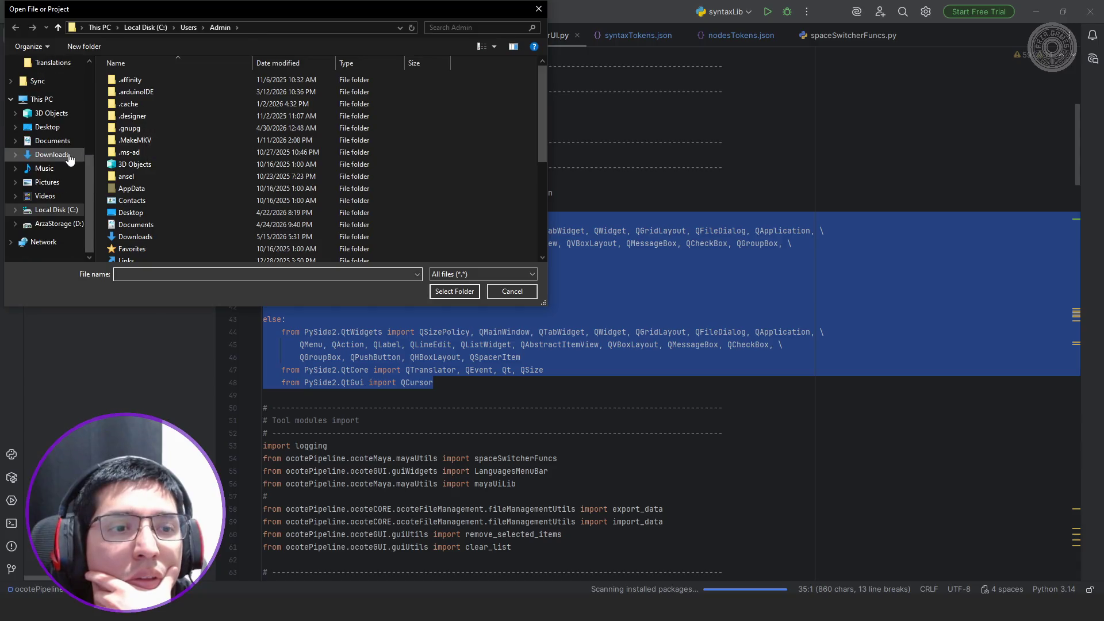
click(59, 224)
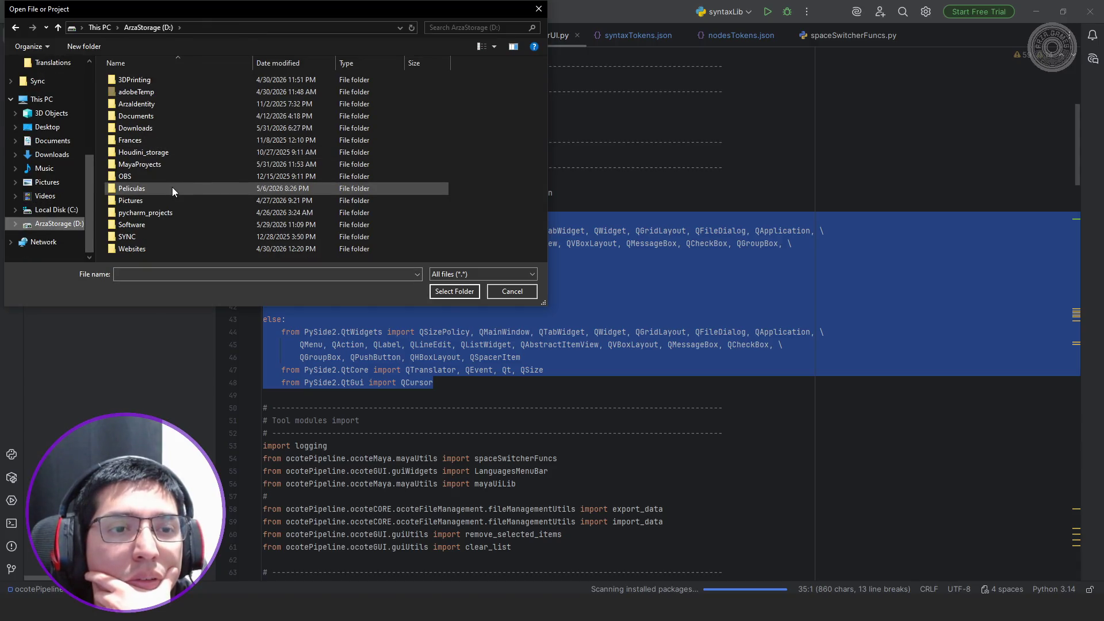
double_click(155, 212)
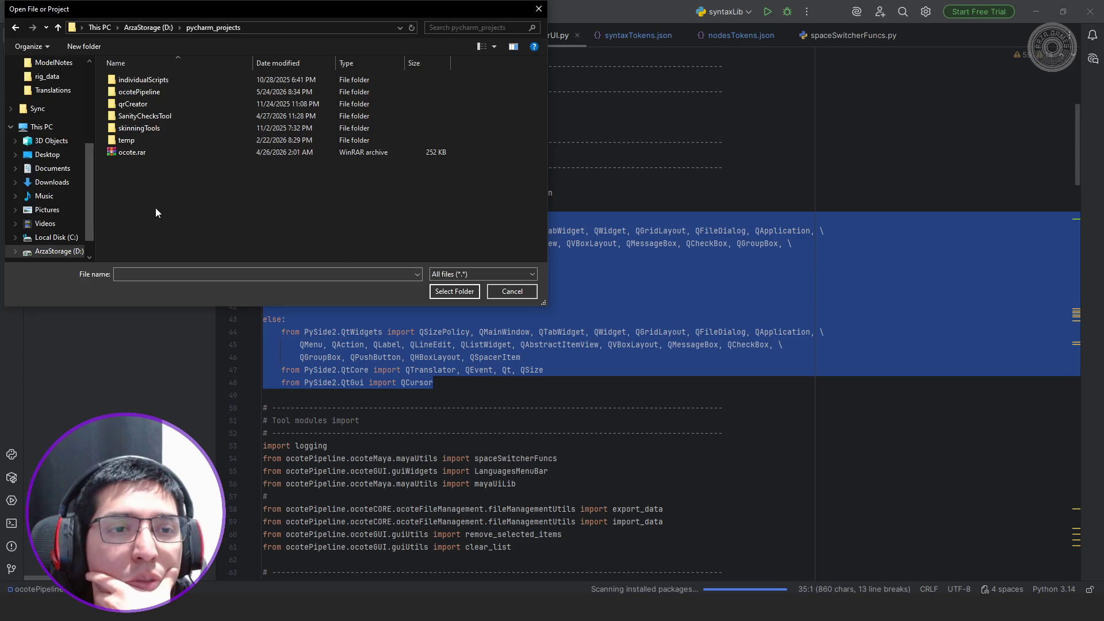
double_click(181, 114)
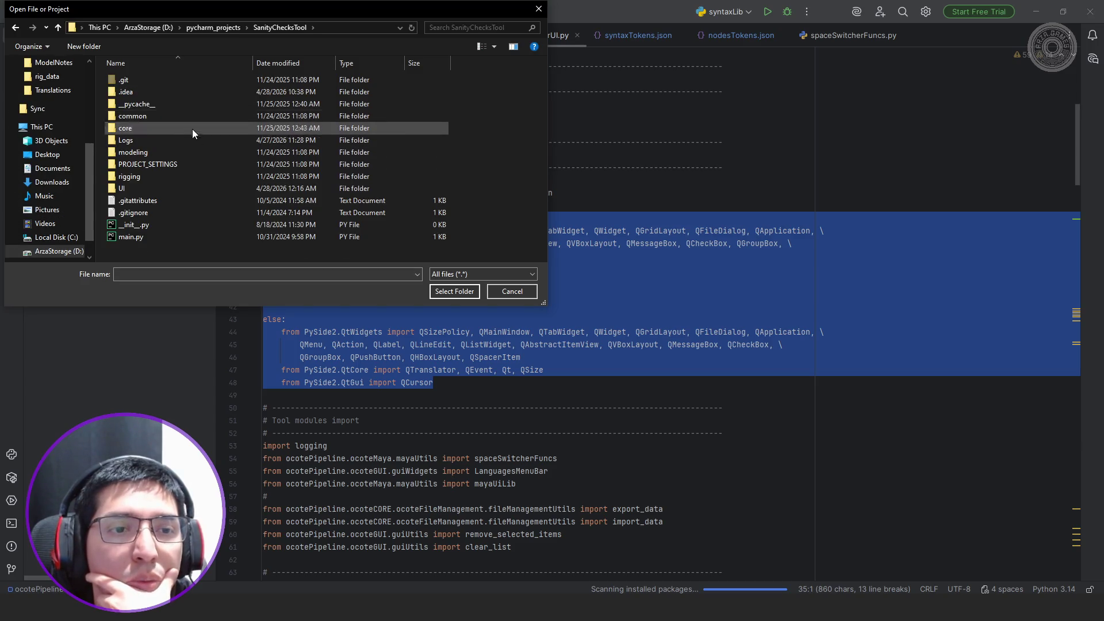
click(456, 290)
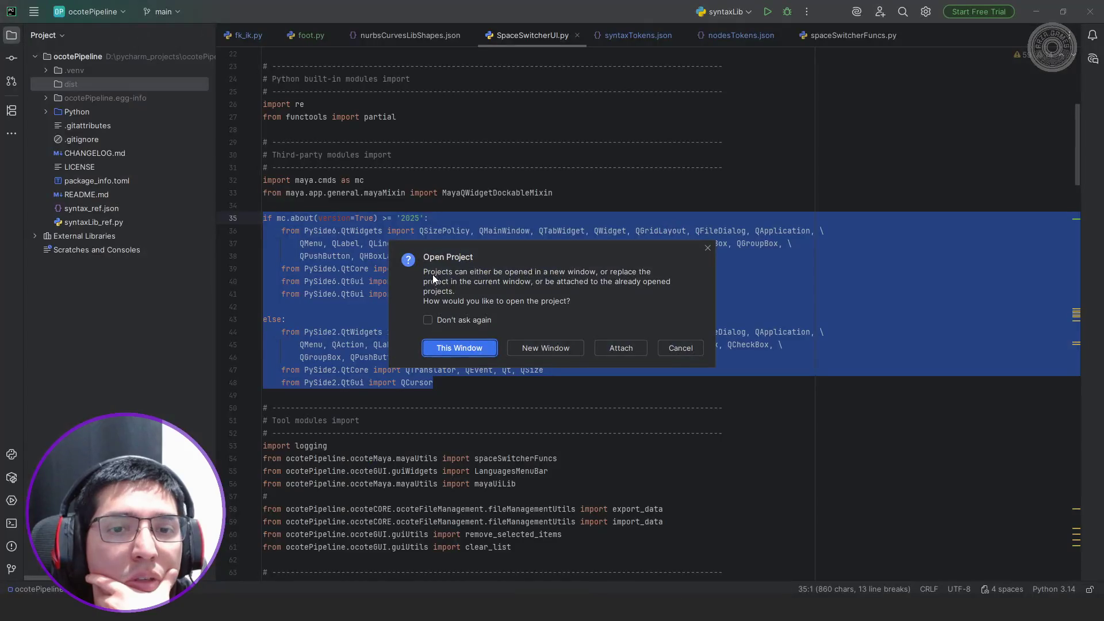
click(558, 346)
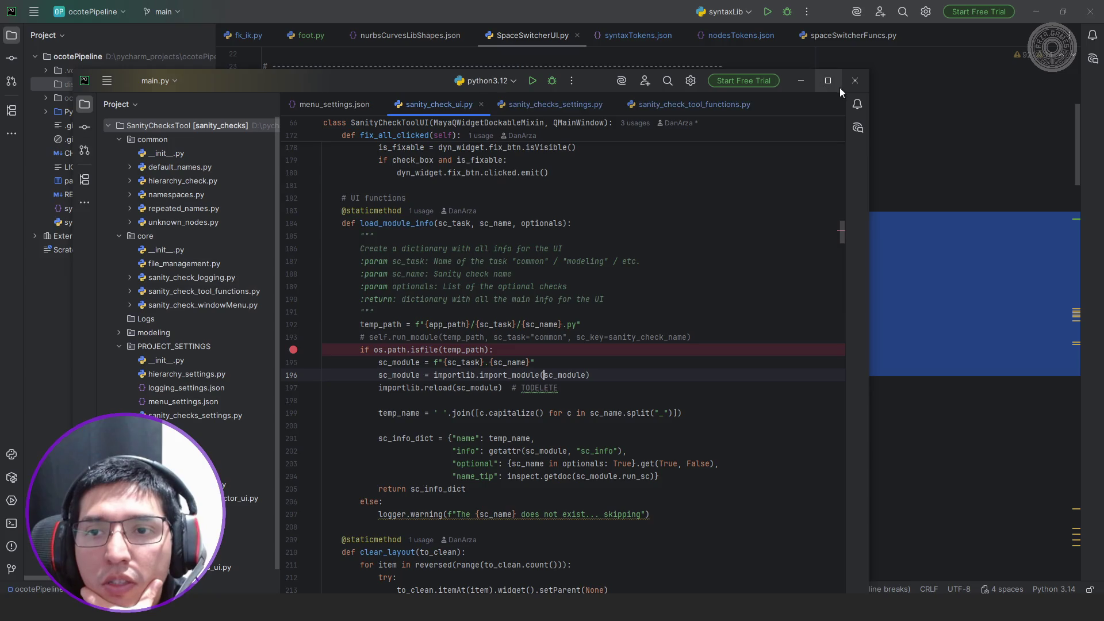
scroll(821, 81, up, 1)
scroll(776, 103, up, 9)
scroll(733, 125, up, 5)
scroll(680, 150, up, 6)
scroll(680, 150, up, 5)
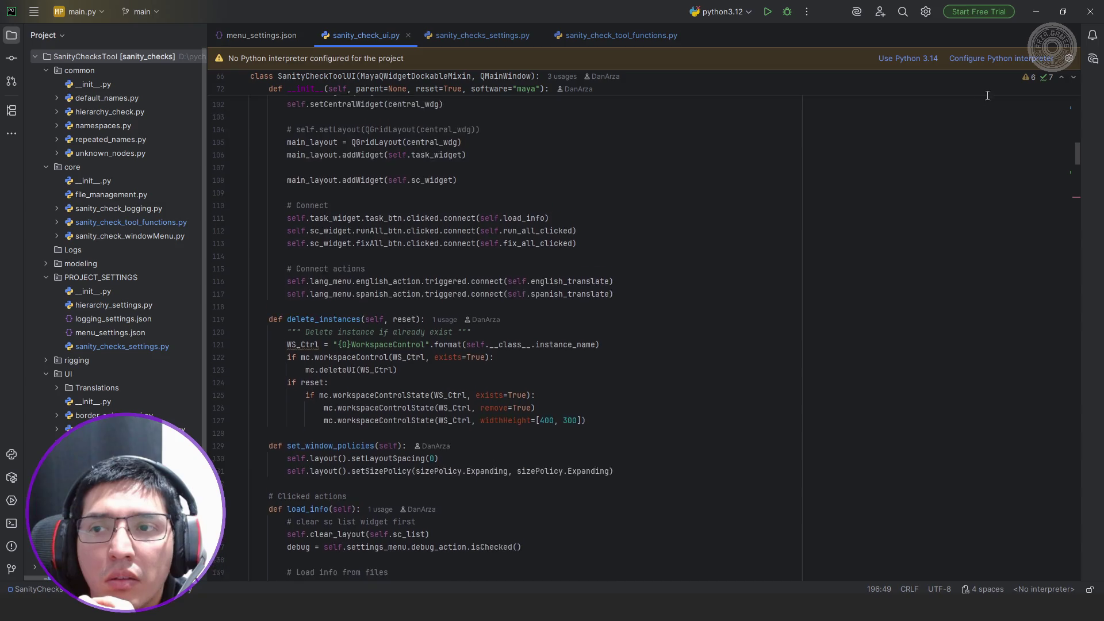
scroll(680, 150, up, 2)
- Set Python 3.14 as interpreter and paste the version-conditional PySide block below the maya imports
click(907, 59)
scroll(831, 110, up, 5)
scroll(831, 110, up, 8)
scroll(830, 109, up, 7)
scroll(831, 110, up, 5)
scroll(690, 139, up, 2)
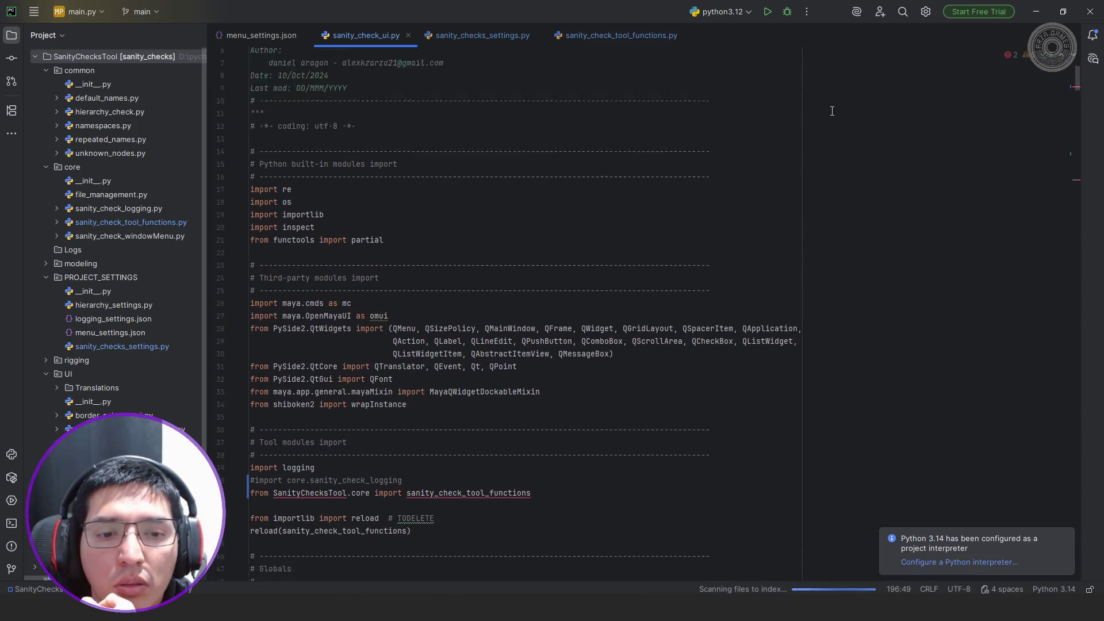
scroll(523, 171, down, 2)
scroll(484, 230, up, 1)
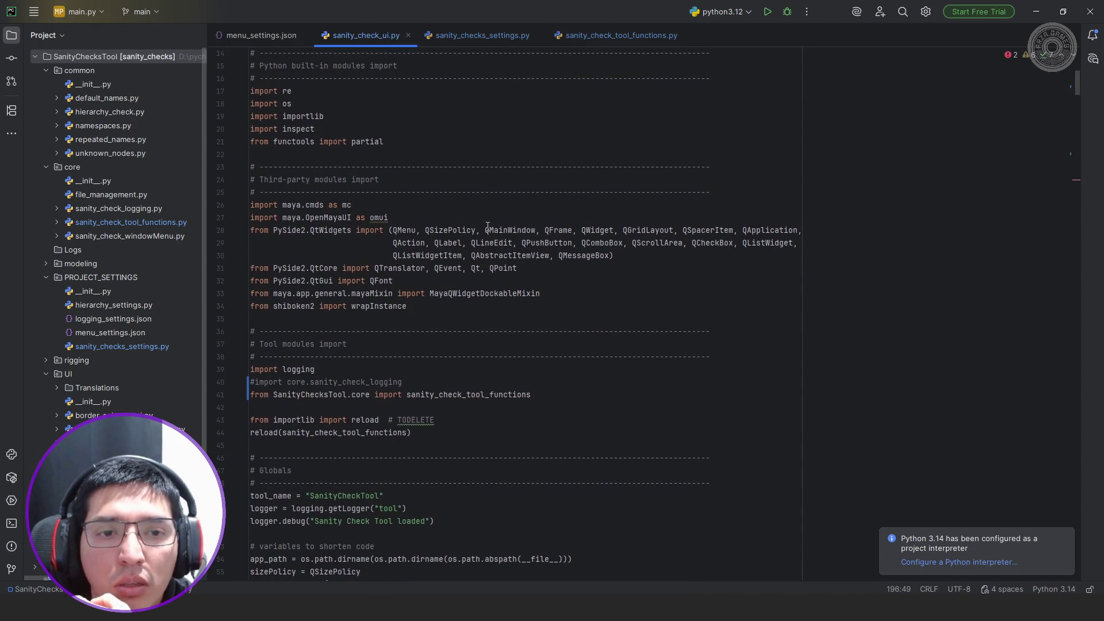
click(457, 217)
key(Return)
key(Return)
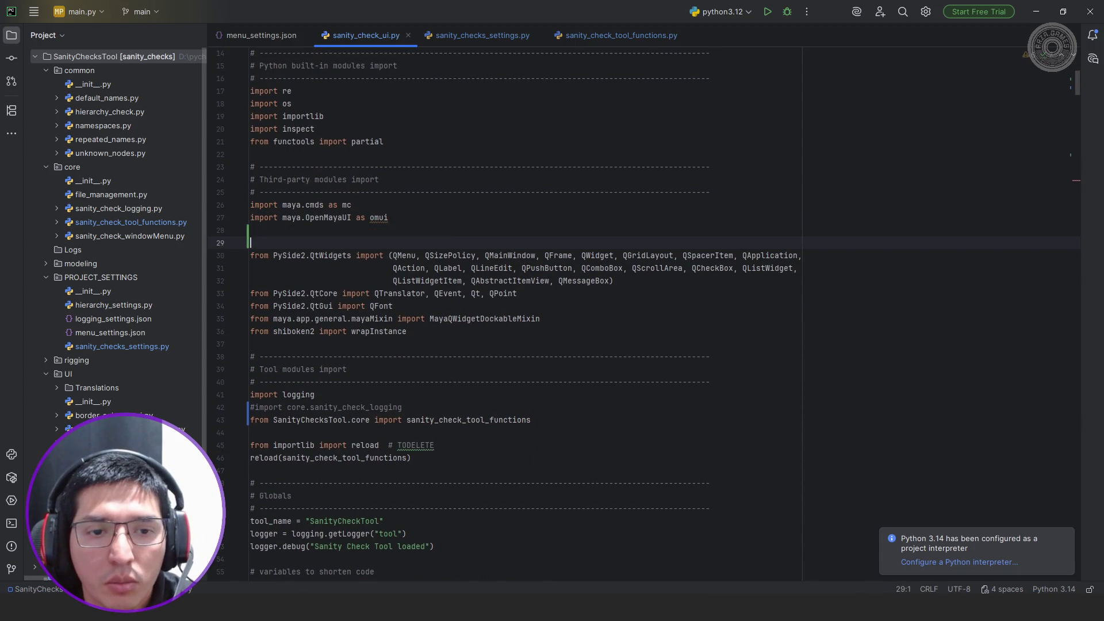
text(if mc.about(version=True) >= '2025':     from PySide6.QtWidgets import QSizePolicy, QMainWindow, QTabWidget, QWidget, QGridLayout, QFileDialog, QApplication, \         QMenu, QLabel, QLineEdit, QListWidget, QAbstractItemView, QVBoxLayout, QMessageBox, QCheckBox, QGroupBox, \         QPushButton, QHBoxLayout, QSpacerItem     from PySide6.QtCore import QTranslator, QEvent, Qt, QSize     from PySide6.QtGui import QCursor     from PySide6.QtGui import QAction  else:     from PySide2.QtWidgets import QSizePolicy, QMainWindow, QTabWidget, QWidget, QGridLayout, QFileDialog, QApplication, \         QMenu, QAction, QLabel, QLineEdit, QListWidget, QAbstractItemView, QVBoxLayout, QMessageBox, QCheckBox, \         QGroupBox, QPushButton, QHBoxLayout, QSpacerItem     from PySide2.QtCore import QTranslator, QEvent, Qt, QSize     from PySide2.QtGui import QCursor)
key(Return)
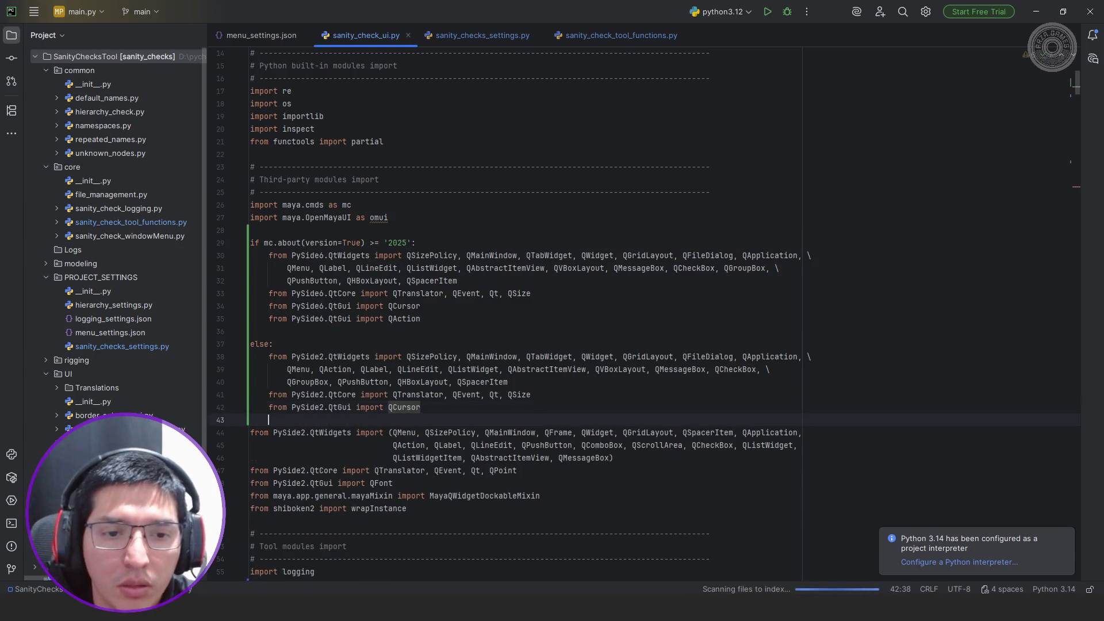
- Move the original PySide2 QtCore/QtGui/QtWidgets imports into the else branch
key(Down)
key(Down)
key(Down)
key(End)
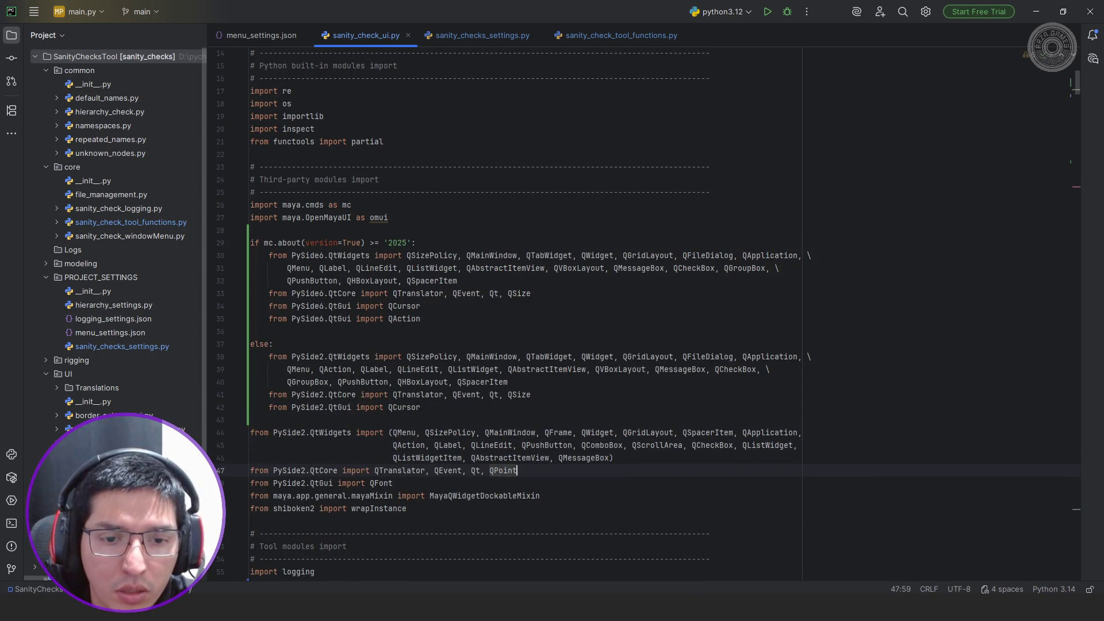
key(Down)
key(shift+Home)
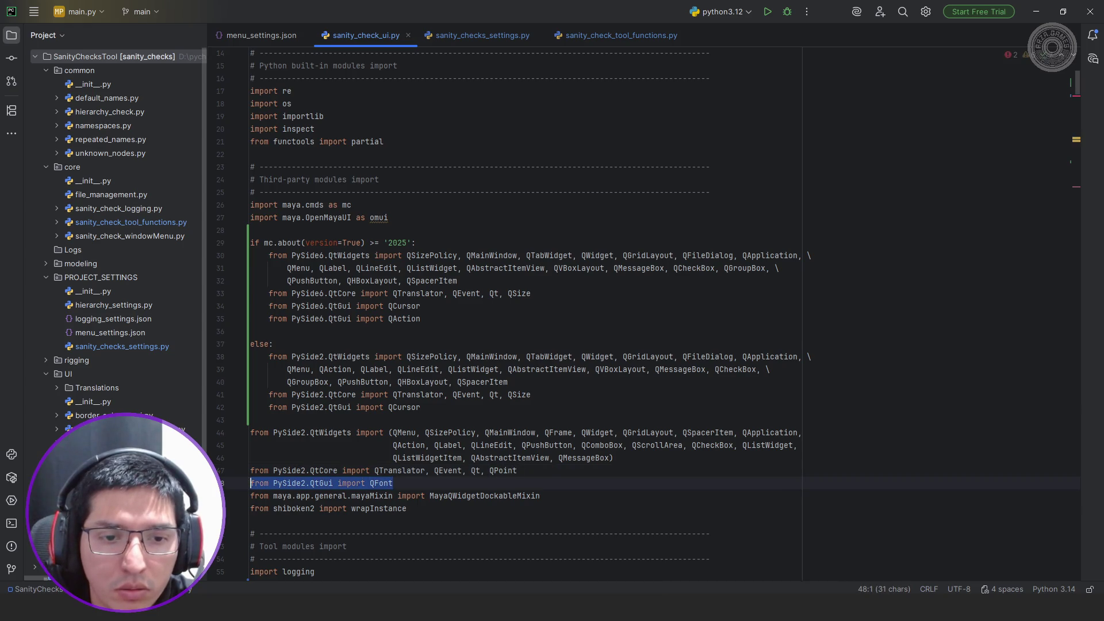
key(shift+Up)
key(shift+Up)
key(shift+Up)
key(ctrl+c)
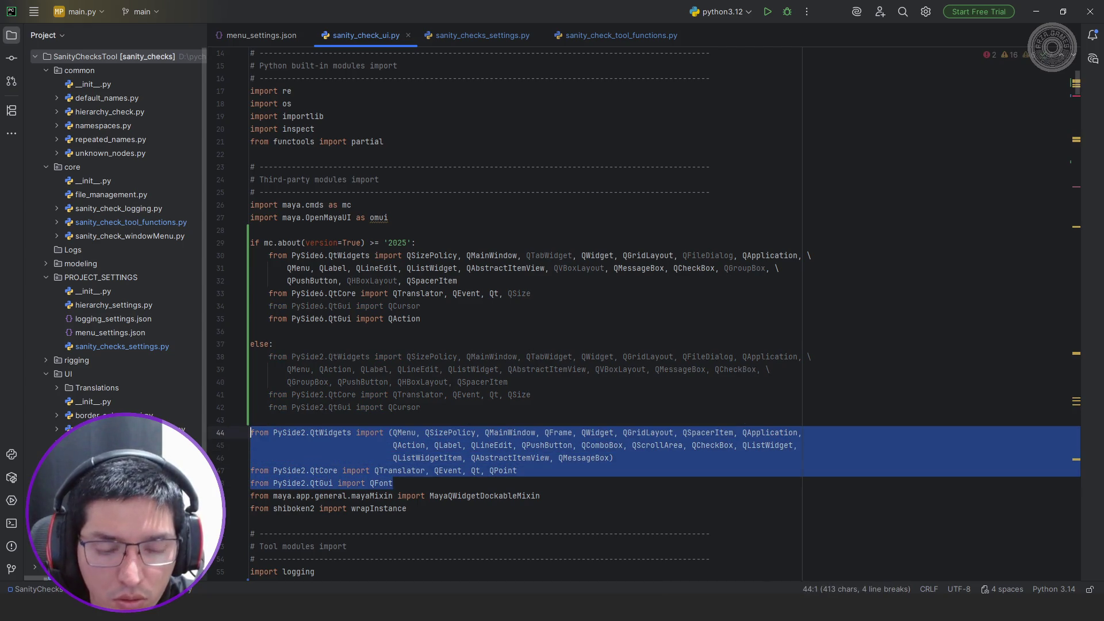
key(Delete)
key(Up)
key(Up)
key(End)
key(shift+Up)
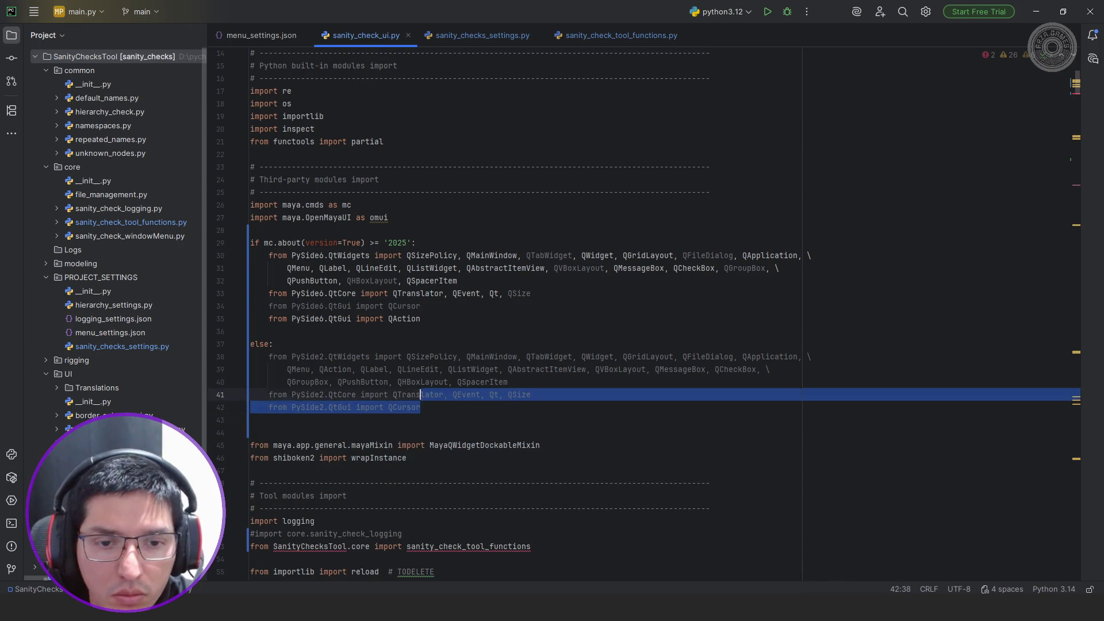
key(shift+Up)
key(shift+Up)
key(shift+Up)
key(shift+Home)
key(ctrl+v)
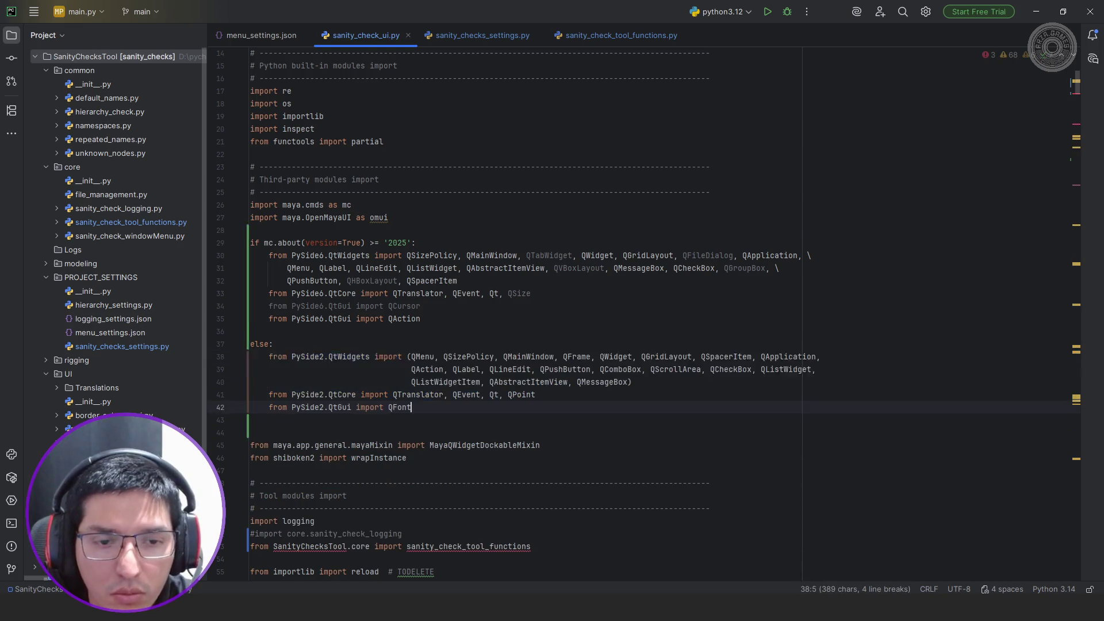
key(ctrl+v)
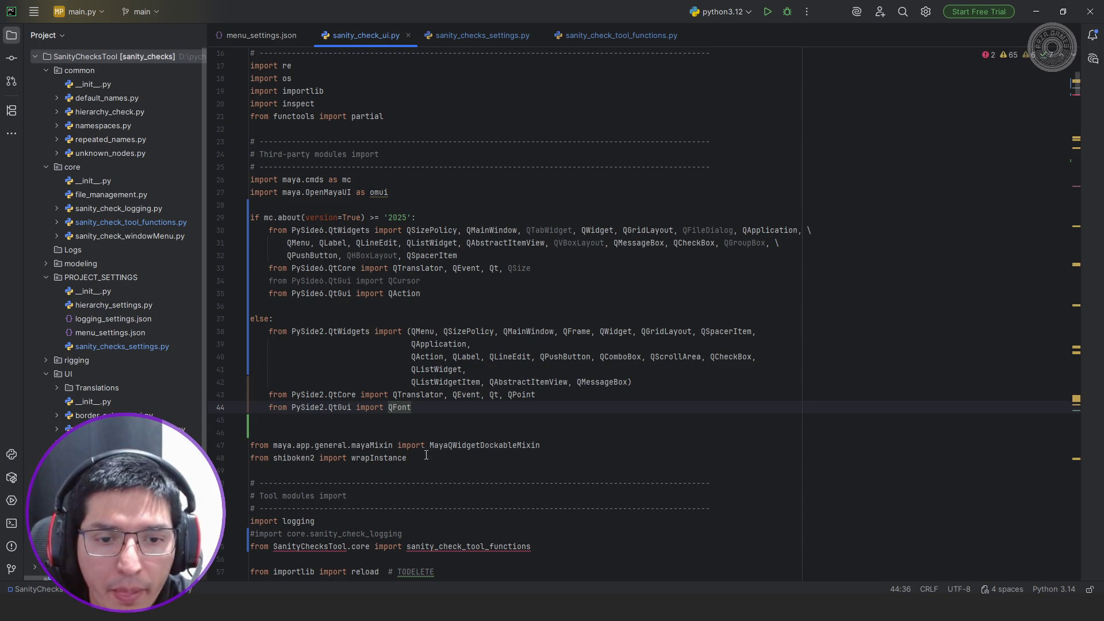
- Move the shiboken2 wrapInstance import into the else branch
click(429, 458)
key(shift+Home)
key(ctrl+c)
key(BackSpace)
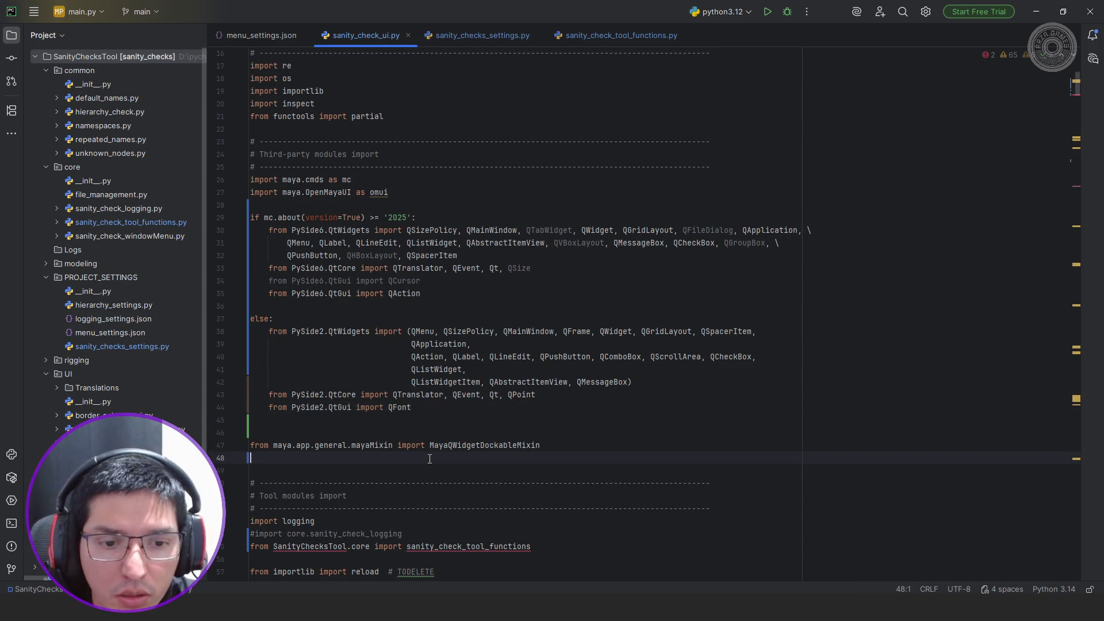
key(BackSpace)
key(Up)
key(Up)
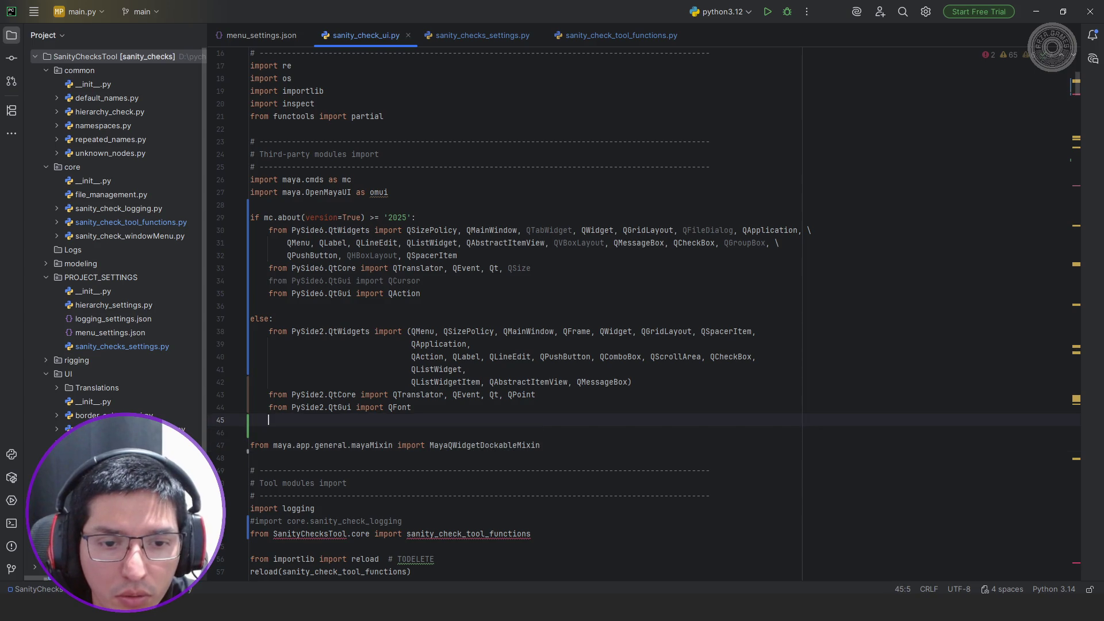
key(ctrl+v)
- Move the mayaMixin import up above the version-conditional PySide block
key(Down)
key(Down)
key(Down)
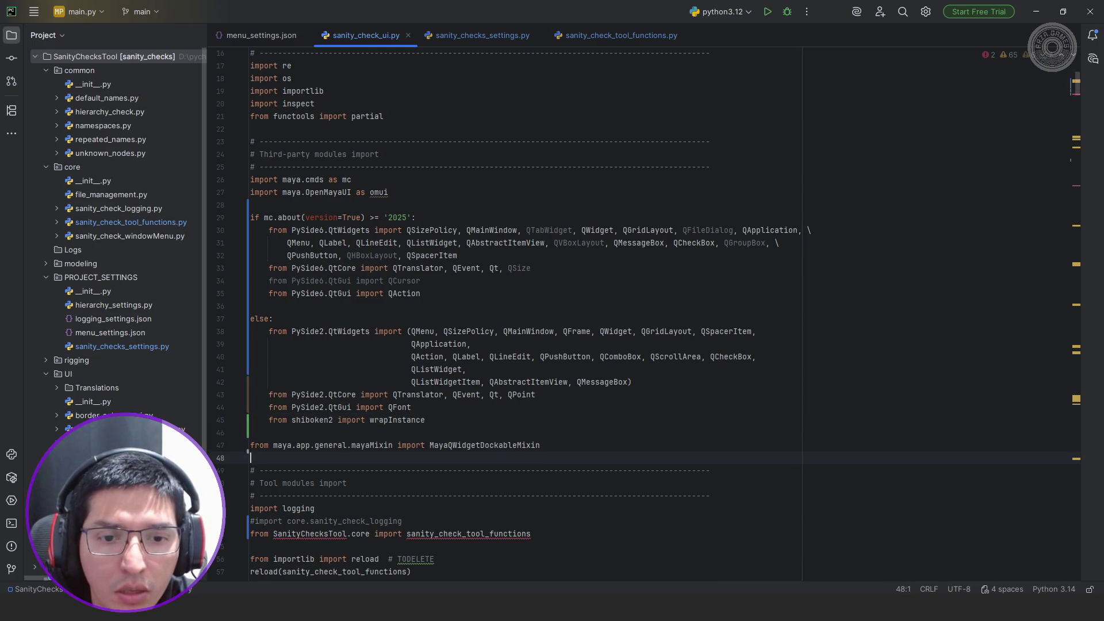
key(shift+Home)
key(ctrl+x)
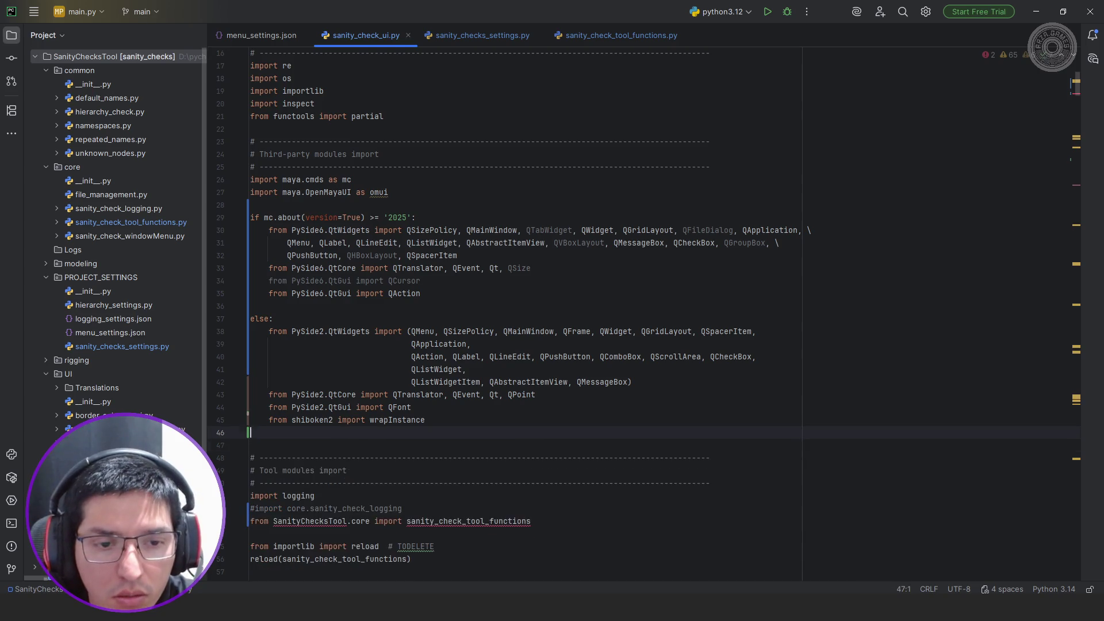
key(Up)
key(Up)
key(Up)
key(End)
key(Up)
key(Up)
key(Up)
key(Up)
key(Up)
key(Up)
key(Up)
key(Return)
key(ctrl+v)
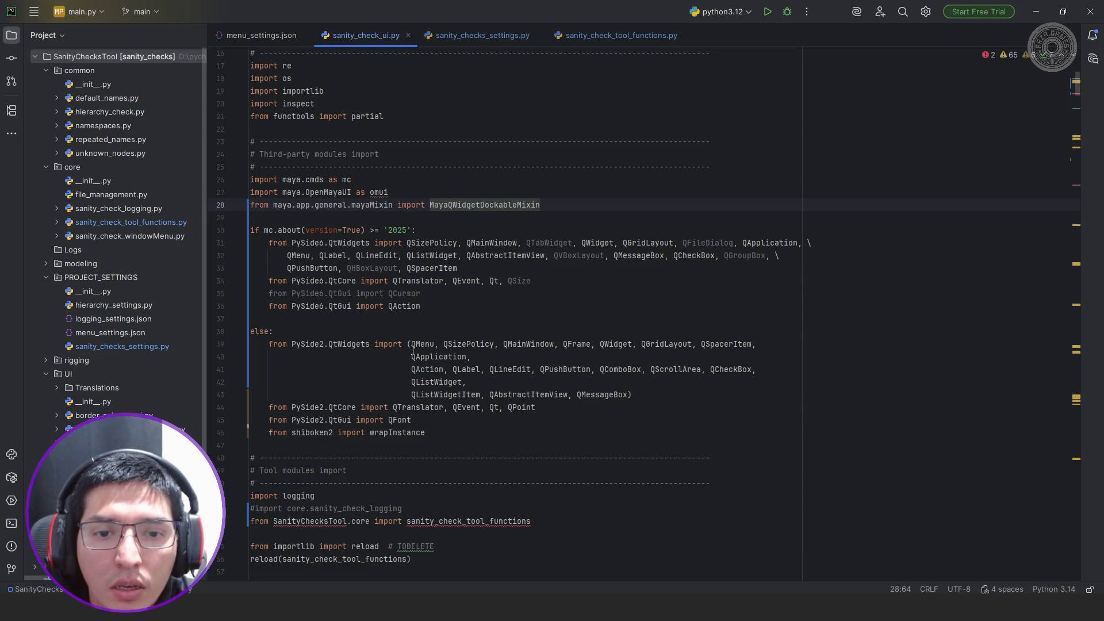
- Join the multi-line PySide2 QtWidgets import list onto line 39 without its parentheses
drag(643, 394, 410, 344)
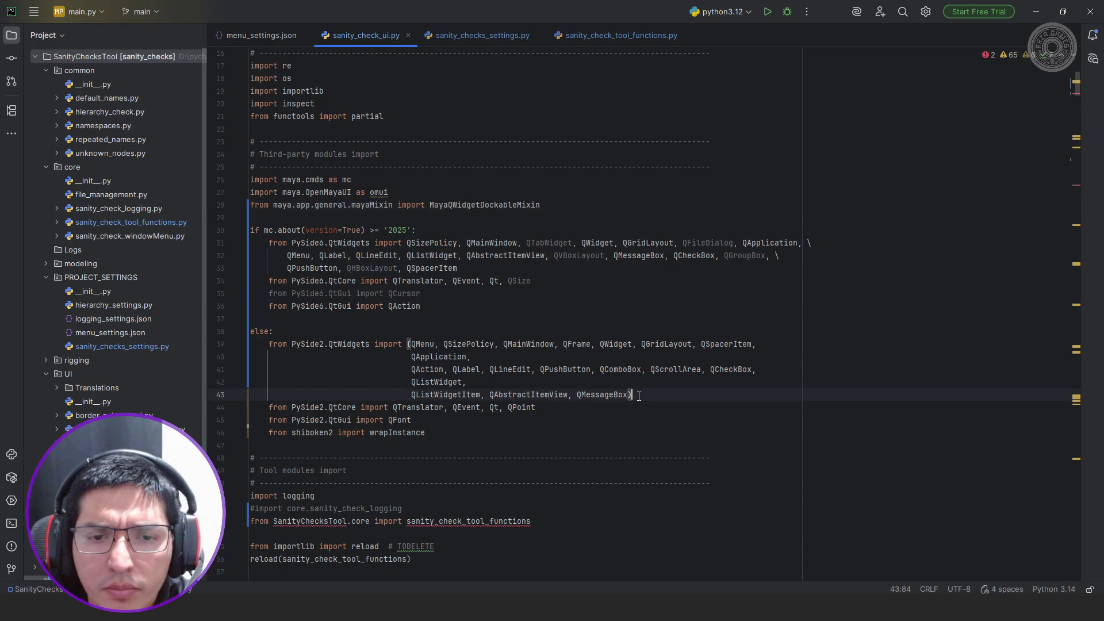
click(414, 346)
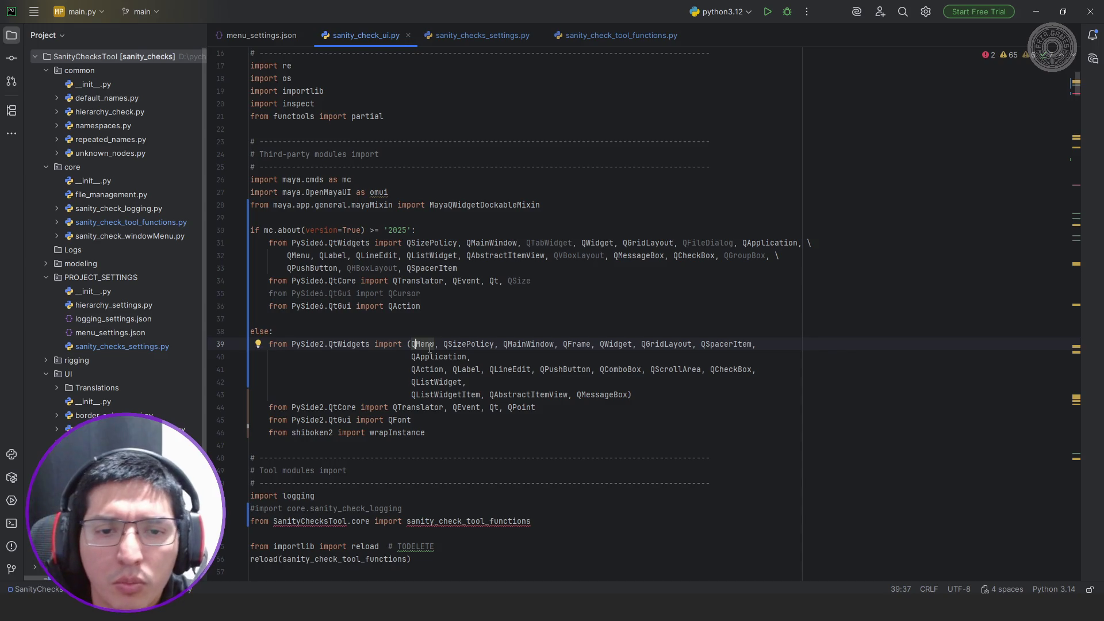
key(BackSpace)
key(Down)
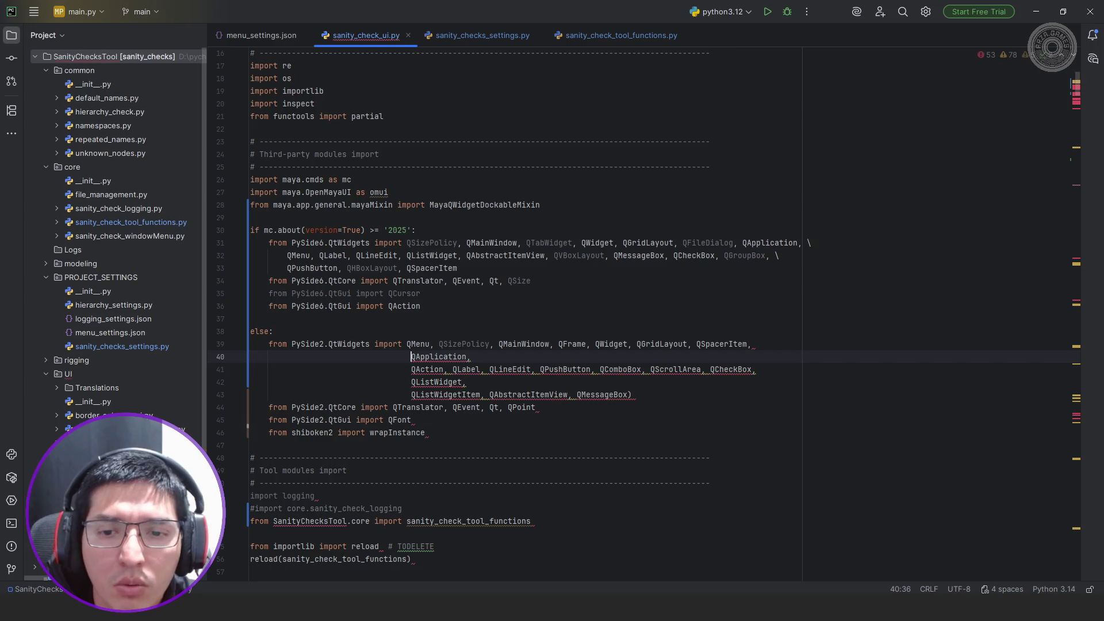
key(Down)
key(Down)
key(Down)
key(End)
key(BackSpace)
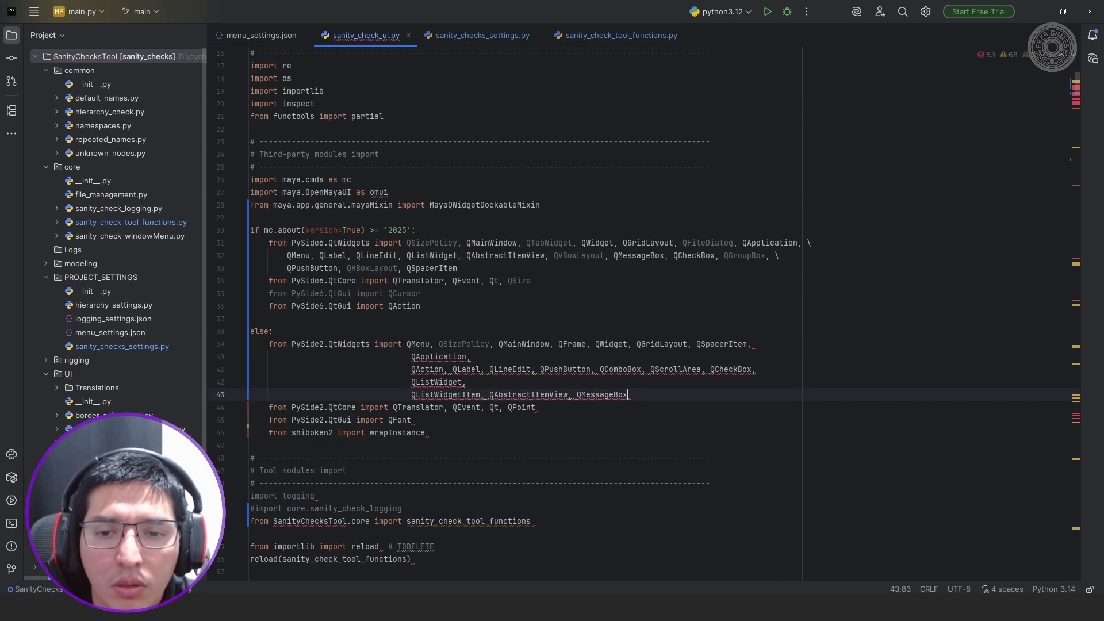
key(shift+Home)
key(shift+Home)
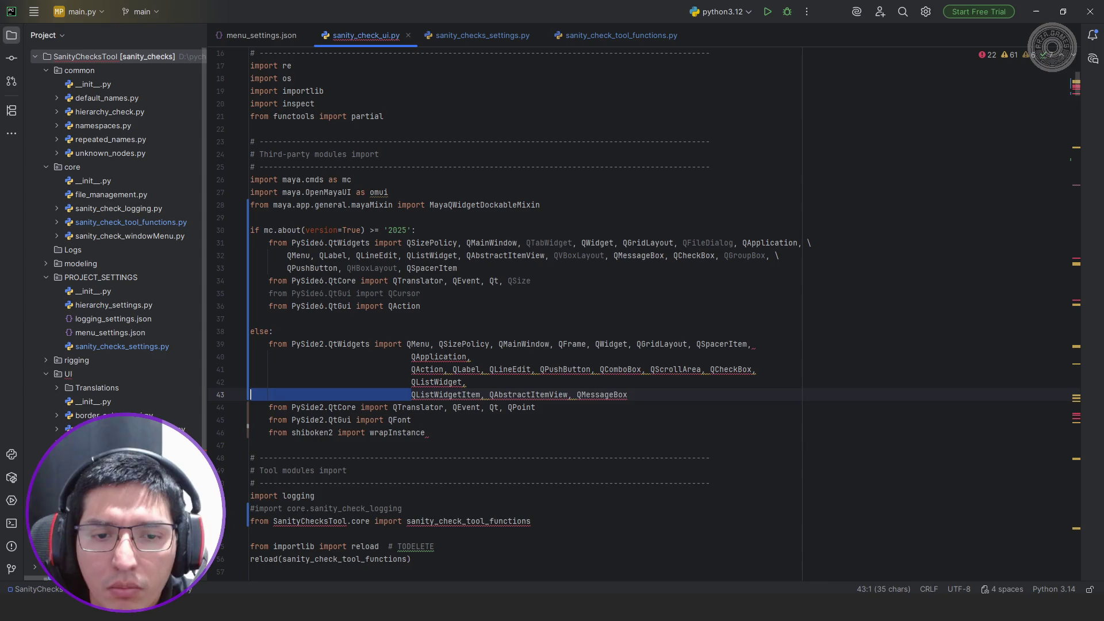
key(BackSpace)
key(BackSpace)
key(shift+Home)
key(BackSpace)
key(BackSpace)
key(Home)
key(shift+Home)
key(BackSpace)
key(BackSpace)
key(Home)
key(shift+Home)
key(BackSpace)
key(BackSpace)
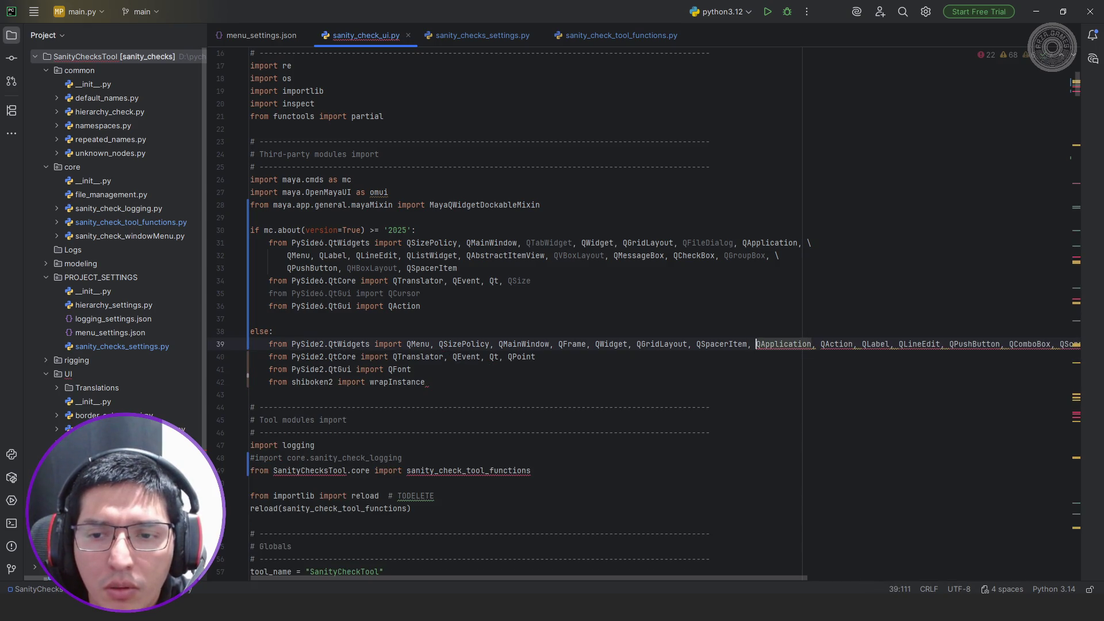
- Undo the auto-reformat, wrap the PySide2 widget list by hand, and select it for reuse
key(ctrl+alt+l)
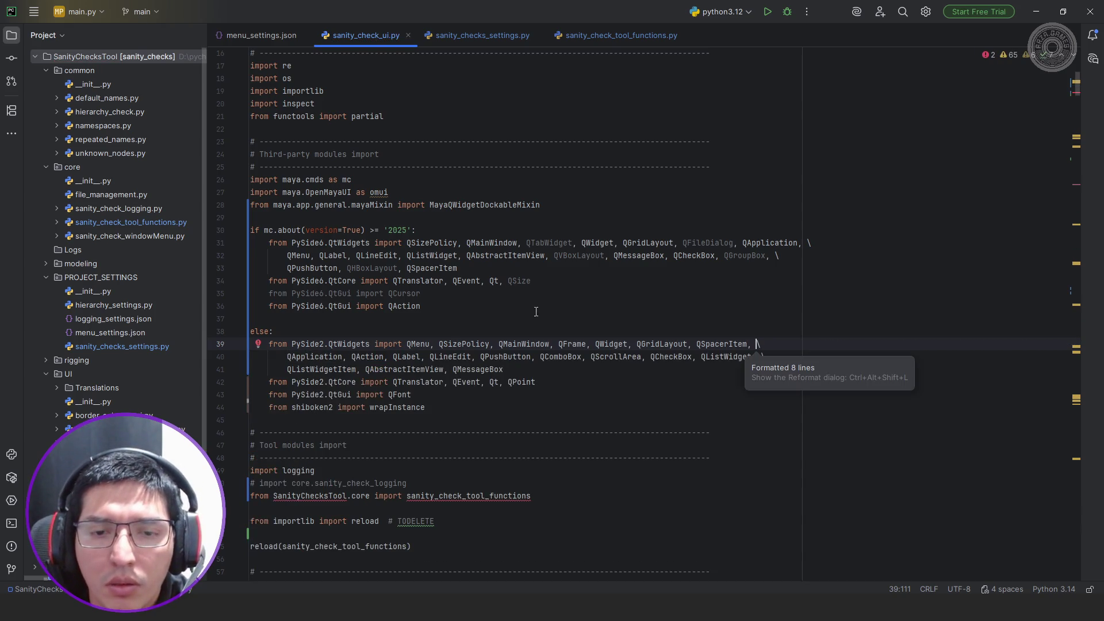
key(ctrl+z)
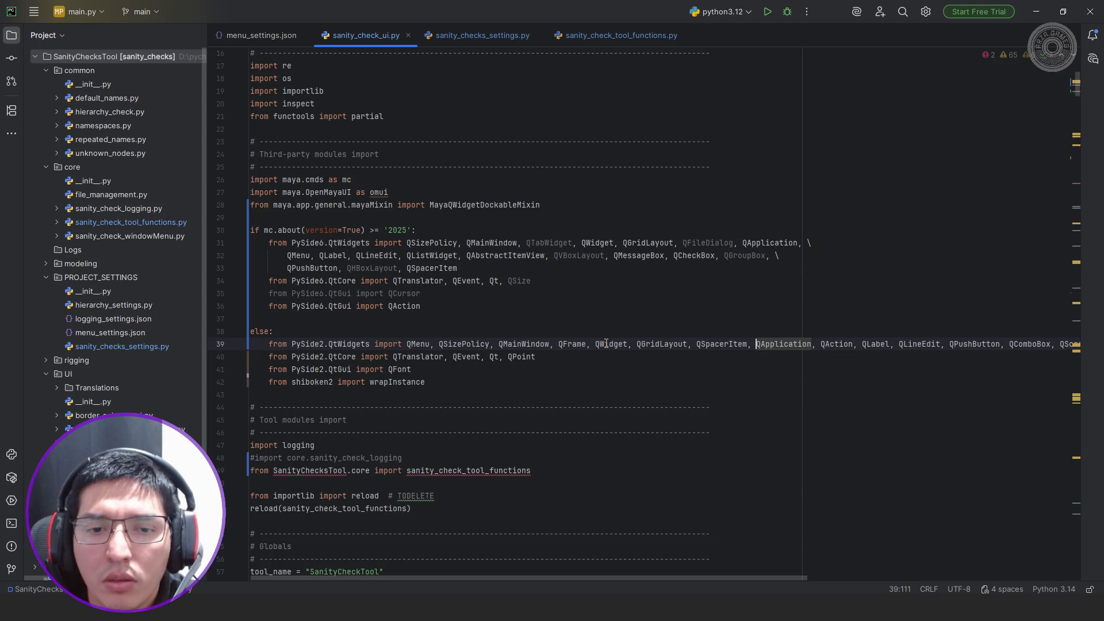
key(Return)
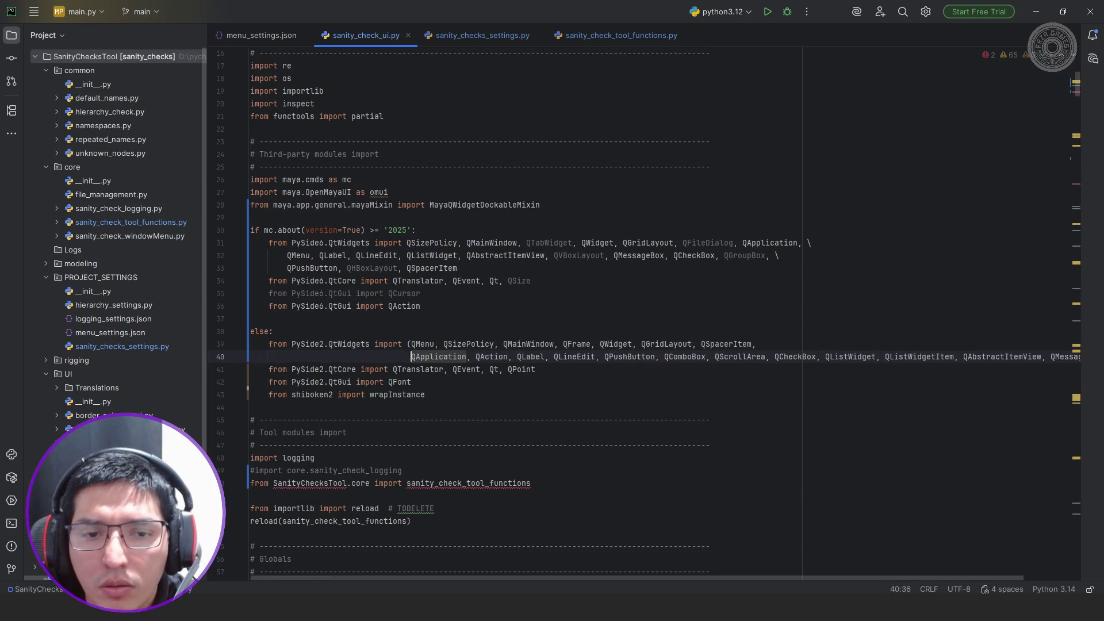
click(767, 357)
key(Right)
key(Right)
key(Return)
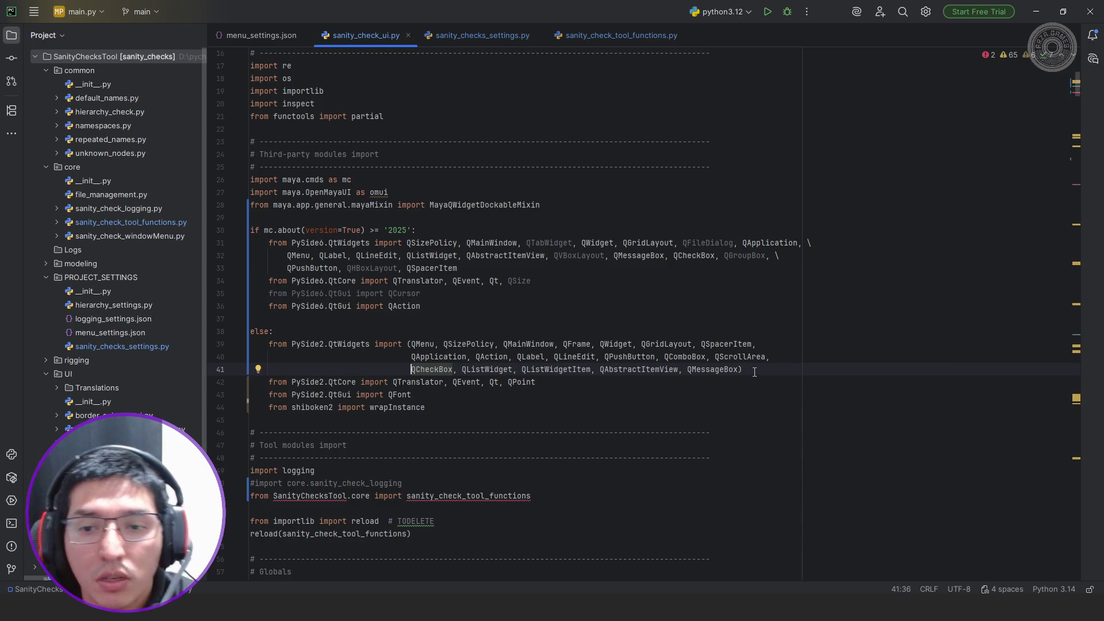
key(End)
key(shift+Up)
key(shift+Home)
shift+click(406, 345)
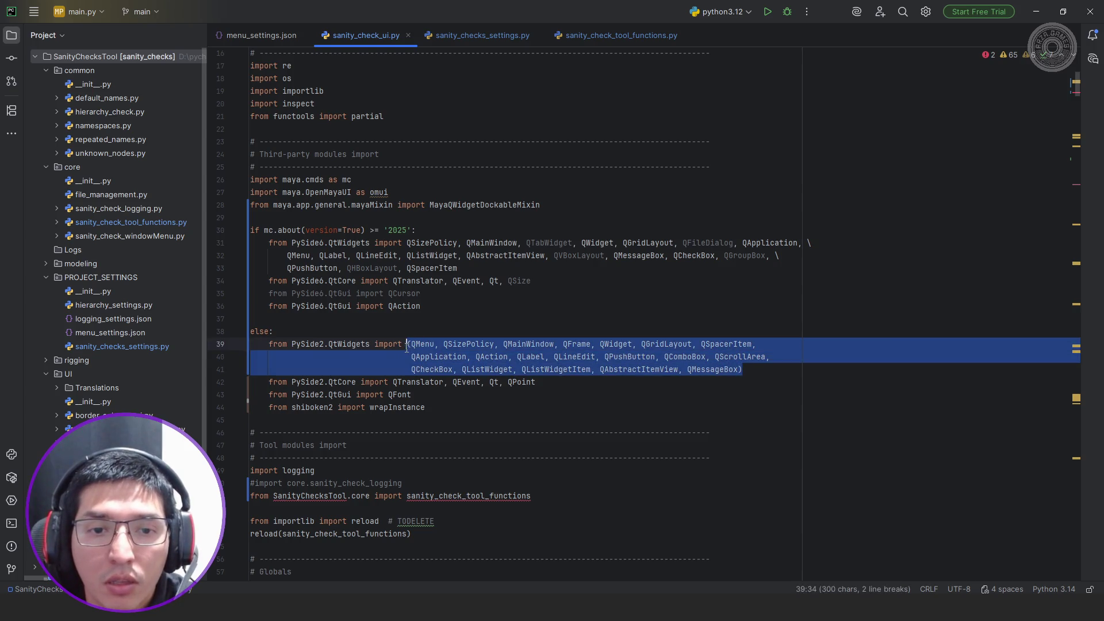
key(shift+Right)
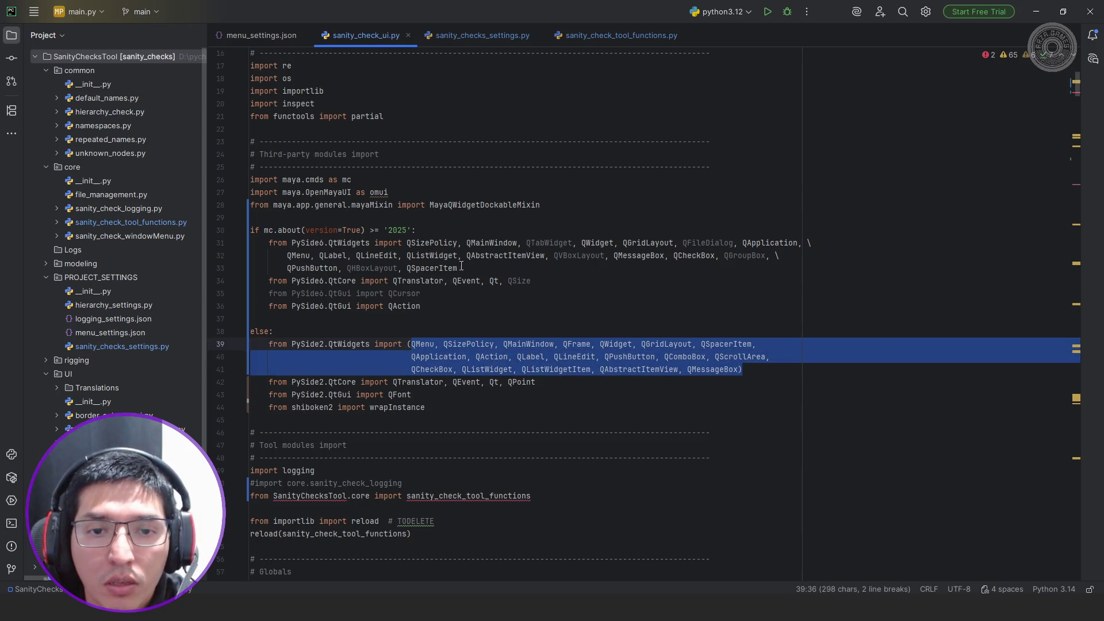
- Replace the PySide6 QtWidgets list with the PySide2 one, minus QAction, and rewrap it
drag(457, 268, 407, 244)
key(ctrl+v)
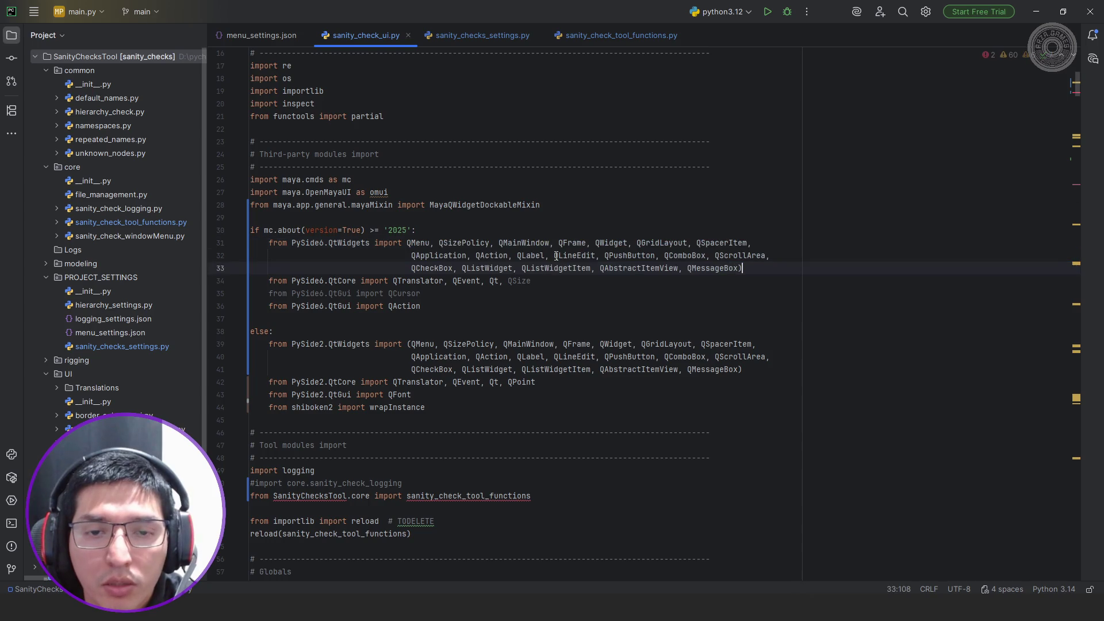
click(406, 243)
text(()
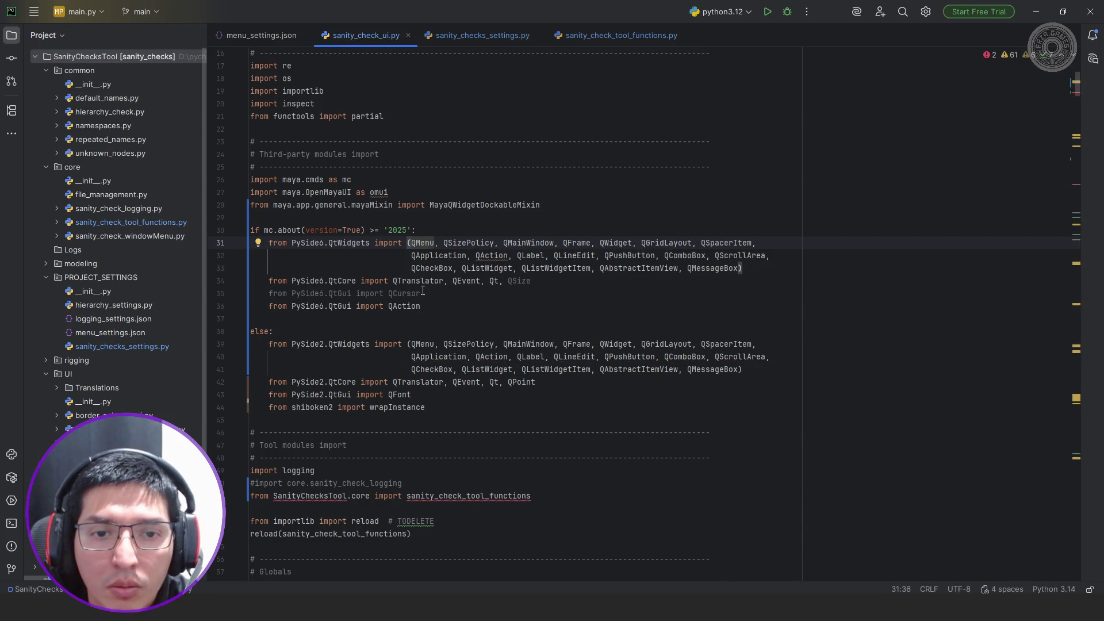
key(ctrl+alt+l)
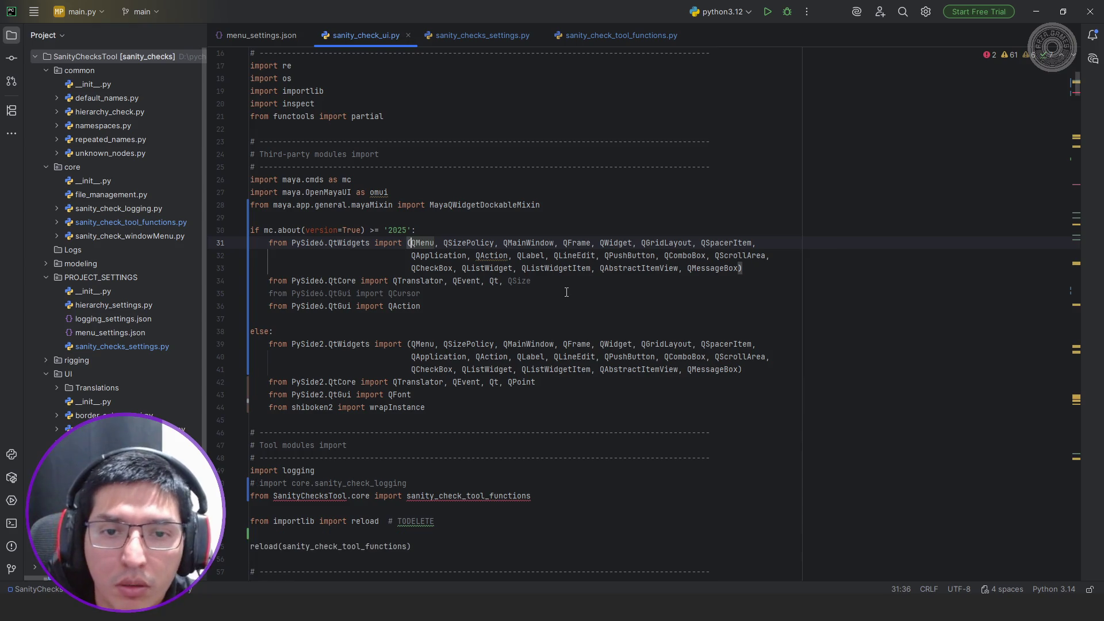
click(561, 256)
double_click(493, 255)
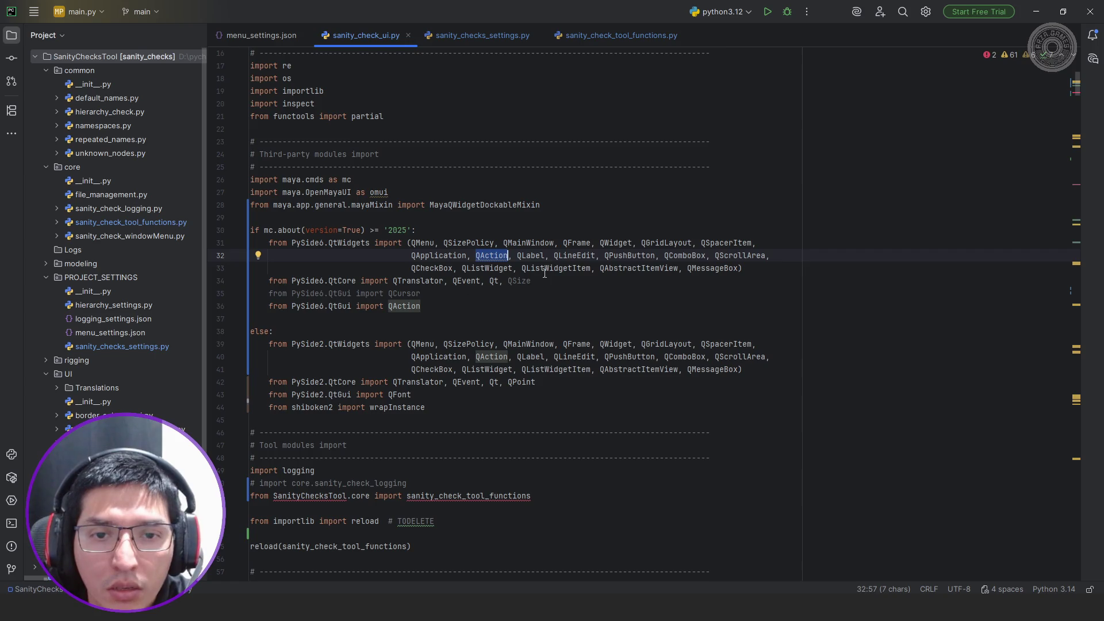
key(BackSpace)
key(Delete)
key(Delete)
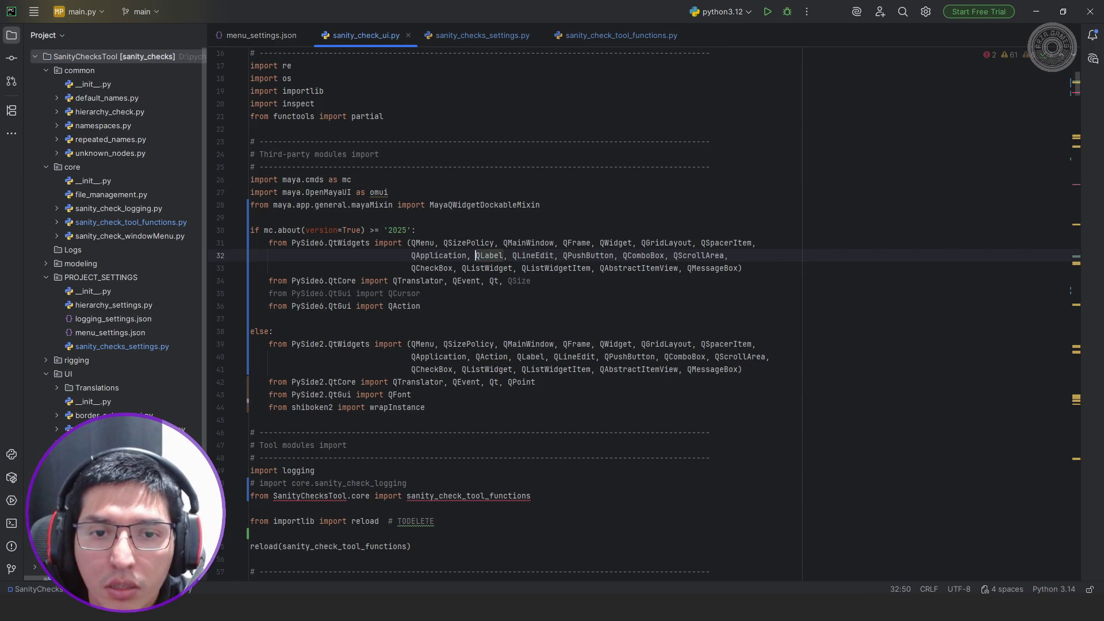
key(Down)
key(Left)
key(Home)
key(shift+Home)
key(BackSpace)
key(BackSpace)
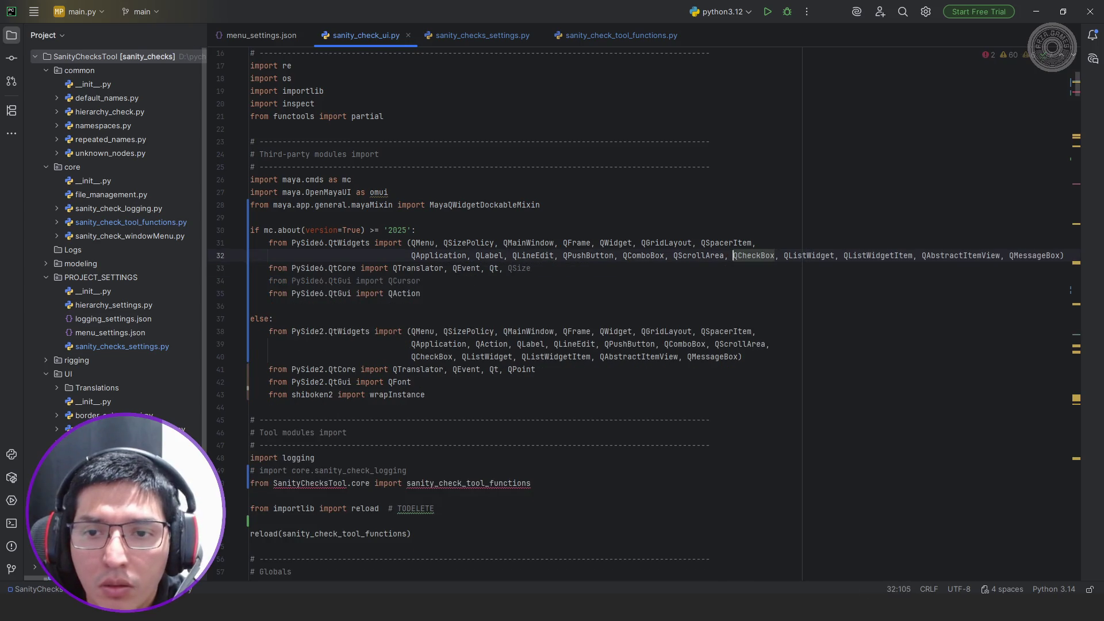
key(ctrl+Right)
key(ctrl+Right)
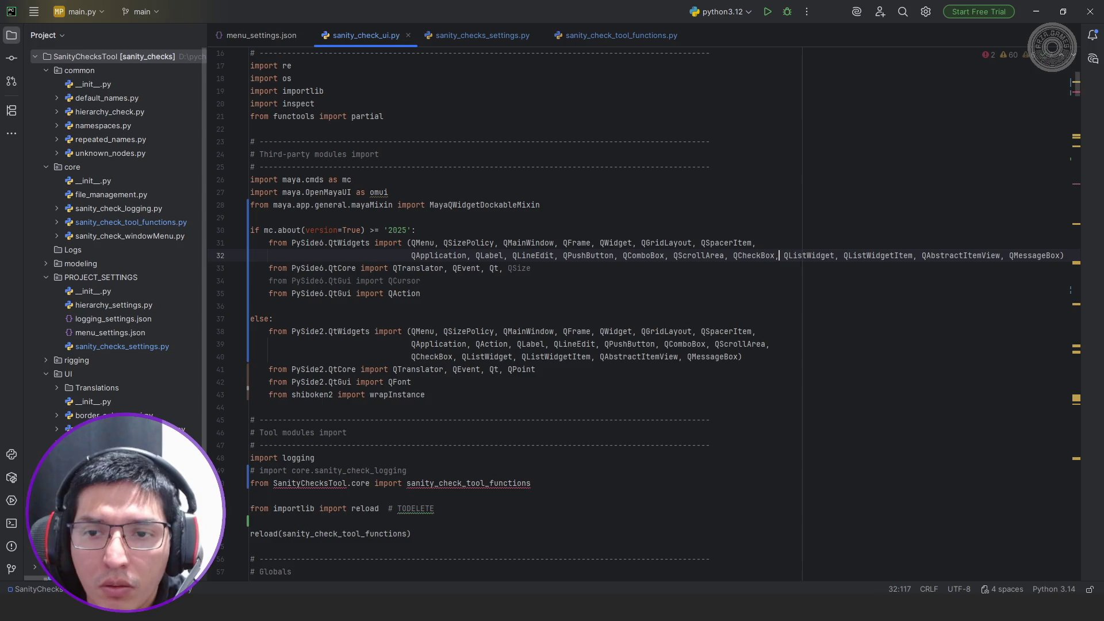
key(Return)
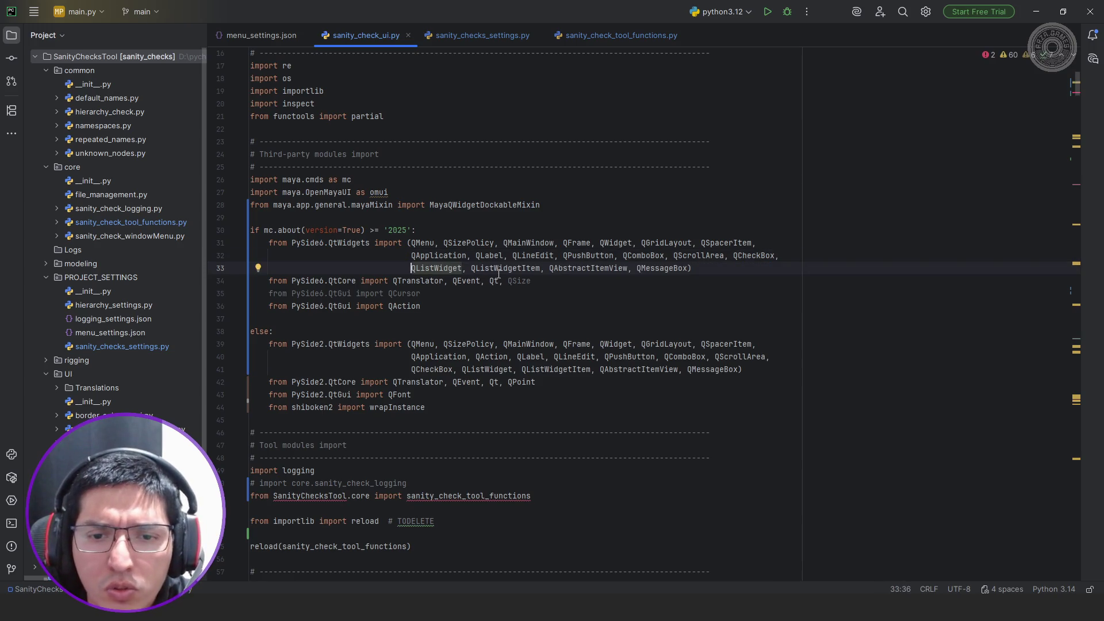
- Drop QSize from the PySide6 QtCore import and delete the unused QCursor import line
click(527, 281)
double_click(526, 281)
key(BackSpace)
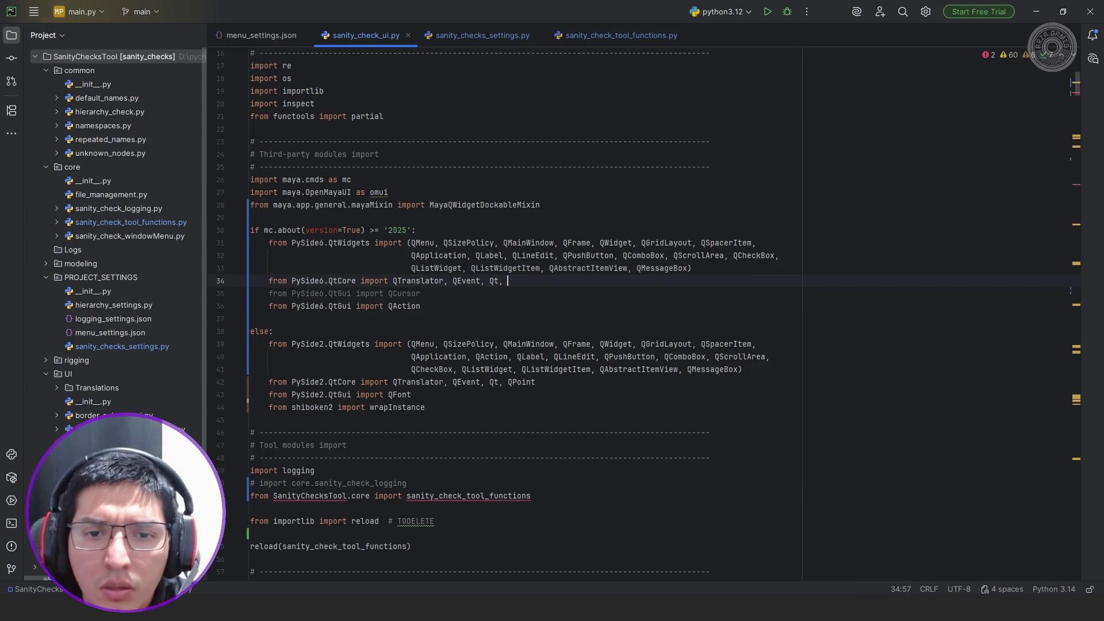
key(BackSpace)
key(BackSpace)
key(Down)
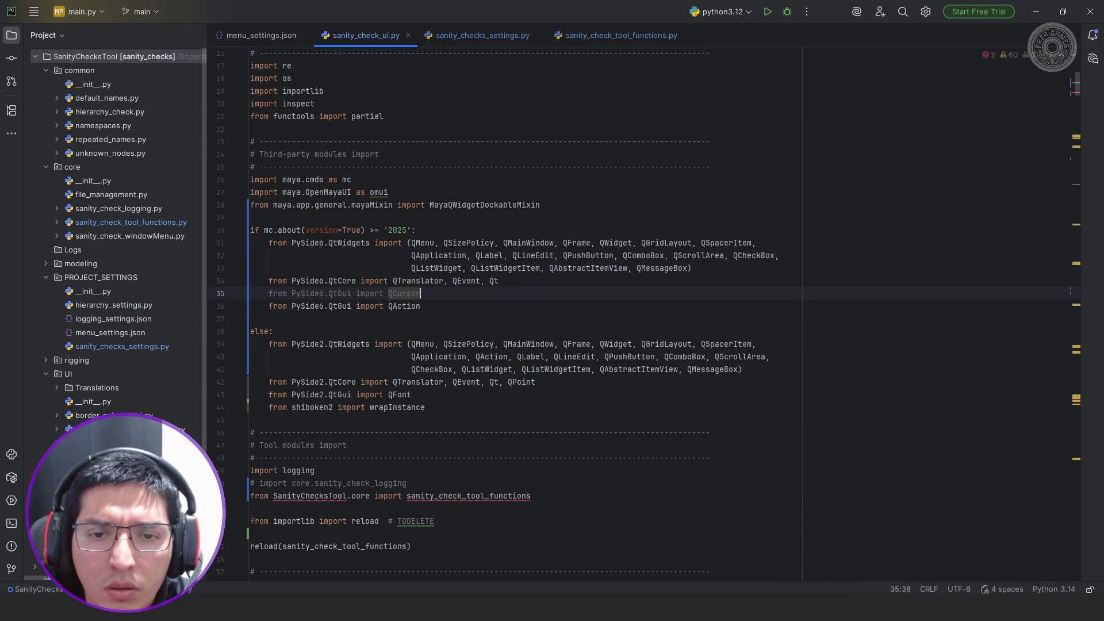
key(shift+Home)
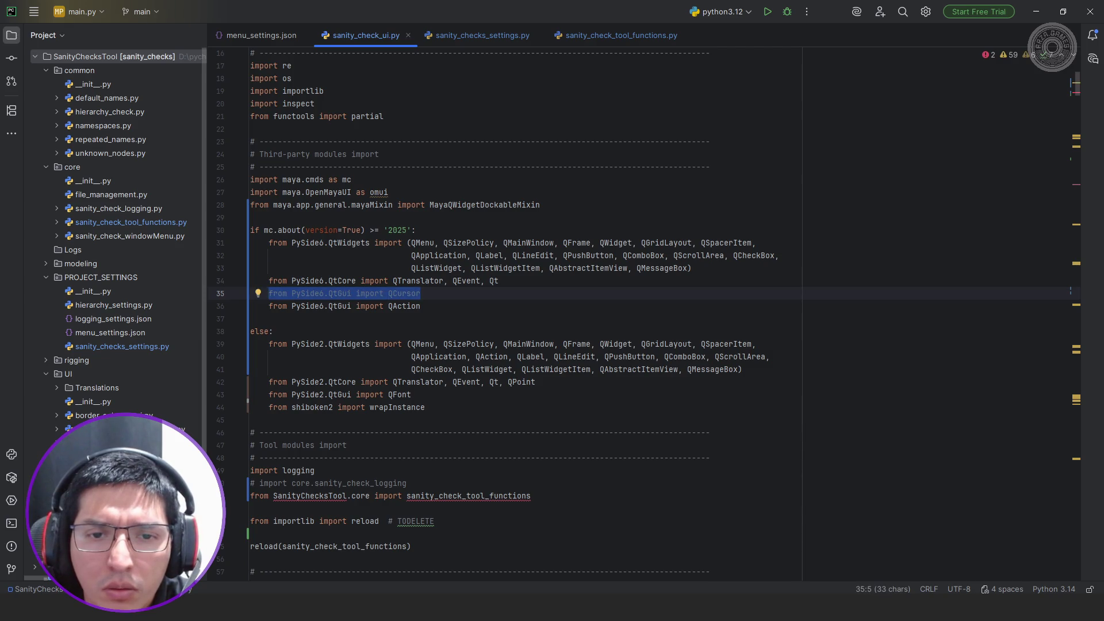
key(BackSpace)
key(BackSpace)
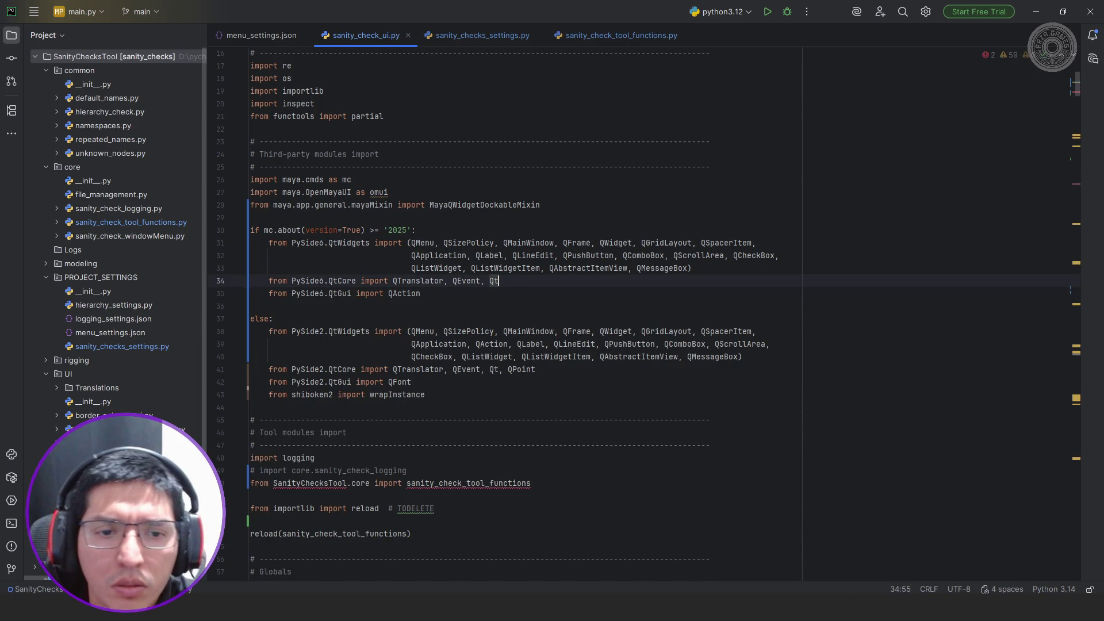
text(, )
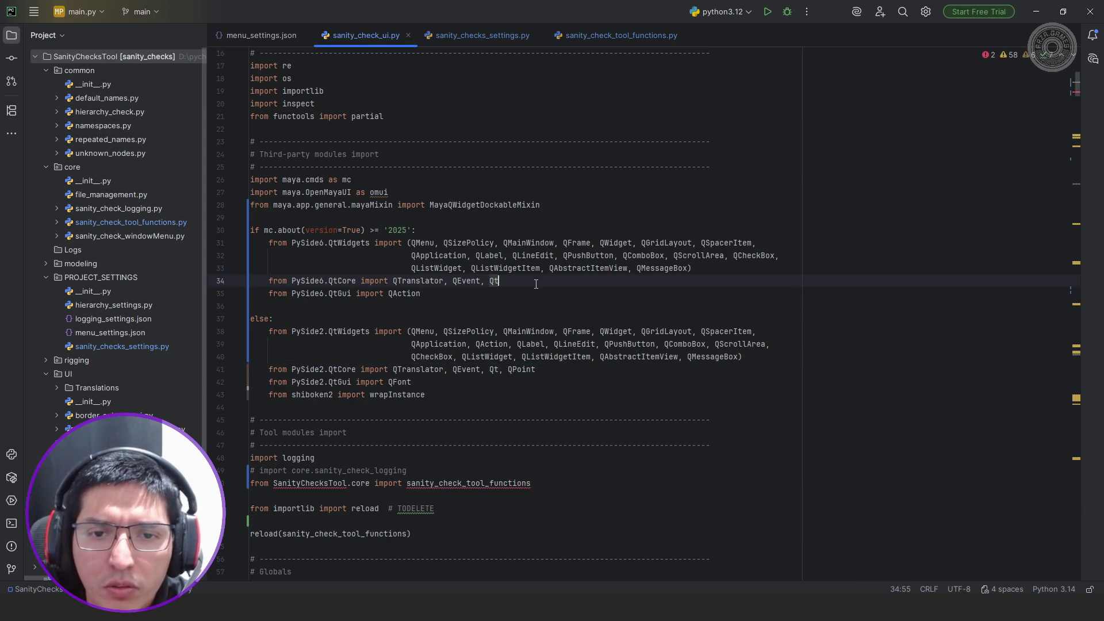
text(QPoint)
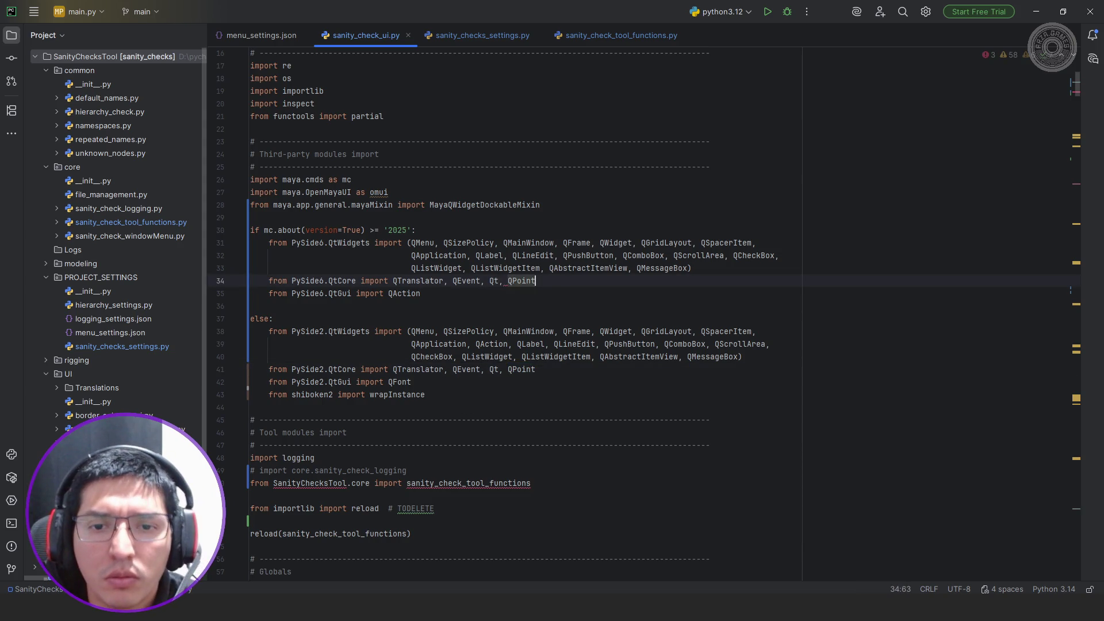
- Import QAction and QFont from PySide6.QtGui on one line, then switch to Maya to test
click(435, 382)
key(shift+Home)
key(ctrl+c)
key(Up)
key(Up)
key(Up)
key(Up)
key(Up)
key(Up)
key(Up)
key(Home)
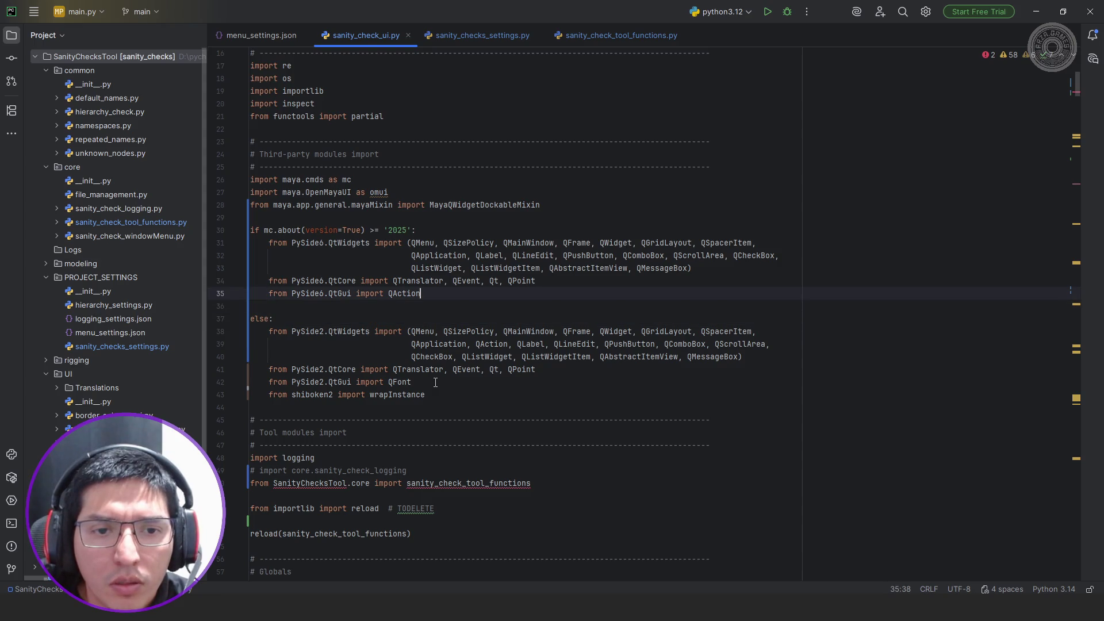
key(Return)
key(ctrl+v)
click(307, 293)
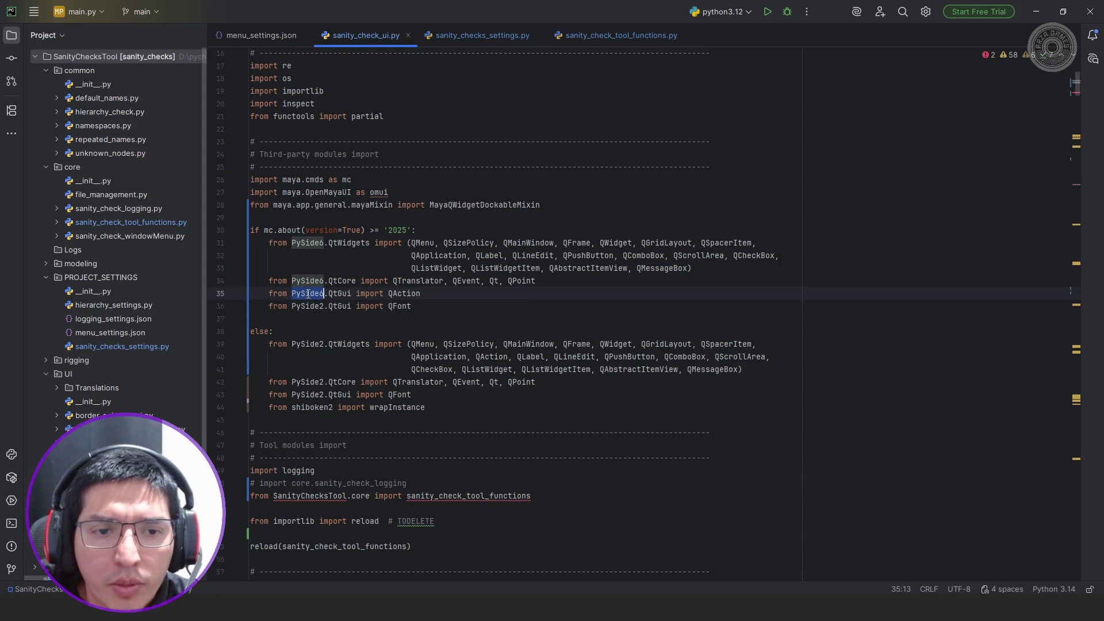
click(326, 307)
key(BackSpace)
text(6)
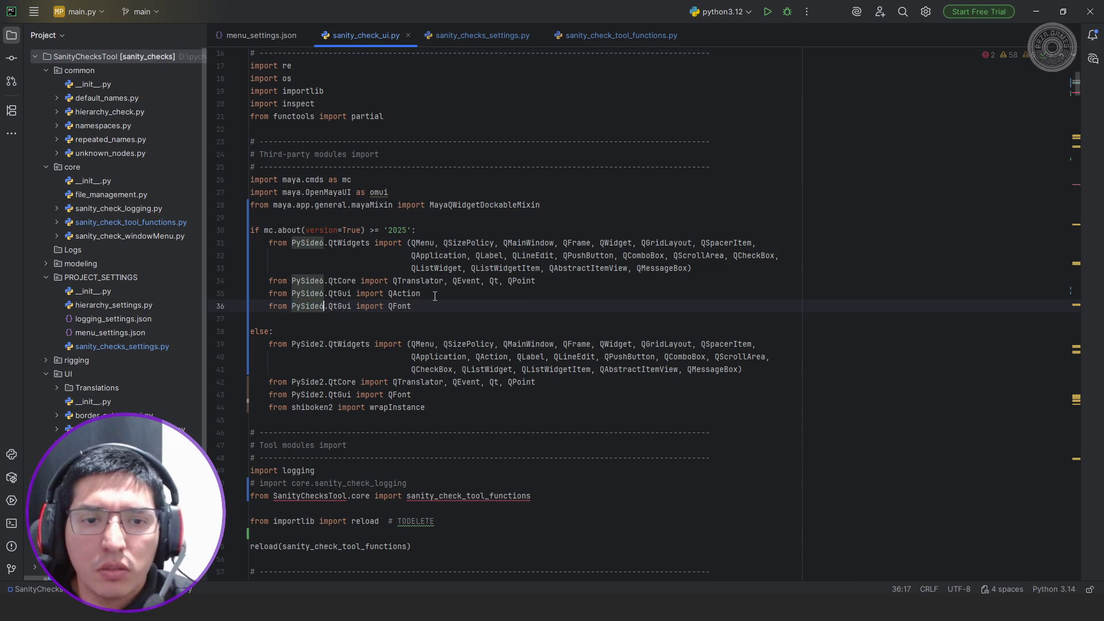
click(388, 306)
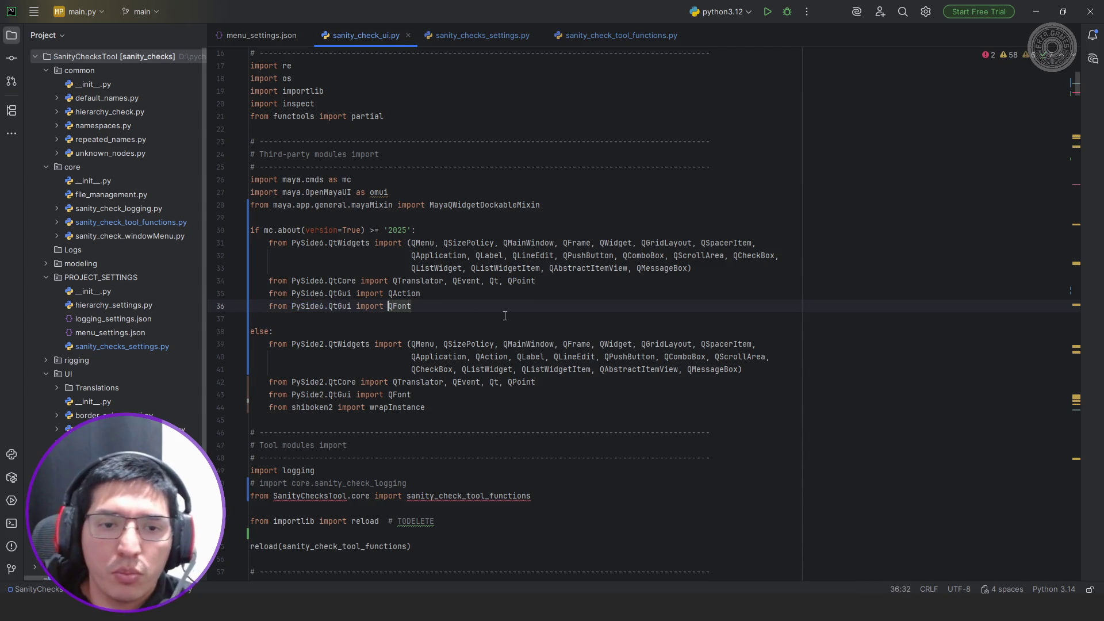
key(shift+Home)
key(shift+Home)
key(BackSpace)
key(BackSpace)
text(,)
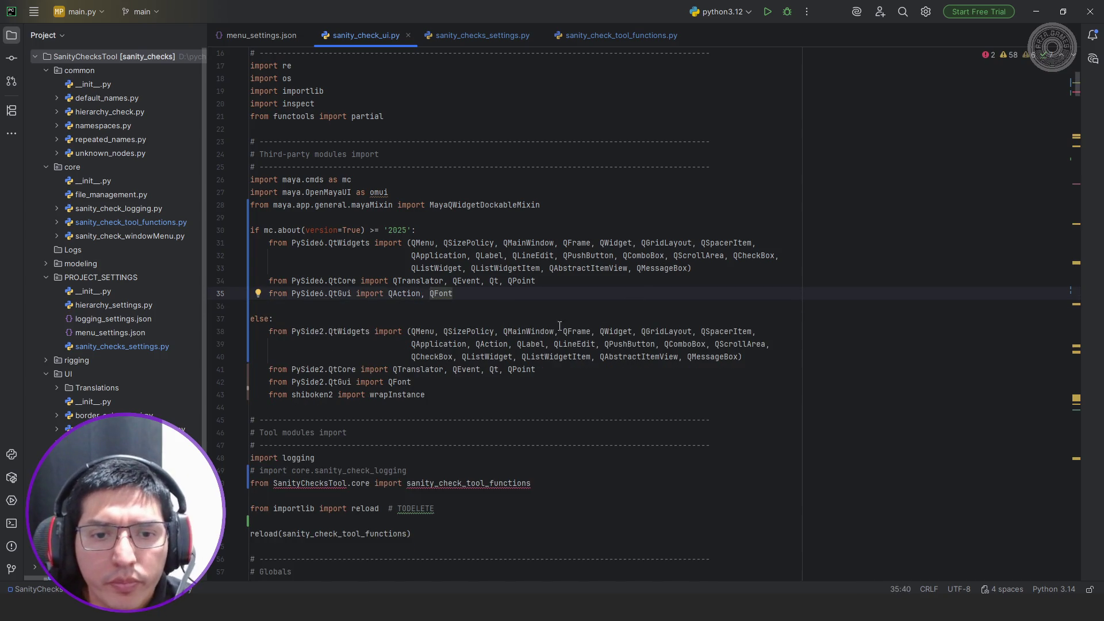
click(571, 280)
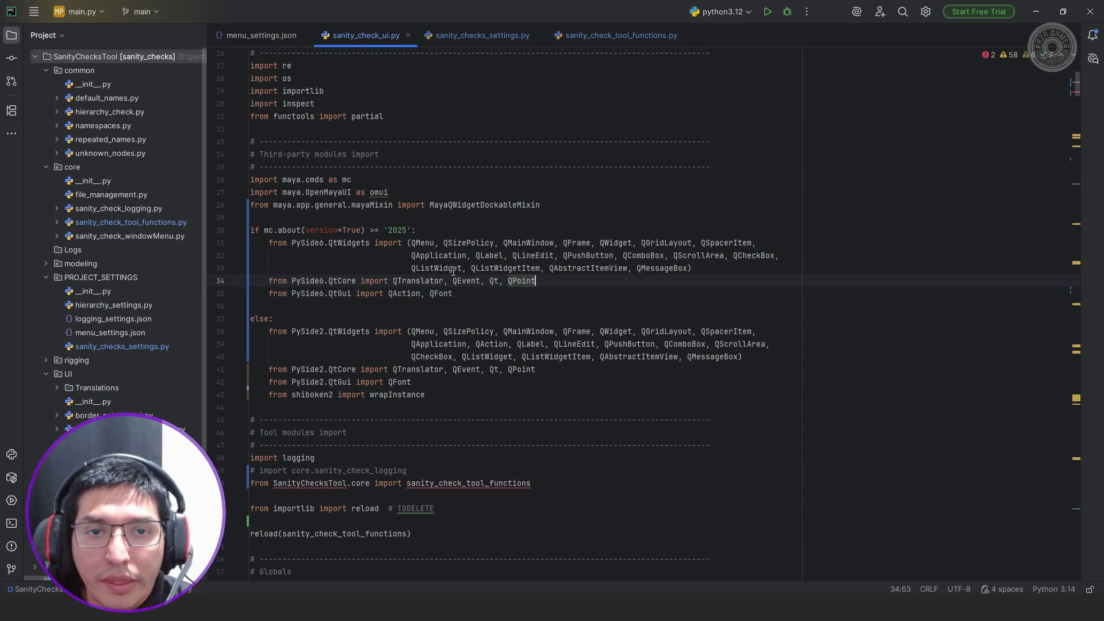
key(alt+Tab)
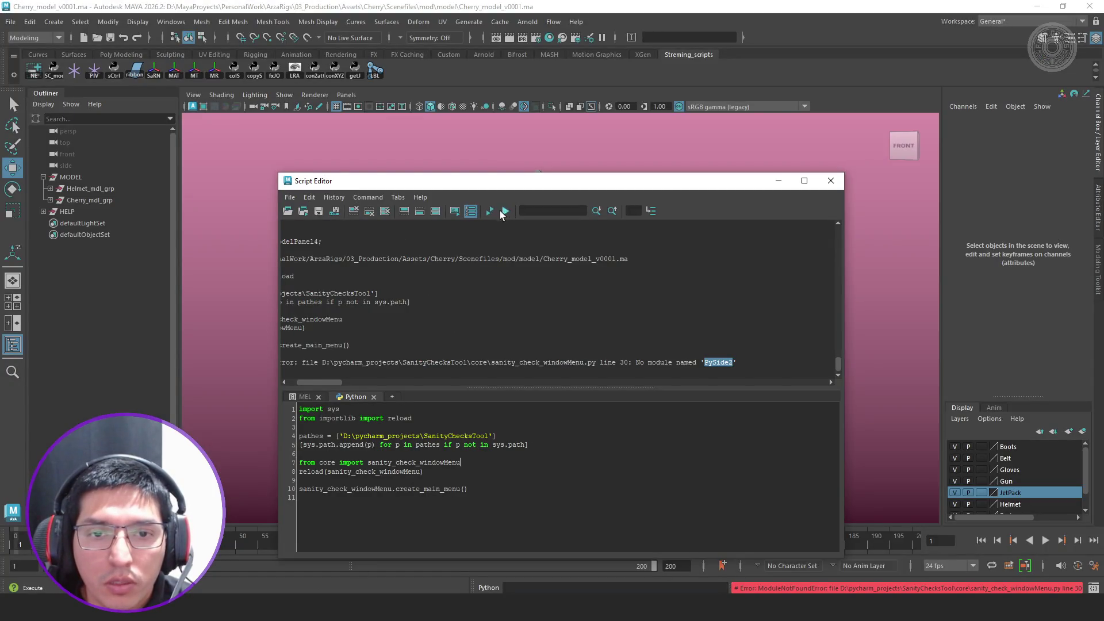
- Rerun the menu-loading script, still failing on PySide2, and compare with the QtWidgets import in PyCharm
click(490, 211)
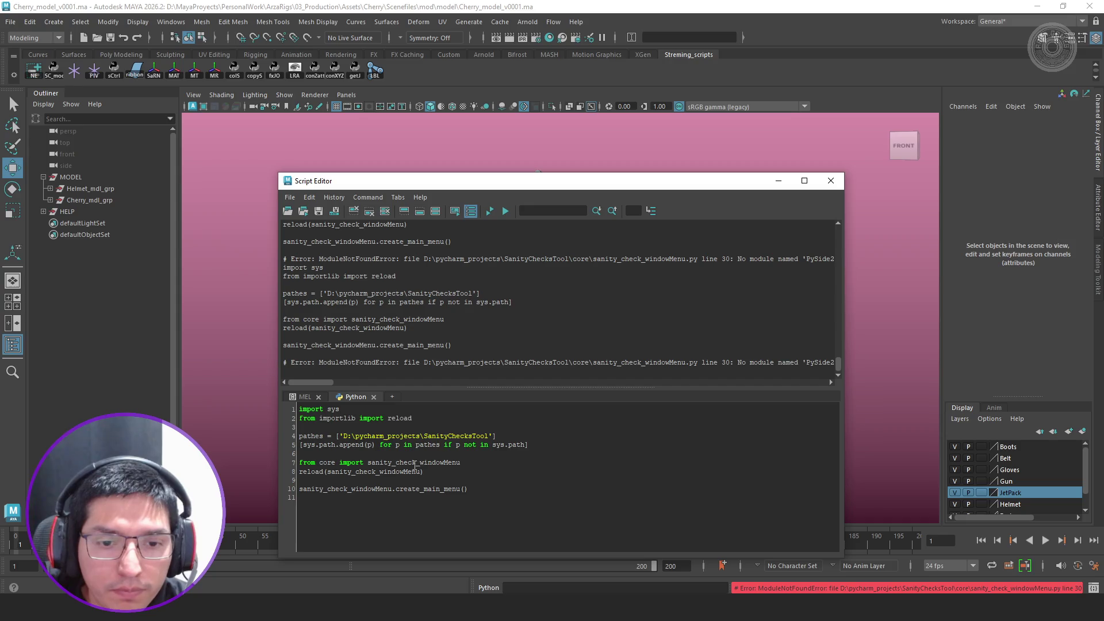
drag(308, 379, 311, 380)
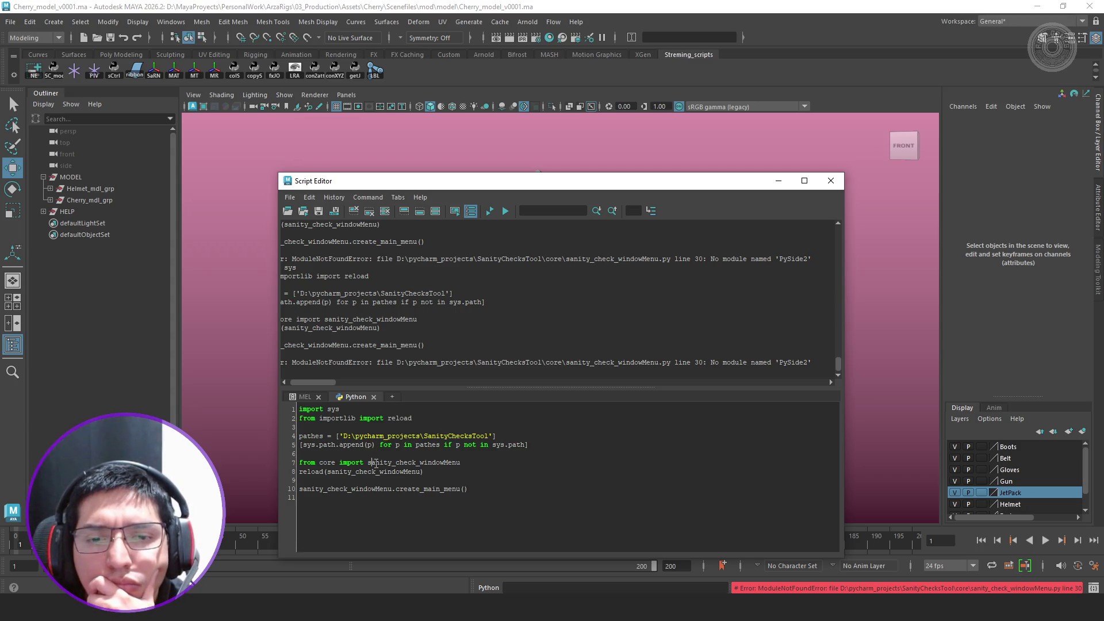
key(alt+Tab)
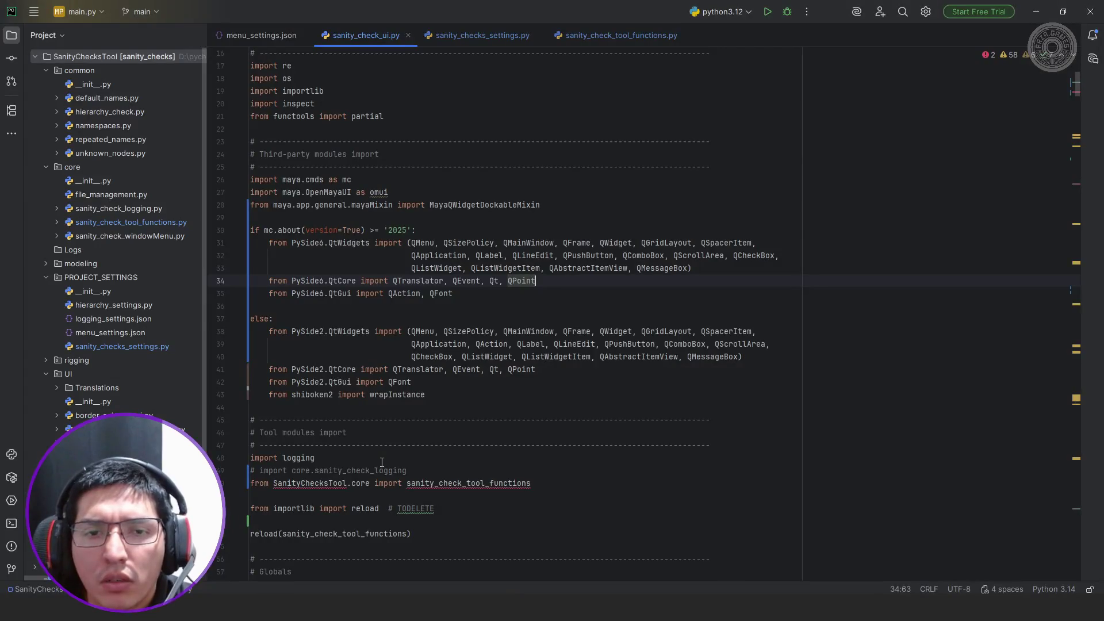
click(355, 245)
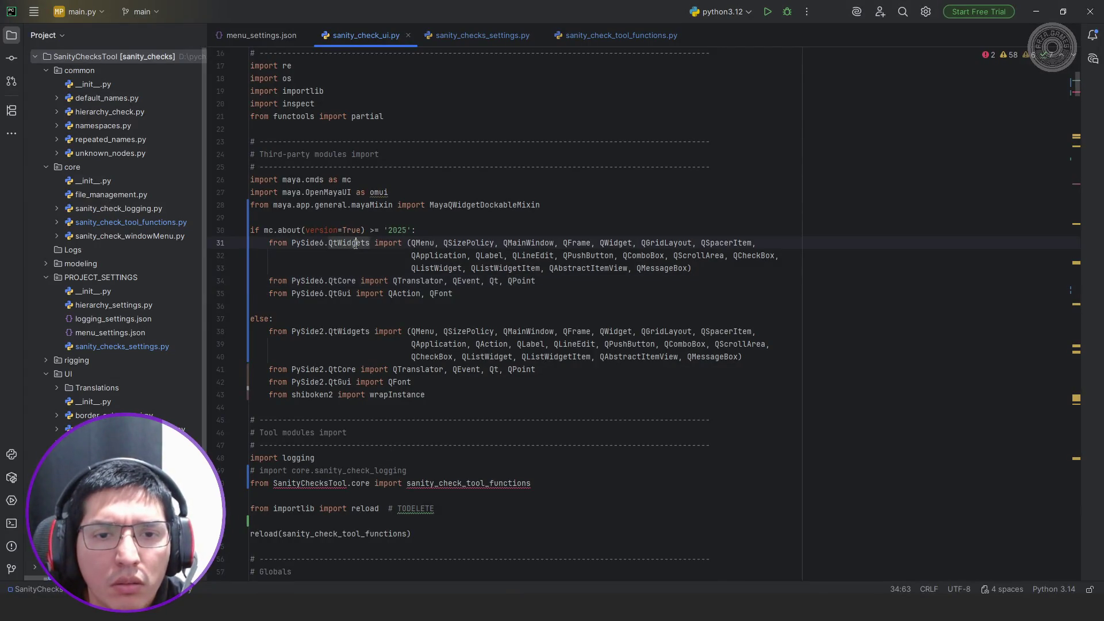
key(alt+Tab)
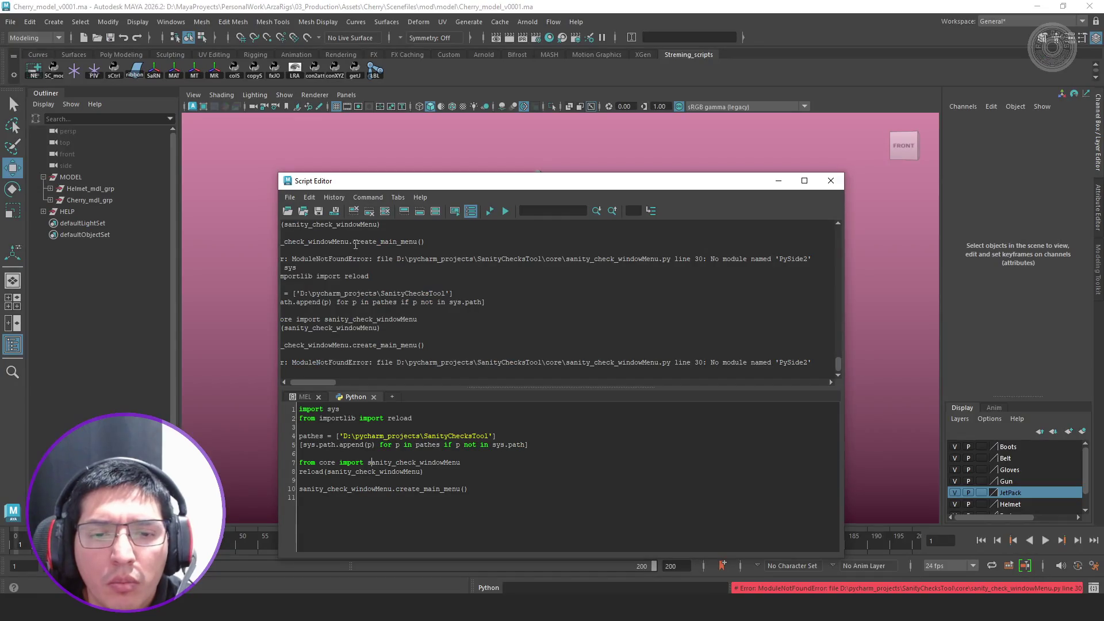
key(alt+Tab)
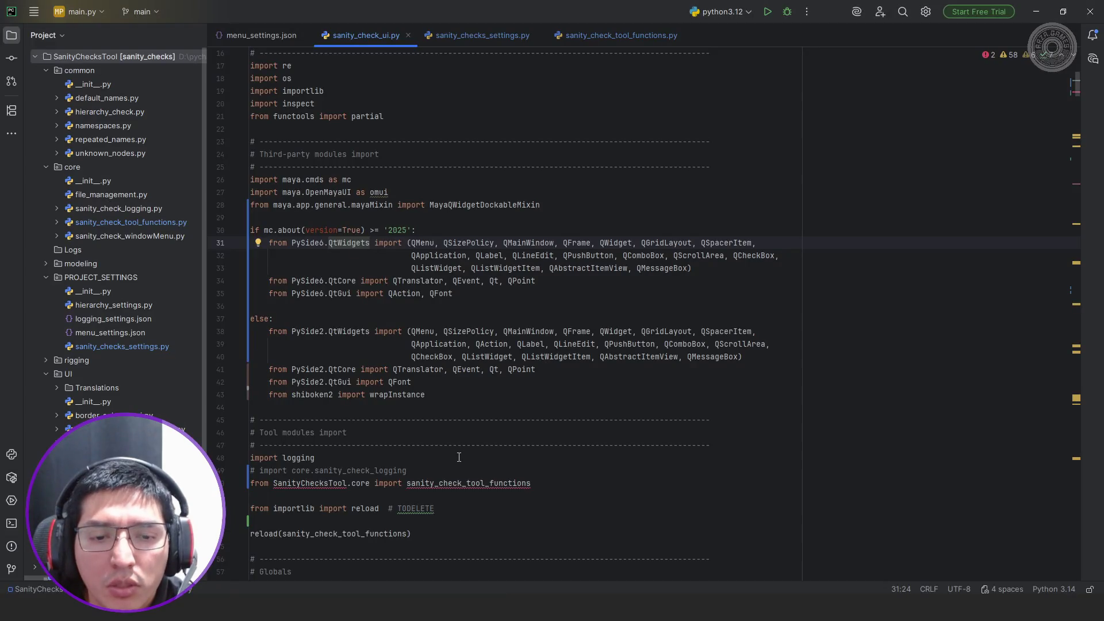
key(alt+Tab)
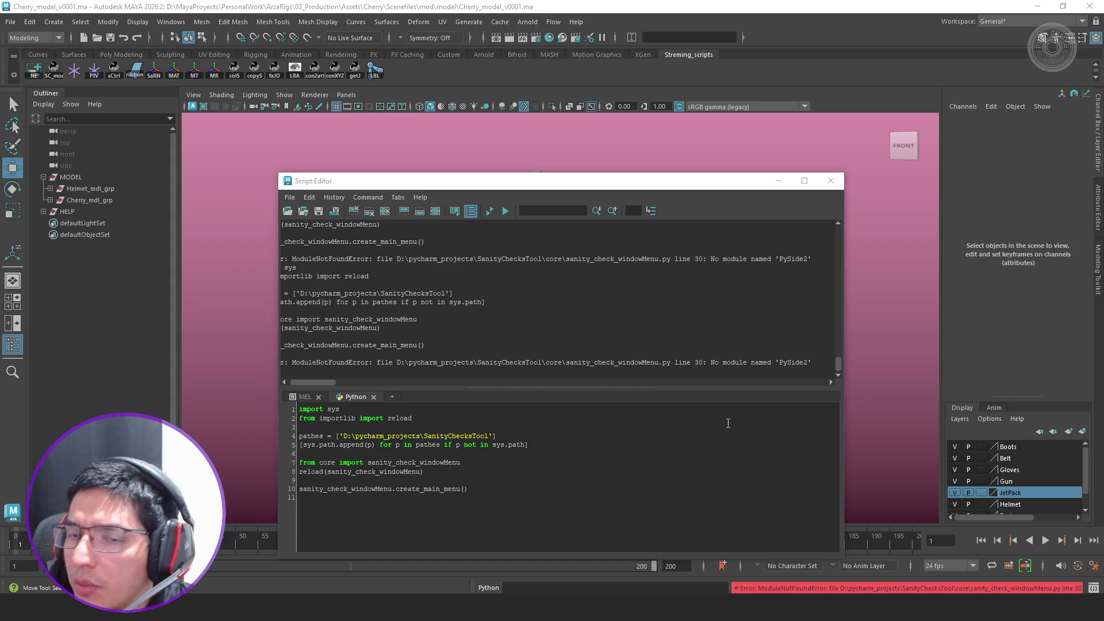
key(alt+Tab)
key(alt+Tab)
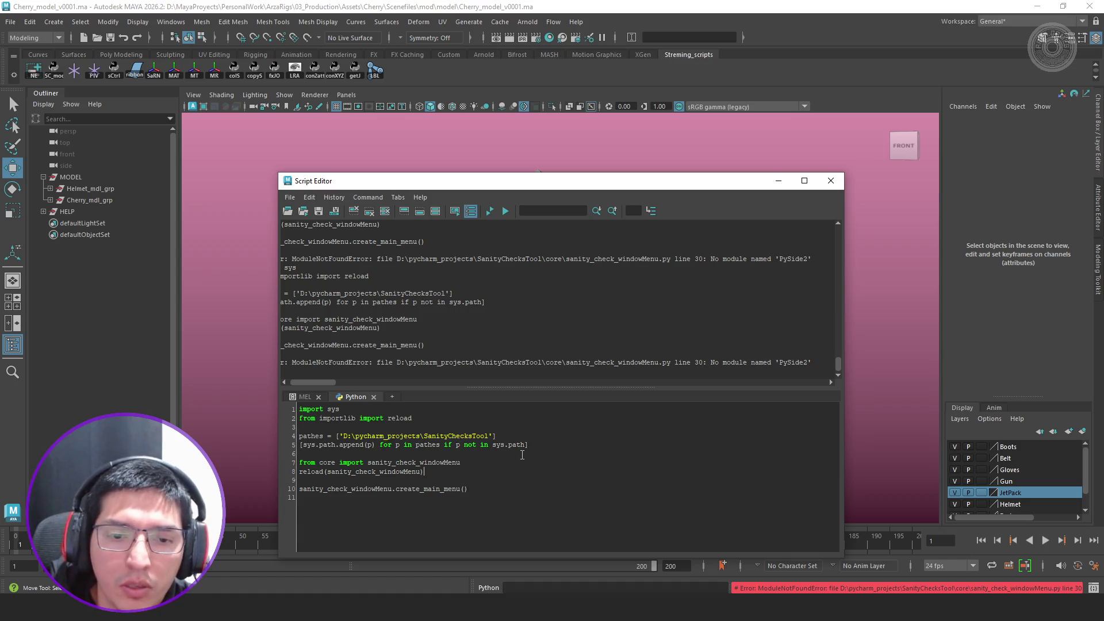
- Run the sanity_check_windowMenu import and reload lines individually, then close the Script Editor
key(Home)
key(shift+End)
key(ctrl+Return)
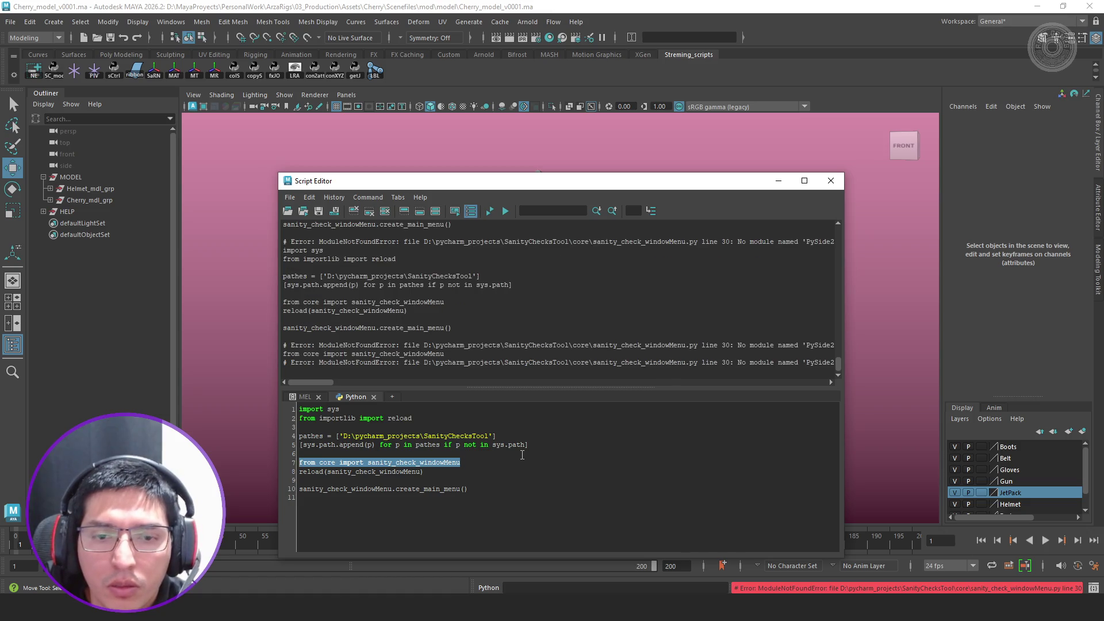
key(Down)
key(shift+Home)
key(ctrl+Return)
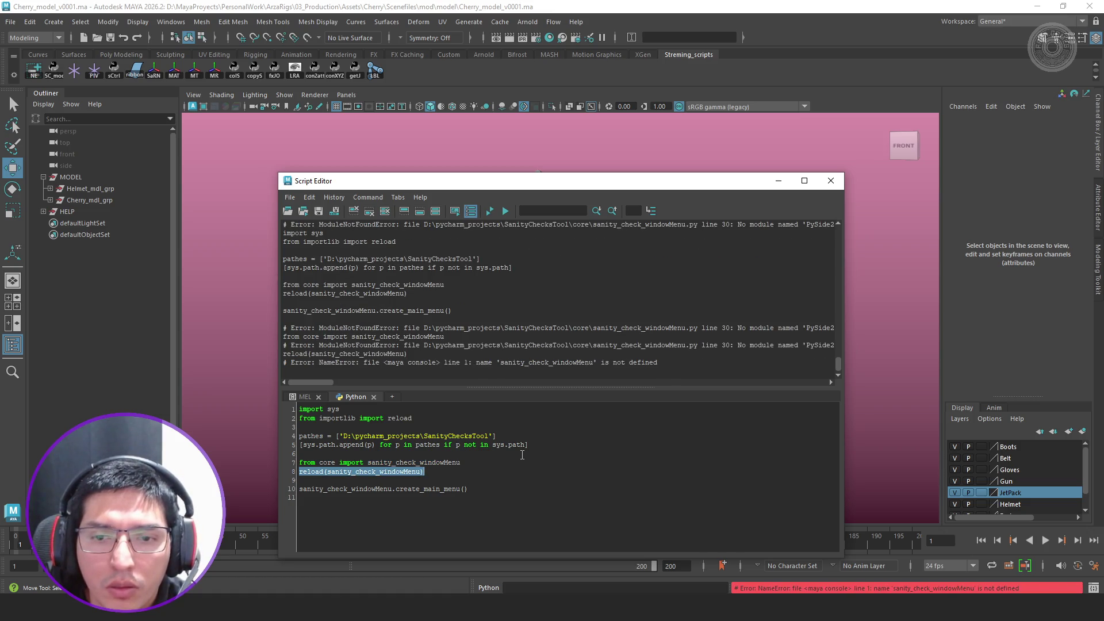
key(Up)
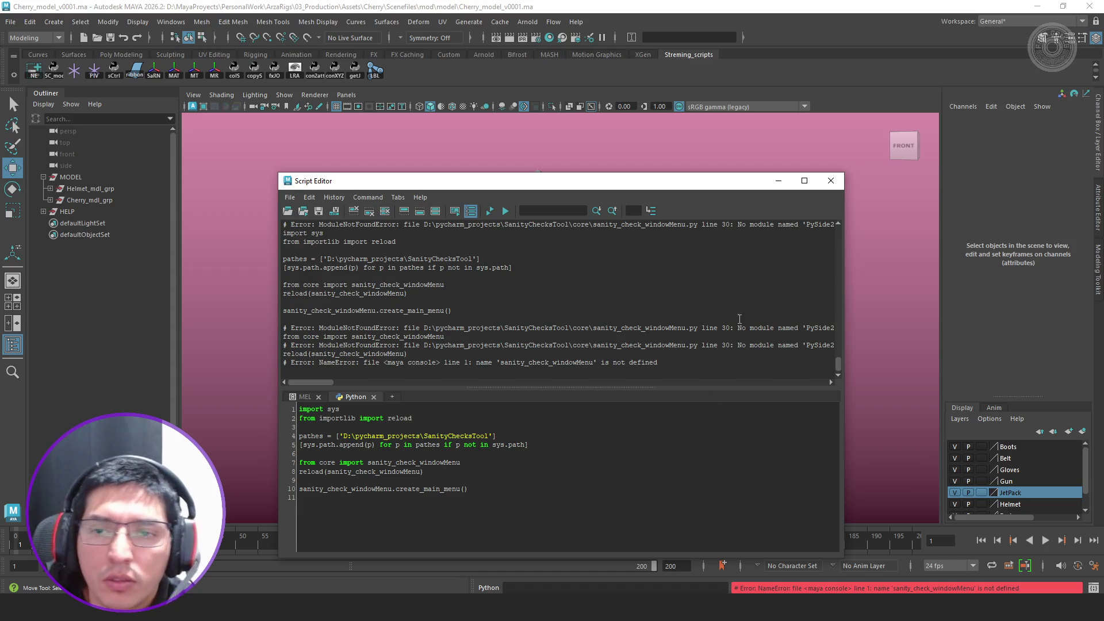
click(831, 180)
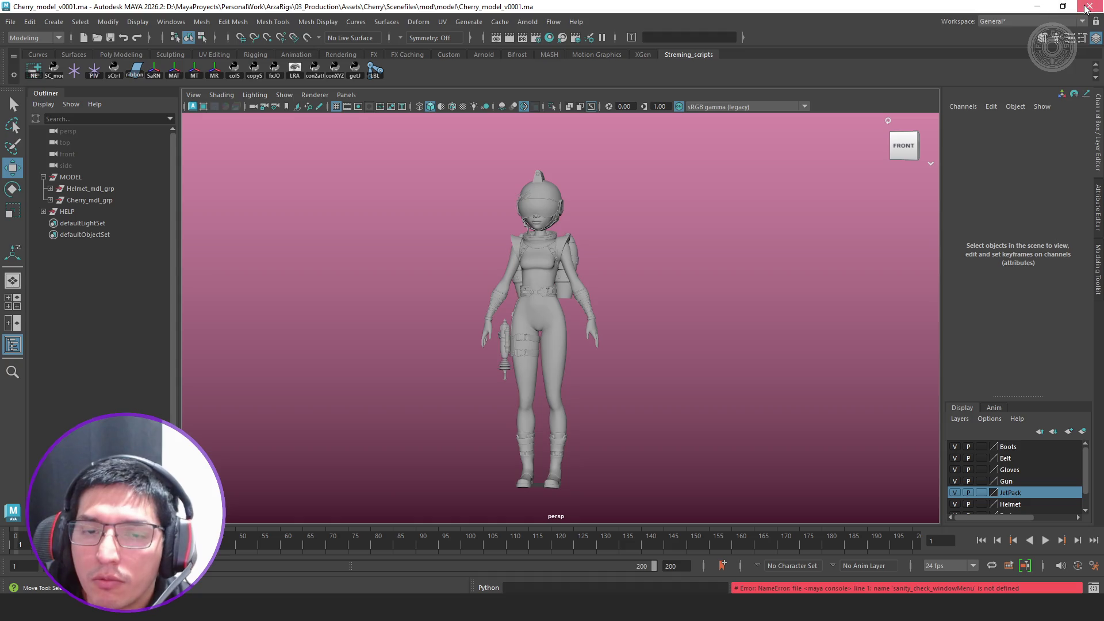
- Close and relaunch Maya 2026, then reopen Cherry_model_v0001.ma from the Recent list
click(1036, 5)
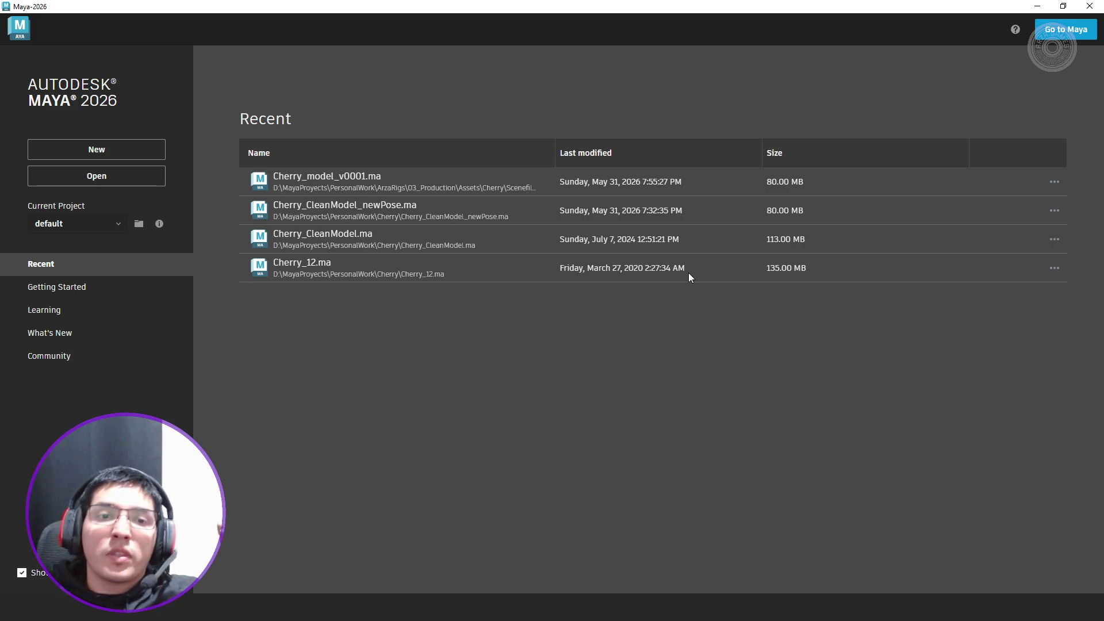
click(340, 177)
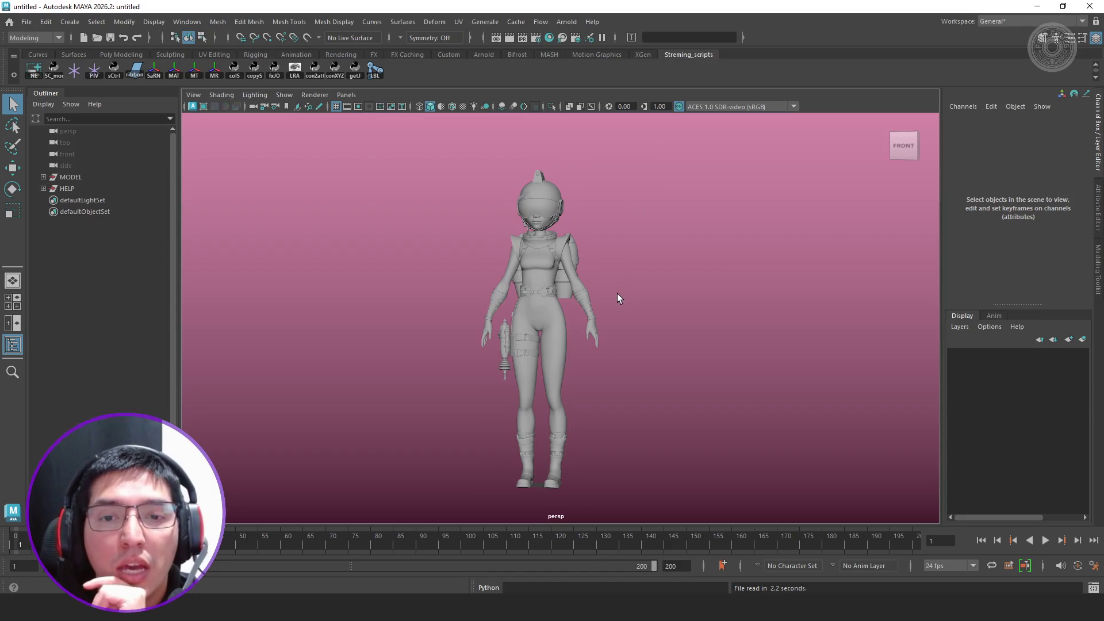
- Run the menu loader in the restarted session, still failing on PySide2 at sanity_check_windowMenu.py line 30
click(1090, 584)
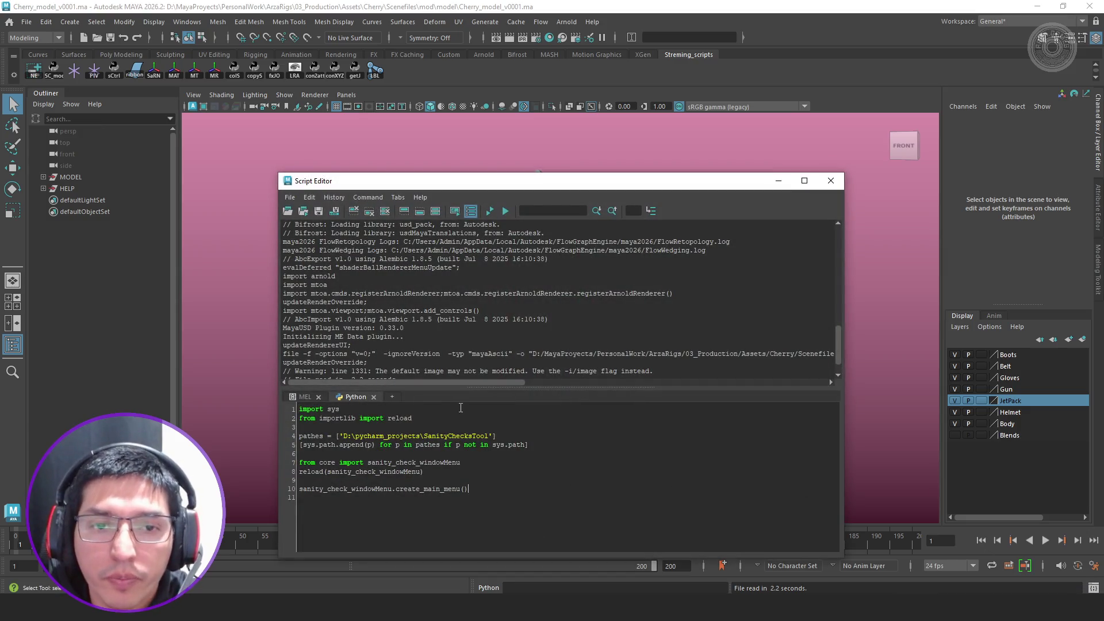
click(489, 212)
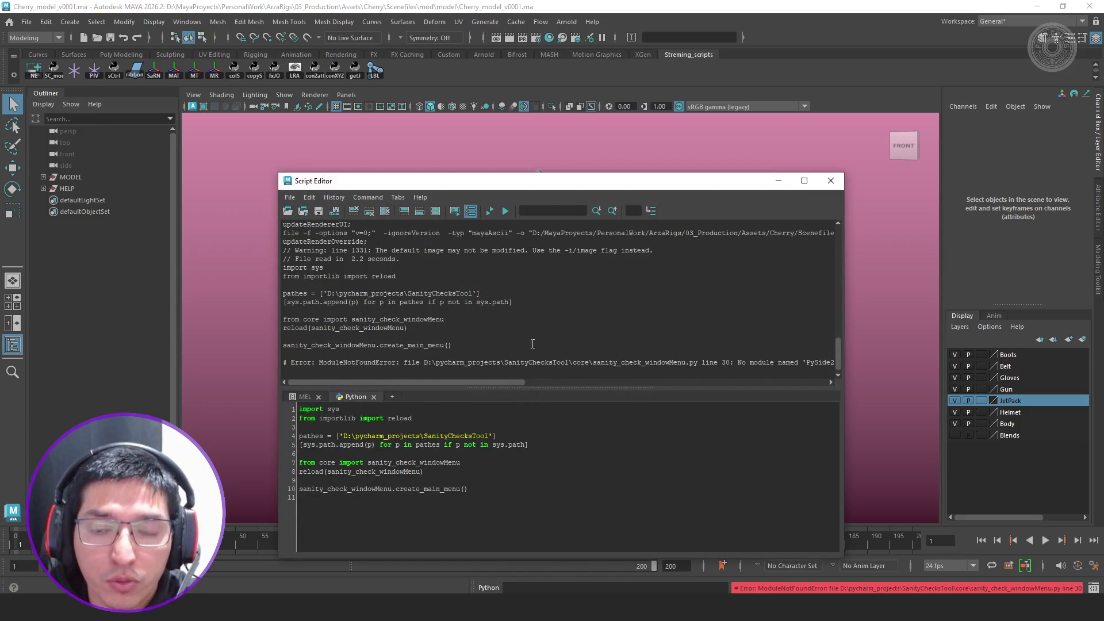
mouse_move(487, 382)
mouse_down()
mouse_move(534, 384)
mouse_move(514, 381)
mouse_up()
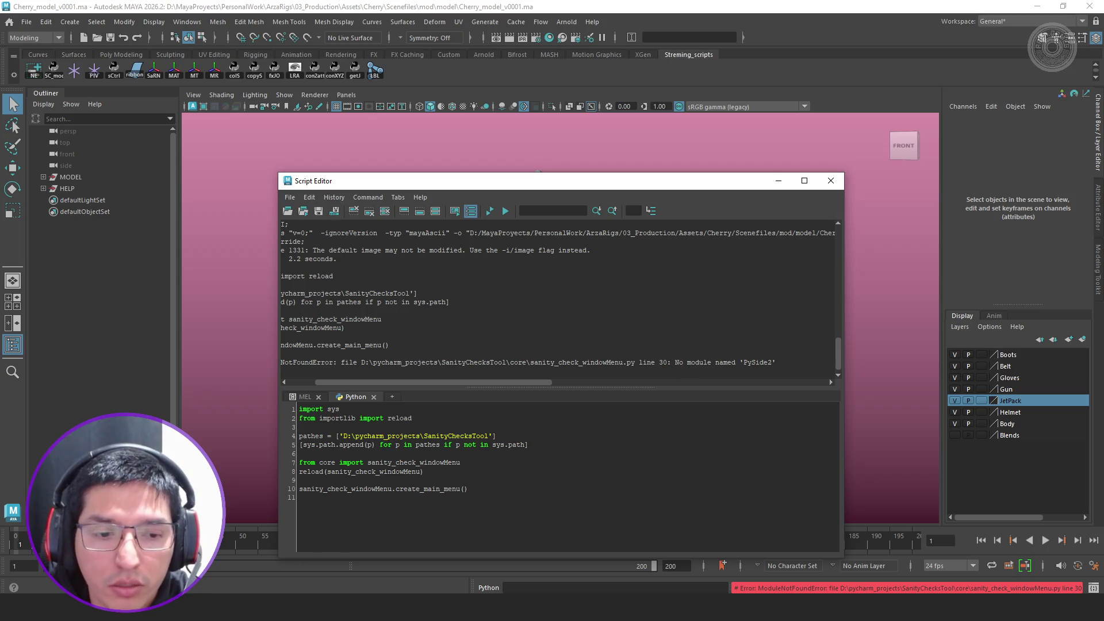
click(266, 608)
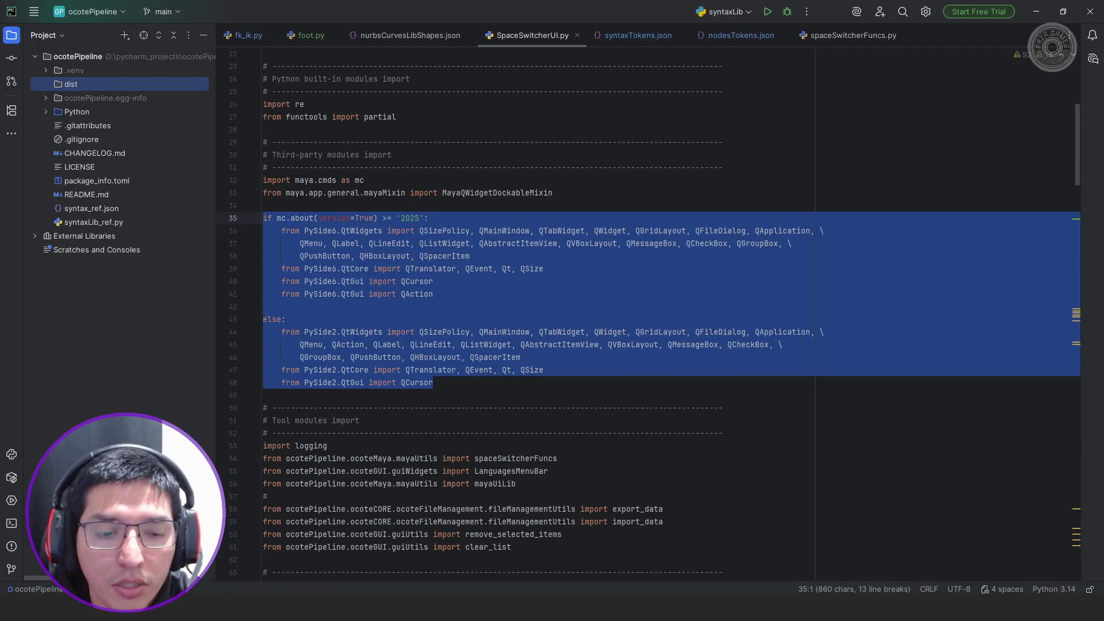
key(alt+Tab)
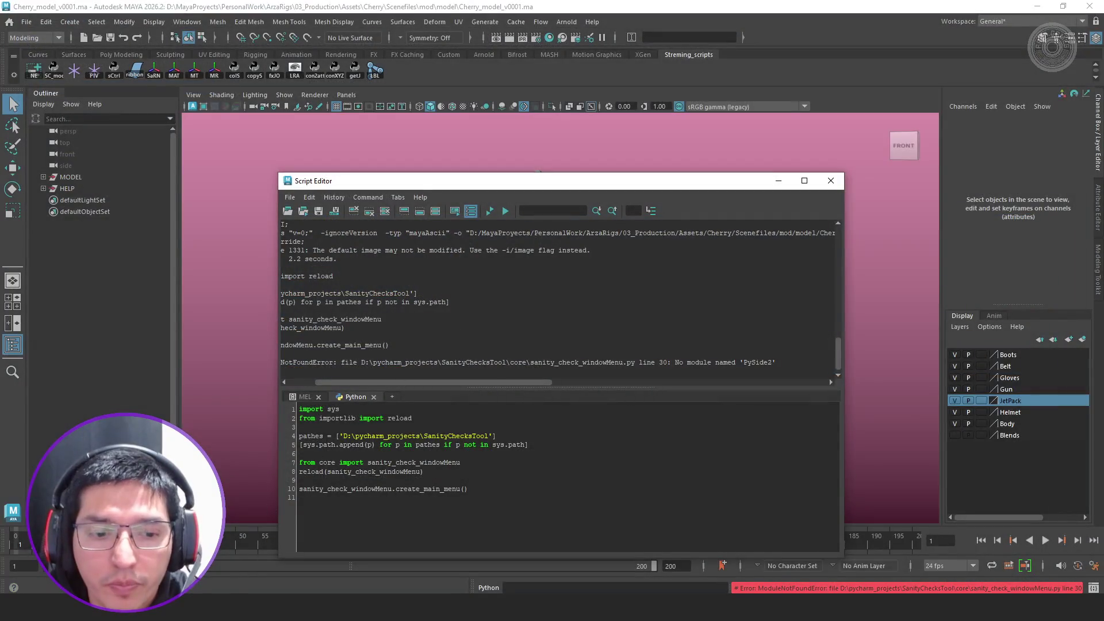
- Compare Maya's error output with sanity_check_ui.py's else-branch PySide2 import in PyCharm
key(alt+Tab)
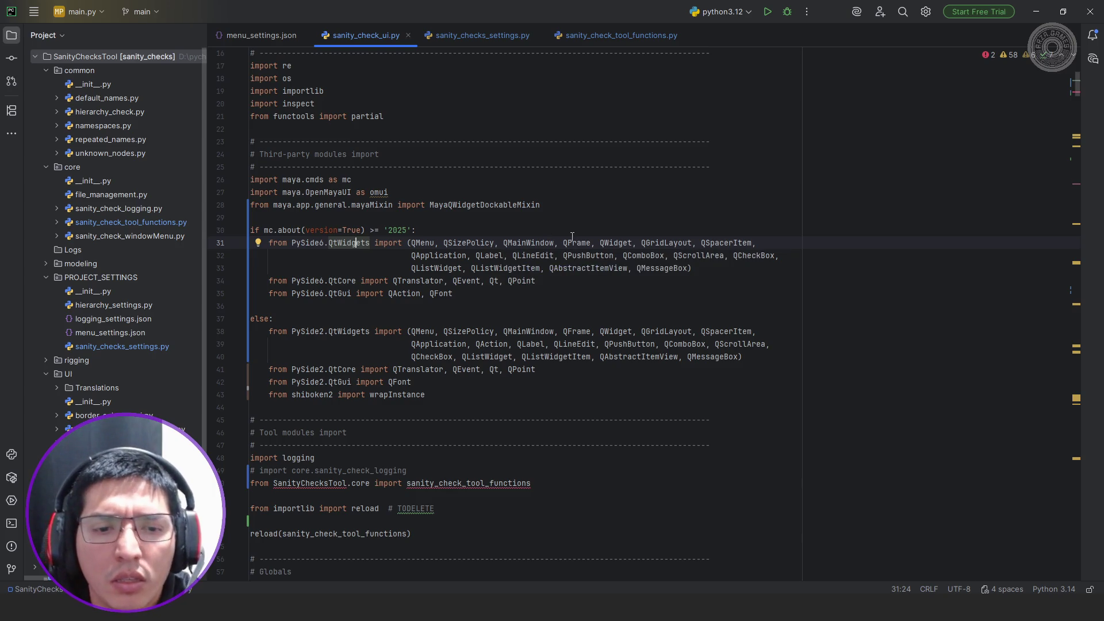
key(alt+Tab)
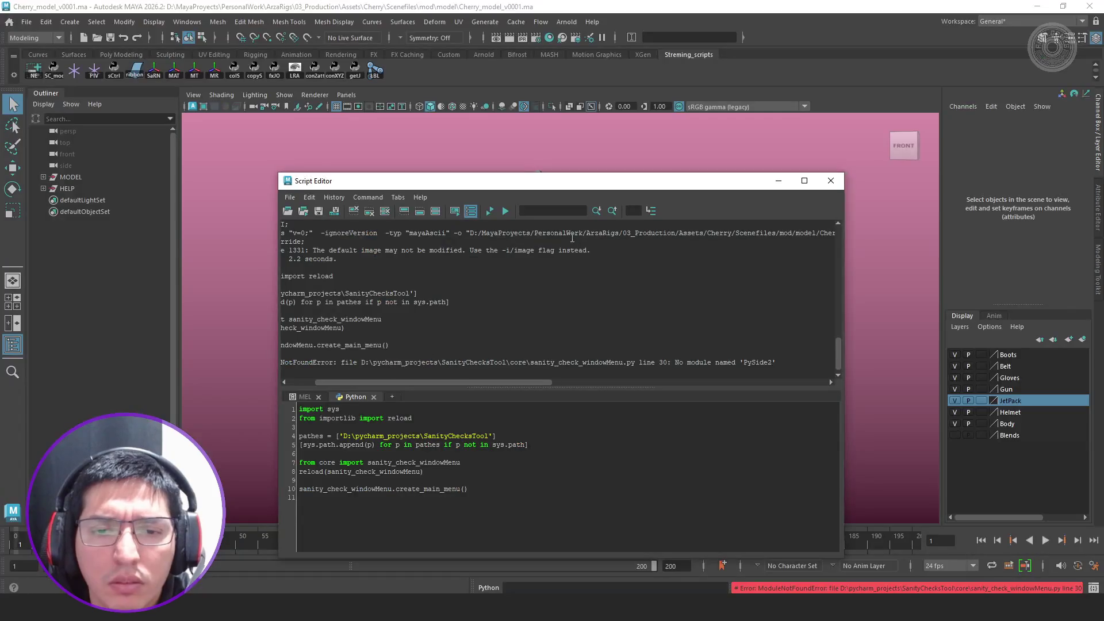
key(alt+Tab)
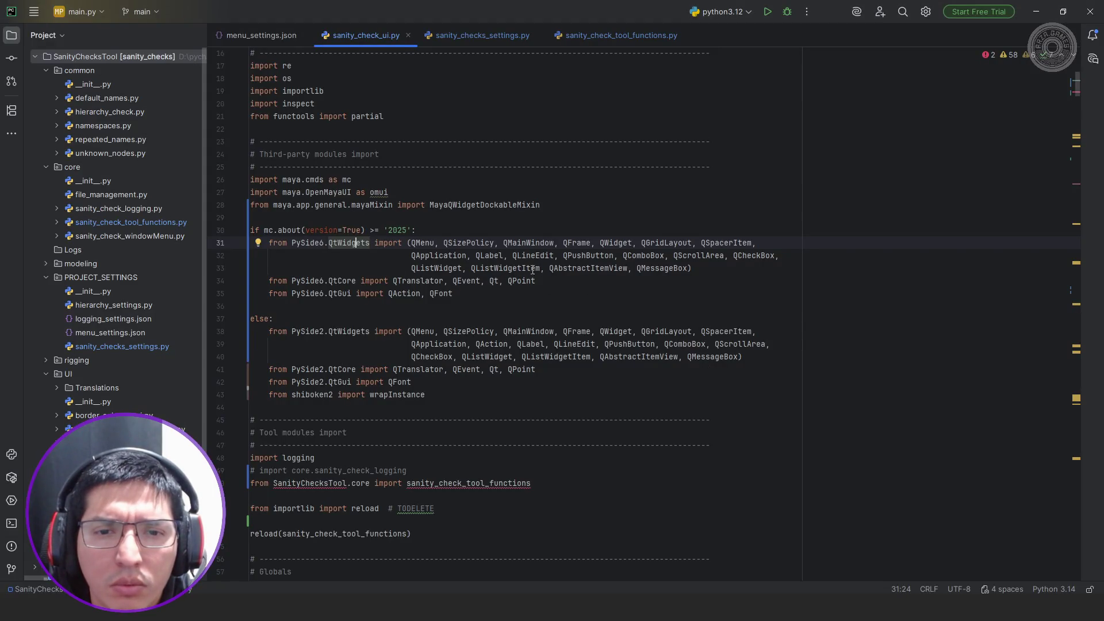
click(309, 331)
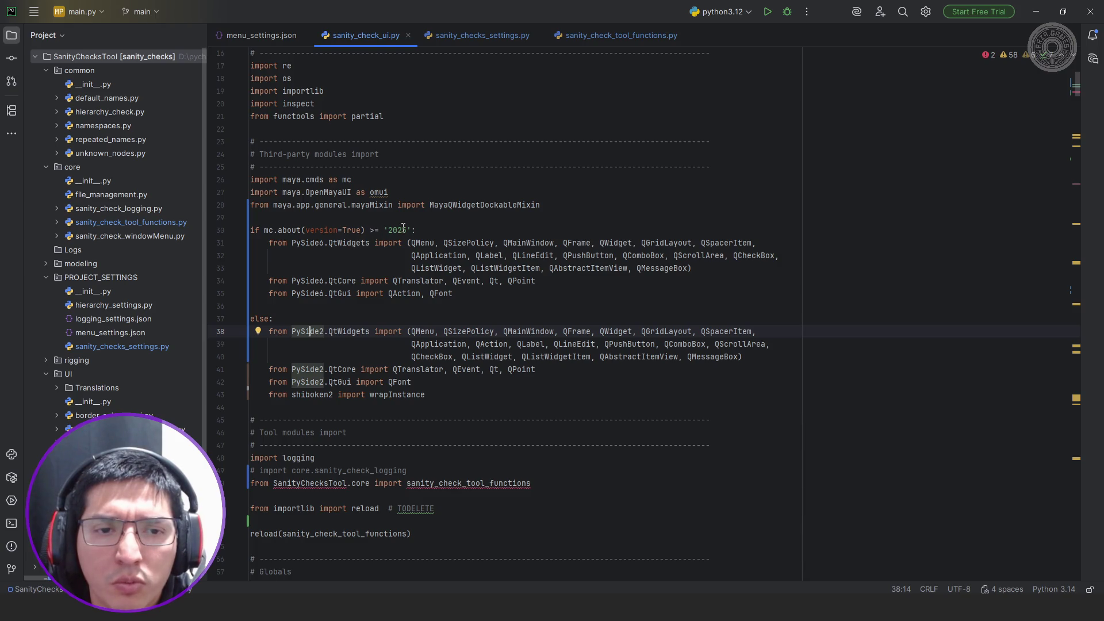
- Remove the blank line before else and start a debug print line after the mayaMixin import
click(286, 305)
key(BackSpace)
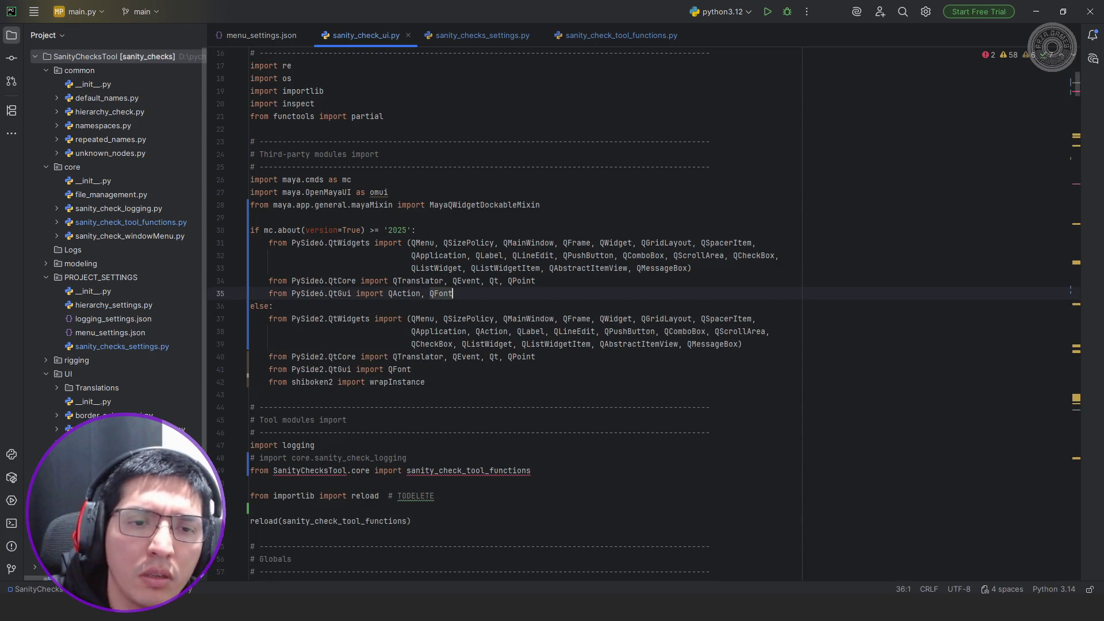
scroll(480, 267, down, 2)
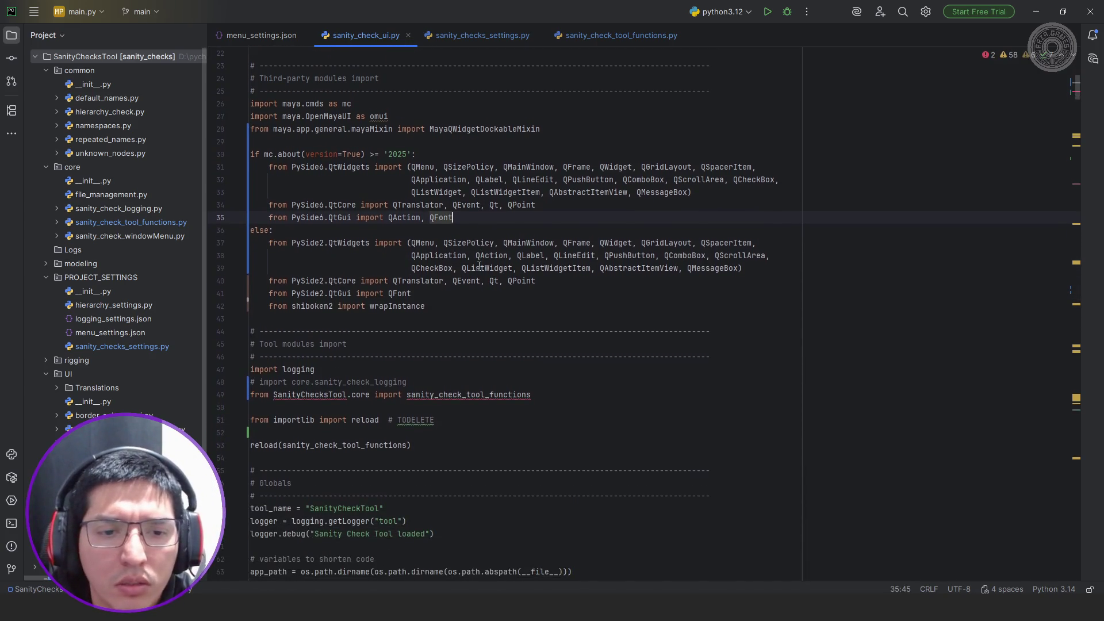
scroll(484, 264, up, 1)
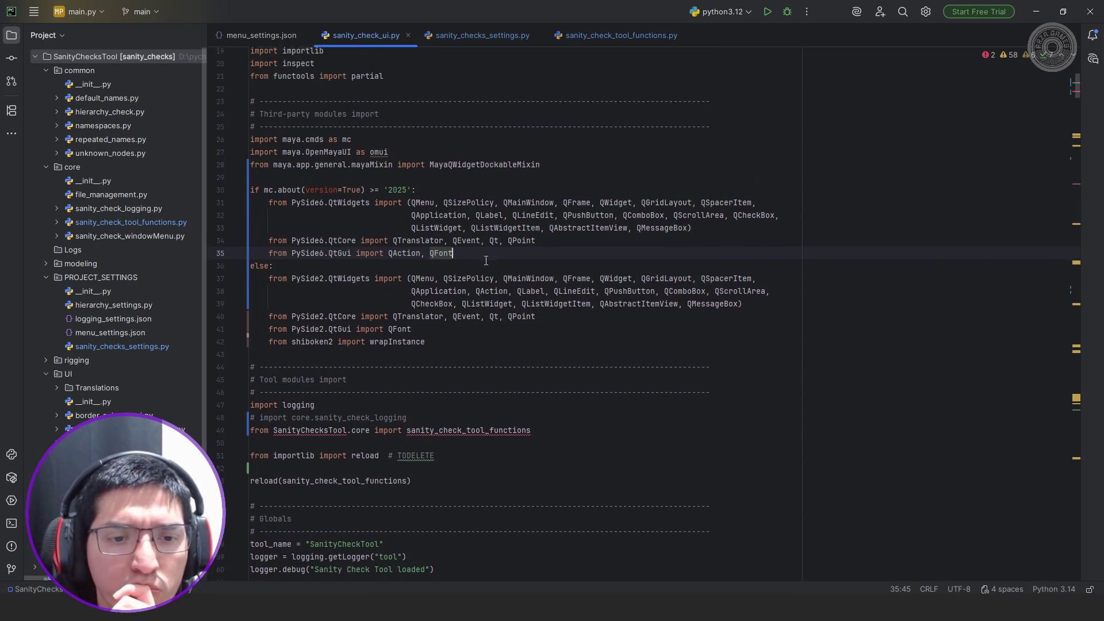
scroll(518, 255, up, 1)
scroll(552, 248, up, 1)
click(567, 243)
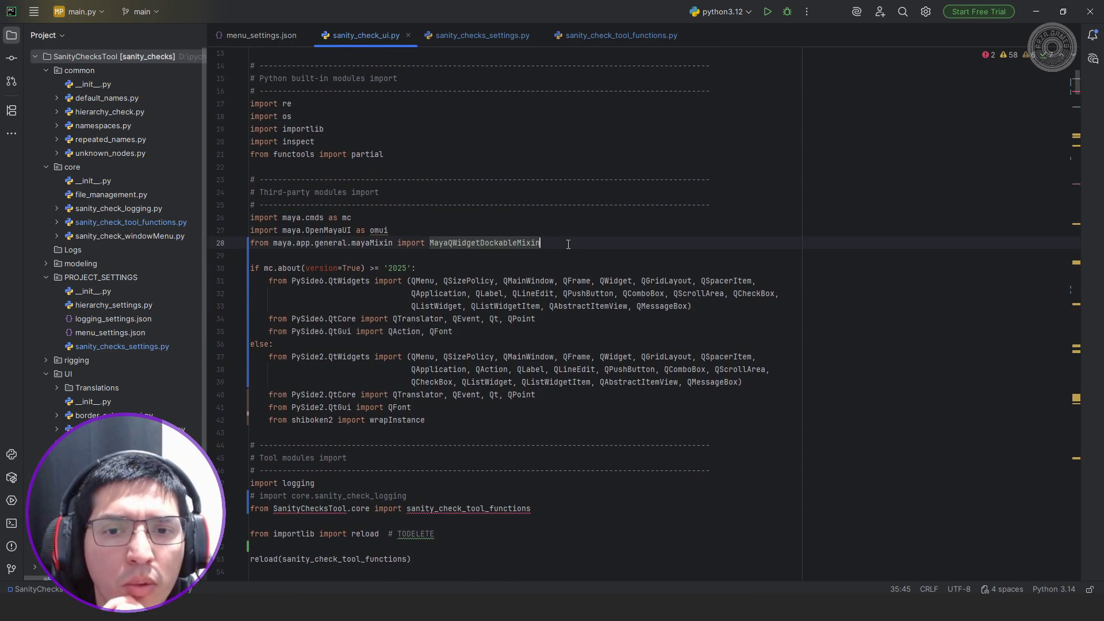
key(Return)
key(Return)
text(print("here is goo)
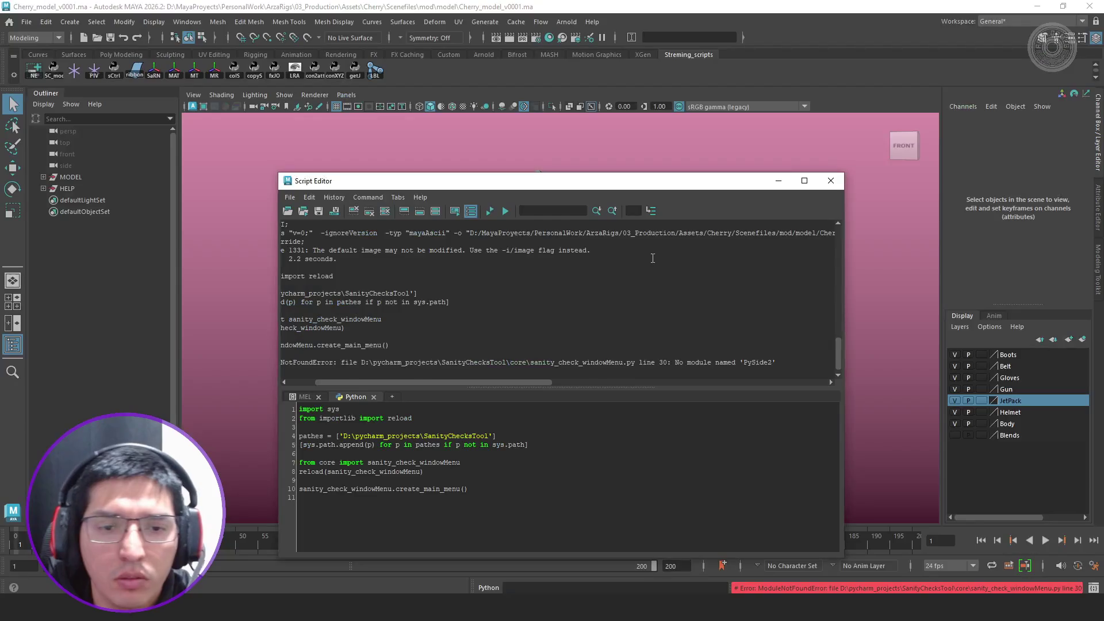
- Rerun the menu script, still reporting No module named 'PySide2', and return to PyCharm
click(490, 211)
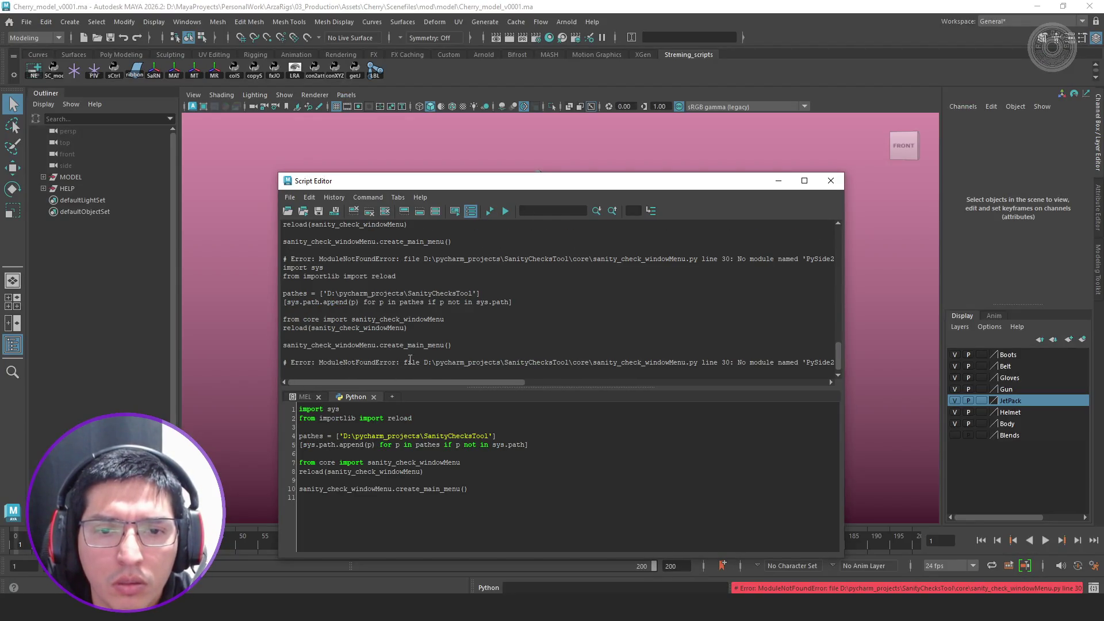
key(alt)
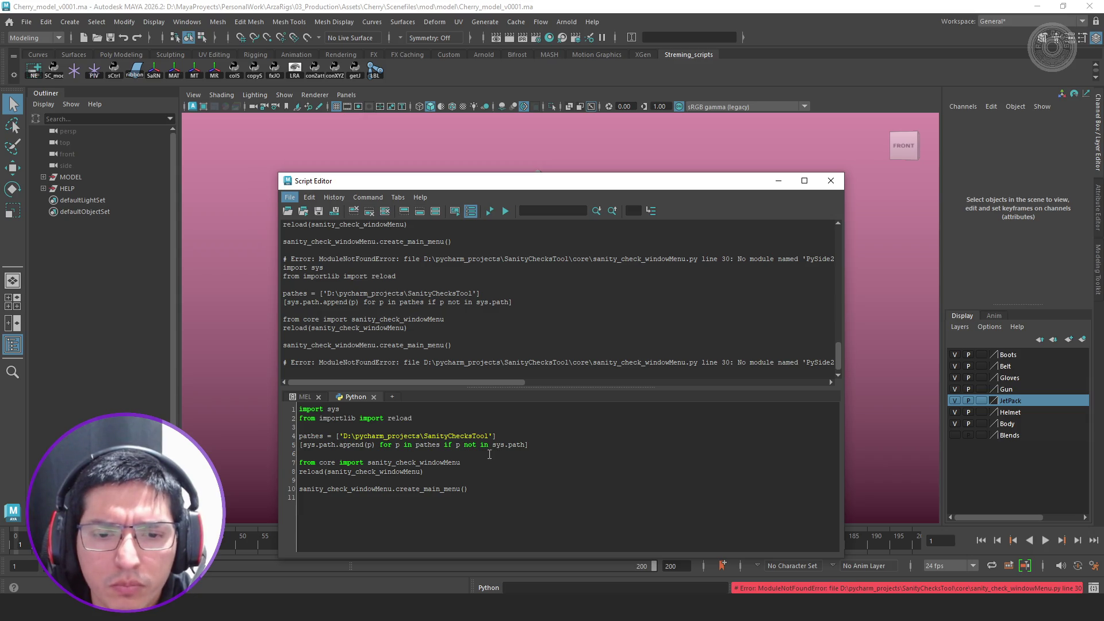
drag(480, 381, 509, 383)
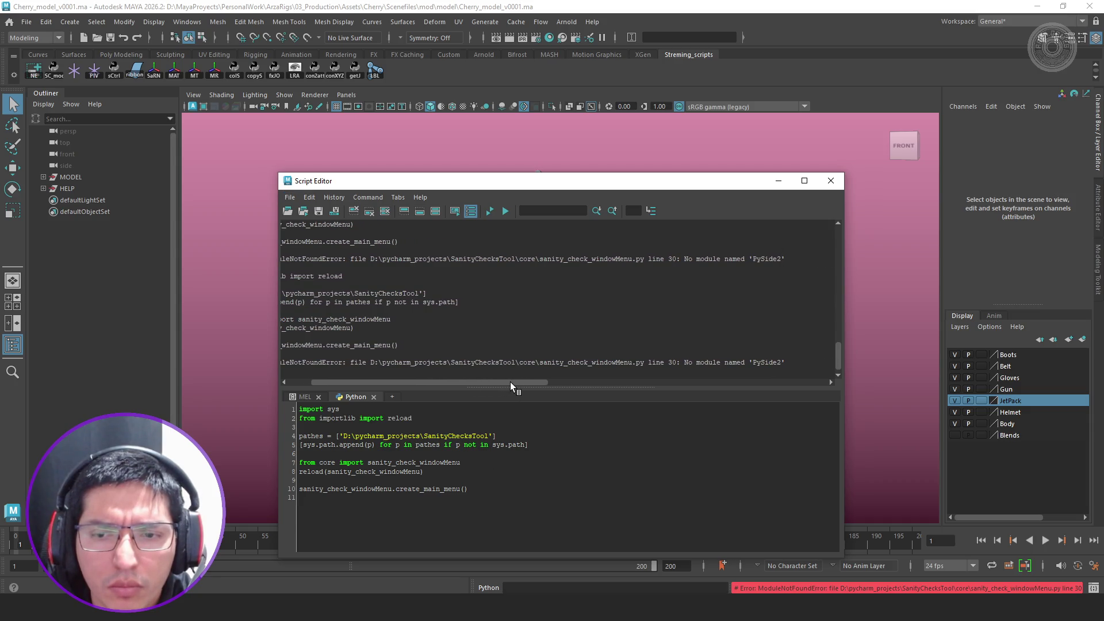
drag(510, 382, 482, 381)
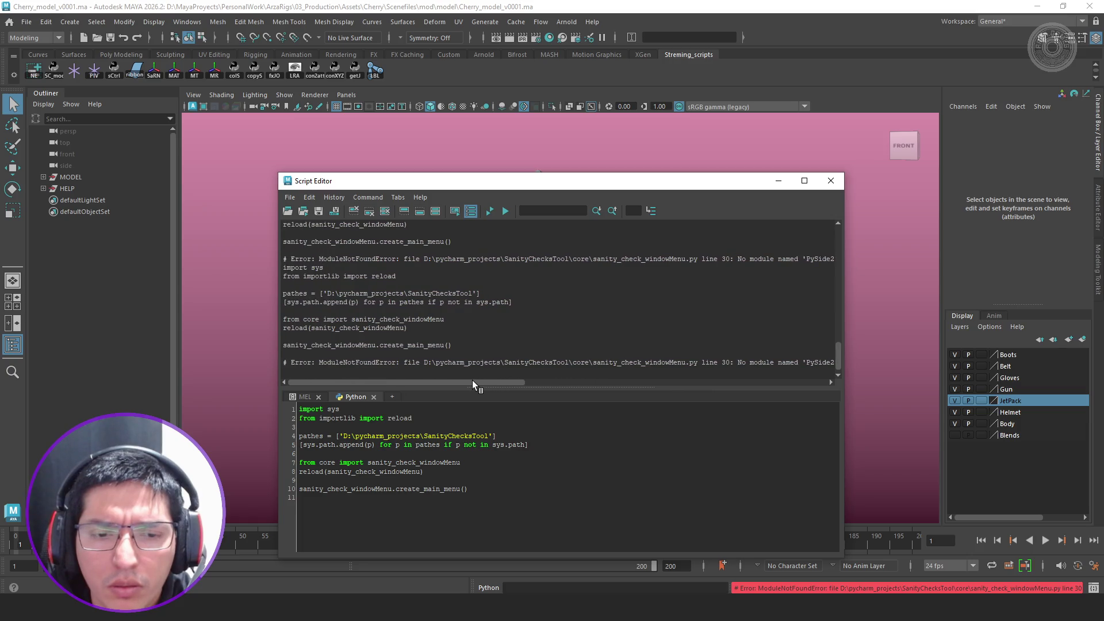
key(alt+Tab)
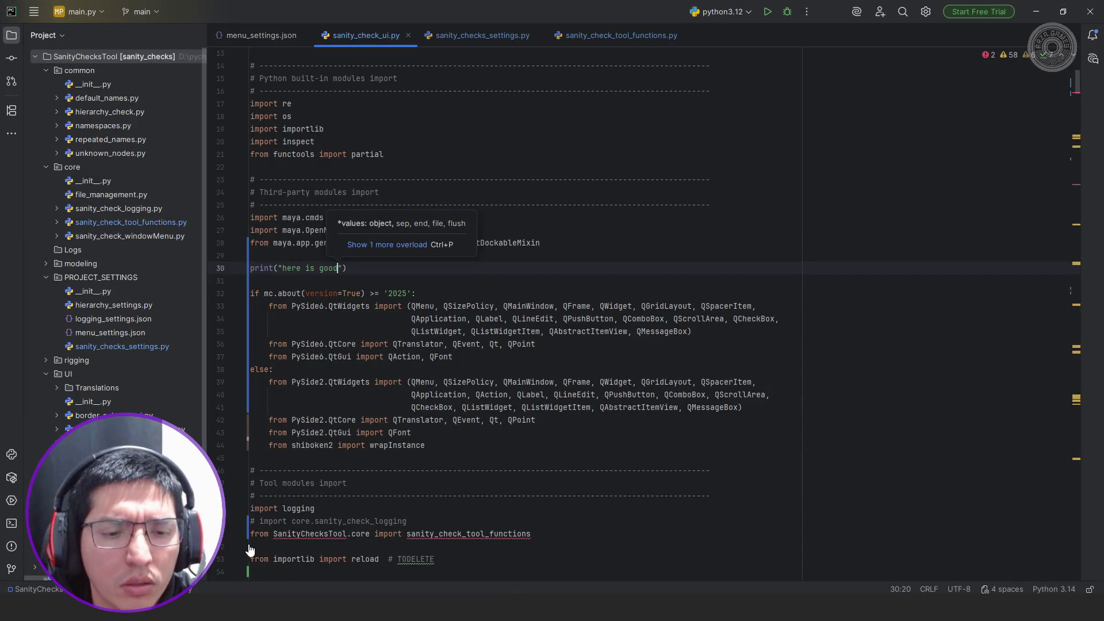
- Widen the Project tree and collapse the common and PROJECT_SETTINGS folders
key(alt+Tab)
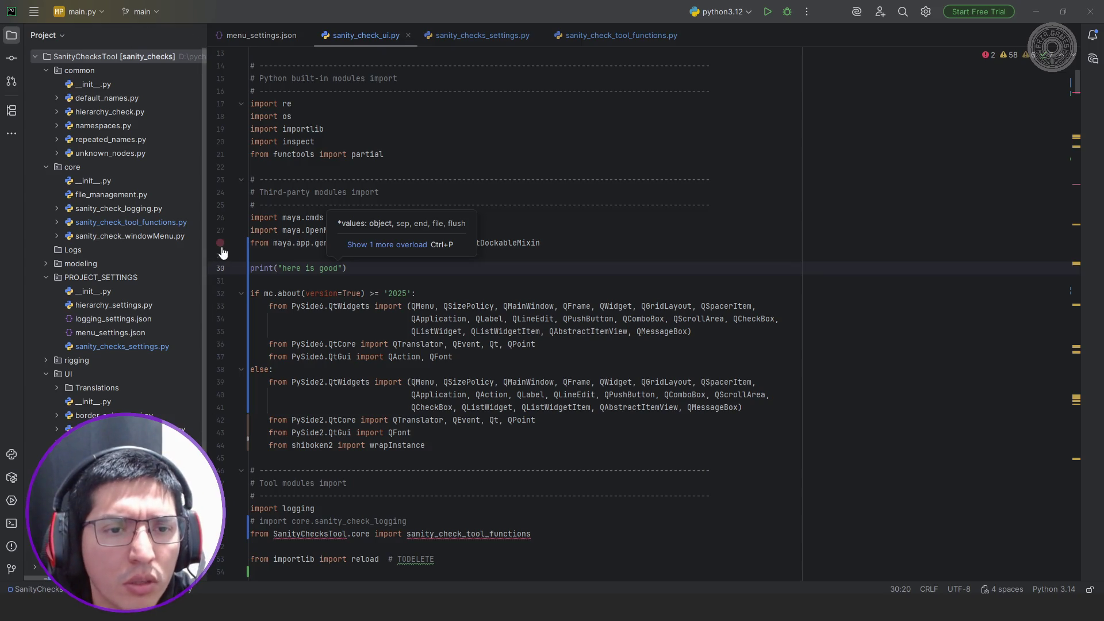
drag(205, 241, 251, 240)
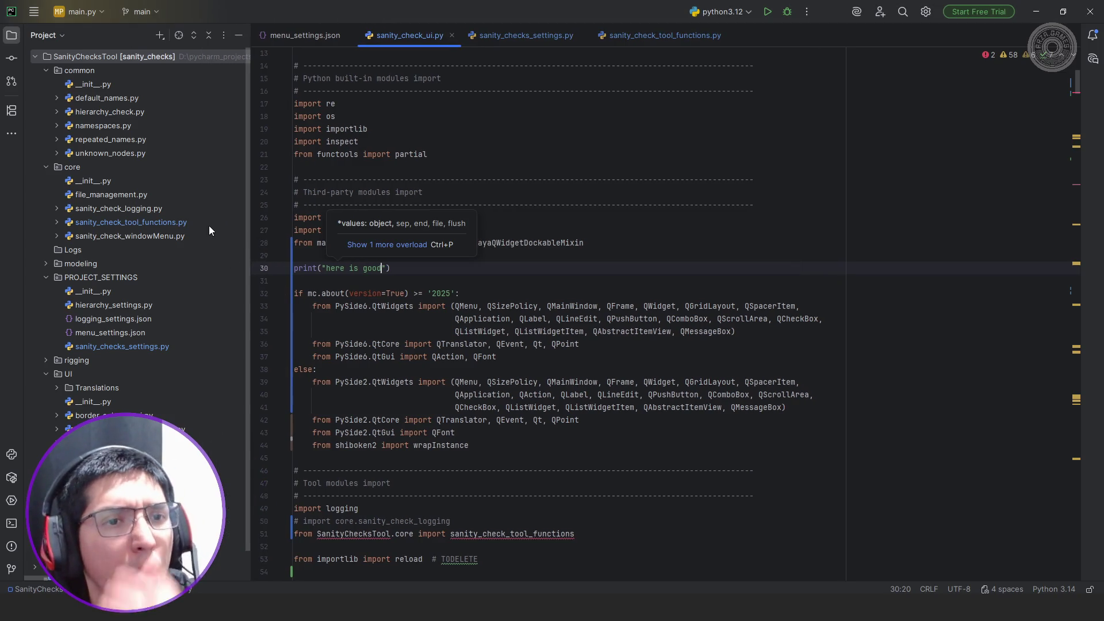
mouse_move(112, 129)
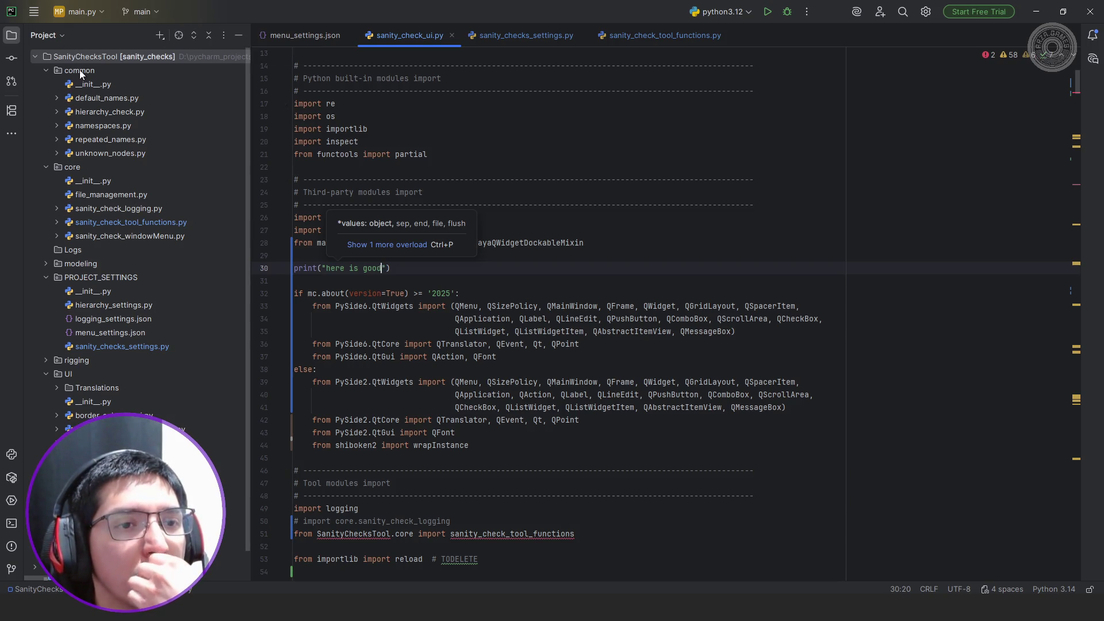
click(47, 70)
click(48, 81)
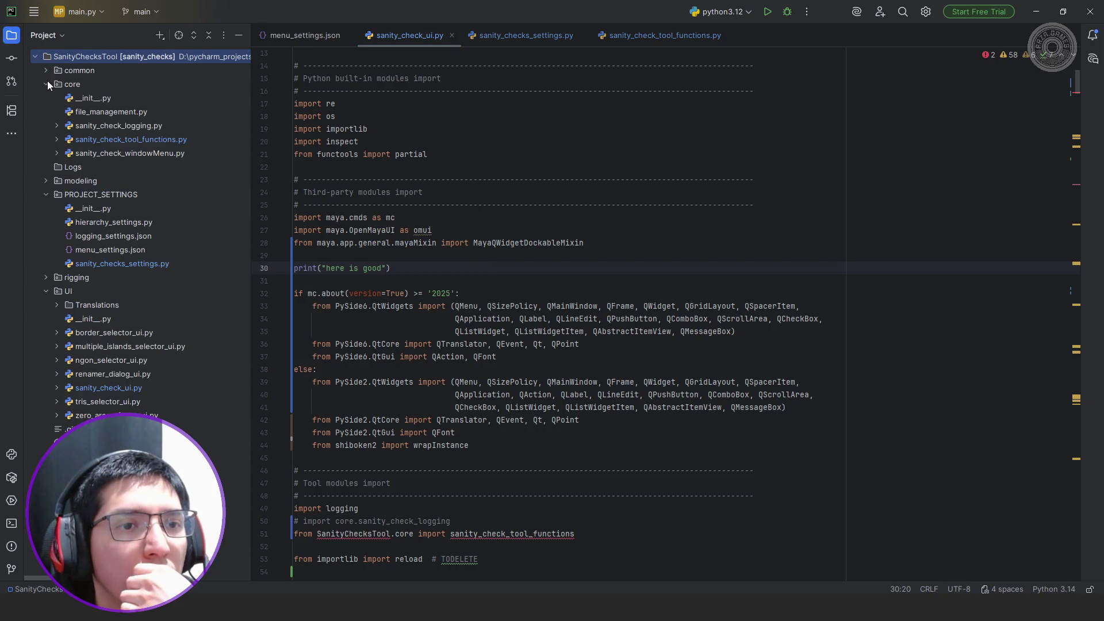
click(46, 191)
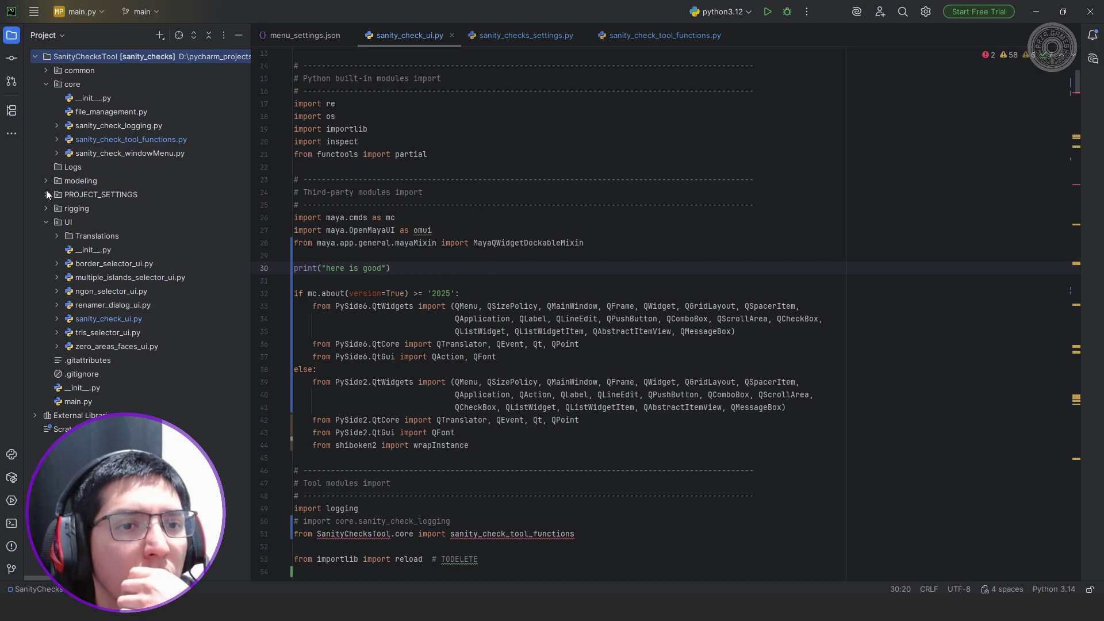
click(157, 138)
- Delete the debug print line in sanity_check_ui.py and open core/sanity_check_windowMenu.py
key(alt+Tab)
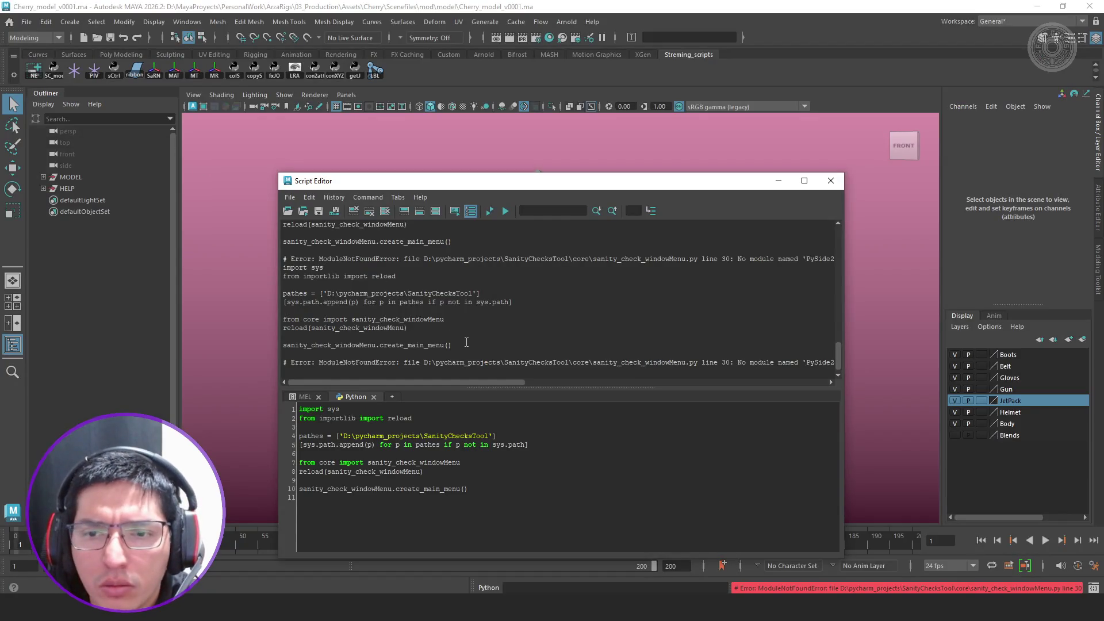
drag(499, 381, 509, 384)
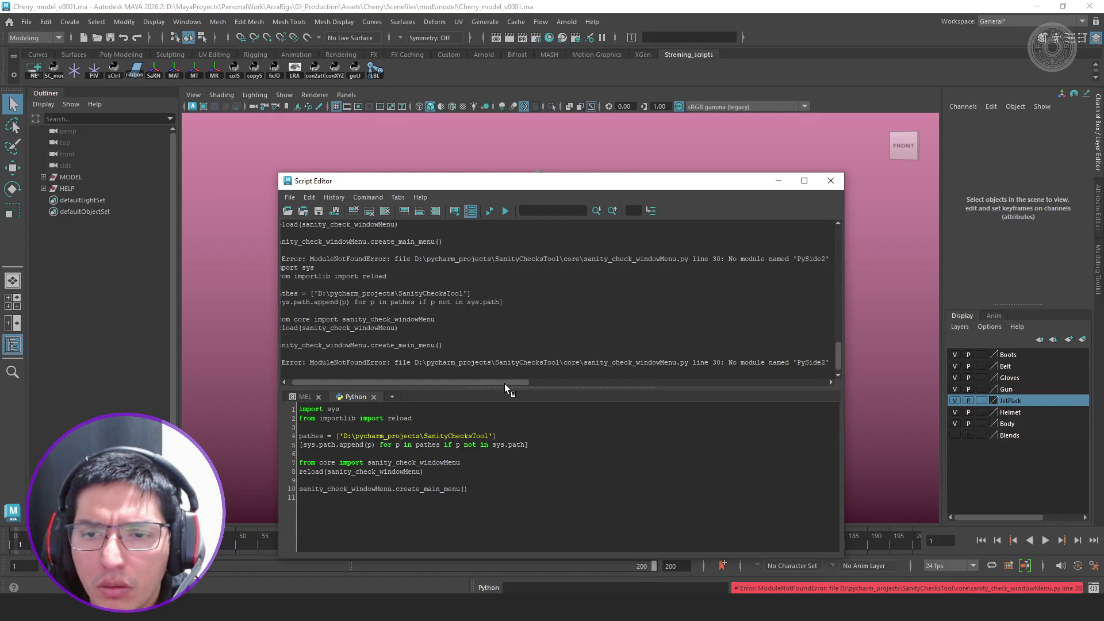
double_click(414, 462)
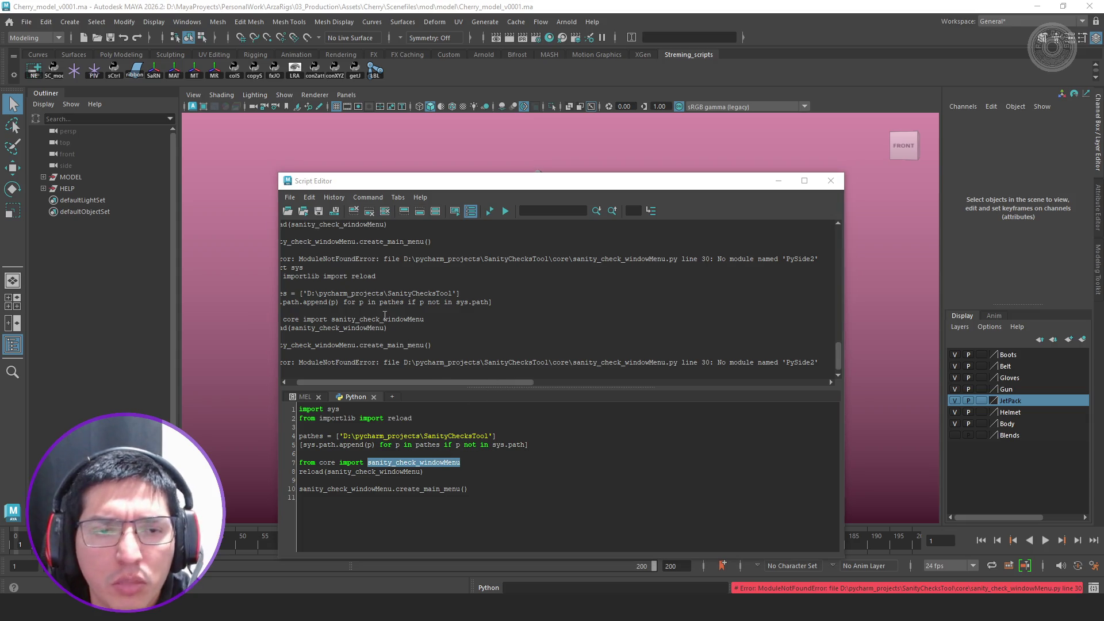
key(alt+Tab)
mouse_move(130, 153)
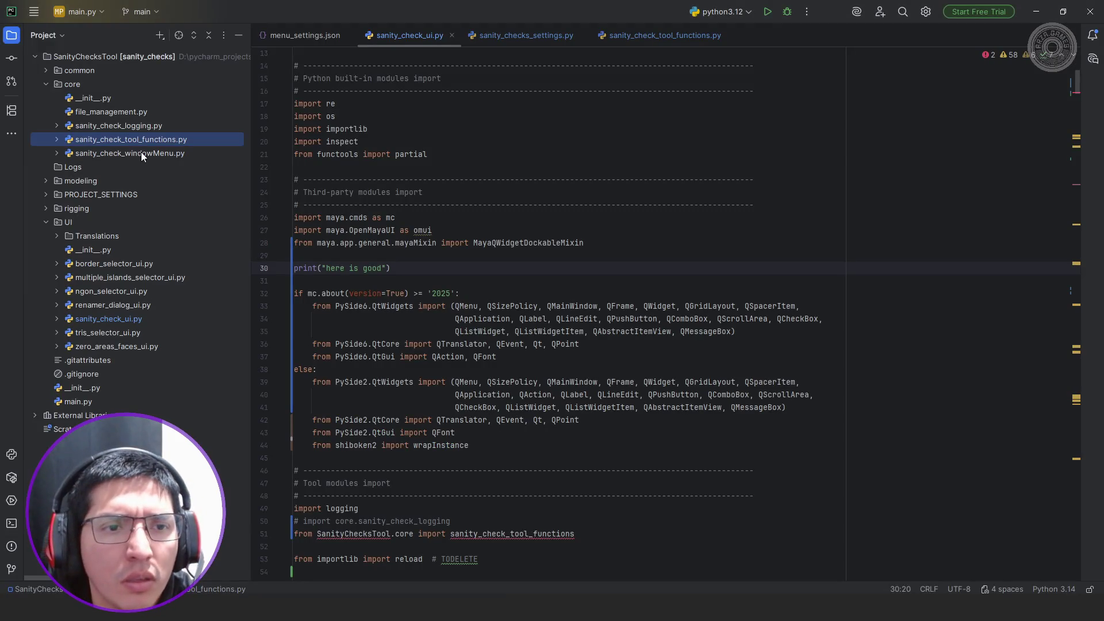
drag(483, 445, 293, 293)
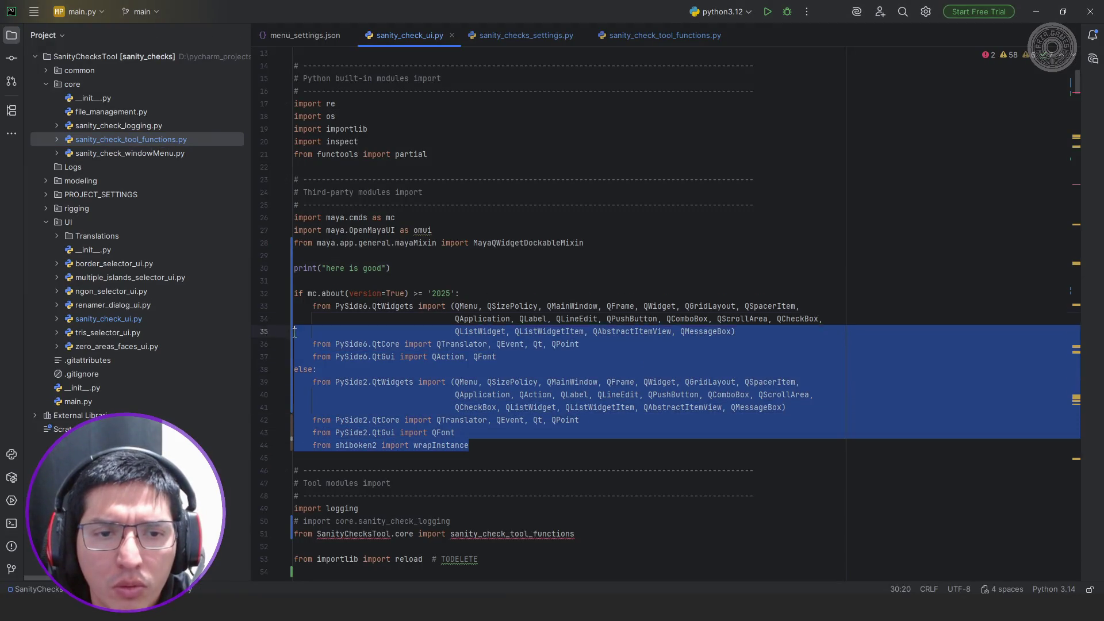
key(Up)
key(Up)
key(shift+End)
key(BackSpace)
key(BackSpace)
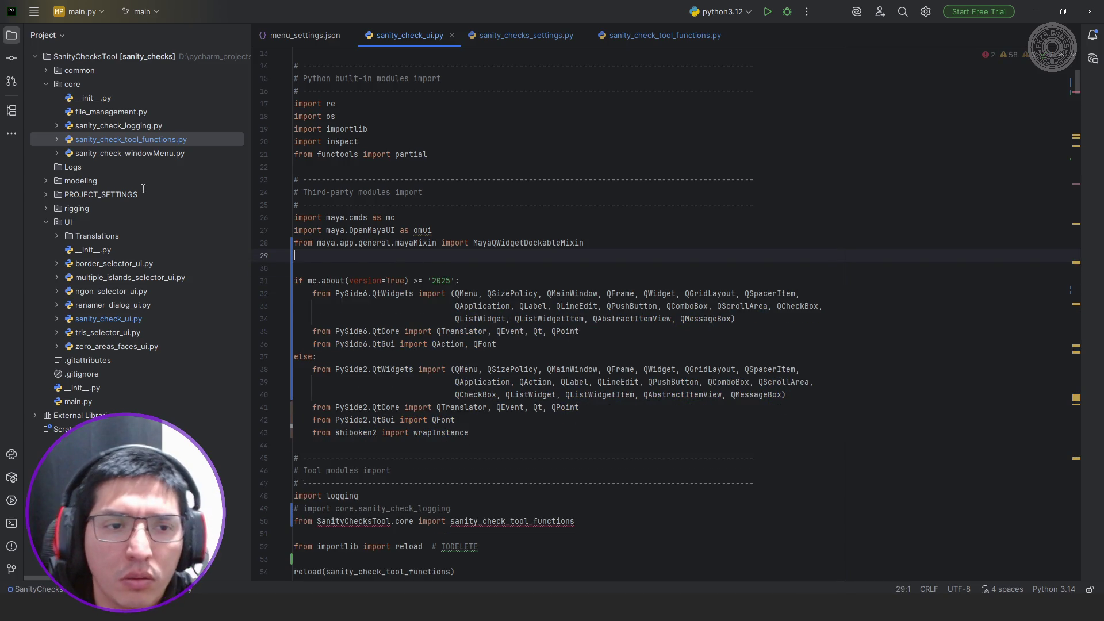
double_click(146, 151)
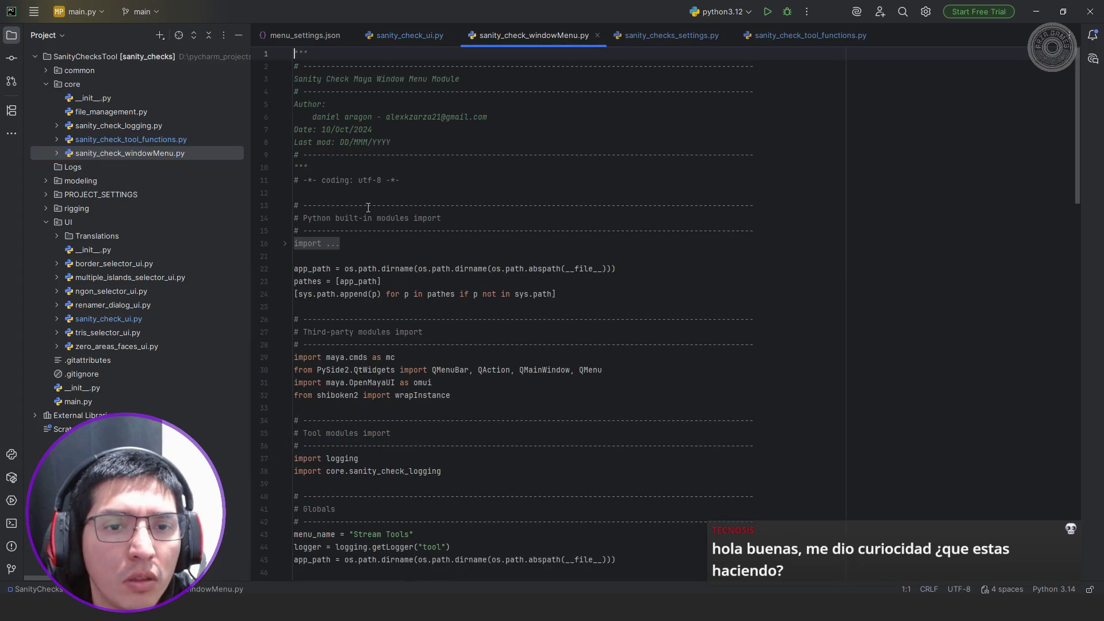
scroll(424, 258, down, 3)
scroll(425, 257, down, 2)
- Paste the version-conditional PySide6/PySide2 block, moving the file's PySide2 widgets import into the else branch
click(619, 255)
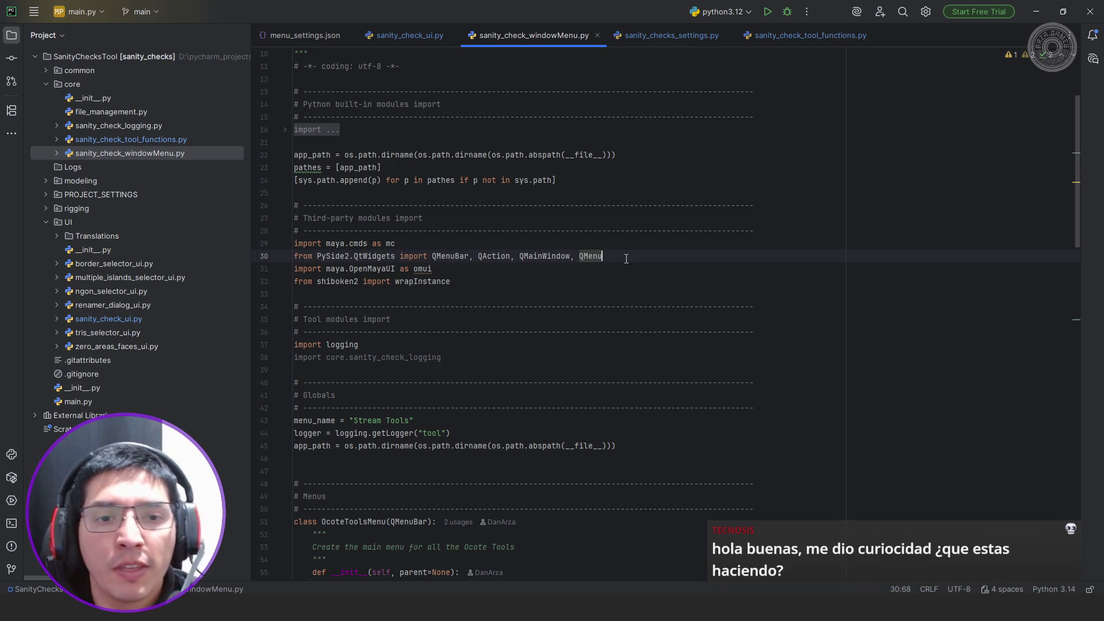
key(Down)
key(Down)
key(Return)
key(Return)
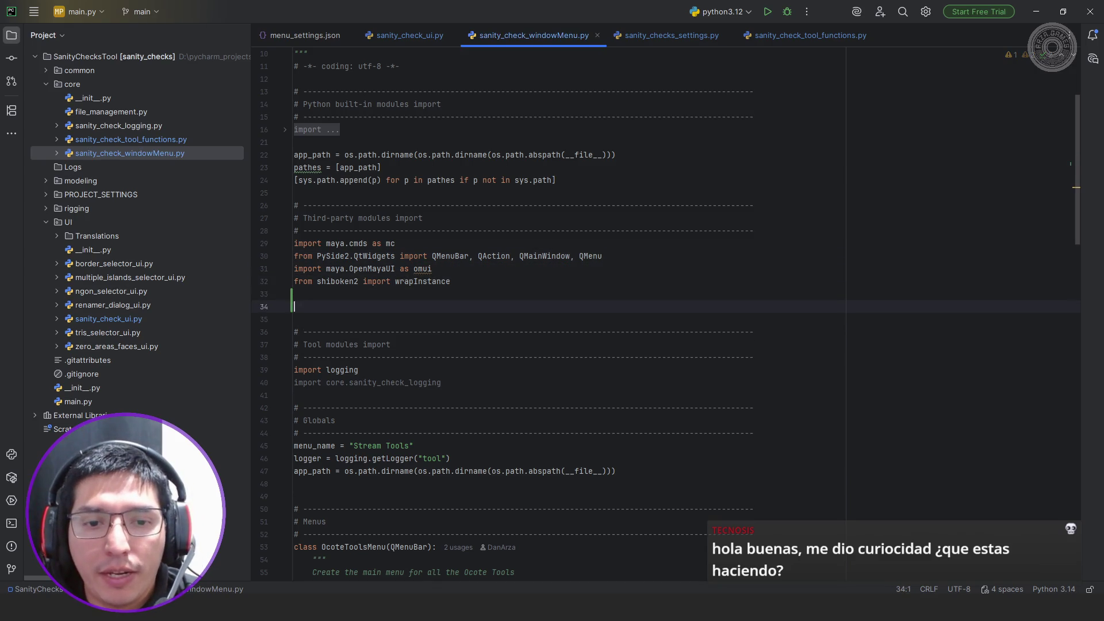
text(if mc.about(version=True) >= '2025':     from PySide6.QtWidgets import (QMenu, QSizePolicy, QMainWindow, QFrame, QWidget, QGridLayout, QSpacerItem,                                    QApplication, QLabel, QLineEdit, QPushButton, QComboBox, QScrollArea, QCheckBox,                                    QListWidget, QListWidgetItem, QAbstractItemView, QMessageBox)     from PySide6.QtCore import QTranslator, QEvent, Qt, QPoint     from PySide6.QtGui import QAction, QFont else:     from PySide2.QtWidgets import (QMenu, QSizePolicy, QMainWindow, QFrame, QWidget, QGridLayout, QSpacerItem,                                    QApplication, QAction, QLabel, QLineEdit, QPushButton, QComboBox, QScrollArea,                                    QCheckBox, QListWidget, QListWidgetItem, QAbstractItemView, QMessageBox)     from PySide2.QtCore import QTranslator, QEvent, Qt, QPoint     from PySide2.QtGui import QFont     from shiboken2 import wrapInstance)
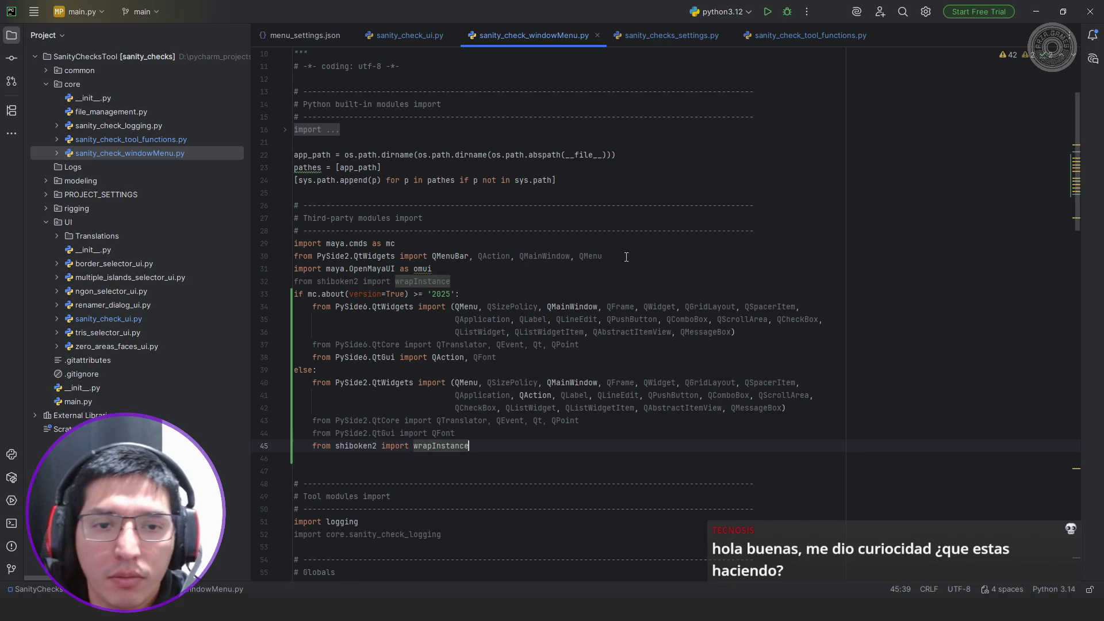
click(631, 258)
key(shift+Home)
key(ctrl+c)
key(BackSpace)
drag(490, 435, 315, 385)
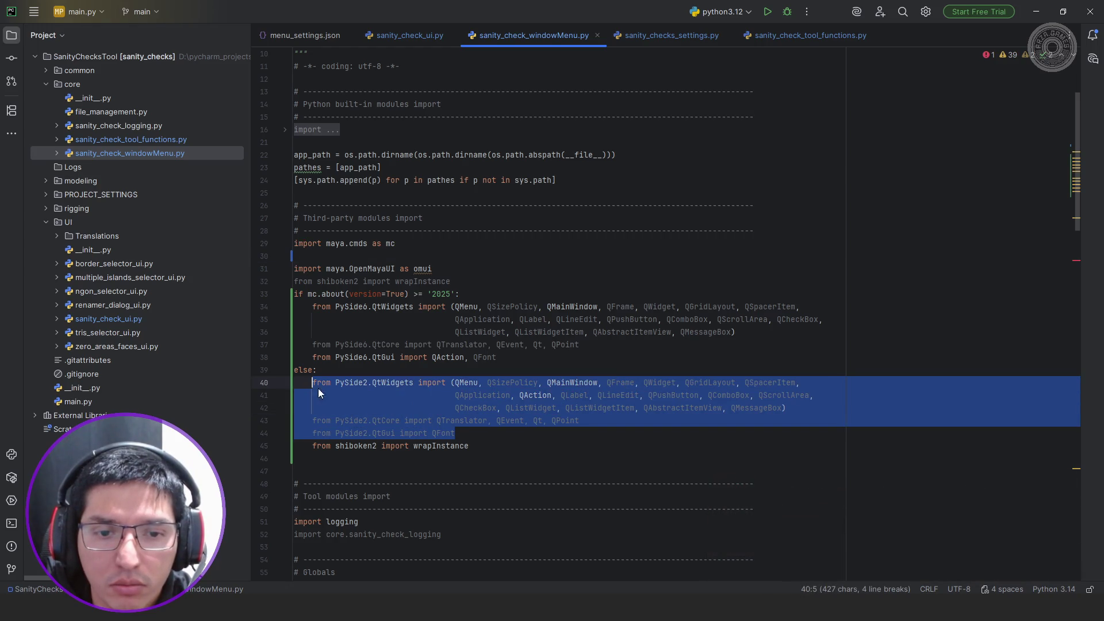
key(ctrl+v)
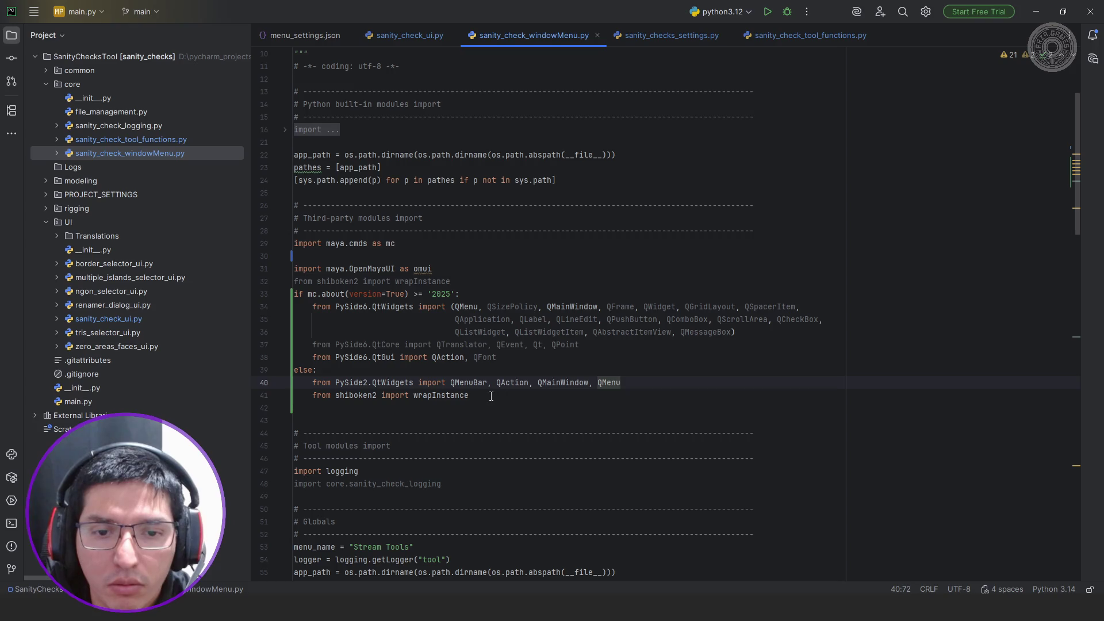
- Move the wrapInstance import into both branches, shiboken for PySide6 and shiboken2 for PySide2
click(491, 396)
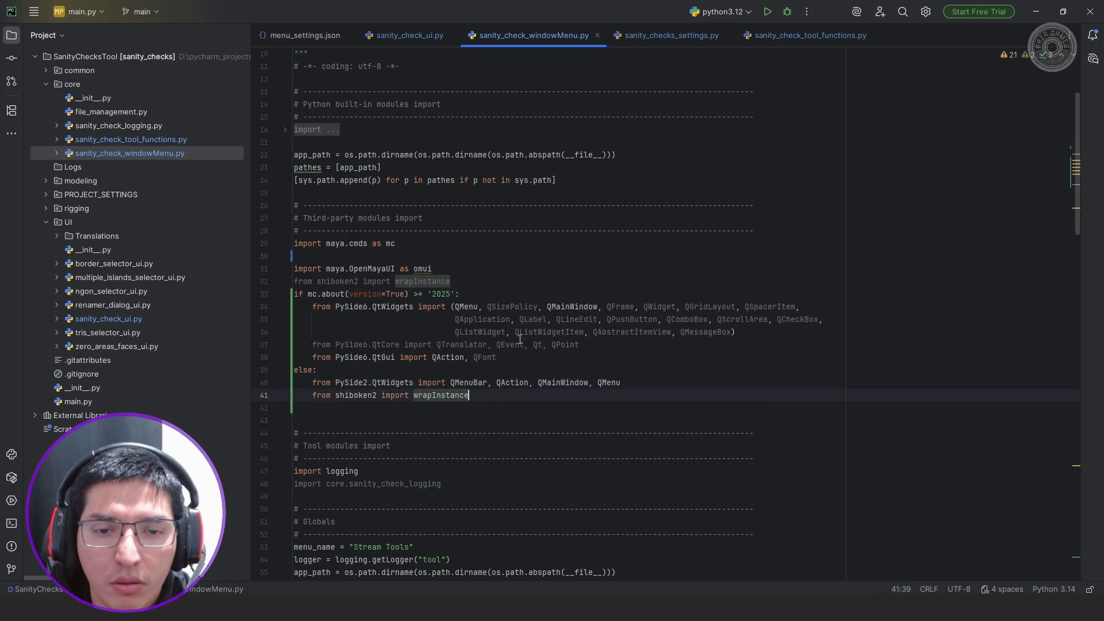
click(473, 282)
key(shift+Home)
key(ctrl+c)
key(BackSpace)
key(BackSpace)
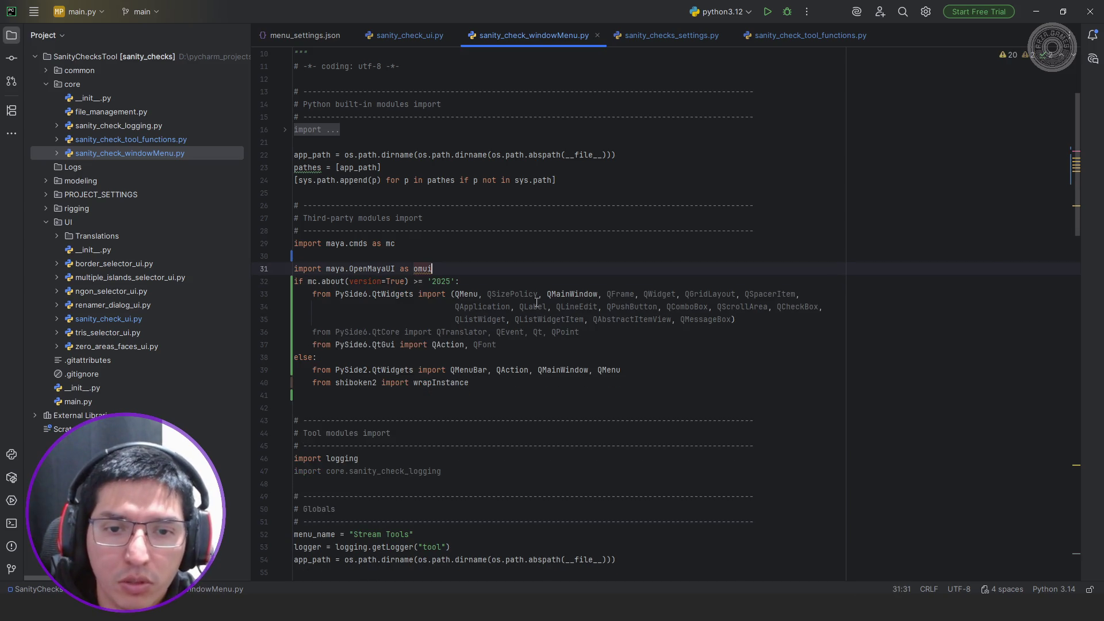
click(537, 351)
key(Return)
key(ctrl+v)
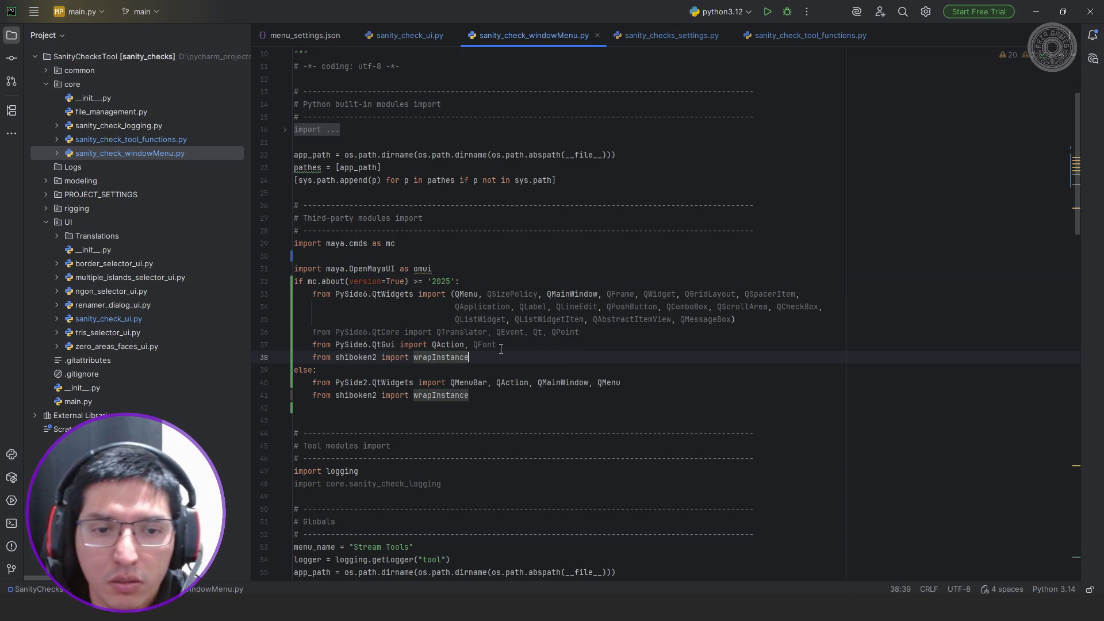
click(377, 357)
key(BackSpace)
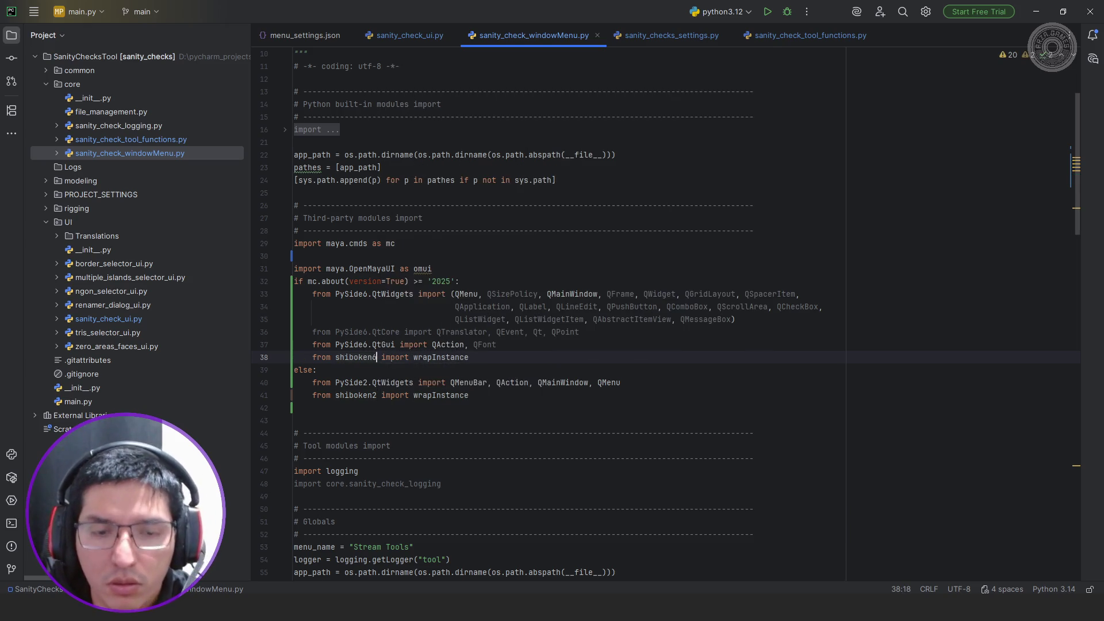
text(6)
click(485, 270)
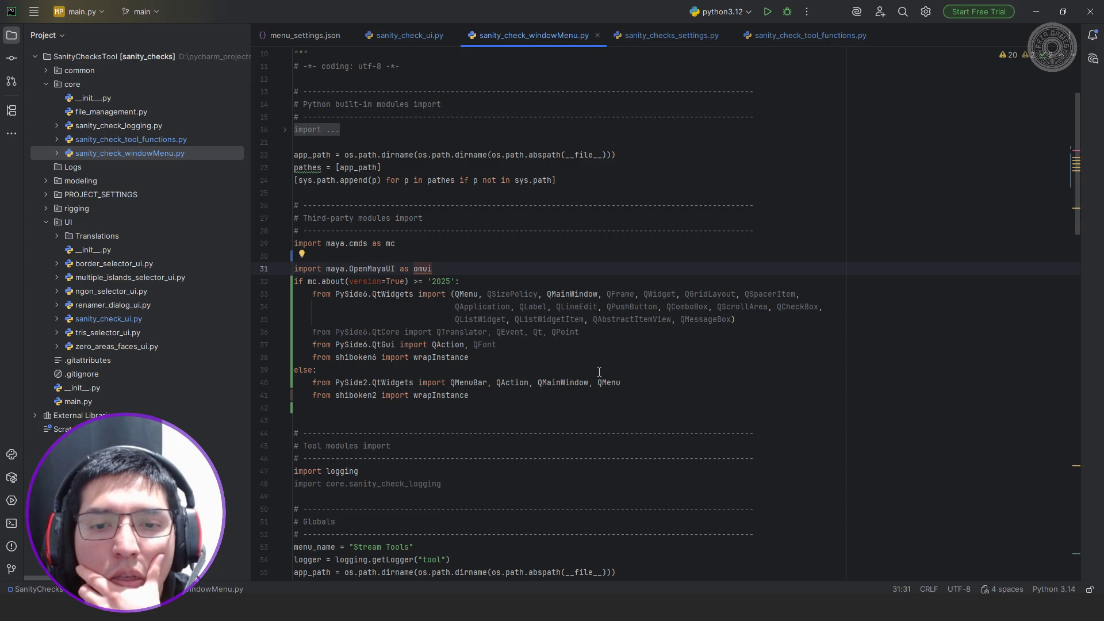
- Drop QFont from the PySide6 QtGui import and swap QSizePolicy for QMenuBar in the widgets import
double_click(511, 293)
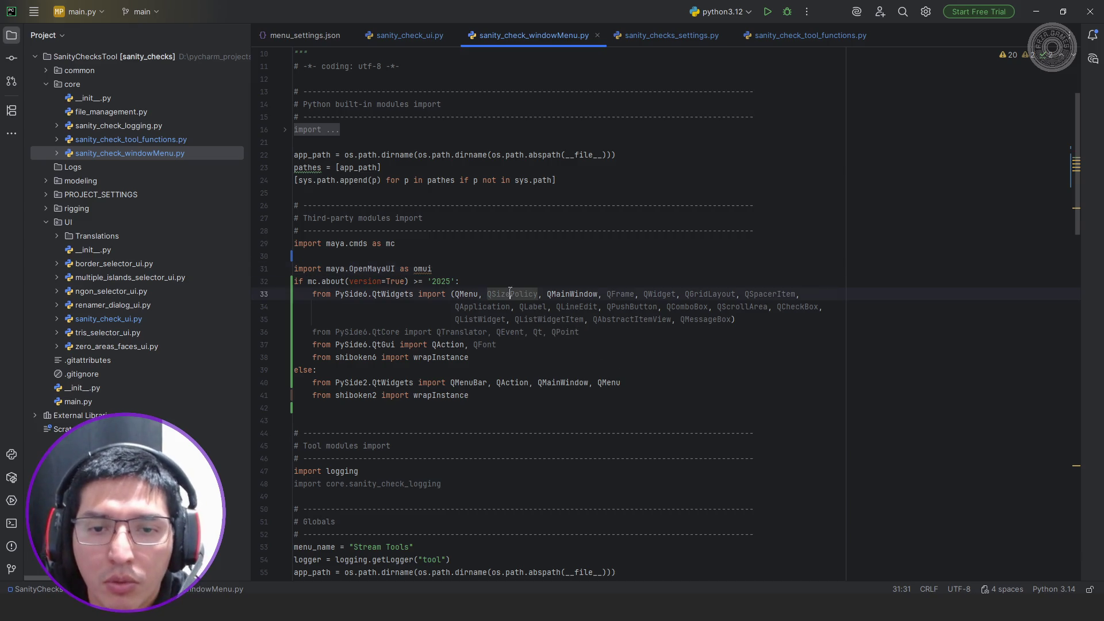
double_click(515, 382)
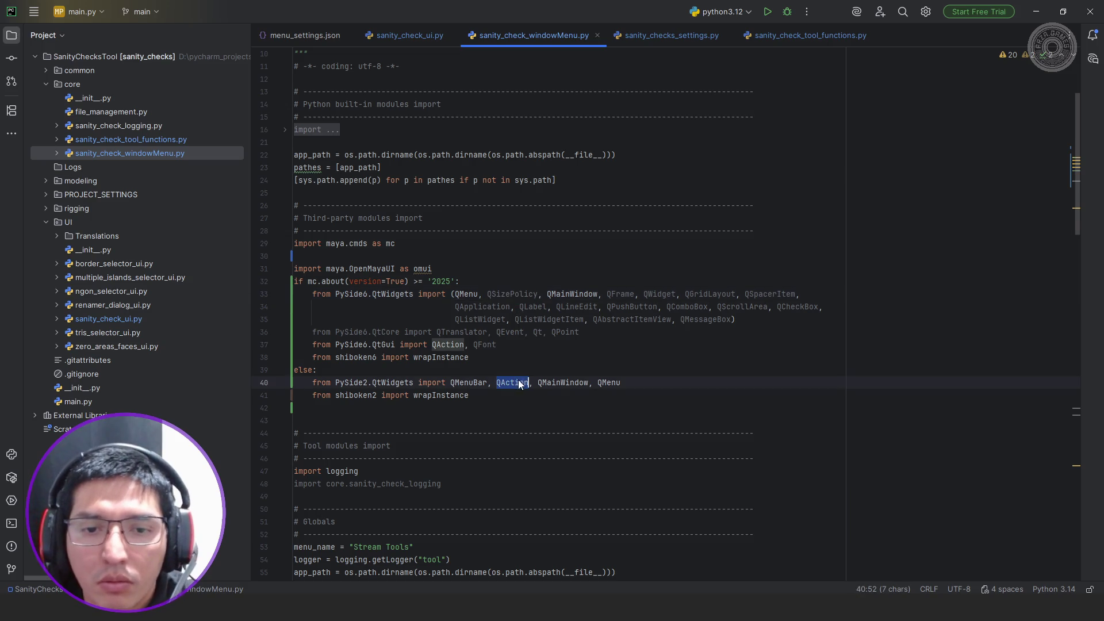
double_click(485, 345)
key(BackSpace)
key(BackSpace)
key(BackSpace)
double_click(566, 382)
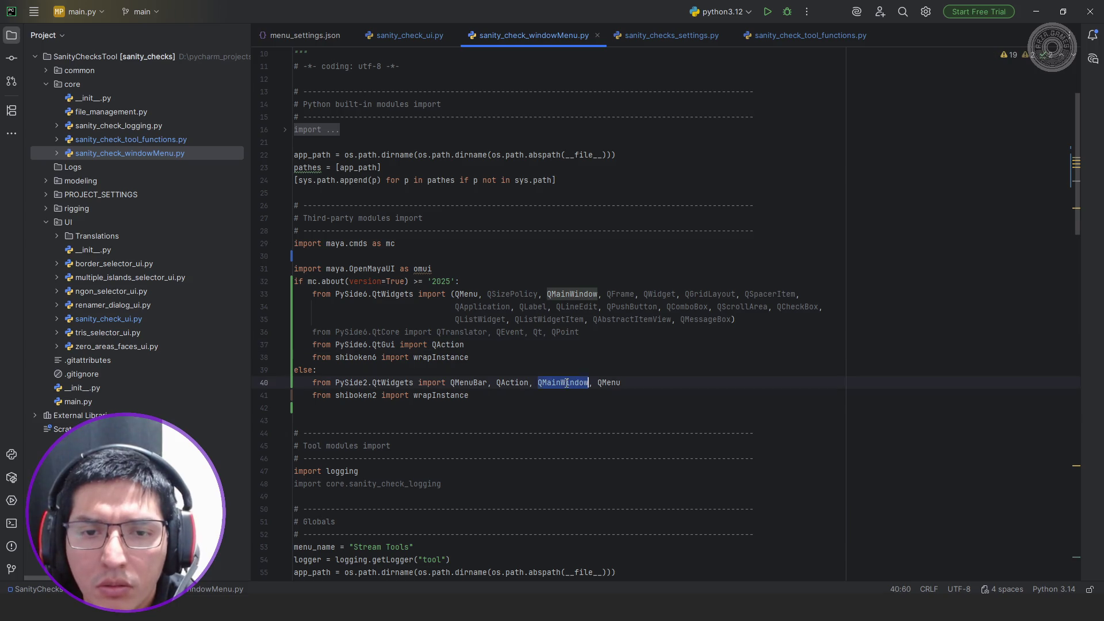
double_click(610, 381)
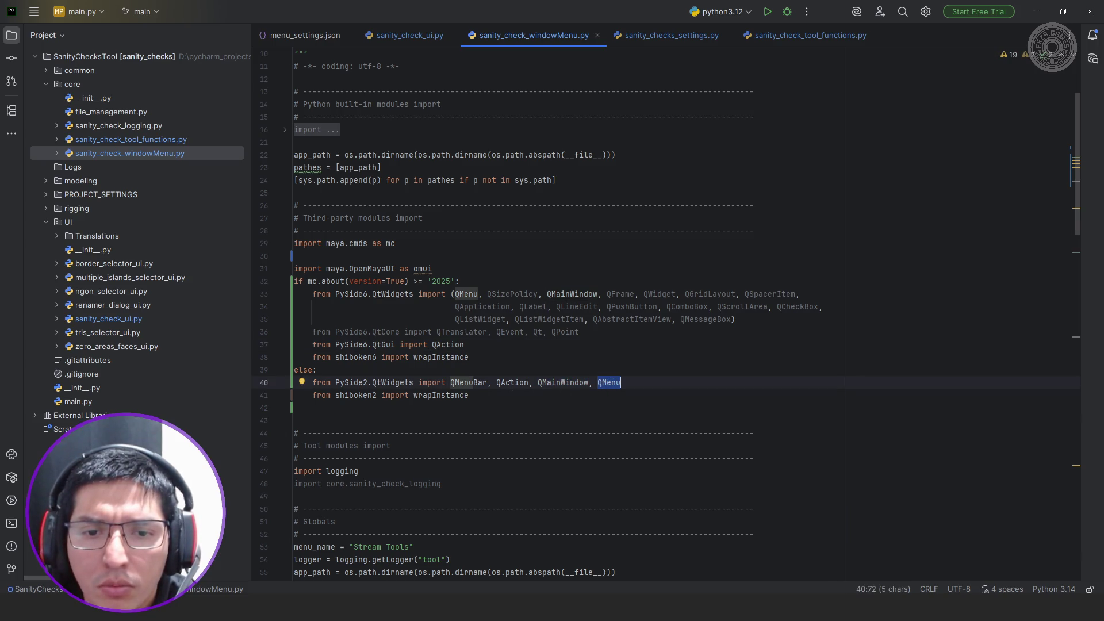
double_click(473, 381)
key(ctrl+c)
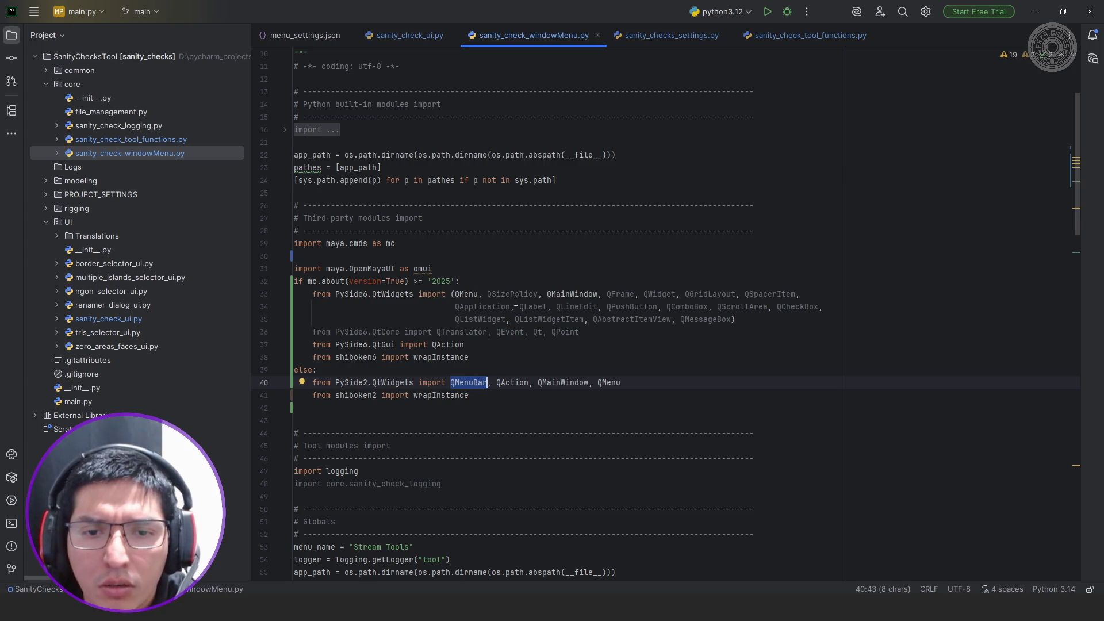
double_click(520, 294)
key(ctrl+v)
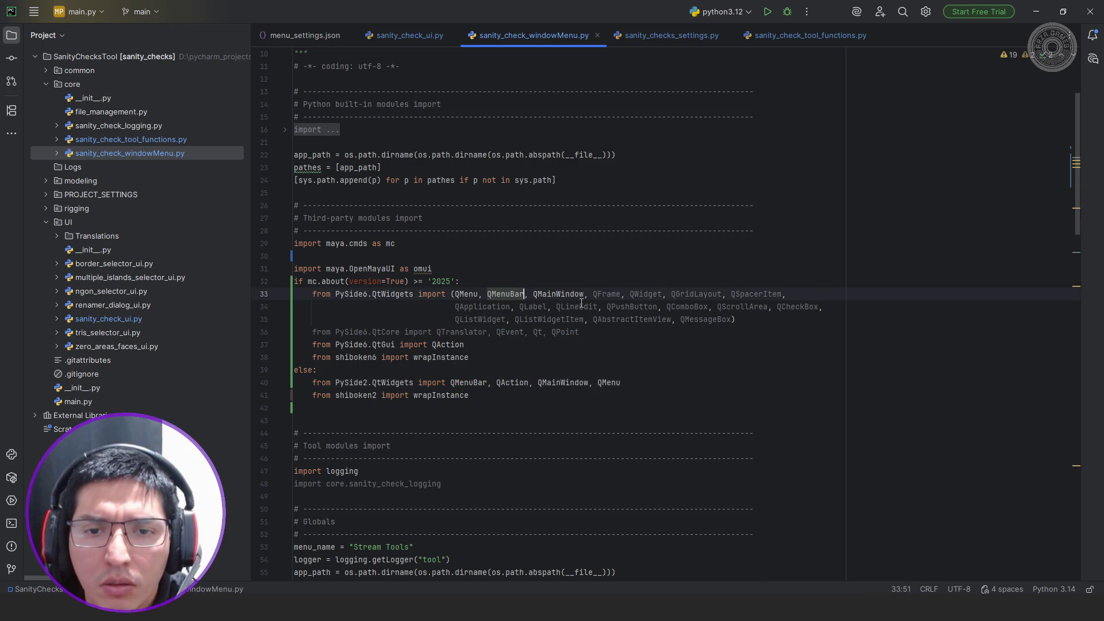
drag(591, 294, 595, 329)
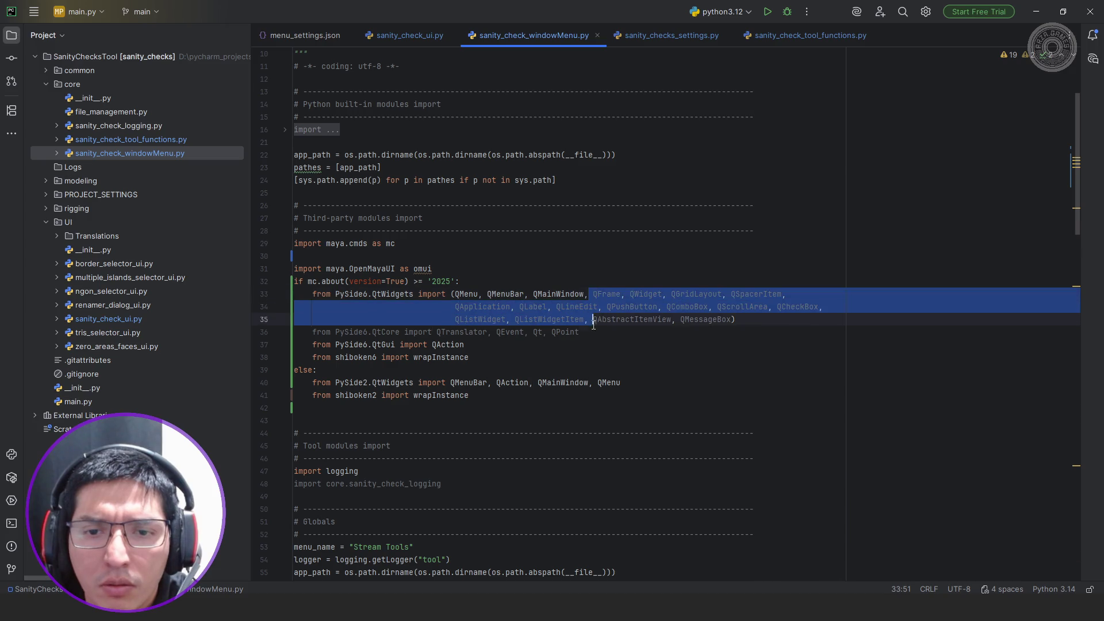
- Trim the PySide6 widgets import to QMenu, QMenuBar, QMainWindow without parentheses
key(BackSpace)
key(BackSpace)
key(BackSpace)
text())
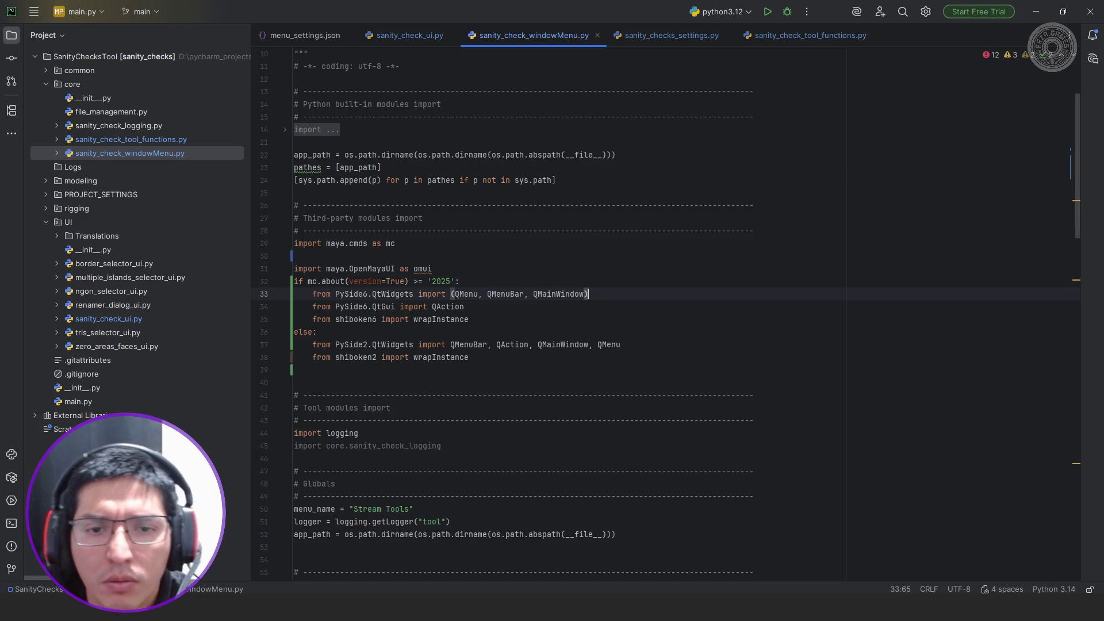
click(470, 344)
click(526, 344)
click(568, 345)
click(613, 346)
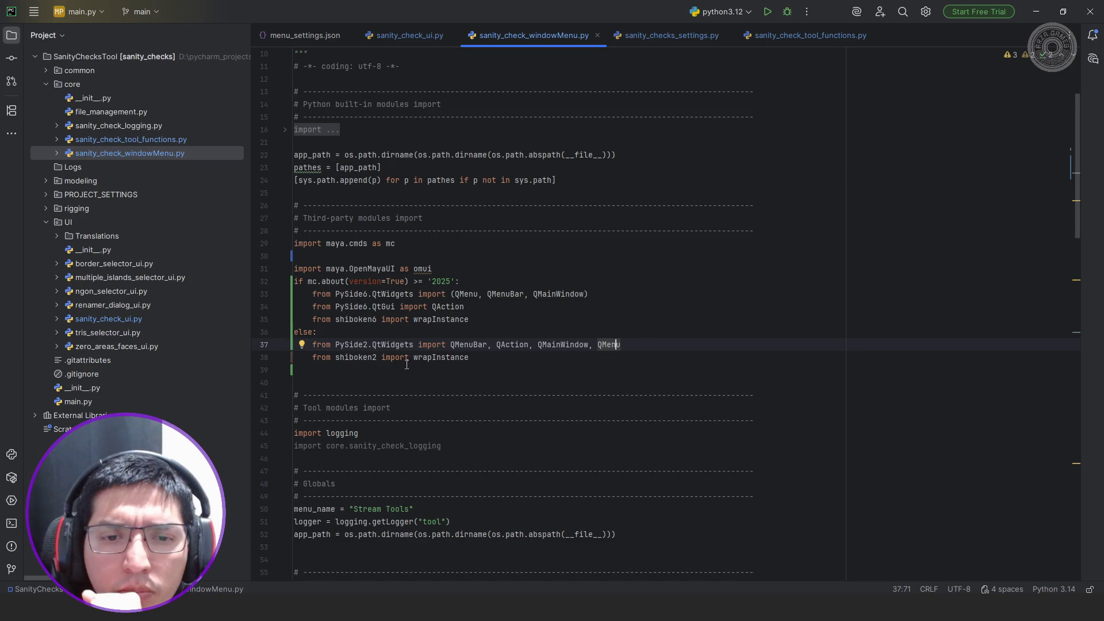
click(434, 358)
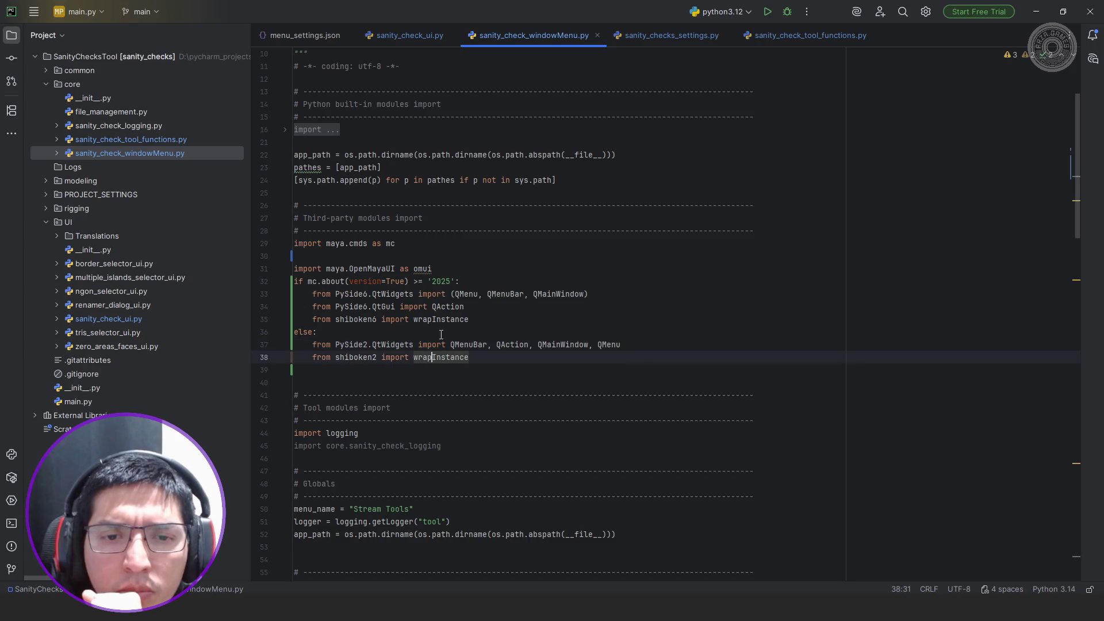
click(455, 293)
key(BackSpace)
key(End)
key(BackSpace)
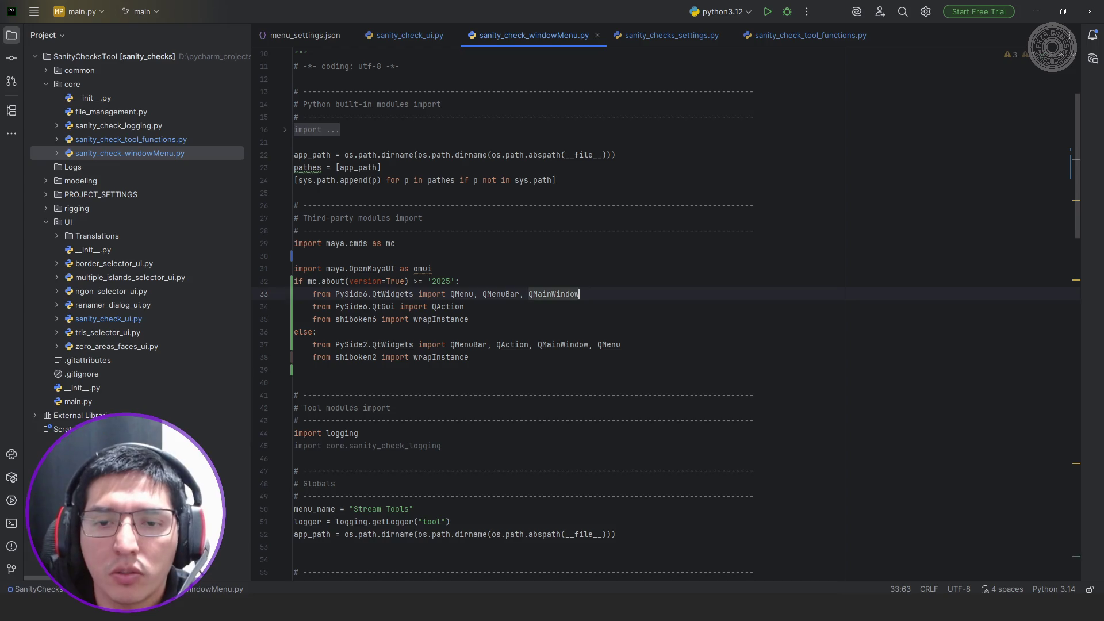
- Move the blank line below the OpenMayaUI import and rerun the menu script in Maya
click(461, 260)
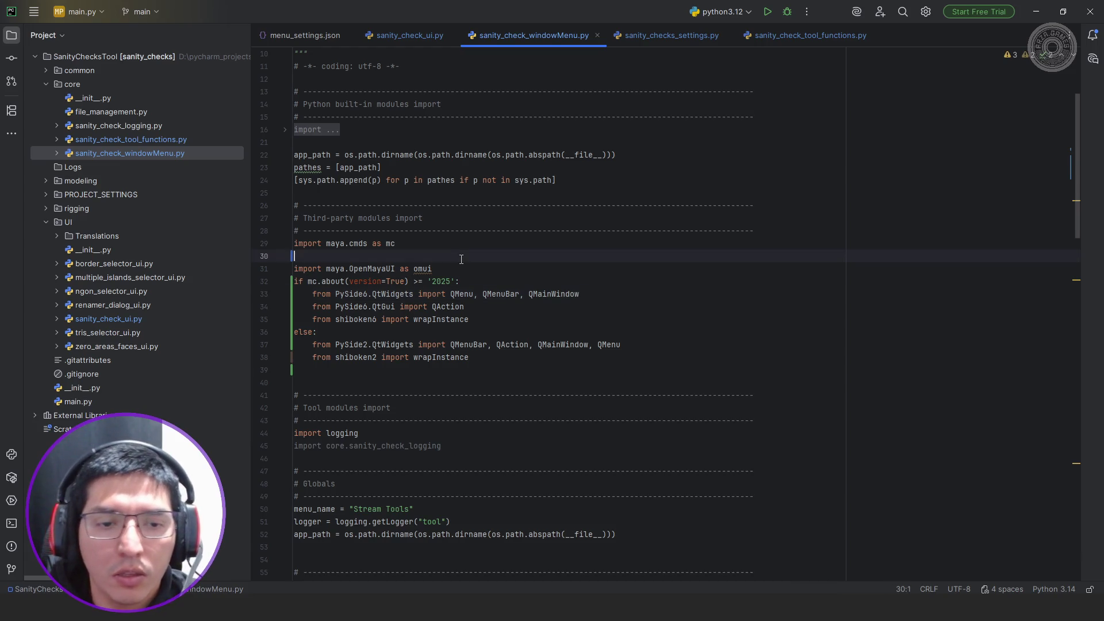
key(BackSpace)
key(Down)
key(Down)
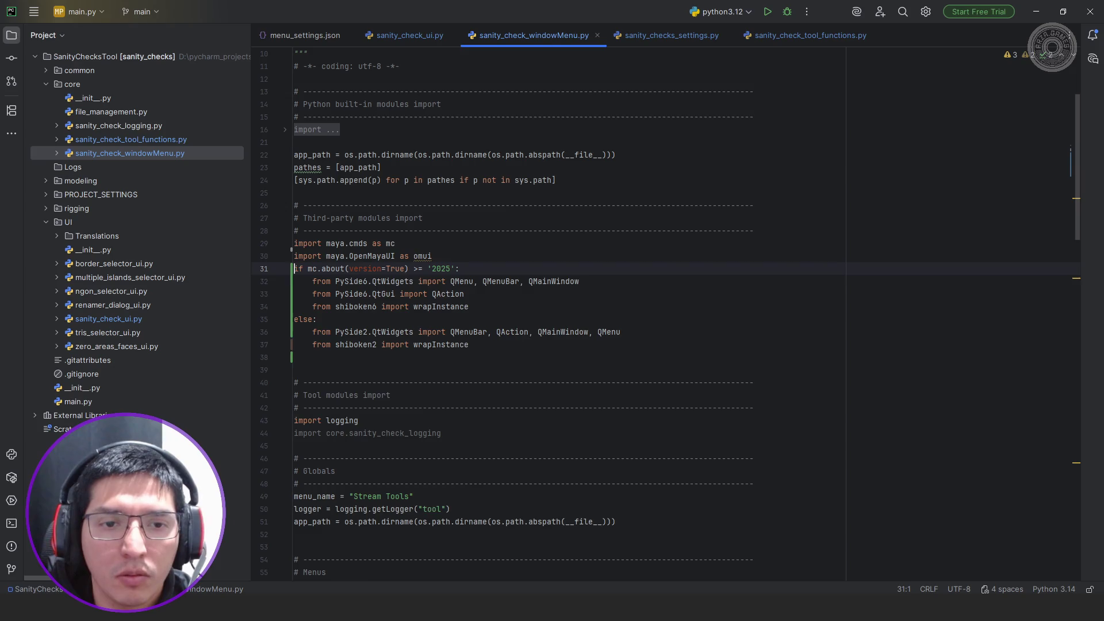
key(Home)
key(Return)
scroll(512, 249, down, 2)
scroll(512, 249, down, 2)
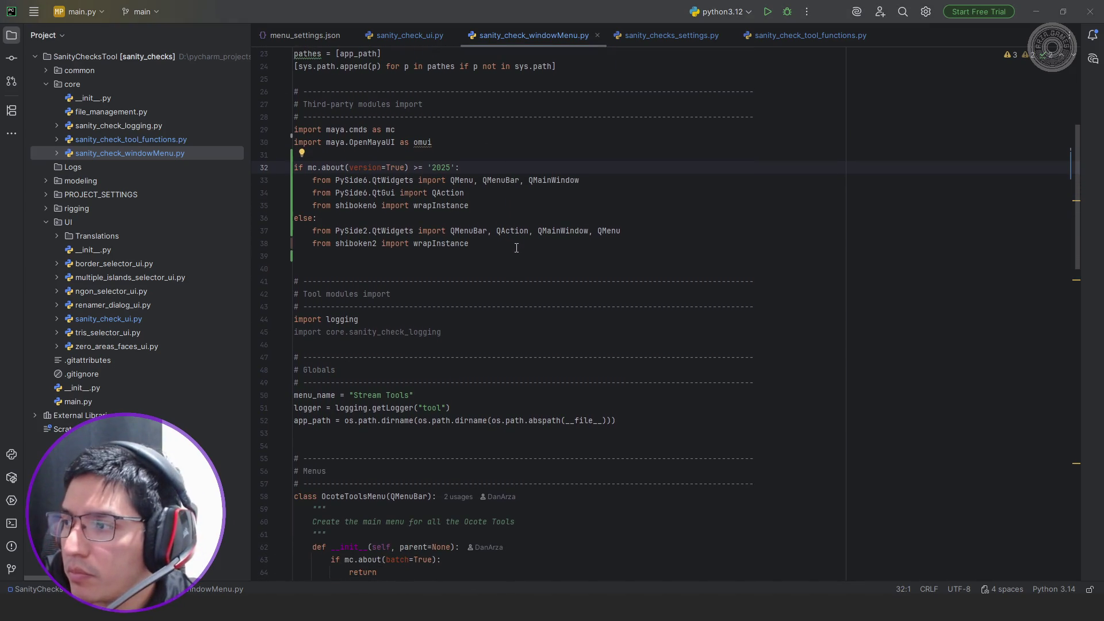
key(alt+Tab)
click(492, 211)
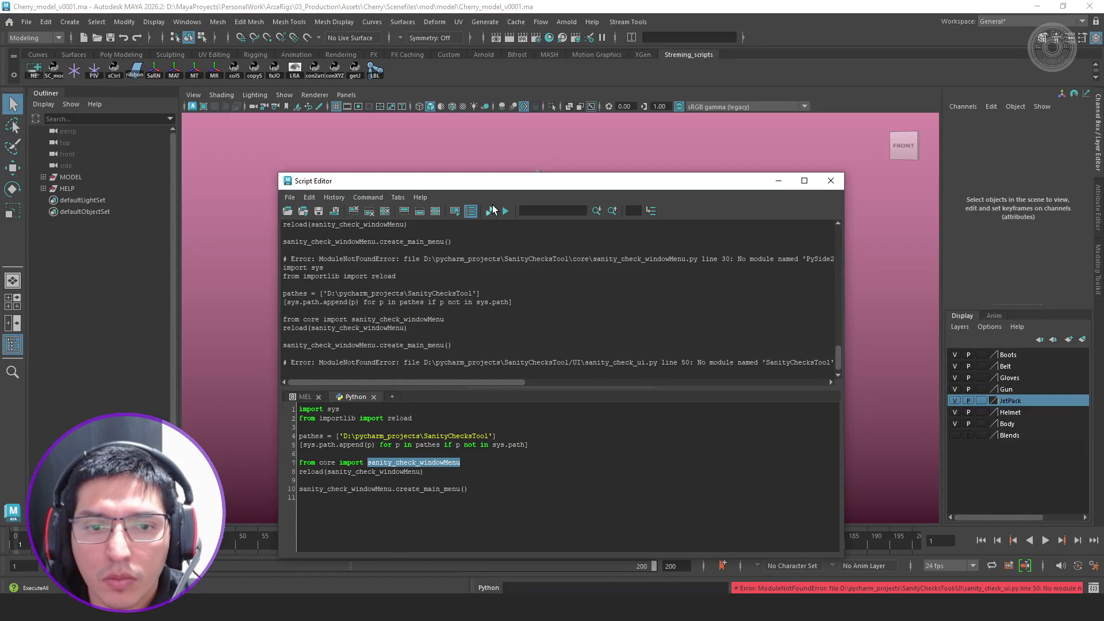
drag(513, 381, 530, 380)
- Pick out sanity_check_ui in Maya's missing-module error and return to PyCharm
double_click(595, 363)
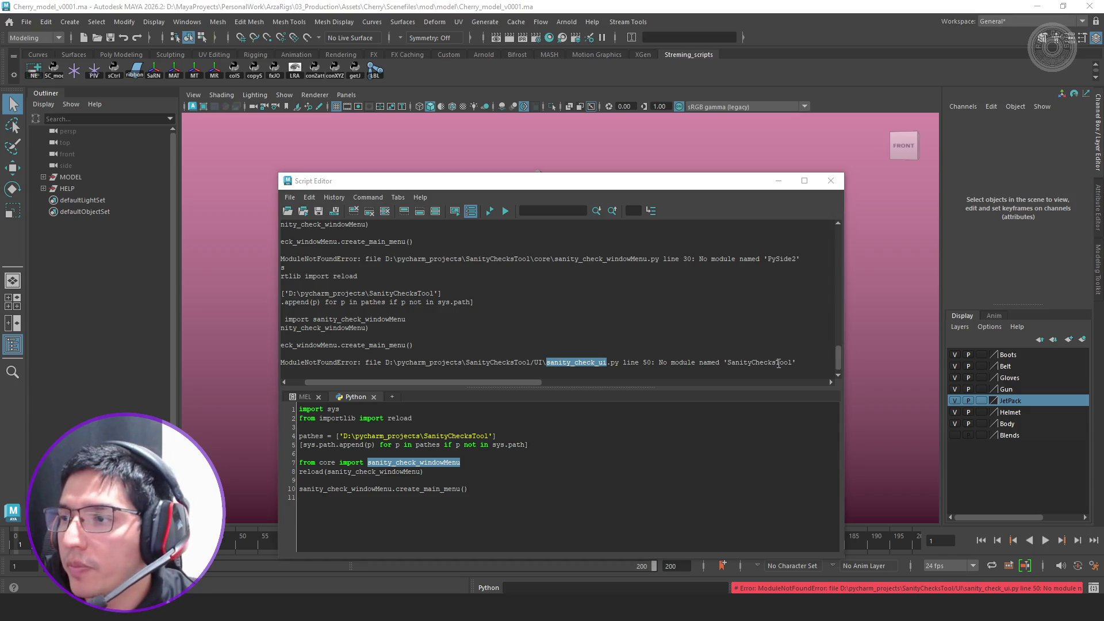
key(alt+Tab)
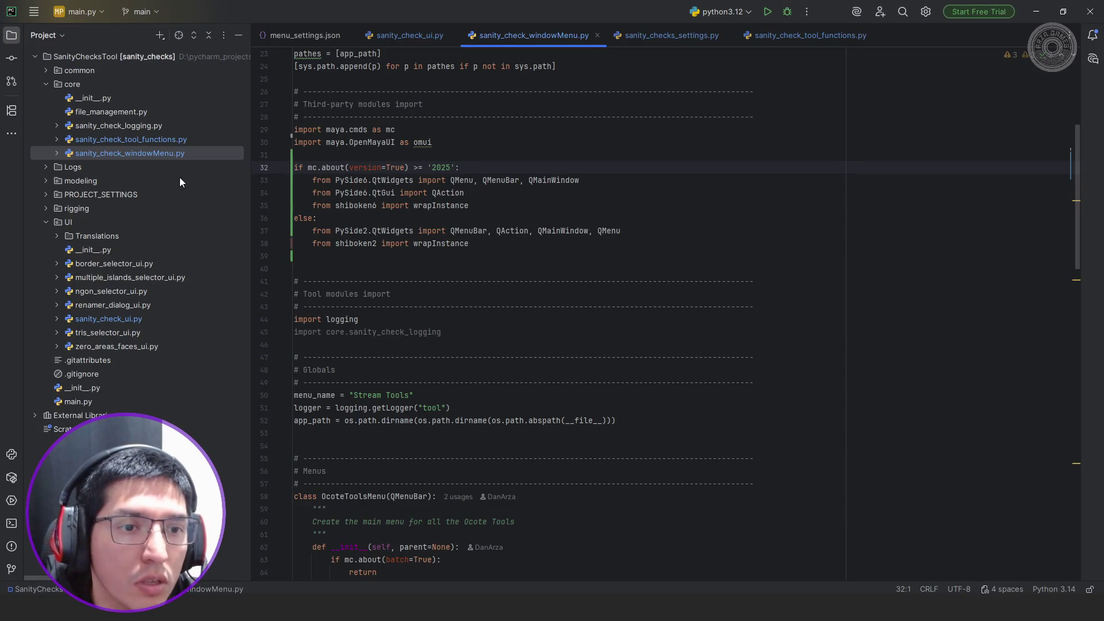
- Change sanity_check_ui.py line 50 to import from core instead of SanityChecksTool.core
double_click(116, 319)
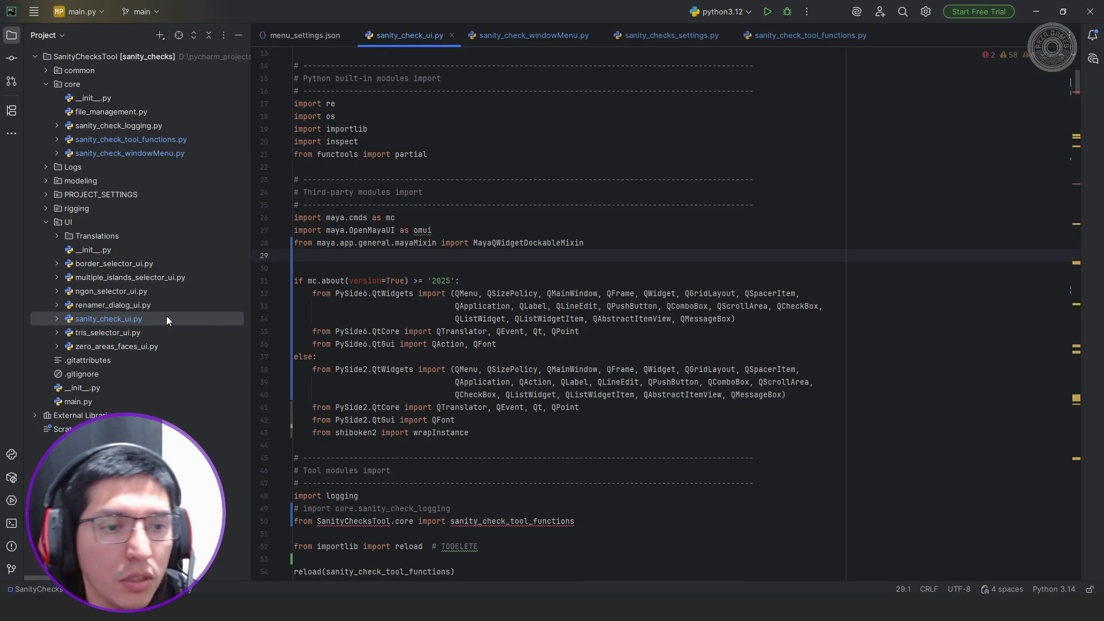
scroll(380, 332, down, 1)
scroll(555, 341, down, 2)
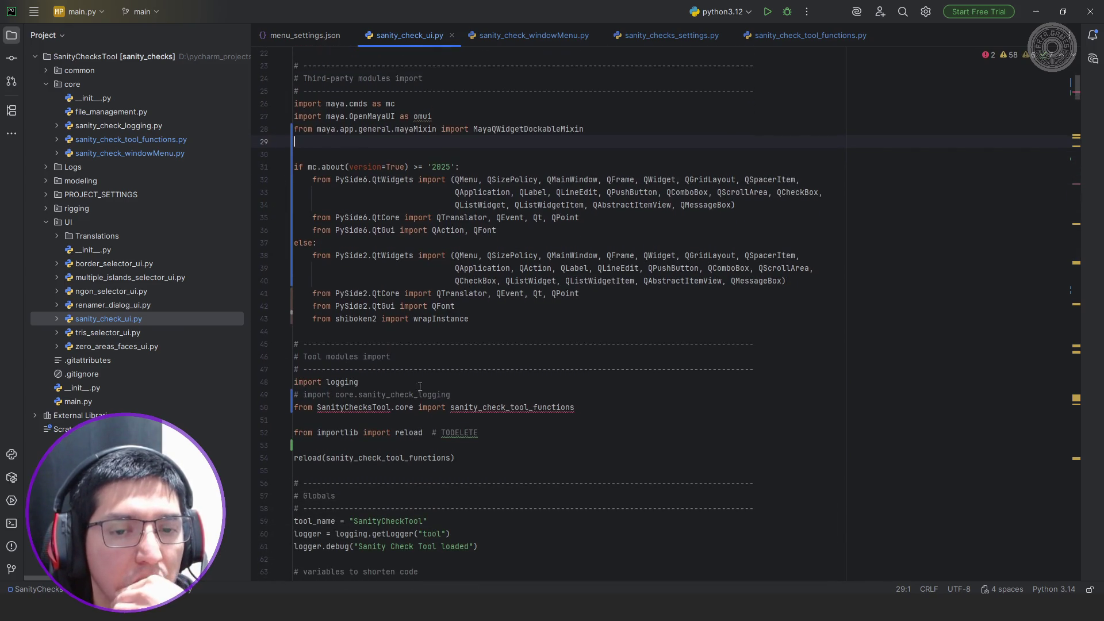
double_click(366, 407)
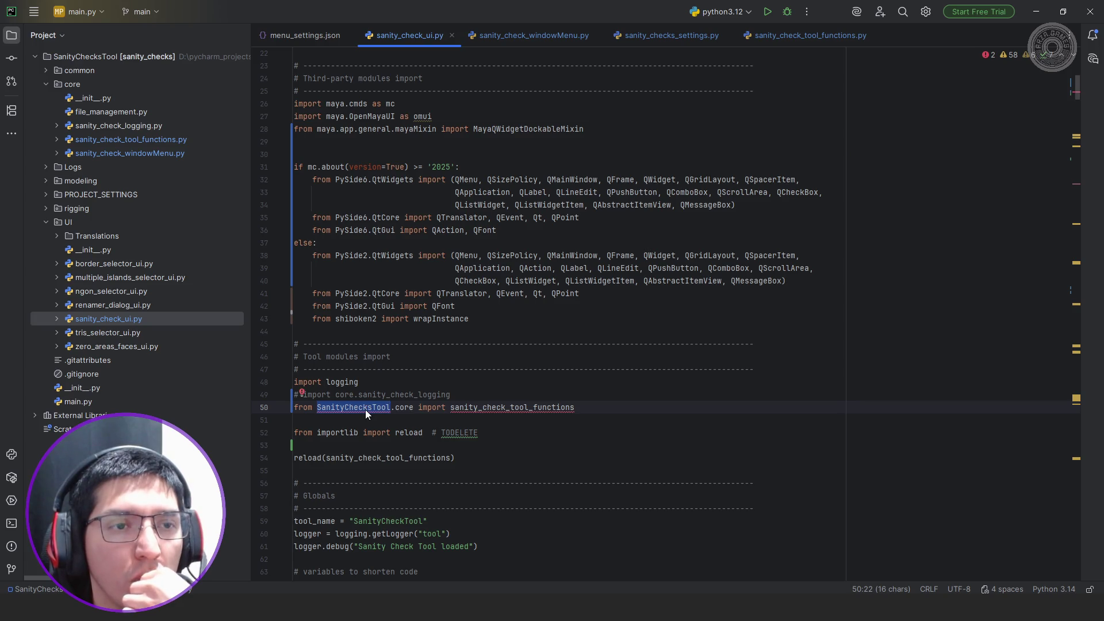
key(BackSpace)
key(Delete)
- Switch to Maya and rerun the menu-loading script with Execute All
key(alt+Tab)
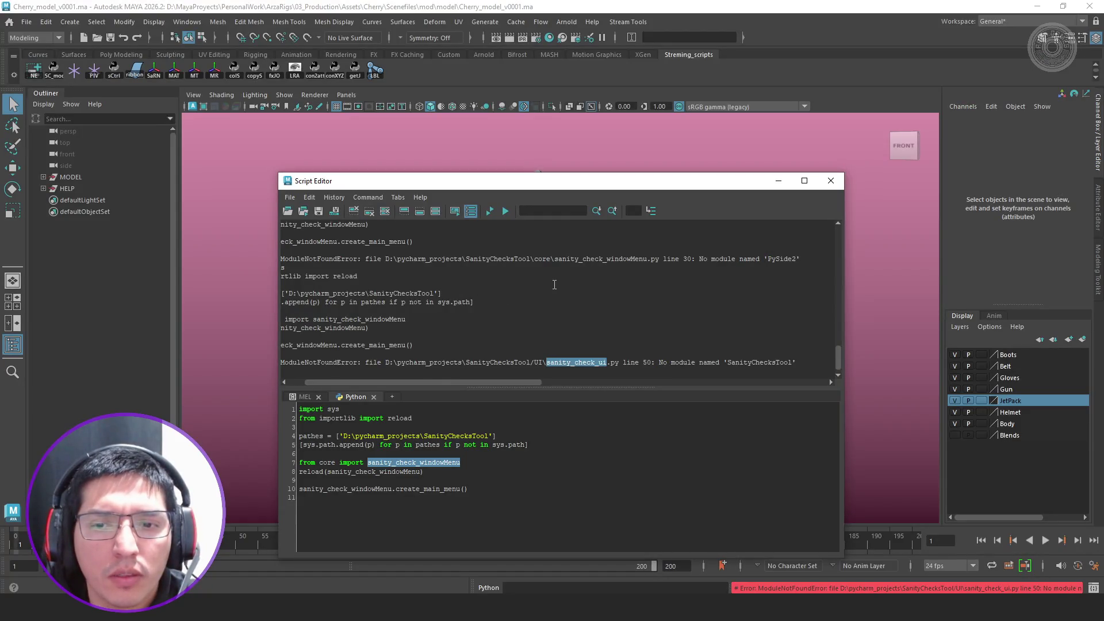
key(alt+Tab)
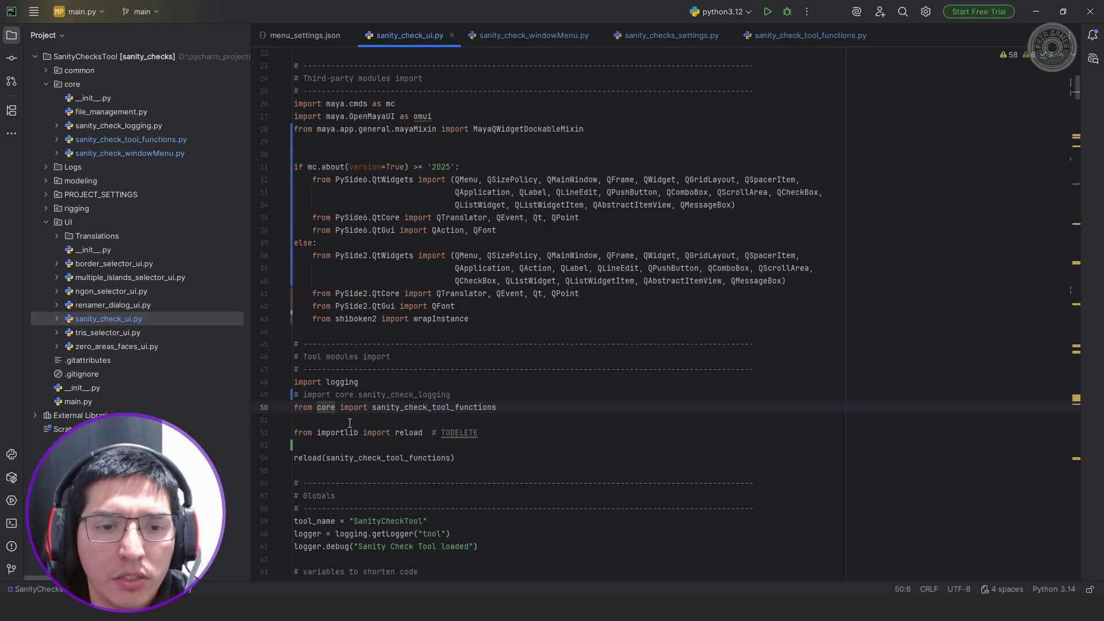
key(alt+Tab)
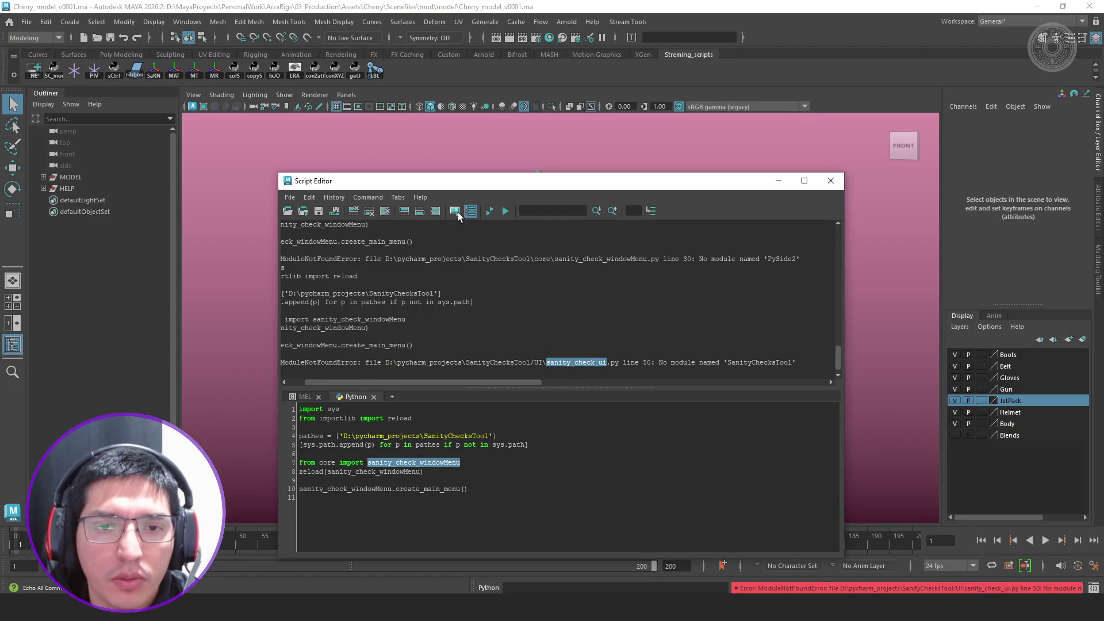
click(489, 211)
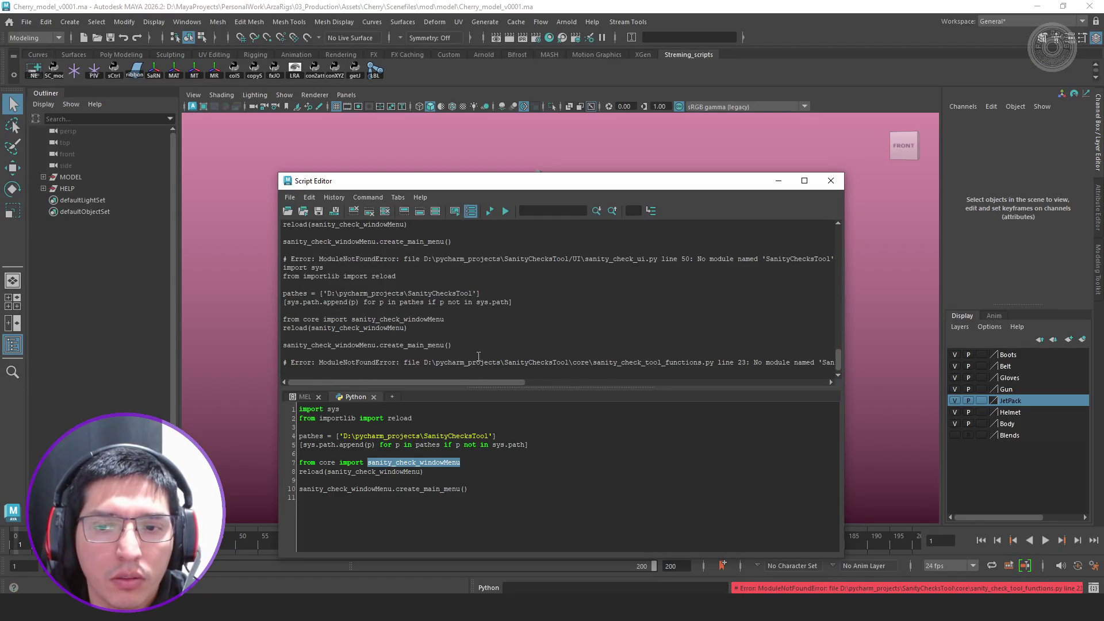
drag(463, 384, 501, 387)
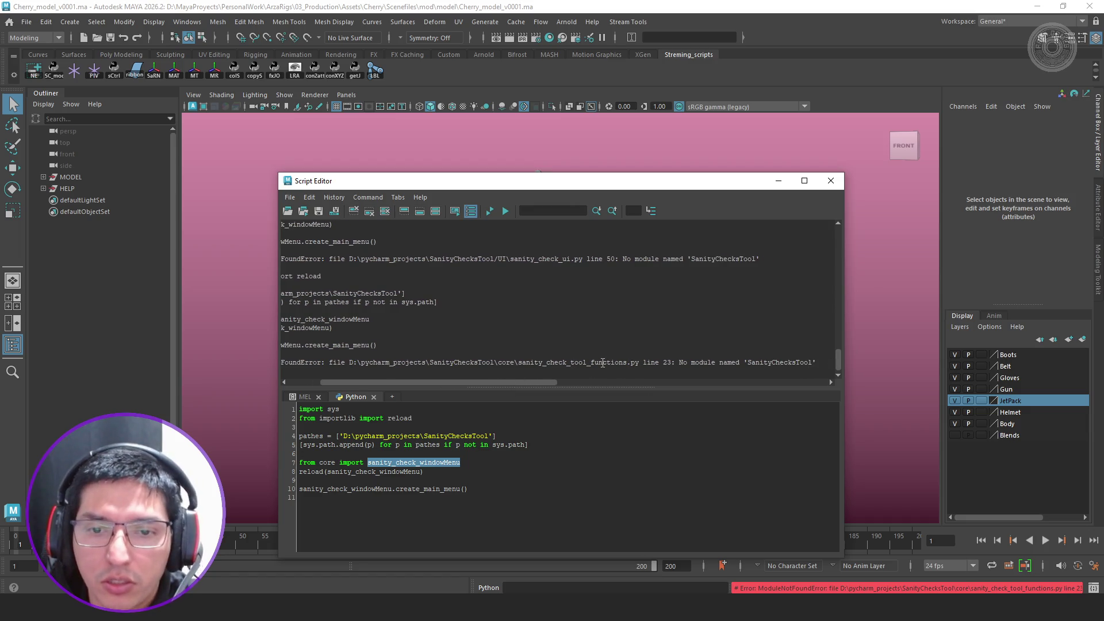
- Remove the SanityChecksTool prefix from the import on line 23 of sanity_check_tool_functions.py
key(alt+Tab)
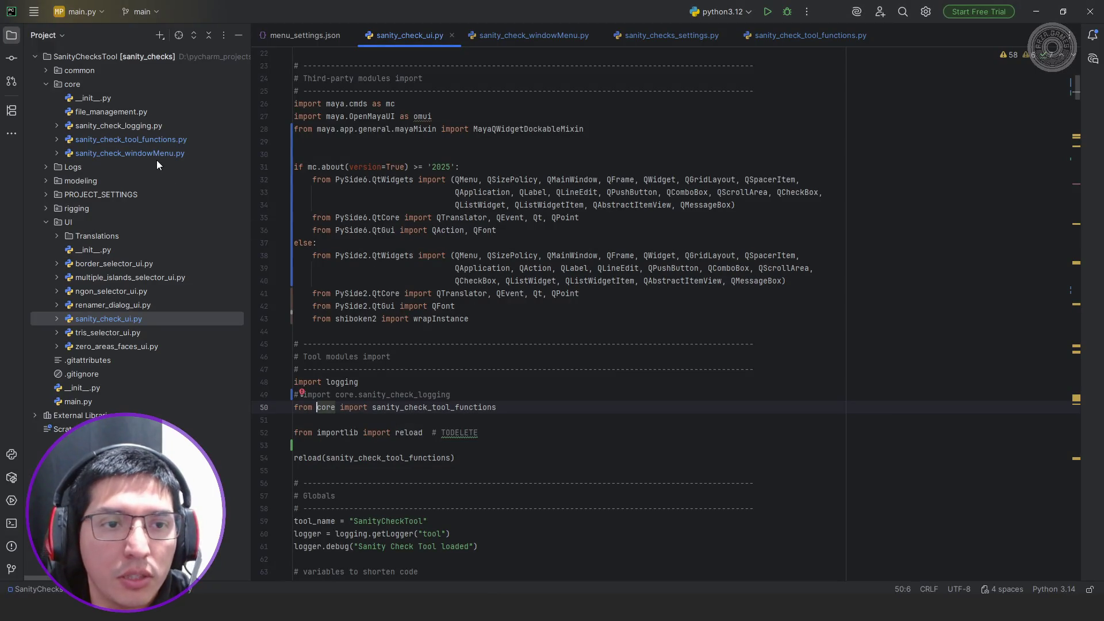
click(155, 140)
double_click(156, 139)
scroll(357, 250, down, 2)
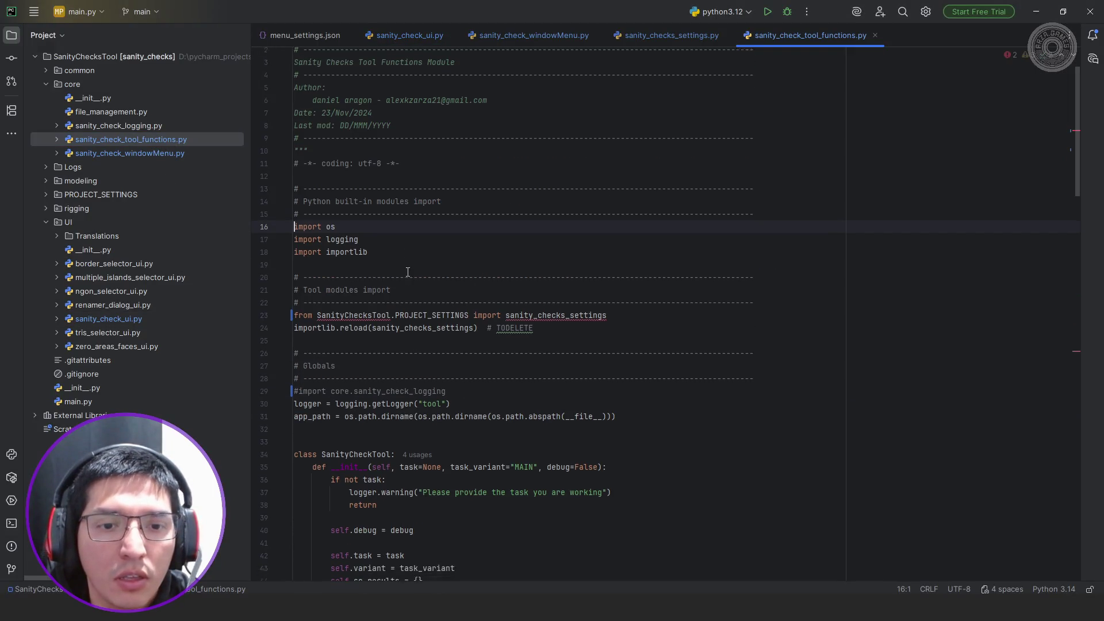
click(357, 256)
double_click(357, 256)
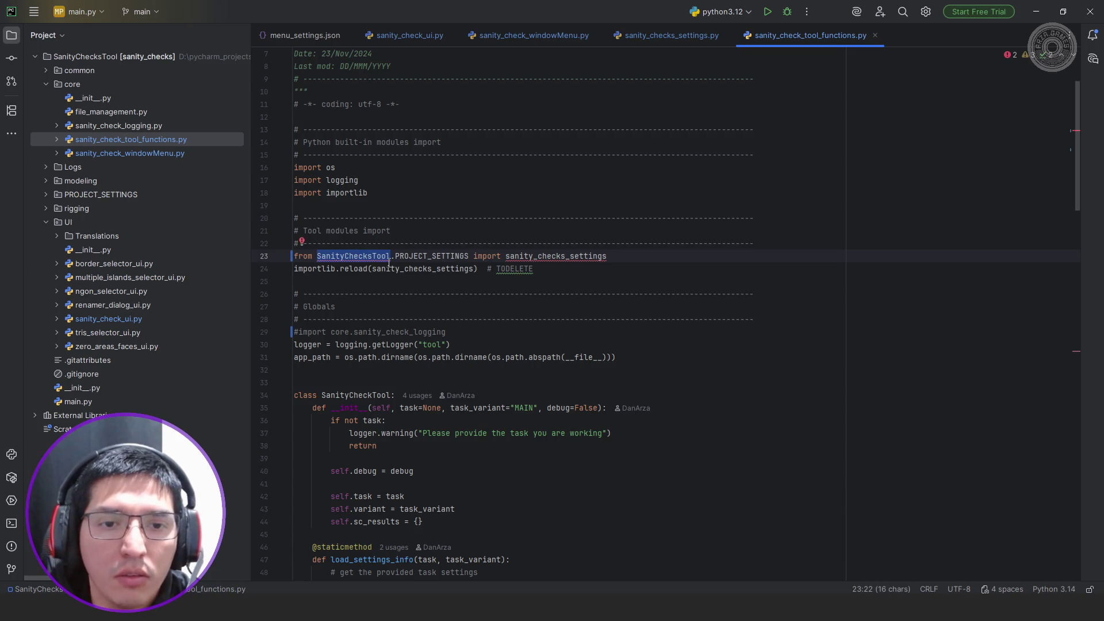
key(Delete)
key(Delete)
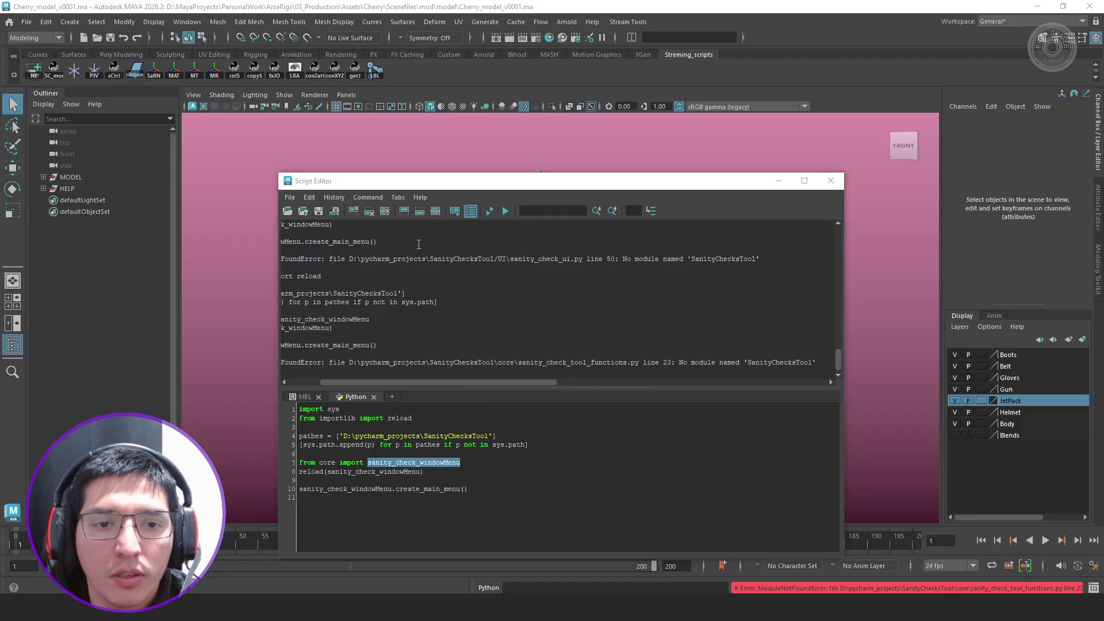
- Rerun the script in Maya, read the renamer_dialog_ui error, and open renamer_dialog_ui.py
key(alt+Tab)
click(489, 213)
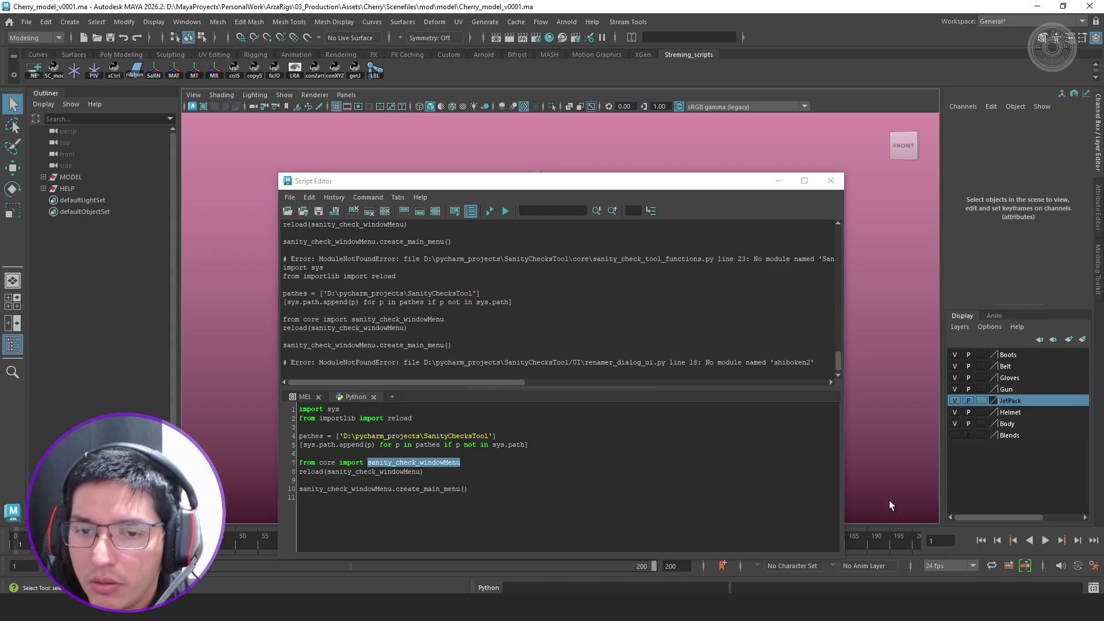
double_click(619, 363)
key(alt+Tab)
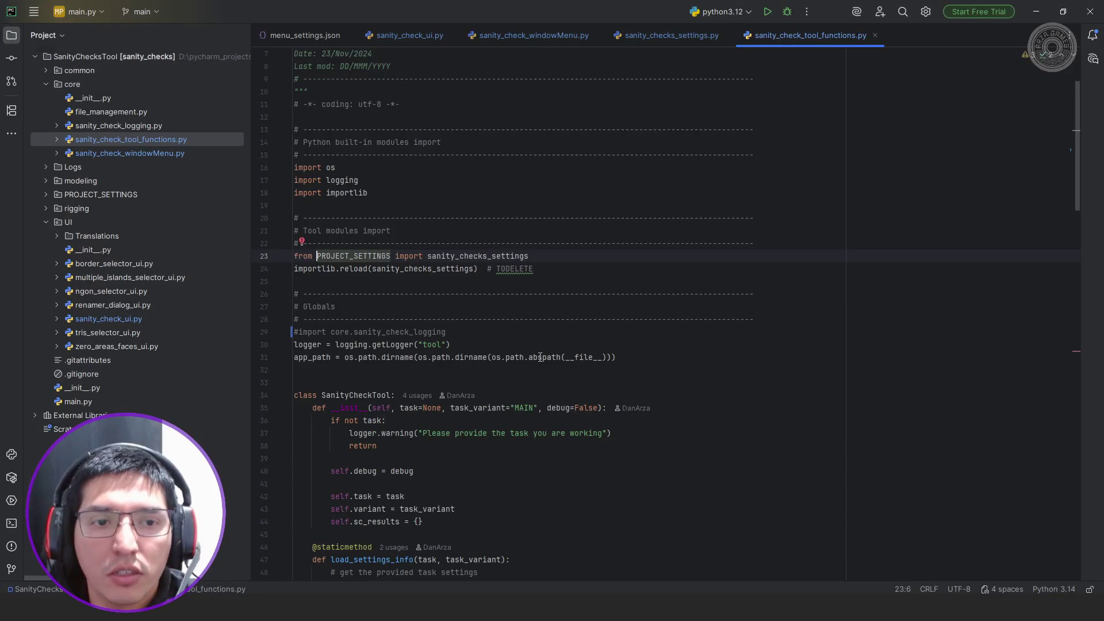
key(alt+Tab)
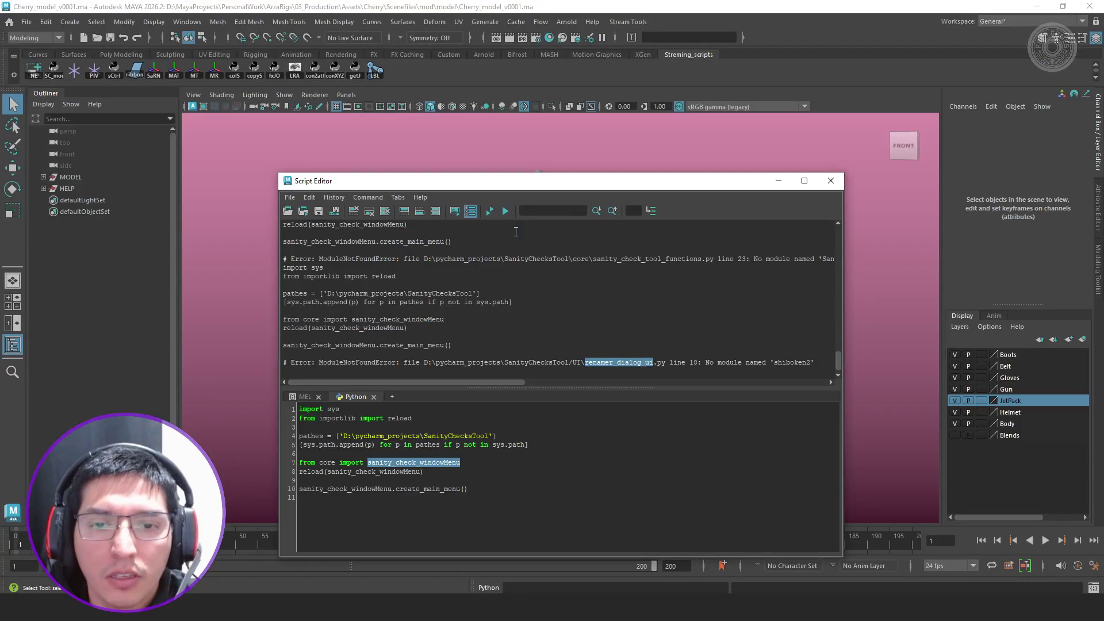
key(alt+Tab)
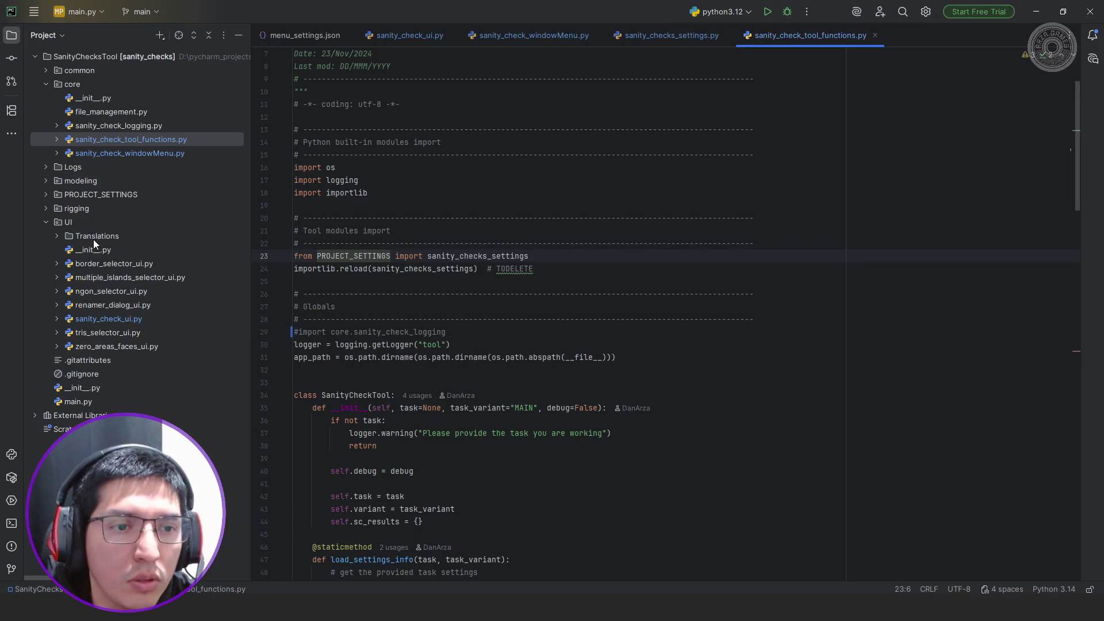
double_click(115, 304)
scroll(468, 288, down, 5)
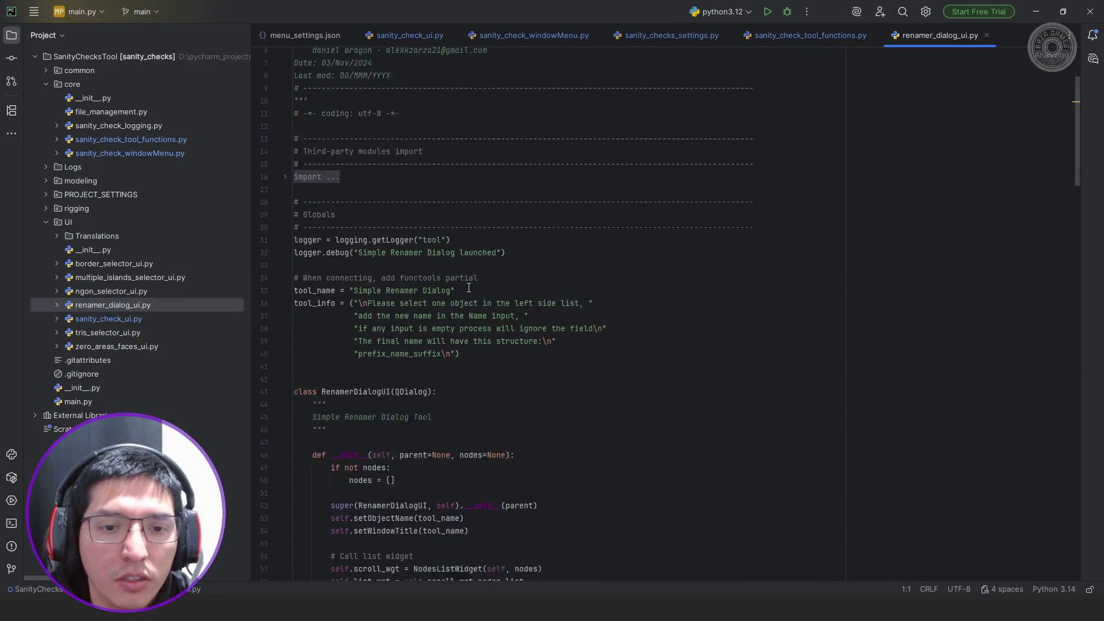
scroll(469, 288, up, 7)
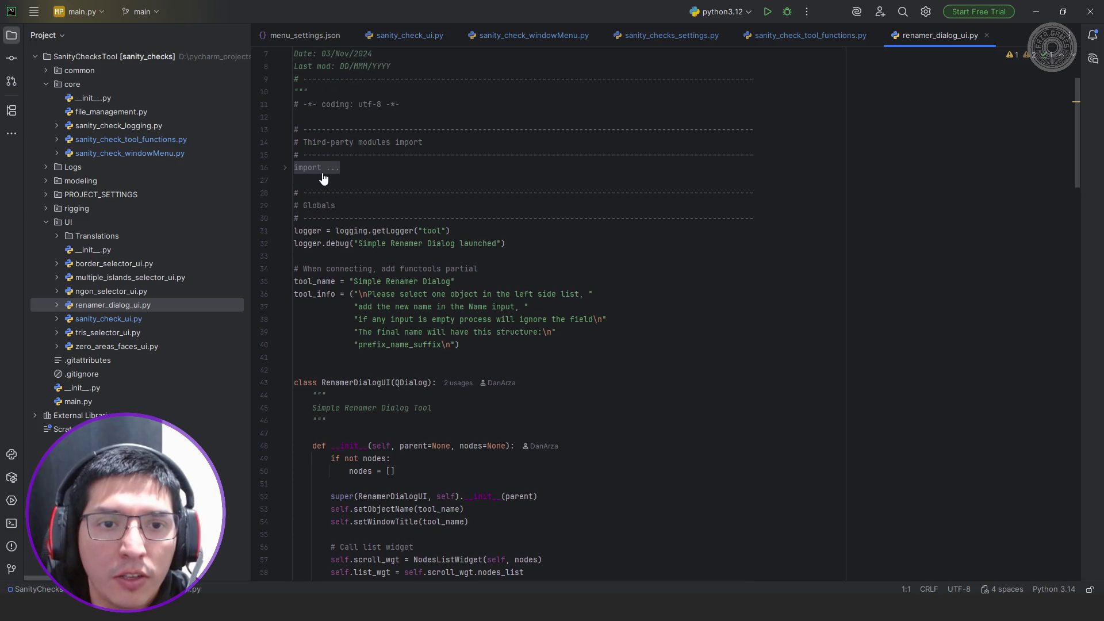
- Copy the if/else PySide import block from sanity_check_ui.py below renamer_dialog_ui.py's omui import
click(339, 173)
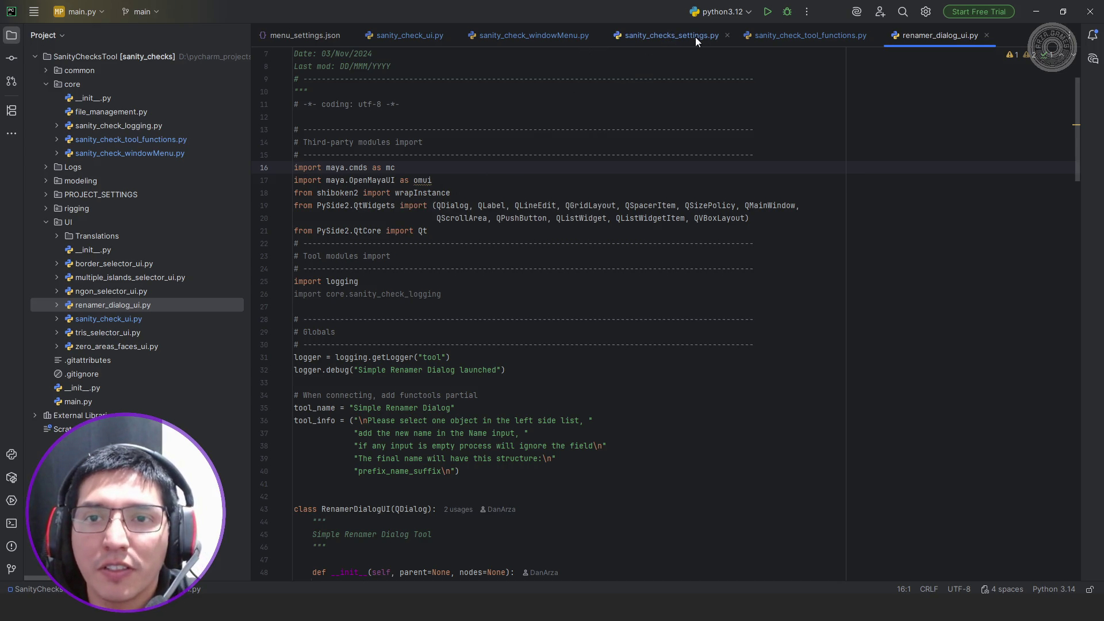
click(418, 38)
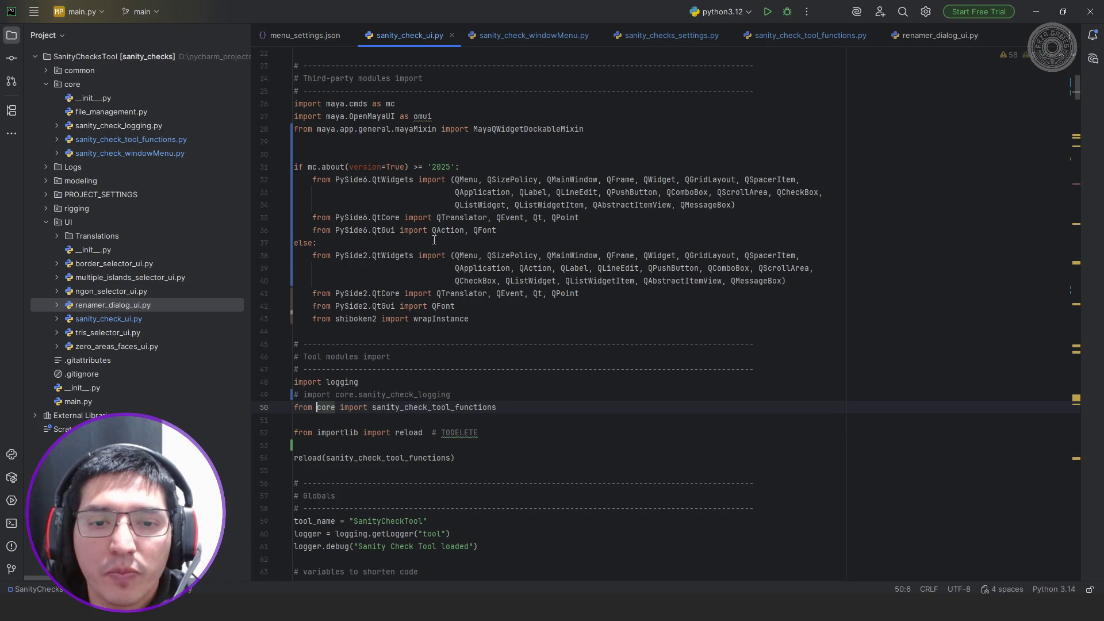
drag(469, 319, 255, 172)
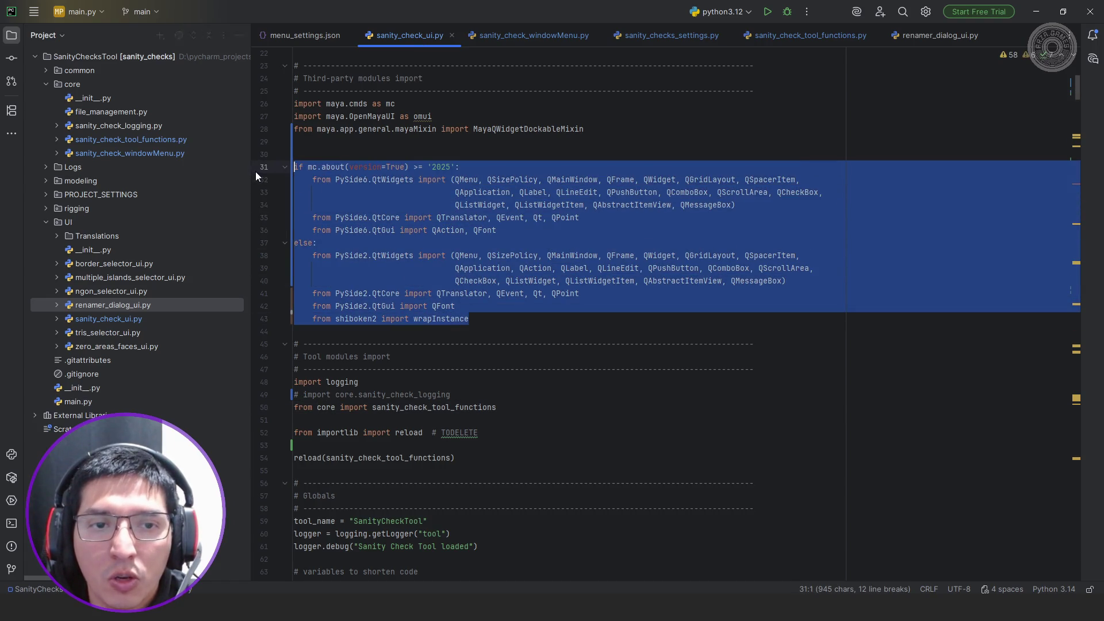
click(924, 36)
click(497, 181)
key(Return)
text(if mc.about(version=True) >= '2025':     from PySide6.QtWidgets import (QMenu, QSizePolicy, QMainWindow, QFrame, QWidget, QGridLayout, QSpacerItem,                                    QApplication, QLabel, QLineEdit, QPushButton, QComboBox, QScrollArea, QCheckBox,                                    QListWidget, QListWidgetItem, QAbstractItemView, QMessageBox)     from PySide6.QtCore import QTranslator, QEvent, Qt, QPoint     from PySide6.QtGui import QAction, QFont else:     from PySide2.QtWidgets import (QMenu, QSizePolicy, QMainWindow, QFrame, QWidget, QGridLayout, QSpacerItem,                                    QApplication, QAction, QLabel, QLineEdit, QPushButton, QComboBox, QScrollArea,                                    QCheckBox, QListWidget, QListWidgetItem, QAbstractItemView, QMessageBox)     from PySide2.QtCore import QTranslator, QEvent, Qt, QPoint     from PySide2.QtGui import QFont     from shiboken2 import wrapInstance)
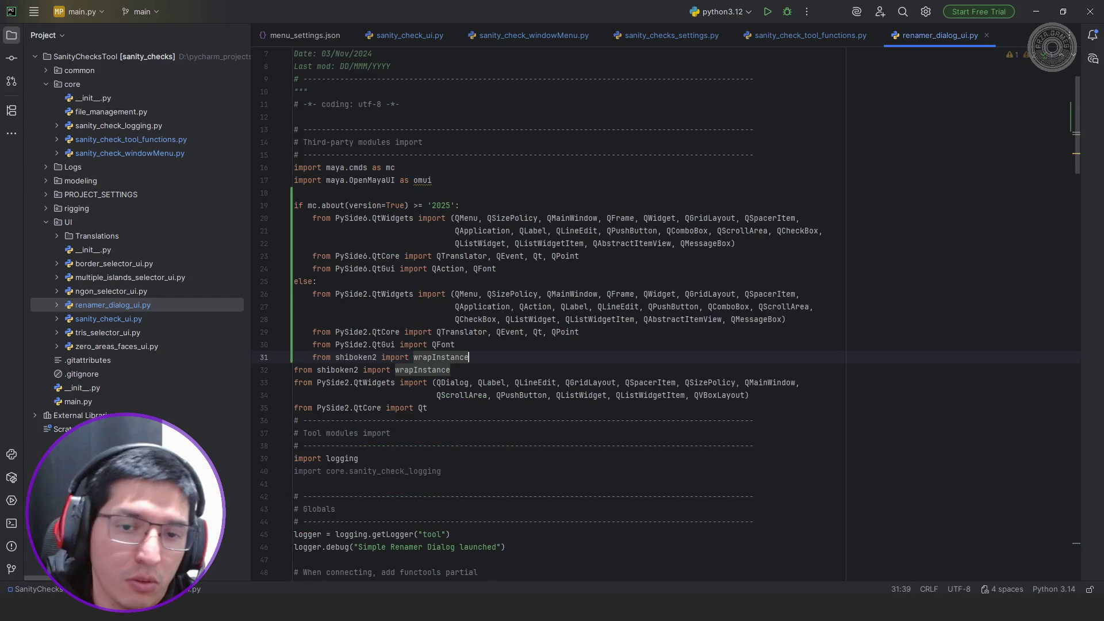
key(Return)
- Indent the file's own PySide2 imports under the else branch and delete the pasted ones
key(Down)
key(Down)
key(Down)
key(End)
key(shift+Home)
key(shift+Up)
key(shift+Up)
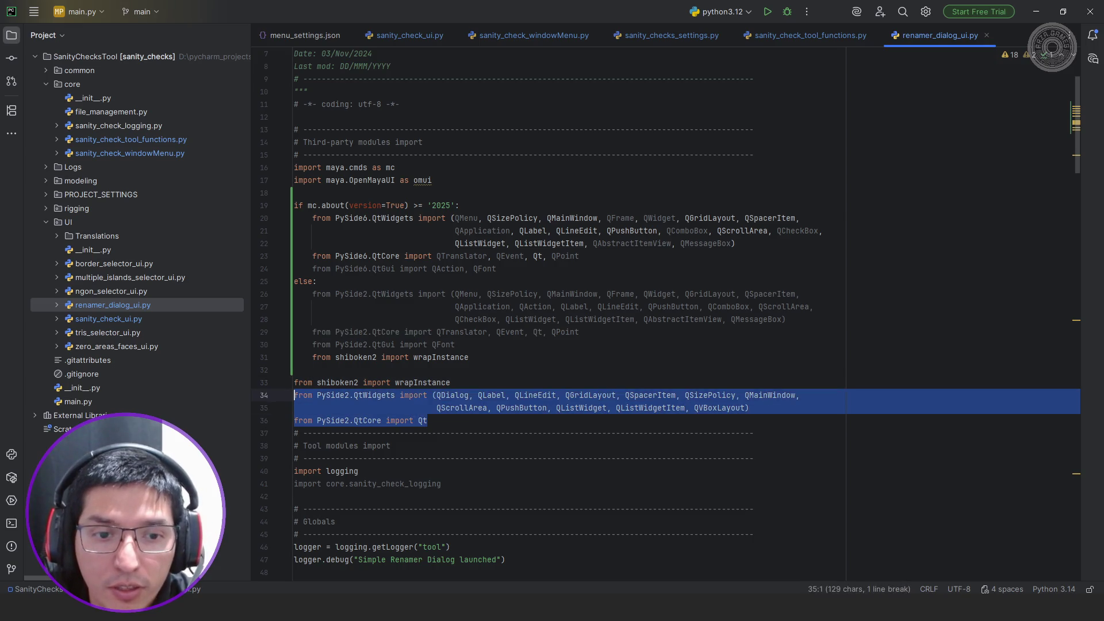
key(shift+Up)
key(Tab)
key(Up)
key(Up)
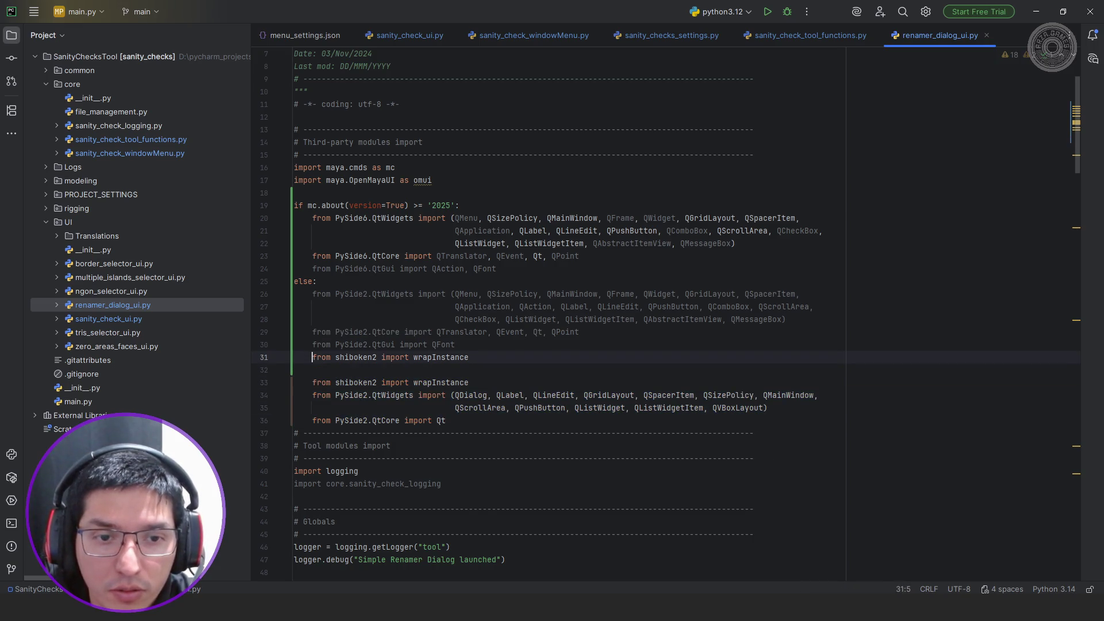
key(shift+Up)
key(shift+Up)
key(shift+Up)
key(shift+Up)
key(shift+Up)
key(shift+Home)
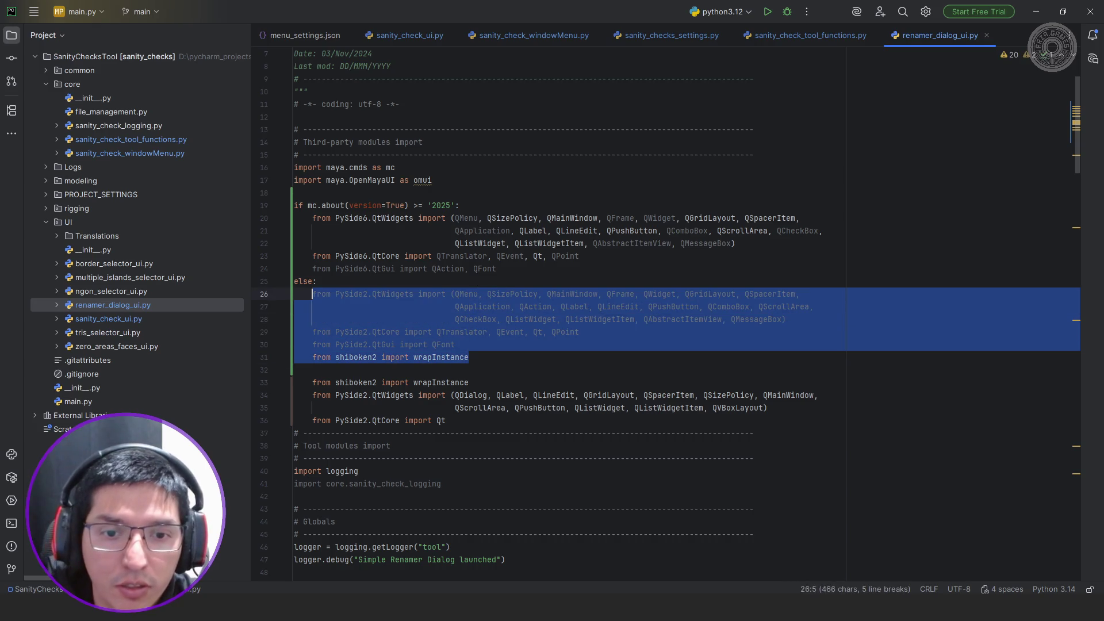
key(Delete)
key(Delete)
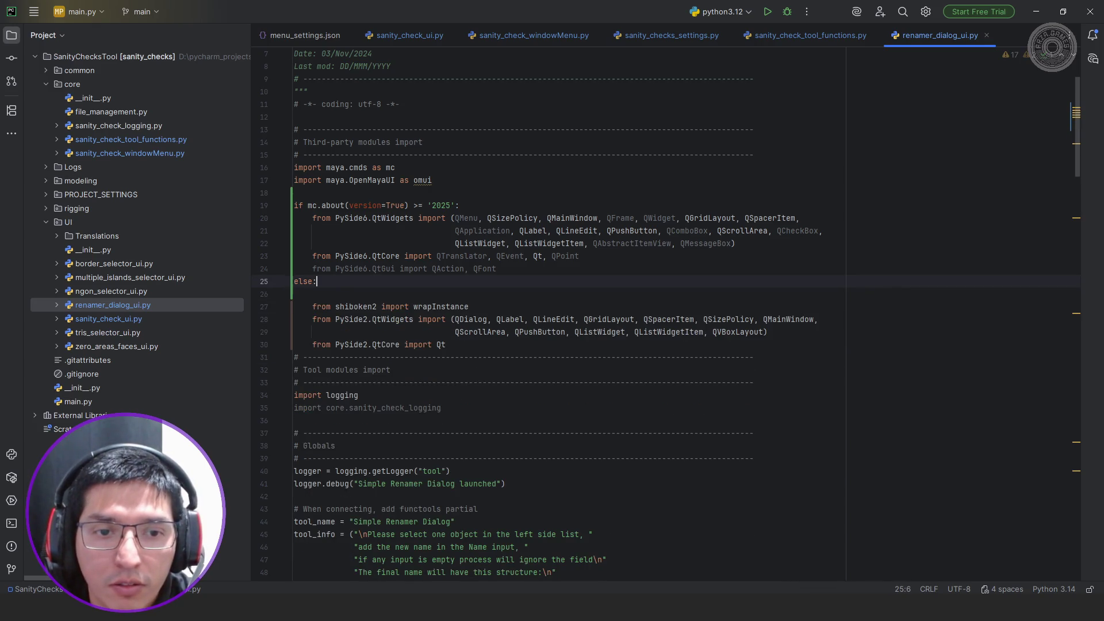
key(Delete)
- Copy the shiboken2 wrapInstance import into the 2025 branch as shiboken6
key(Home)
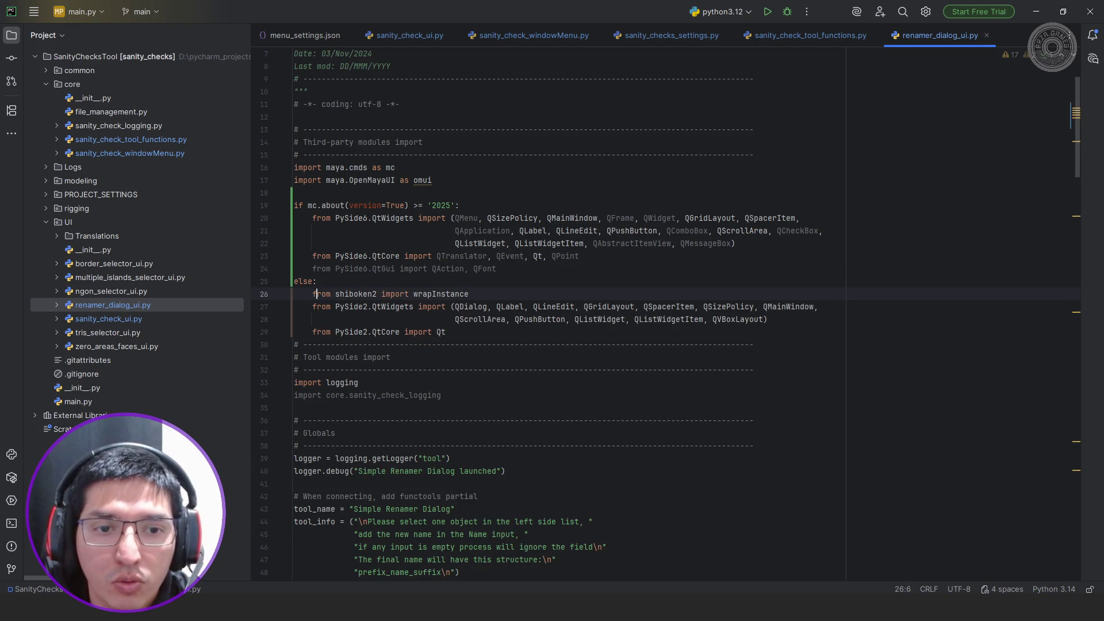
key(shift+End)
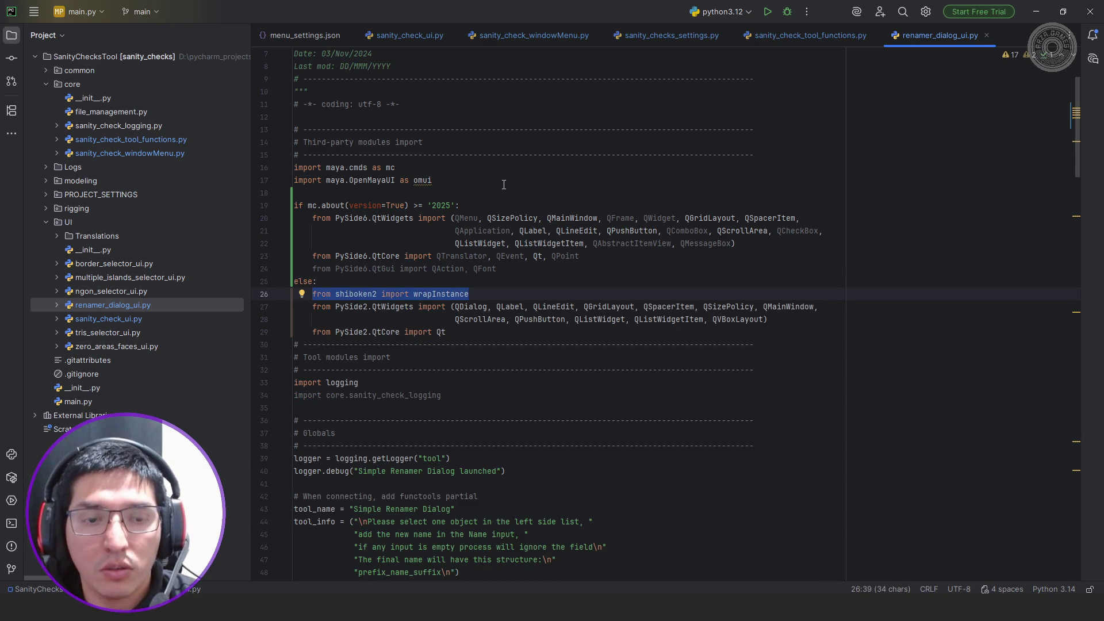
key(ctrl+c)
key(Up)
key(Up)
key(End)
scroll(409, 245, down, 1)
key(Return)
key(ctrl+v)
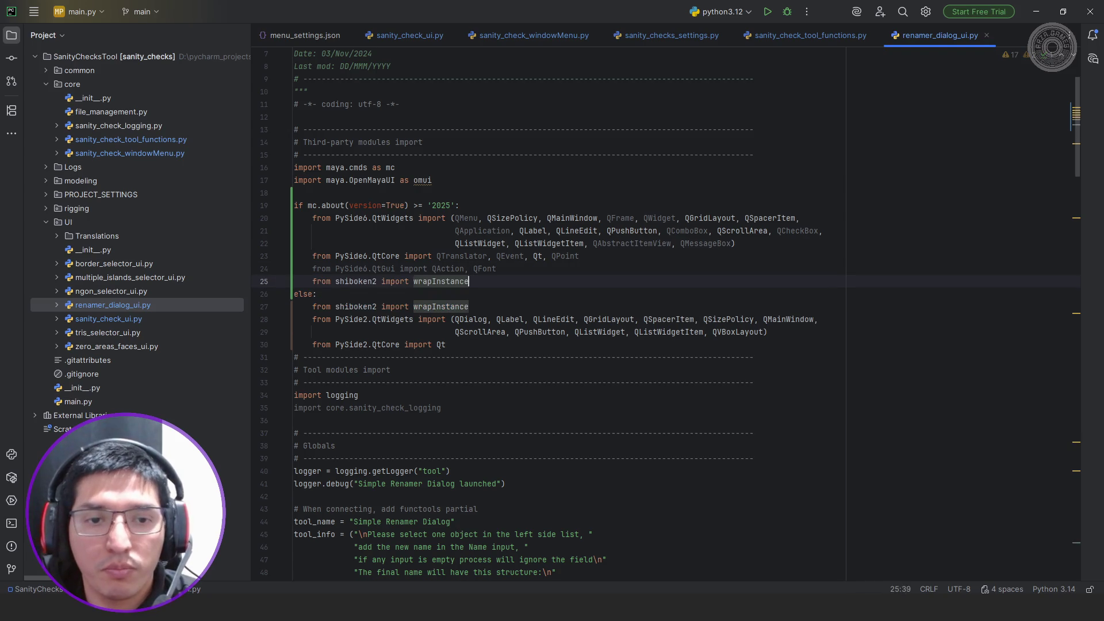
click(377, 244)
key(BackSpace)
text(6)
key(Escape)
- Move the shiboken2 import to the end of the else branch
key(Down)
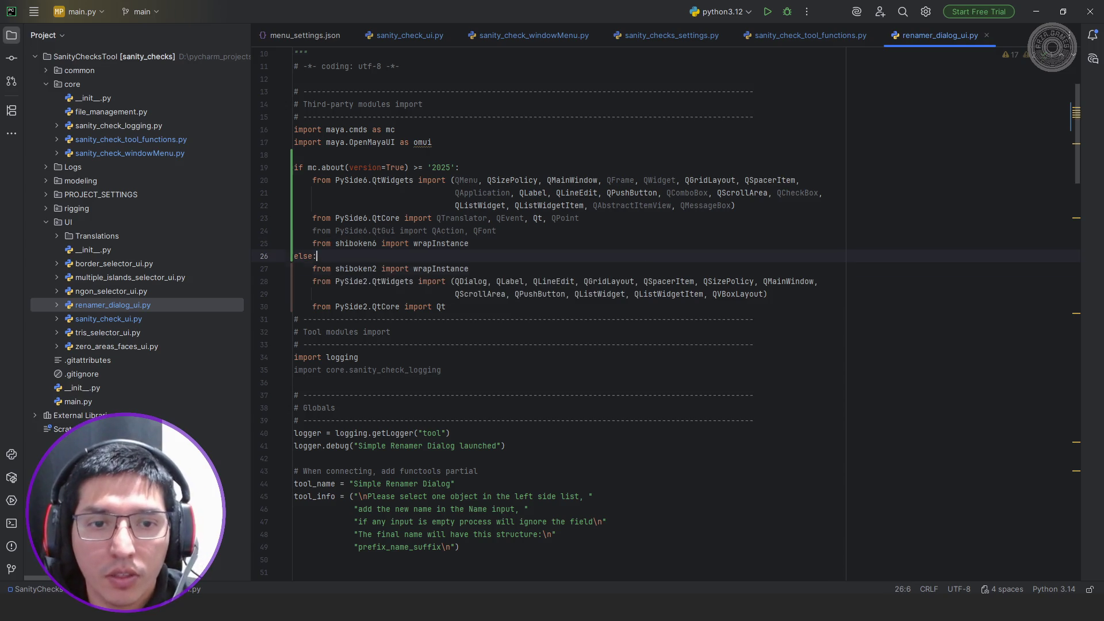
key(Down)
key(End)
key(shift+Home)
key(BackSpace)
key(BackSpace)
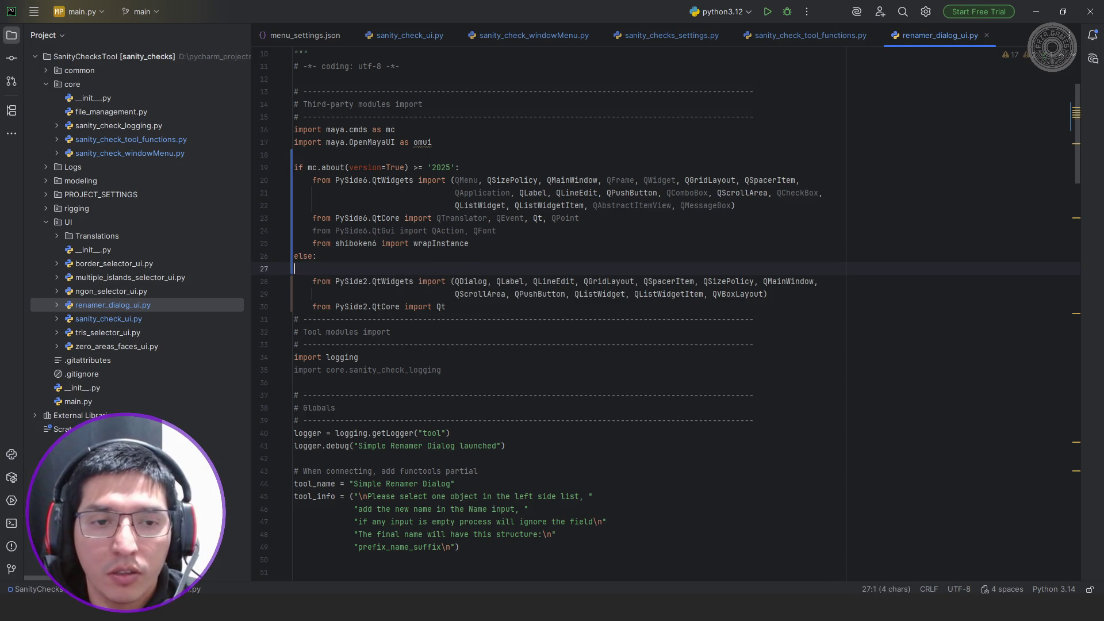
key(BackSpace)
key(Down)
key(Down)
key(Down)
key(End)
key(Return)
key(ctrl+v)
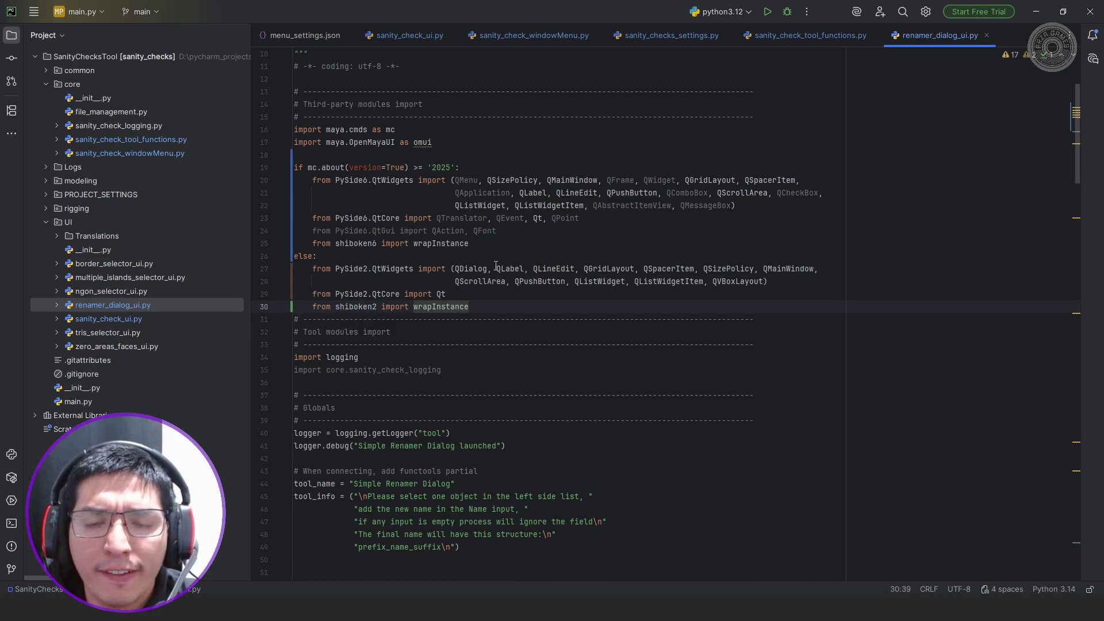
- Replace the pasted PySide6 QtCore/QtGui lines with the file's own imports renamed to PySide6
click(458, 295)
key(shift+Up)
key(shift+Up)
key(shift+Home)
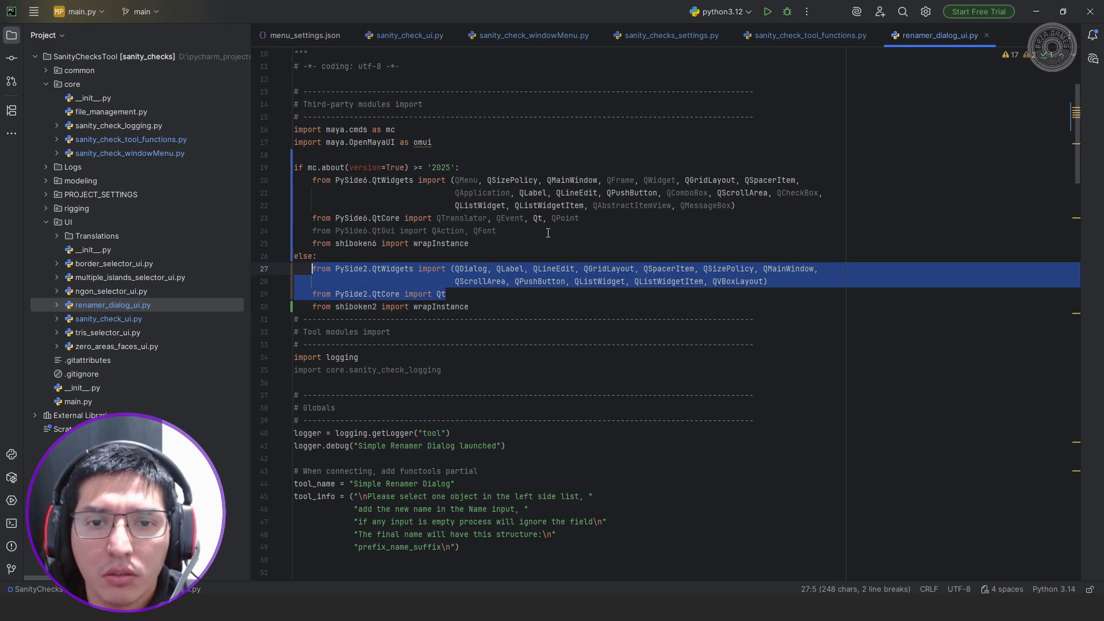
drag(546, 233, 308, 218)
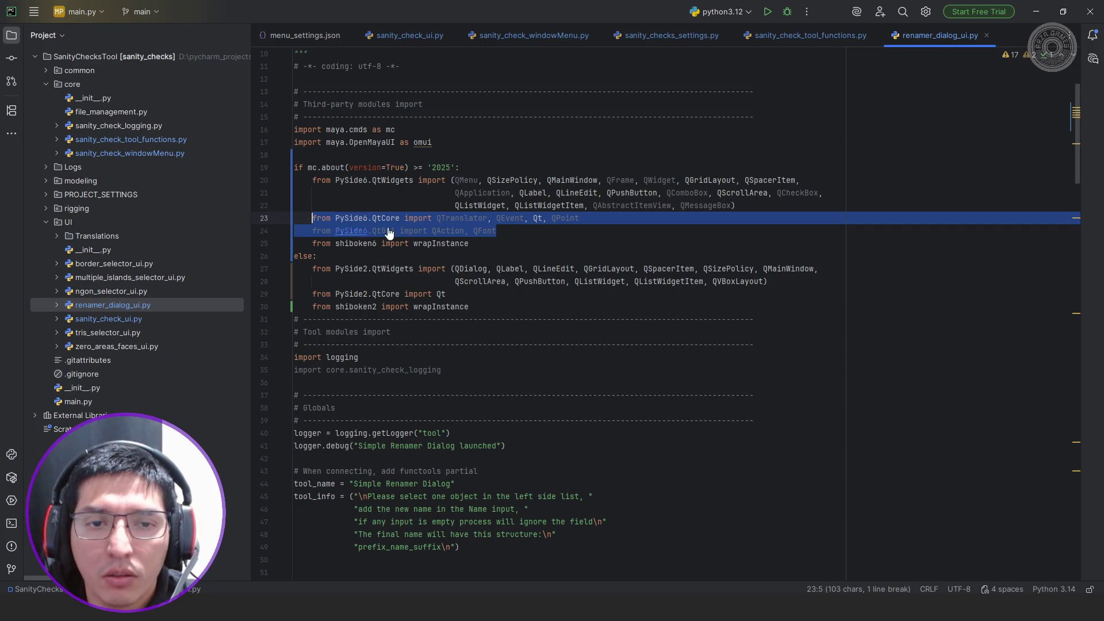
key(ctrl+v)
double_click(357, 180)
click(369, 219)
key(BackSpace)
text(6)
click(369, 243)
key(BackSpace)
text(6)
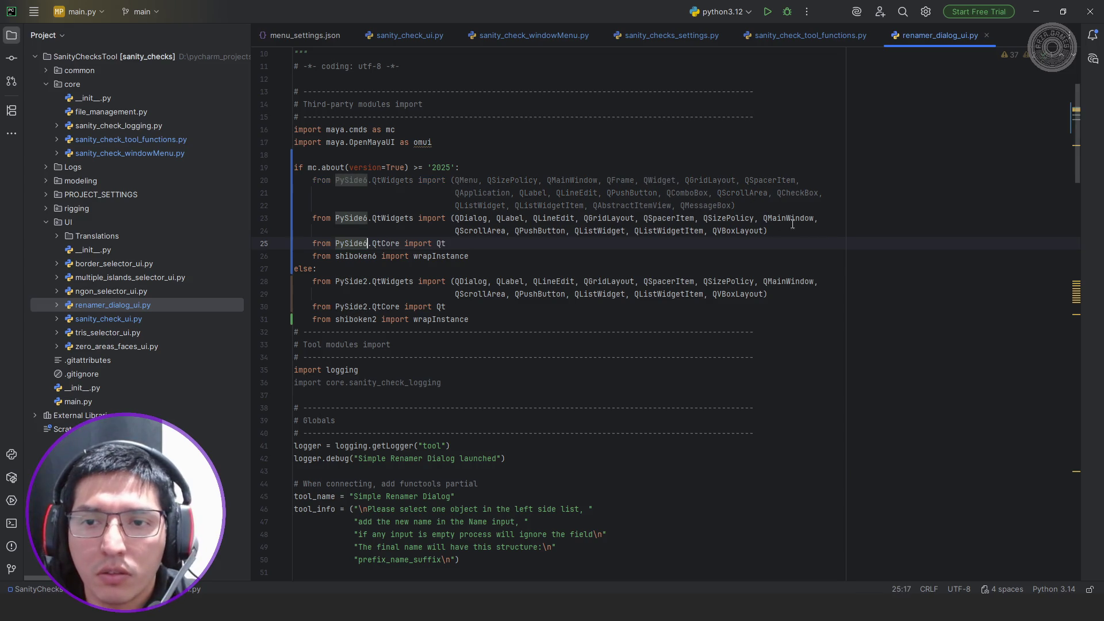
- Delete the leftover unused PySide6 import lines and switch to Maya to test
drag(761, 210, 259, 182)
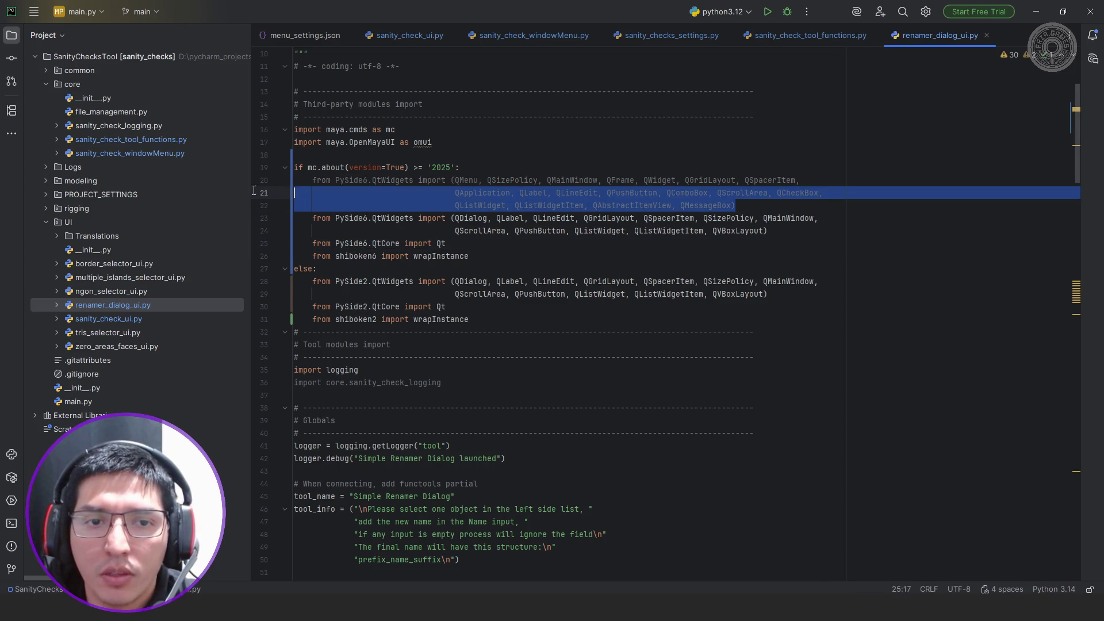
key(Delete)
key(BackSpace)
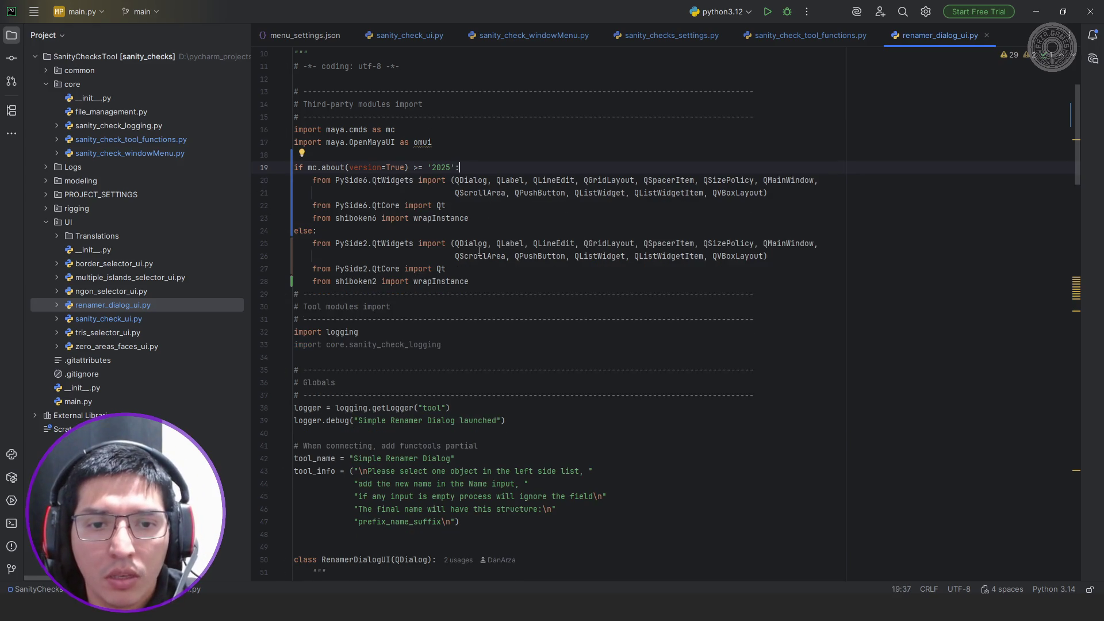
scroll(541, 270, up, 1)
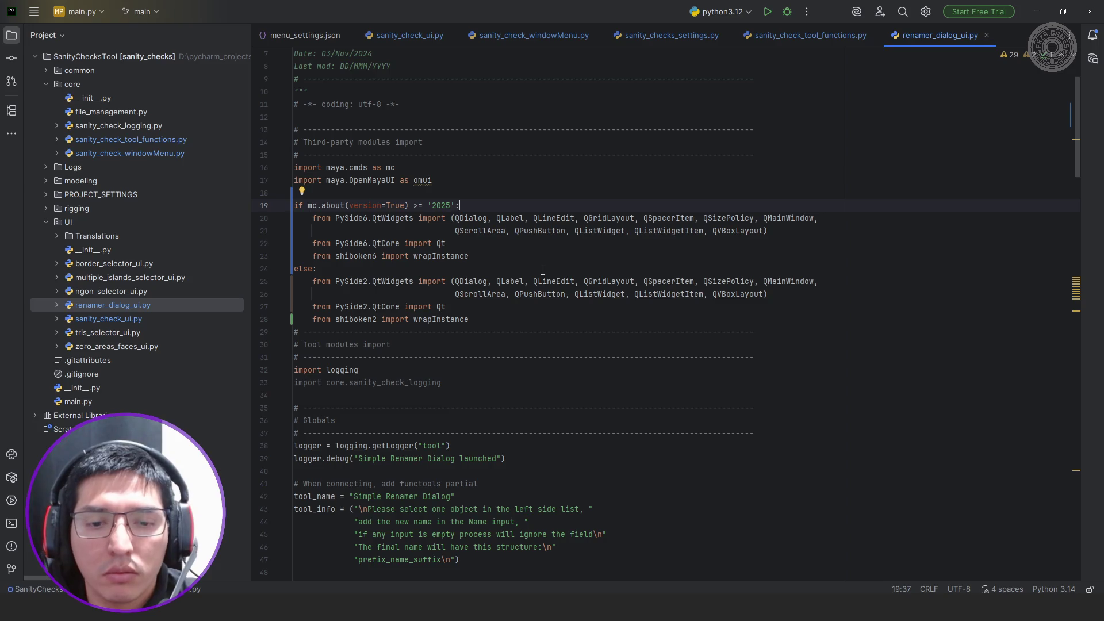
key(alt+Tab)
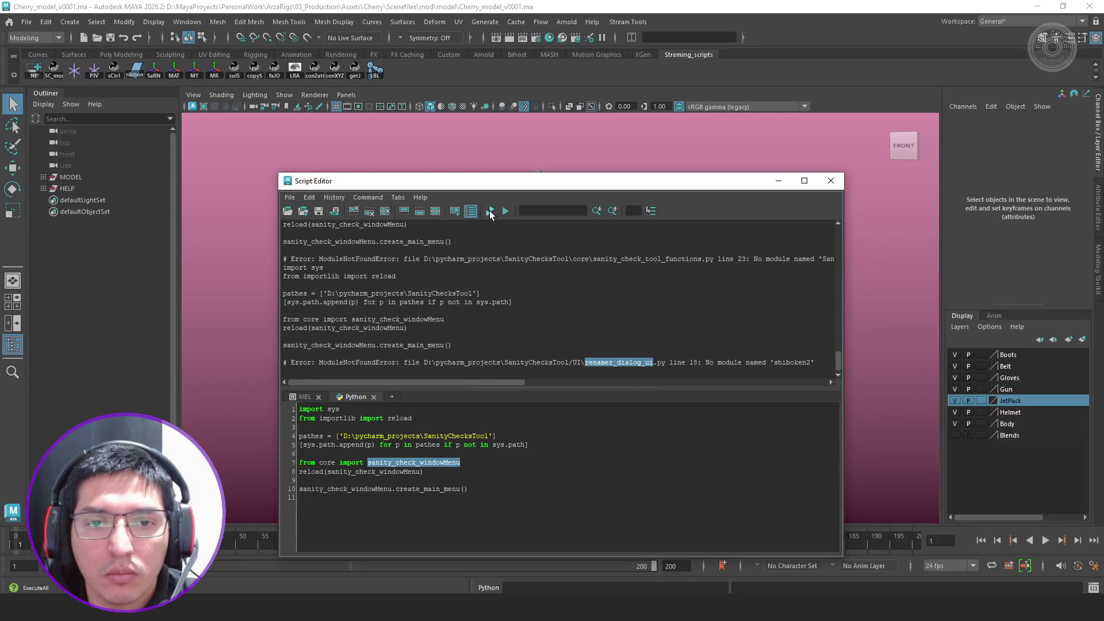
- Rerun the menu-building script and move the script window aside to see the Cherry model
click(491, 211)
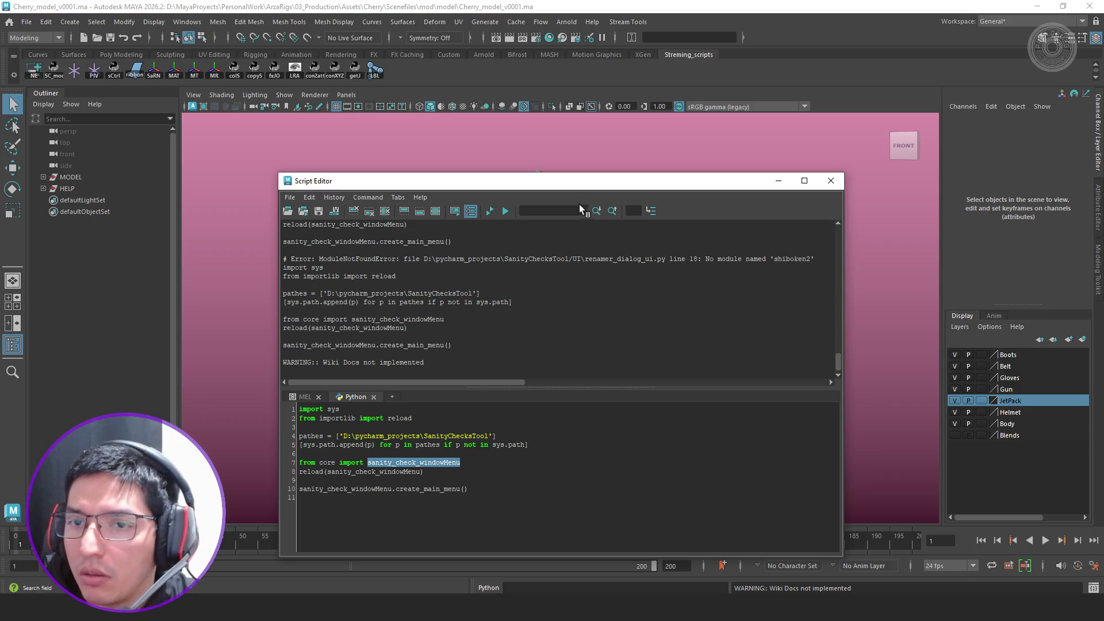
mouse_move(636, 186)
mouse_down()
mouse_move(279, 203)
mouse_move(635, 187)
mouse_up()
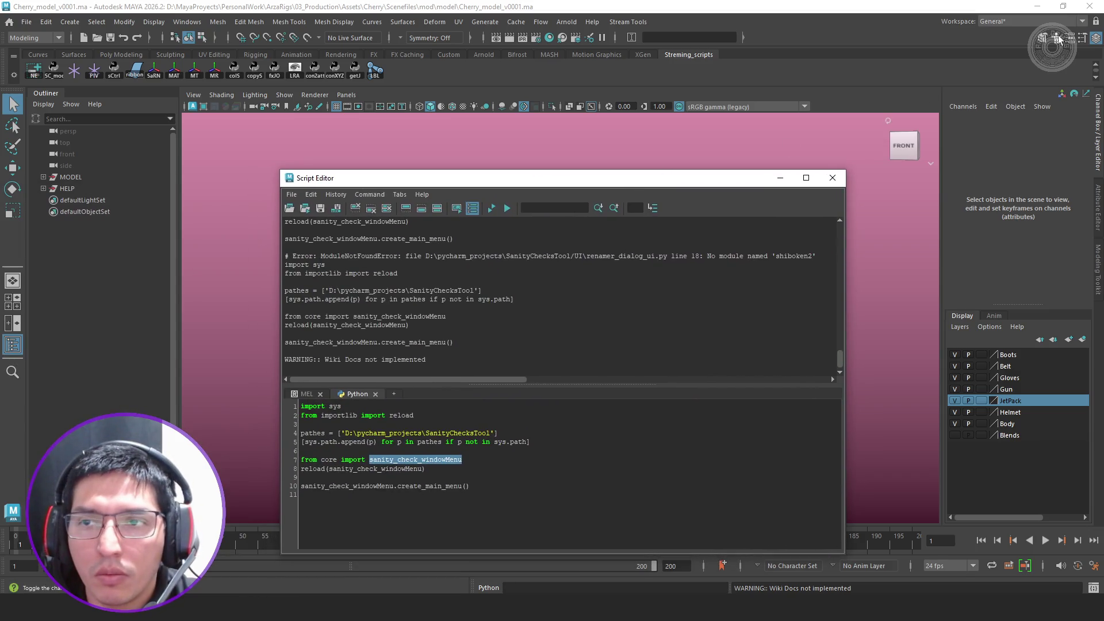
key(alt+Tab)
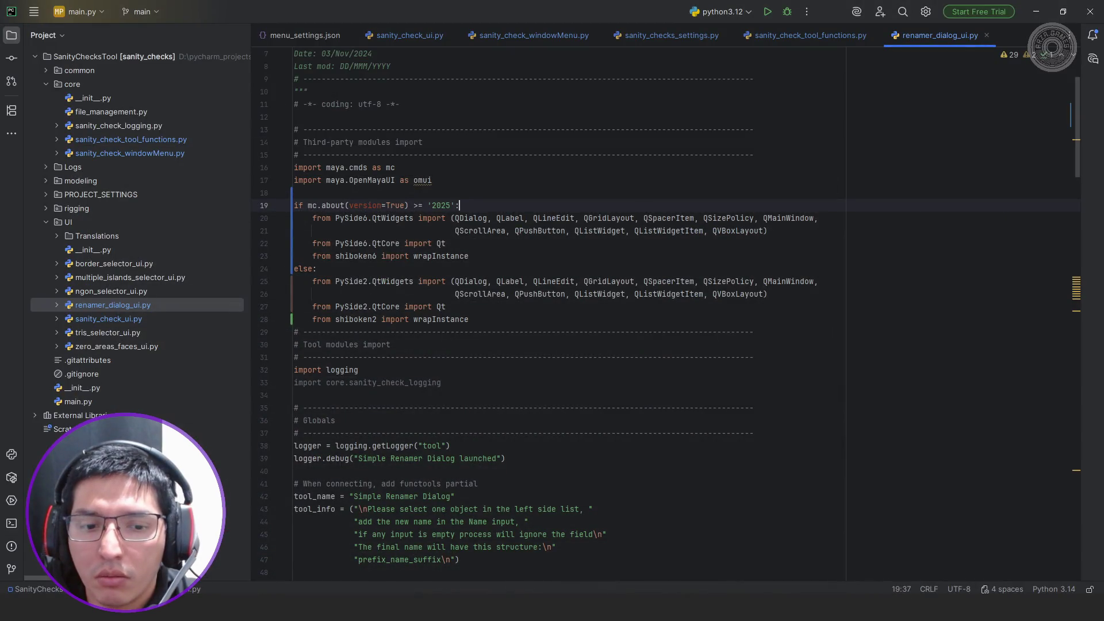
key(alt+Tab)
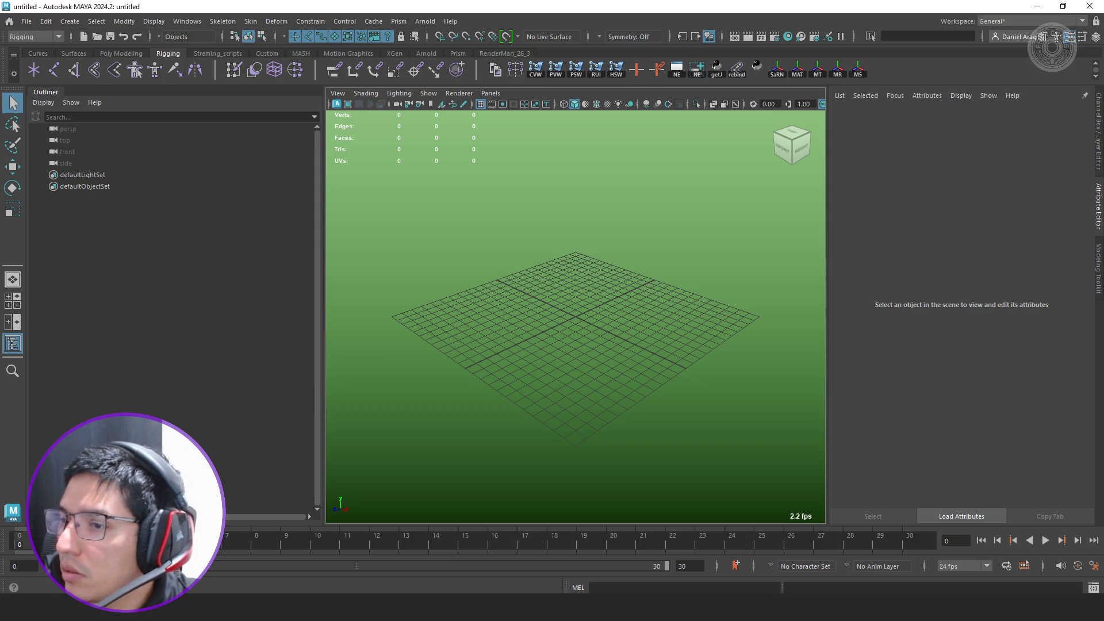
- Close the empty Maya 2024 session and the Script Editor, leaving the character scene in view
click(1091, 8)
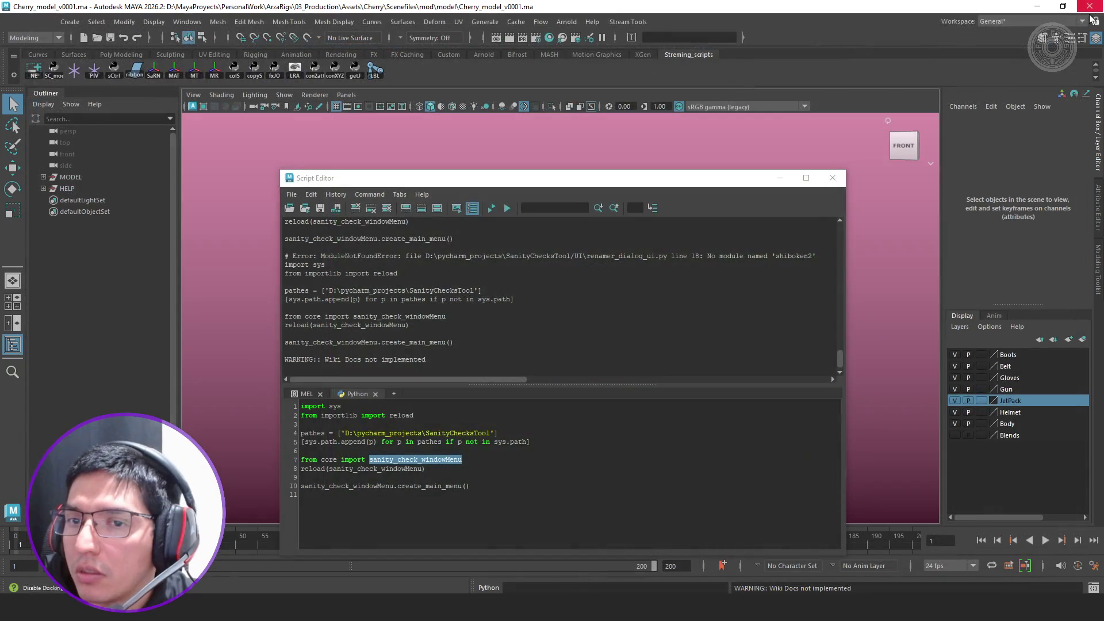
drag(672, 156, 670, 151)
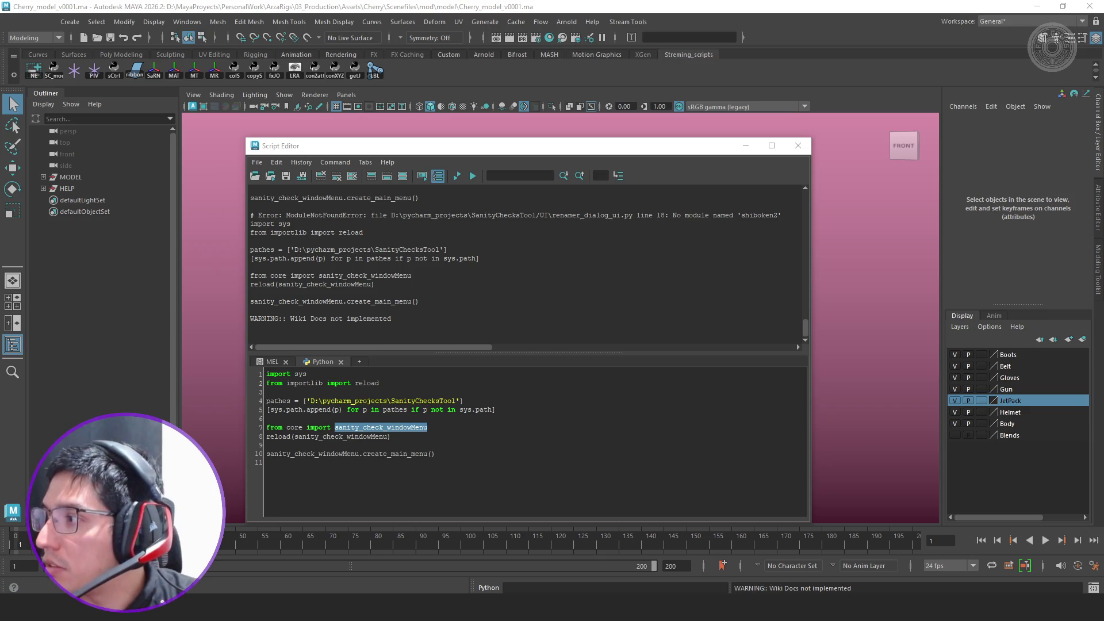
click(868, 266)
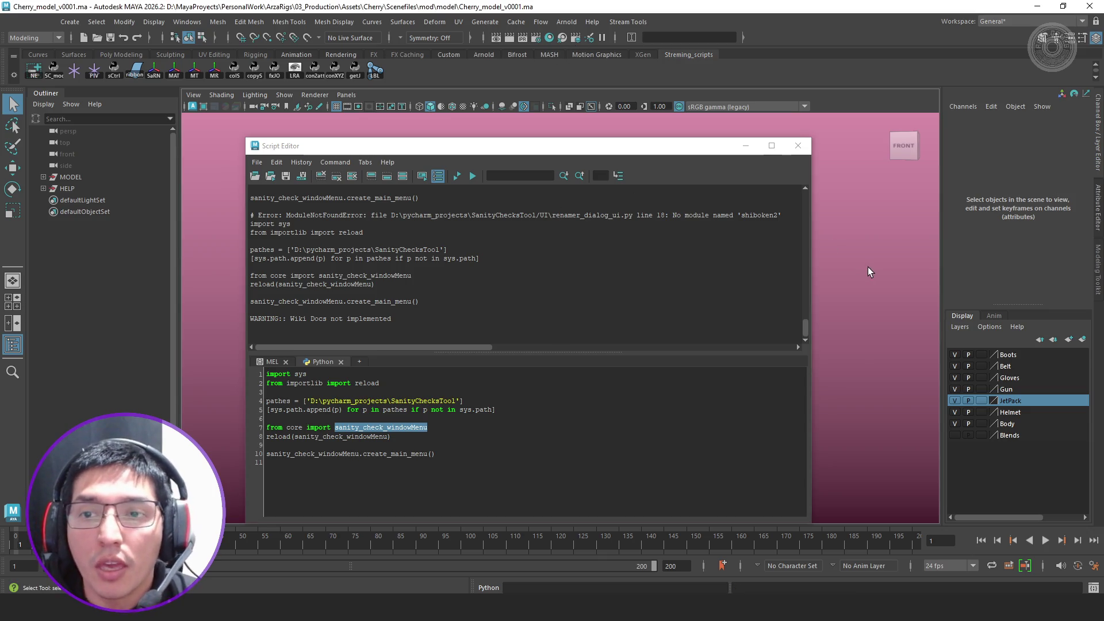
click(799, 146)
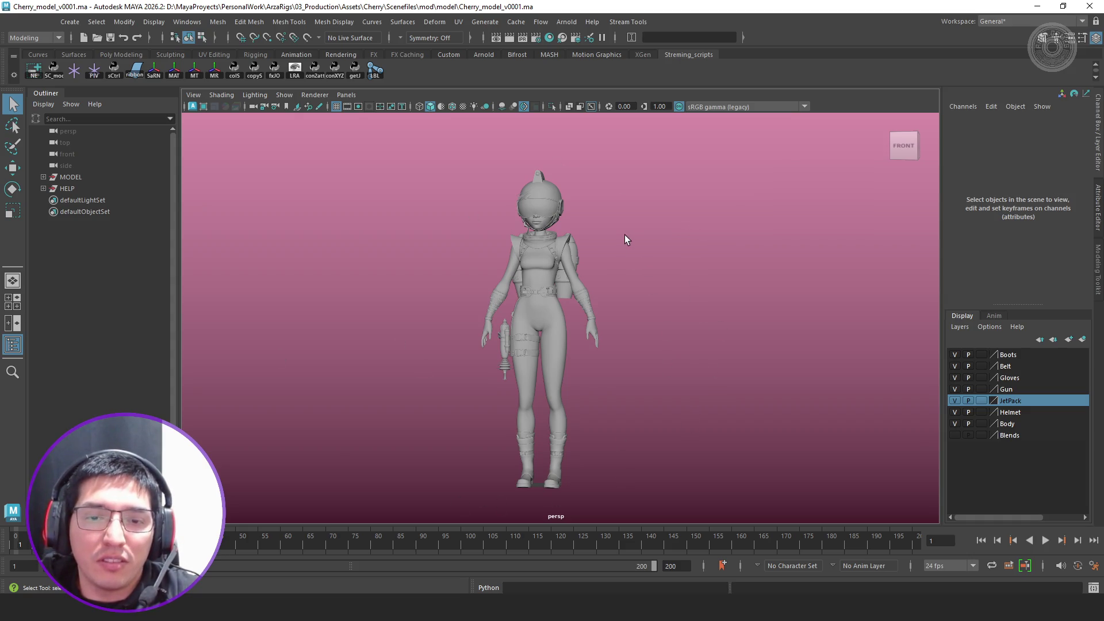
- Select the Cherry character in the viewport and orbit around it
mouse_move(600, 498)
mouse_down()
mouse_move(515, 502)
mouse_move(369, 122)
mouse_up()
click(636, 268)
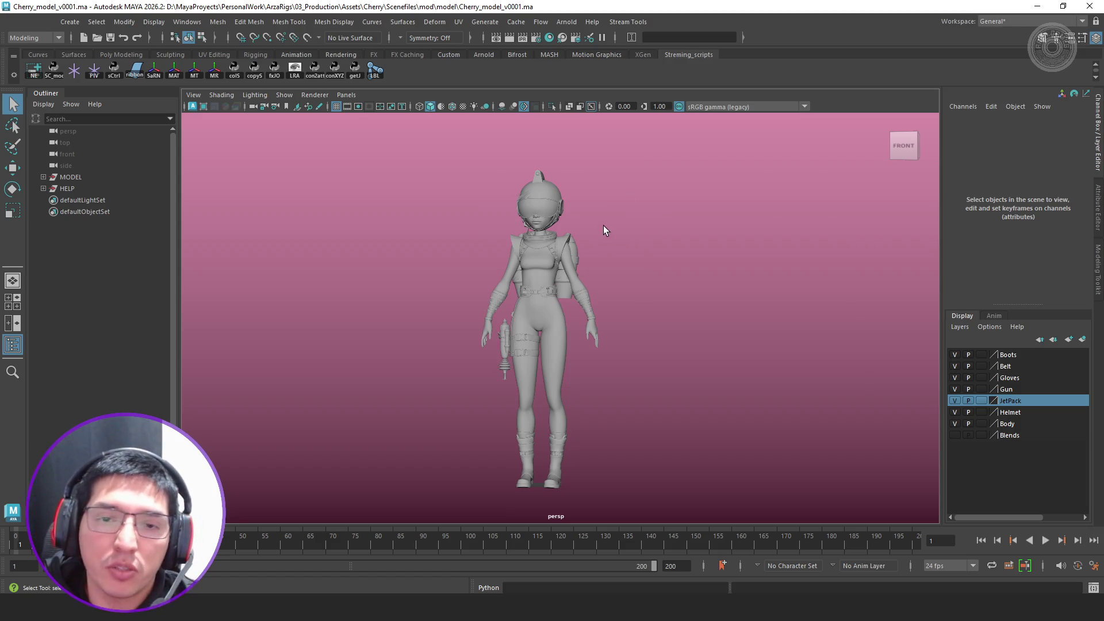
scroll(637, 317, down, 3)
alt+drag(638, 317, 617, 322)
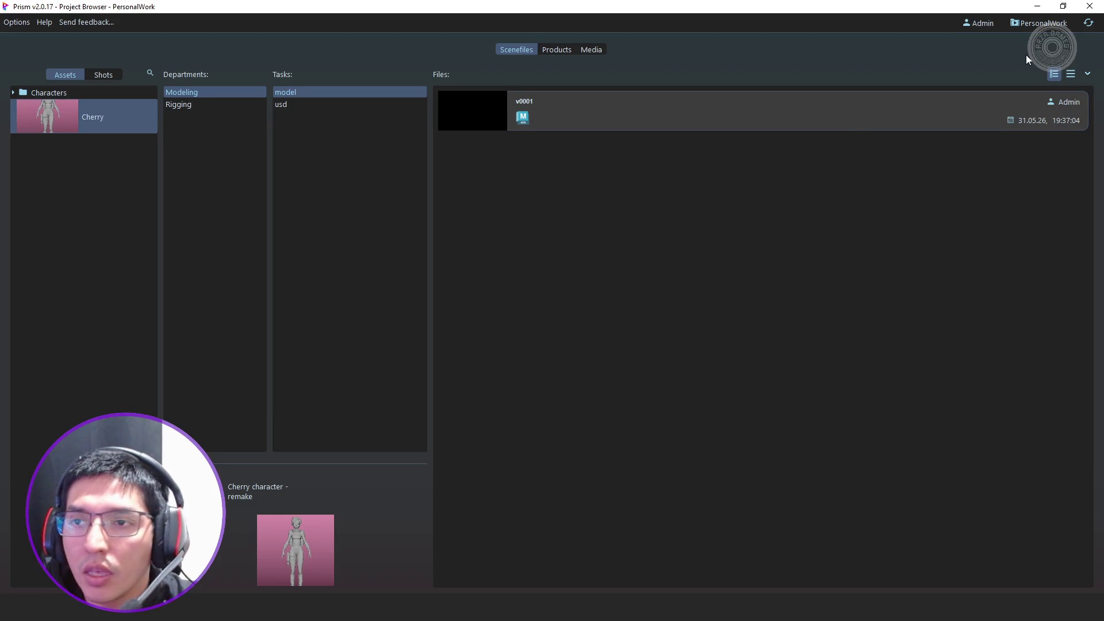
- Close the Prism project browser and bring the Maya character scene back to the front
click(1089, 6)
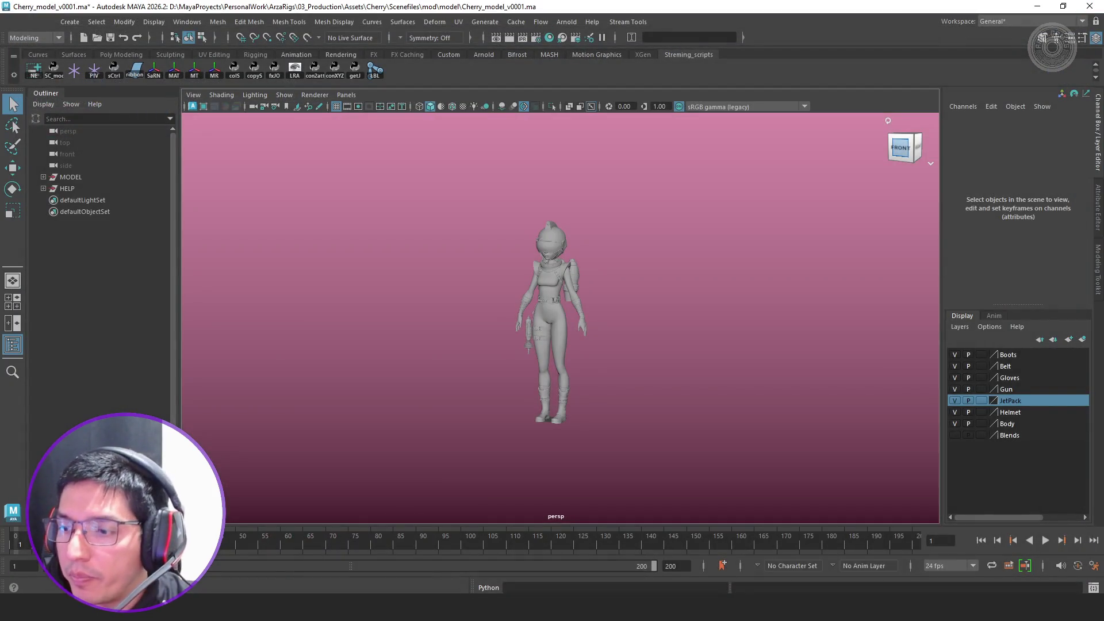
click(1037, 6)
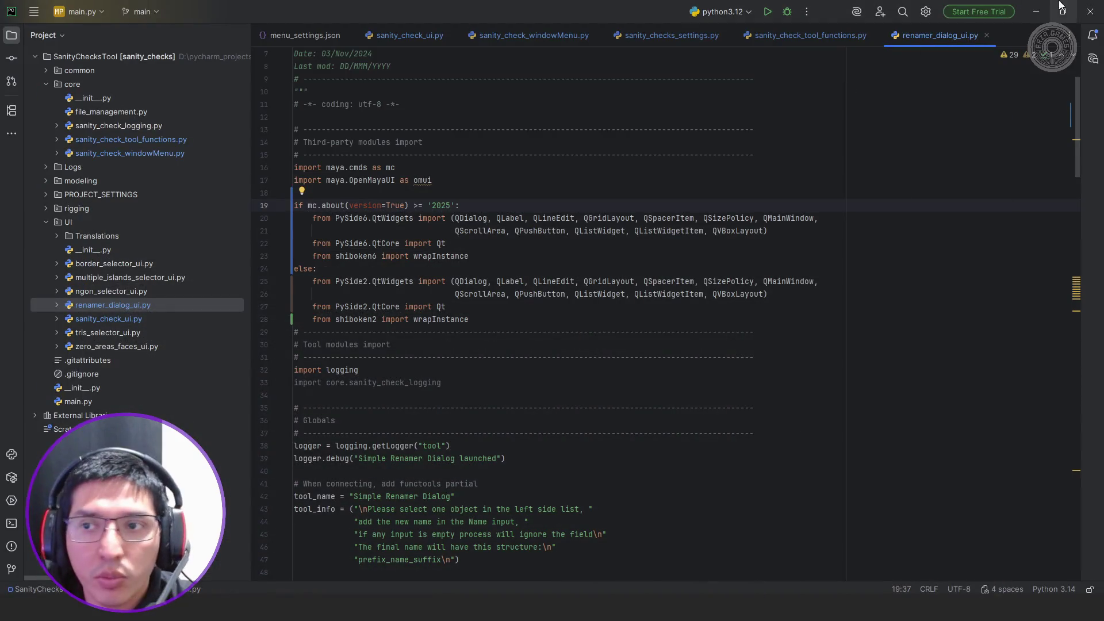
click(1034, 12)
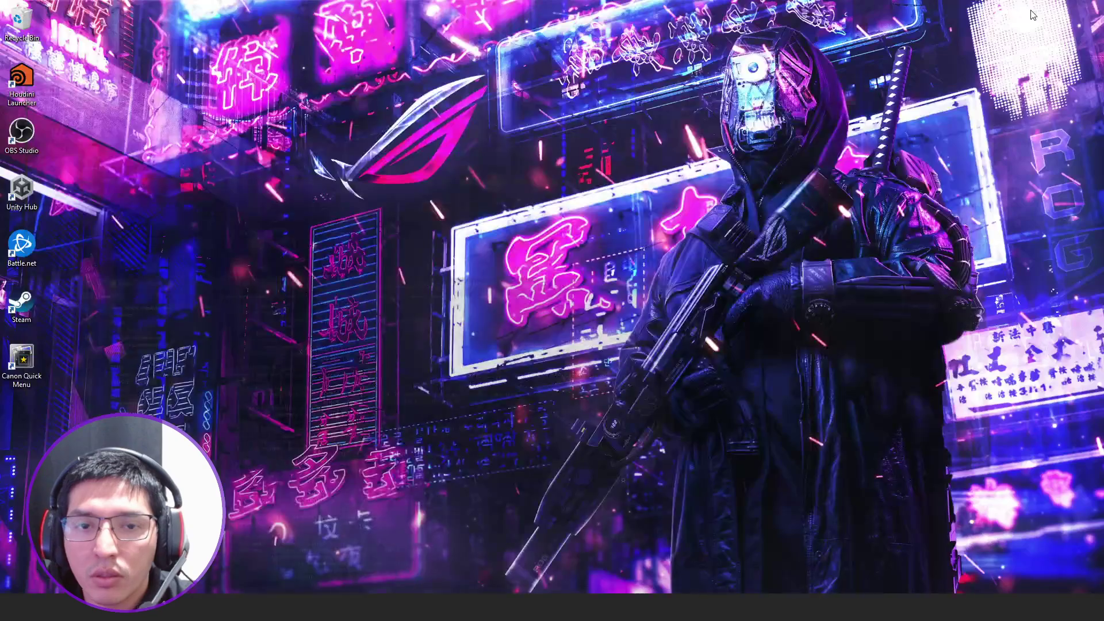
key(alt+Tab)
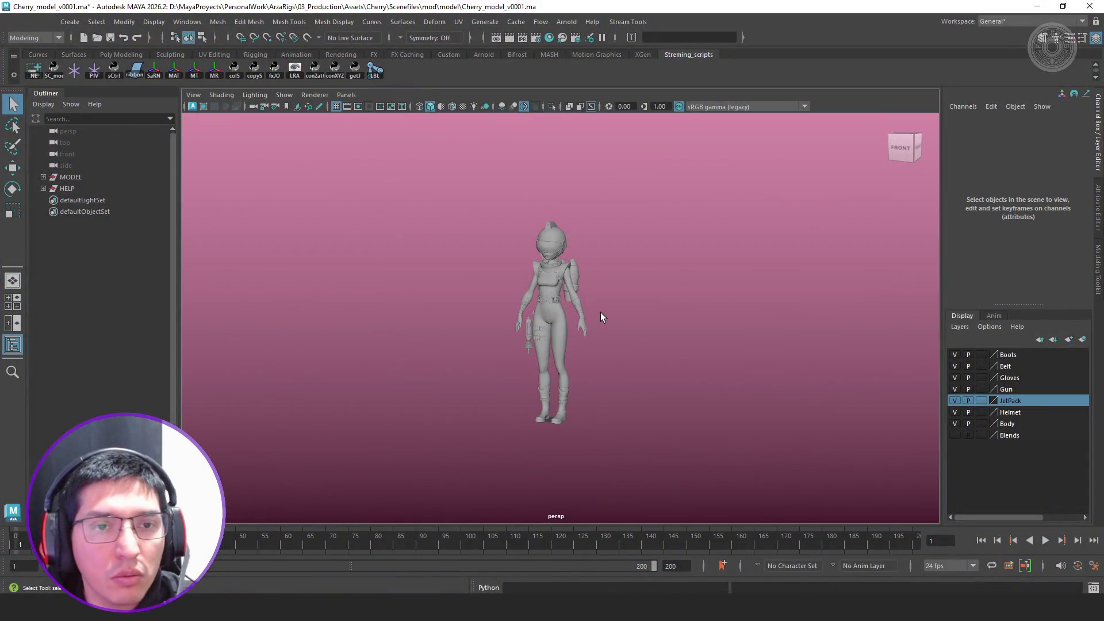
- Rerun the Stream Tools menu-loading script in the Script Editor, then return to PyCharm
click(1093, 587)
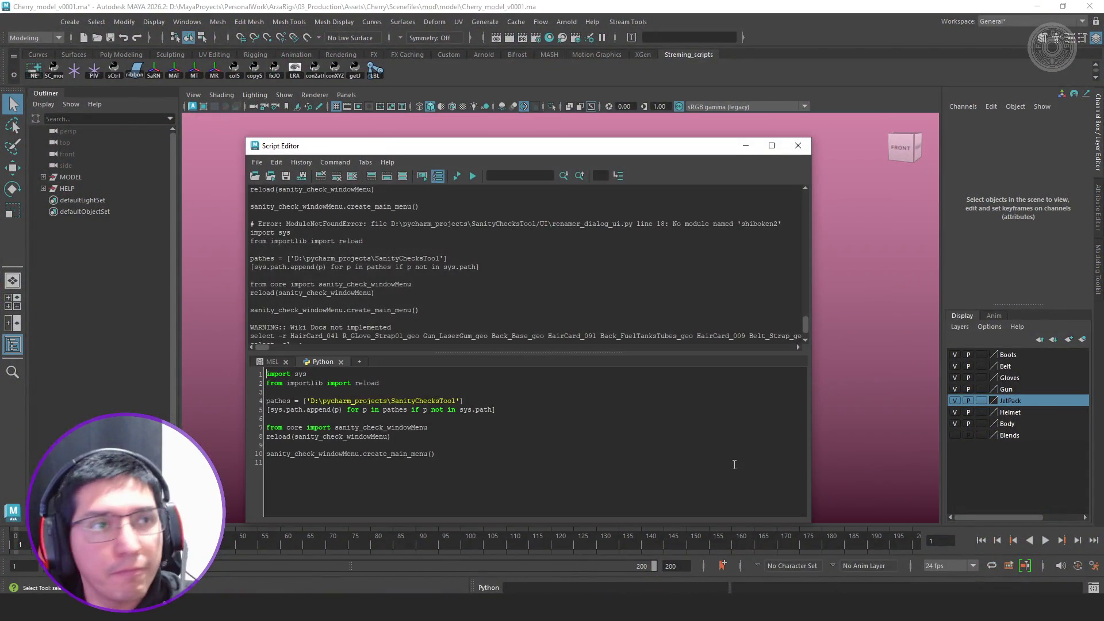
click(457, 176)
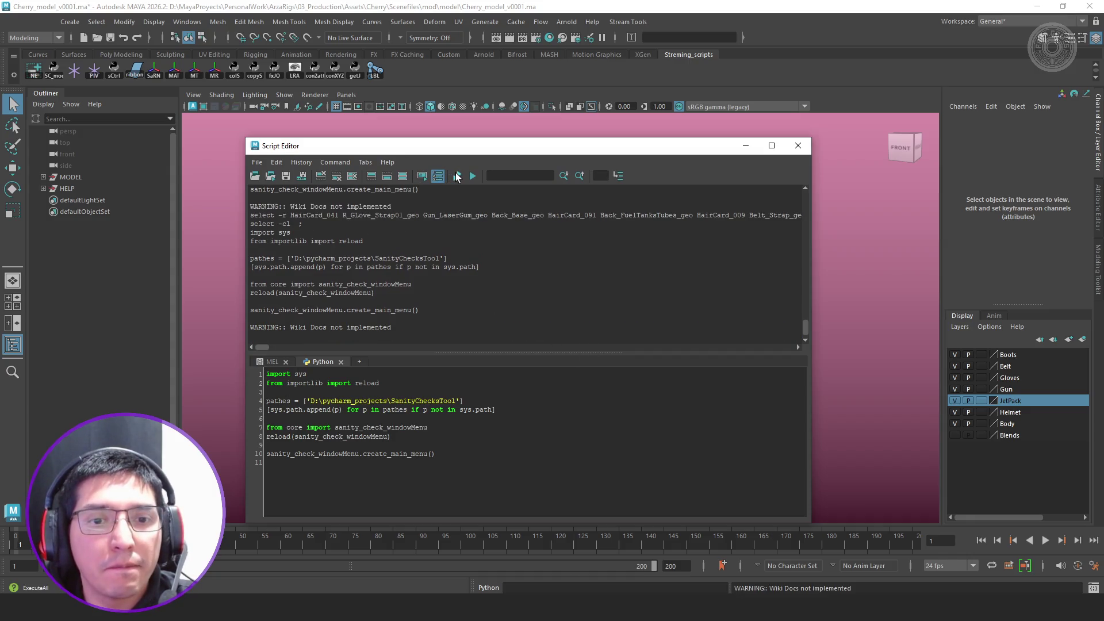
click(457, 454)
key(alt+Tab)
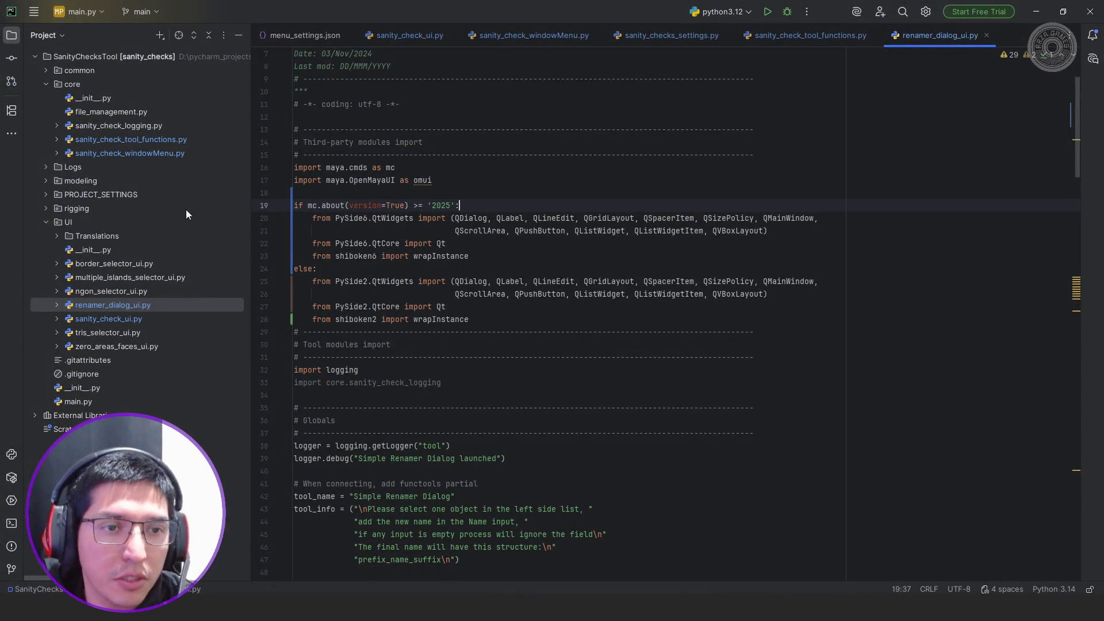
- Review create_main_menu and its get_main_window call in sanity_check_windowMenu.py with OcoteToolsMenu folded
double_click(170, 153)
scroll(543, 283, down, 6)
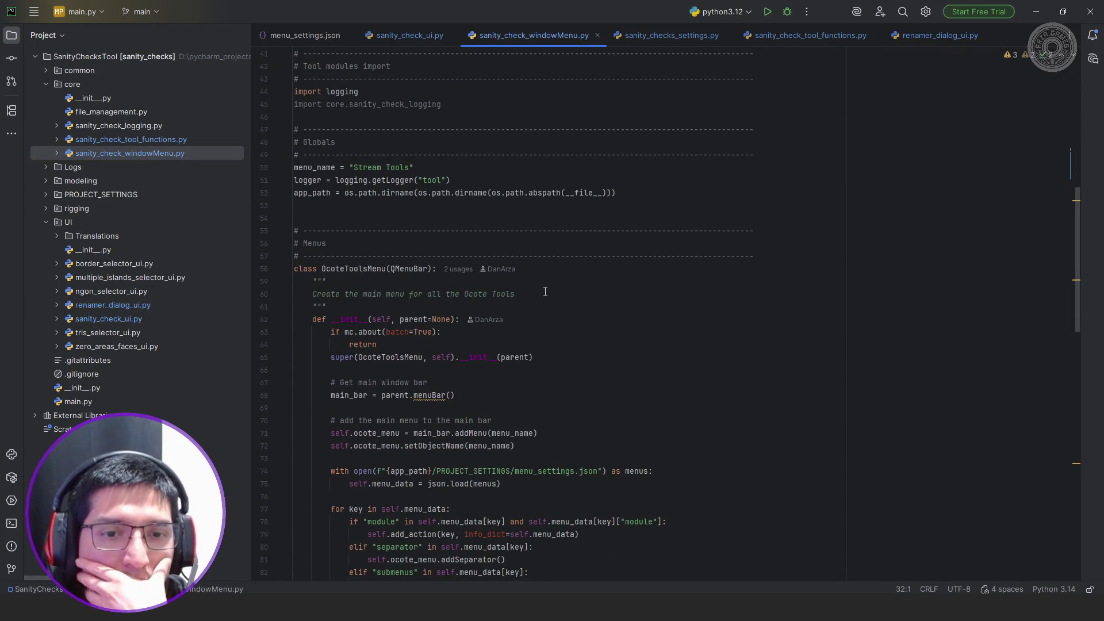
click(286, 269)
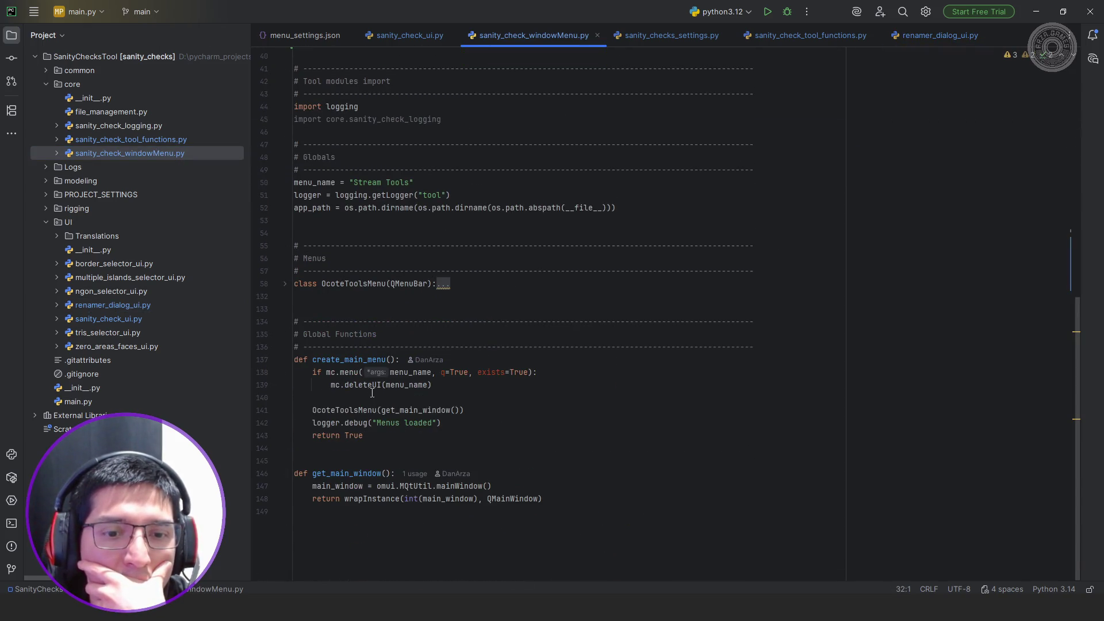
double_click(347, 359)
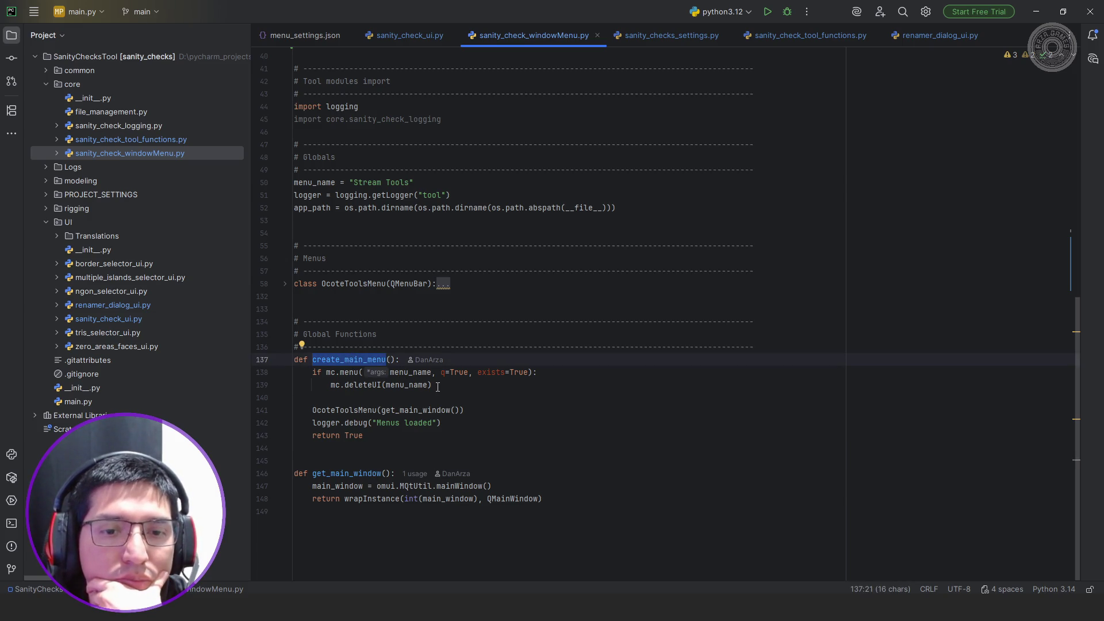
double_click(381, 409)
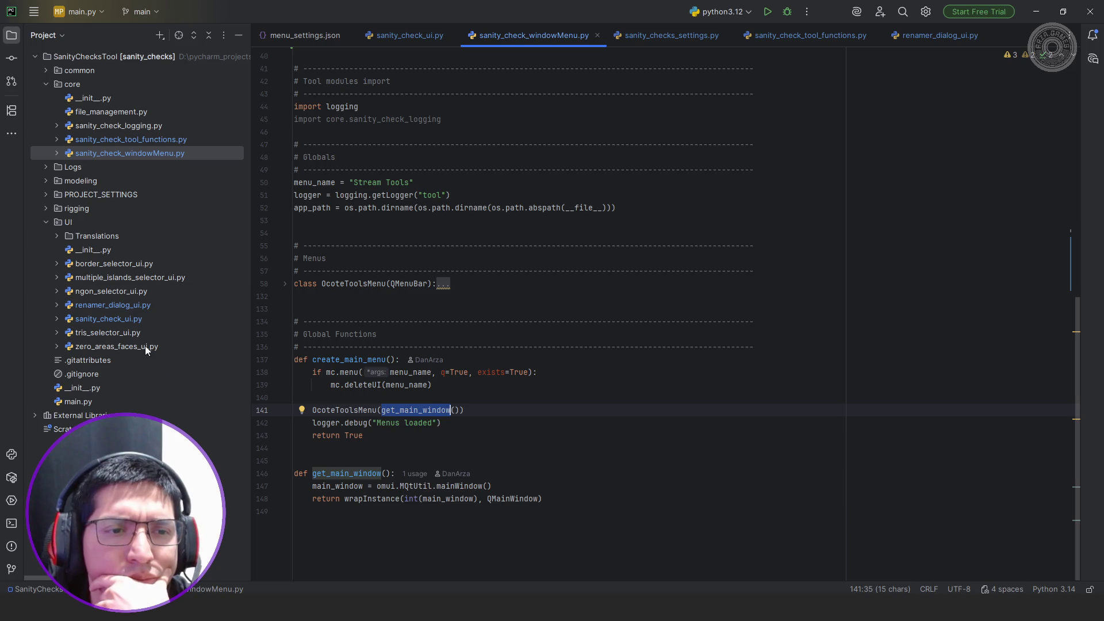
- Browse the UI and PROJECT_SETTINGS folders and main.py, then return to the Maya session
click(51, 219)
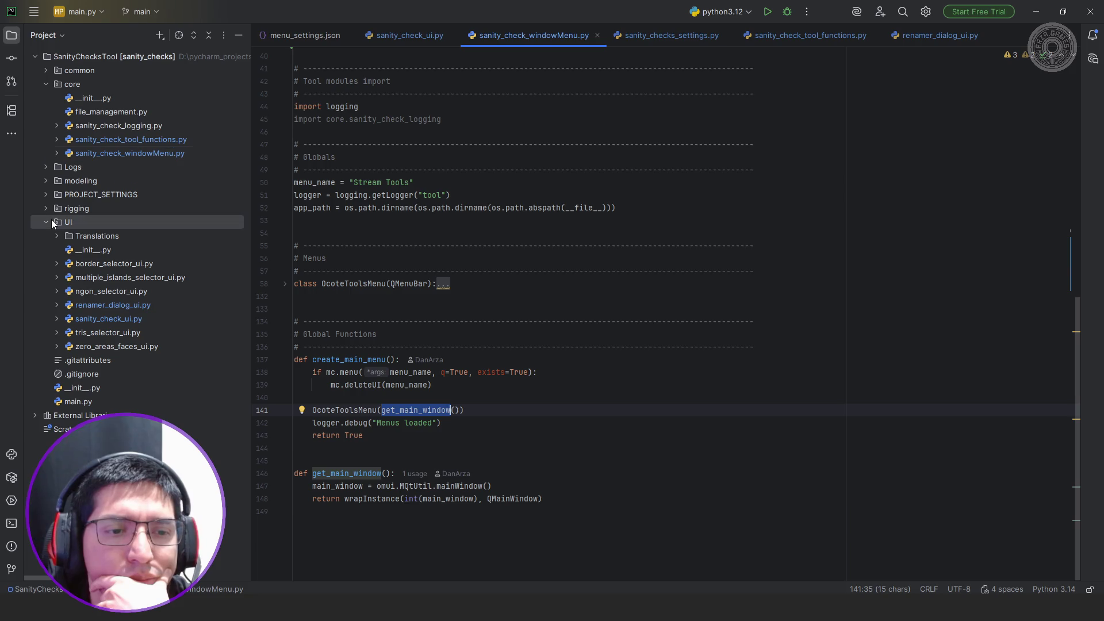
click(46, 221)
double_click(77, 278)
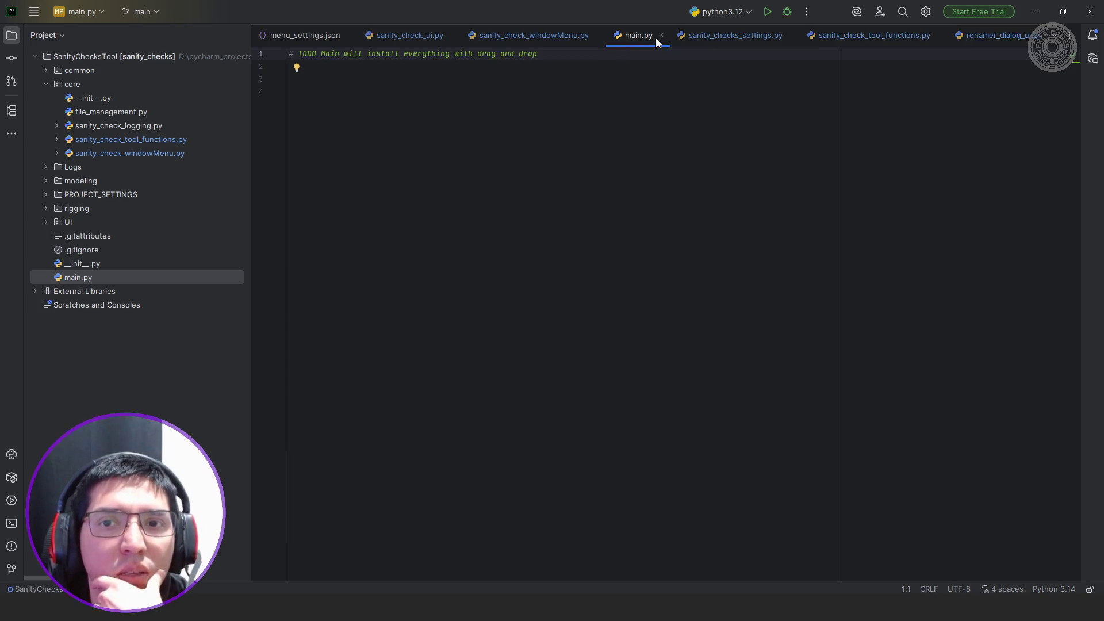
click(661, 34)
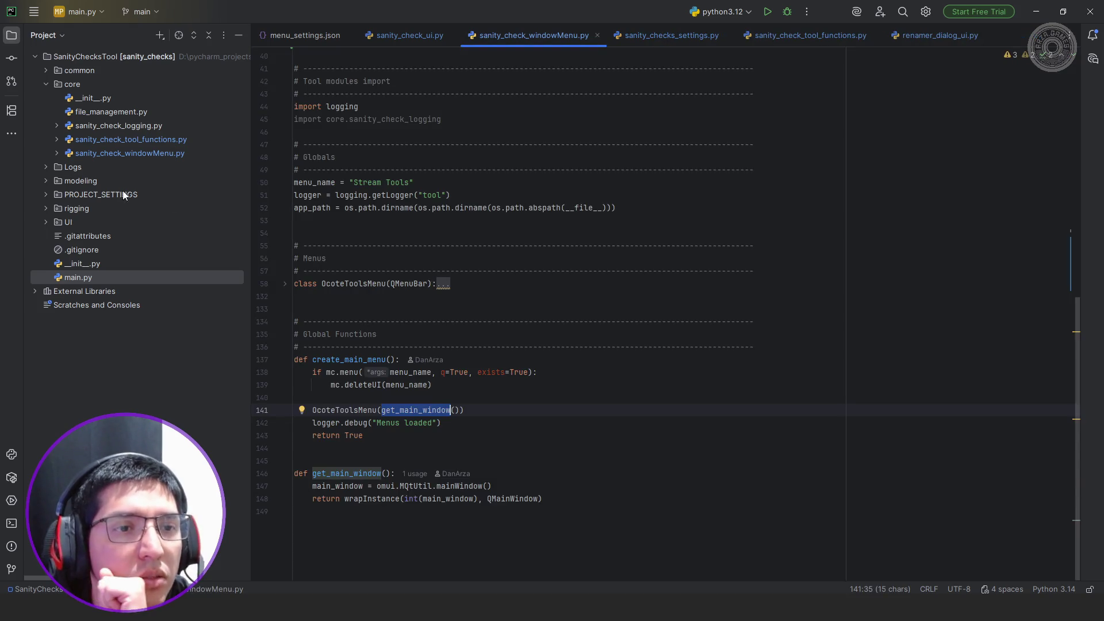
click(47, 194)
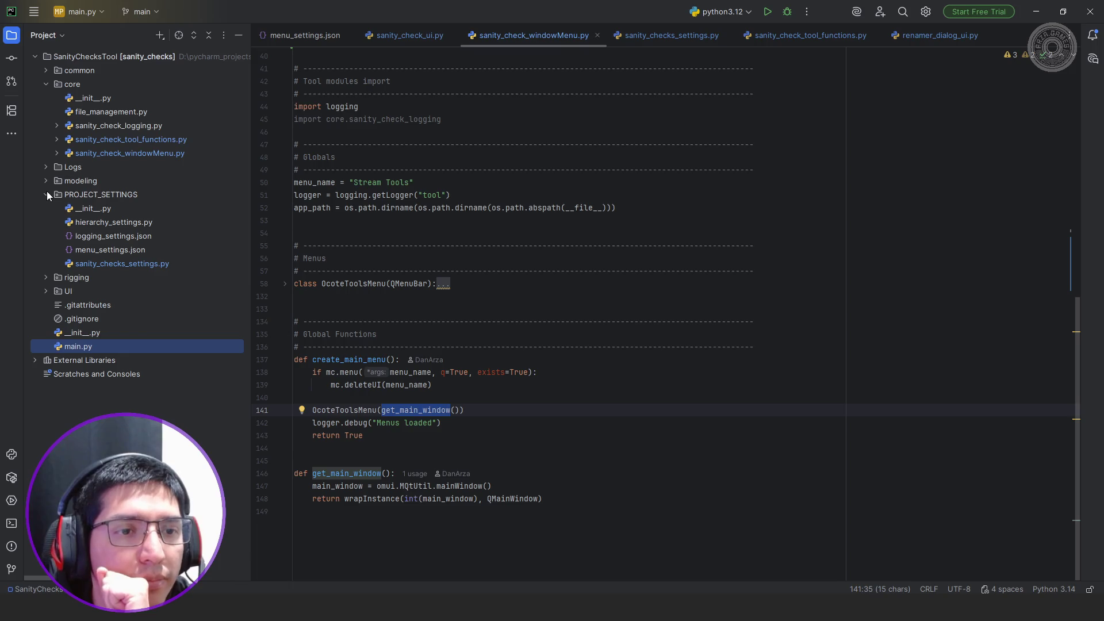
click(47, 194)
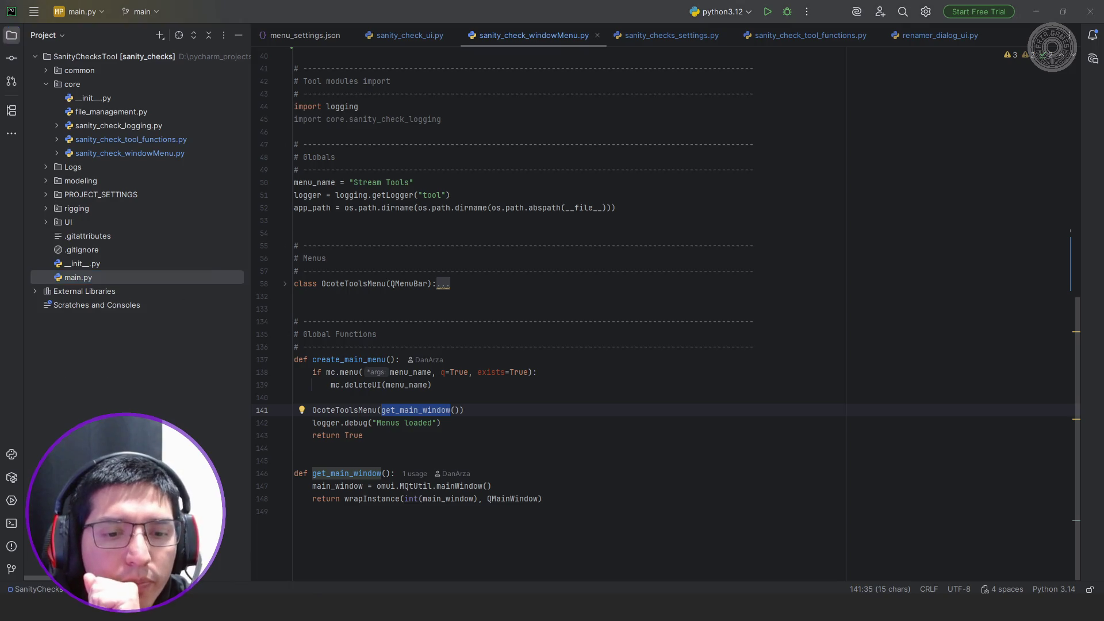
key(alt+Tab)
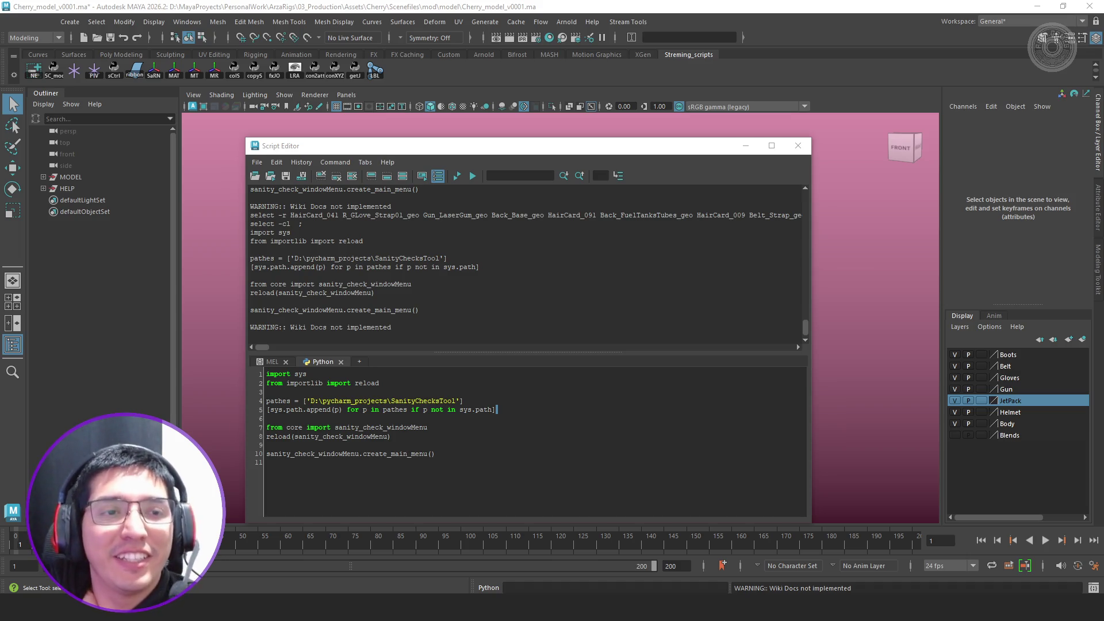
- Close the Script Editor in the Maya 2026 session
click(739, 232)
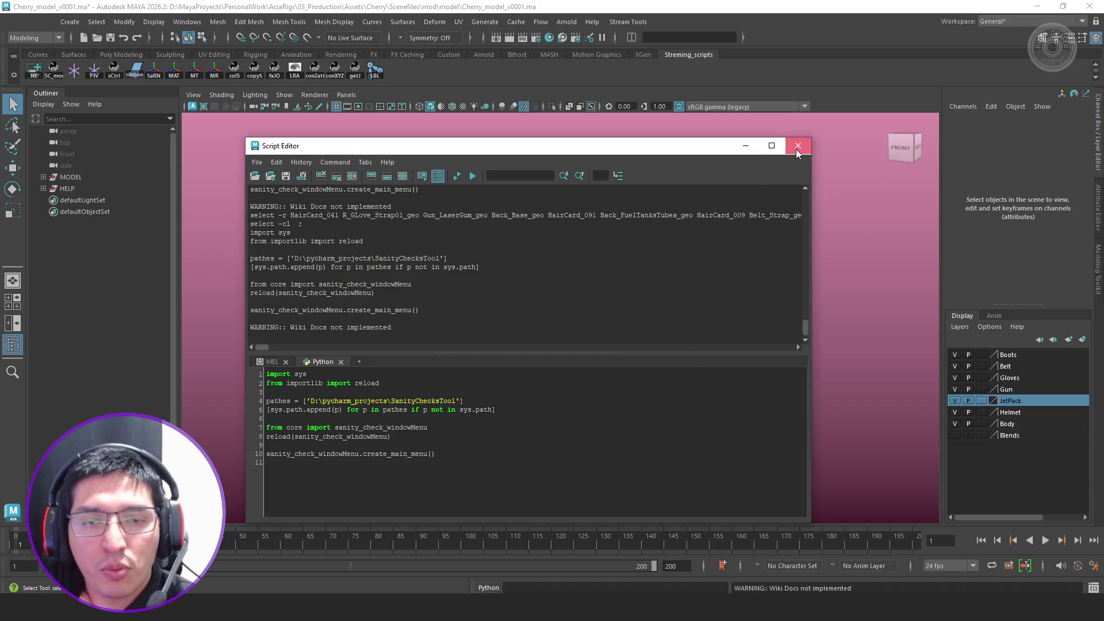
click(797, 146)
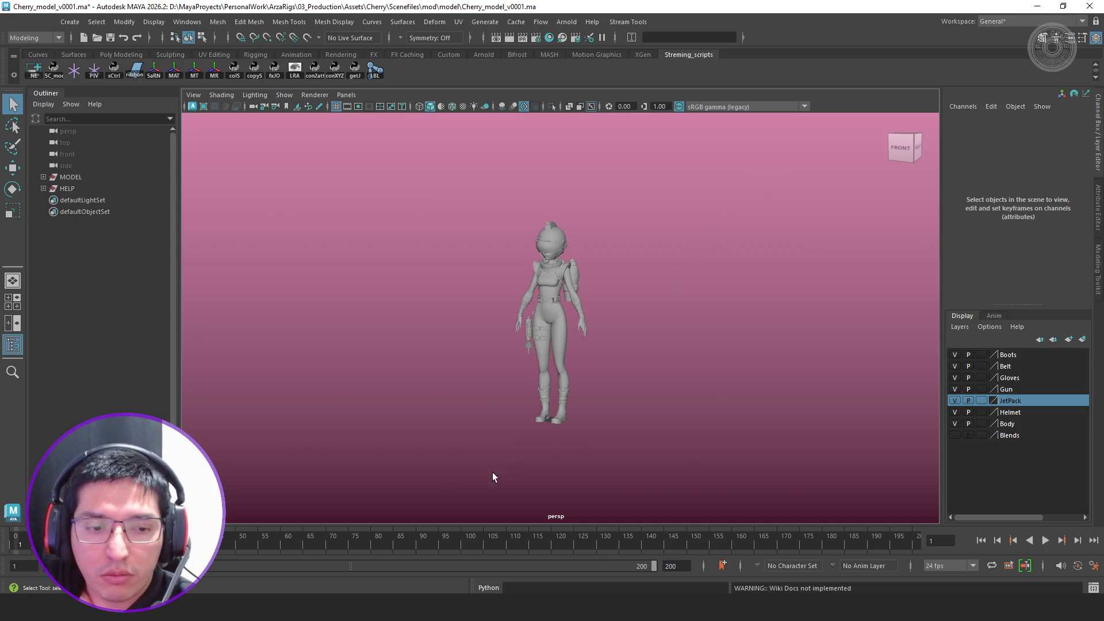
click(256, 604)
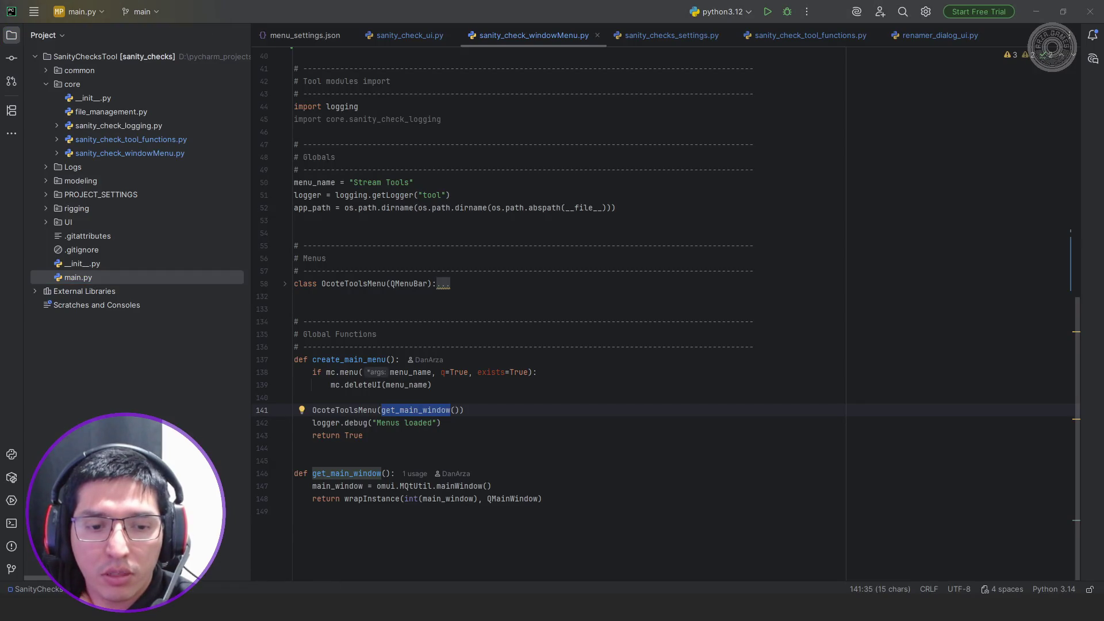
key(alt+Tab)
- Quit Maya 2026, saving the changes to Cherry_model_v0001.ma
click(1088, 6)
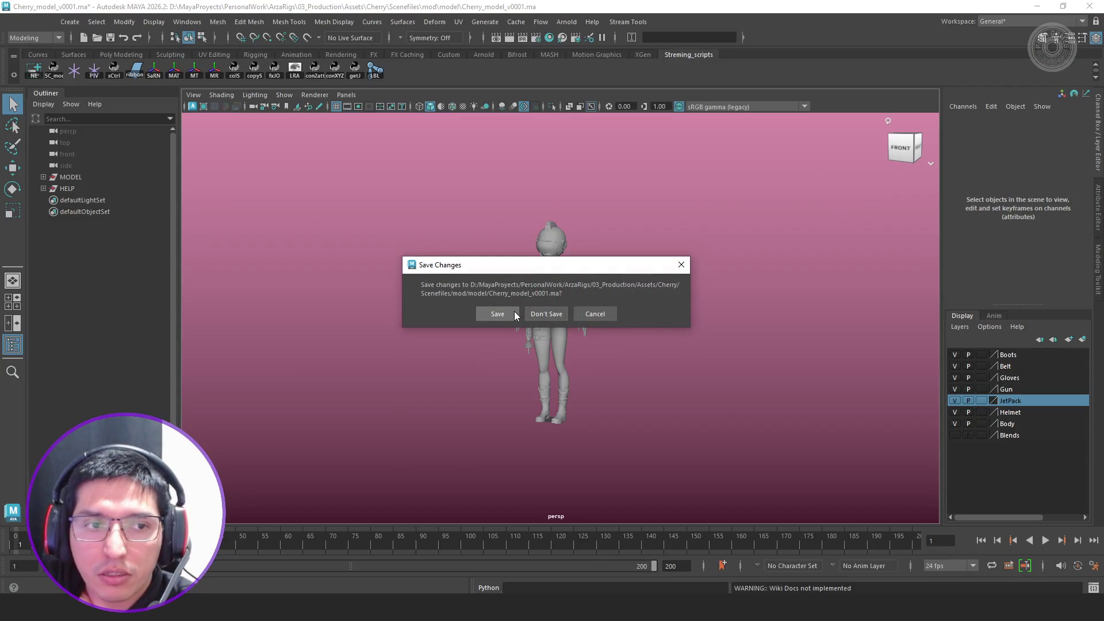
click(514, 311)
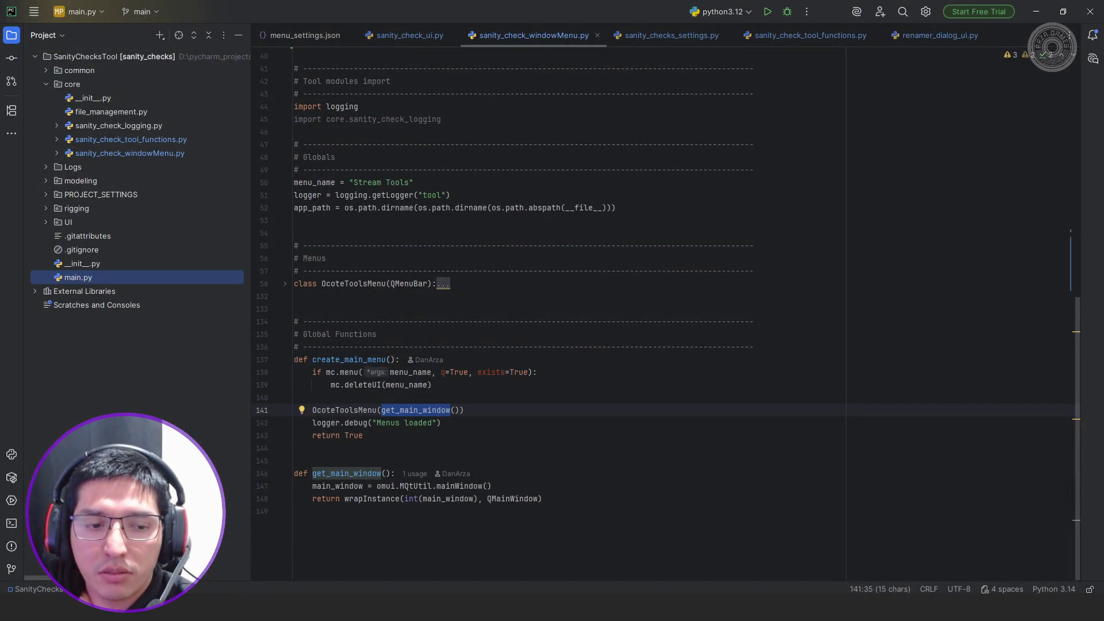
- Launch Maya 2026 from the Windows Start menu
key(super)
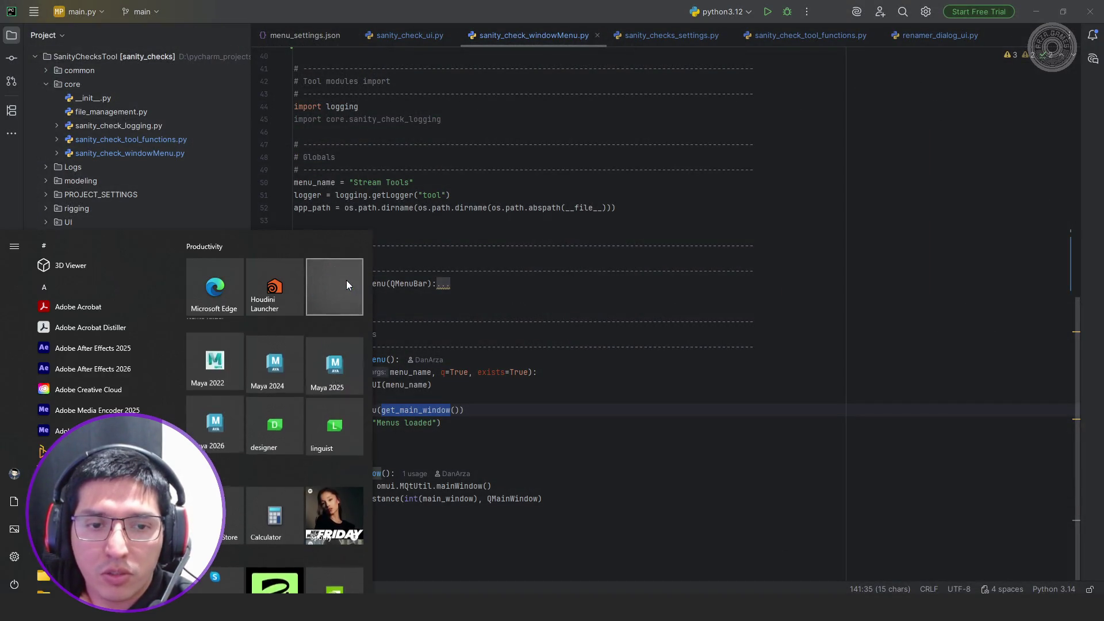
click(218, 429)
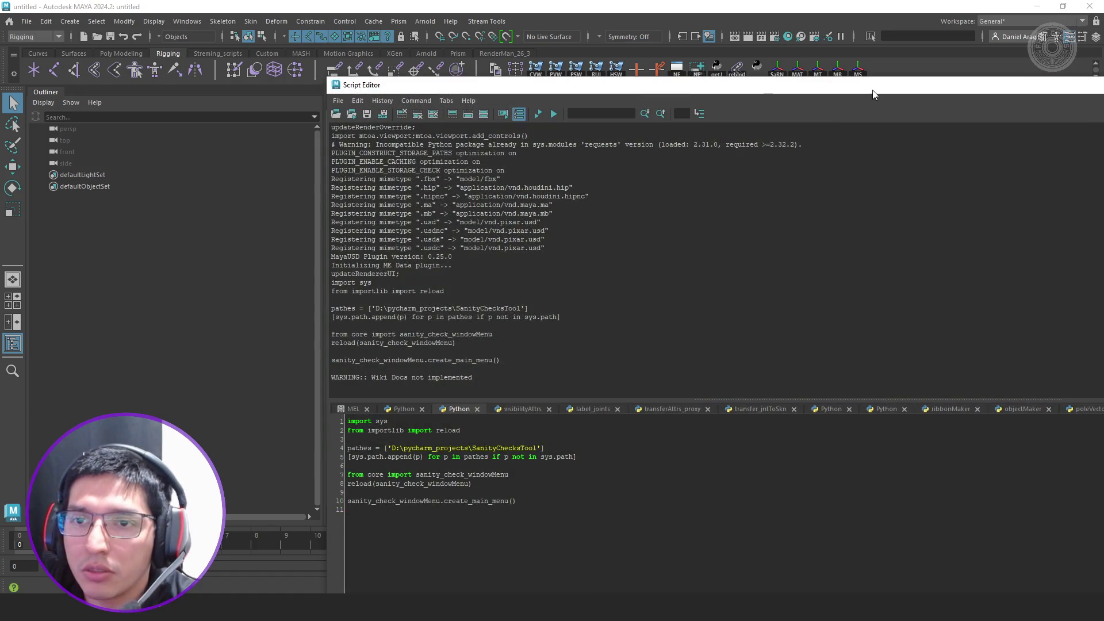
- Enlarge the Maya 2024 script window to review the menu-loading output, then close it
drag(872, 89, 617, 92)
double_click(1020, 92)
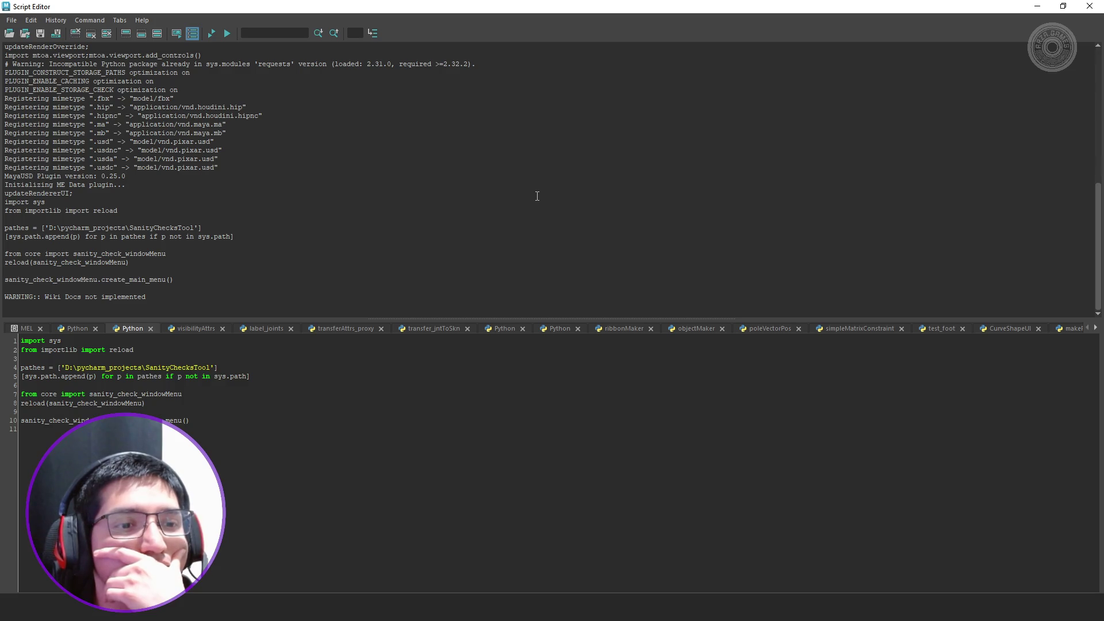
click(1088, 6)
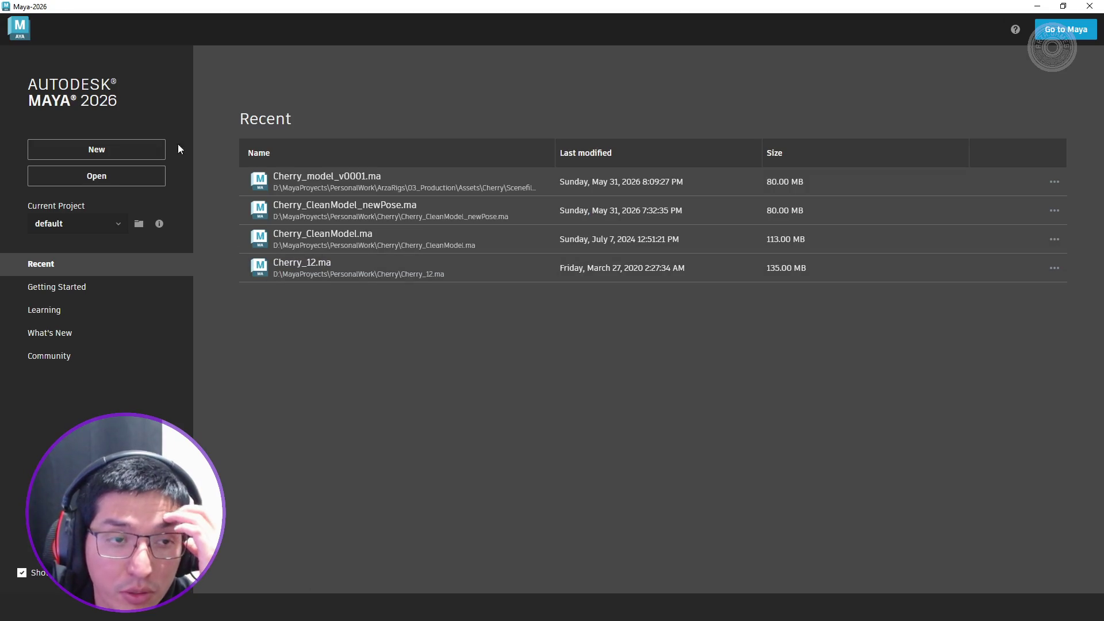
- Go from the Maya 2026 home screen into an empty scene, then return to PyCharm
click(19, 28)
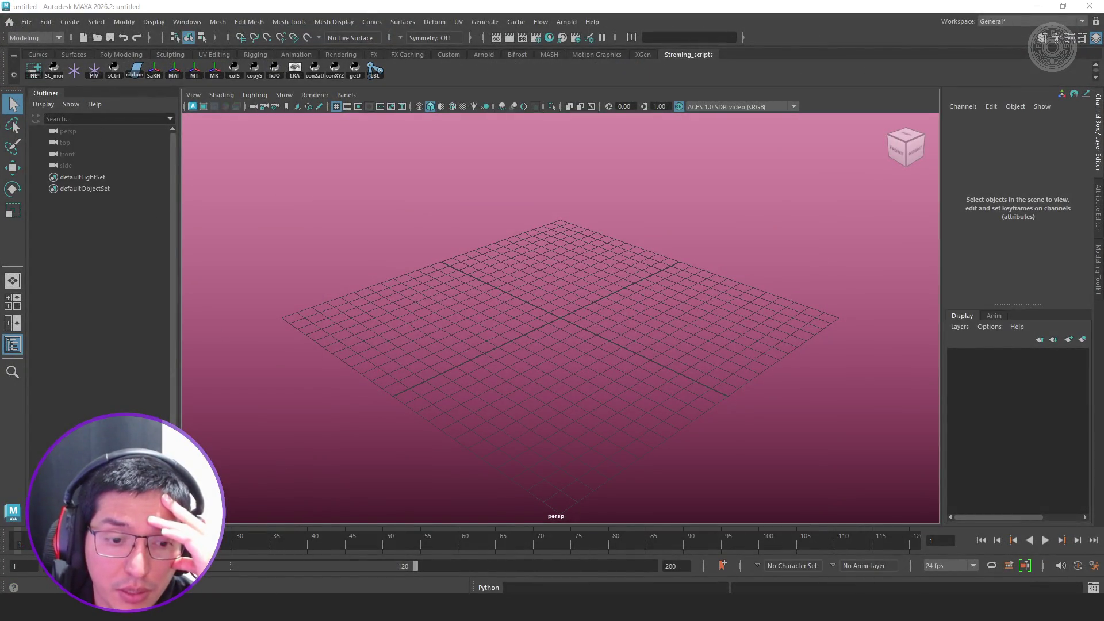
key(alt+Tab)
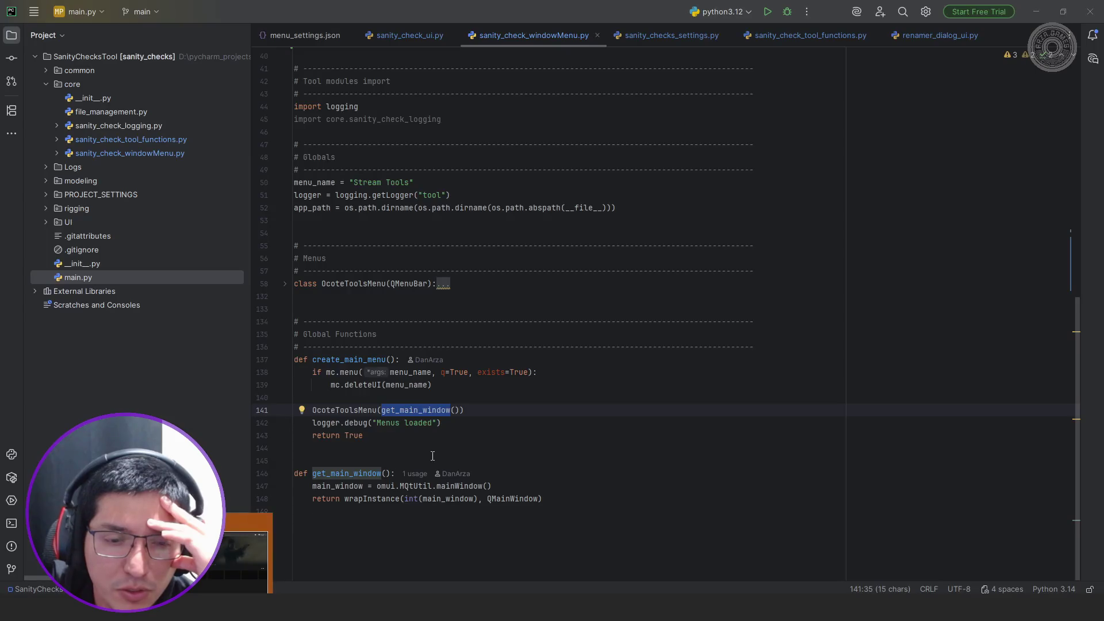
- Expand the OcoteToolsMenu class body to read it, then fold it back up
click(539, 416)
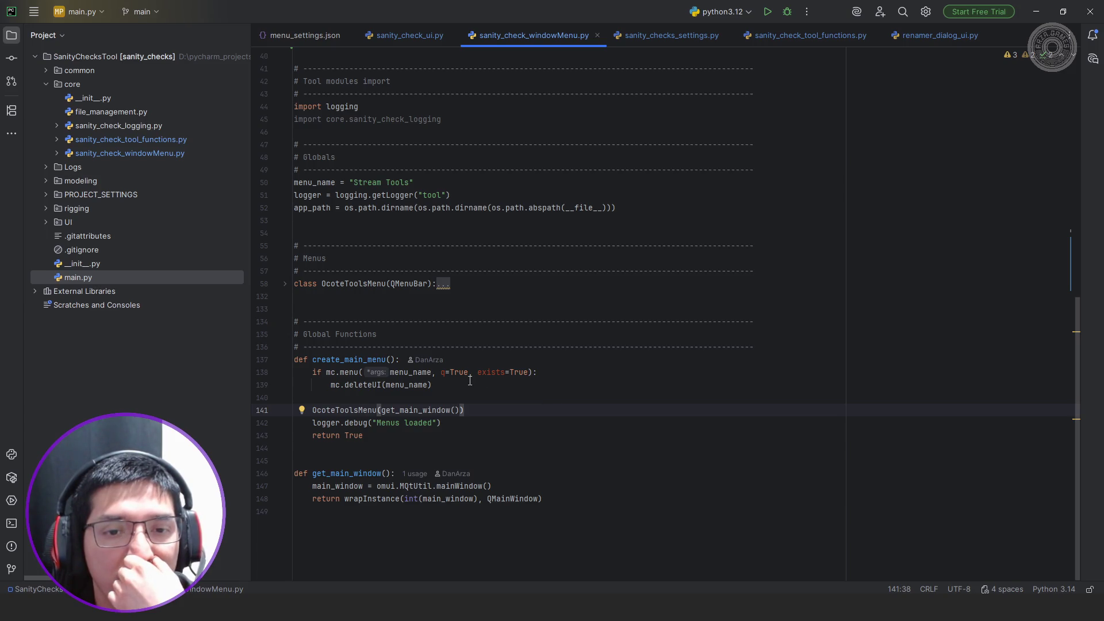
click(442, 286)
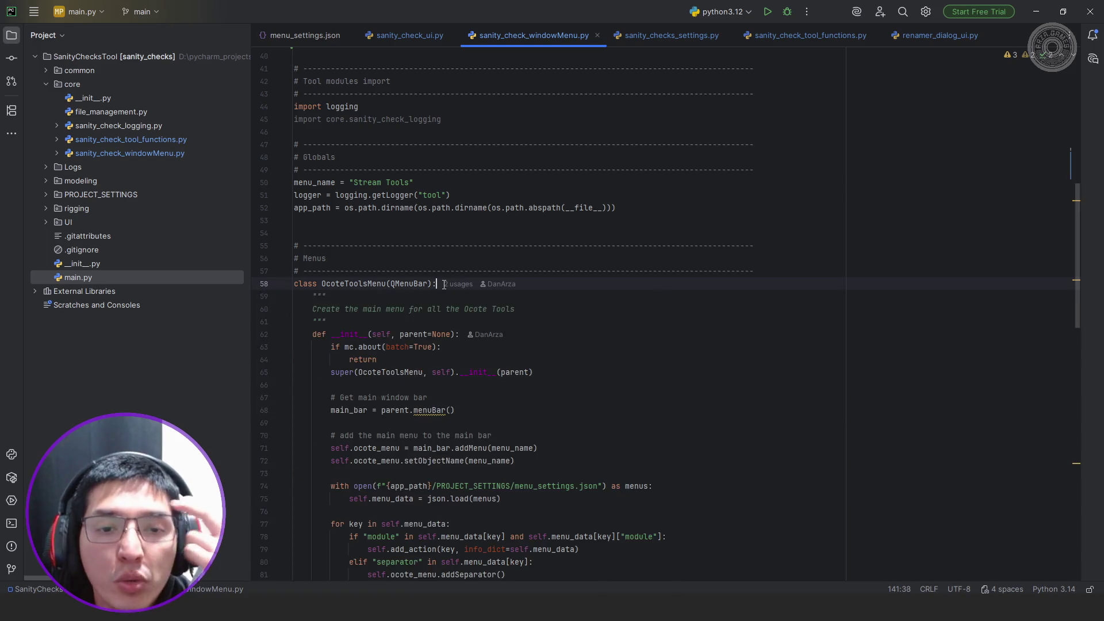
click(285, 284)
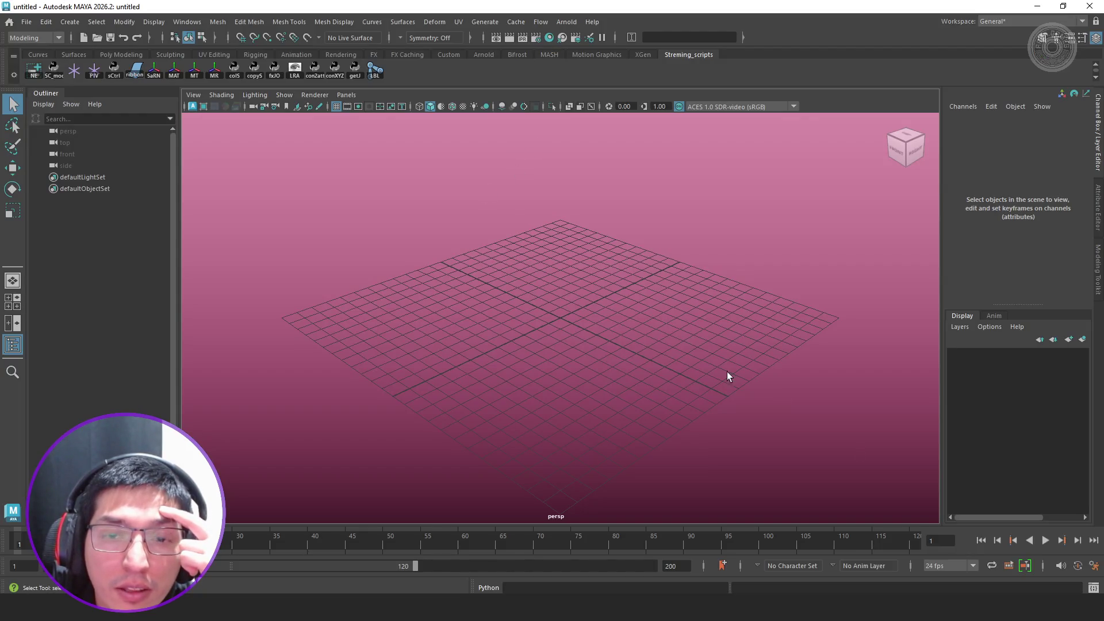
- Check the Stream Tools menu entries in Maya 2024, then return to Maya 2026
key(alt+Tab)
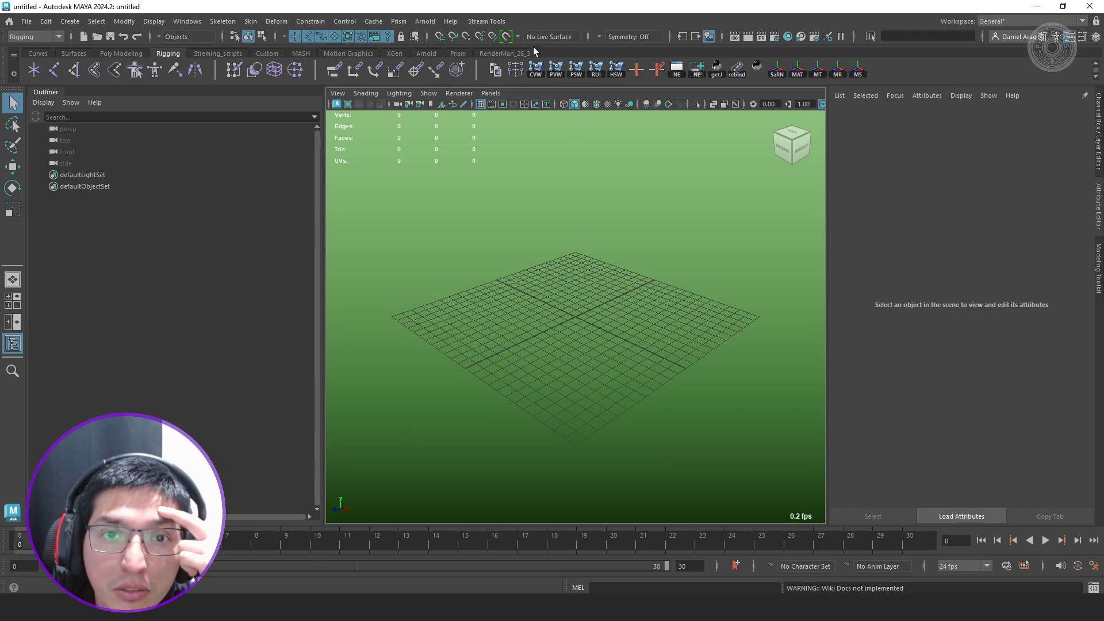
click(486, 21)
mouse_move(509, 35)
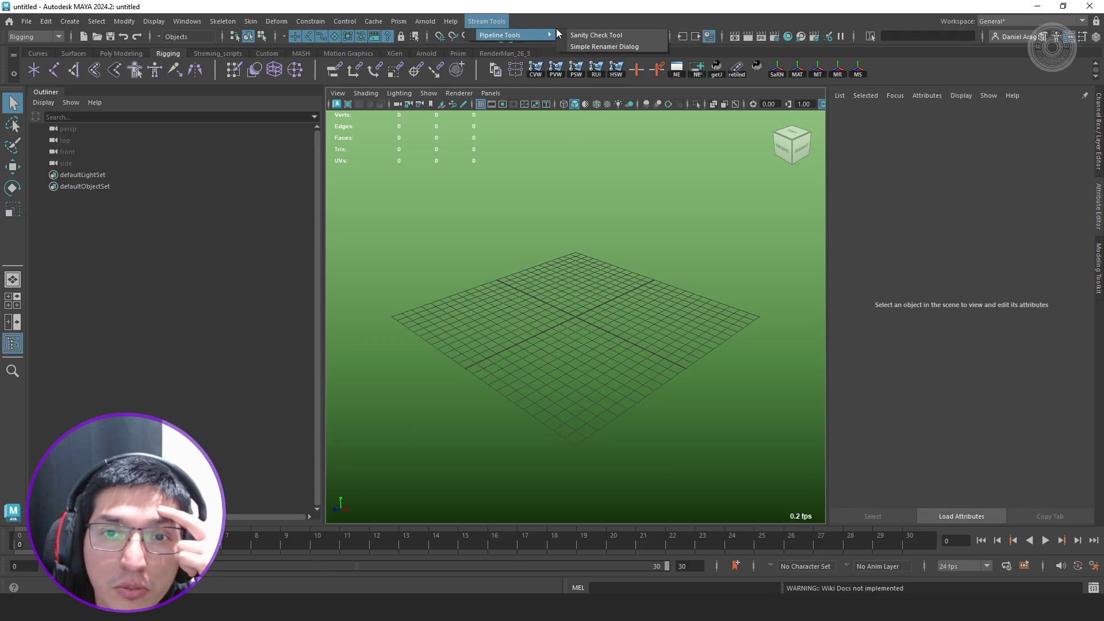
key(Escape)
key(alt+Tab)
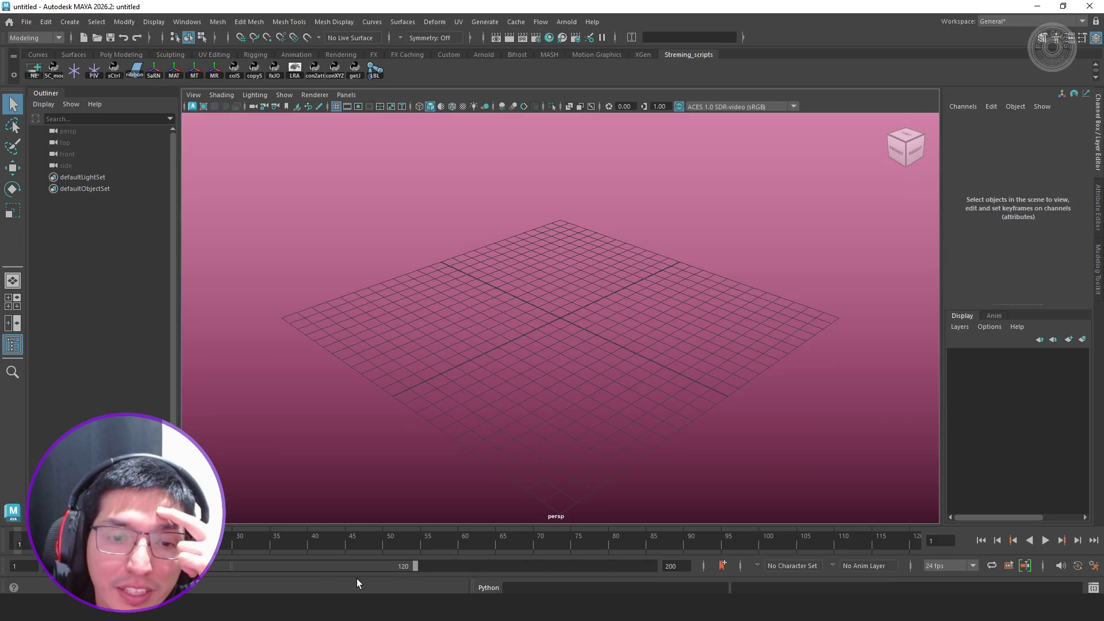
- Run the whole menu-loading script in Maya 2026 so the Stream Tools menu appears
click(1092, 588)
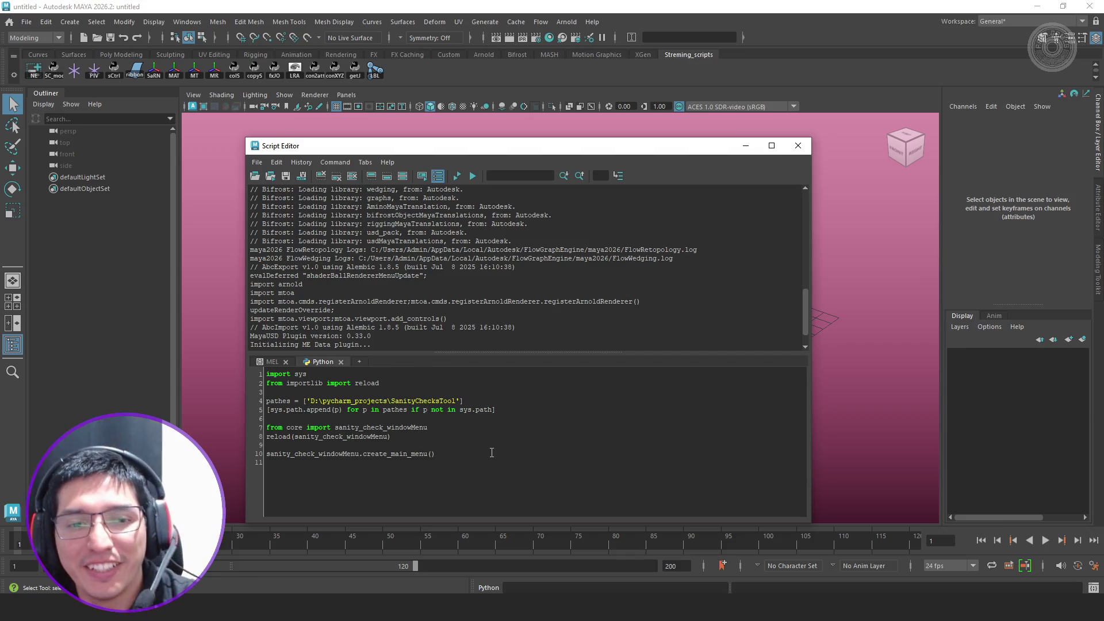
key(ctrl+a)
key(ctrl+Return)
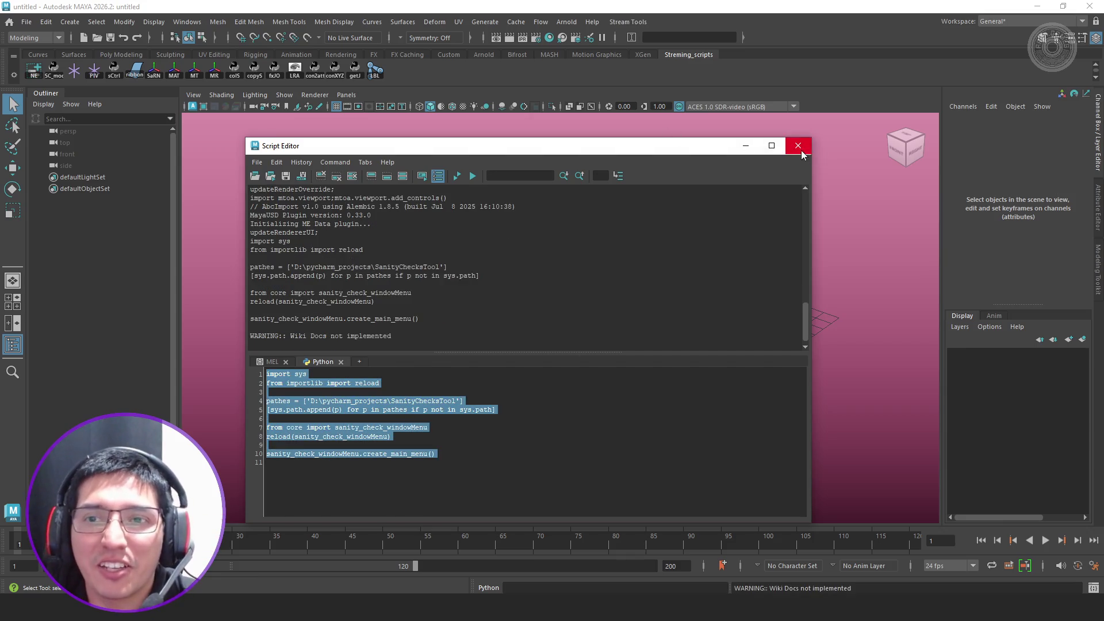
click(798, 146)
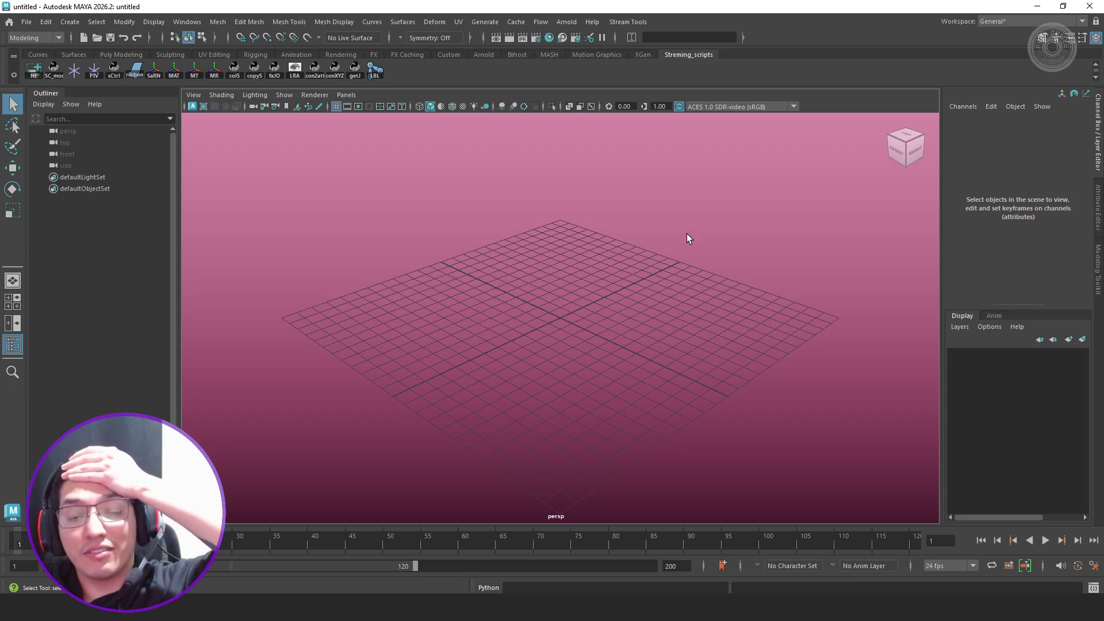
- Browse the open-scene dialog from the D drive down through MayaProyects, PersonalWork, ArzaRigs and 03_Production
key(ctrl+o)
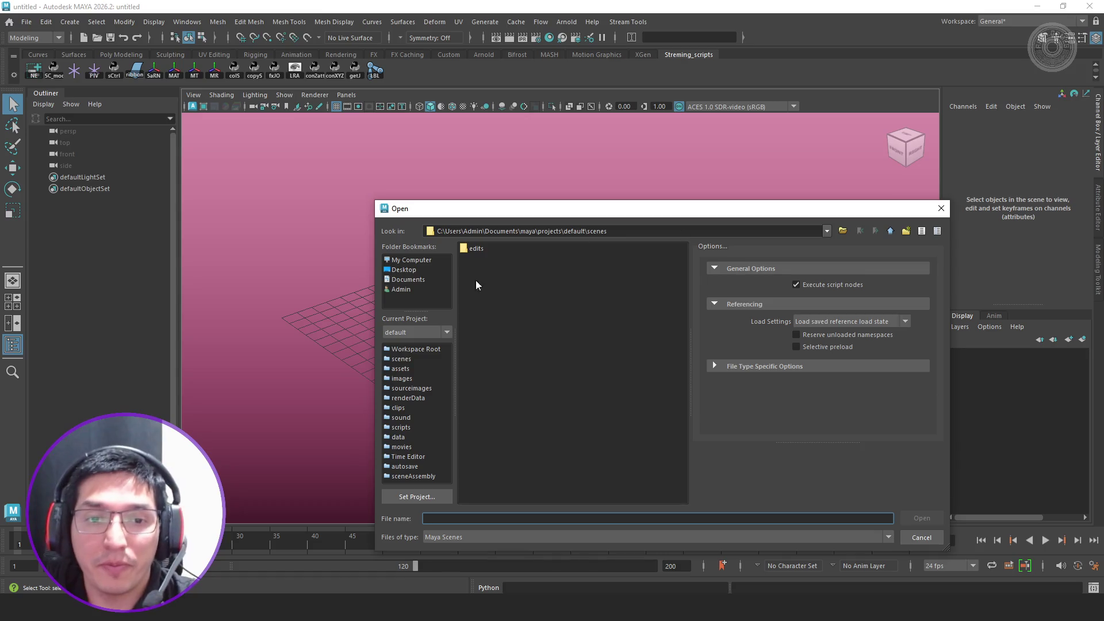
click(415, 259)
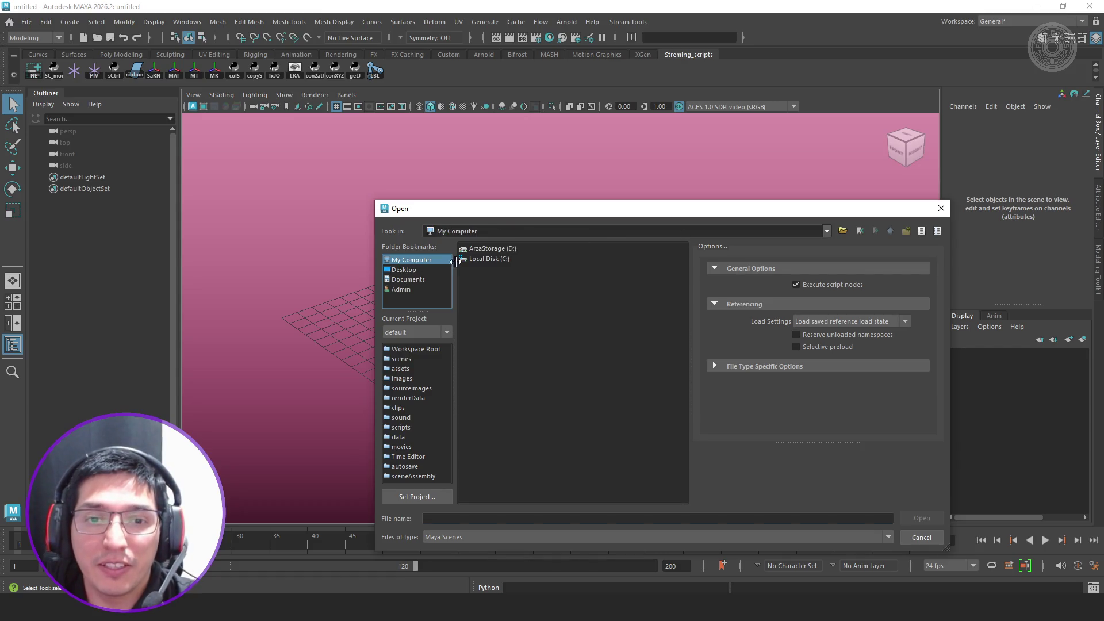
double_click(510, 252)
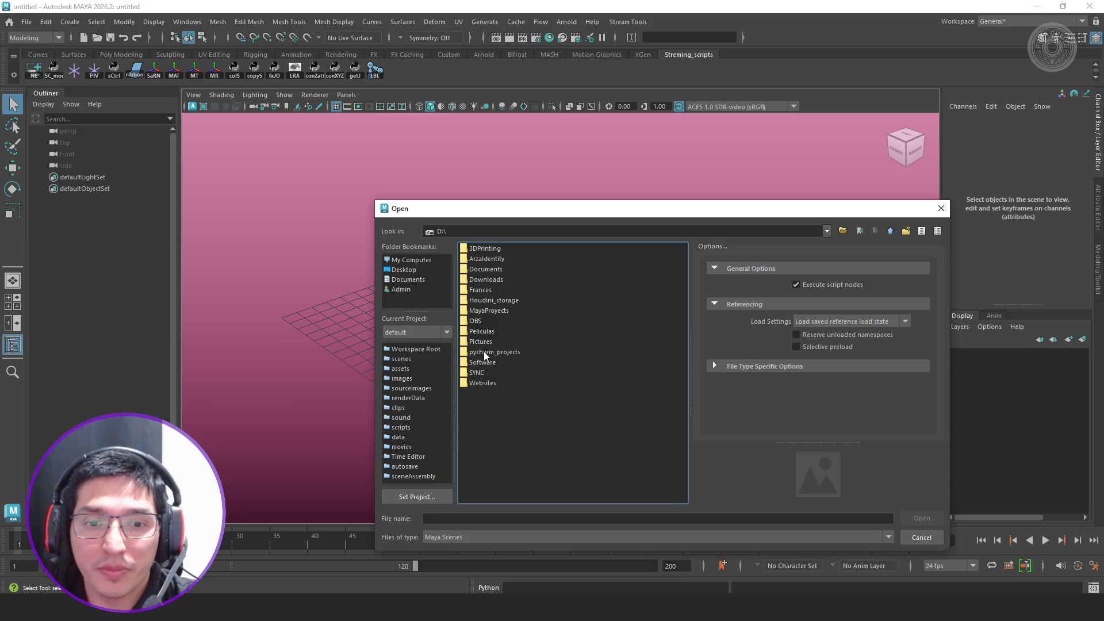
double_click(496, 309)
double_click(491, 288)
double_click(490, 259)
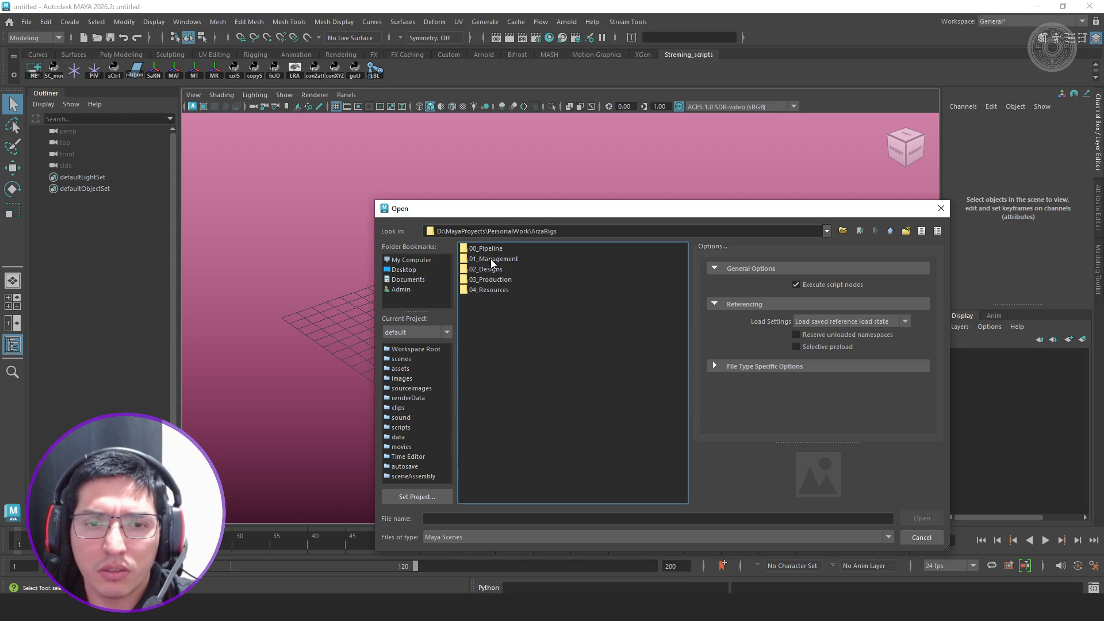
double_click(492, 280)
- Open Cherry_model_v0001.ma from the Cherry Scenefiles model folder and show the Stream Tools menu
double_click(481, 250)
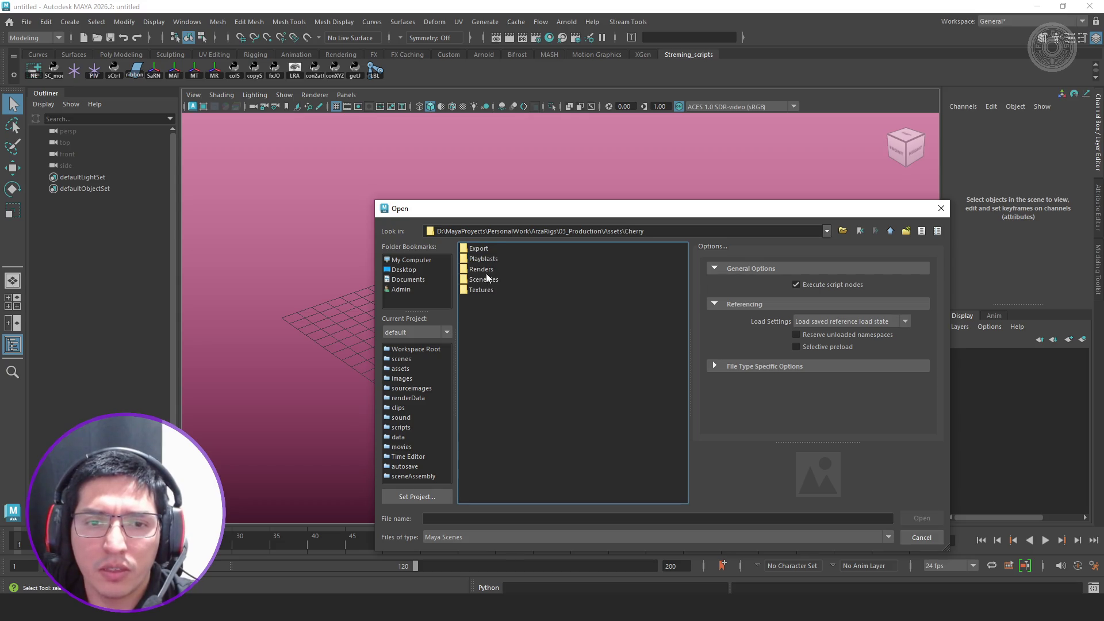
double_click(485, 281)
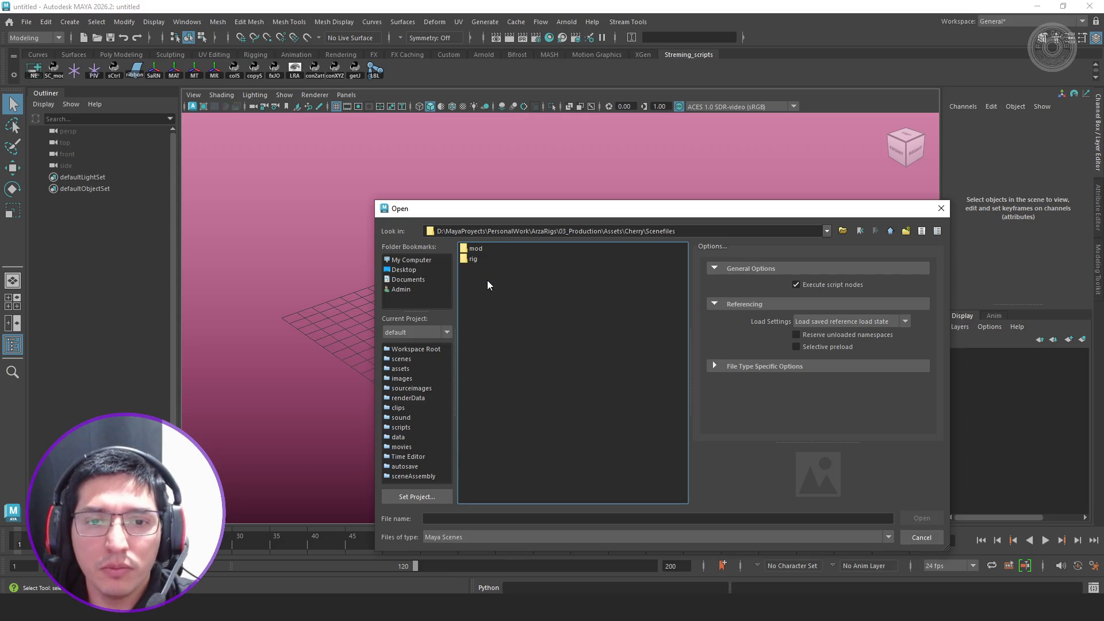
double_click(481, 250)
click(504, 249)
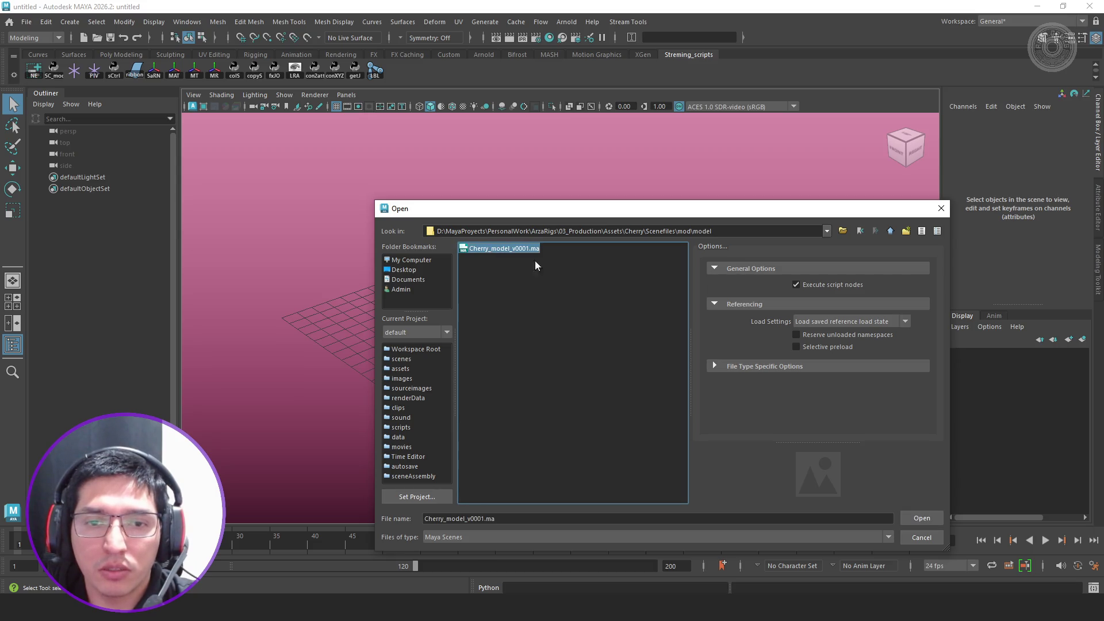
click(917, 518)
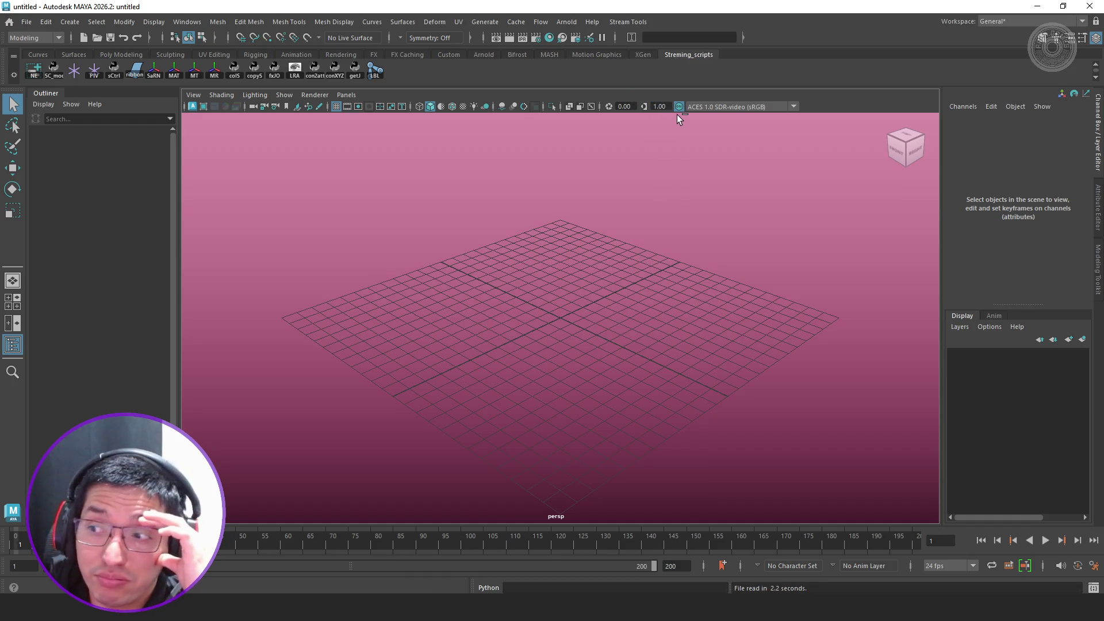
click(630, 22)
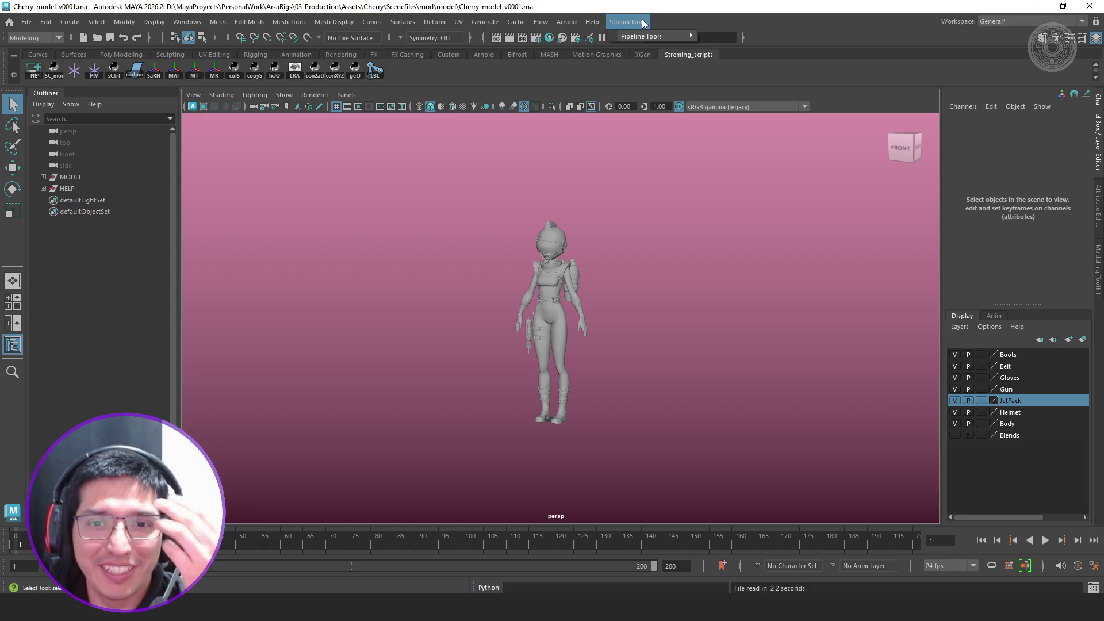
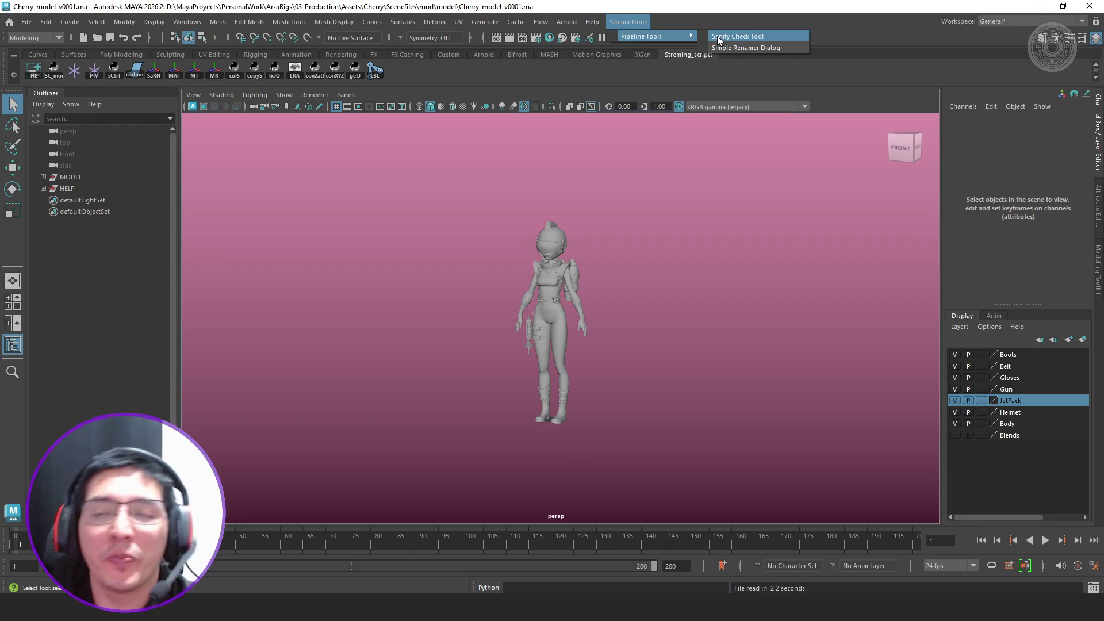
- Launch the Sanity Check Tool, read the wrapInstance NameError in the script output, and switch to PyCharm
click(720, 48)
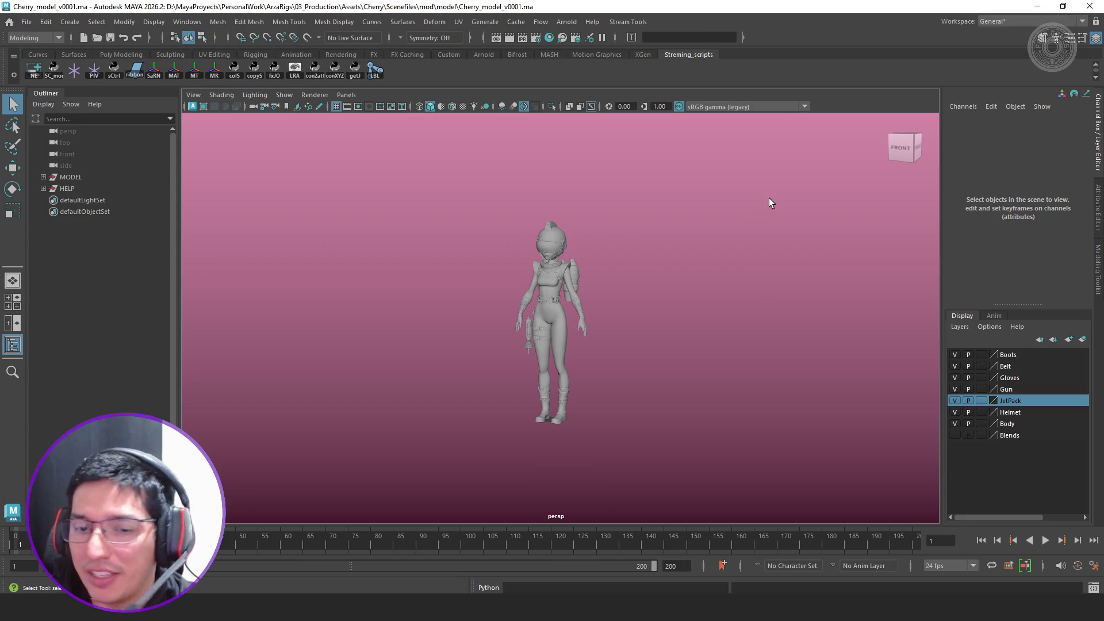
click(1094, 587)
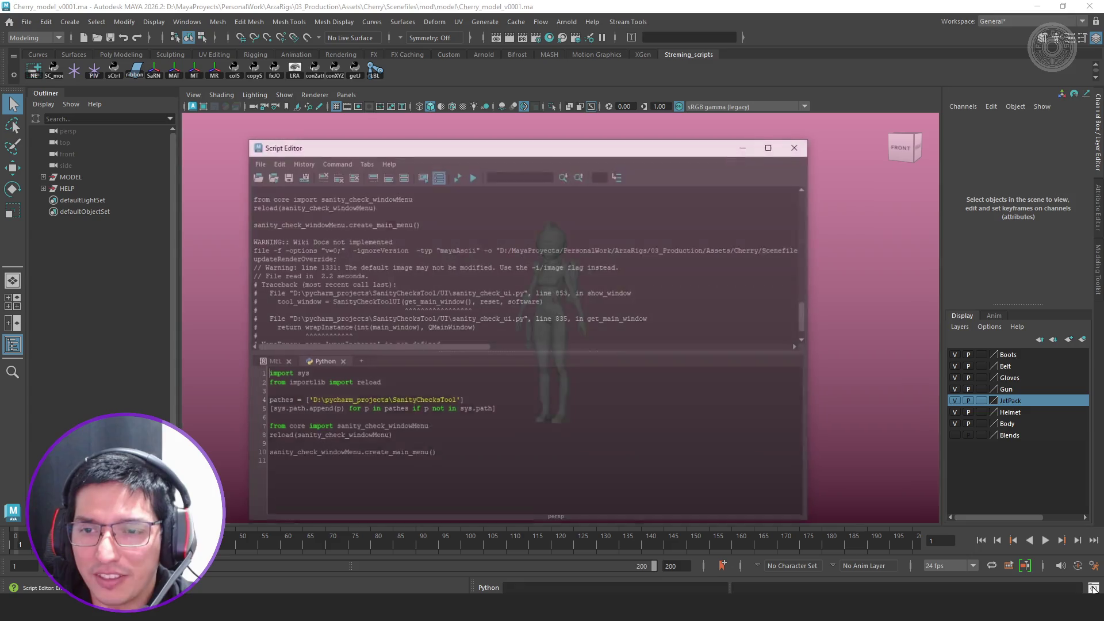
scroll(567, 265, down, 1)
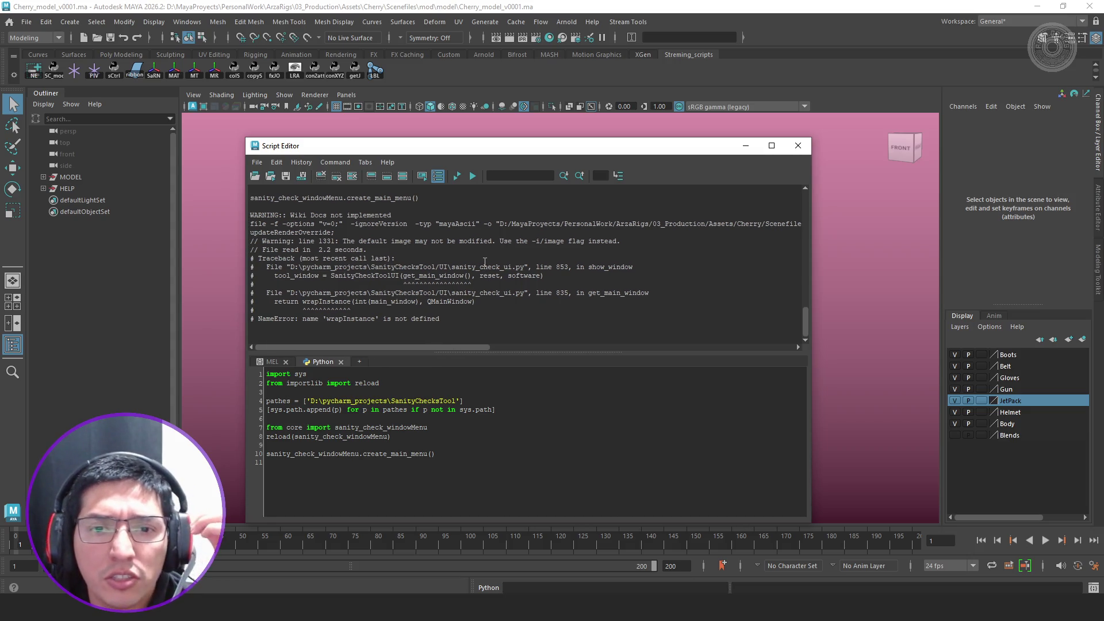
double_click(489, 268)
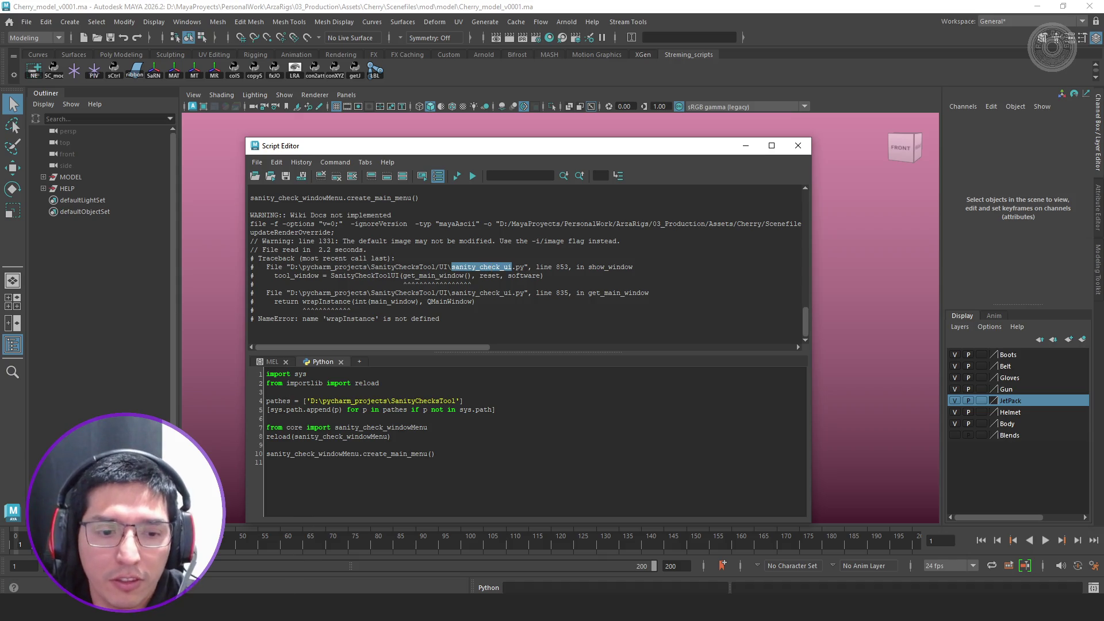
key(alt+Tab)
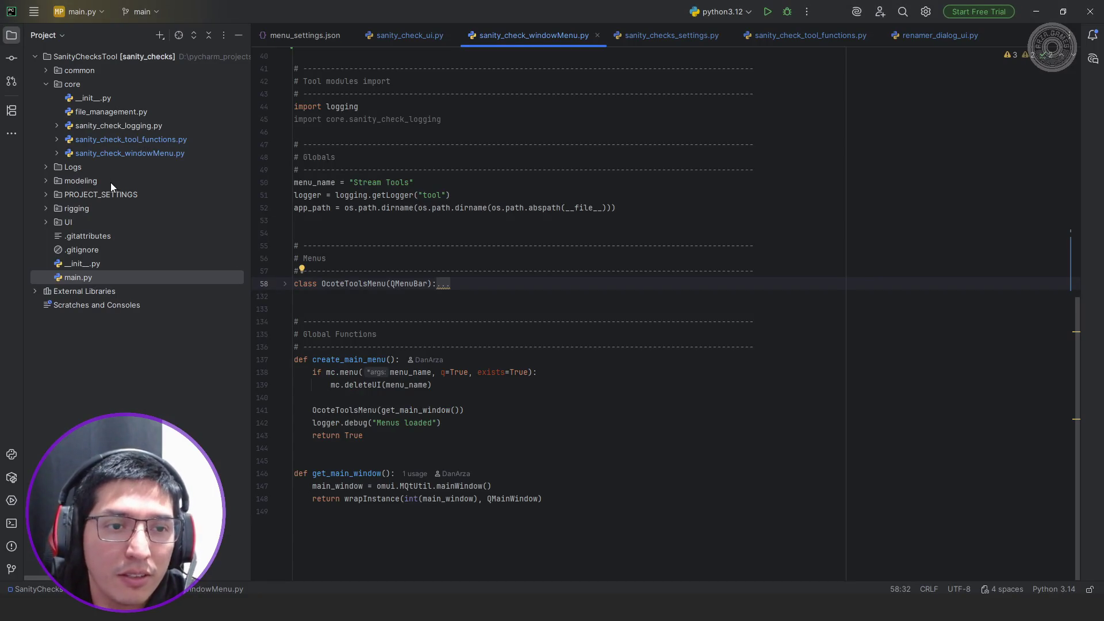
- Open sanity_check_ui.py from the UI package and compare its imports against Maya's traceback
click(45, 221)
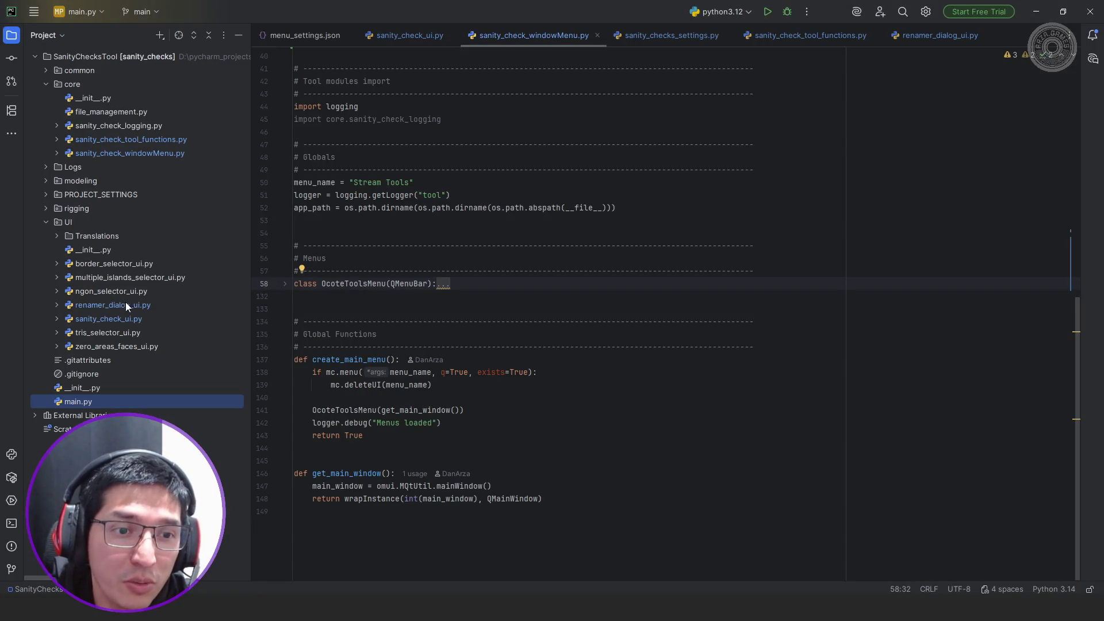
double_click(126, 319)
click(608, 246)
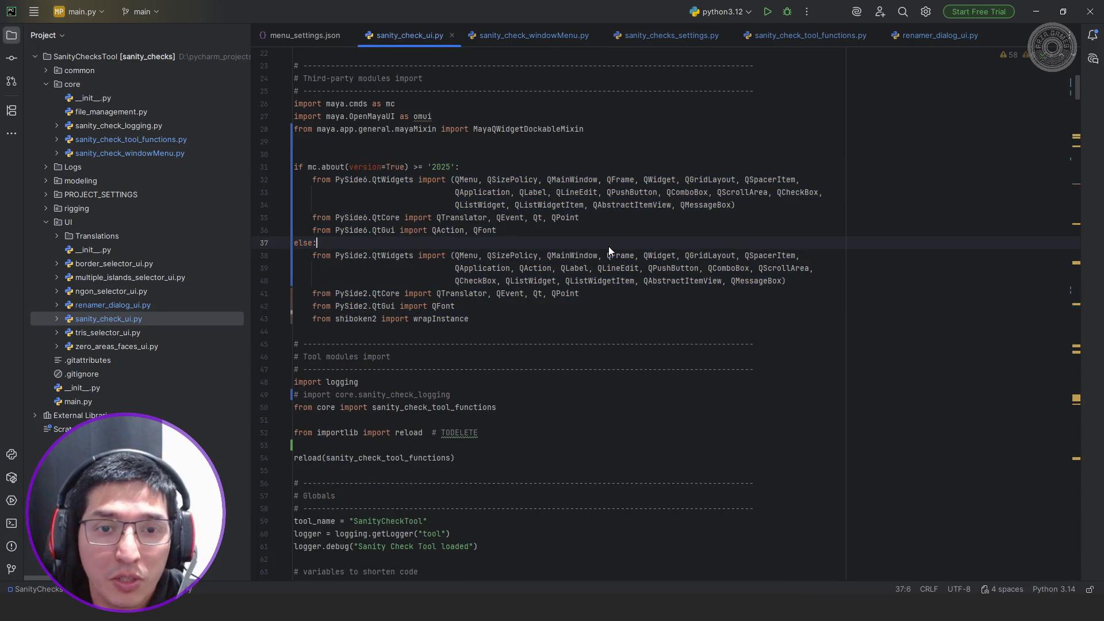
key(alt+Tab)
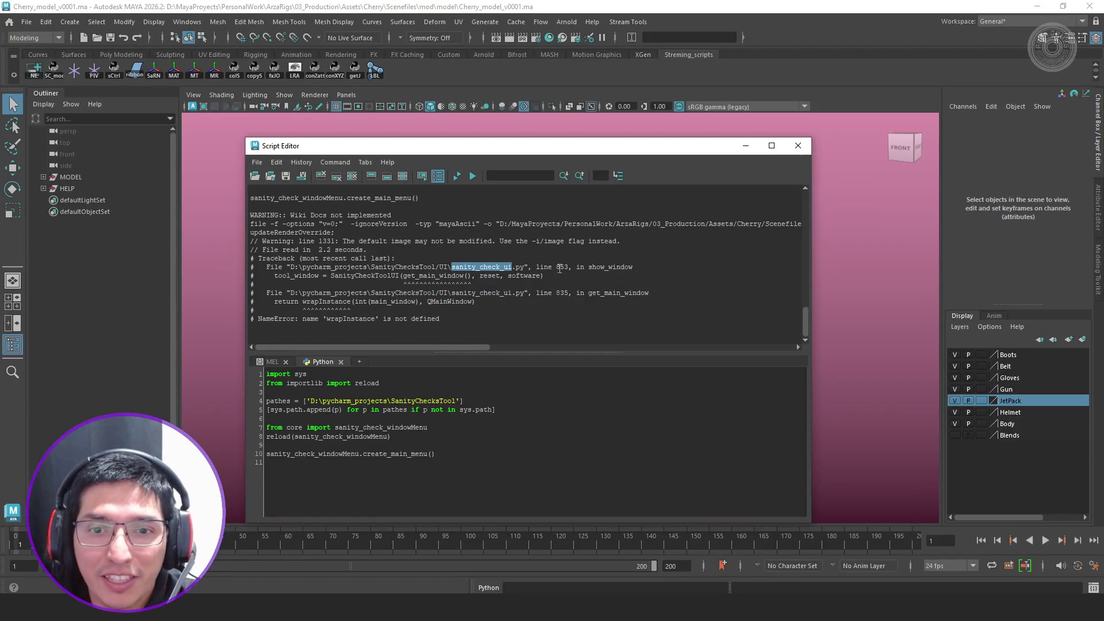
key(alt+Tab)
key(alt+Tab)
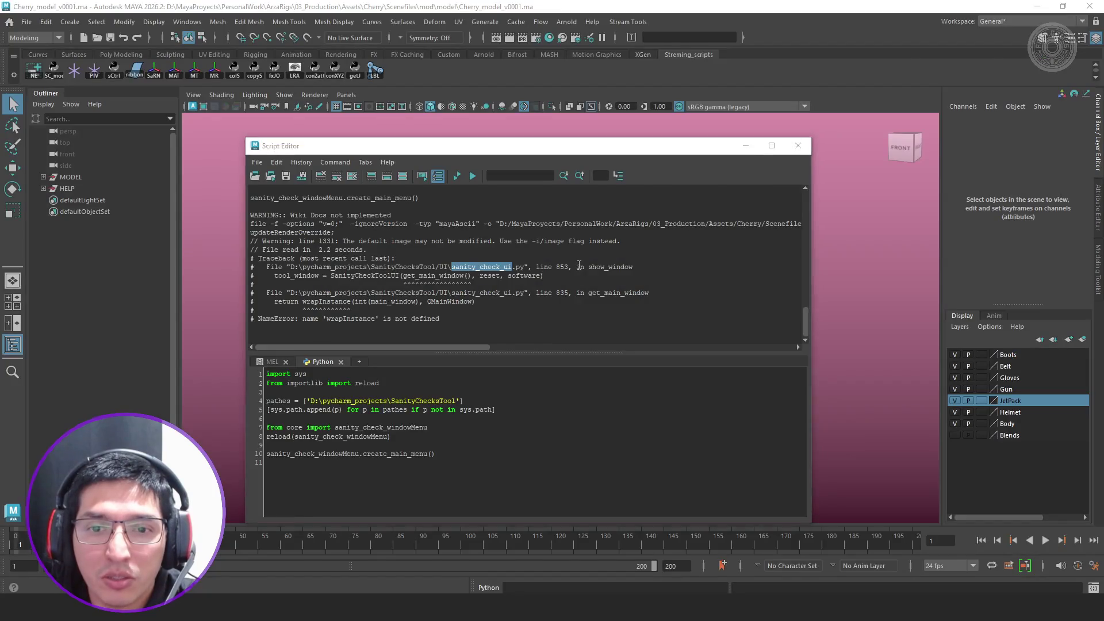
key(alt+Tab)
scroll(575, 267, down, 5)
scroll(575, 266, down, 7)
scroll(575, 265, down, 12)
scroll(587, 265, down, 12)
scroll(600, 265, down, 12)
scroll(609, 263, down, 12)
scroll(609, 263, down, 13)
scroll(608, 261, down, 13)
scroll(605, 257, down, 13)
scroll(604, 254, down, 13)
scroll(603, 253, down, 15)
scroll(603, 251, down, 15)
scroll(603, 249, down, 15)
scroll(602, 248, down, 15)
scroll(602, 248, down, 14)
scroll(608, 251, down, 14)
scroll(612, 256, down, 14)
scroll(617, 259, down, 14)
scroll(622, 262, down, 12)
scroll(622, 264, down, 10)
scroll(621, 266, down, 10)
scroll(620, 268, down, 1)
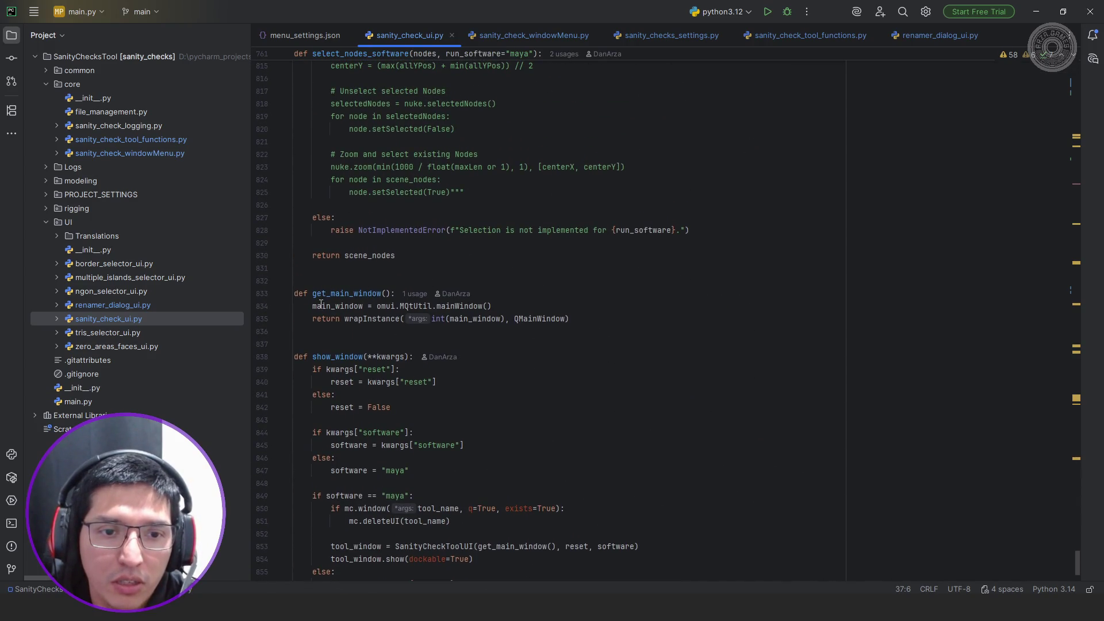
- Inspect the wrapInstance call in get_main_window and the SanityCheckToolUI call in show_window
double_click(375, 319)
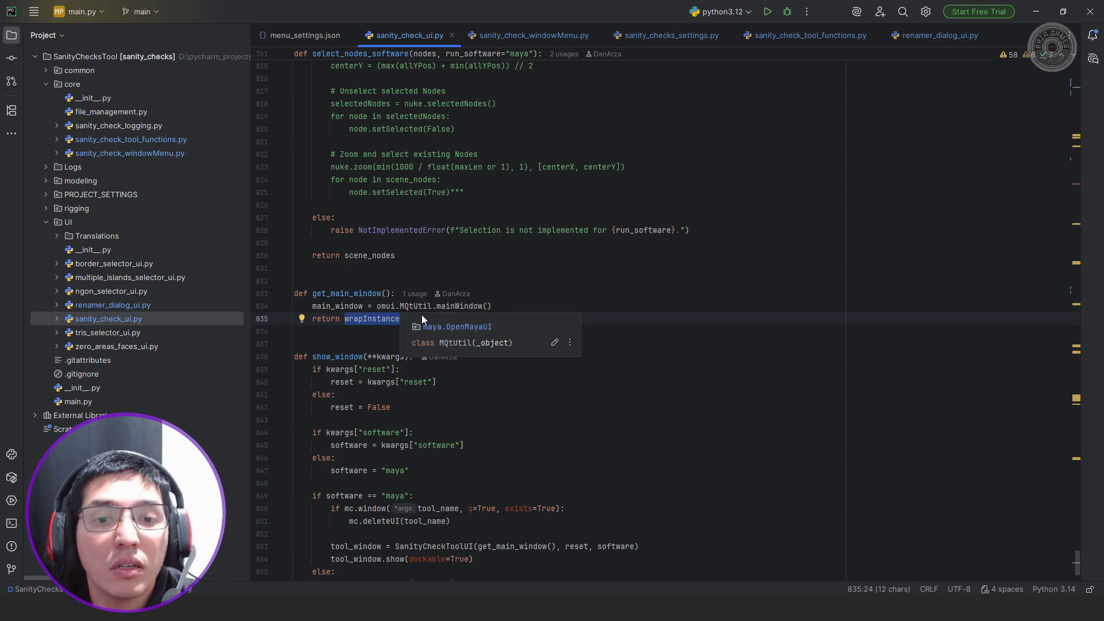
mouse_move(371, 319)
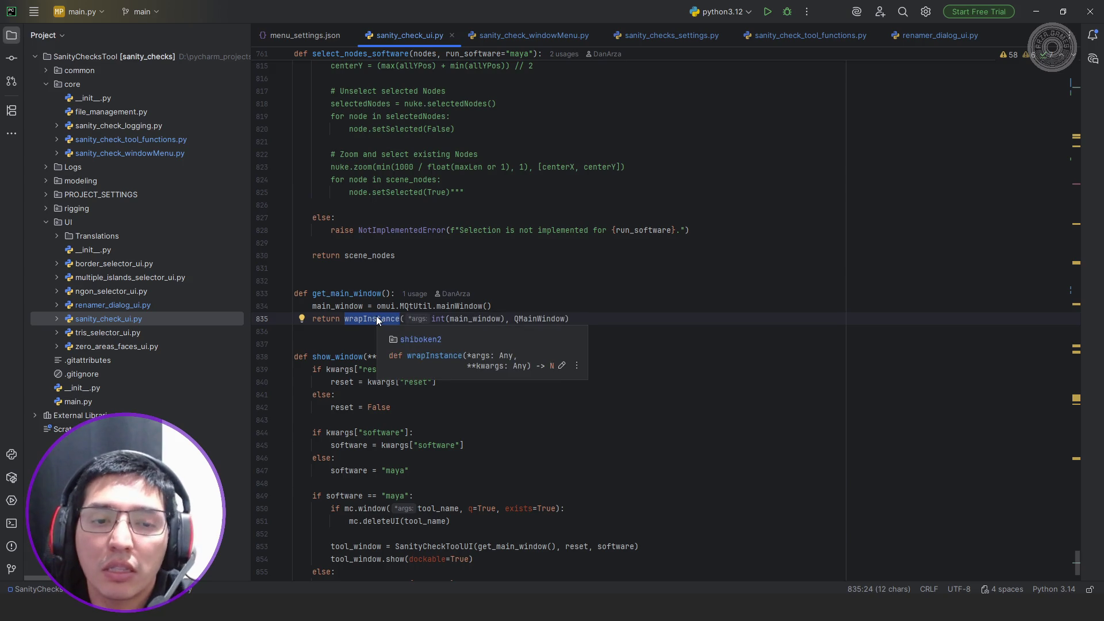
scroll(359, 318, down, 1)
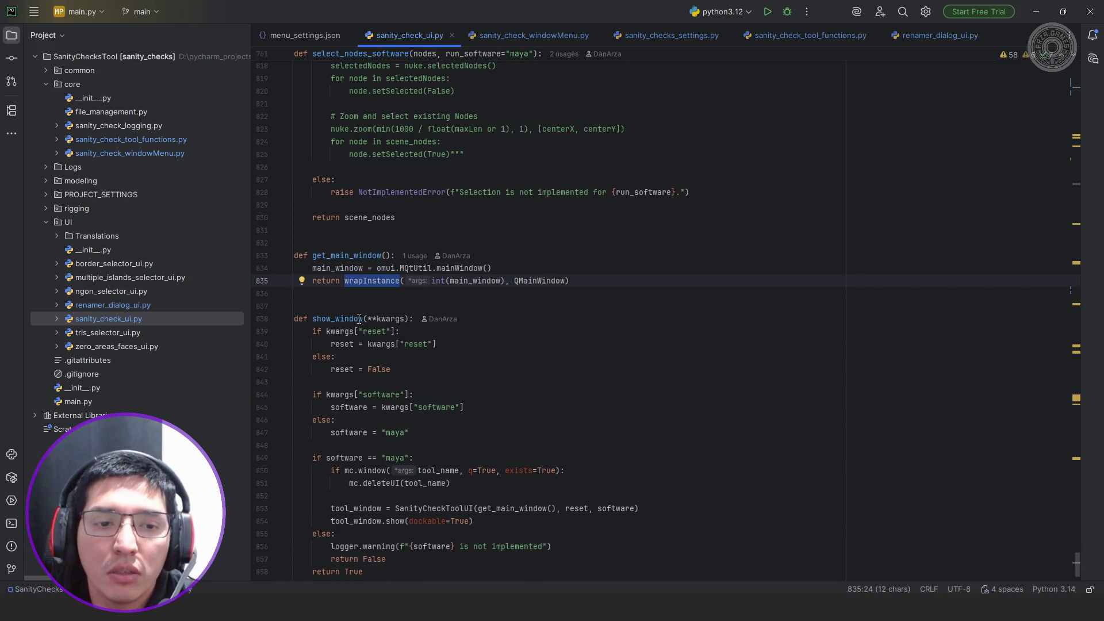
scroll(358, 319, down, 2)
double_click(376, 435)
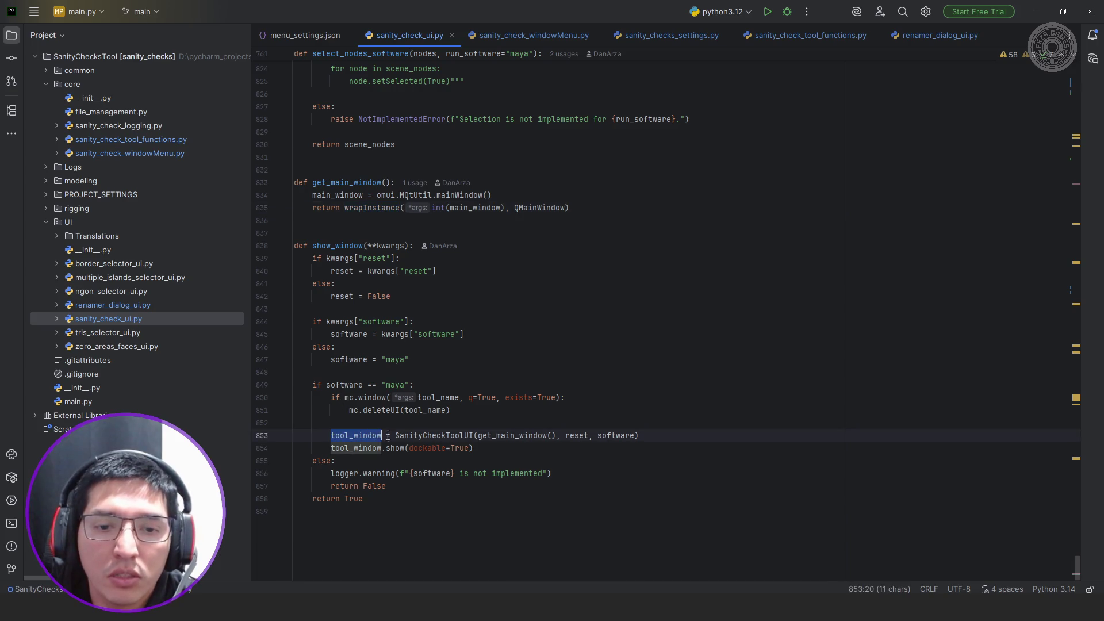
double_click(429, 435)
double_click(509, 434)
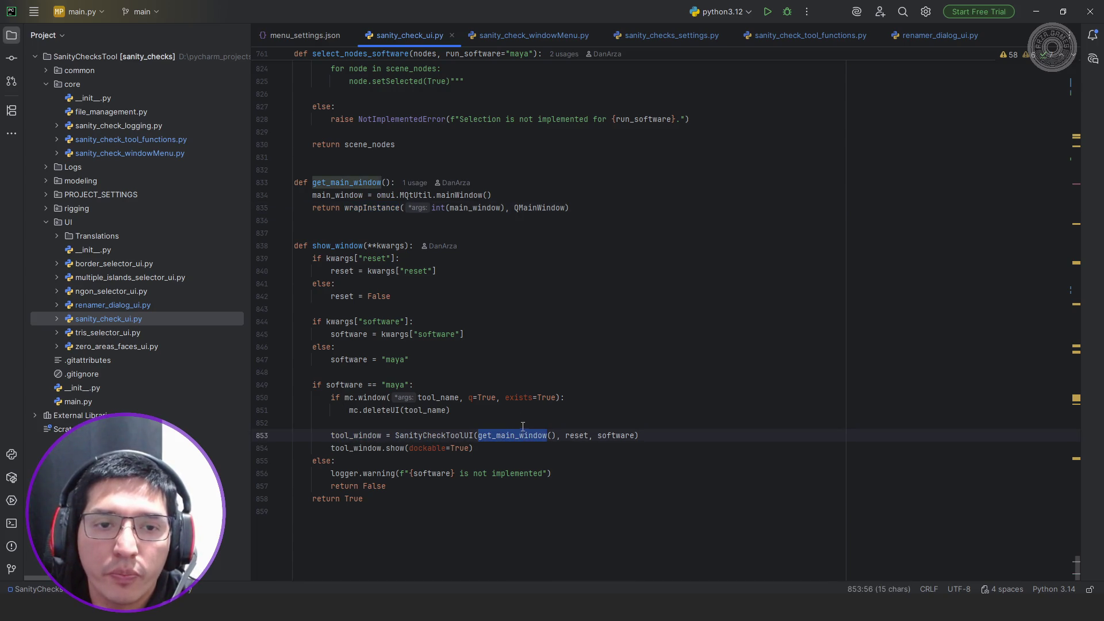
click(377, 203)
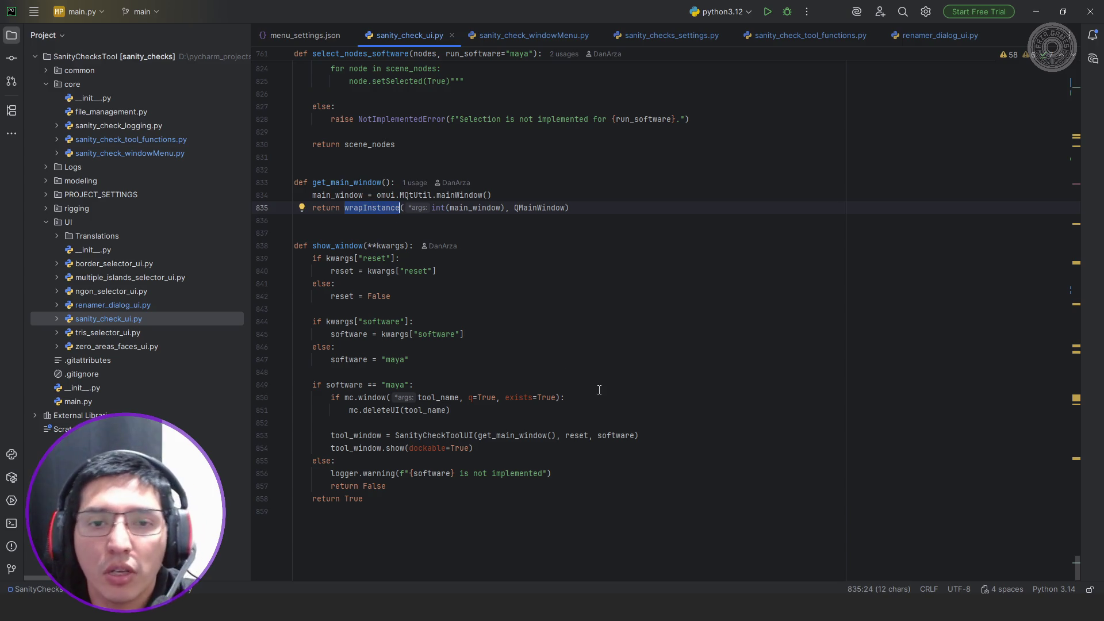
click(605, 293)
scroll(608, 248, up, 4)
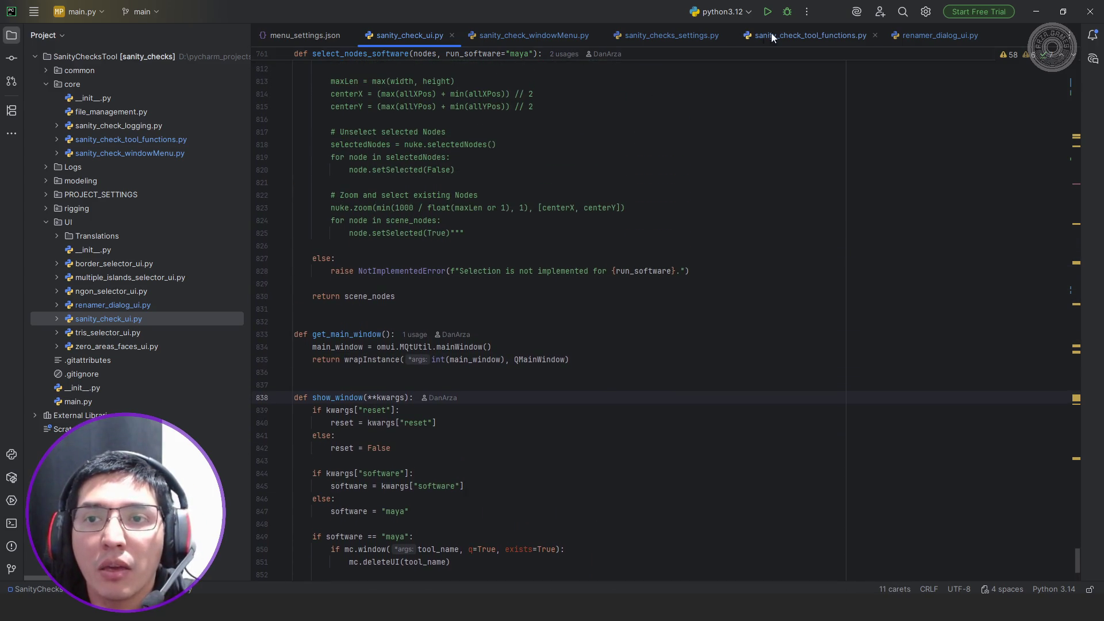
- Choose the ocotePipeline project from the recent-projects list
click(79, 11)
click(104, 135)
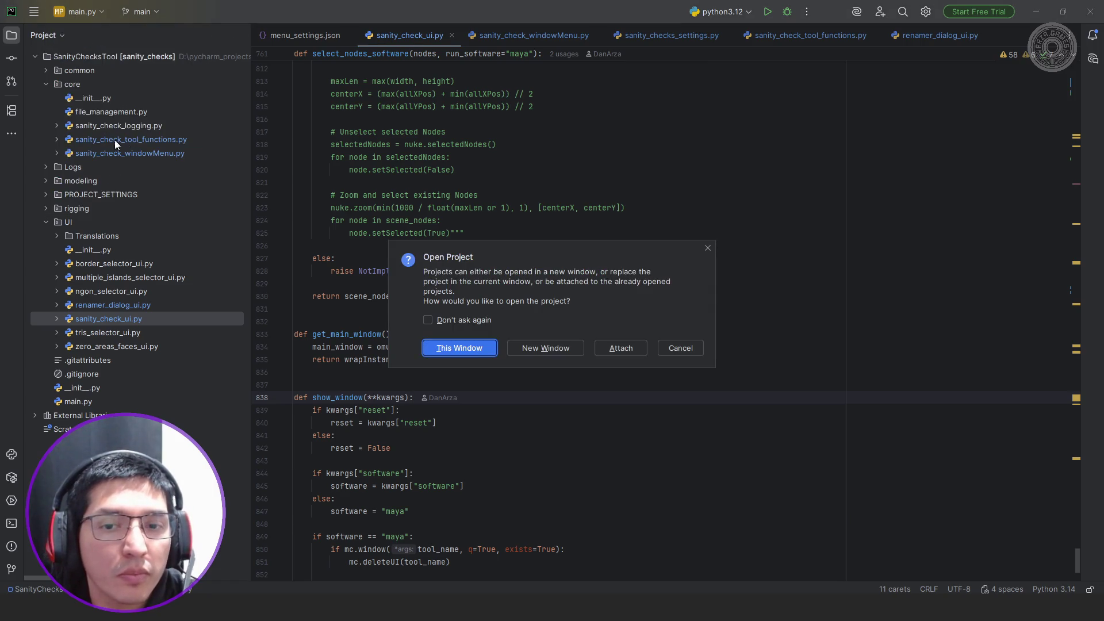
- Open ocotePipeline in this window, fold the SpaceSwitcher UI classes, and inspect the mayaUiLib call in show_window
click(561, 348)
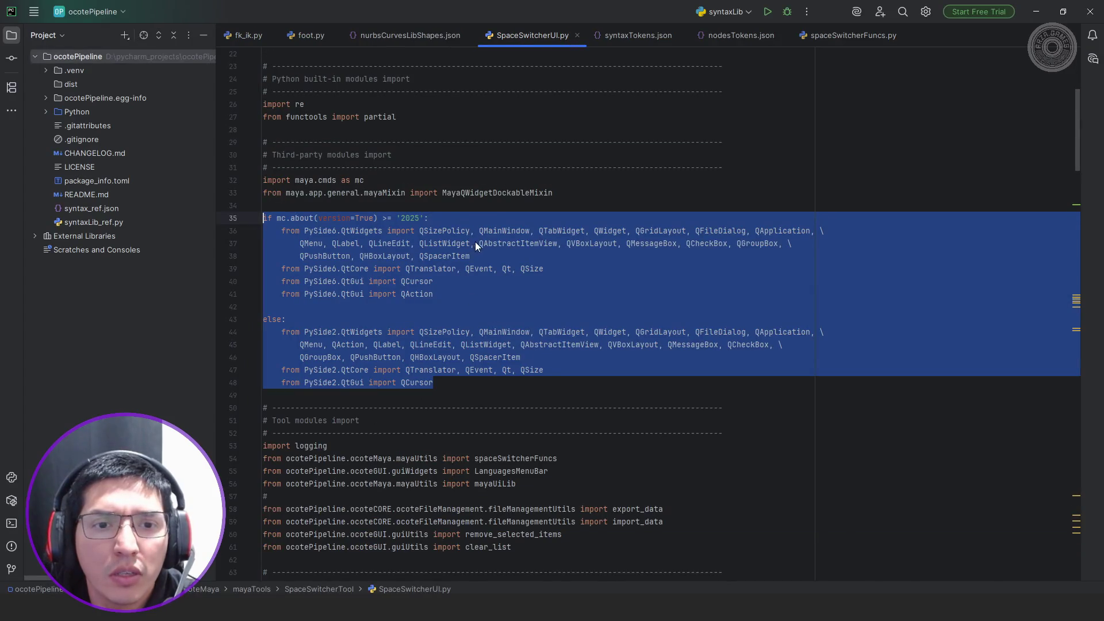
click(530, 194)
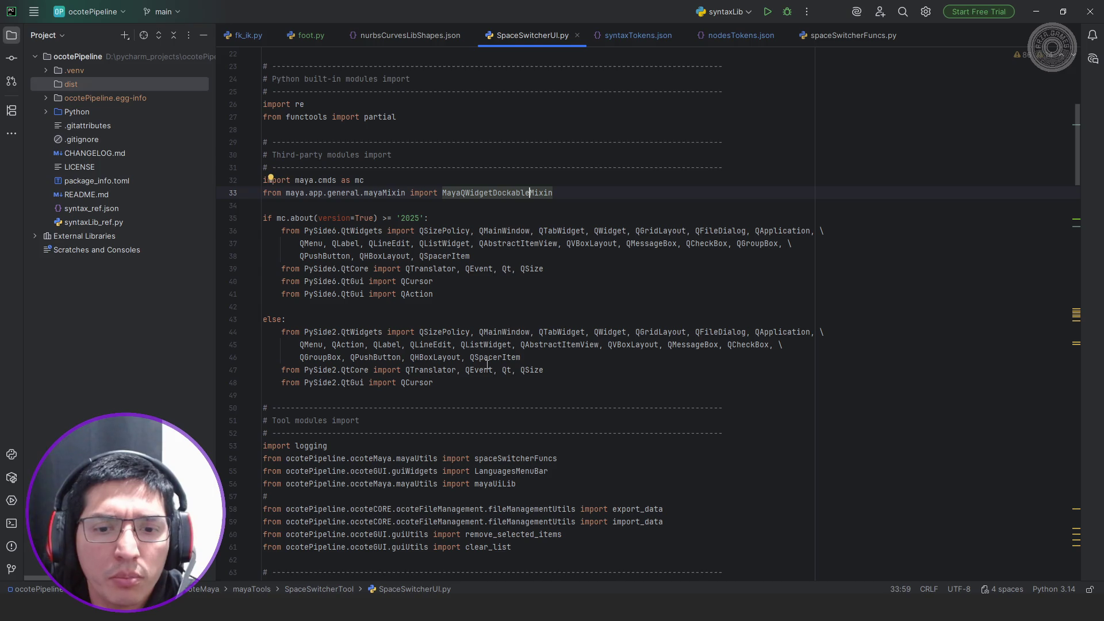
scroll(486, 364, down, 2)
scroll(487, 364, down, 2)
scroll(487, 364, up, 1)
scroll(487, 364, up, 2)
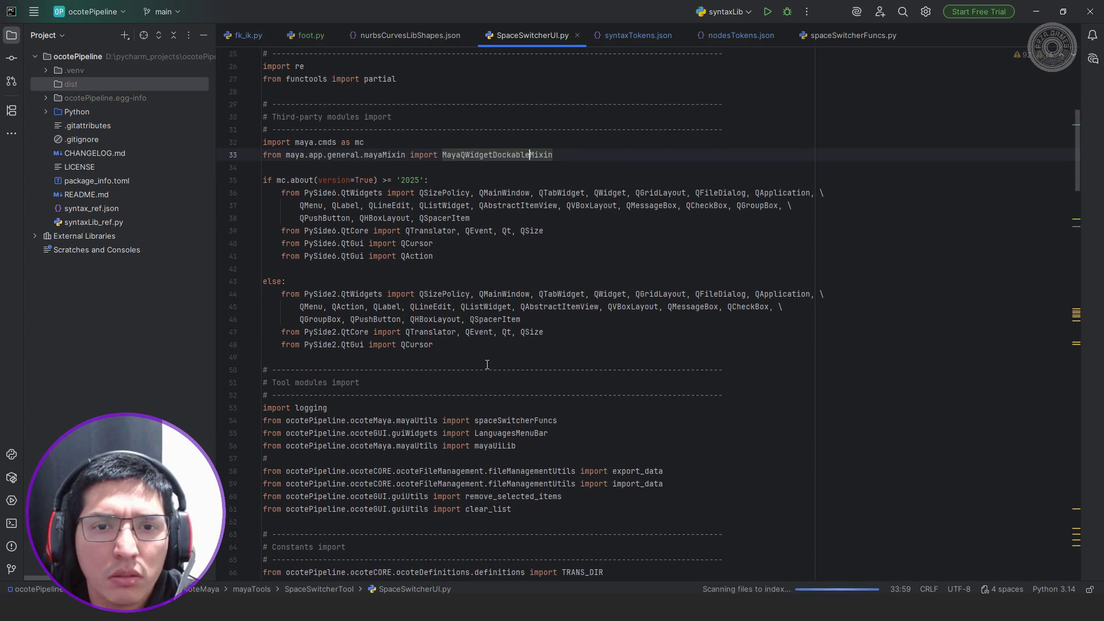
scroll(499, 319, up, 2)
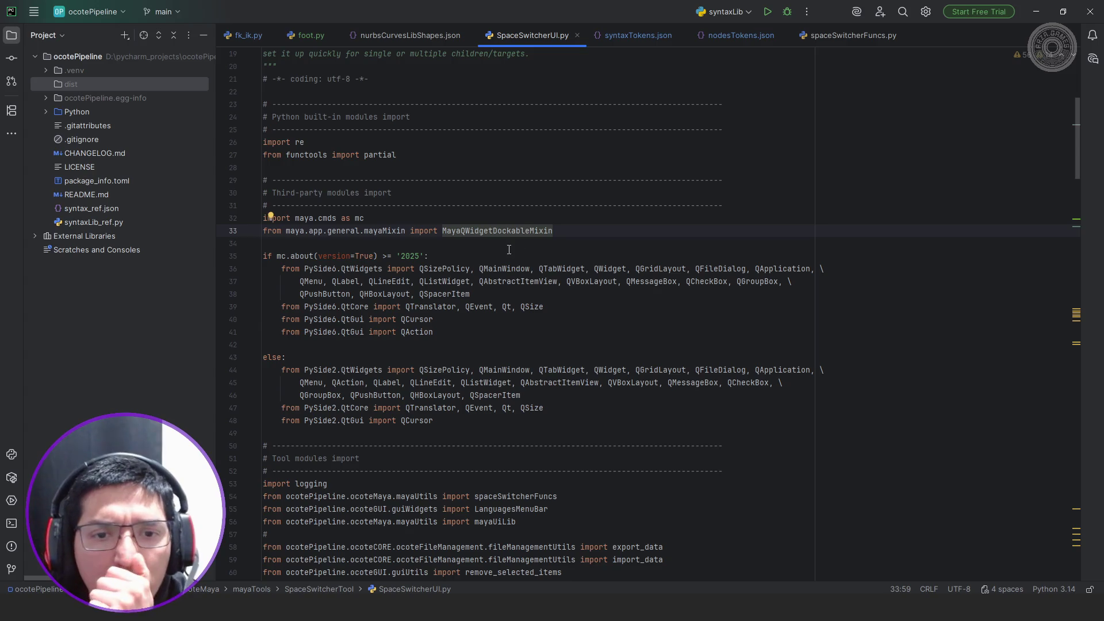
scroll(507, 253, down, 1)
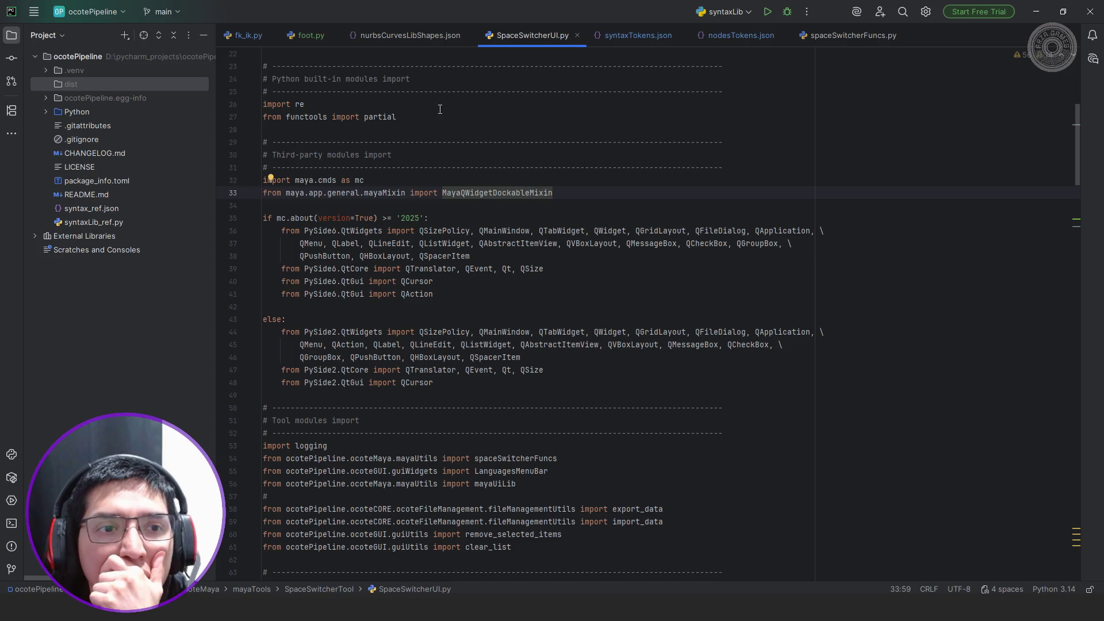
scroll(606, 233, down, 4)
scroll(606, 234, down, 1)
scroll(607, 234, down, 2)
scroll(606, 236, down, 1)
scroll(606, 235, down, 5)
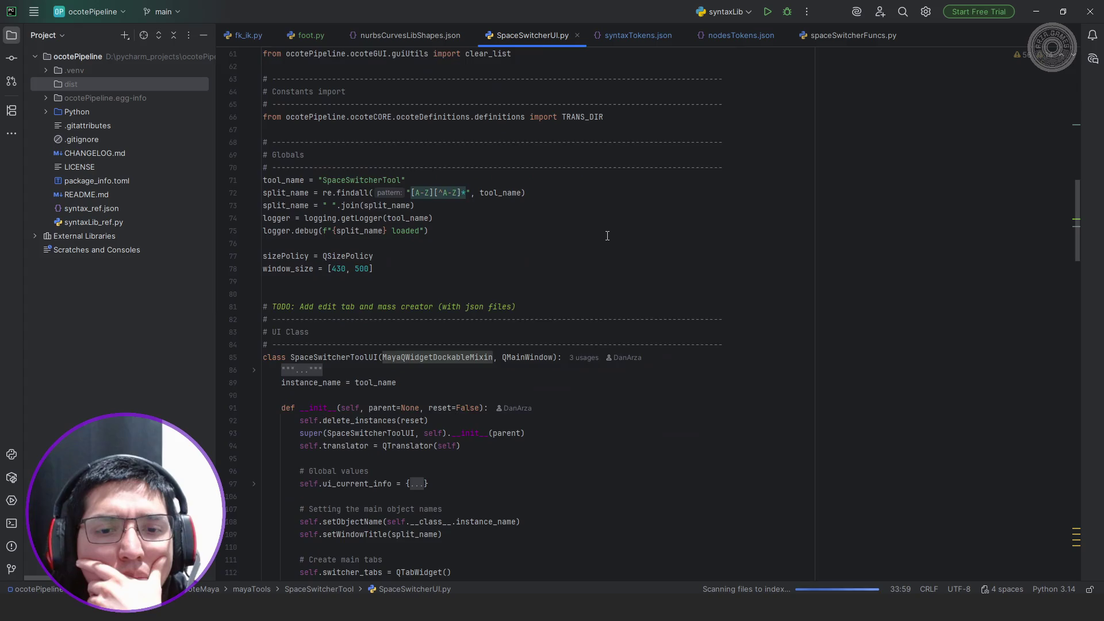
scroll(608, 236, down, 3)
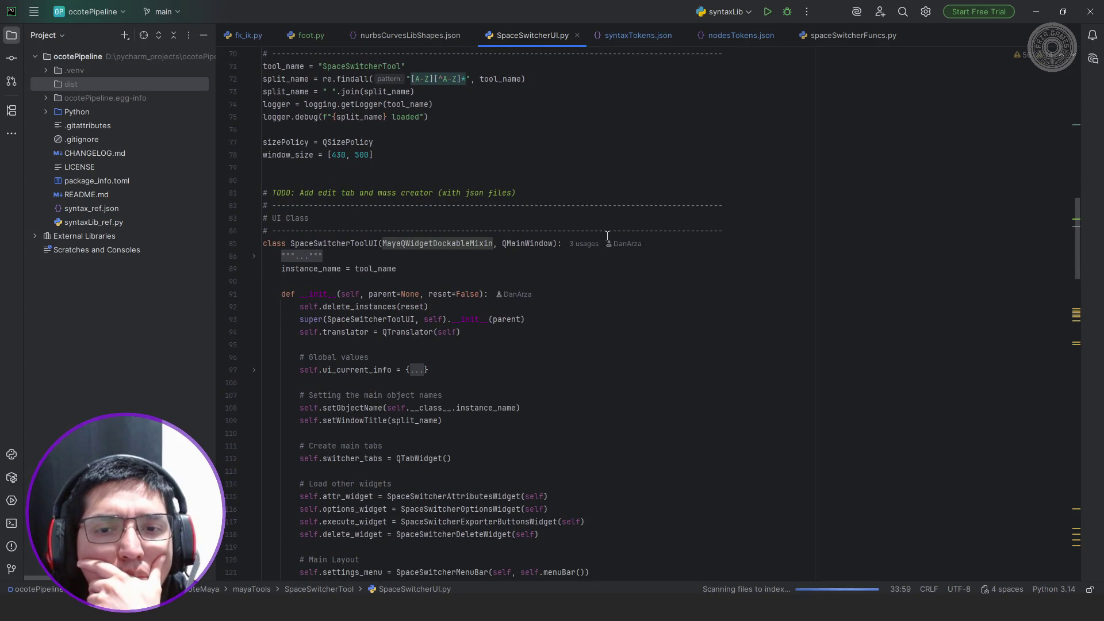
click(254, 244)
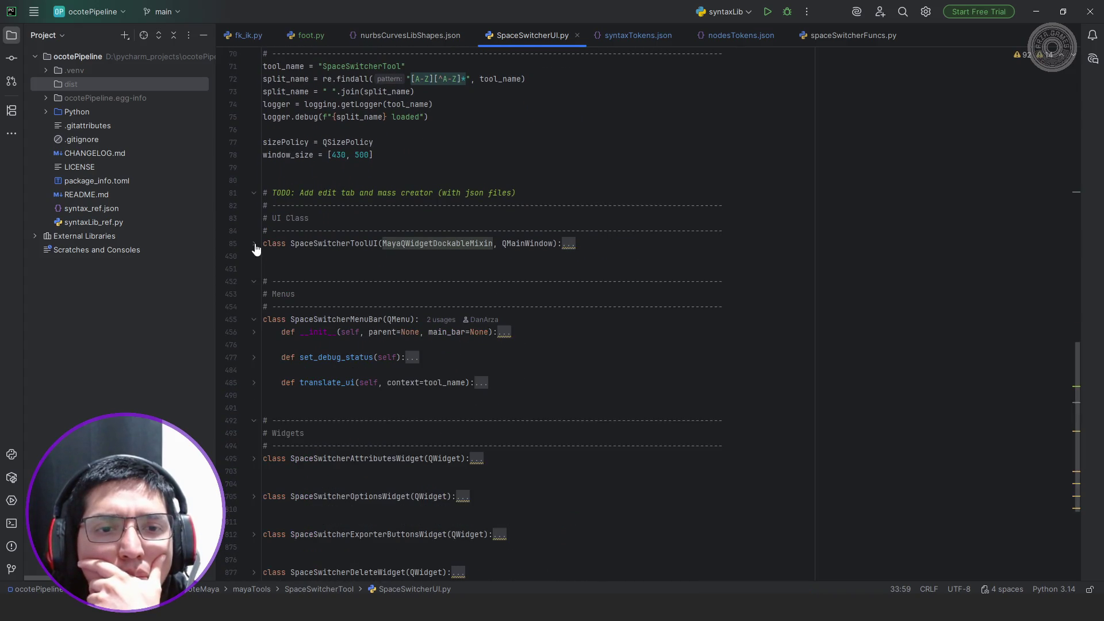
click(254, 319)
scroll(286, 377, down, 4)
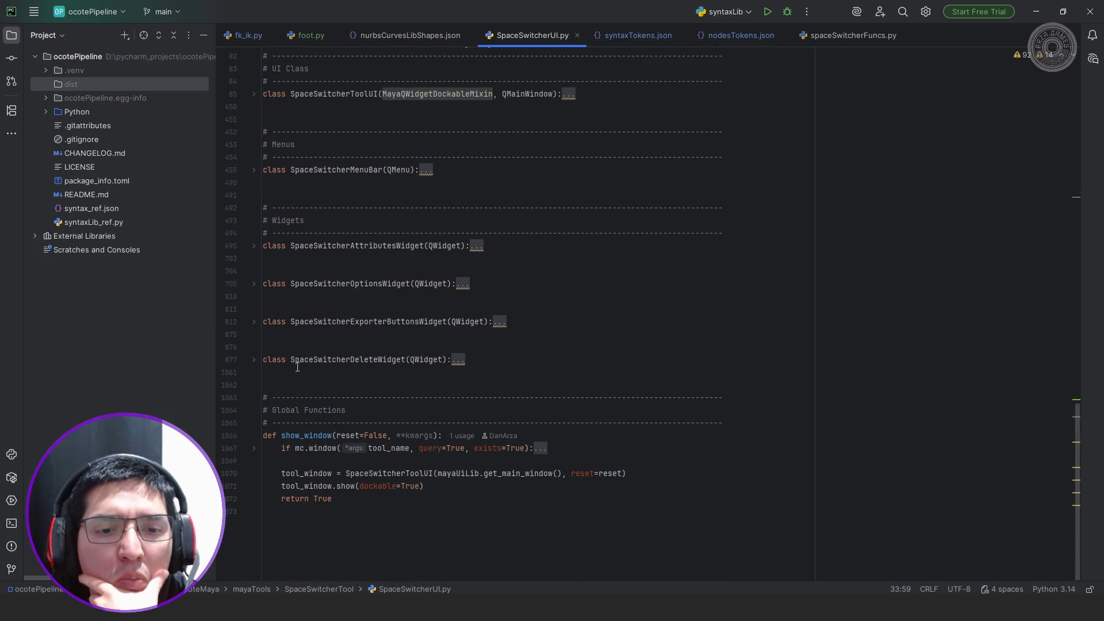
double_click(417, 474)
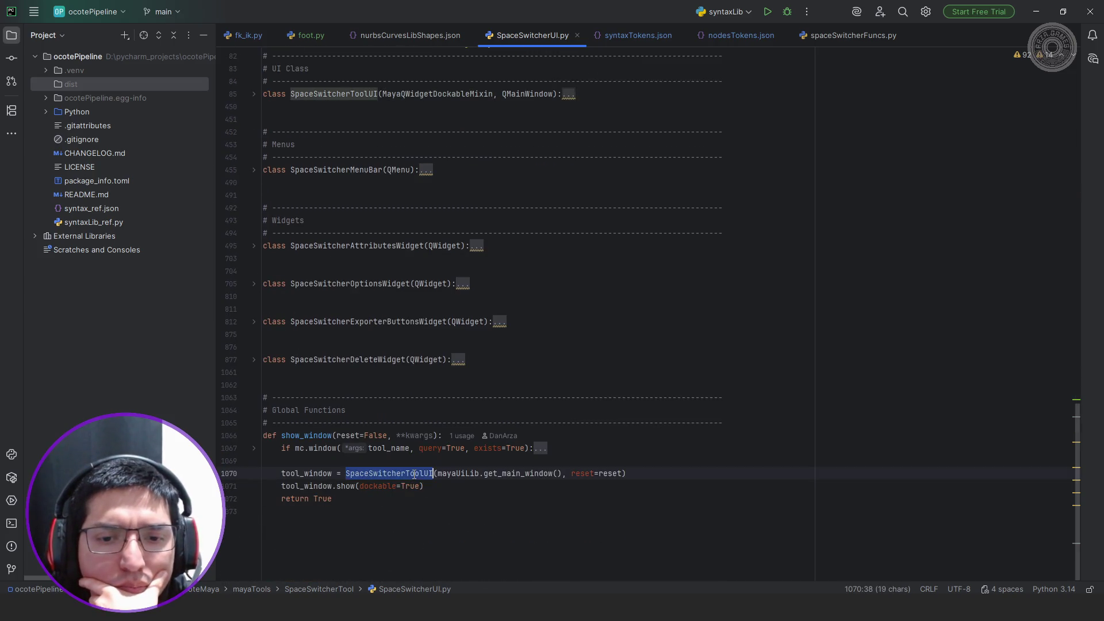
double_click(458, 473)
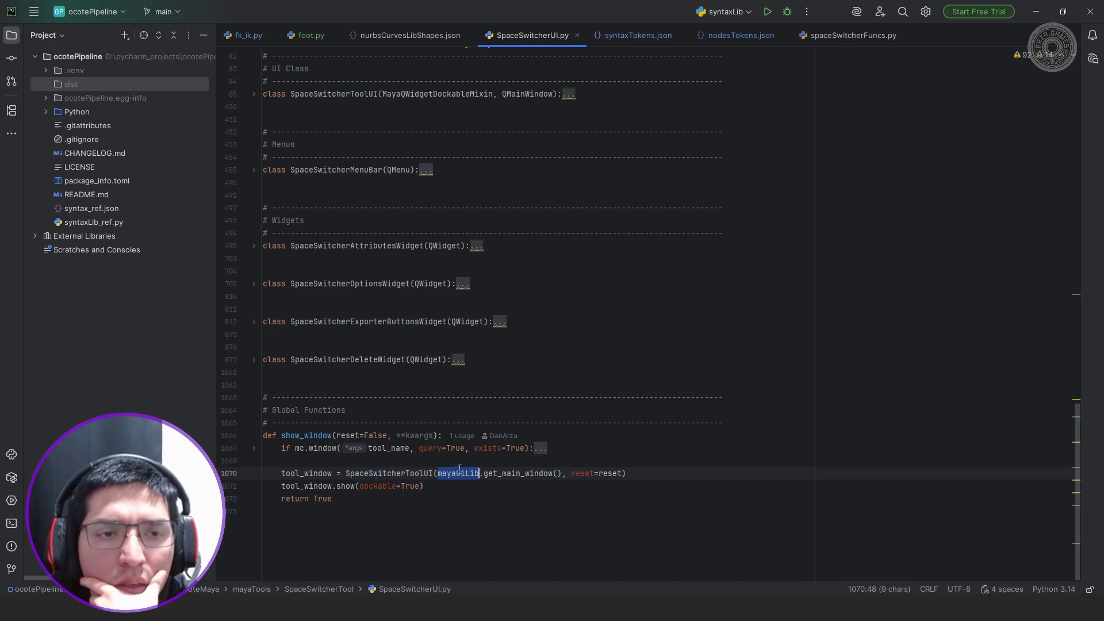
- Open mayaUiLib.py under Python > ocotePipeline > ocoteMaya > mayaUtils
click(47, 111)
click(57, 125)
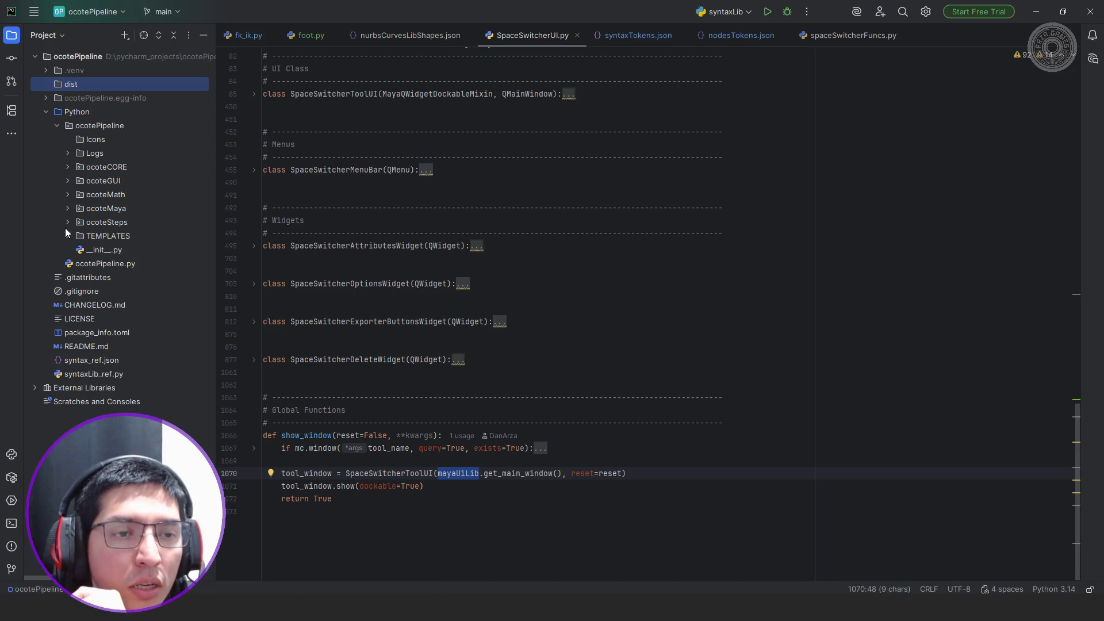
click(69, 208)
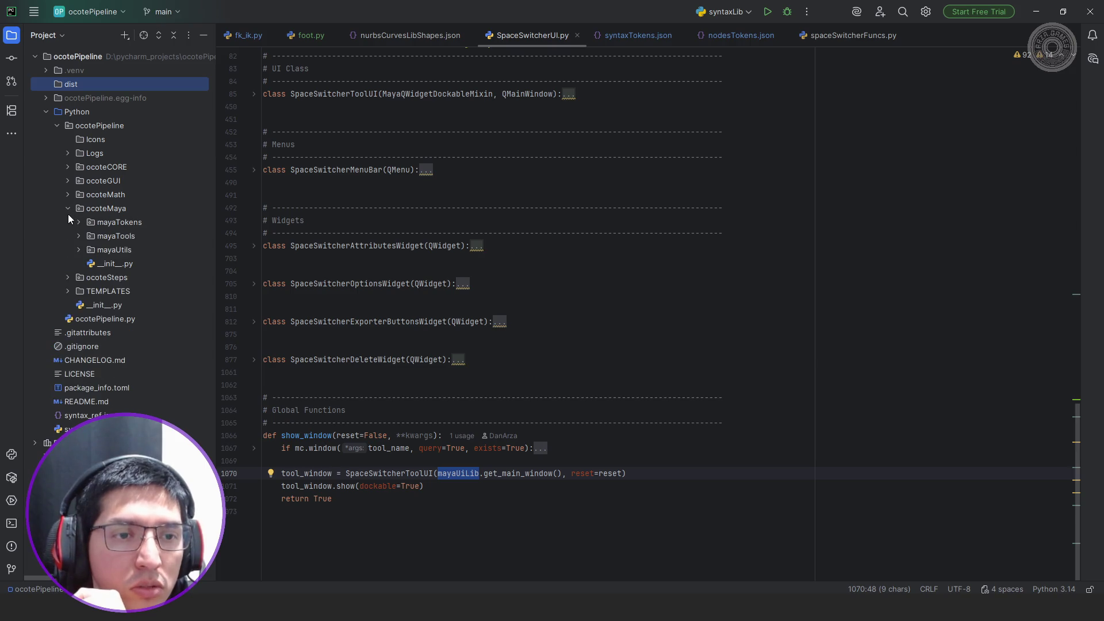
click(78, 249)
double_click(146, 334)
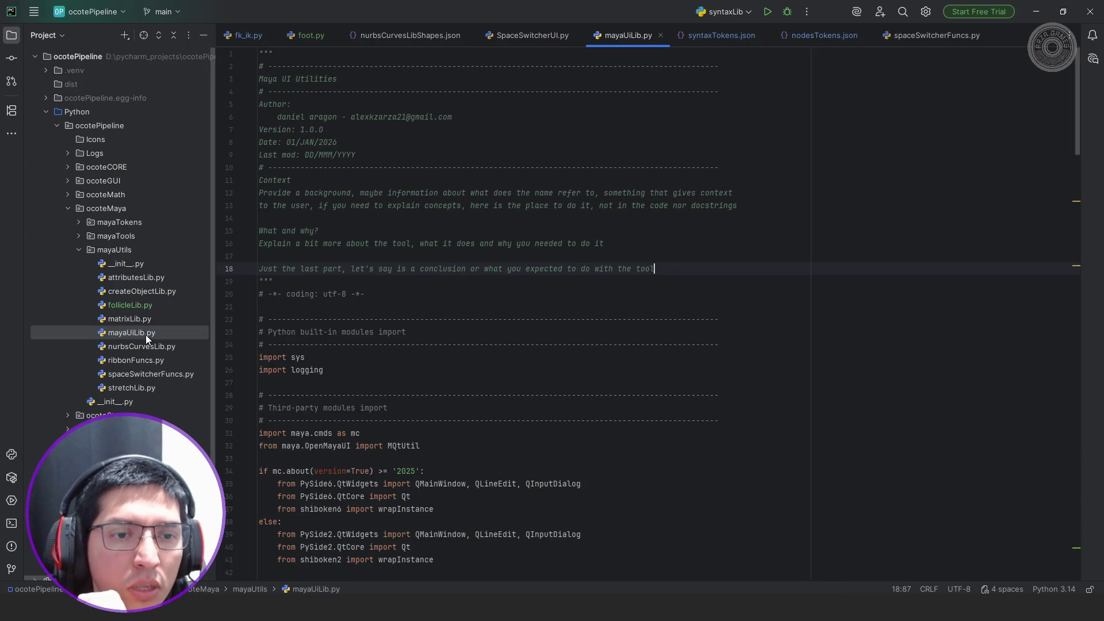
scroll(528, 333, down, 3)
scroll(560, 315, down, 1)
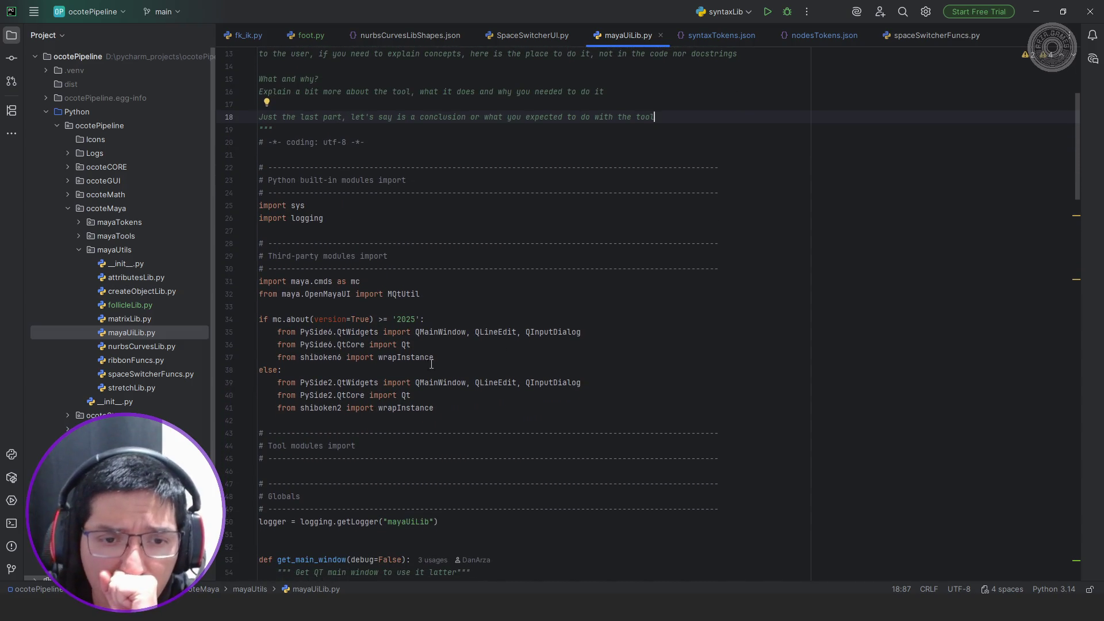
- Select the 'from shiboken6 import wrapInstance' line in mayaUiLib.py and switch to the SanityChecksTool project
double_click(321, 358)
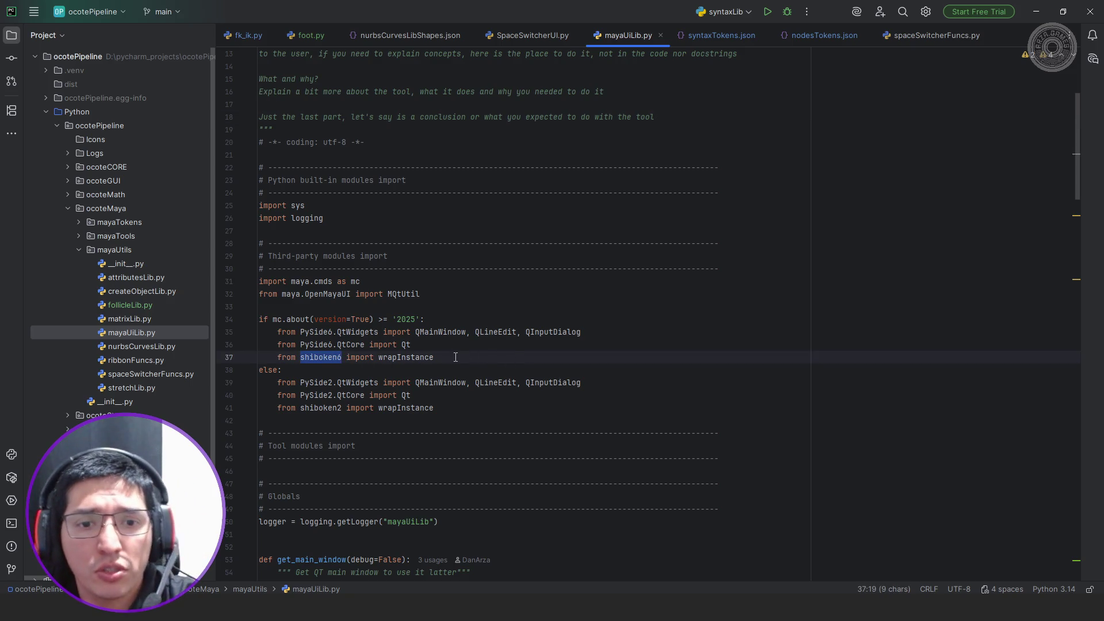
double_click(406, 357)
drag(275, 357, 455, 357)
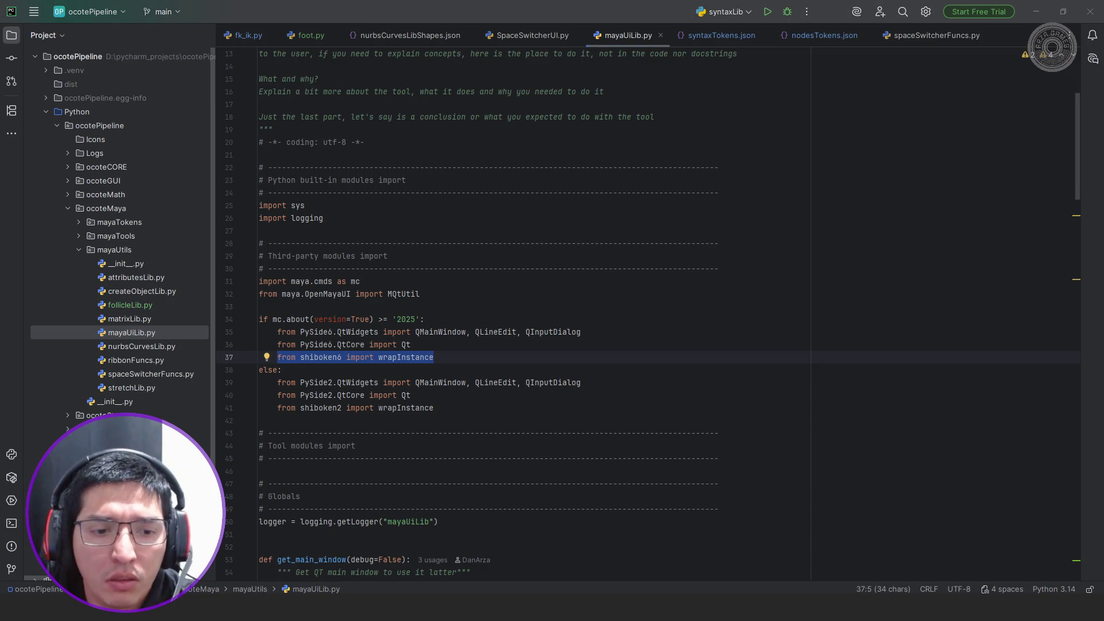
key(alt+Tab)
scroll(469, 364, up, 5)
scroll(469, 363, up, 5)
scroll(470, 363, up, 5)
scroll(471, 363, up, 5)
scroll(470, 363, up, 5)
scroll(472, 360, up, 5)
scroll(476, 357, up, 5)
scroll(481, 354, up, 5)
scroll(480, 354, up, 5)
scroll(473, 346, up, 5)
scroll(466, 339, up, 5)
scroll(457, 332, up, 5)
scroll(449, 325, up, 5)
scroll(449, 325, up, 5)
scroll(776, 336, up, 5)
scroll(1079, 349, up, 3)
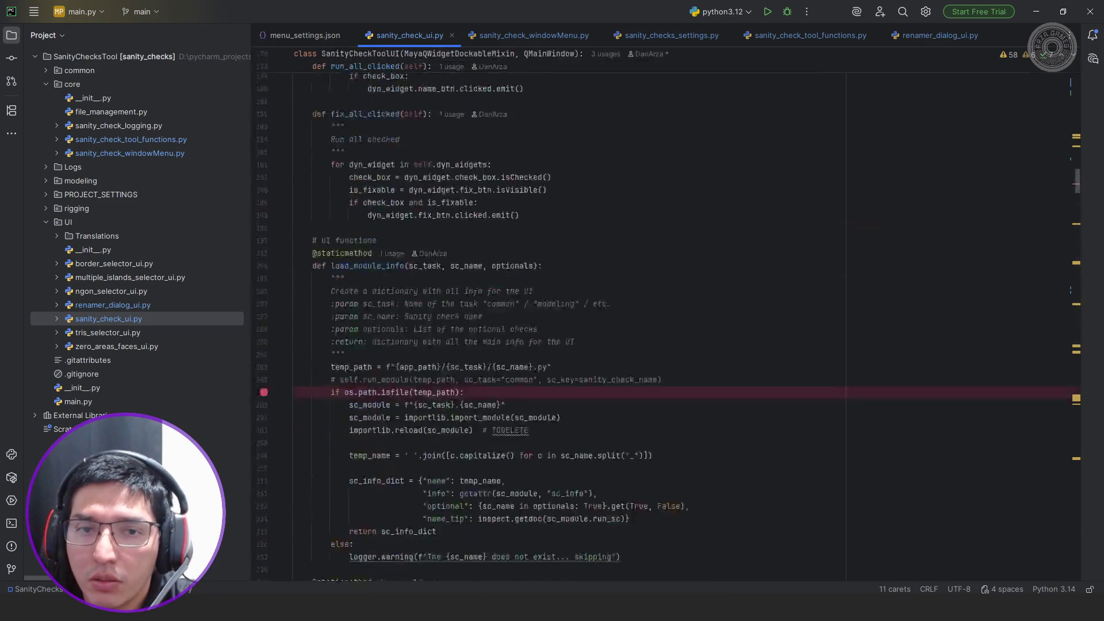
drag(1079, 349, 1078, 104)
scroll(635, 237, down, 4)
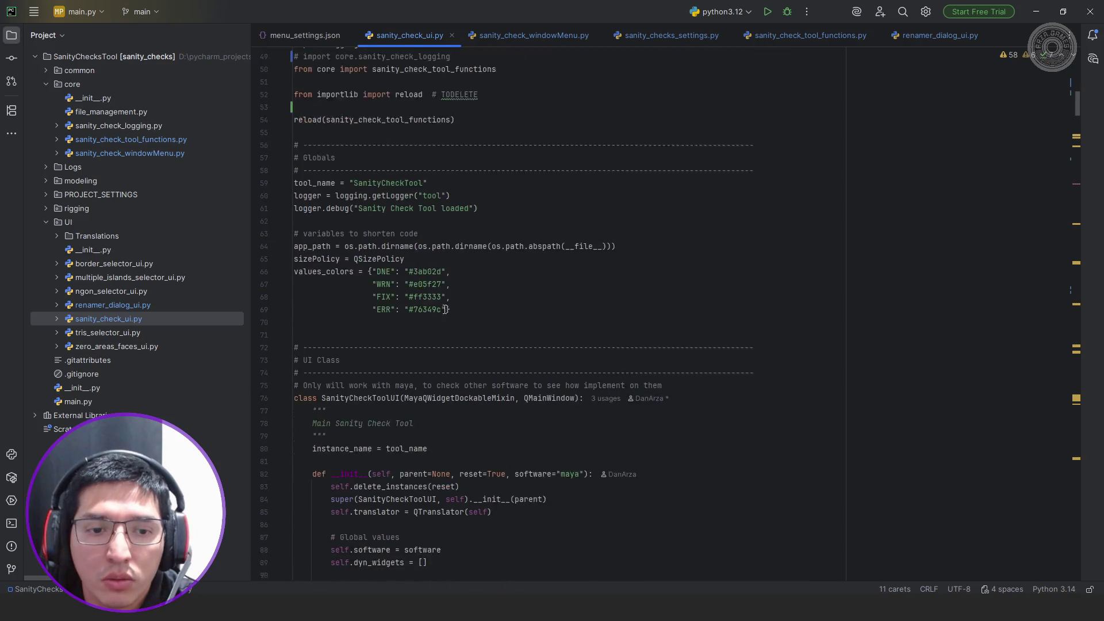
scroll(312, 319, down, 3)
- Fold the UI classes and the select_nodes_software, get_main_window and show_window functions to reach the imports
click(286, 275)
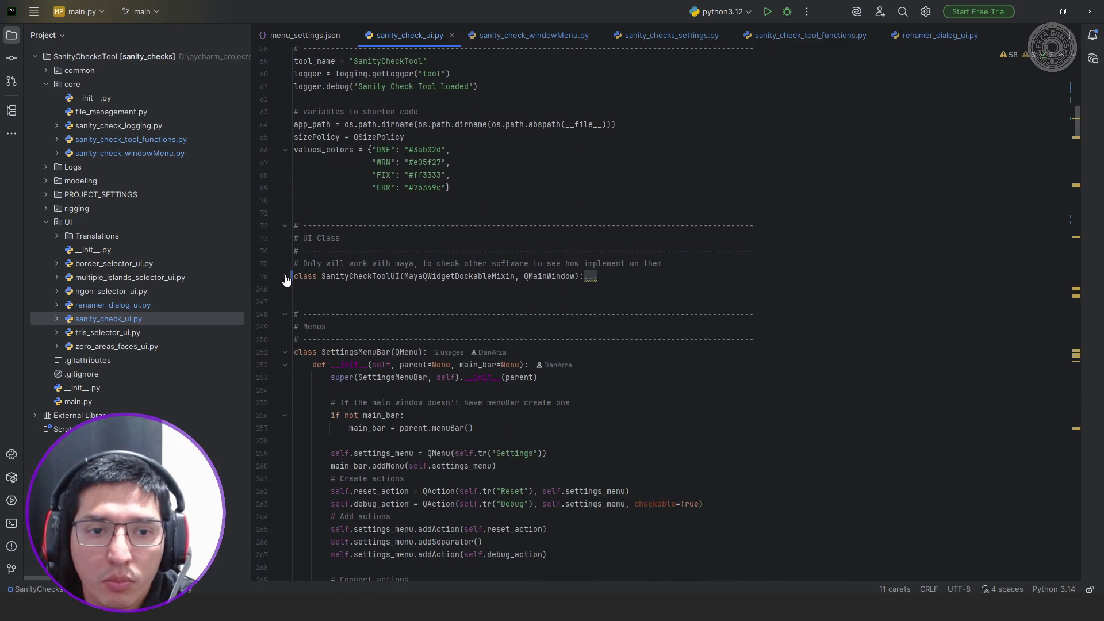
click(285, 352)
click(285, 390)
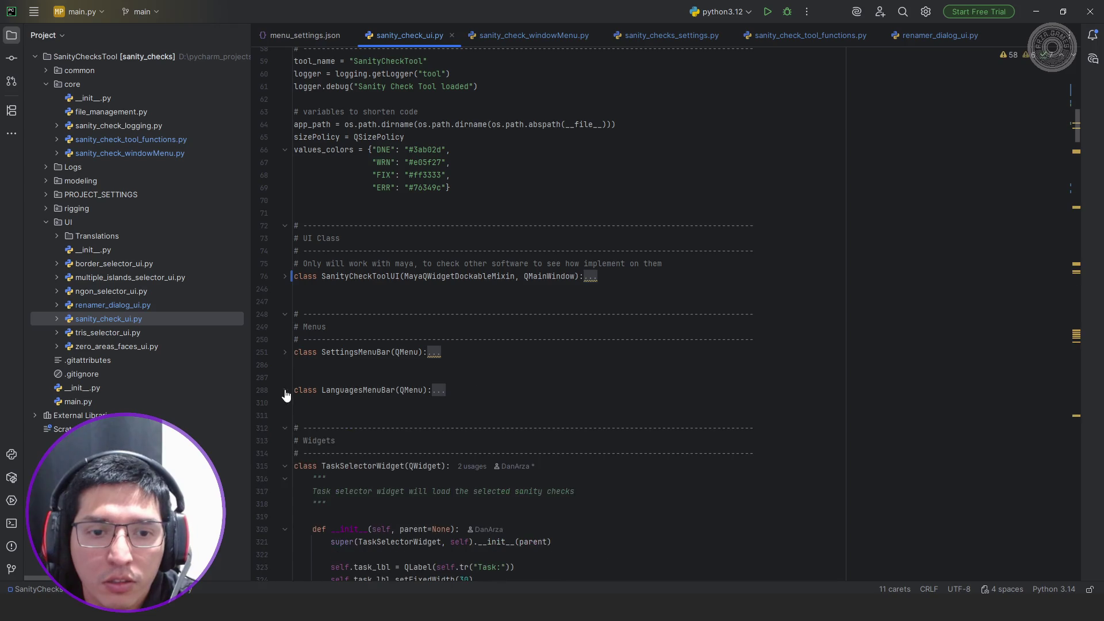
click(285, 467)
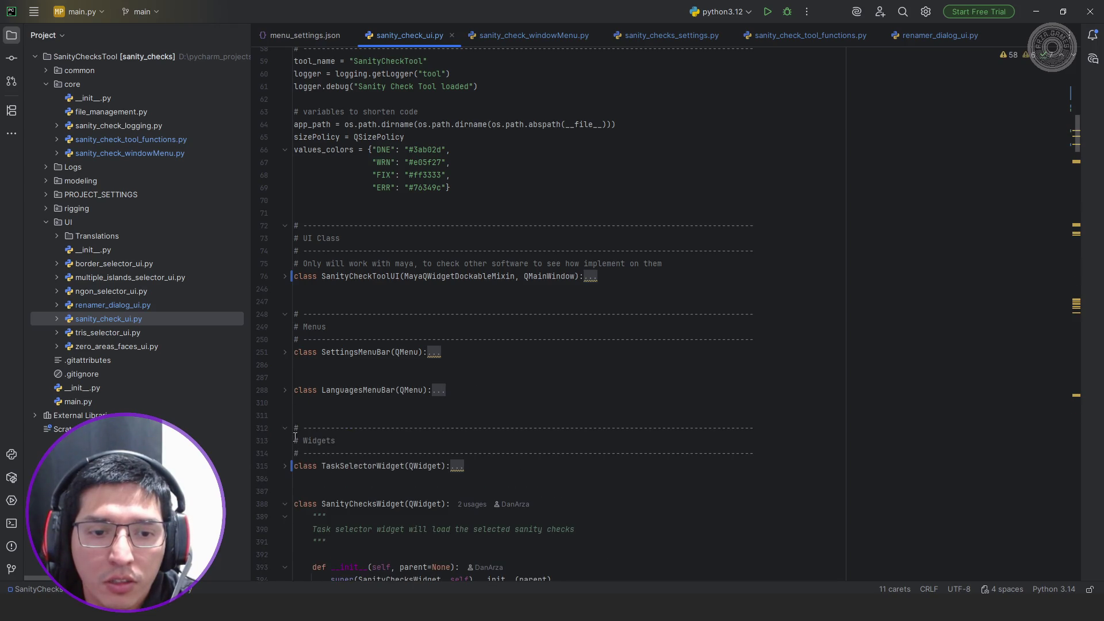
click(285, 504)
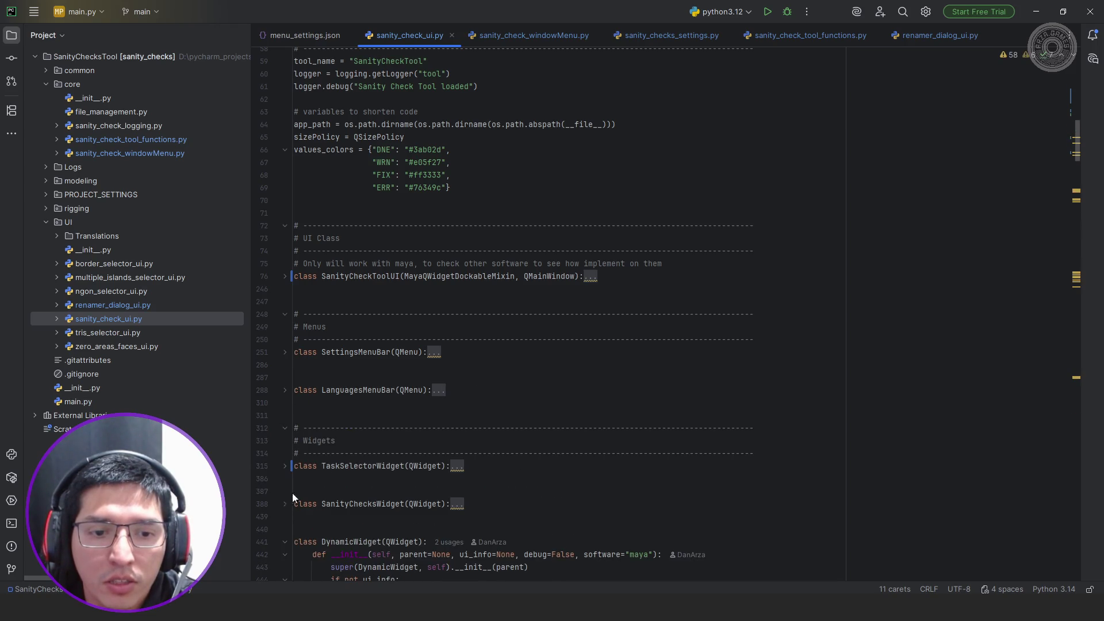
click(284, 541)
alt+shift+click(497, 473)
alt+shift+click(683, 251)
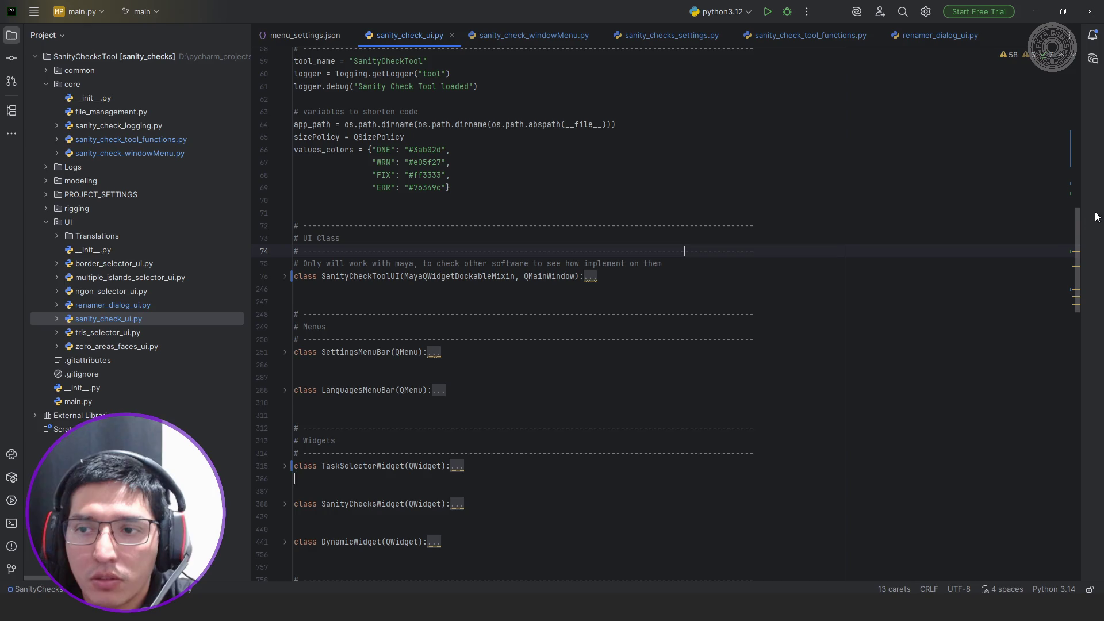
scroll(1077, 233, down, 8)
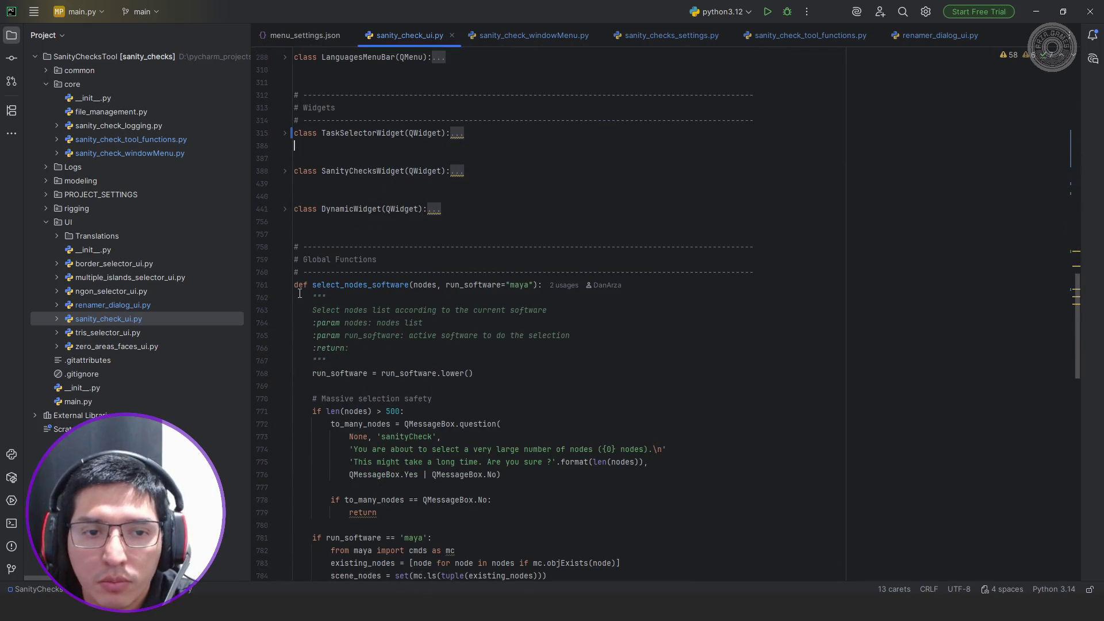
click(284, 286)
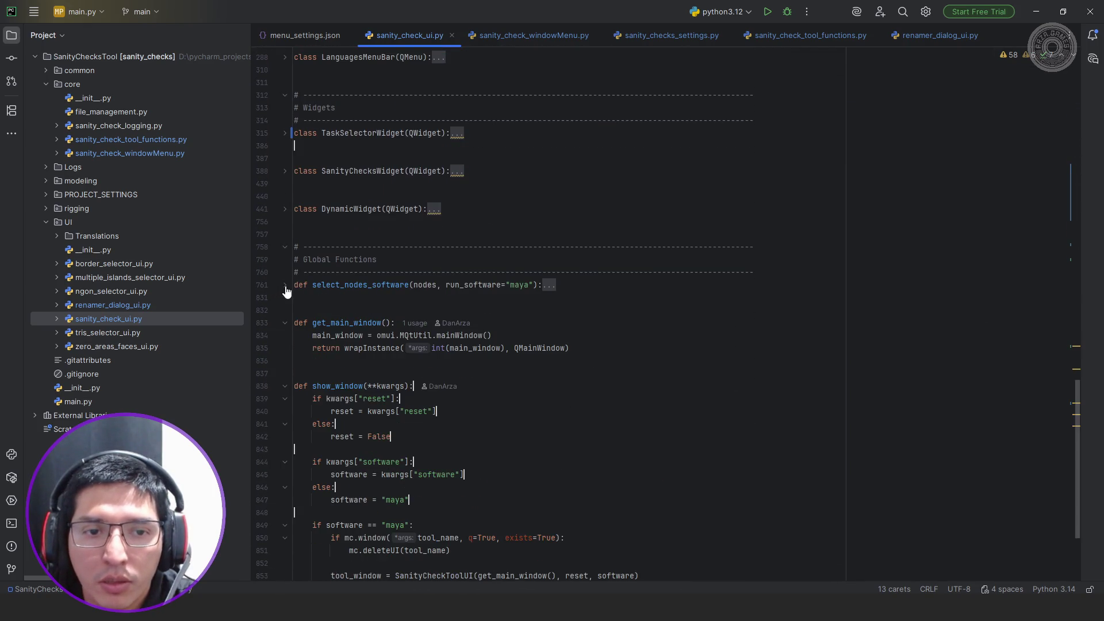
click(285, 324)
click(284, 361)
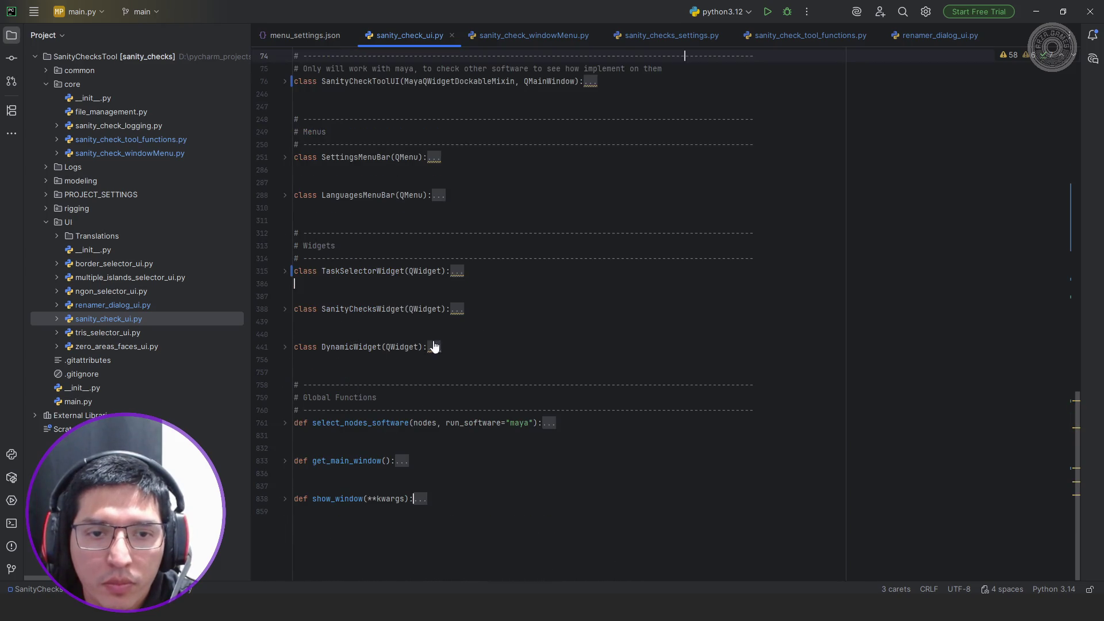
alt+shift+click(567, 208)
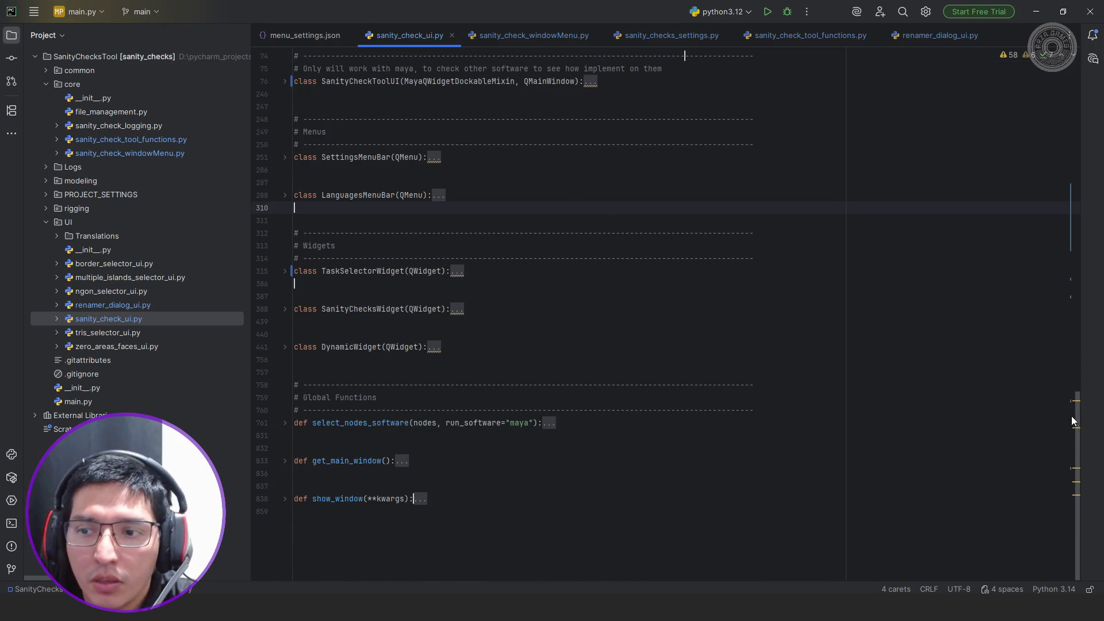
drag(1077, 411, 1077, 143)
- Paste 'from shiboken6 import wrapInstance' as a new line after the PySide6 QFont import
click(542, 313)
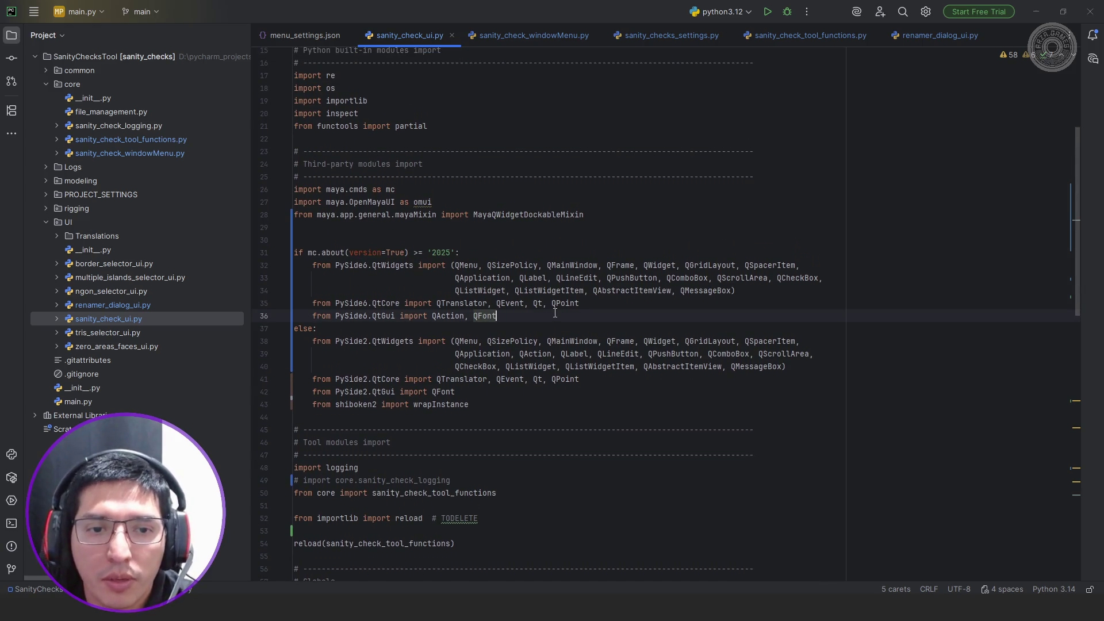
key(alt+Return)
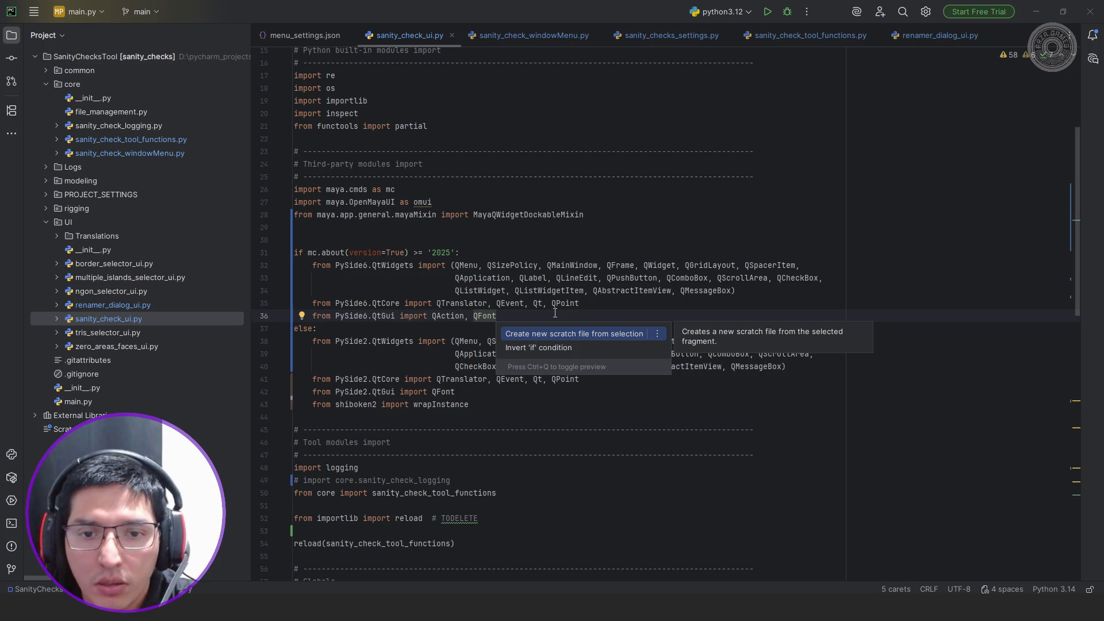
key(Escape)
key(alt+Tab)
key(alt+Tab)
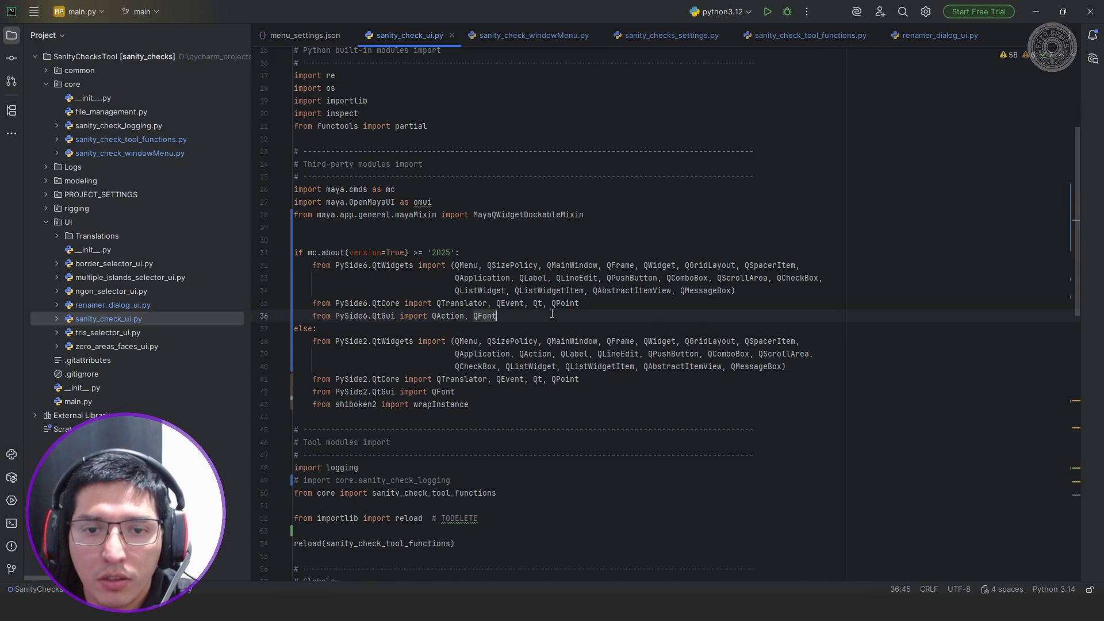
key(Return)
text(from shiboken6 import wrapInstance)
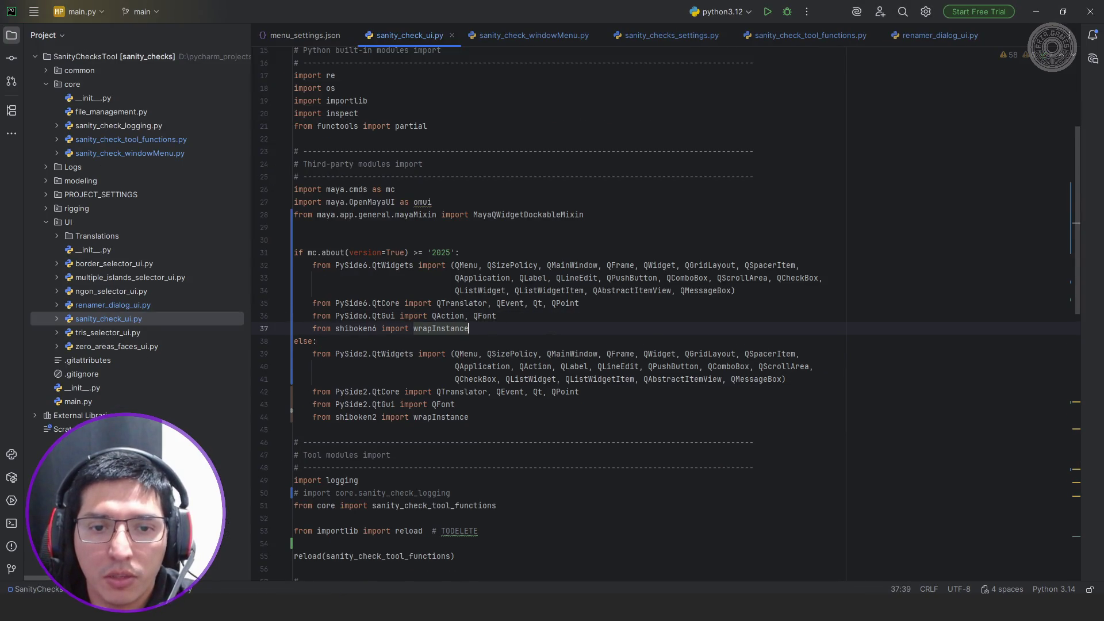
scroll(384, 299, down, 1)
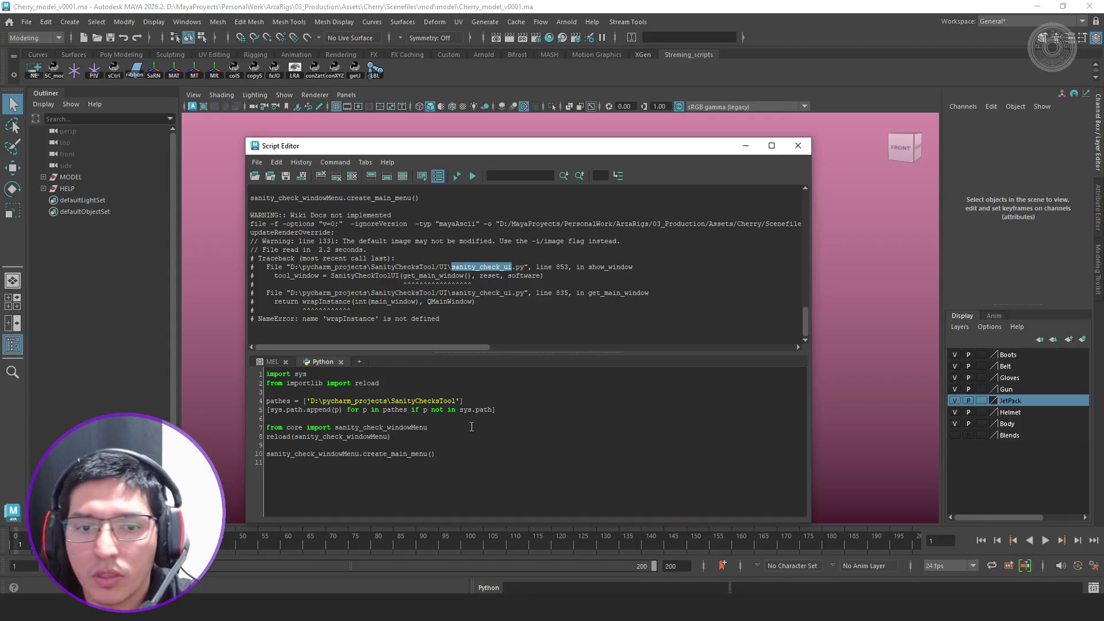
- Run the launcher code, open the Sanity Check Tool from Stream Tools, and load the Modeling checks
key(ctrl+a)
key(ctrl+Return)
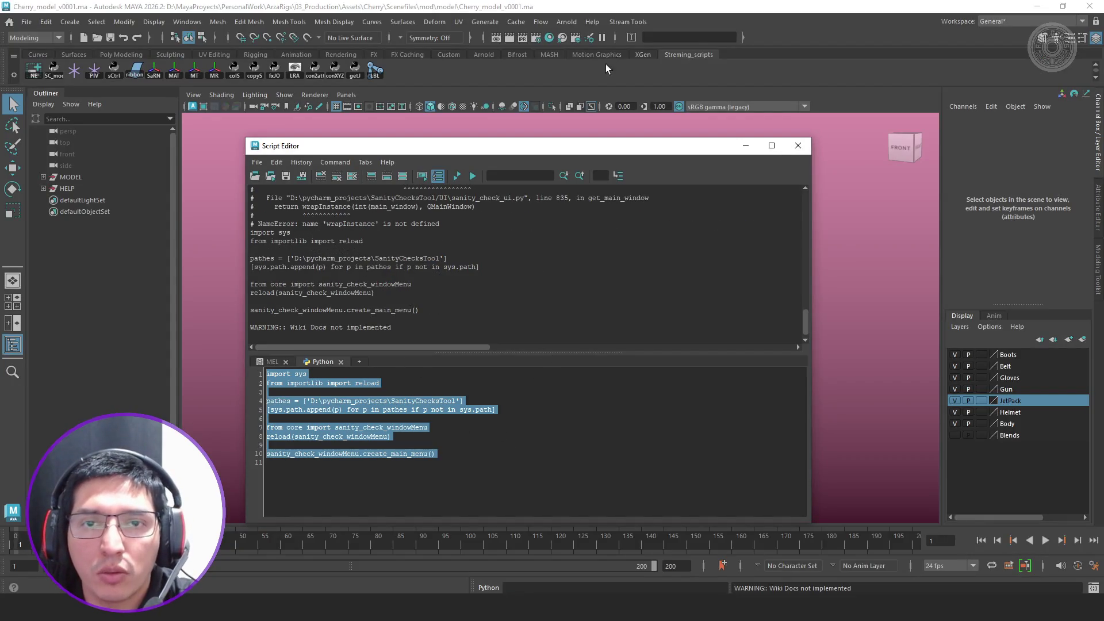
click(628, 24)
click(742, 34)
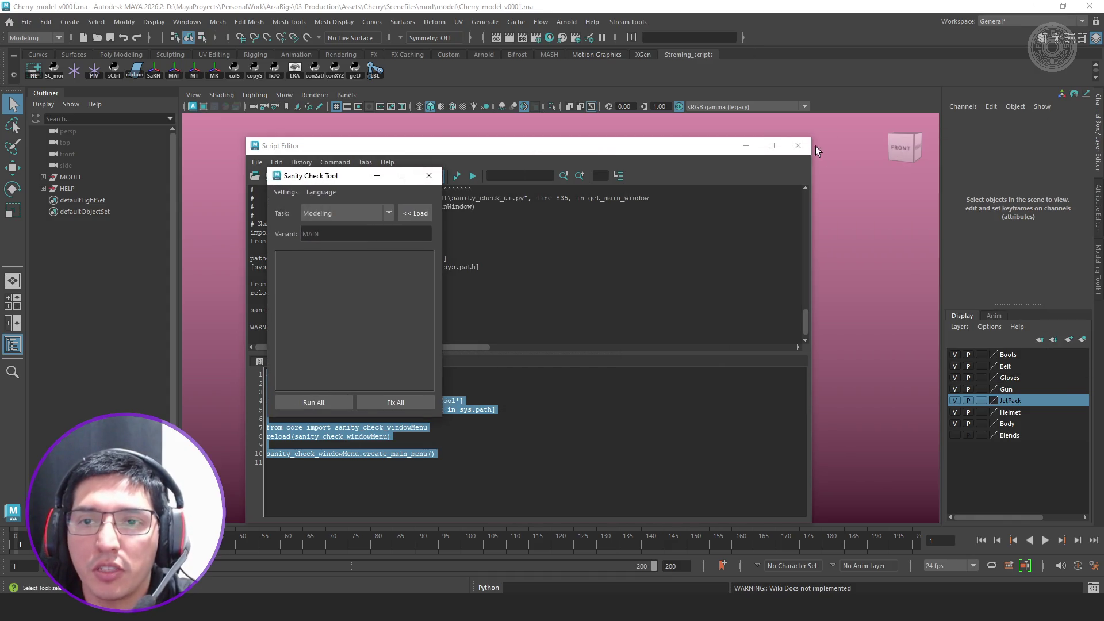
click(798, 145)
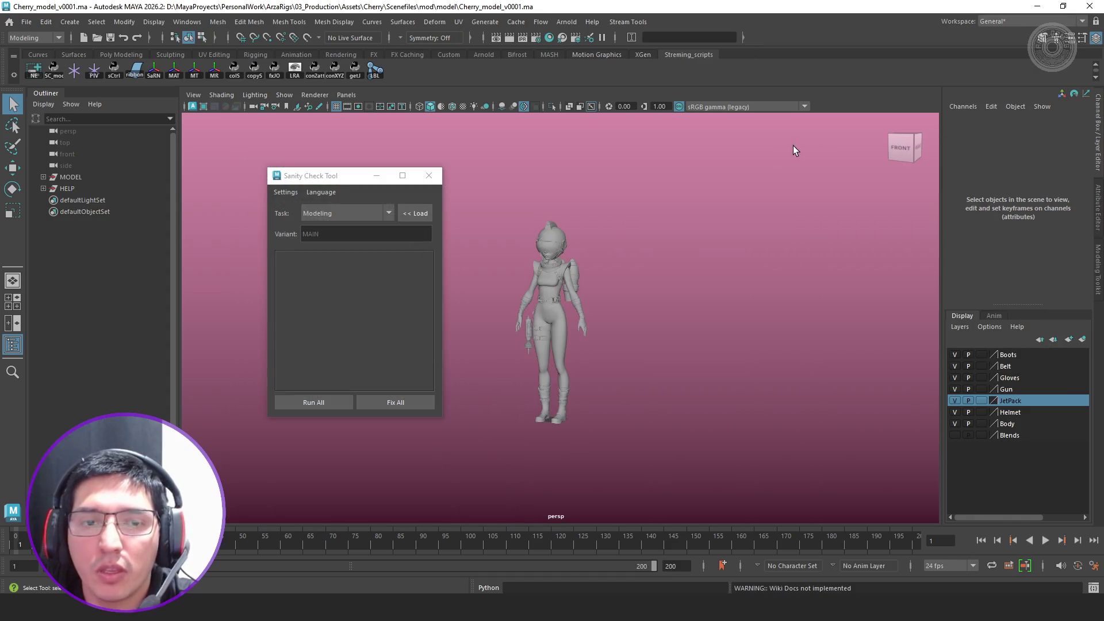
click(420, 214)
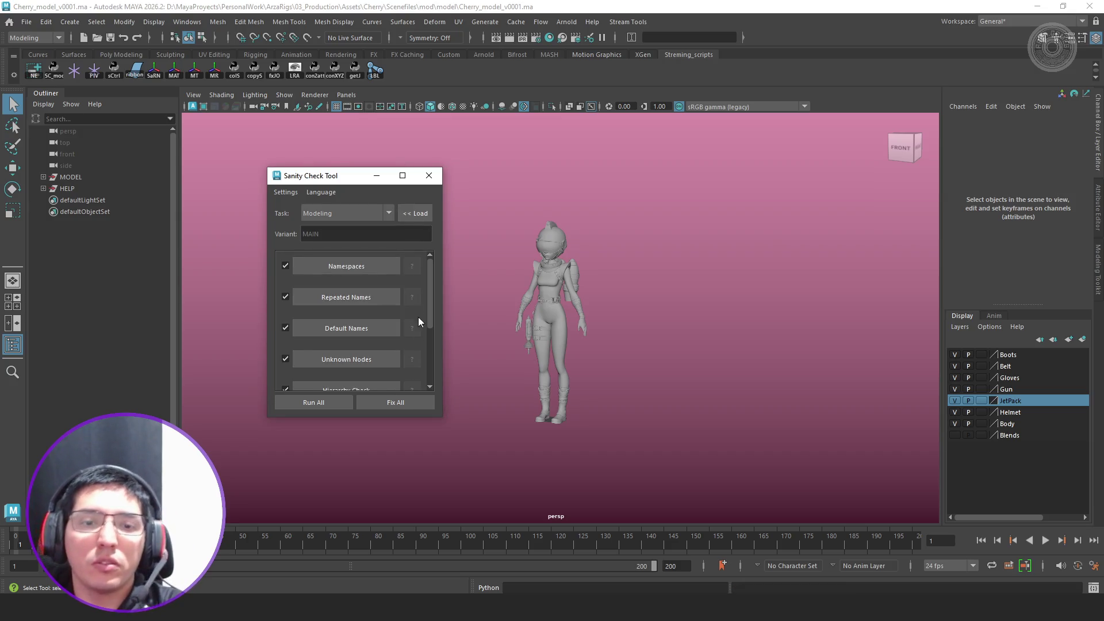
- Enlarge the Sanity Check Tool, dock it beside the Outliner, and run all checks
drag(437, 417, 454, 527)
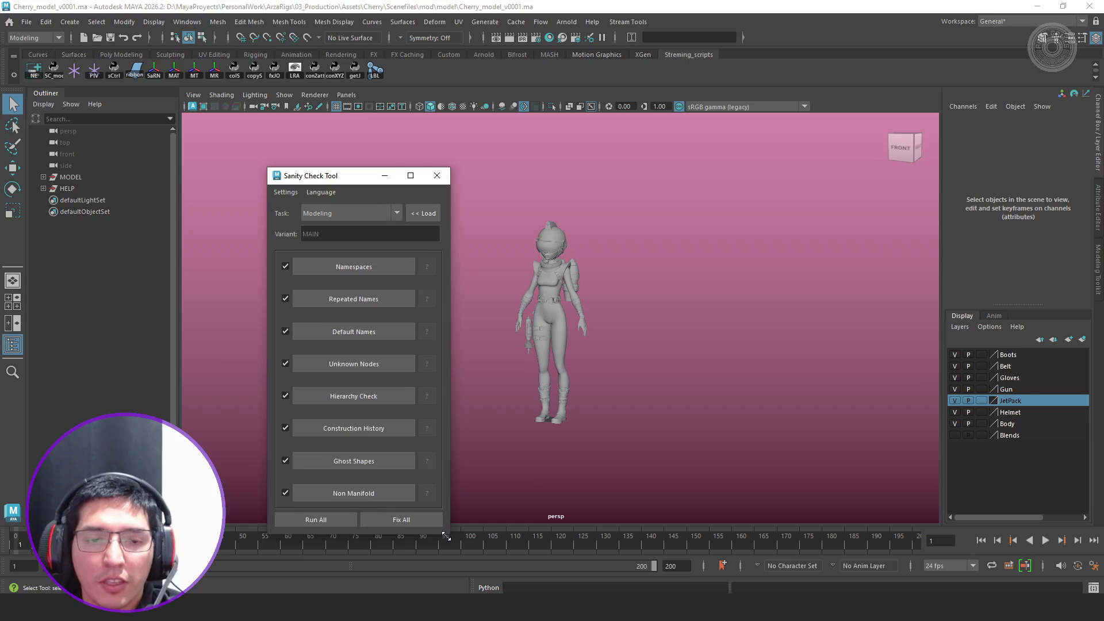
drag(360, 170, 182, 134)
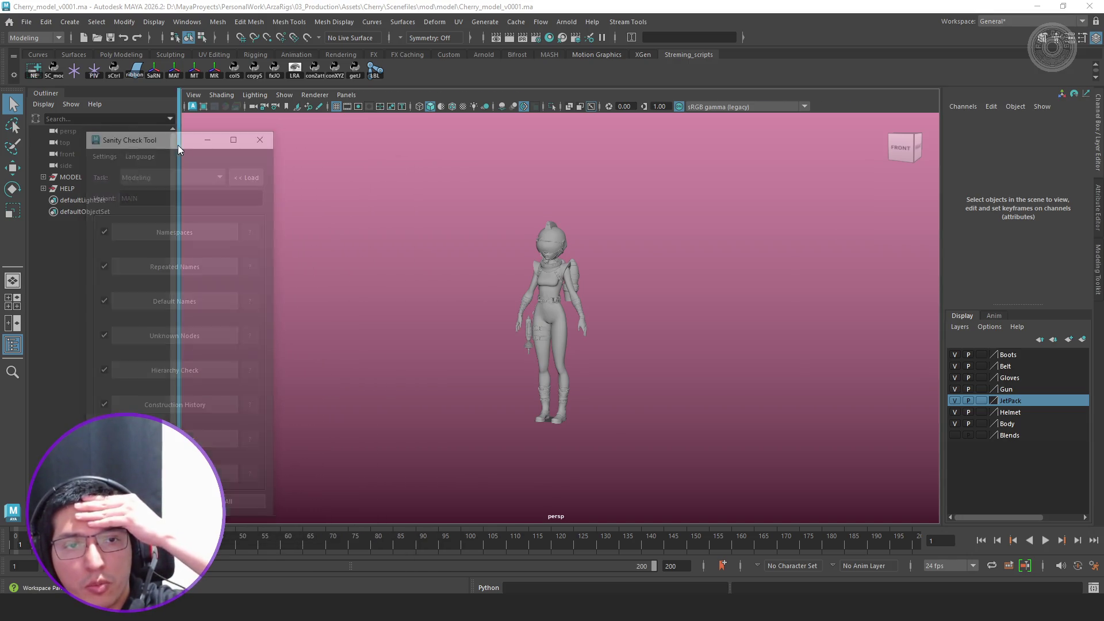
drag(181, 148, 178, 145)
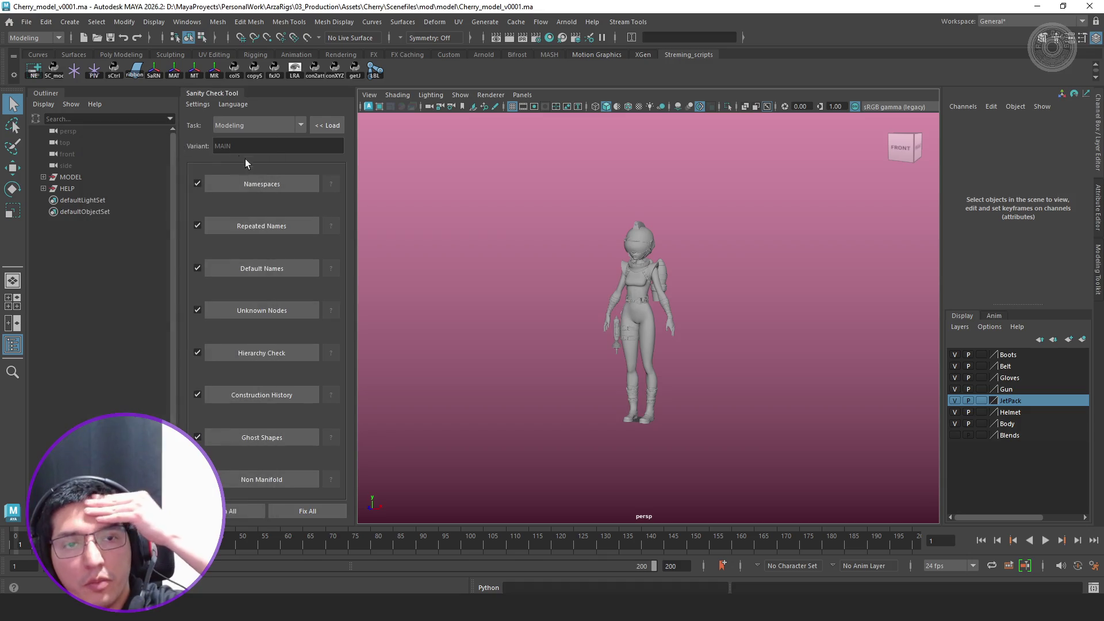
click(254, 513)
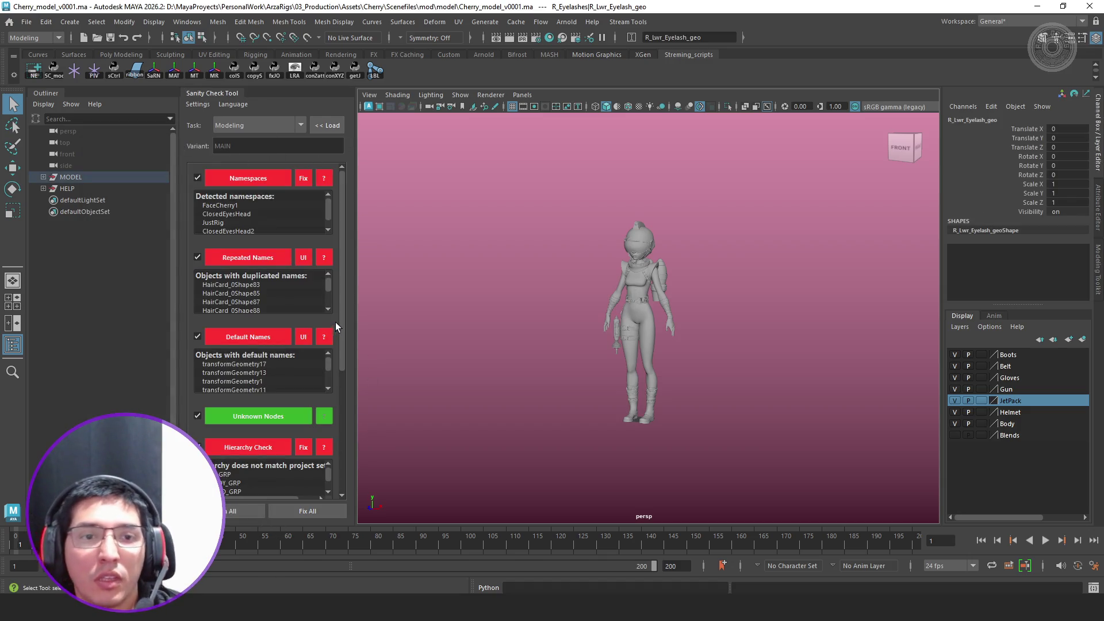
scroll(265, 203, down, 2)
scroll(266, 213, up, 2)
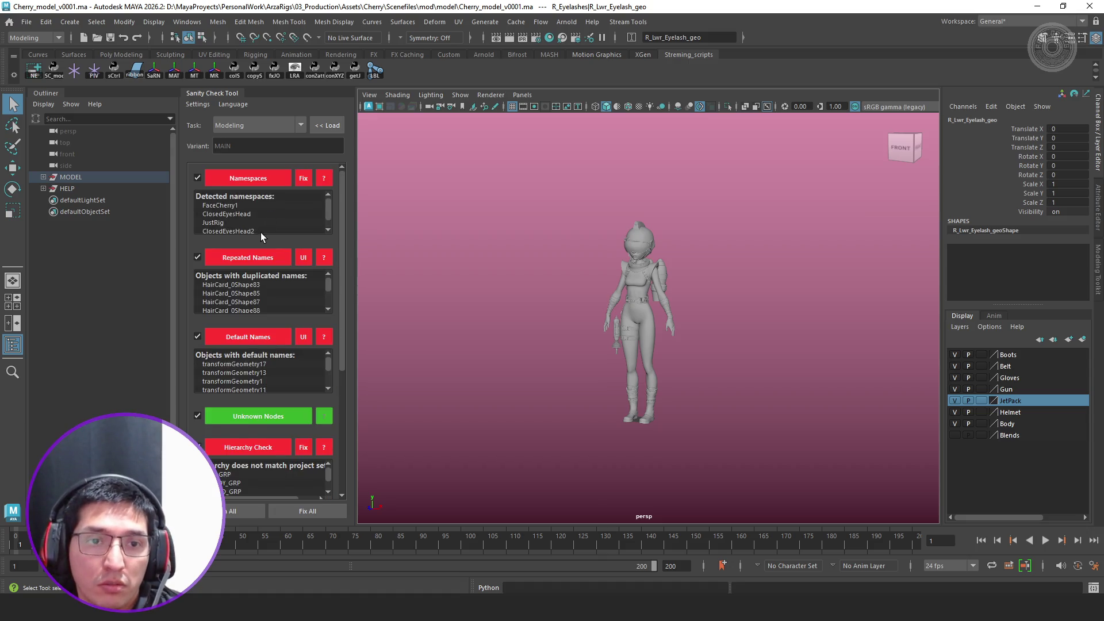
- Fix the detected namespaces from the Sanity Check Tool
click(303, 179)
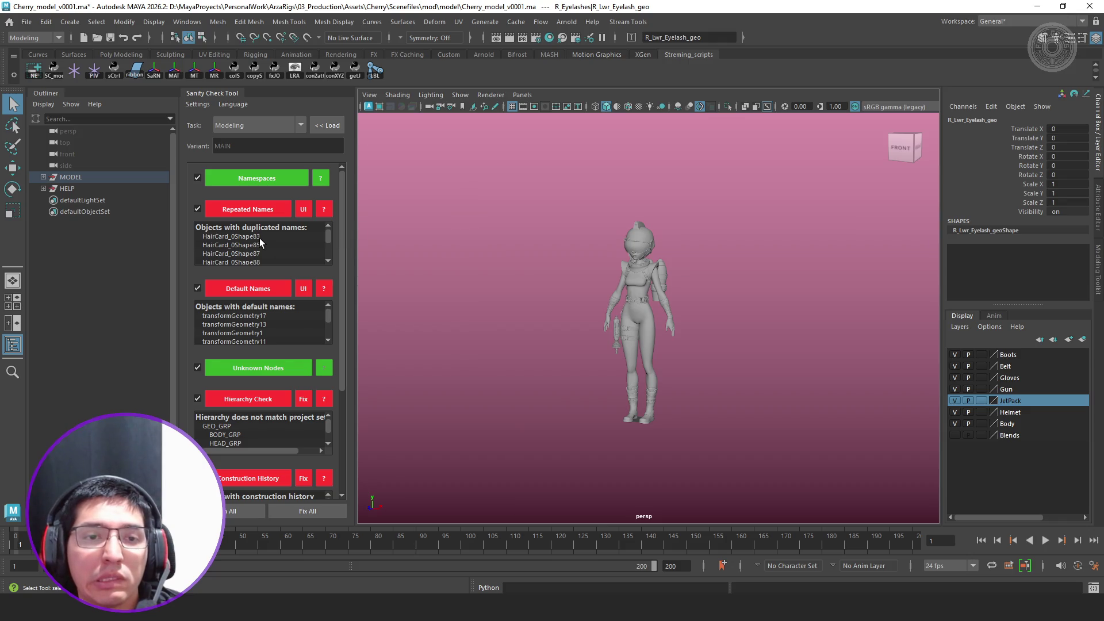
- Expand MODEL down to R_Eyelashes and select the flagged HairCard_0Shape85 duplicate objects in the scene
click(44, 177)
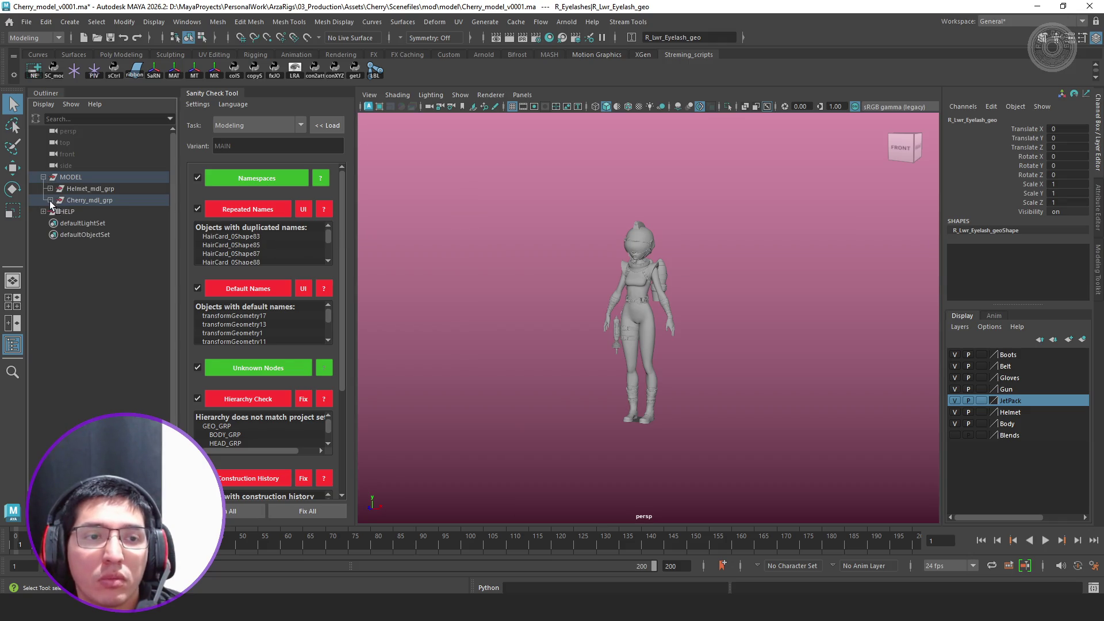
click(50, 201)
click(56, 224)
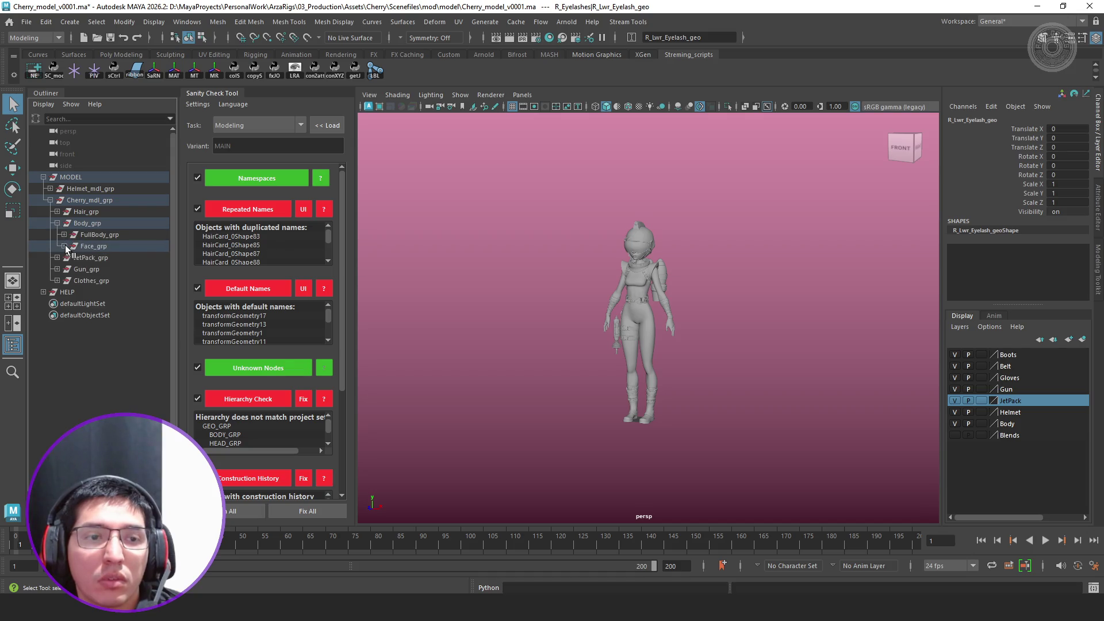
click(65, 246)
click(71, 326)
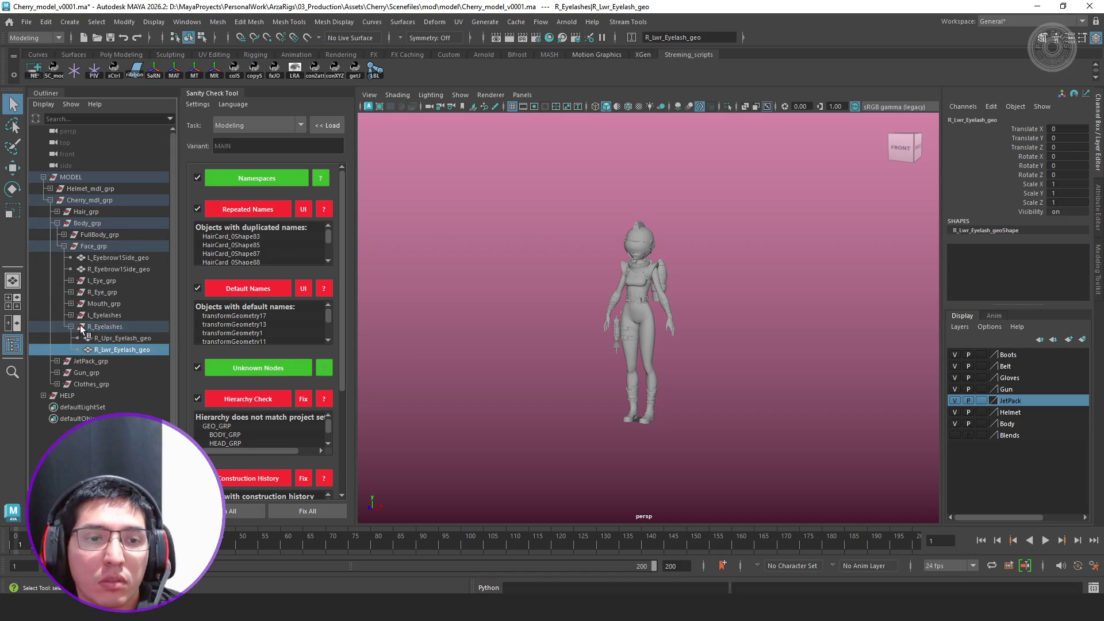
click(263, 245)
right_click(263, 241)
click(319, 243)
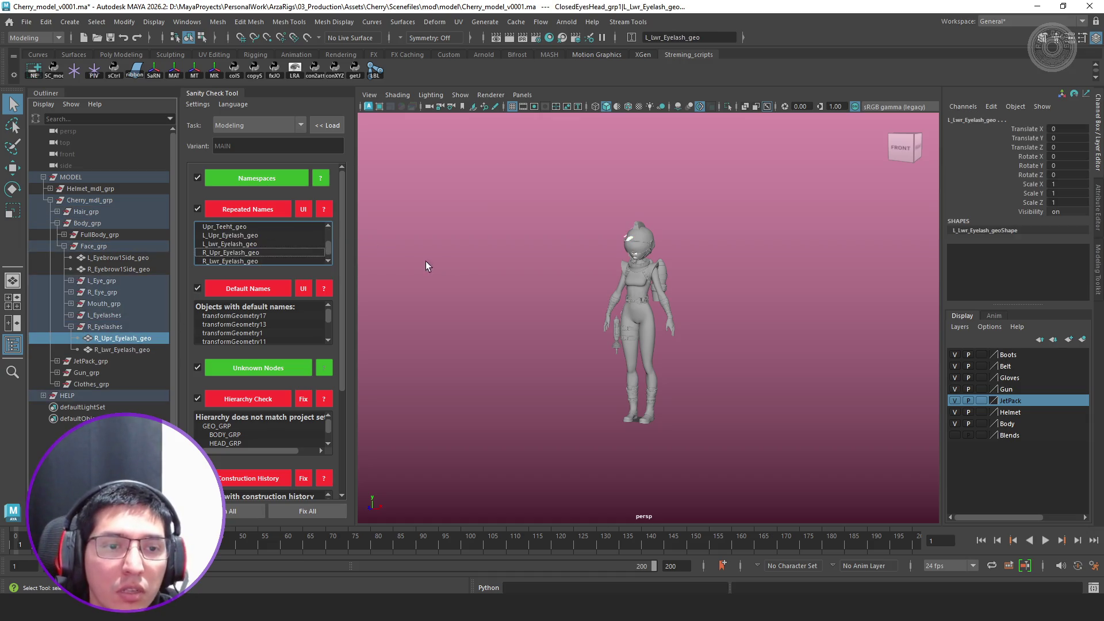
scroll(118, 331, down, 5)
scroll(120, 330, down, 5)
scroll(121, 328, down, 5)
scroll(123, 327, up, 3)
scroll(123, 326, down, 3)
scroll(126, 323, up, 3)
scroll(122, 304, up, 5)
scroll(122, 304, up, 3)
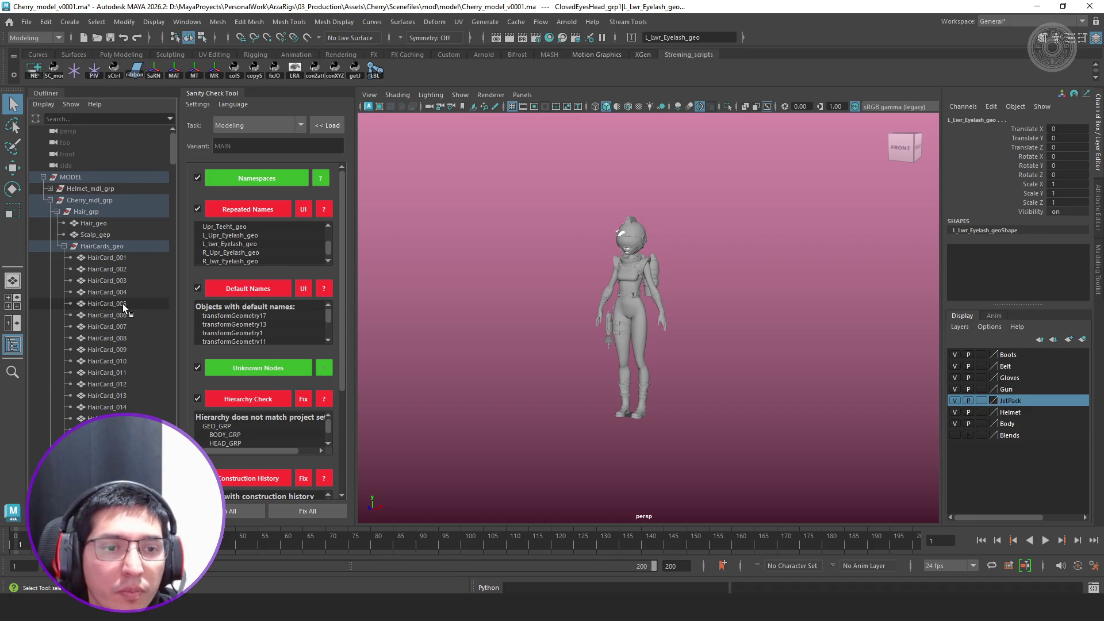
scroll(123, 304, down, 5)
scroll(122, 304, down, 5)
- Select HairCard_082 and rename its shape node to HairCard_082Shape in the Channel Box
click(135, 269)
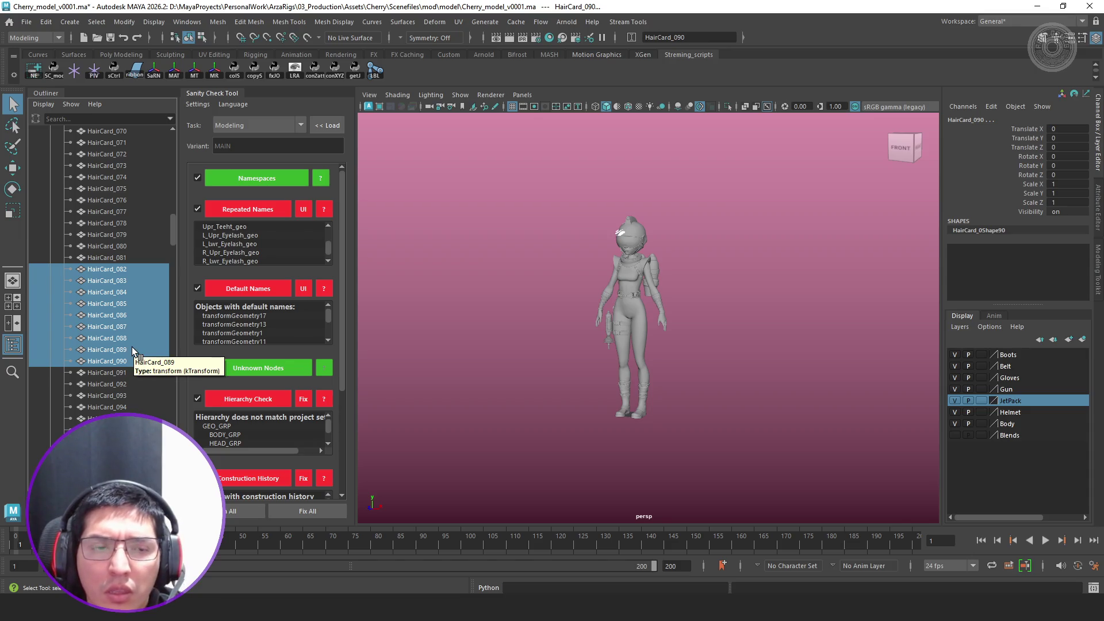
click(134, 273)
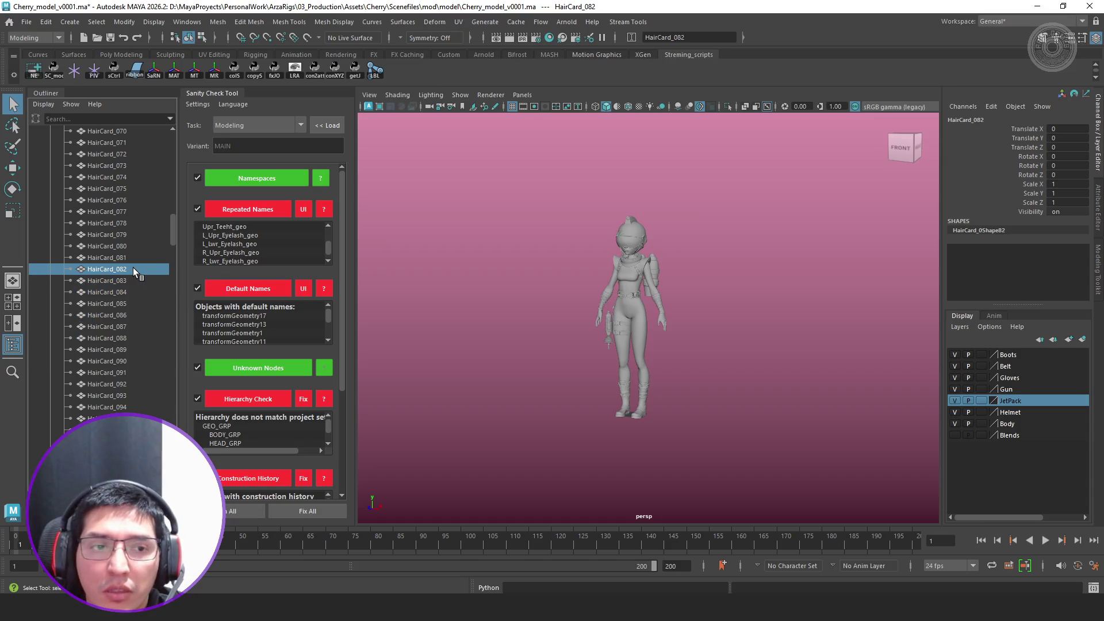
double_click(998, 231)
click(982, 231)
text(82)
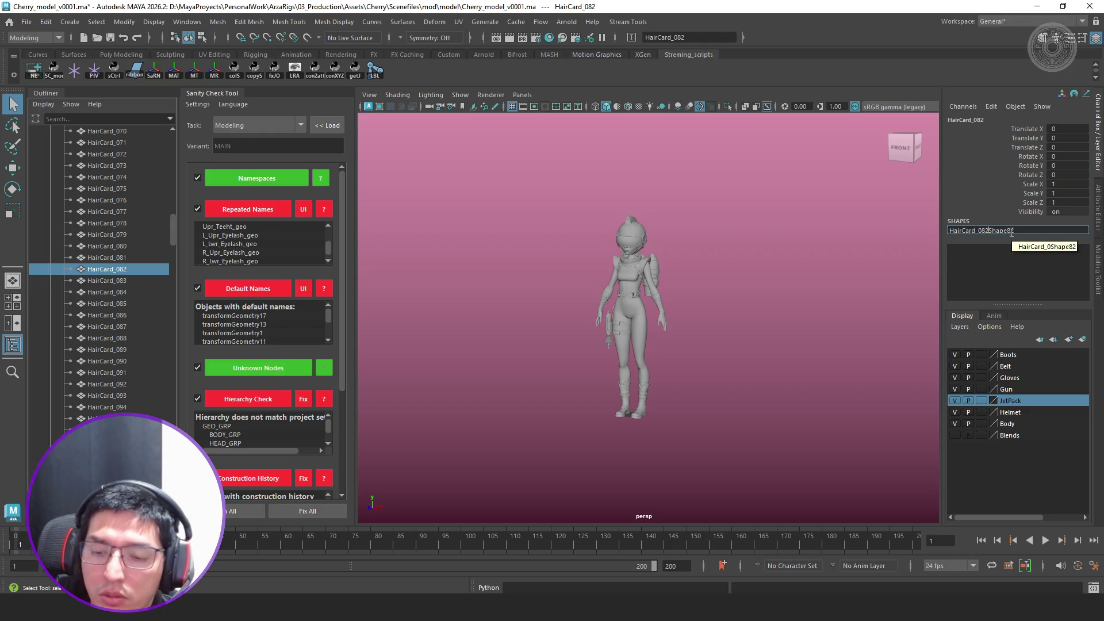
key(Return)
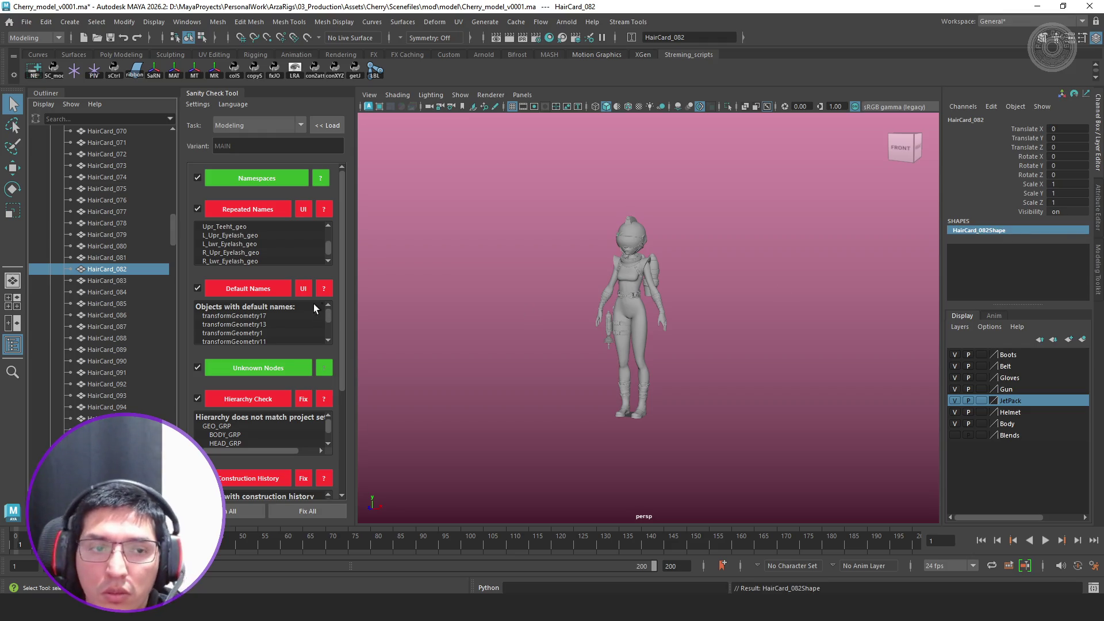
click(303, 209)
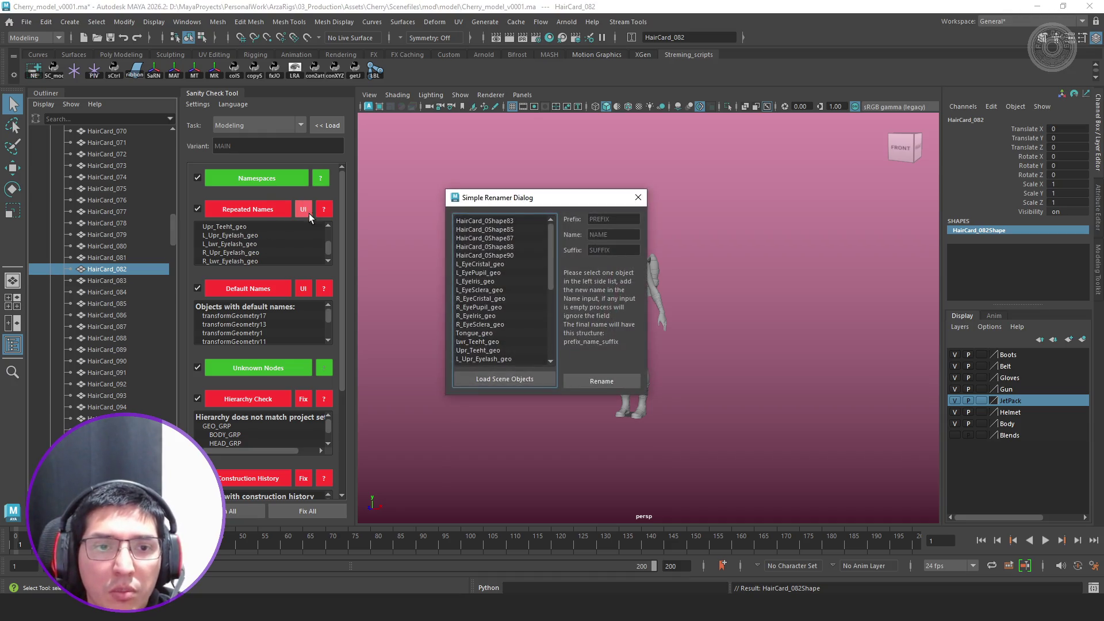
click(509, 221)
click(518, 256)
click(511, 221)
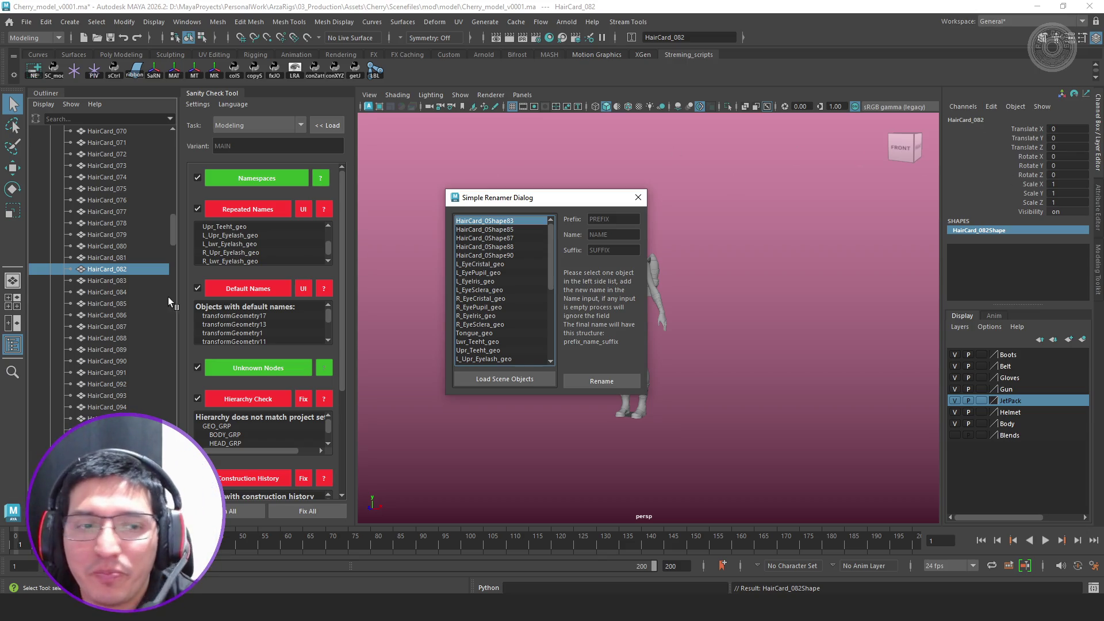
double_click(120, 278)
key(ctrl+c)
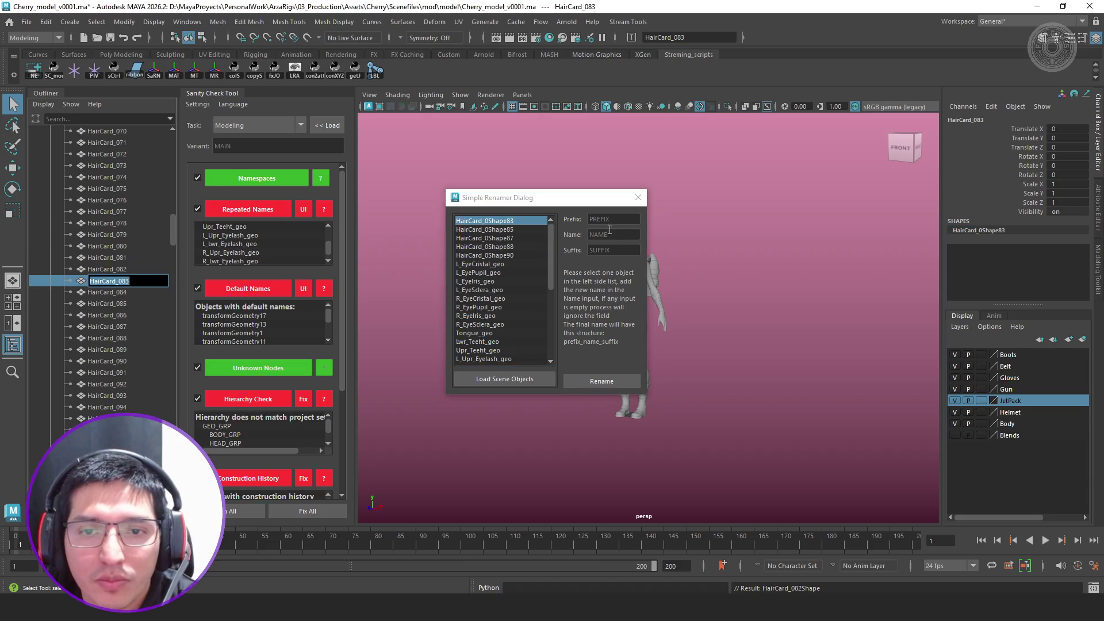
click(610, 234)
key(ctrl+v)
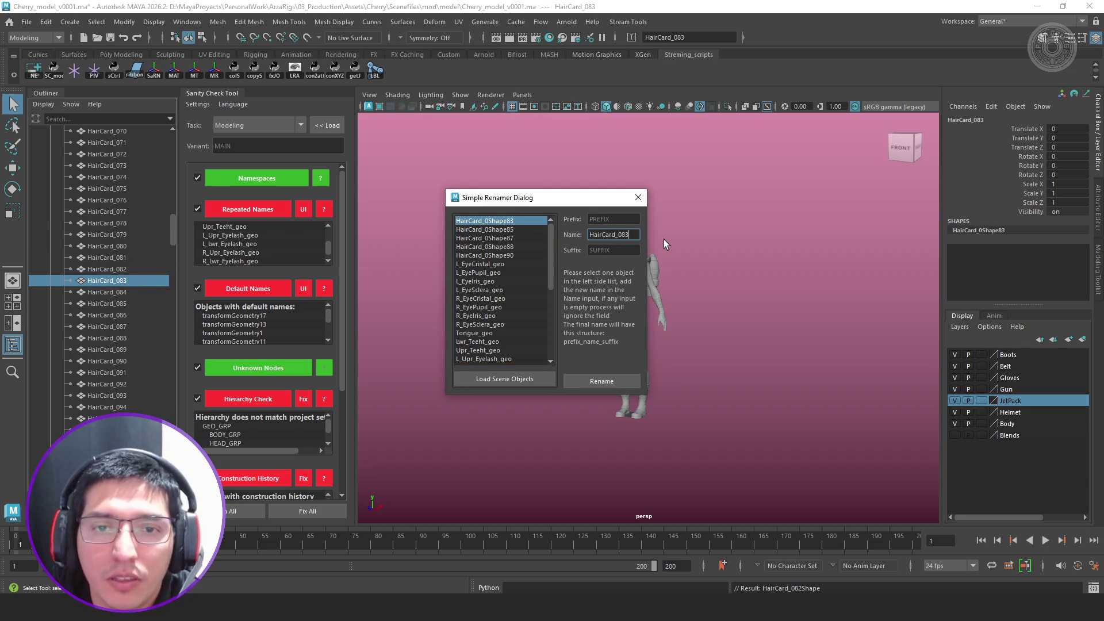
text(Shape)
click(607, 381)
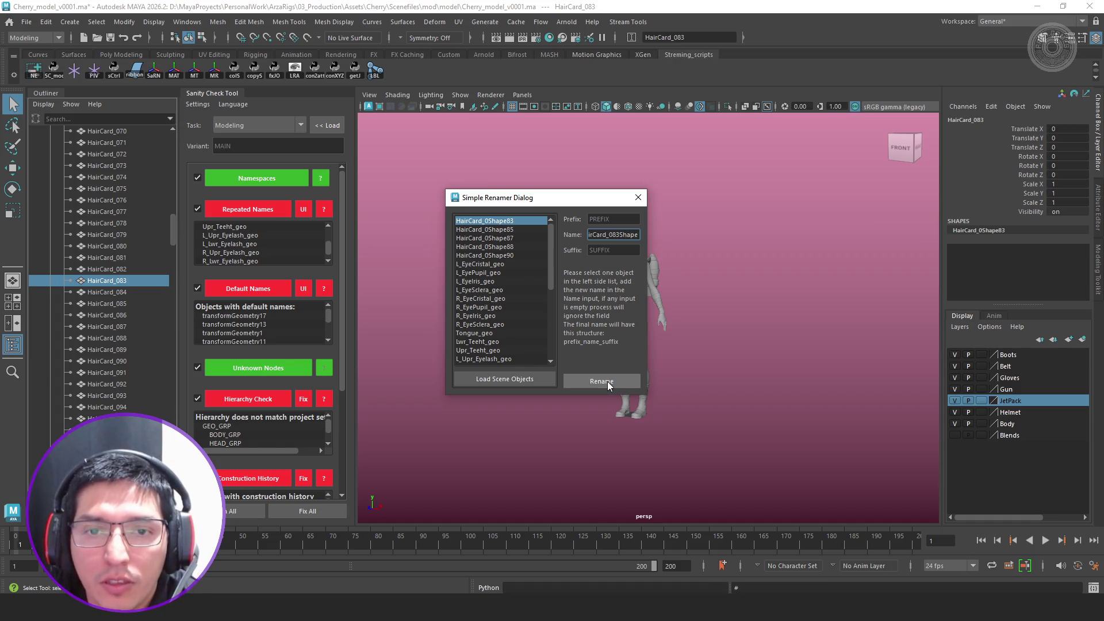
click(509, 379)
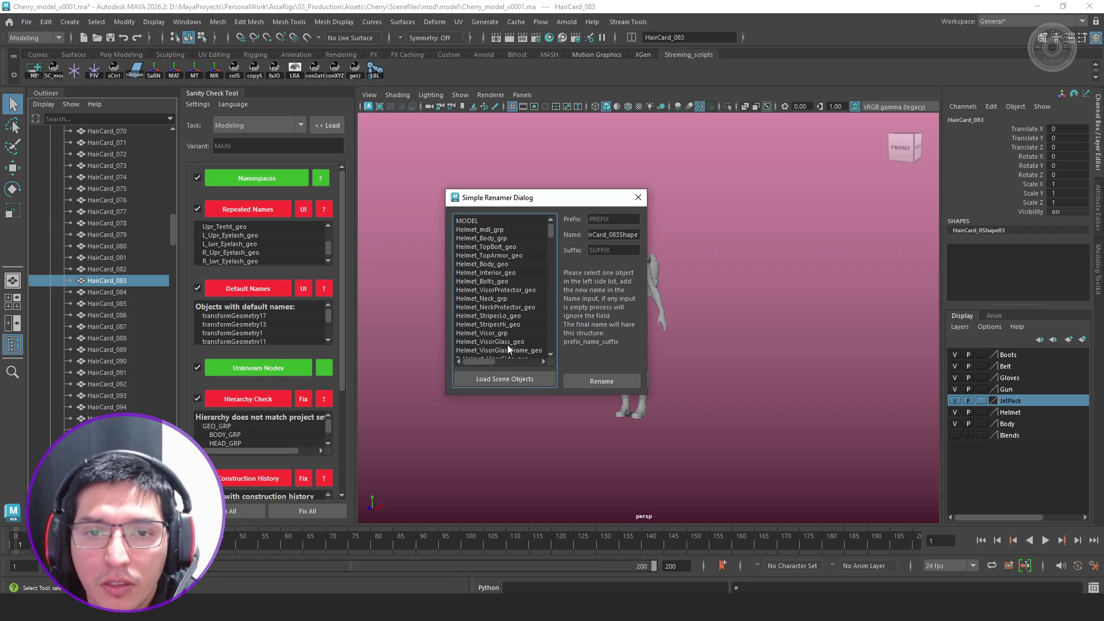
click(498, 220)
click(135, 284)
click(504, 378)
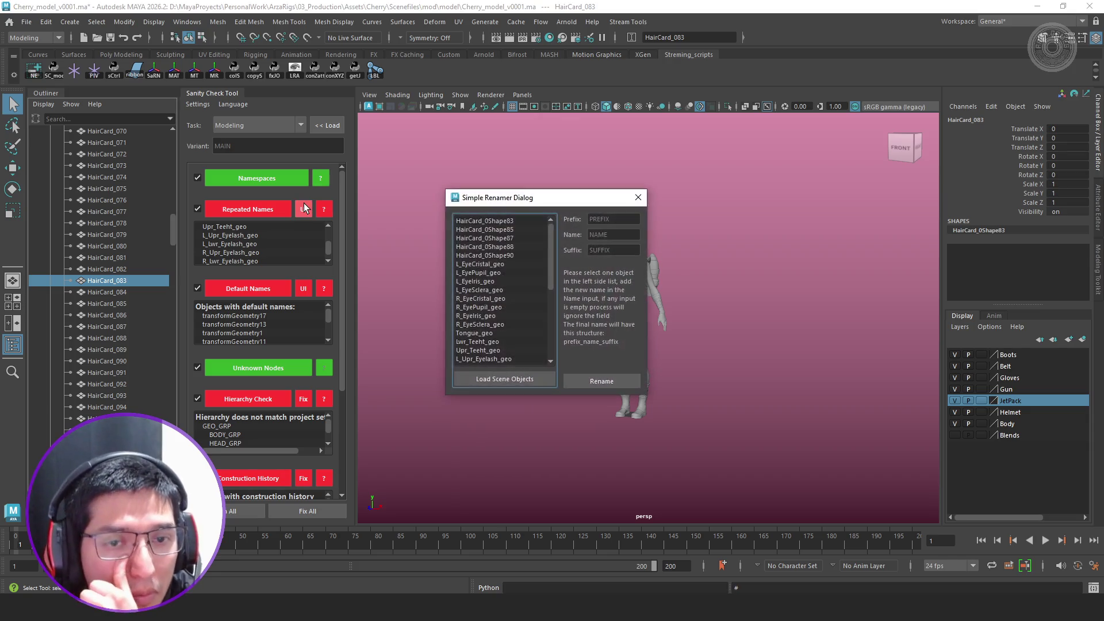
click(636, 197)
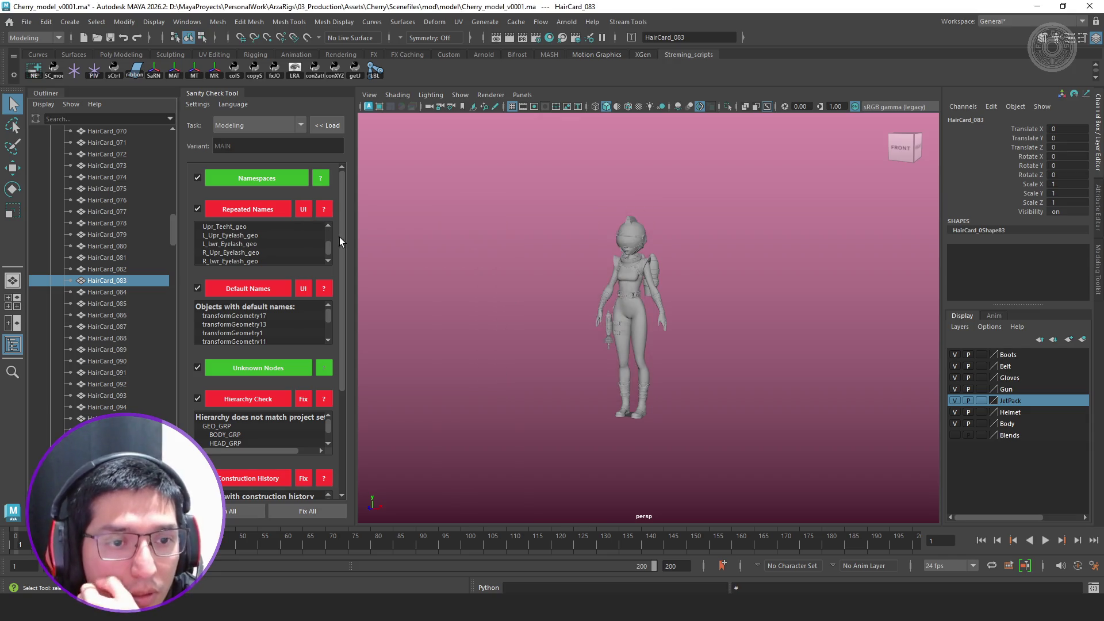
- Rerun Repeated Names, select HairCard_083 and rename its shape to HairCard_083Shape
click(271, 211)
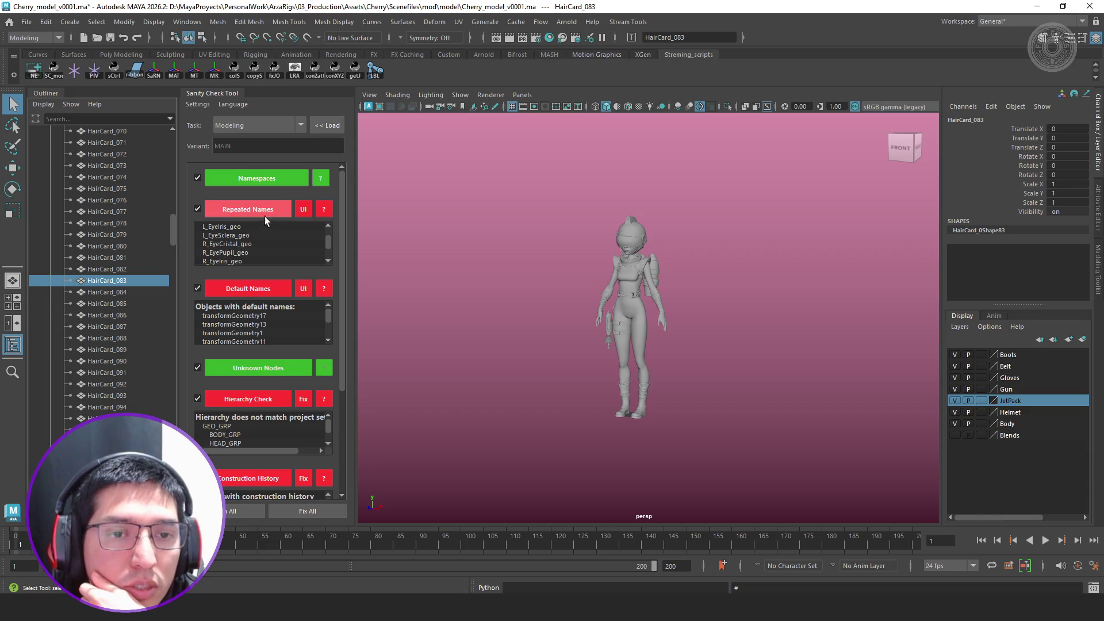
click(265, 210)
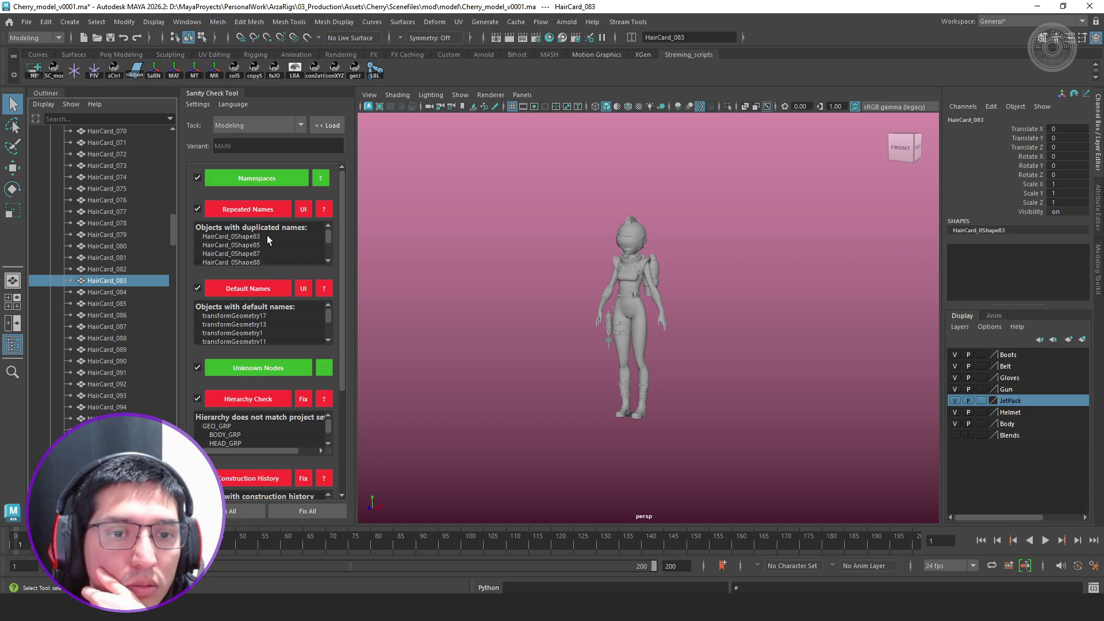
click(267, 235)
click(147, 280)
click(141, 273)
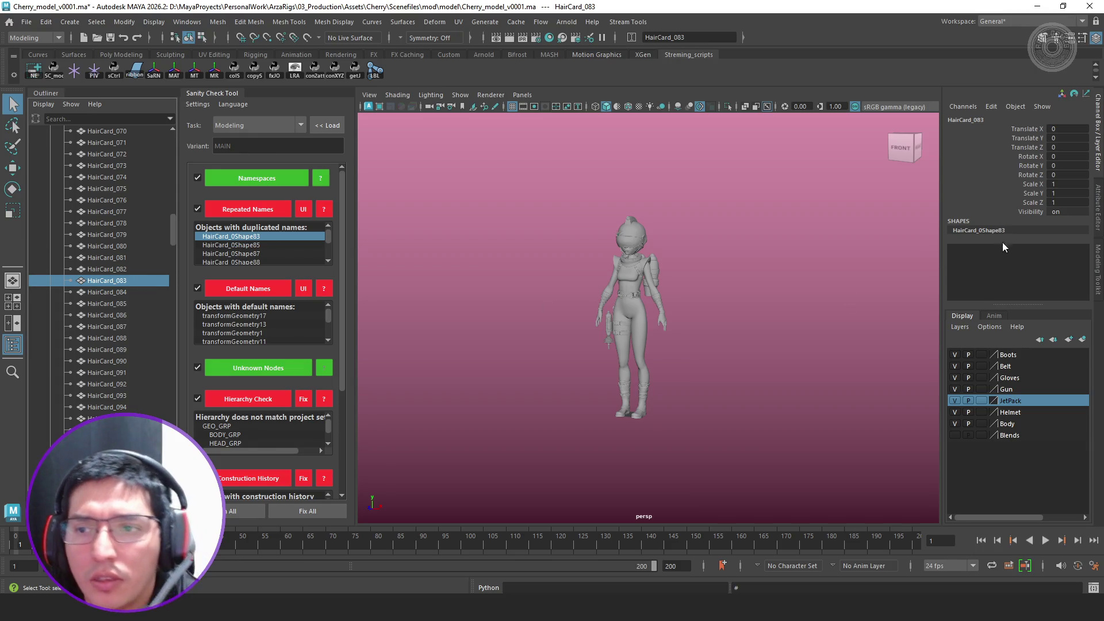
double_click(1019, 232)
key(End)
key(BackSpace)
key(BackSpace)
key(Left)
key(Left)
key(Left)
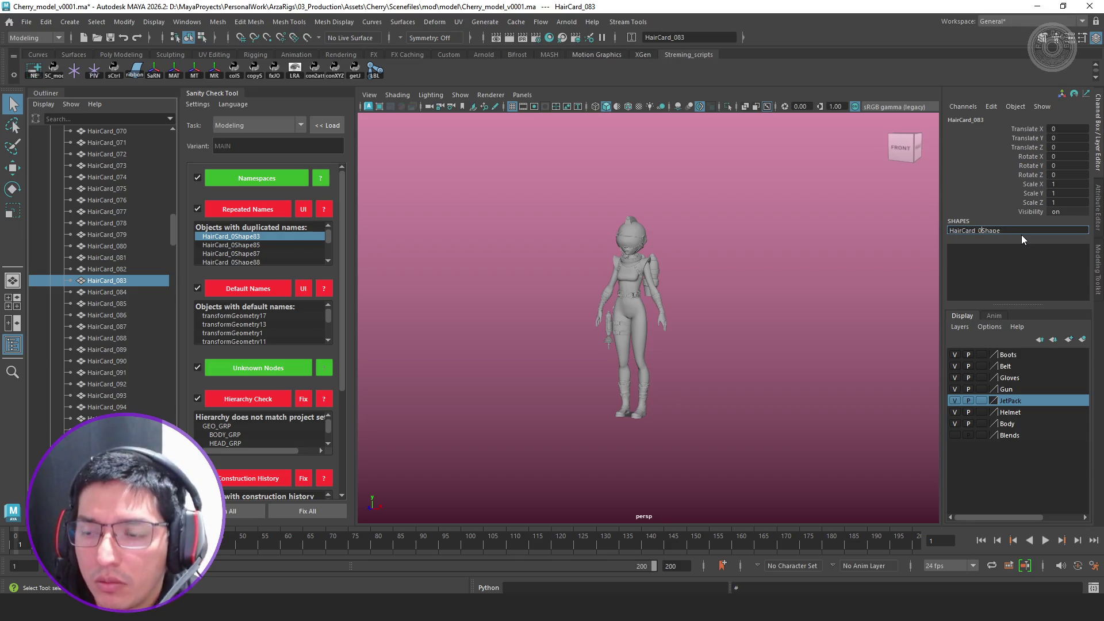
text(83)
key(Return)
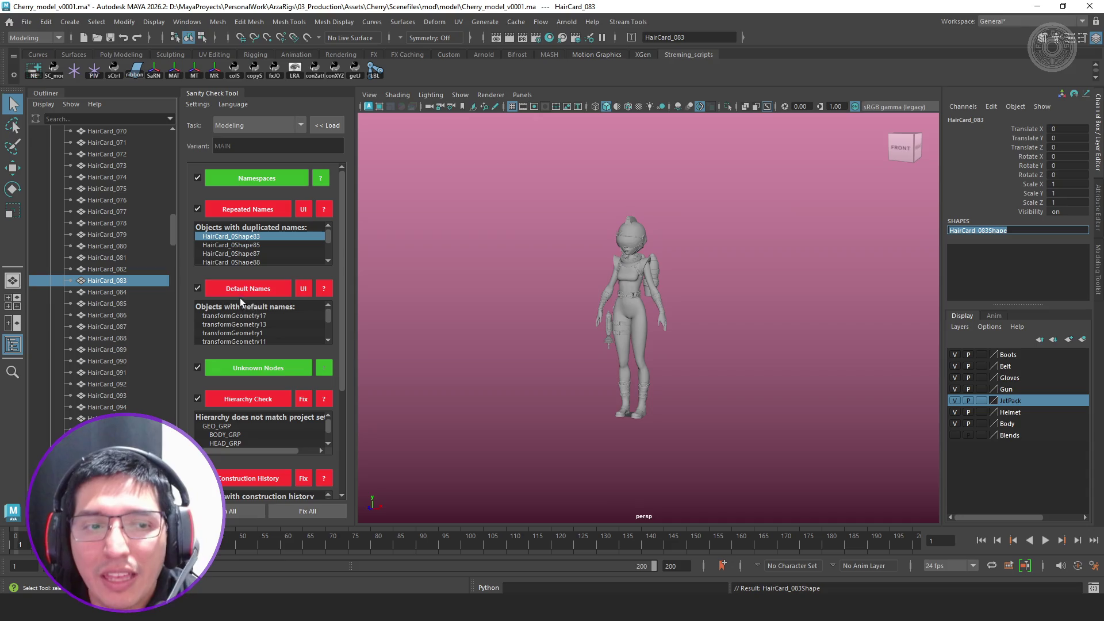
- Rename the HairCard_084, 085 and 086 shapes to matching HairCard_08XShape names
key(Down)
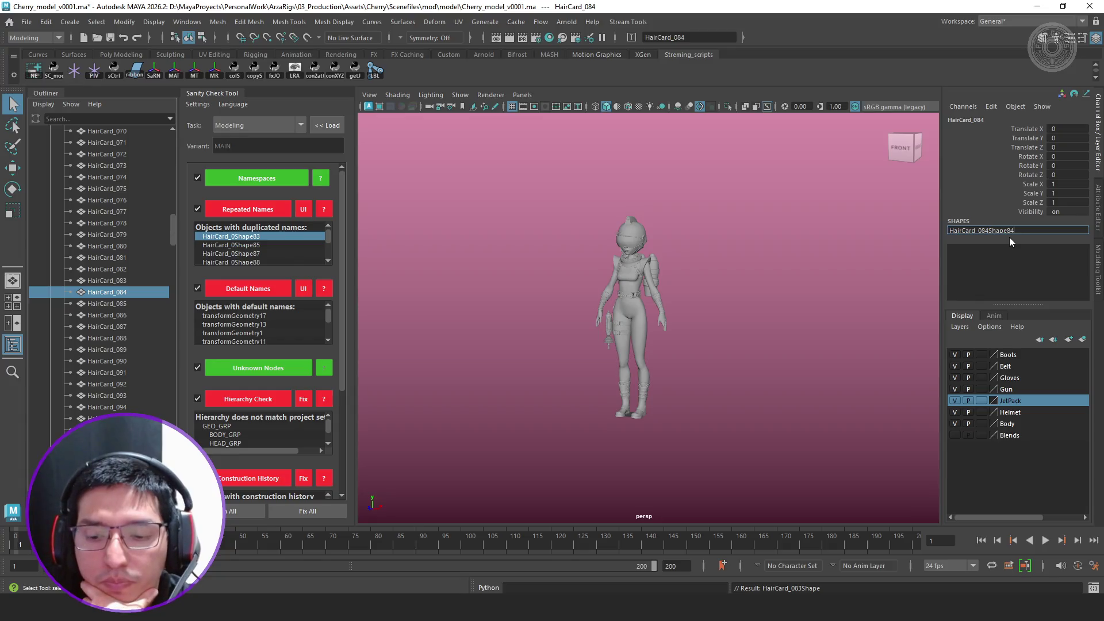
key(BackSpace)
key(BackSpace)
key(Return)
key(Down)
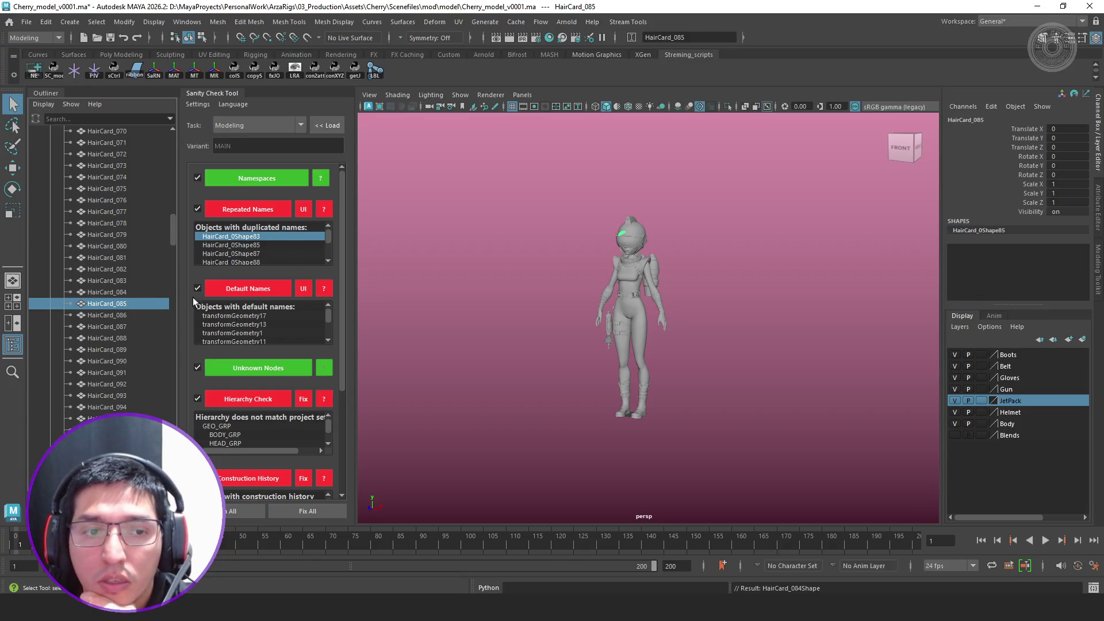
double_click(984, 231)
key(End)
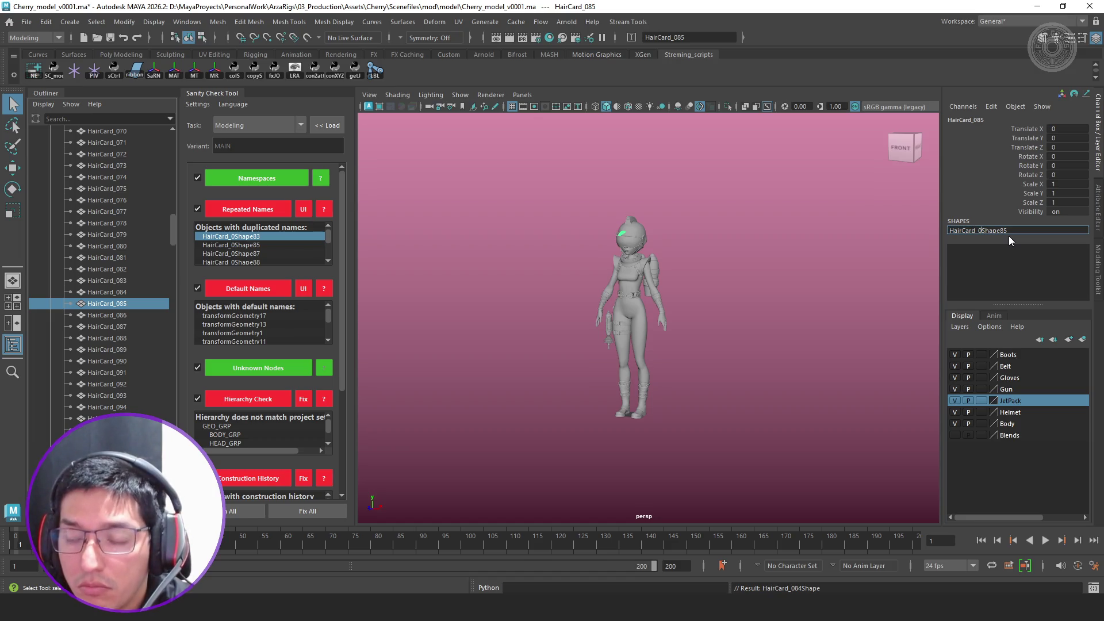
text(5)
key(End)
key(BackSpace)
key(BackSpace)
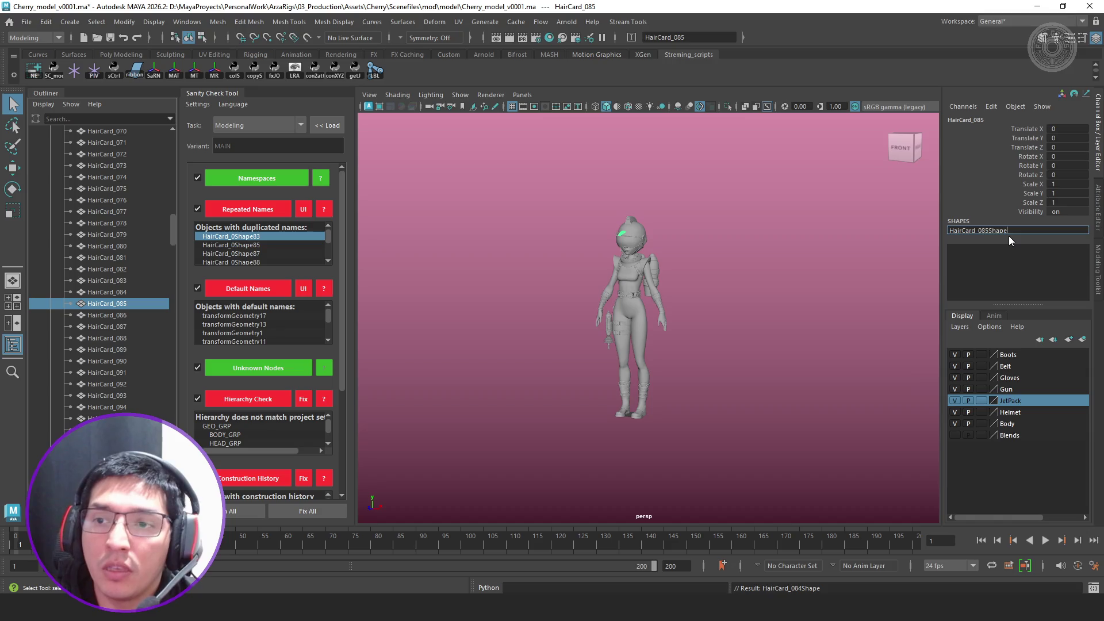
key(Return)
click(135, 315)
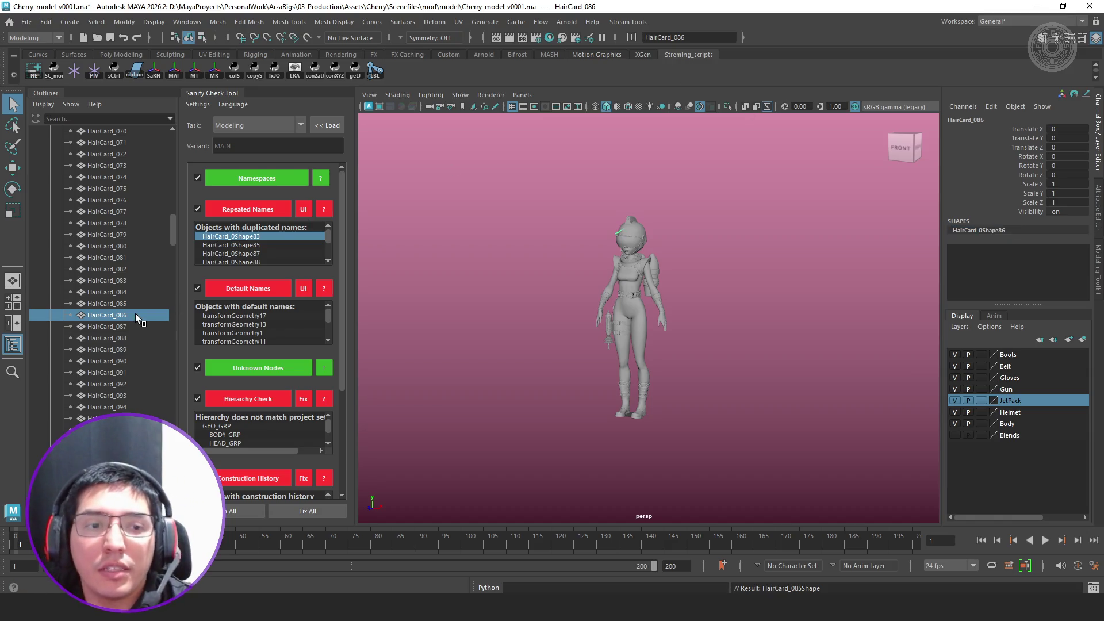
double_click(984, 230)
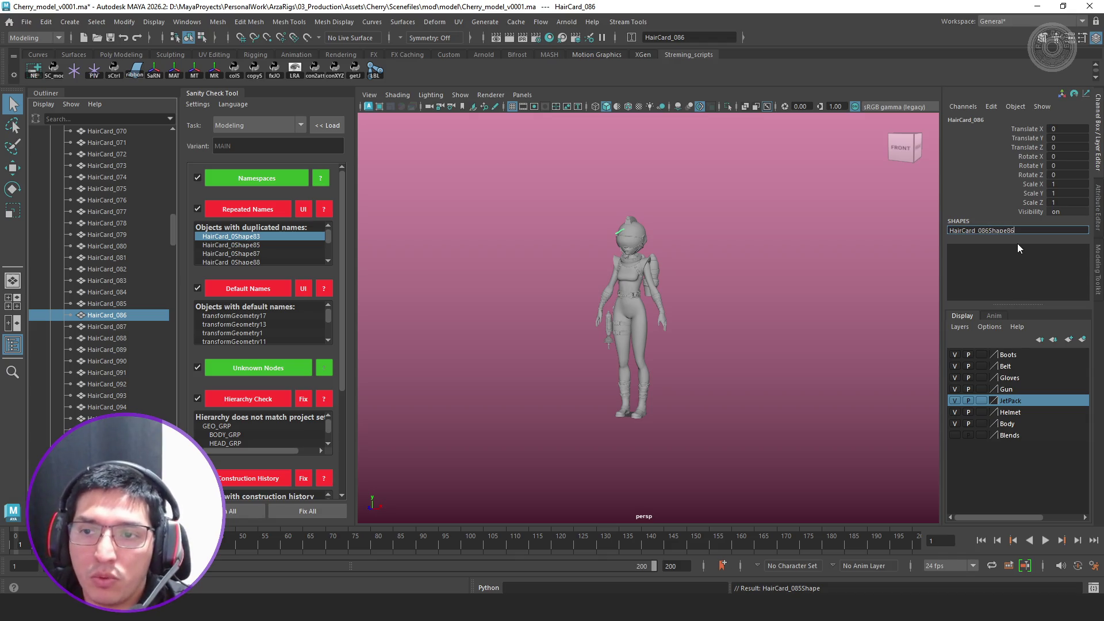
key(Return)
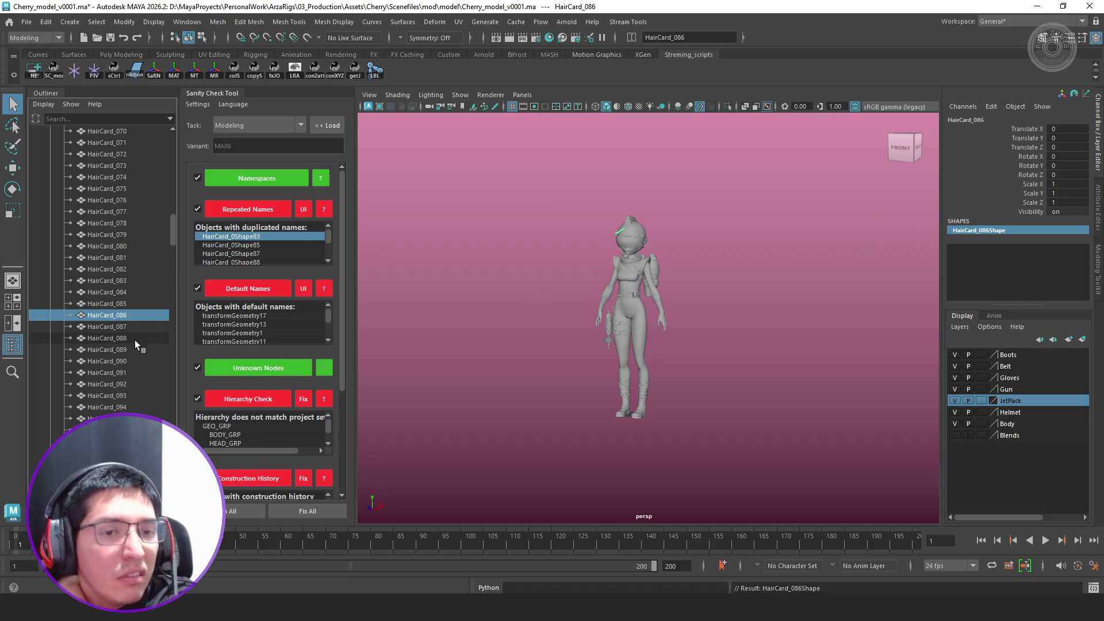
- Rename the HairCard_087 and 088 shapes to HairCard_087Shape and HairCard_088Shape, then switch to PyCharm
click(127, 326)
double_click(992, 231)
click(979, 232)
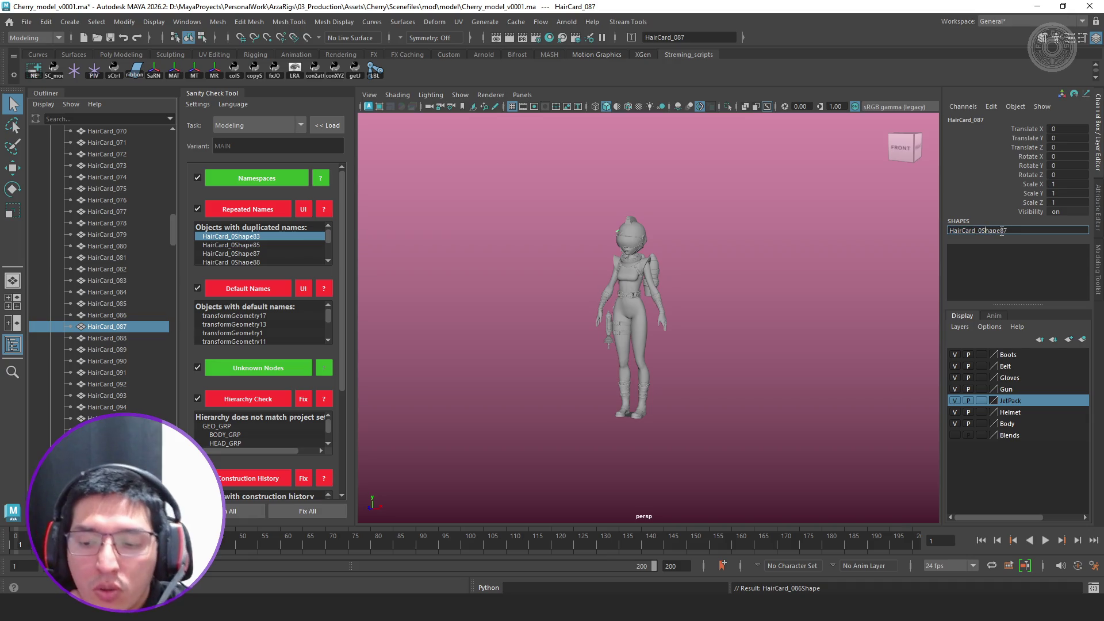
text(87)
key(BackSpace)
key(BackSpace)
text(87)
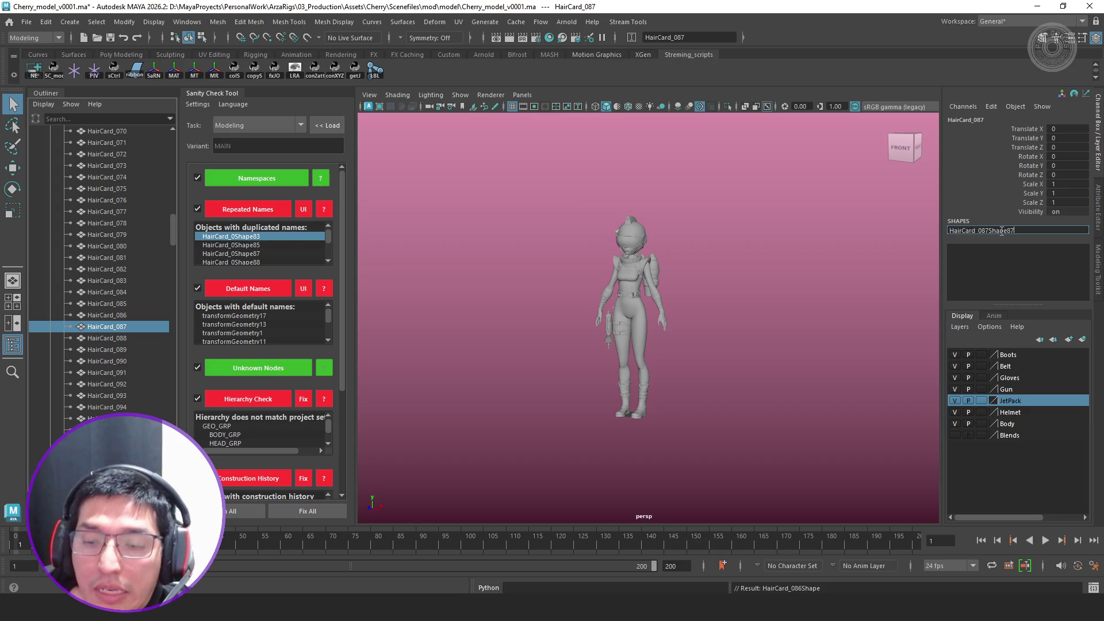
key(Return)
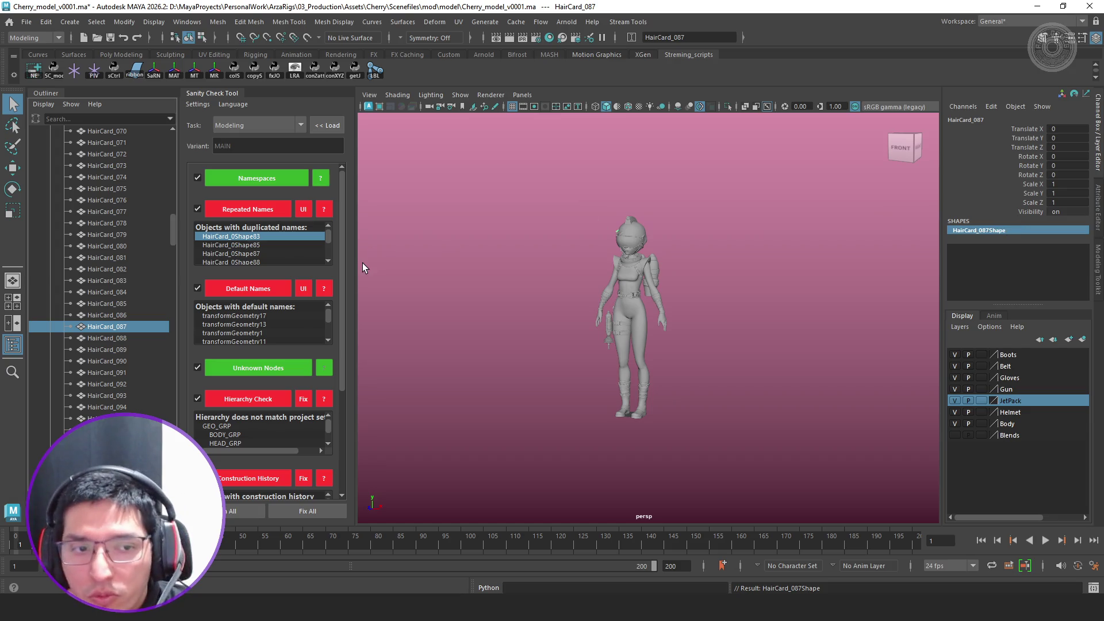
click(129, 337)
click(988, 231)
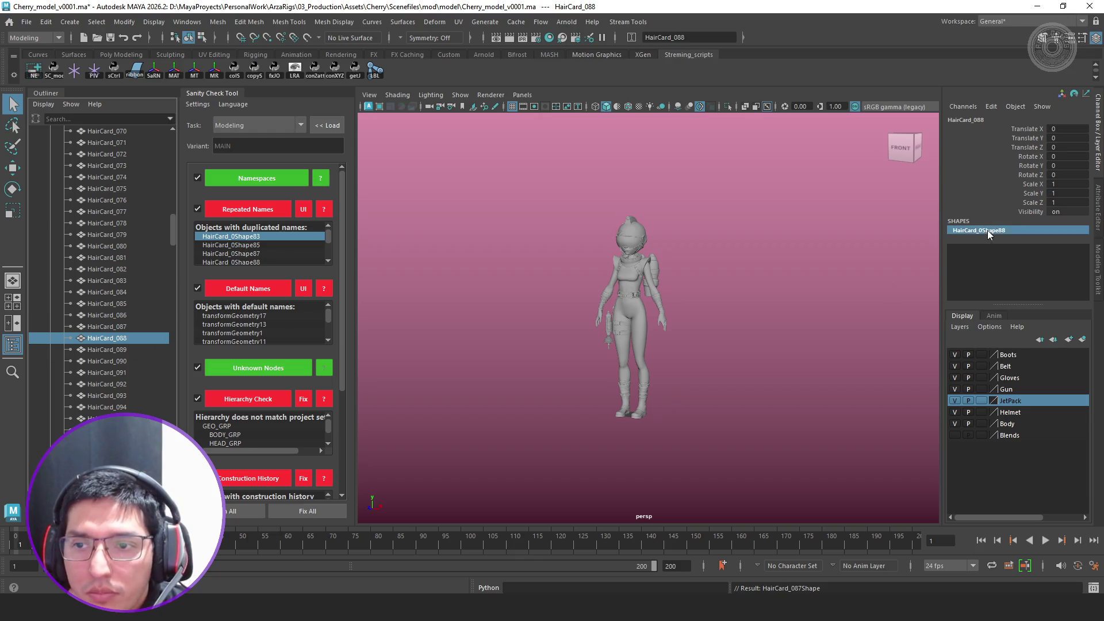
double_click(982, 229)
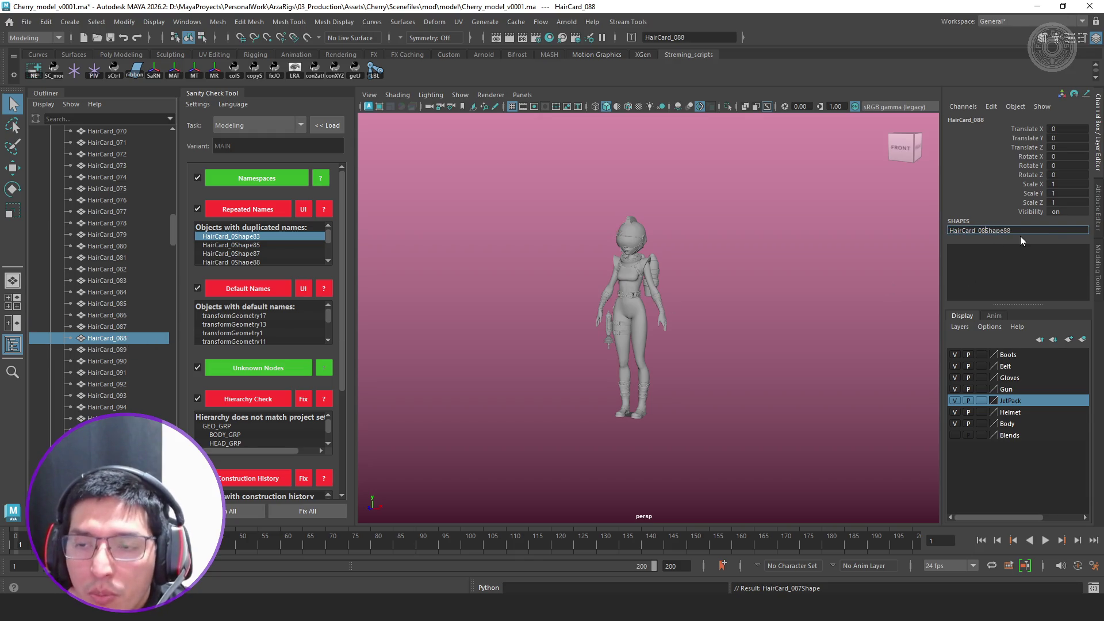
key(BackSpace)
key(BackSpace)
key(Return)
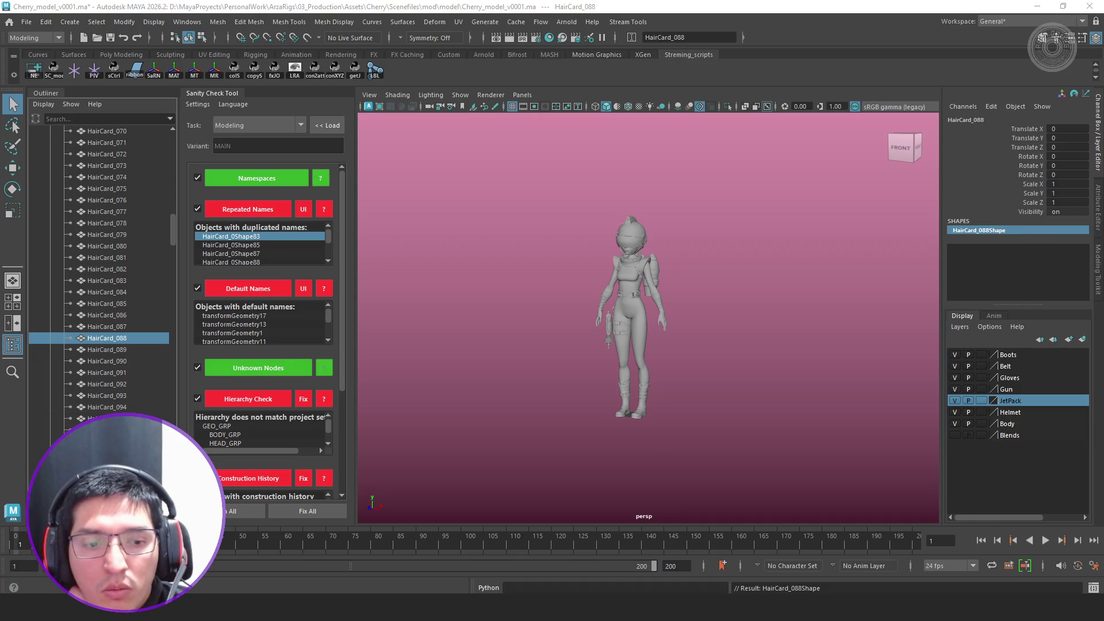
click(259, 552)
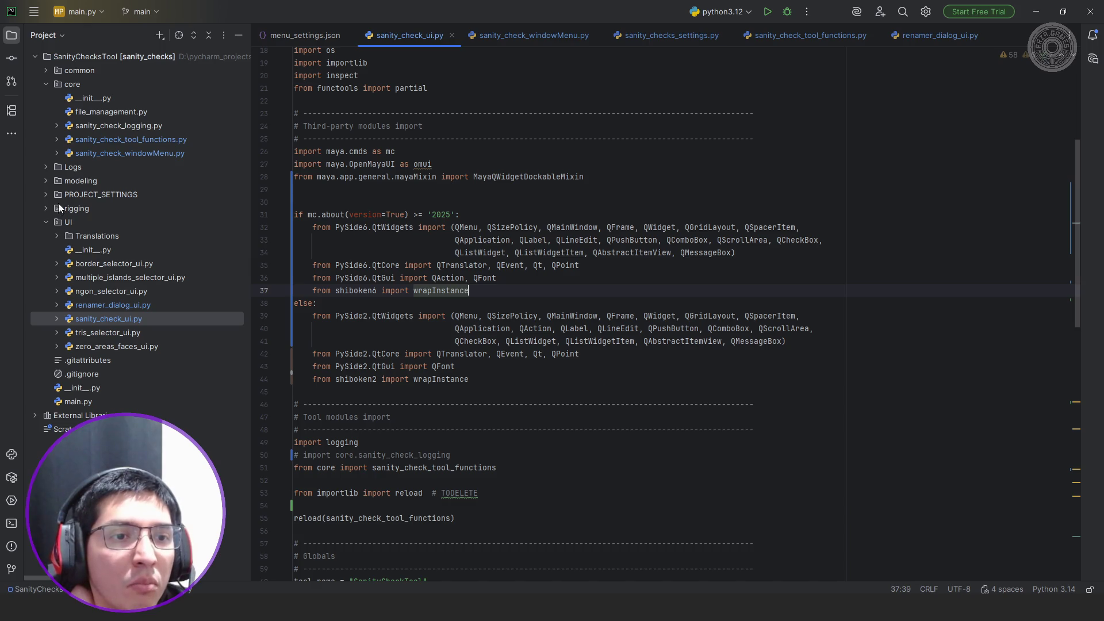
- Add TODO notes in renamer_dialog_ui.py about shape renaming failing and editing names directly in the list, then return to Maya
double_click(128, 307)
scroll(648, 335, down, 2)
scroll(648, 334, down, 3)
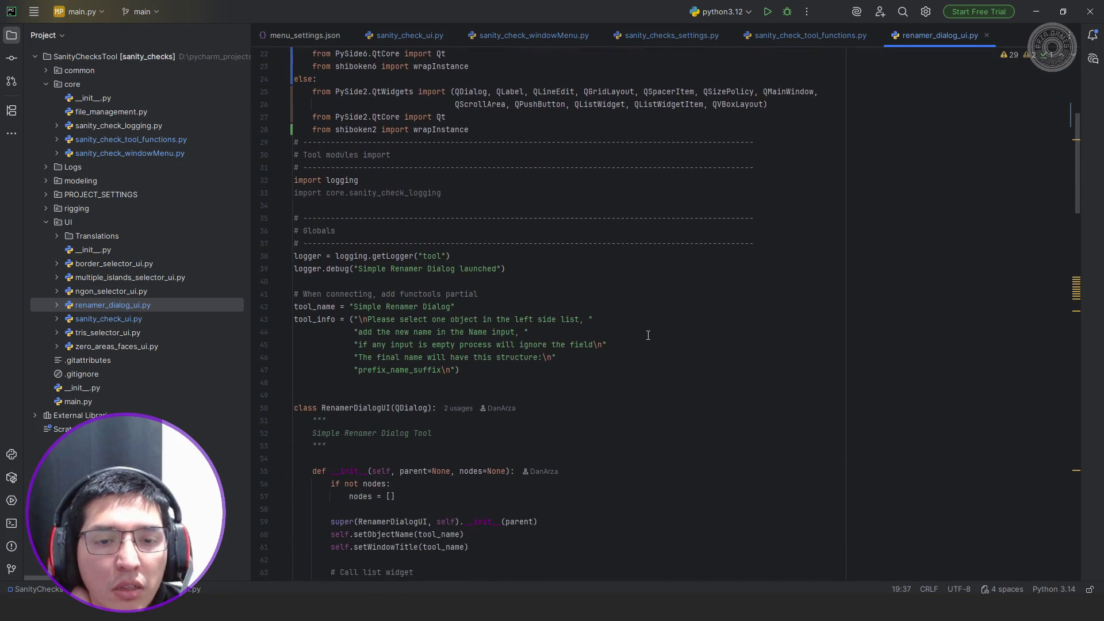
scroll(648, 335, down, 1)
click(543, 344)
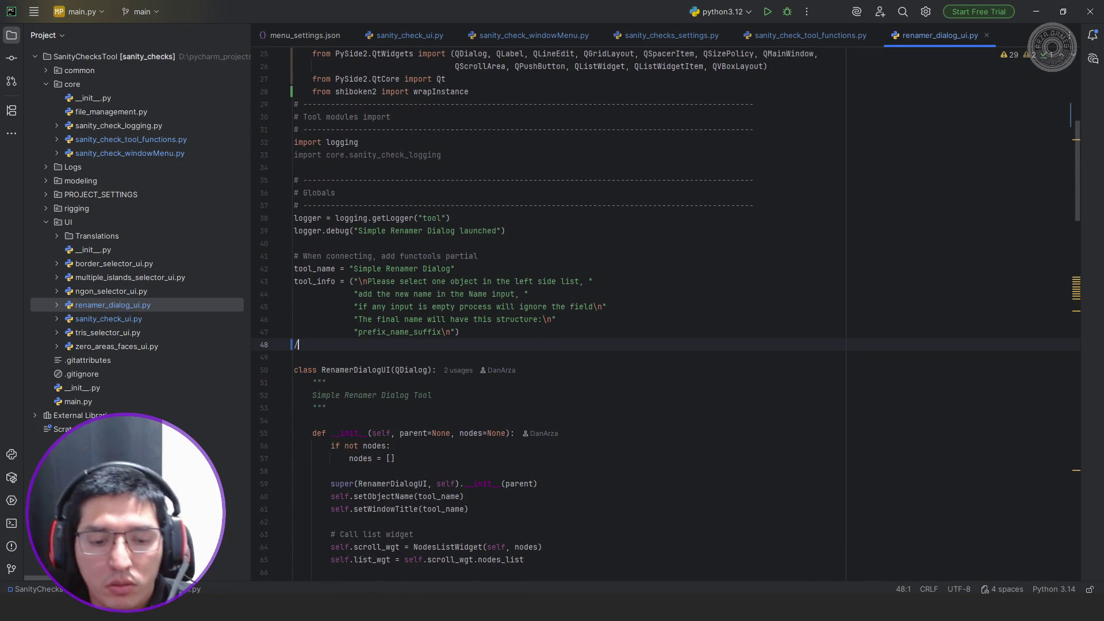
text(# TooO:)
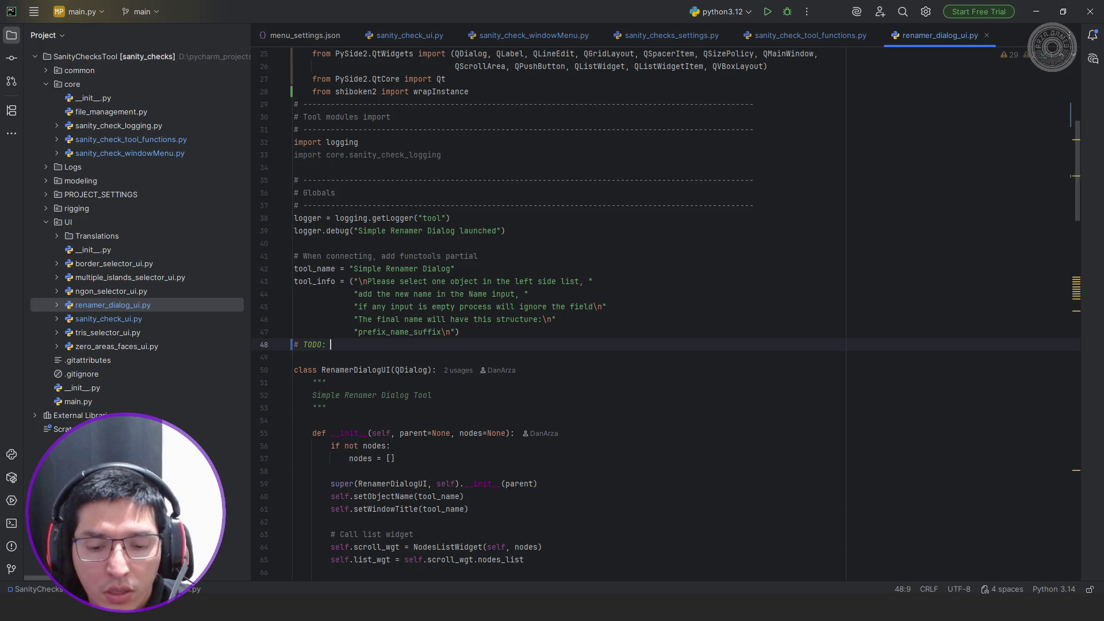
text(nami)
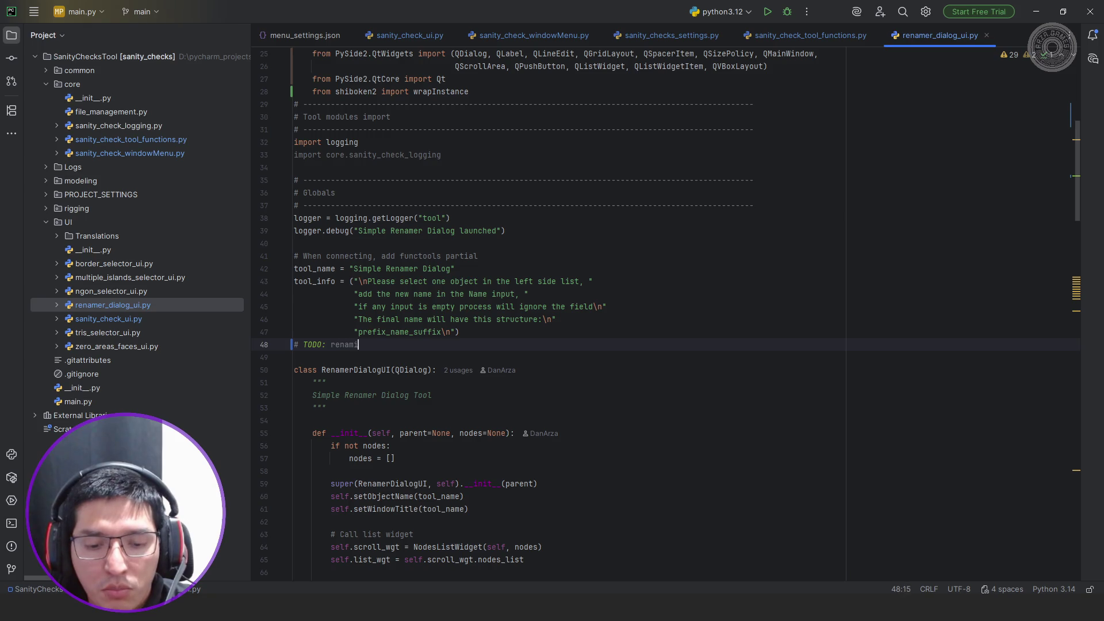
text(shapes )
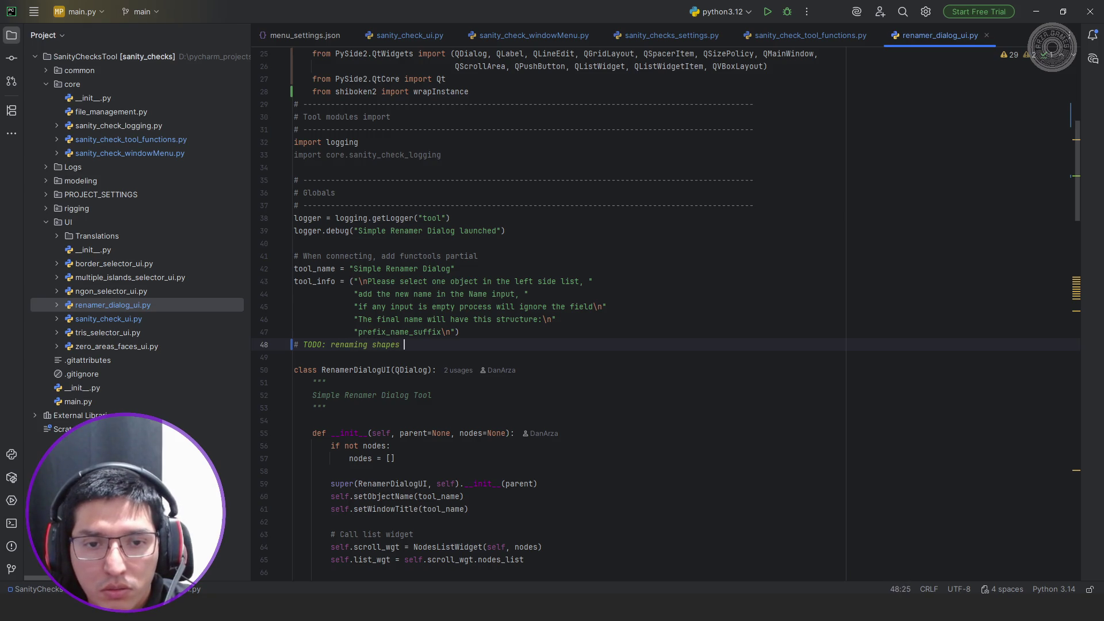
text(ot a)
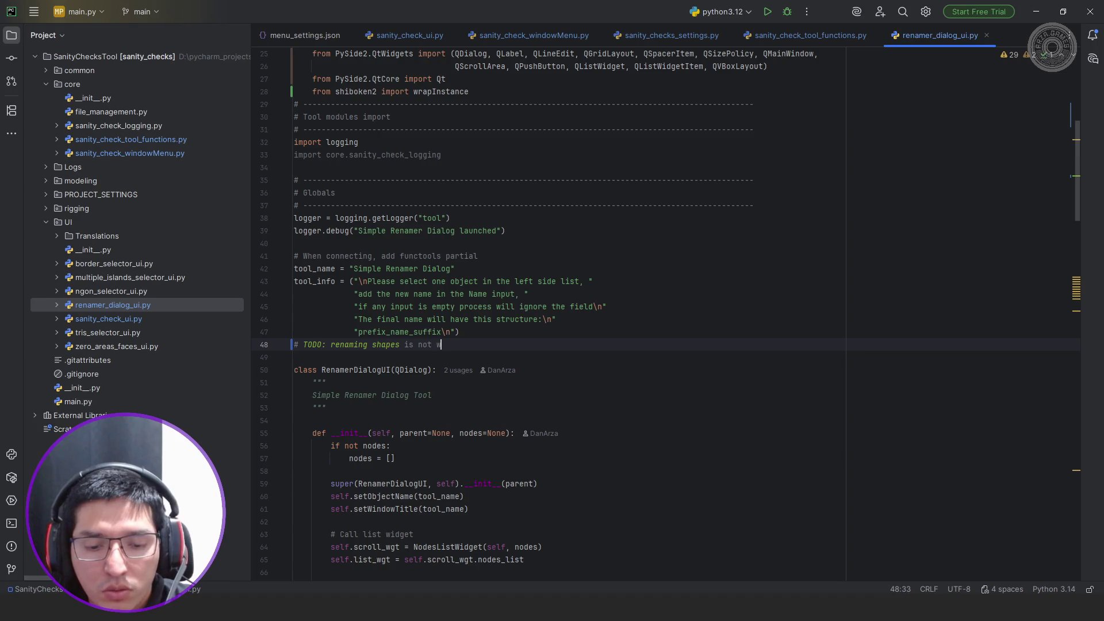
text(ng as expected)
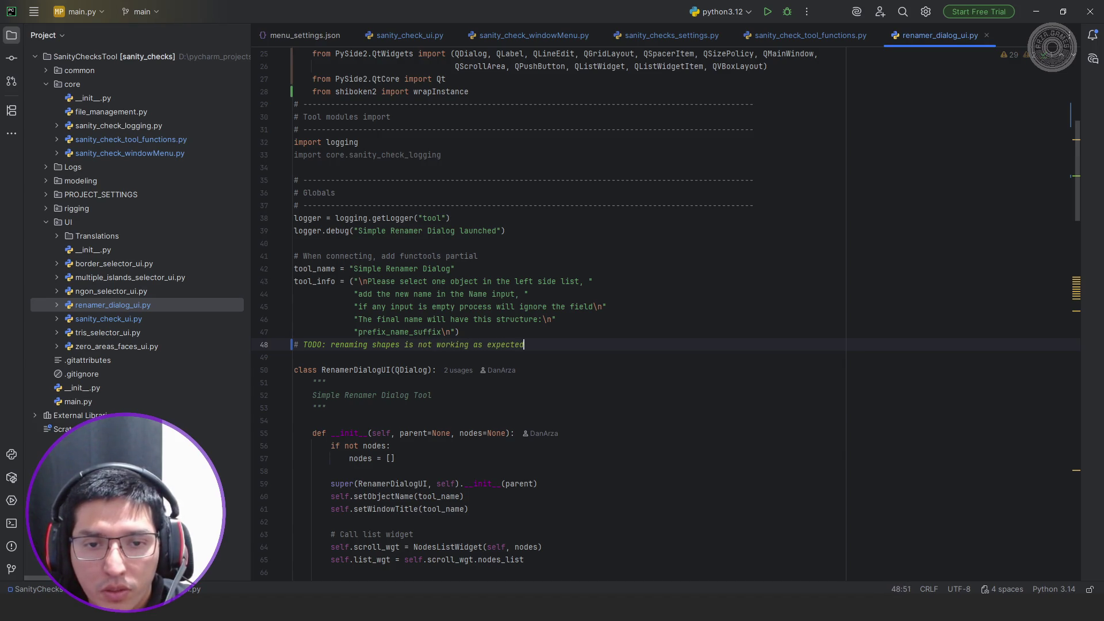
key(Return)
text(# TOADD:)
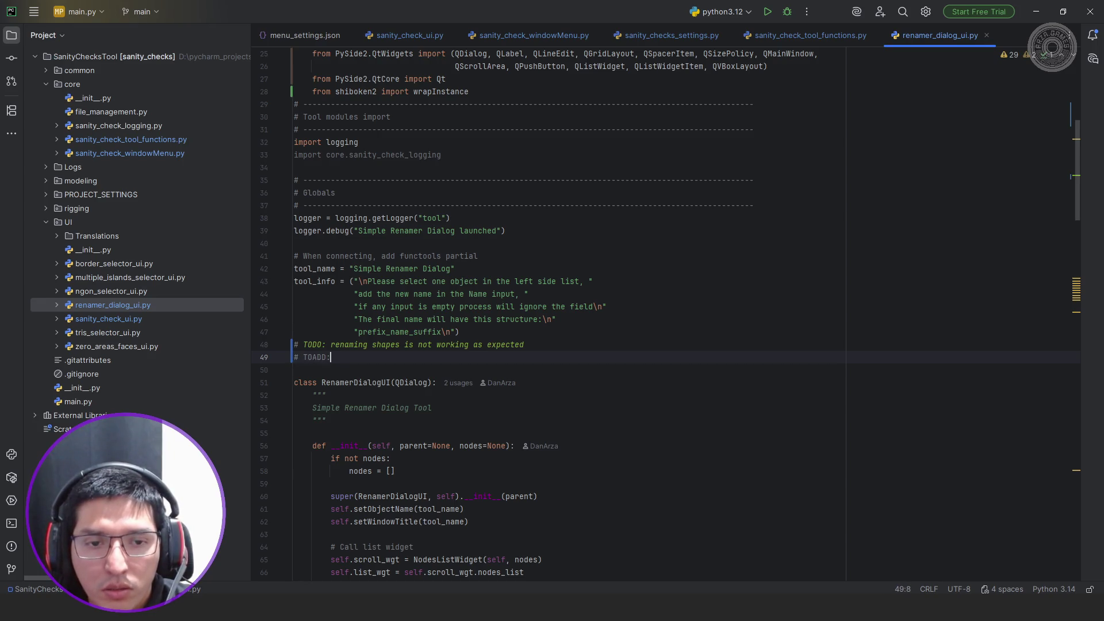
text( a)
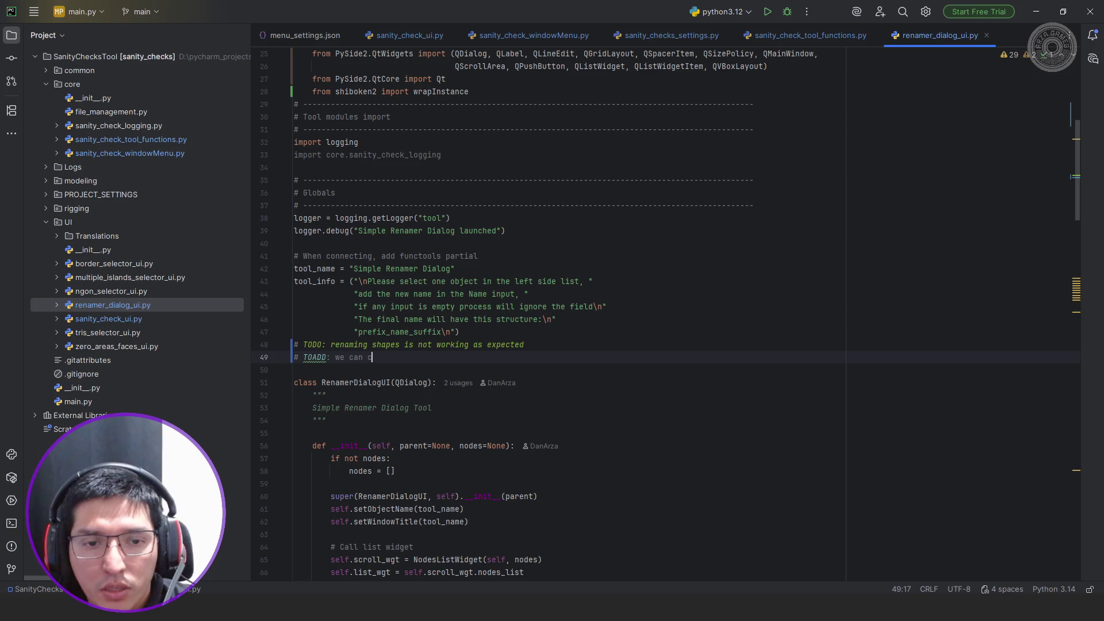
text(te)
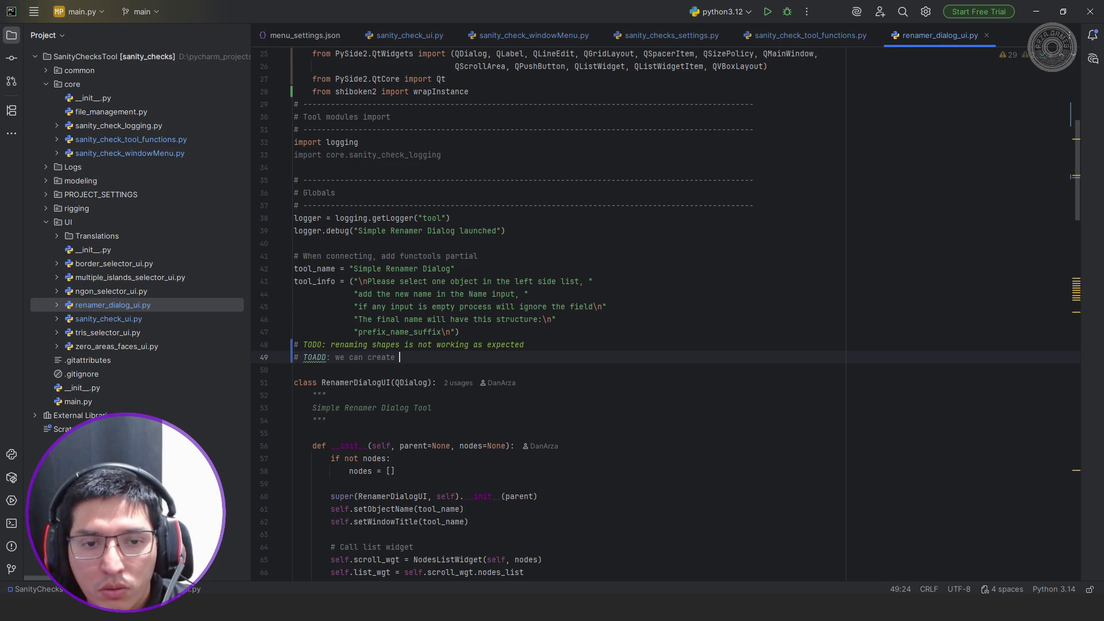
key(BackSpace)
key(BackSpace)
key(BackSpace)
text(elect and modify )
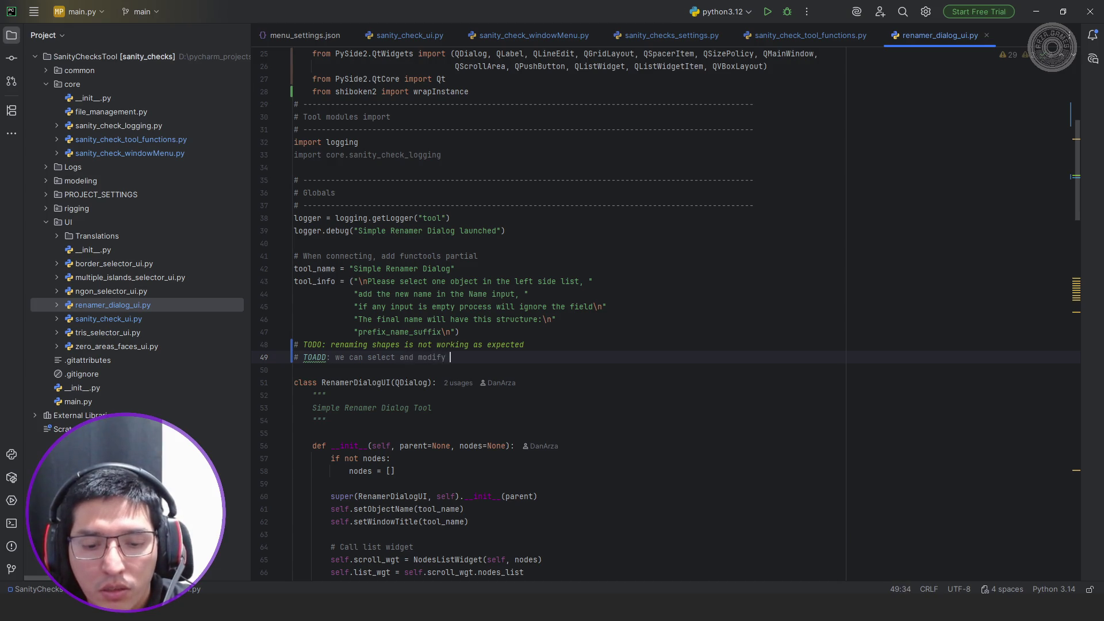
text(the name directly in the list)
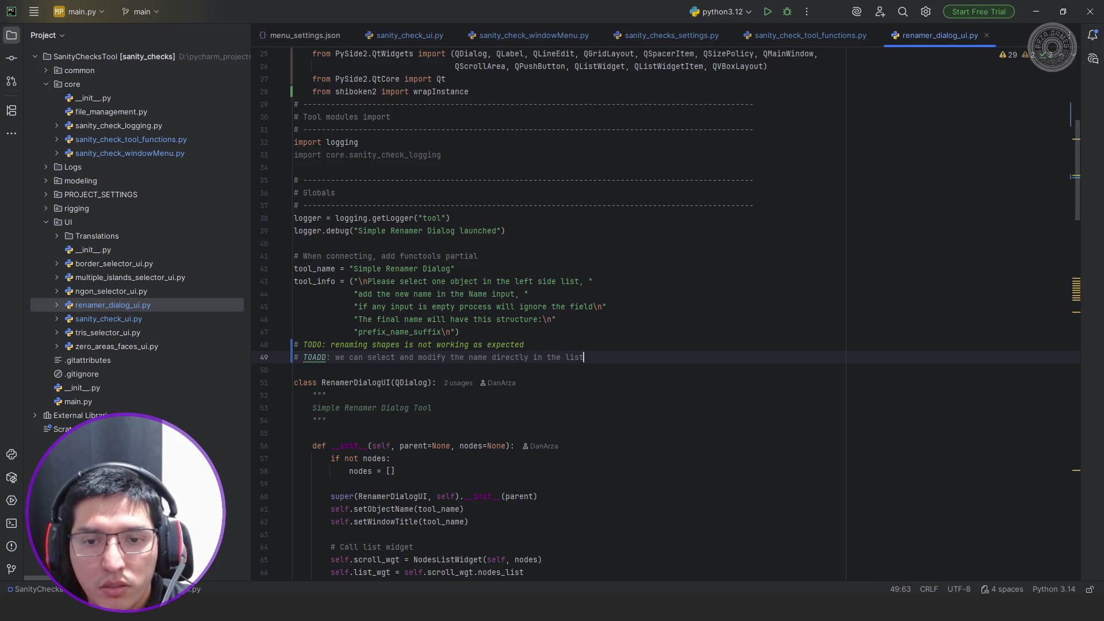
key(alt+Tab)
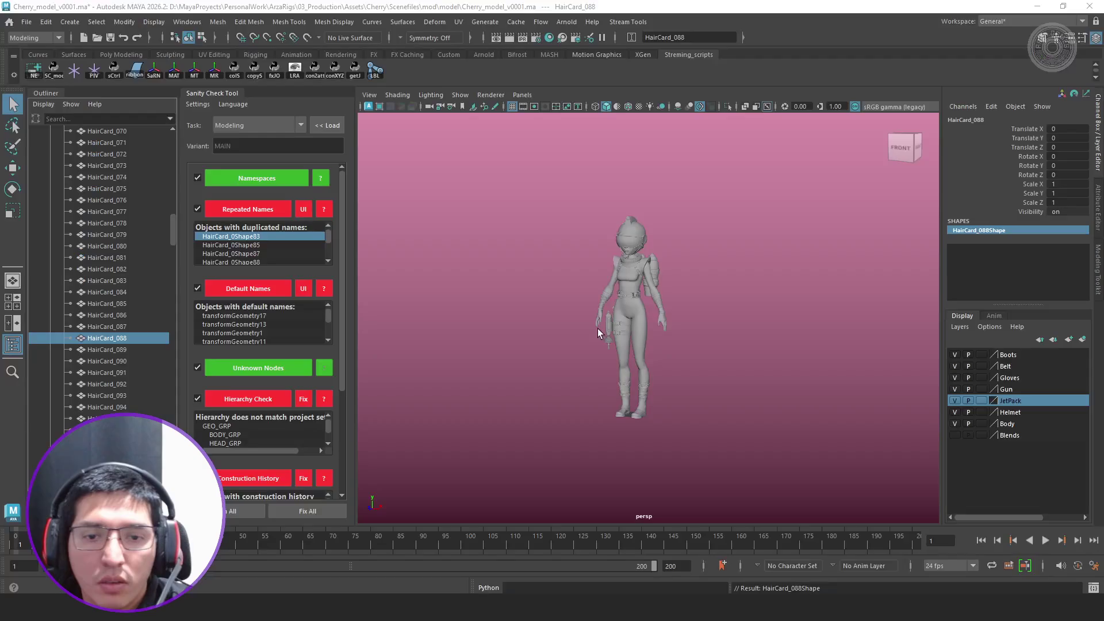
- Rename HairCard_089's shape node to HairCard_089Shape to match its transform
click(110, 348)
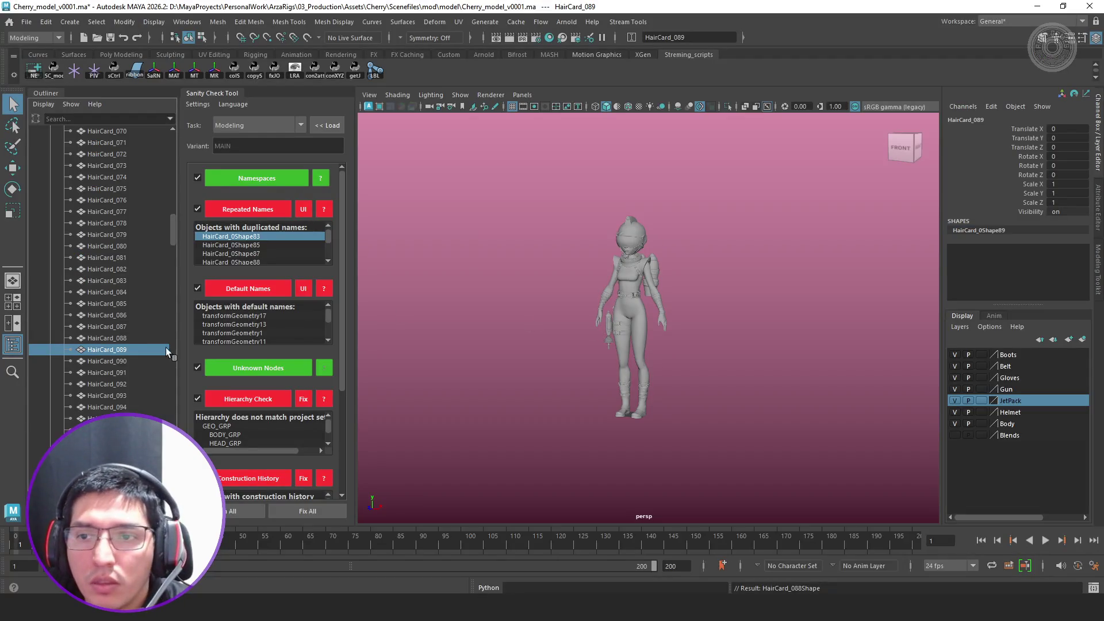
double_click(986, 231)
text(89)
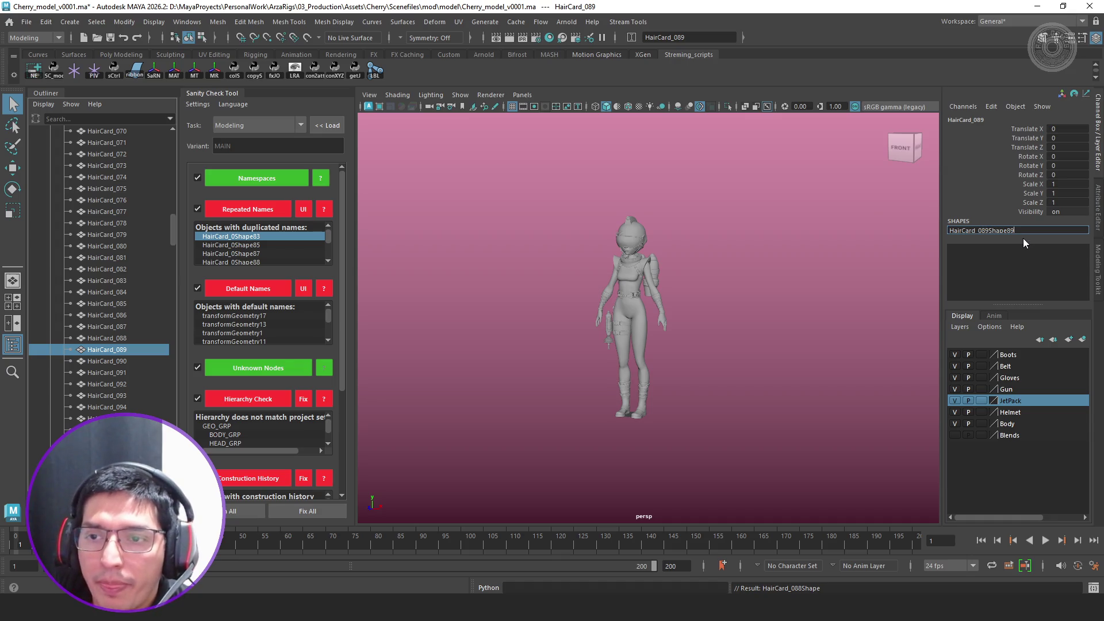
key(End)
key(BackSpace)
key(BackSpace)
key(Return)
- Rename HairCard_090's shape node to HairCard_090Shape to match its transform
click(126, 360)
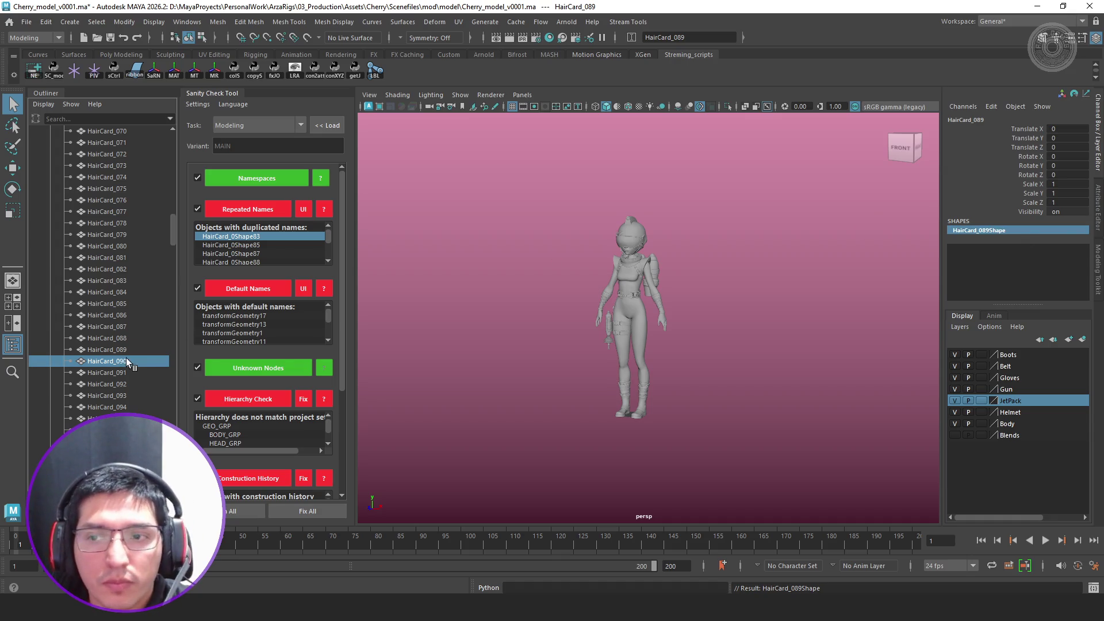
double_click(983, 231)
click(980, 230)
text(90)
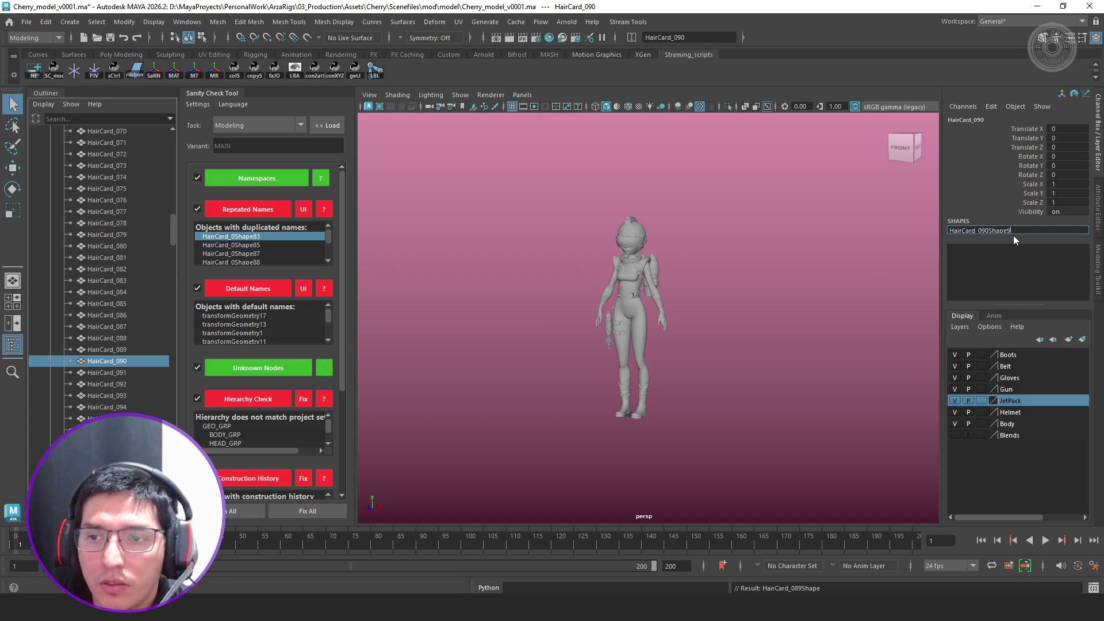
key(End)
key(BackSpace)
key(BackSpace)
key(Return)
- Check HairCard_091 and HairCard_092 shape names, then rerun the Repeated Names check
click(121, 371)
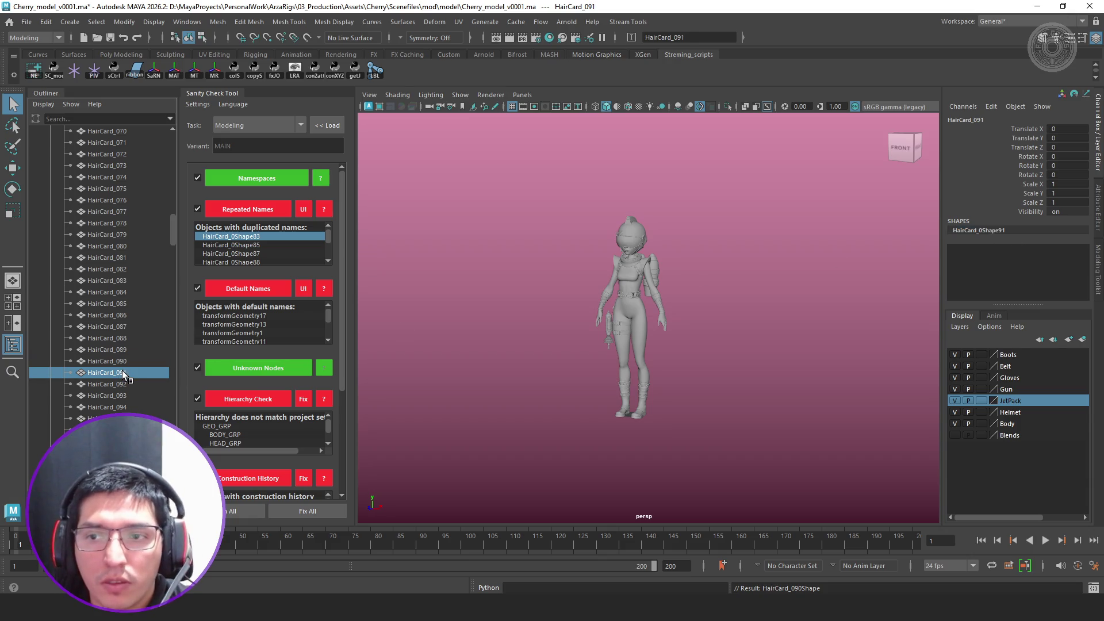
click(128, 380)
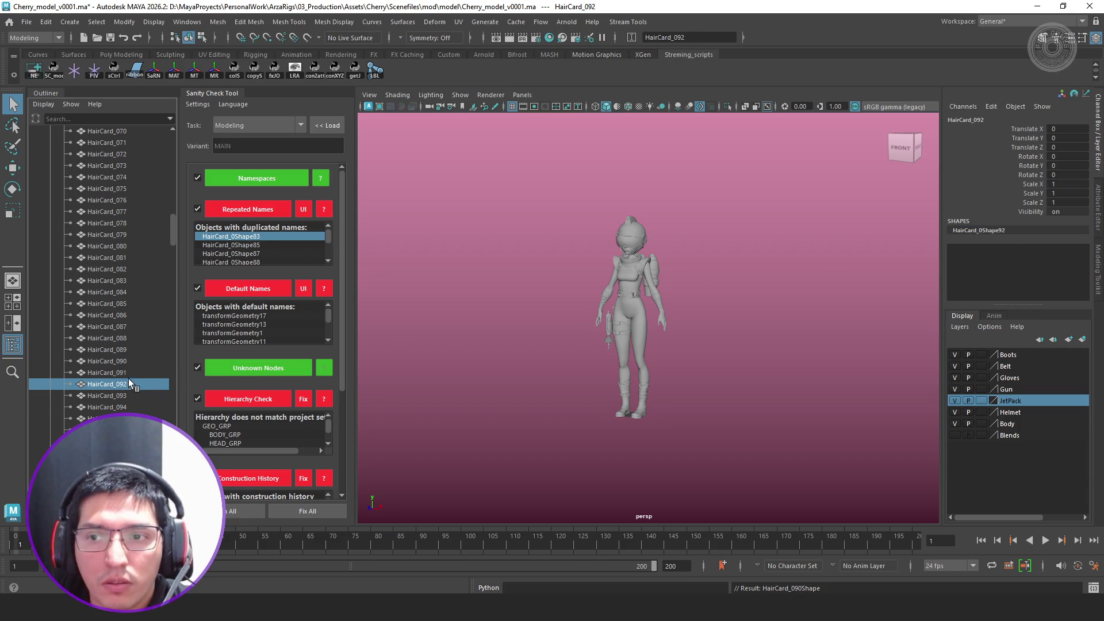
click(277, 210)
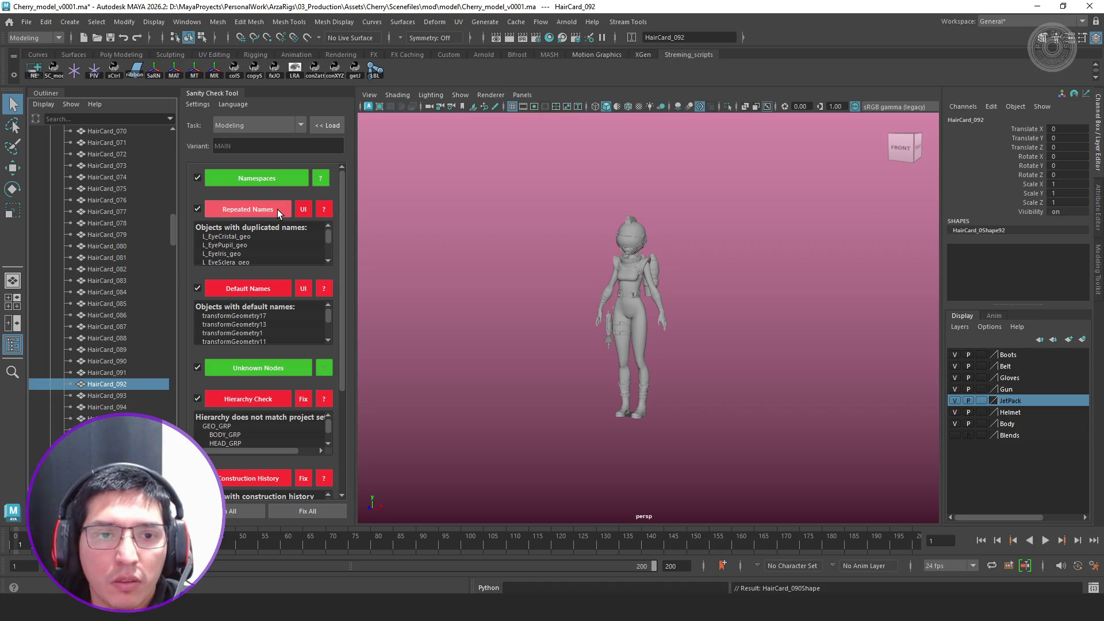
- Reveal L_EyeCristal_geo in the hierarchy, select the whole character and rerun Default Names
click(253, 236)
key(f)
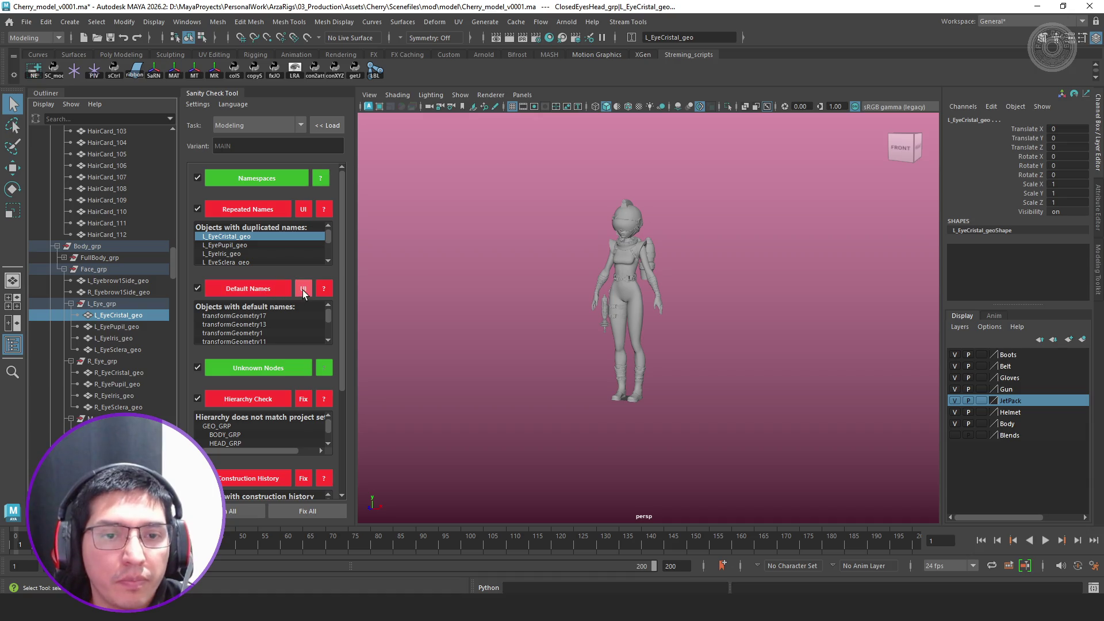
click(258, 323)
scroll(266, 318, down, 3)
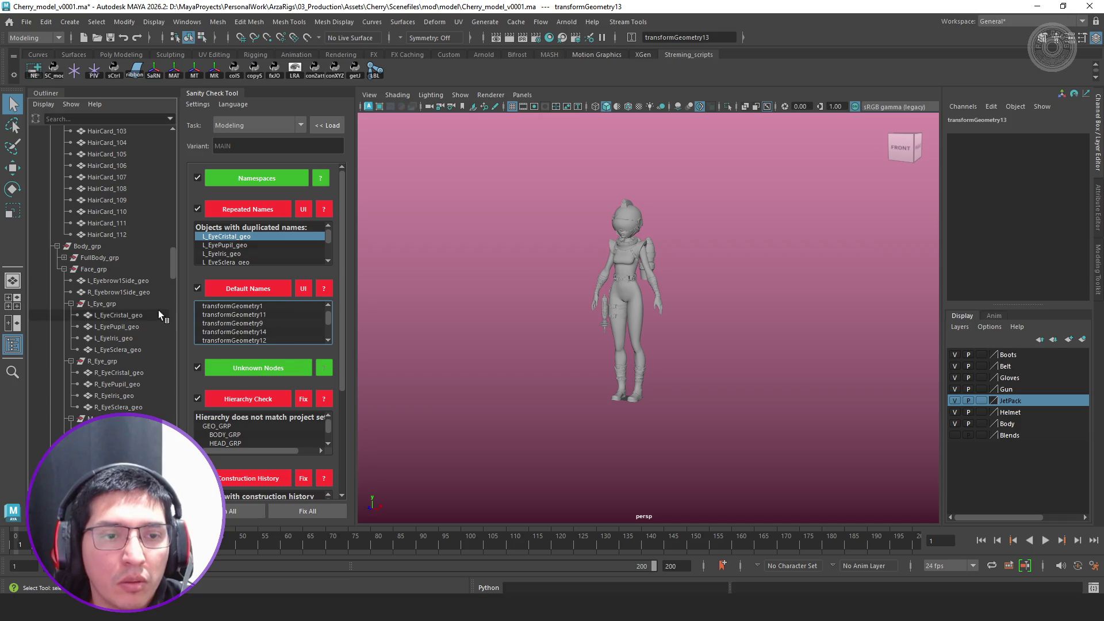
scroll(129, 166, up, 10)
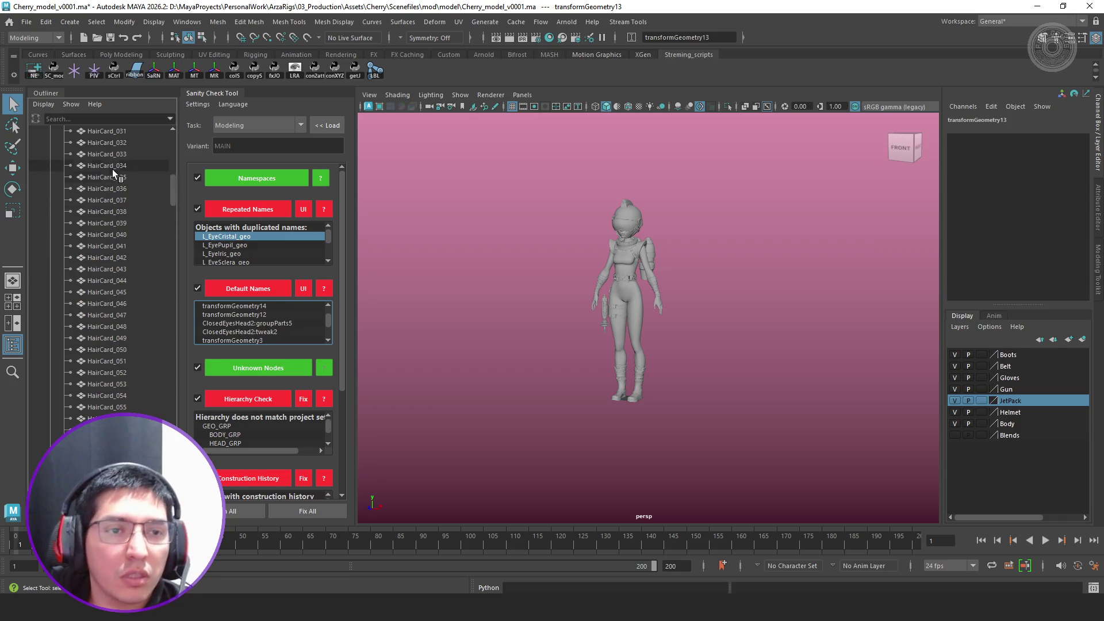
drag(498, 471, 746, 238)
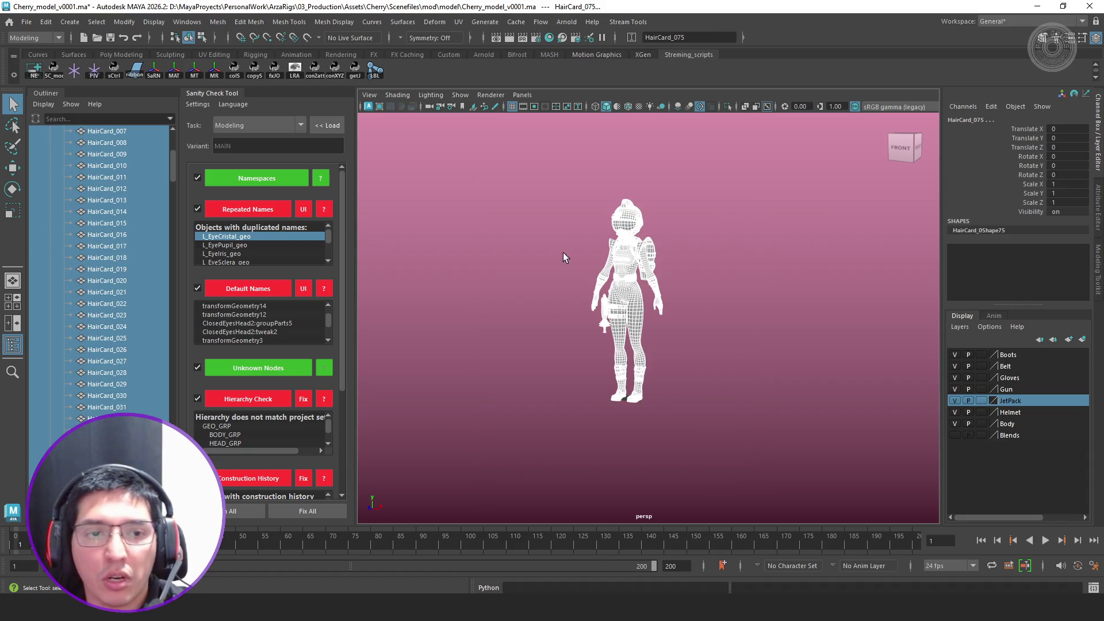
click(268, 291)
click(390, 290)
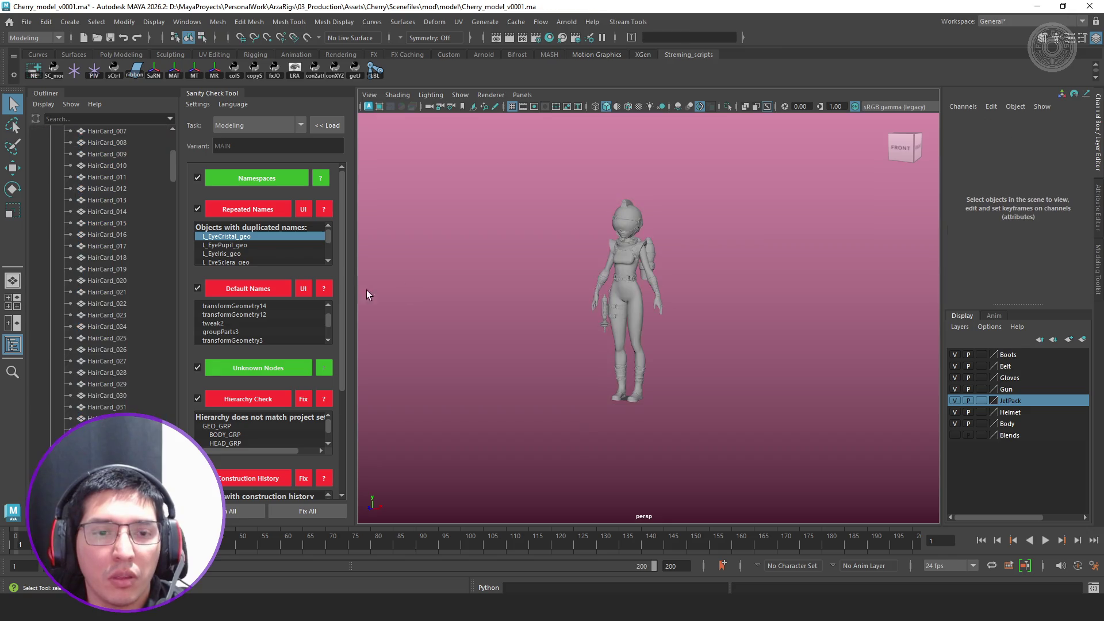
- Rerun Default Names with the Blends layer shown, hide it again, and select file1 for inspection
drag(742, 161, 429, 433)
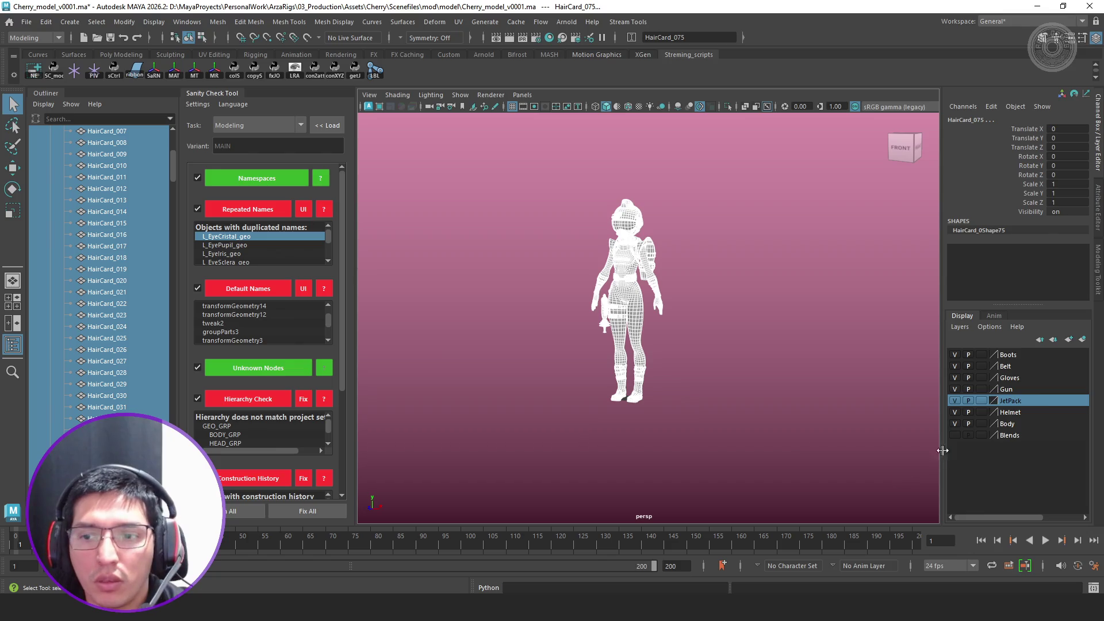
click(955, 435)
scroll(756, 198, down, 3)
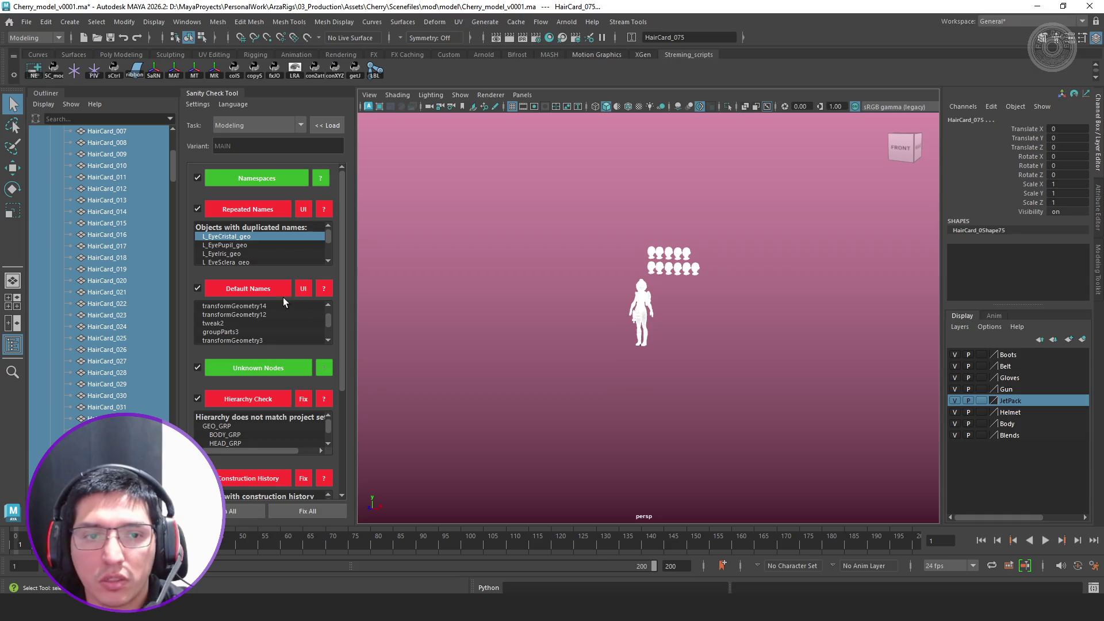
click(267, 288)
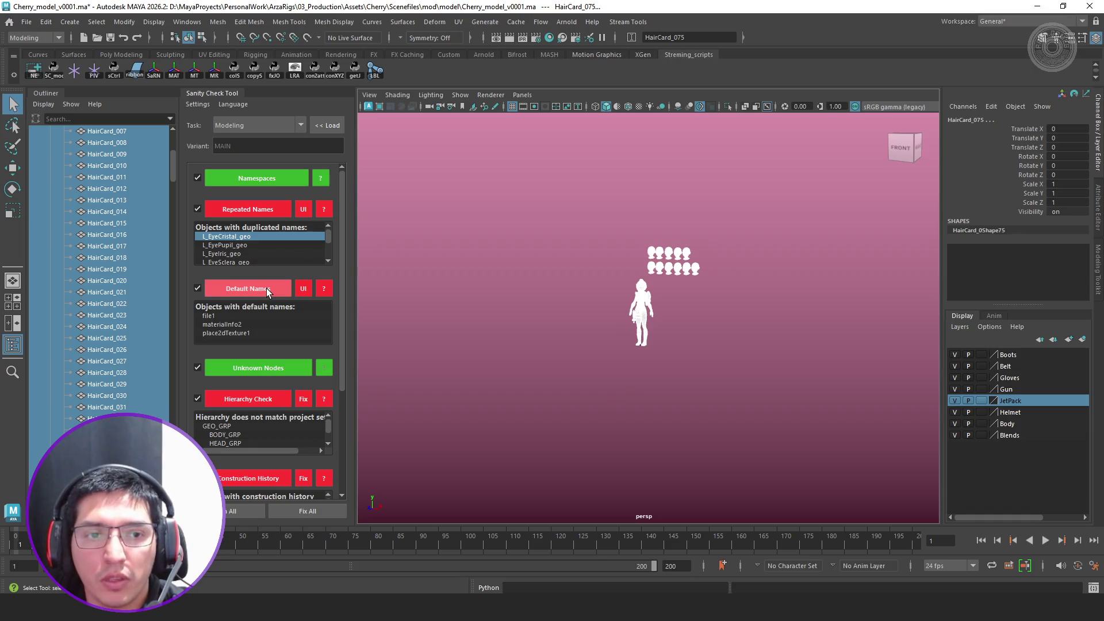
click(953, 436)
click(556, 391)
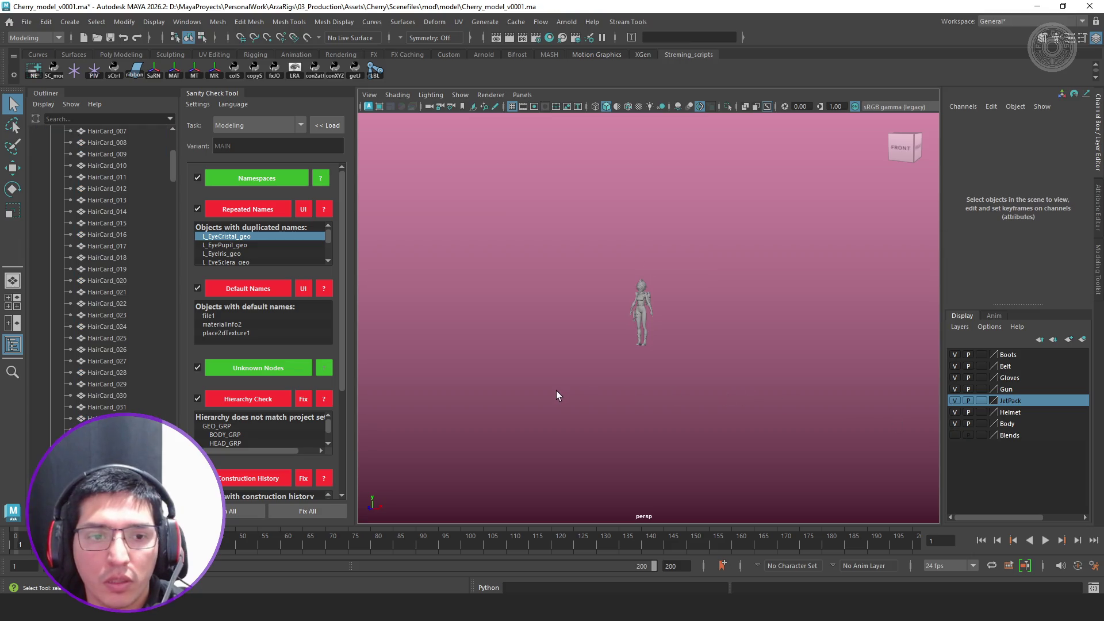
click(228, 315)
scroll(643, 306, up, 2)
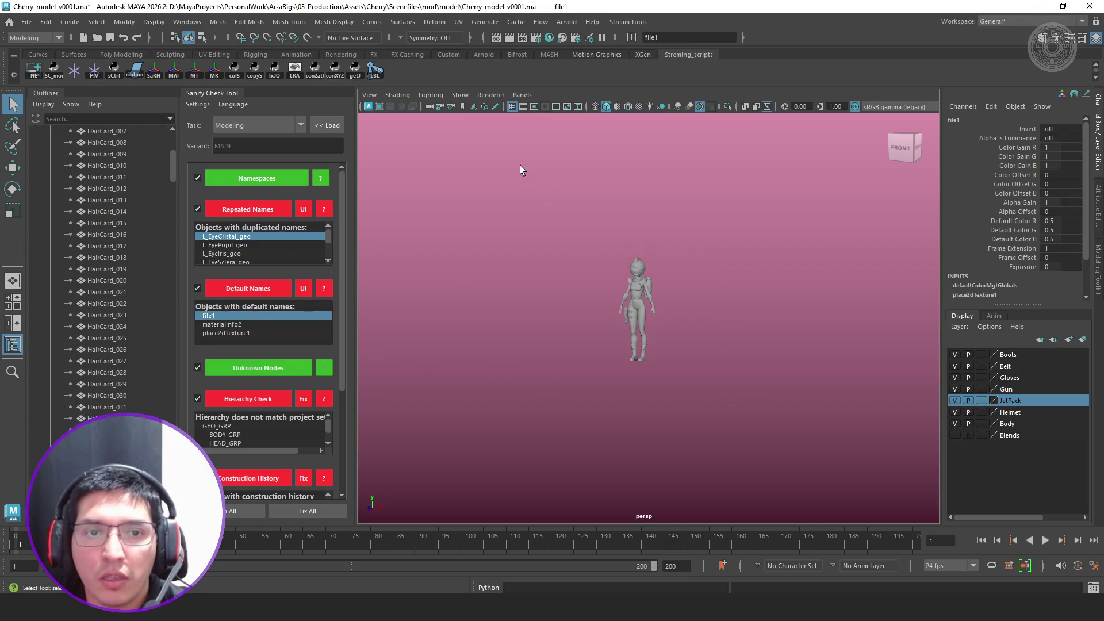
scroll(520, 170, up, 1)
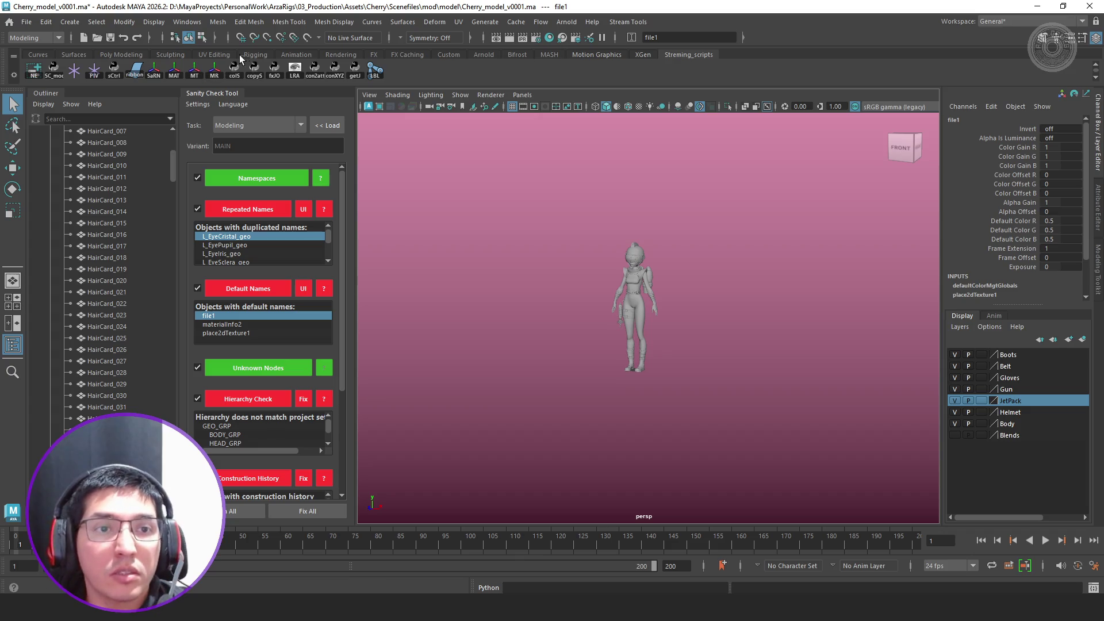
- Graph file1's connections in the Node Editor and expand Checker_MAT and file1
click(35, 73)
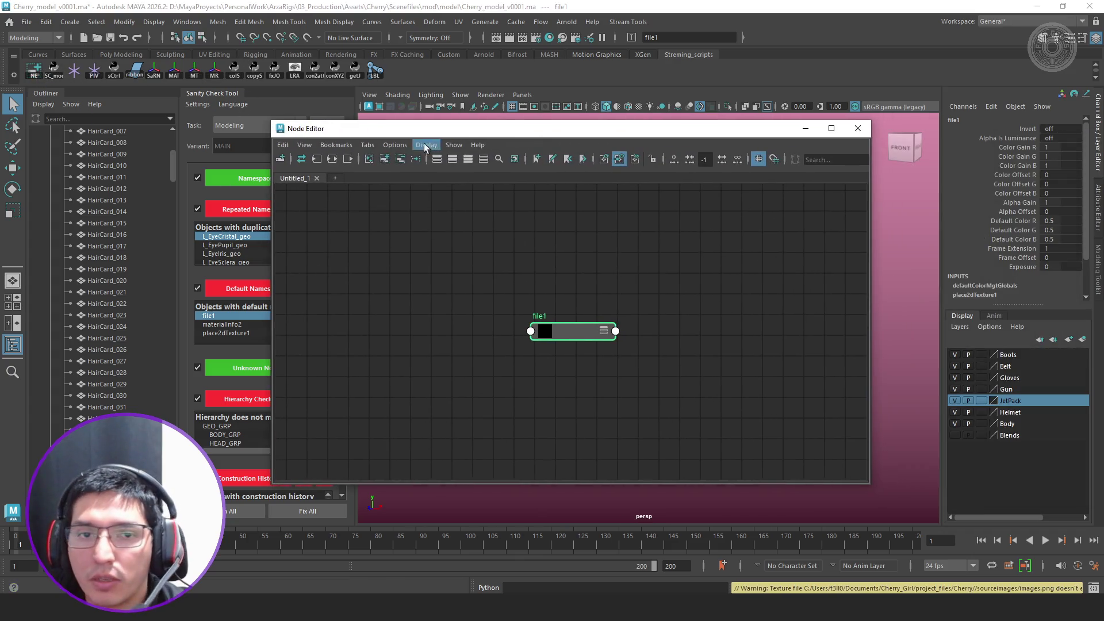
click(332, 160)
click(630, 261)
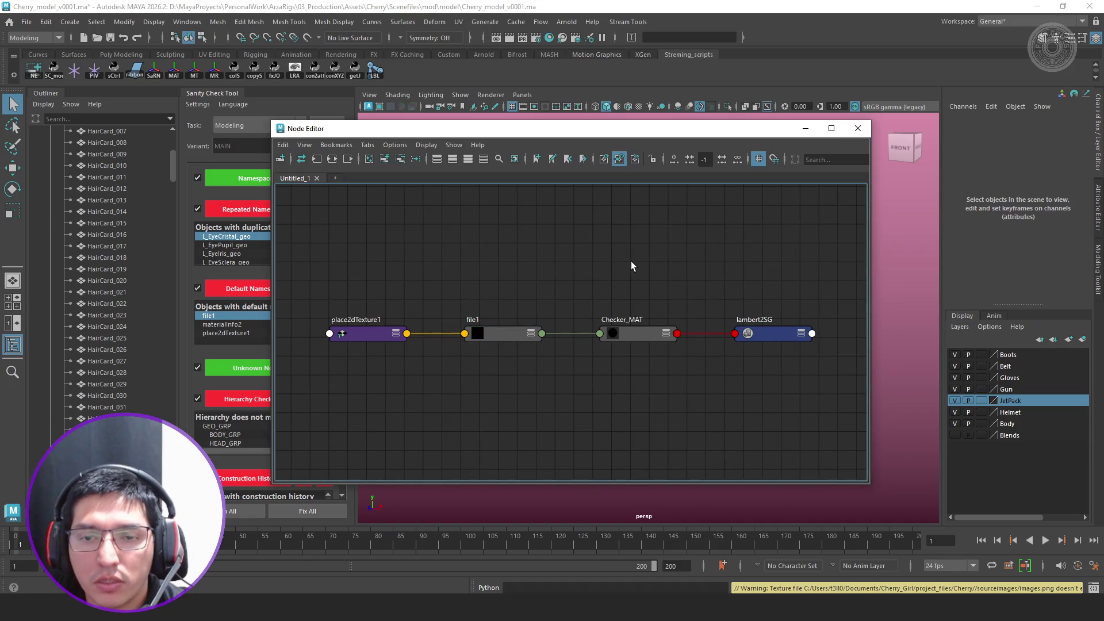
click(645, 331)
key(3)
drag(666, 344, 667, 328)
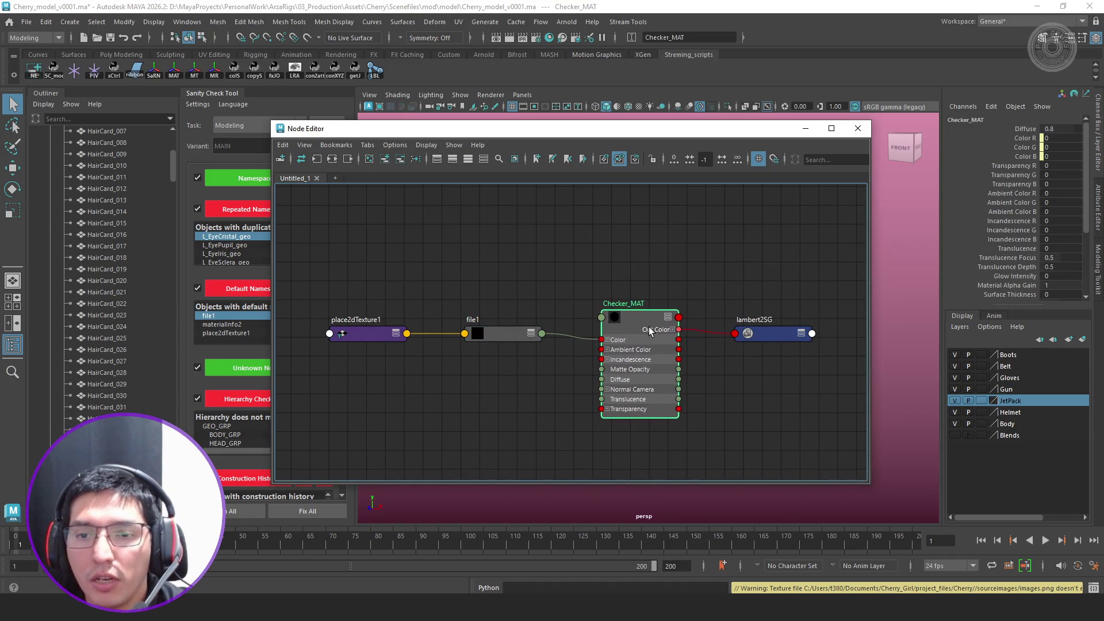
click(497, 342)
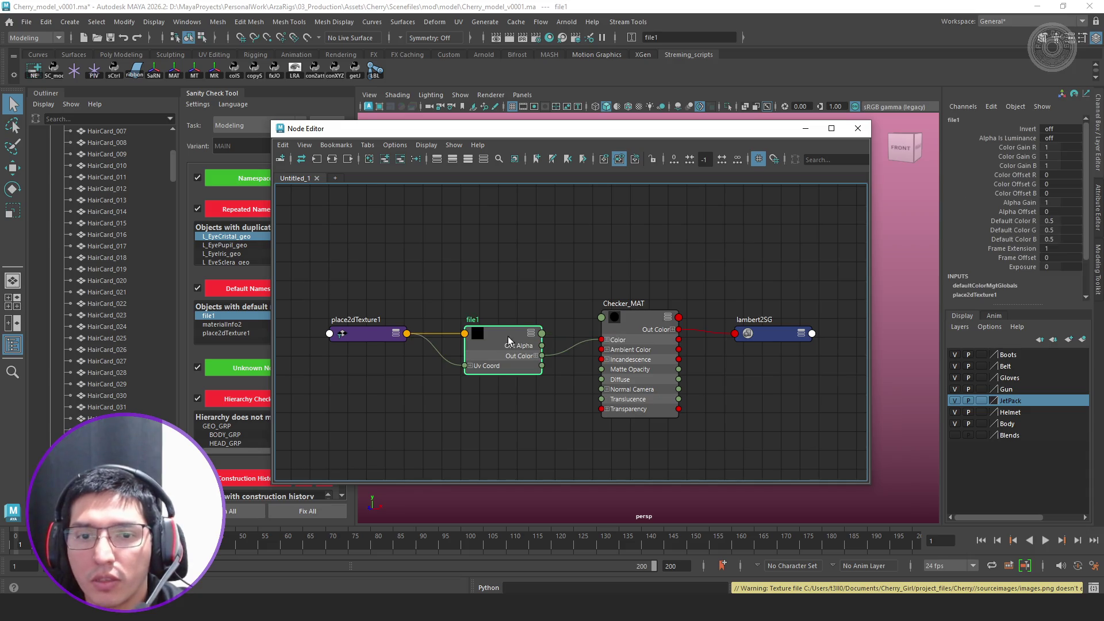
- Delete place2dTexture1, file1 and Checker_MAT, leaving lambert2SG, and close the Node Editor
drag(672, 248, 354, 413)
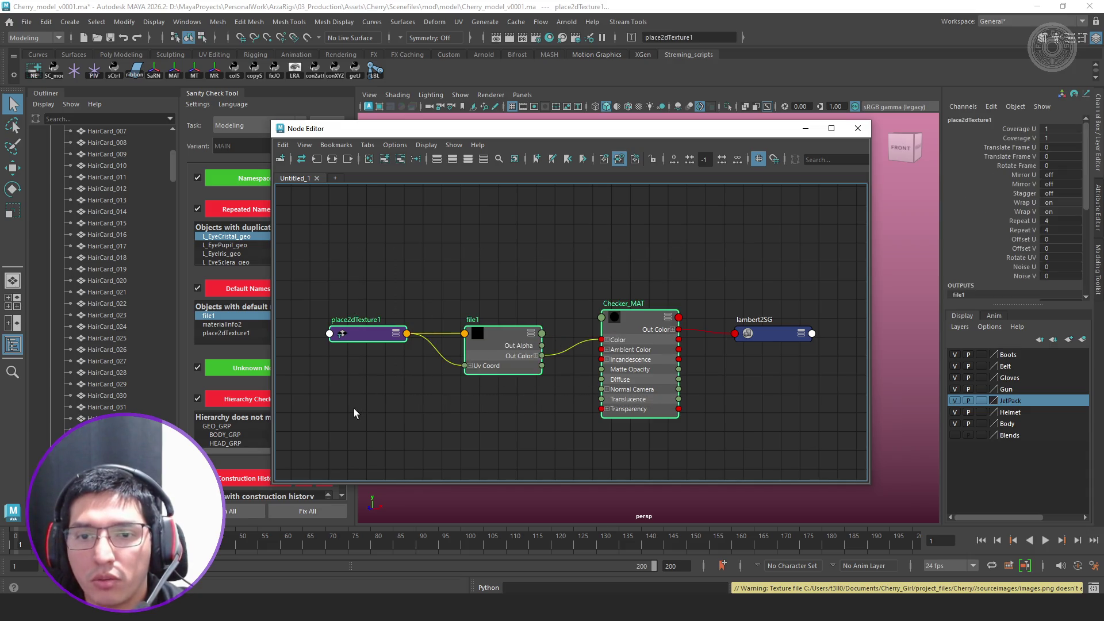
drag(645, 256, 333, 420)
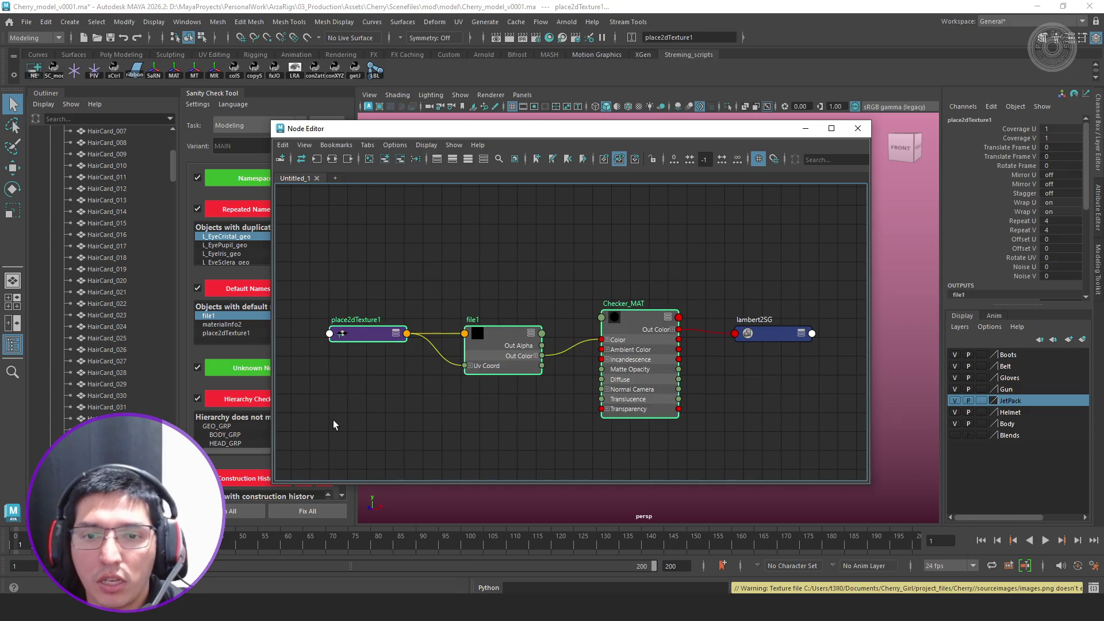
key(Delete)
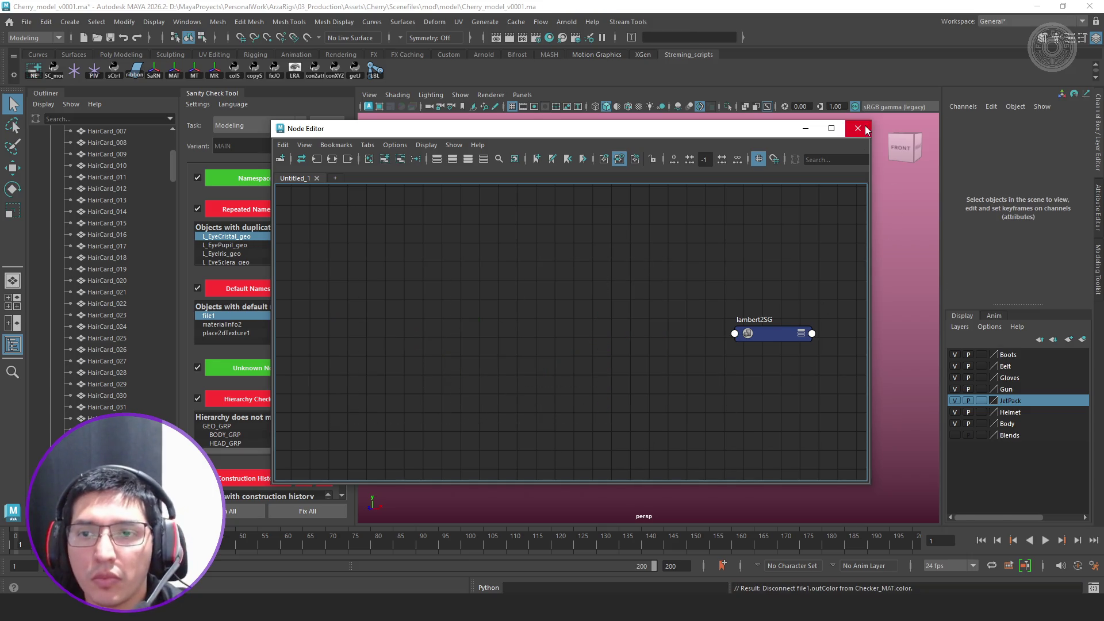
click(857, 128)
scroll(710, 285, up, 4)
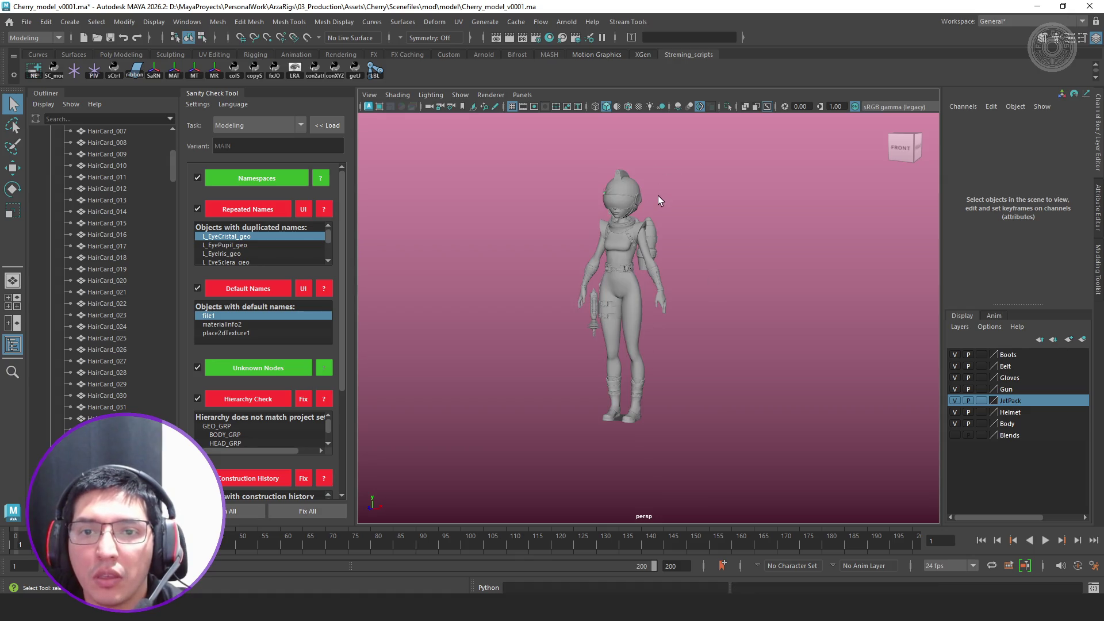
alt+drag(650, 200, 695, 256)
scroll(664, 293, up, 5)
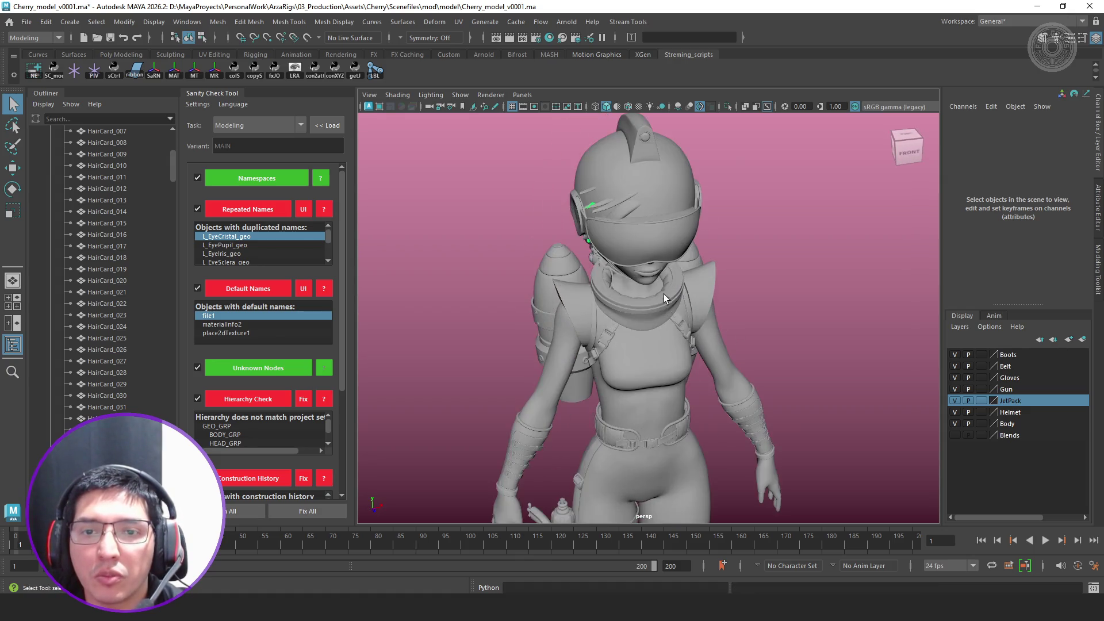
scroll(697, 305, up, 3)
scroll(644, 288, up, 3)
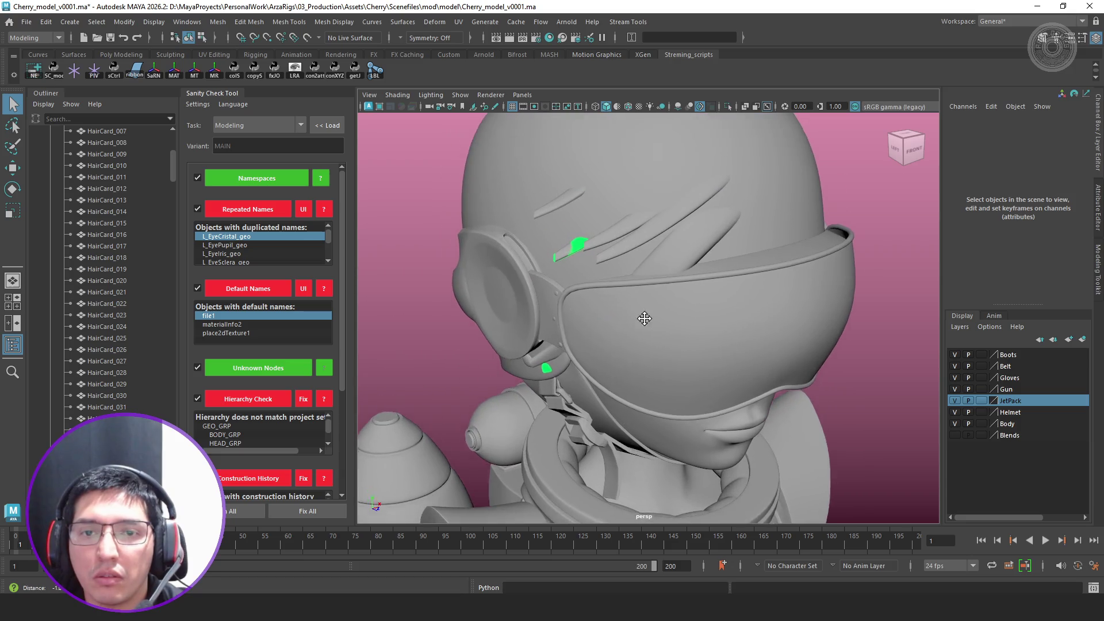
click(581, 253)
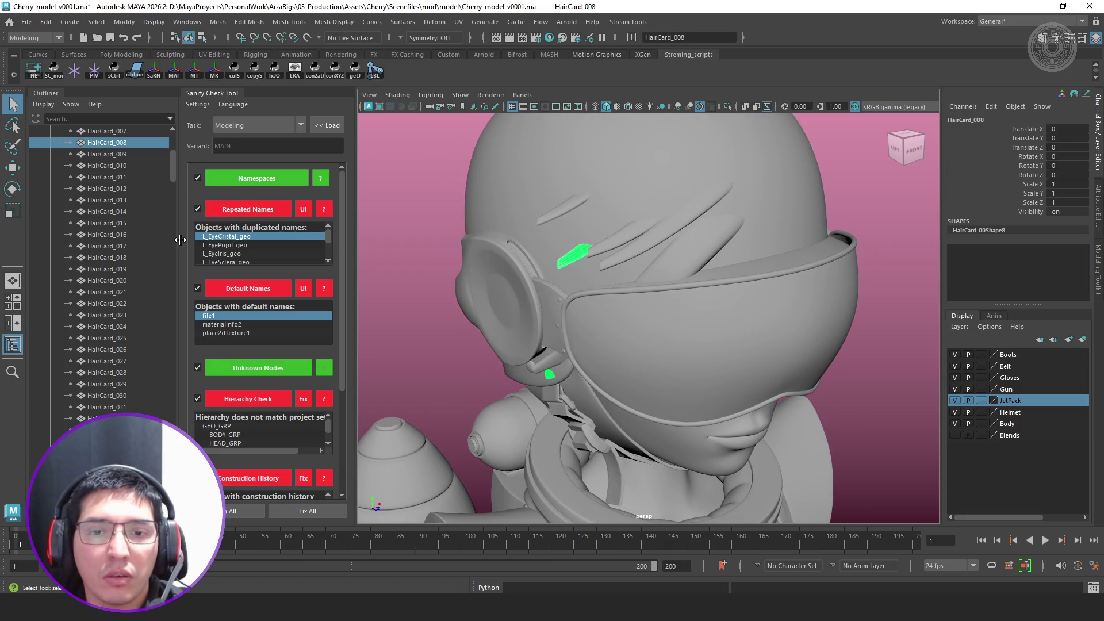
scroll(134, 227, up, 5)
click(124, 229)
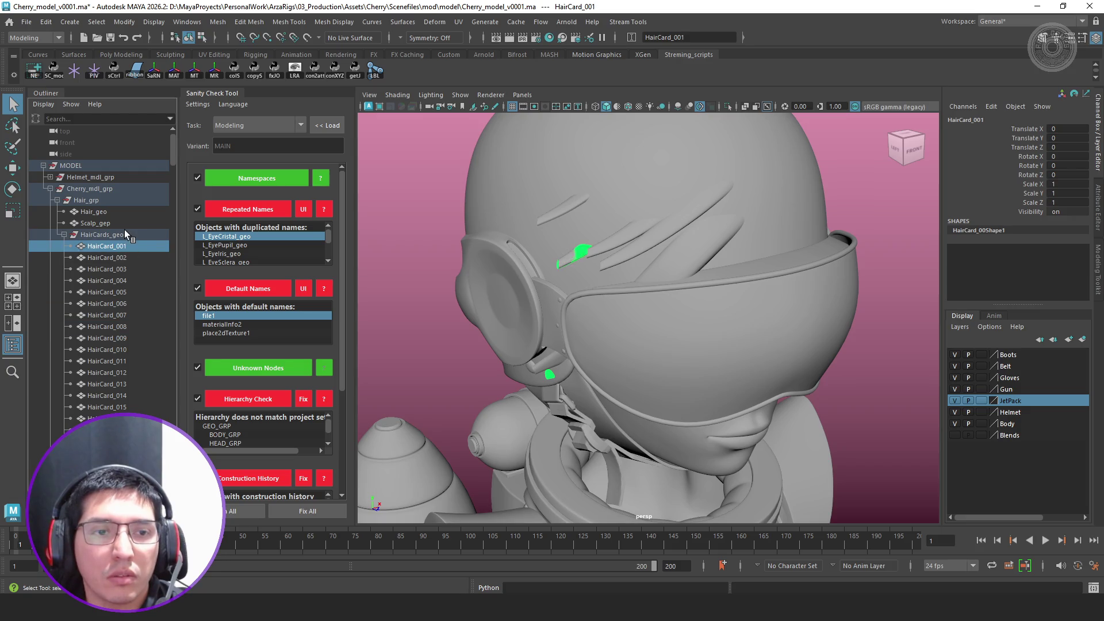
key(ctrl+1)
key(f)
click(767, 288)
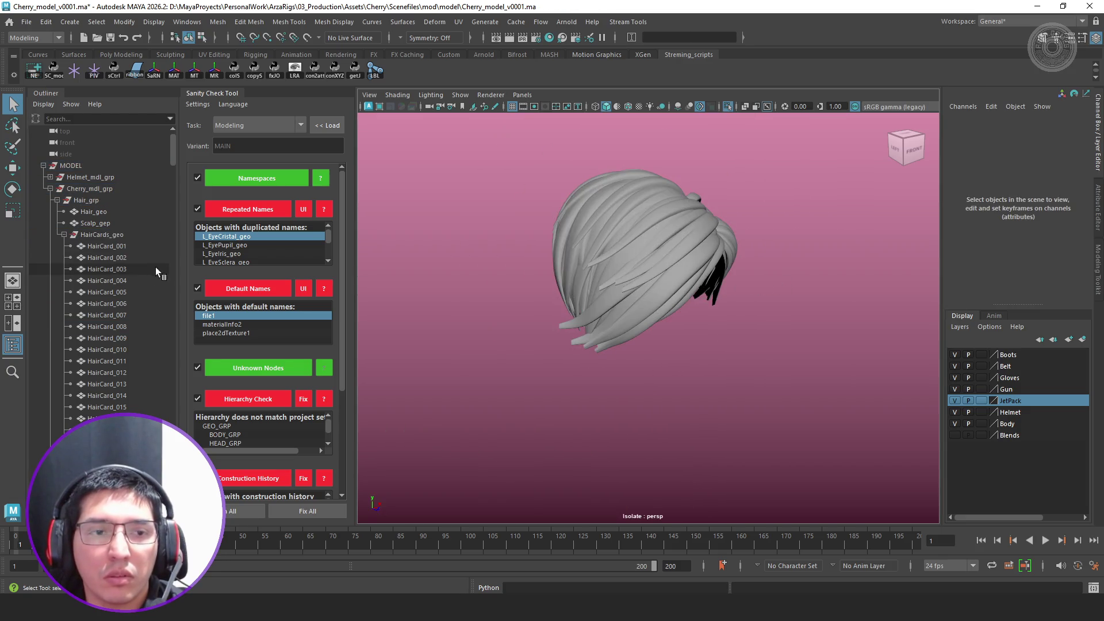
click(130, 237)
key(ctrl+1)
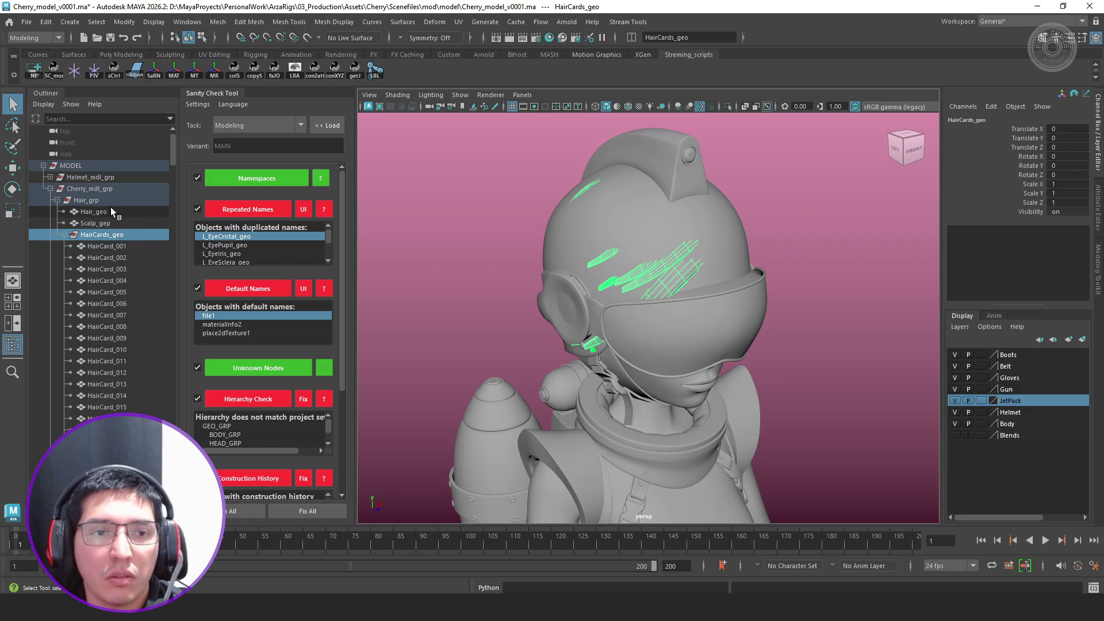
- Isolate Hair_geo and assign it the existing standardSurface1 material
click(95, 212)
key(ctrl+1)
click(751, 256)
click(702, 228)
scroll(703, 220, down, 2)
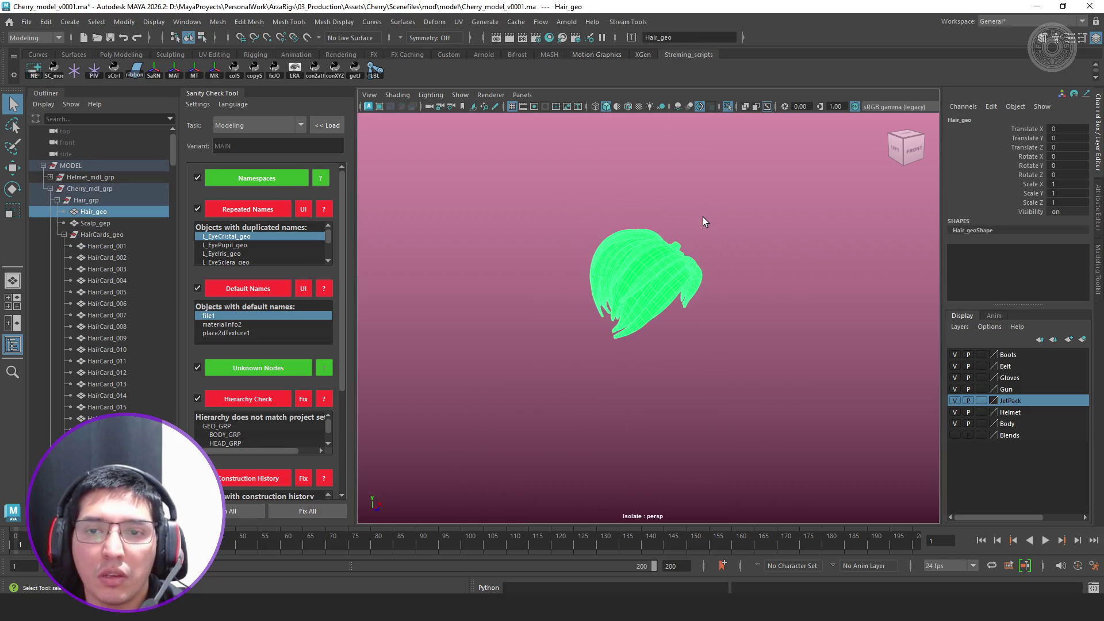
right_click(722, 192)
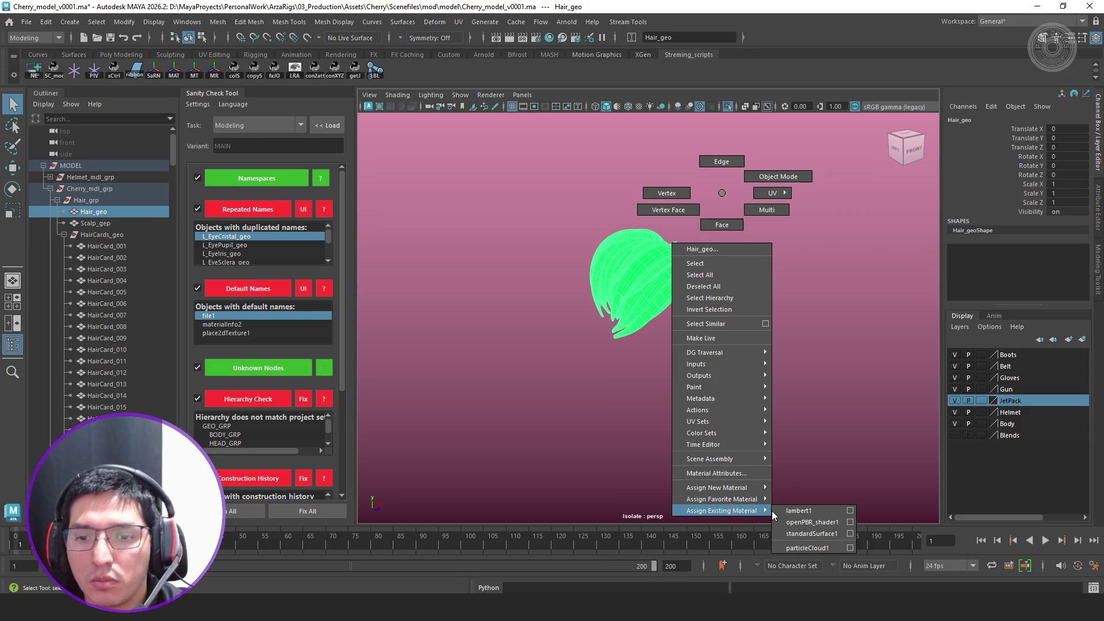
click(811, 533)
click(768, 358)
key(ctrl+1)
- Reselect and isolate Hair_geo to verify its material assignment, then show the full character
alt+drag(768, 358, 675, 306)
click(93, 211)
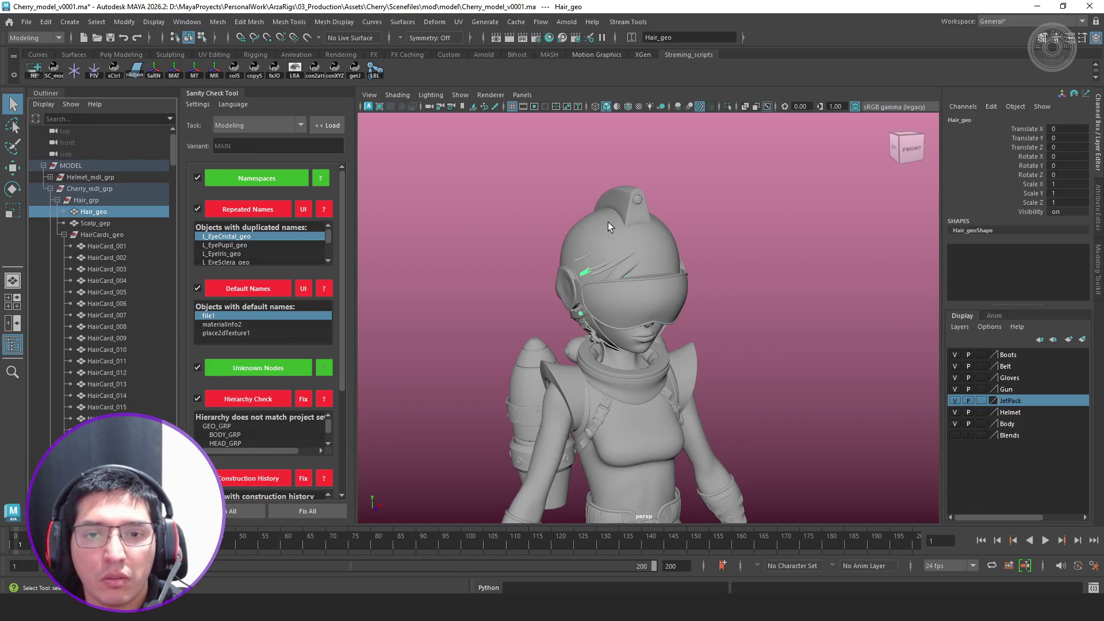
right_drag(608, 226, 861, 533)
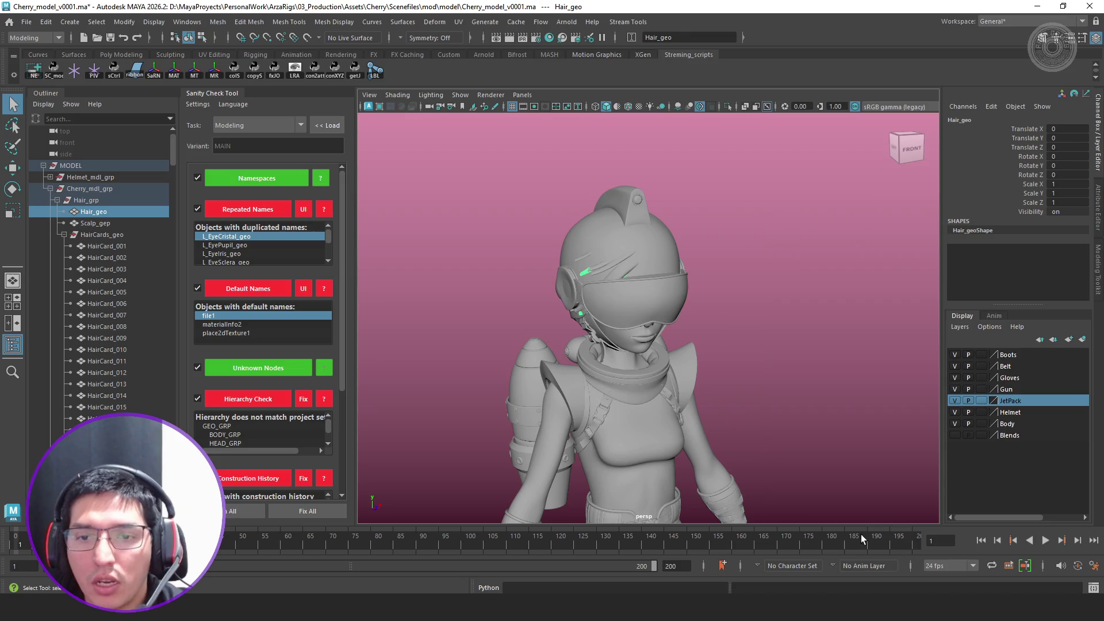
click(801, 310)
click(94, 211)
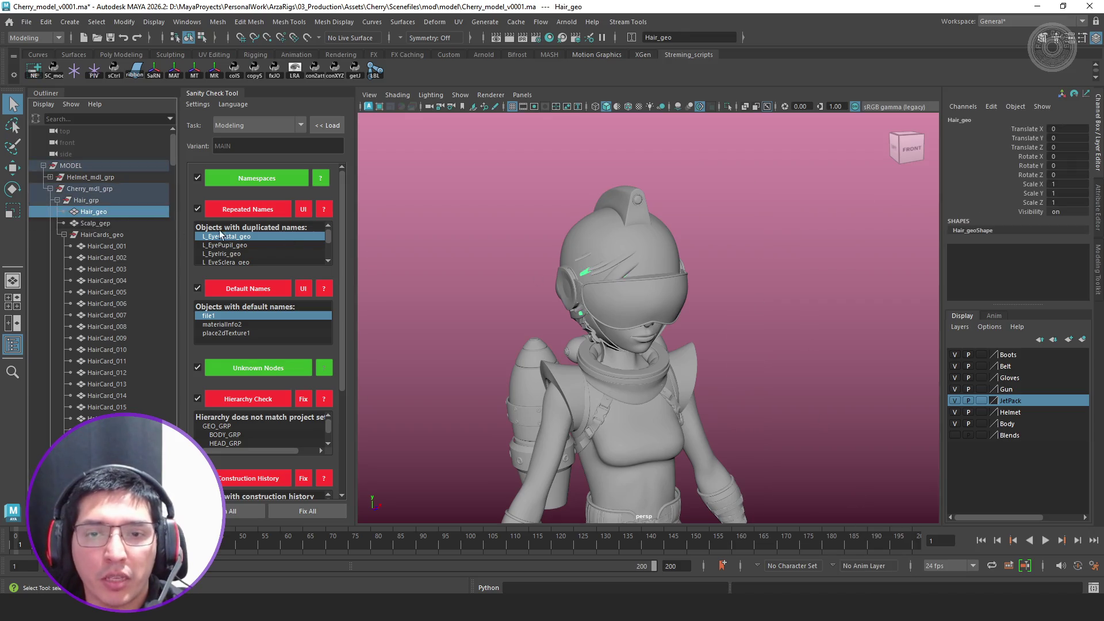
key(ctrl+1)
click(765, 256)
key(ctrl+1)
- Select HairCard_001 through HairCard_112 in the Outliner
click(114, 245)
scroll(121, 258, down, 5)
scroll(134, 289, down, 10)
scroll(137, 299, down, 10)
scroll(129, 345, down, 7)
shift+click(104, 418)
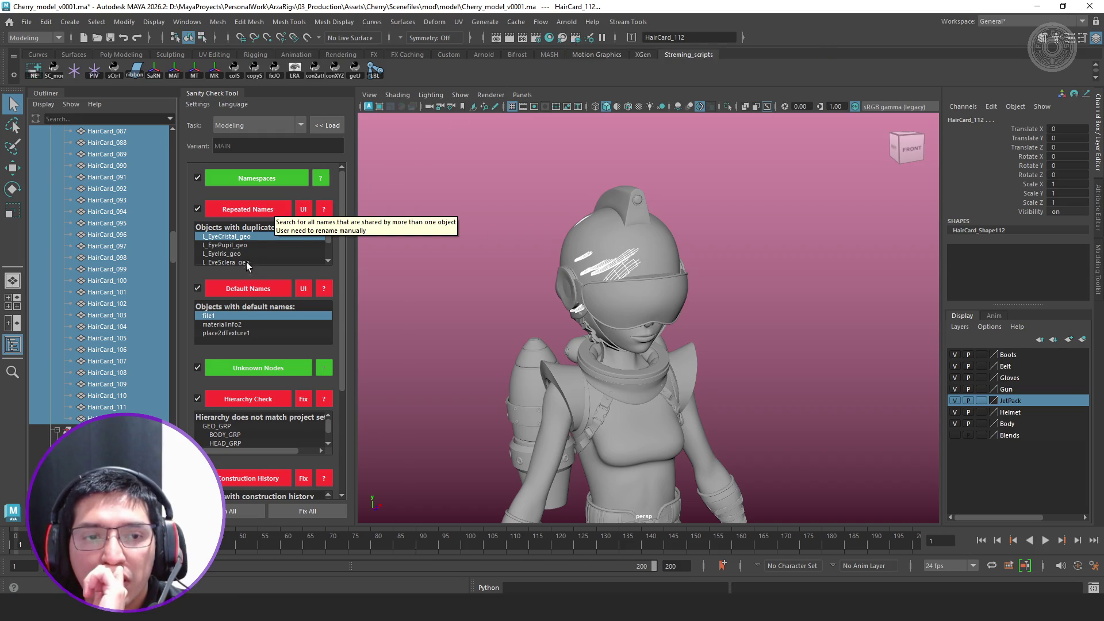
- Rerun Default Names, now flagging materialInfo2 and materialInfo3, and review materialInfo2 in the renamer
click(257, 288)
click(240, 317)
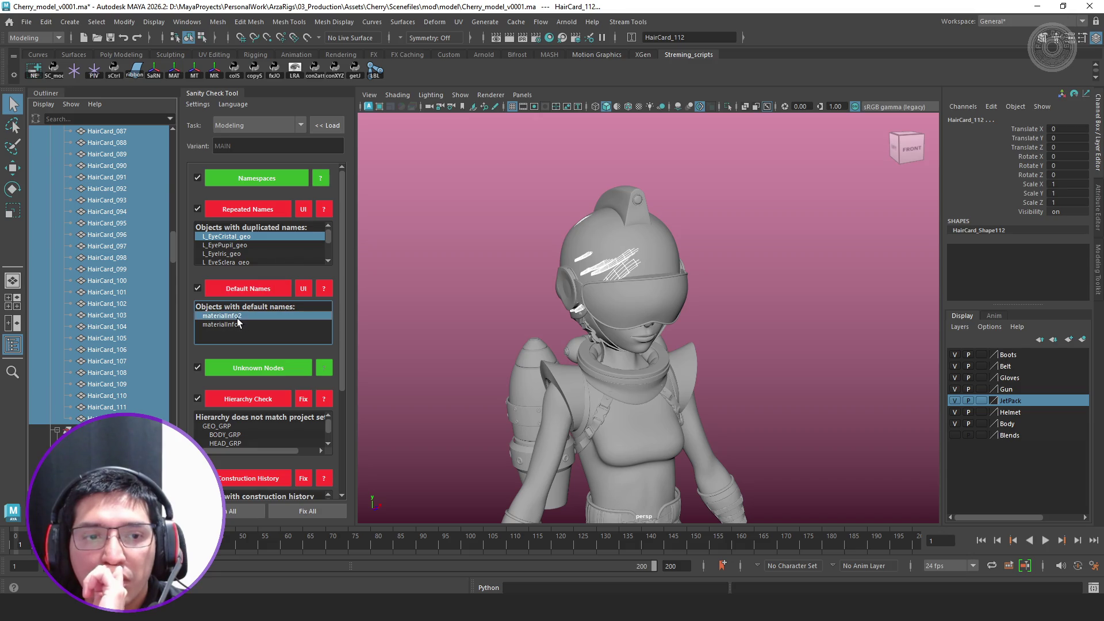
click(303, 288)
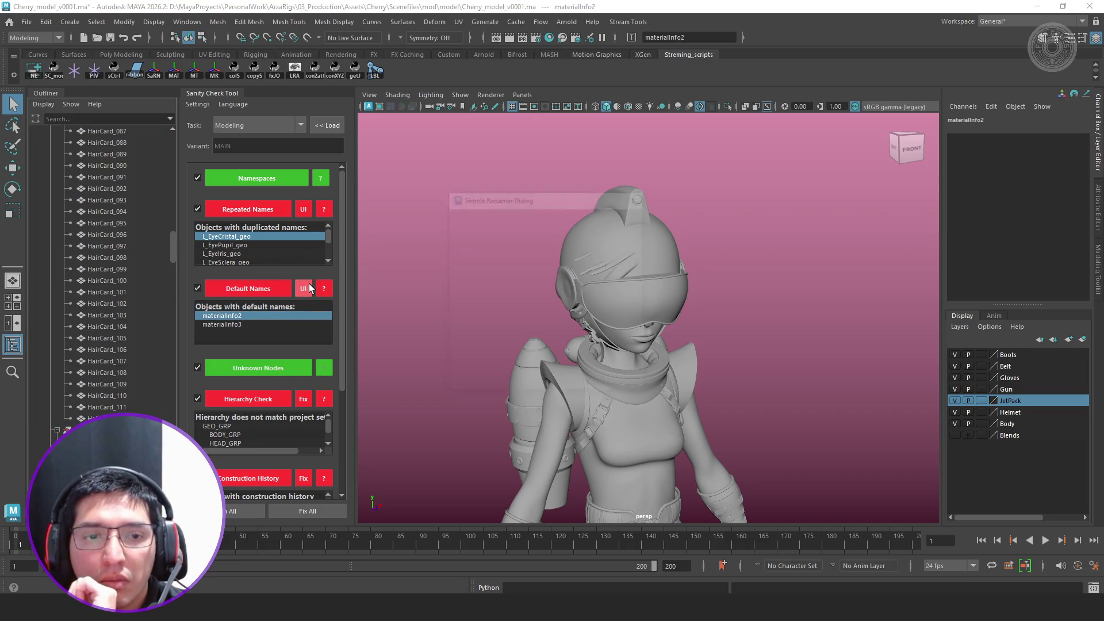
click(485, 221)
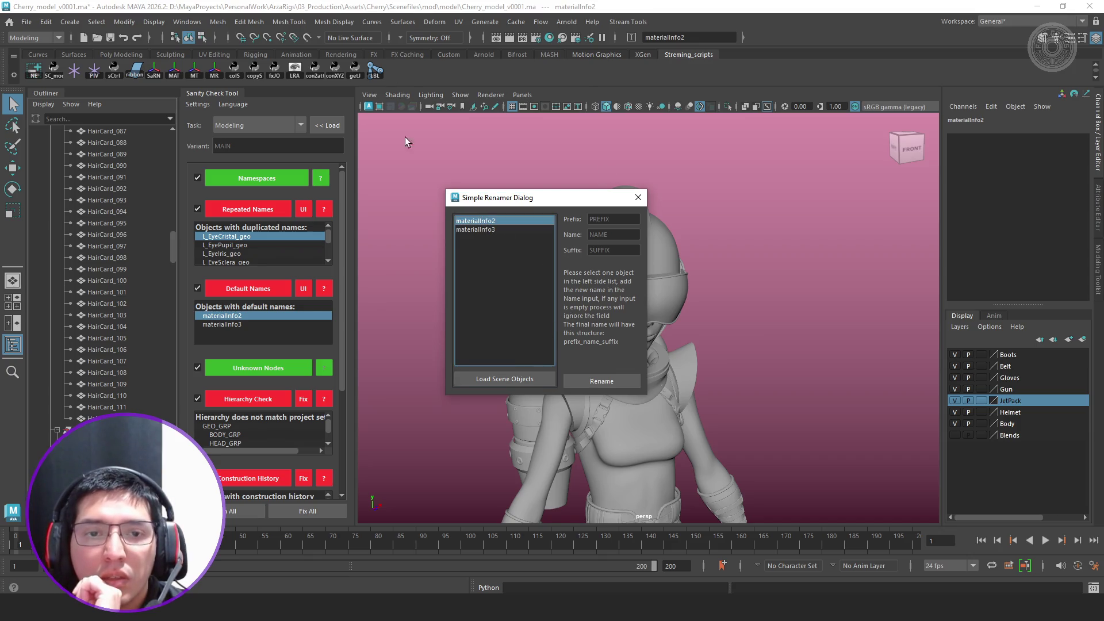
click(638, 198)
- Select all flagged materialInfo nodes from materialInfo3's right-click menu
right_click(250, 324)
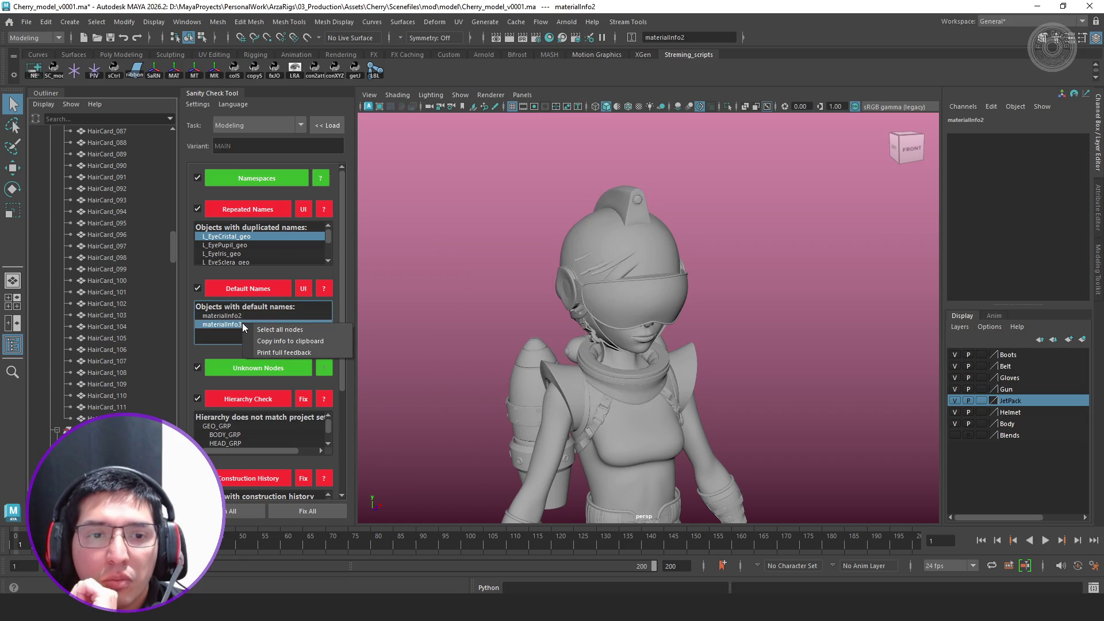
click(306, 330)
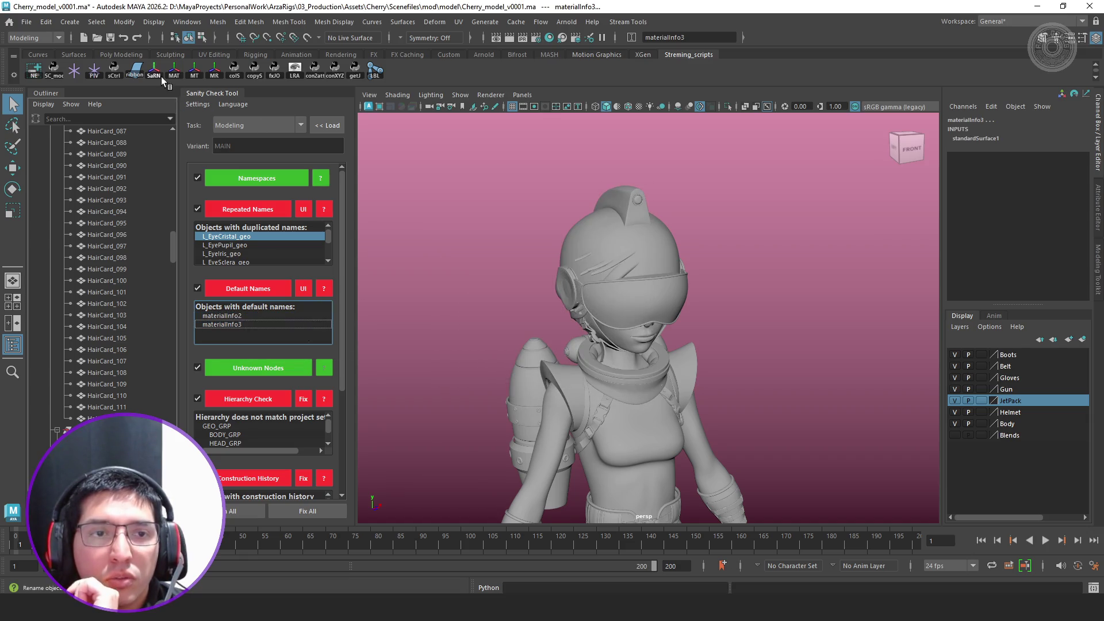
- Graph the materialInfo nodes' connections in the Node Editor, then close it
click(35, 72)
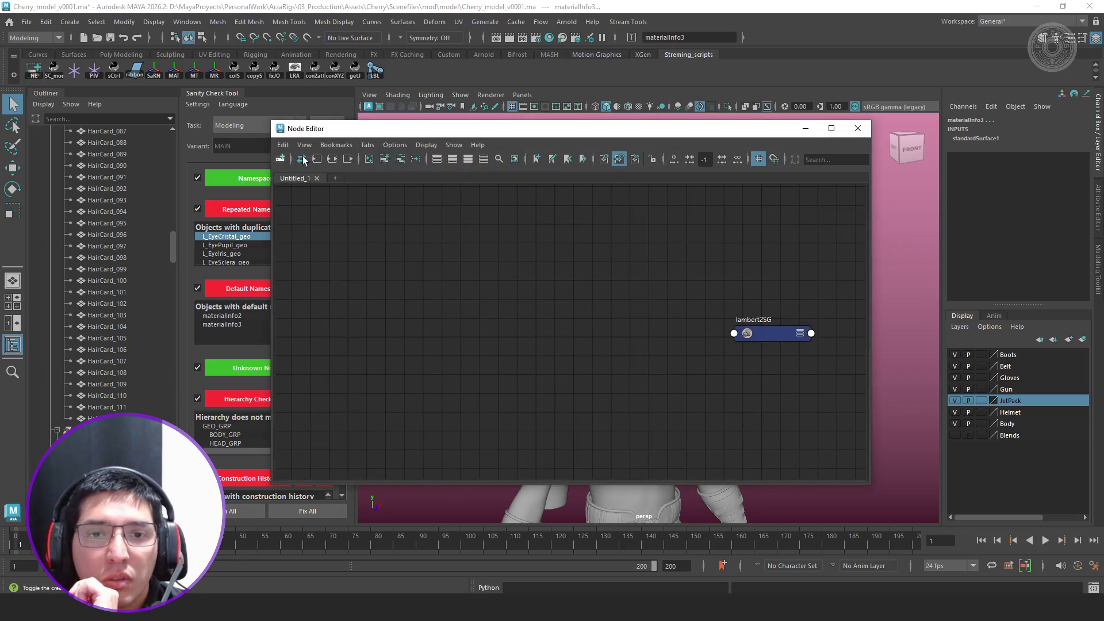
click(332, 160)
click(705, 305)
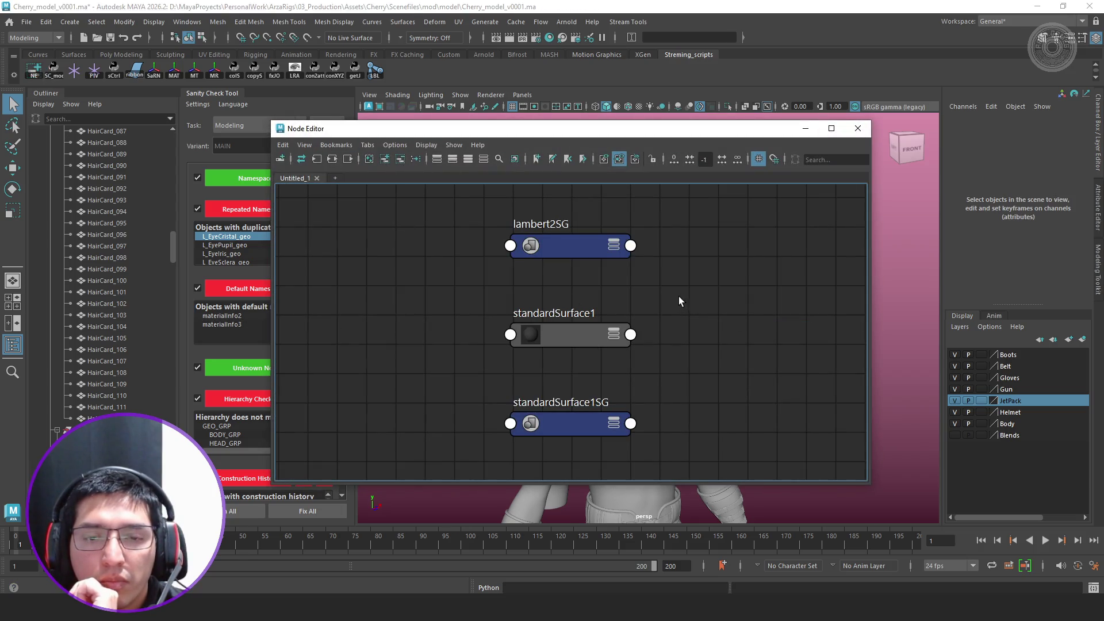
click(858, 128)
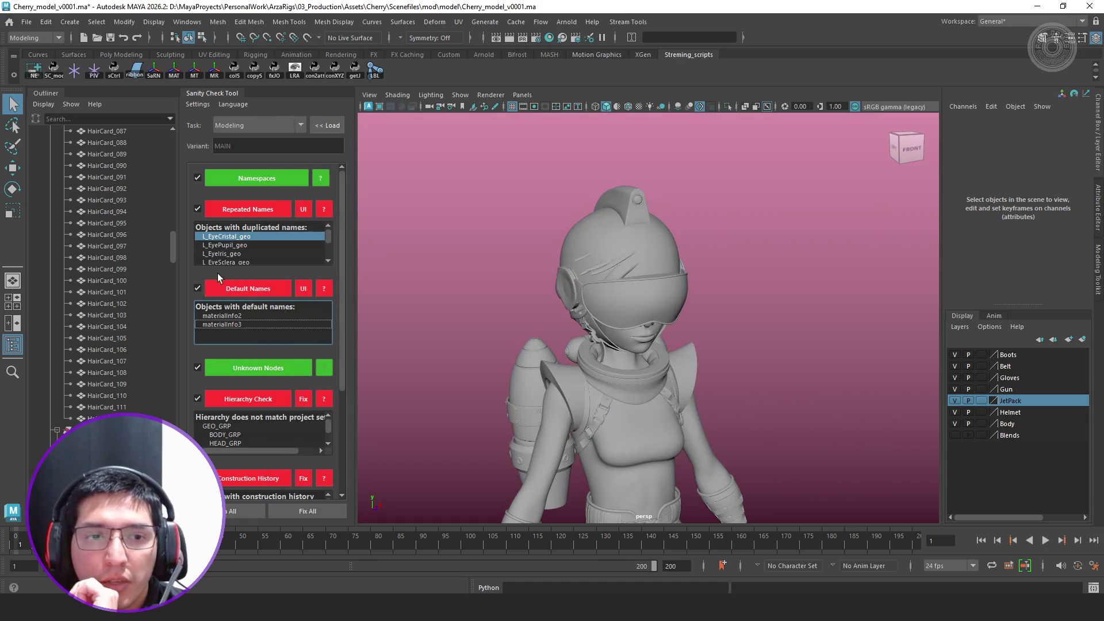
- Select the flagged materialInfo nodes again before bringing up Hypershade
right_click(236, 322)
click(291, 323)
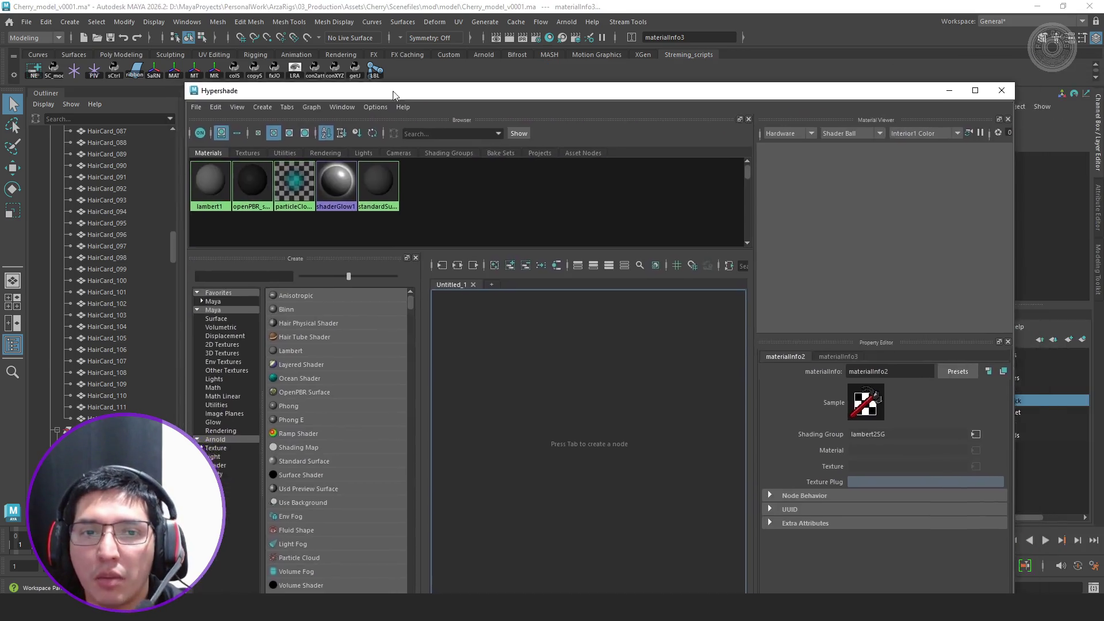
- Delete Unused Nodes from Hypershade's Edit menu and rerun the Default Names check
drag(394, 93, 417, 85)
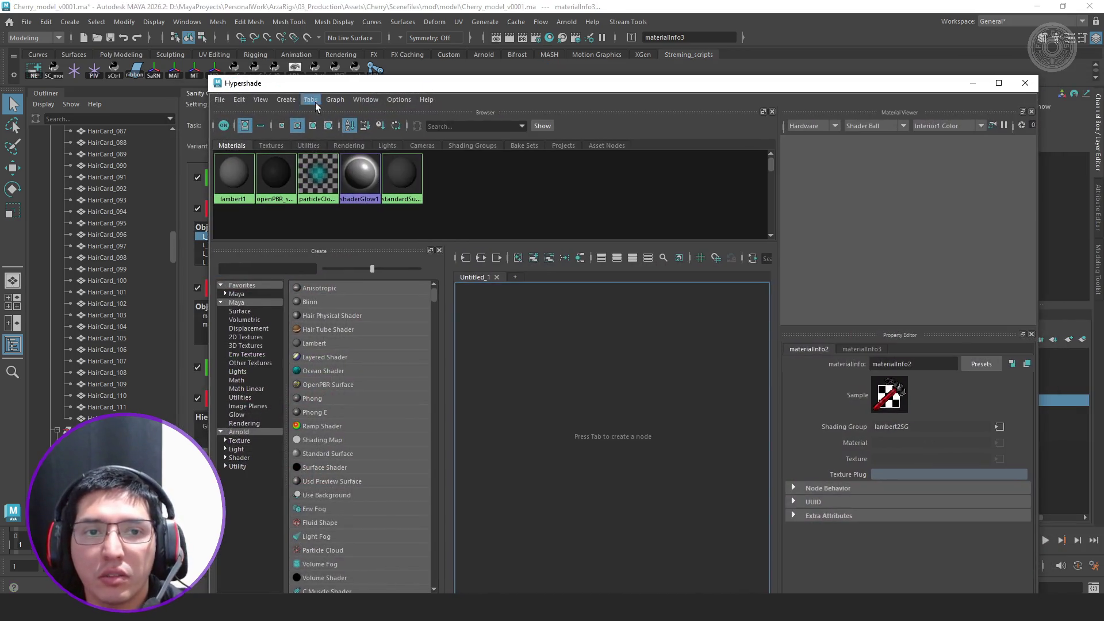
click(291, 188)
click(236, 100)
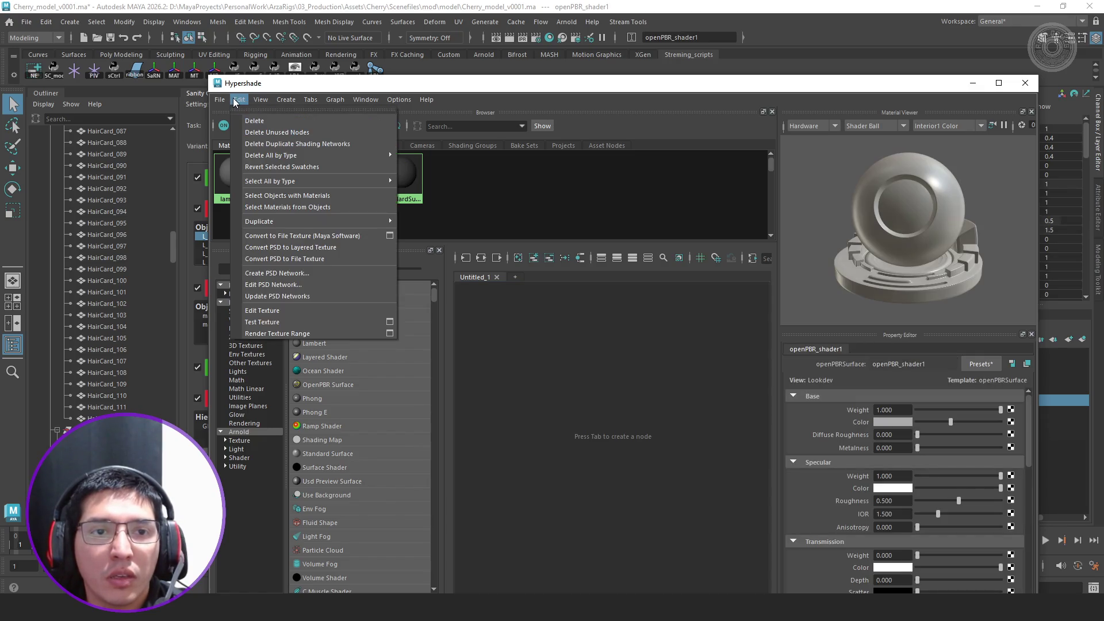
click(299, 132)
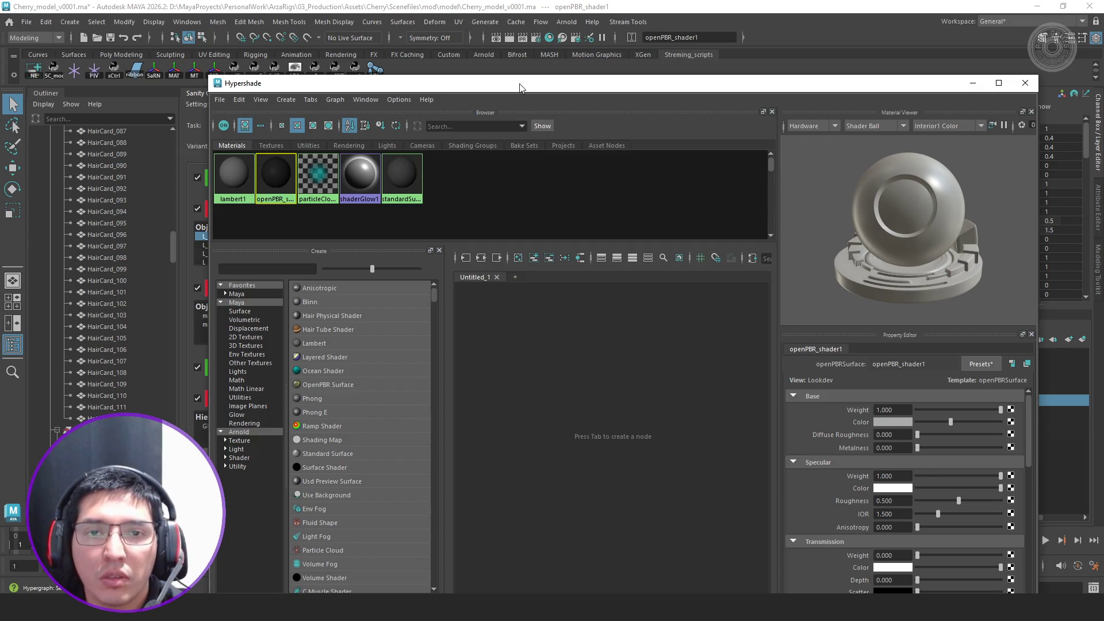
drag(520, 88, 671, 113)
click(236, 293)
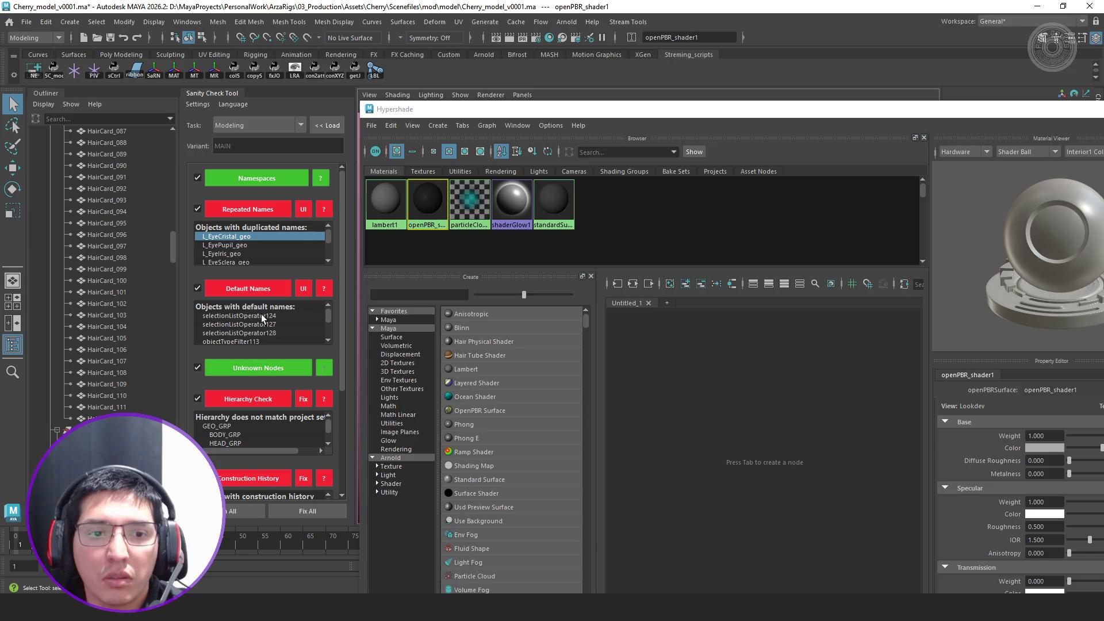
scroll(272, 312, down, 2)
scroll(272, 320, down, 2)
scroll(283, 296, up, 2)
scroll(283, 297, up, 2)
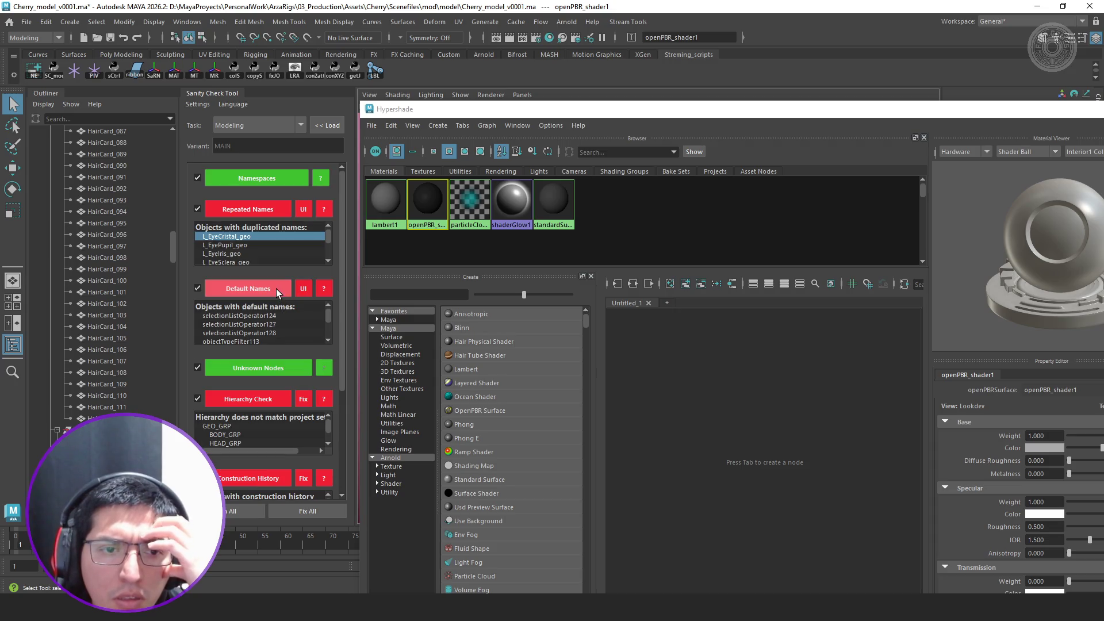
- Delete unused nodes again, rerun Default Names now flagging selectionListOperator nodes, and move Hypershade aside
click(397, 124)
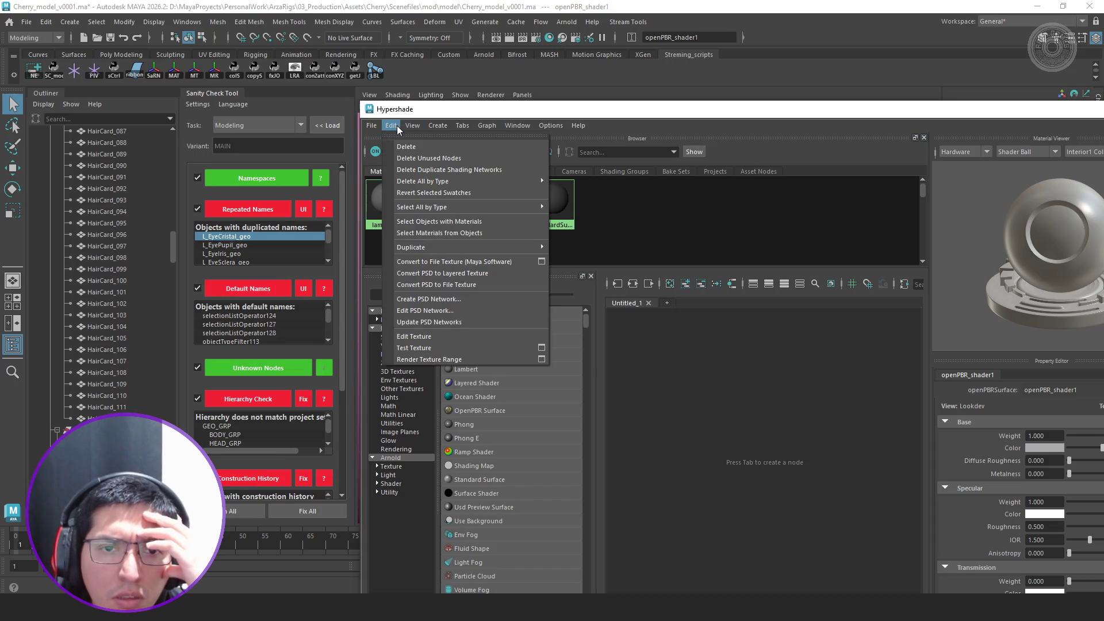
click(429, 159)
click(274, 317)
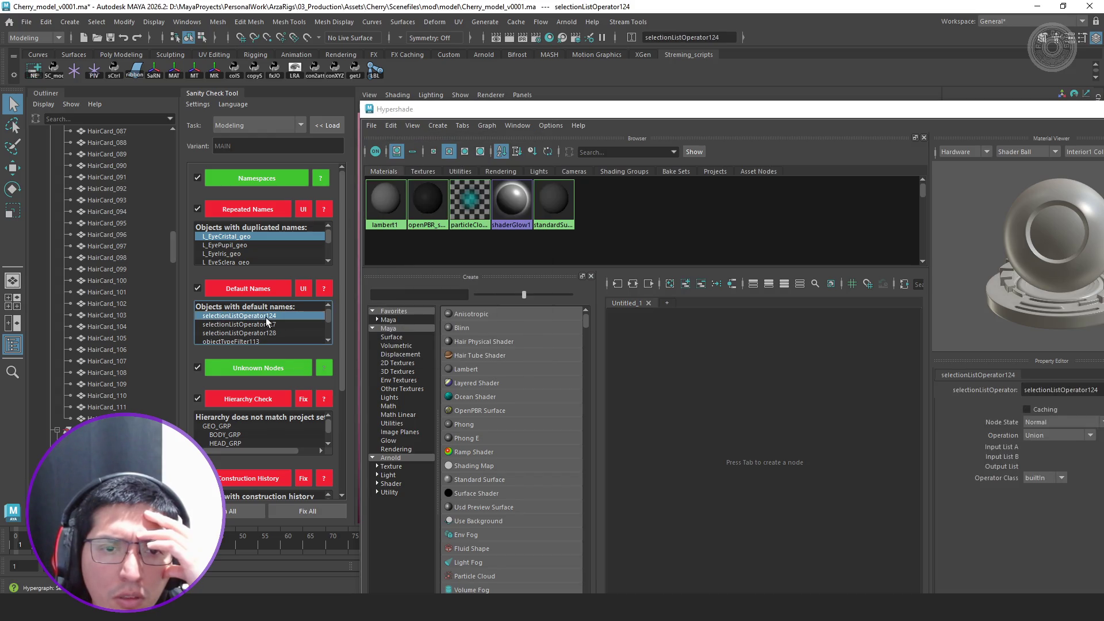
scroll(272, 325, down, 3)
scroll(276, 325, down, 3)
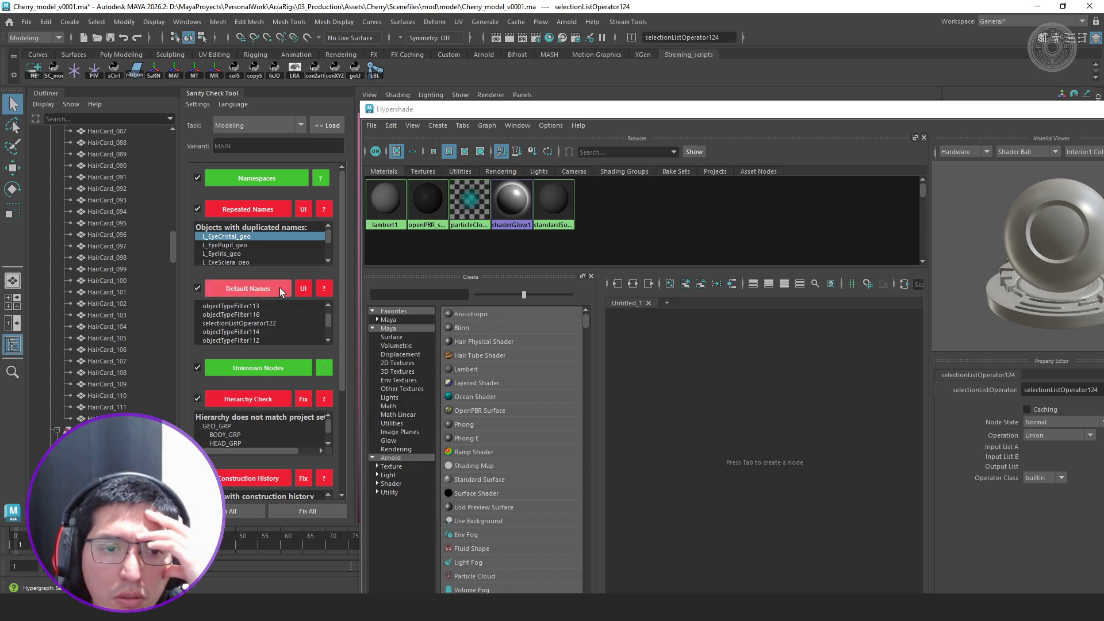
click(281, 288)
click(265, 326)
right_click(273, 318)
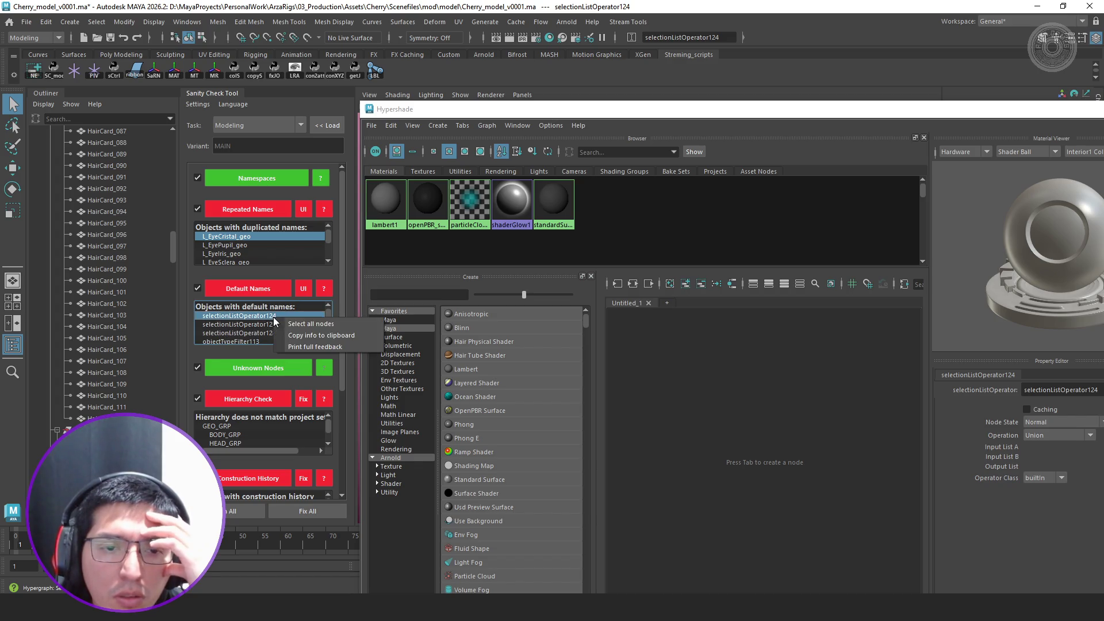
click(318, 326)
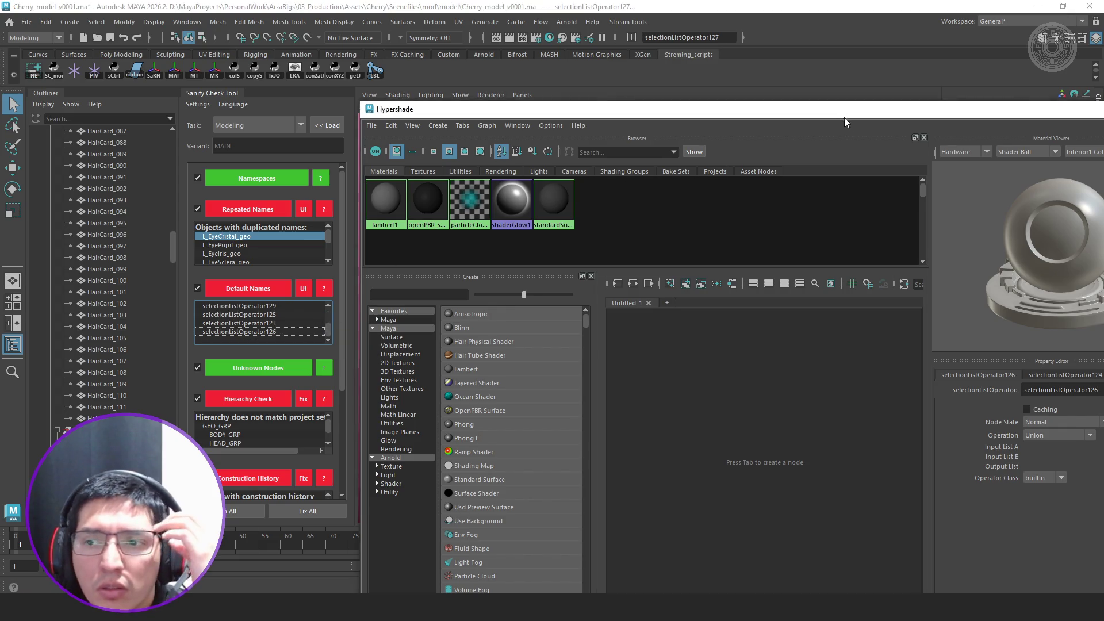
drag(844, 109, 710, 403)
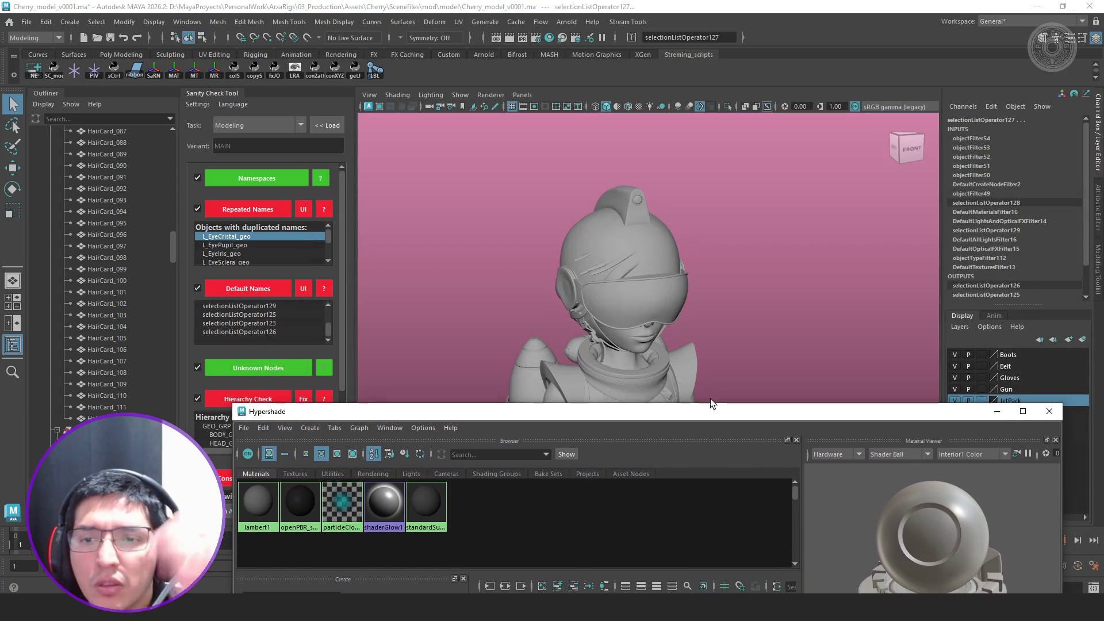
- Rerun Default Names so it passes green and send Hypershade behind the main window
click(820, 267)
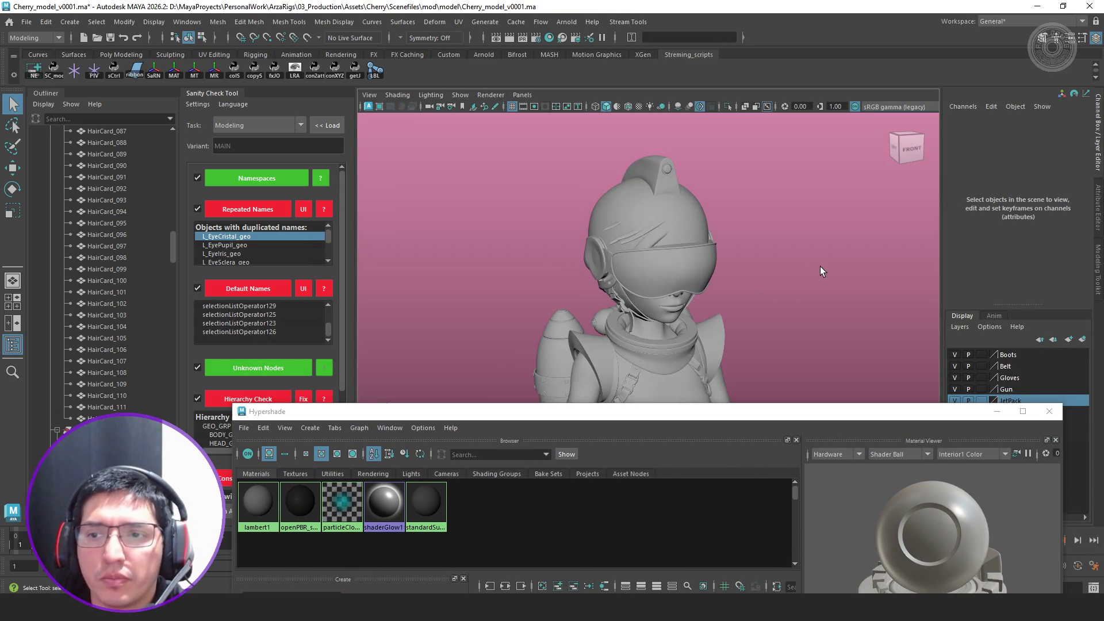
click(255, 290)
drag(420, 414, 532, 180)
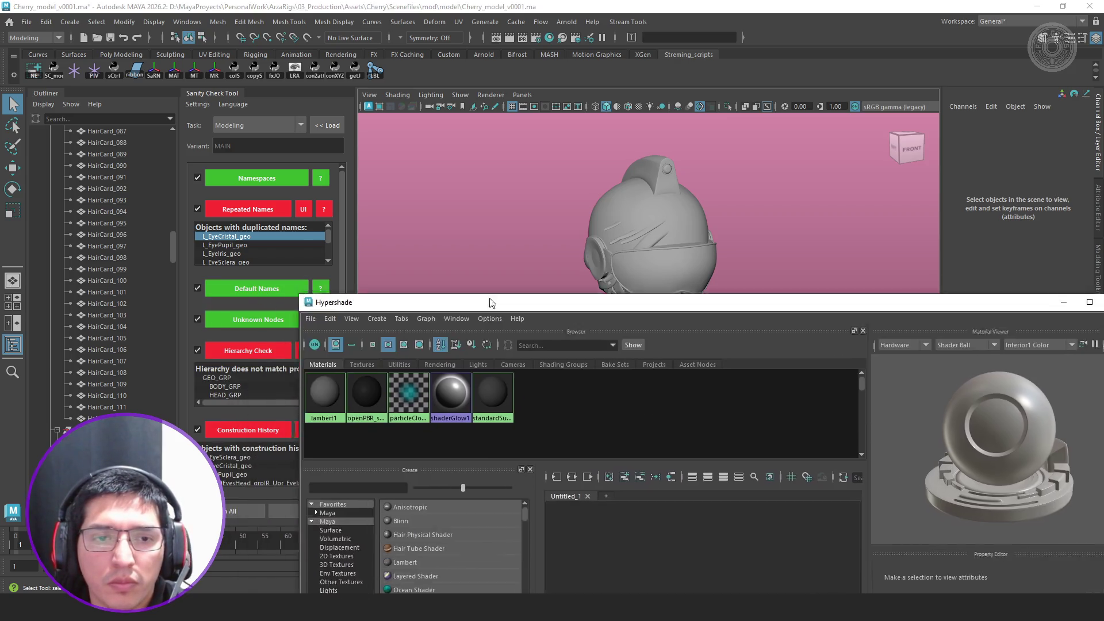
mouse_move(818, 260)
alt+mouse_down()
mouse_move(696, 229)
mouse_move(818, 346)
alt+mouse_up()
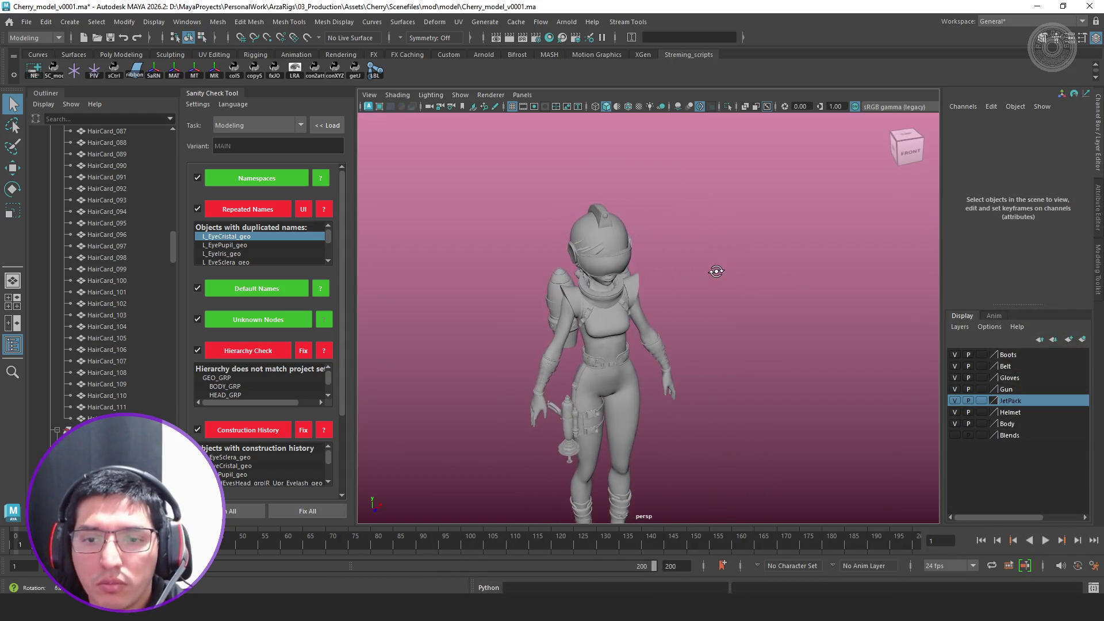
- Inspect the character in X-Ray while orbiting, turn X-Ray off, and rerun Repeated Names
click(743, 108)
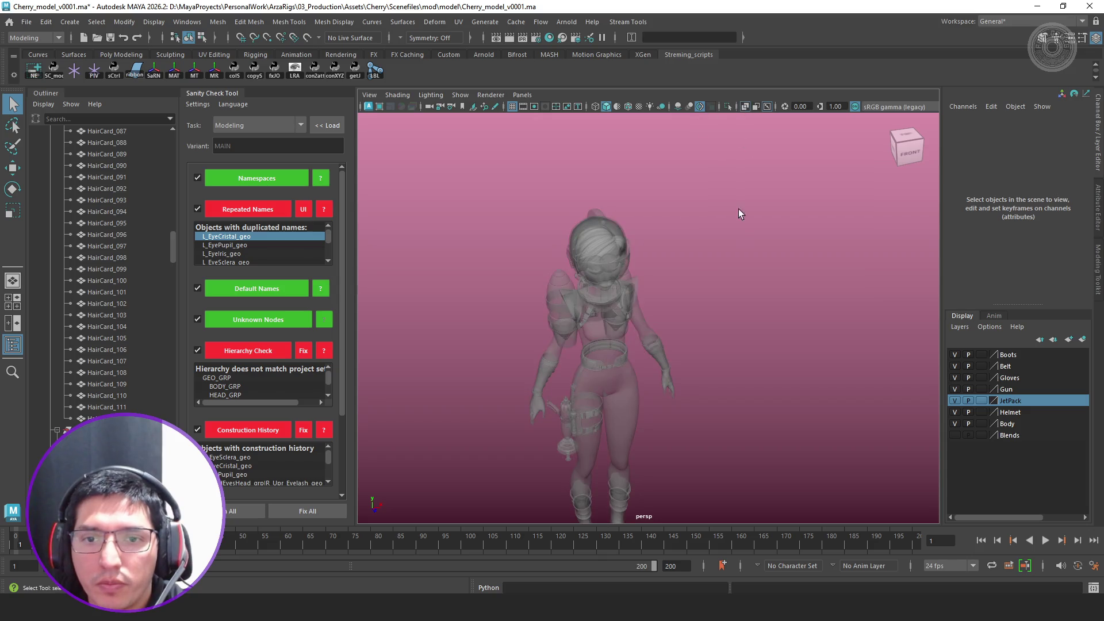
mouse_move(738, 356)
alt+mouse_down()
mouse_move(676, 377)
mouse_move(718, 348)
mouse_move(635, 319)
mouse_move(396, 310)
mouse_move(779, 307)
mouse_move(783, 323)
mouse_move(772, 121)
alt+mouse_up()
click(745, 107)
scroll(680, 279, down, 3)
alt+drag(680, 279, 697, 273)
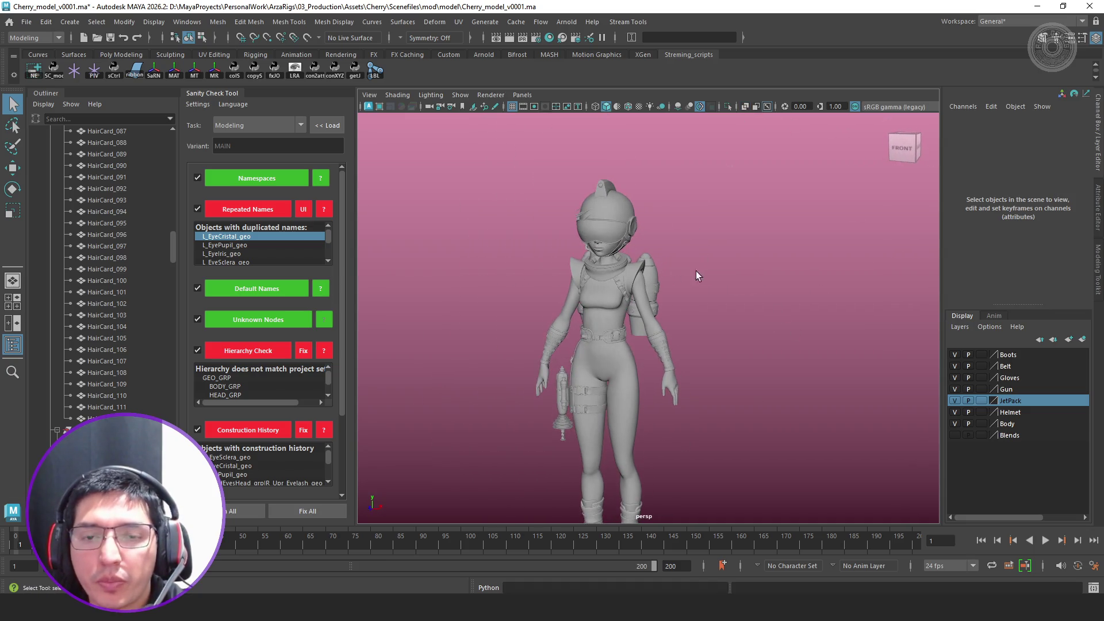
click(271, 208)
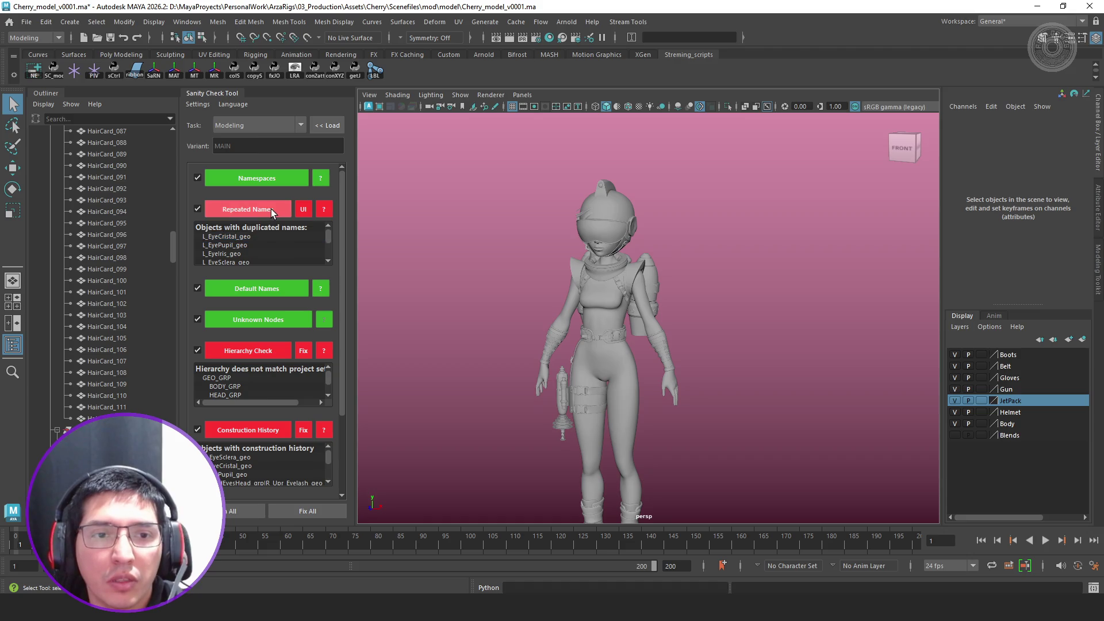
- Reveal L_EyeCristal_geo in the Outliner, keep its name, and switch the name field to select-by-name
click(249, 238)
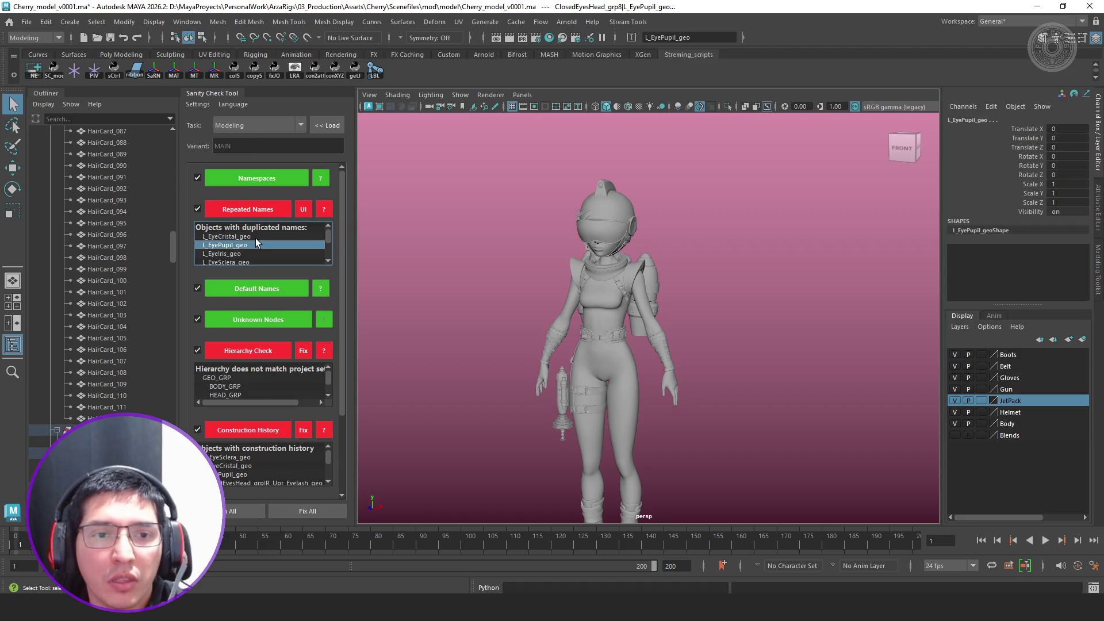
key(f)
double_click(135, 313)
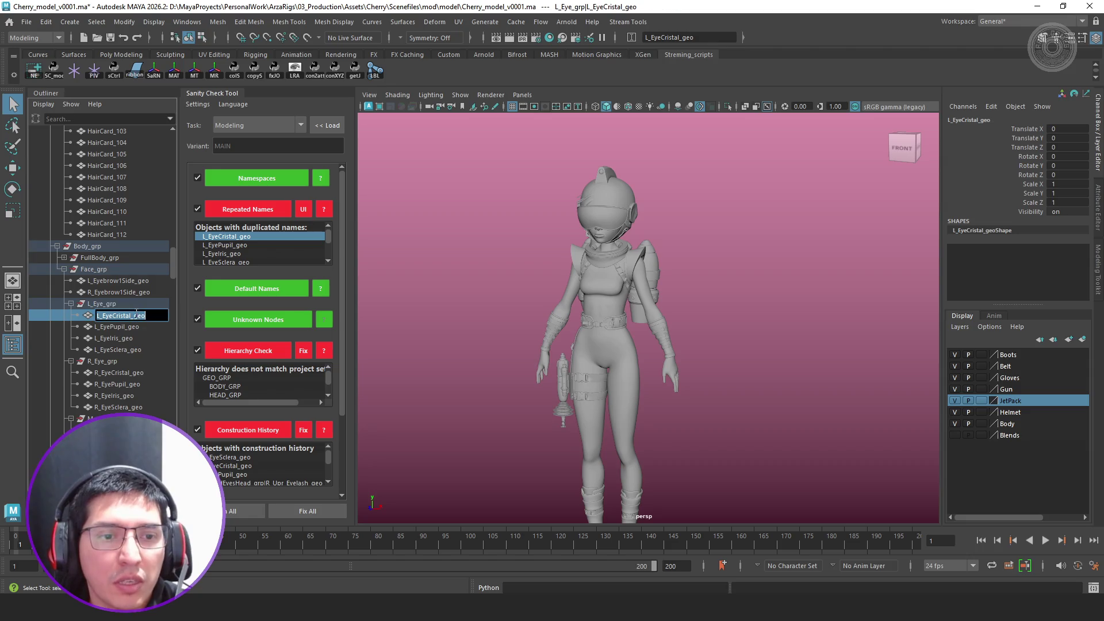
key(Return)
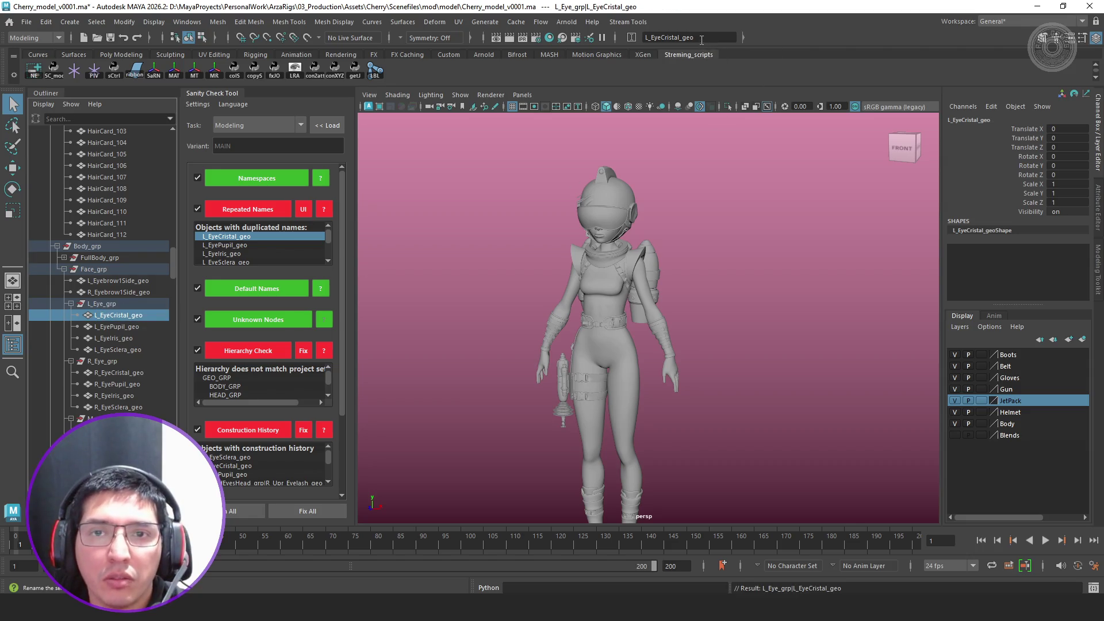
click(632, 37)
click(653, 82)
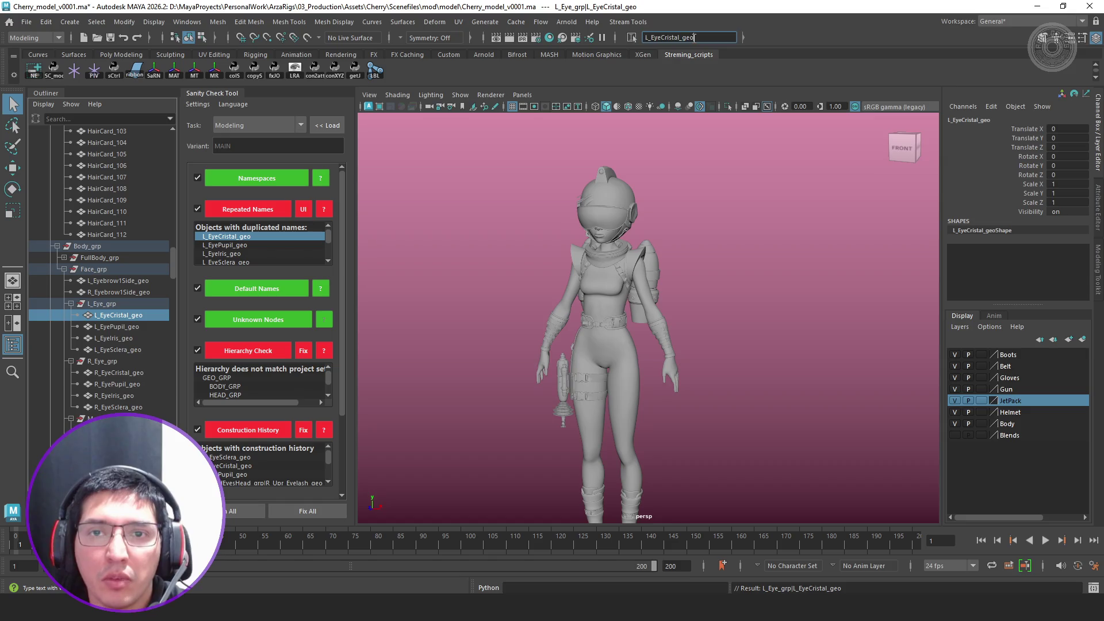
- Collapse the hair cards group and the MODEL hierarchy in the Outliner
alt+drag(627, 311, 656, 311)
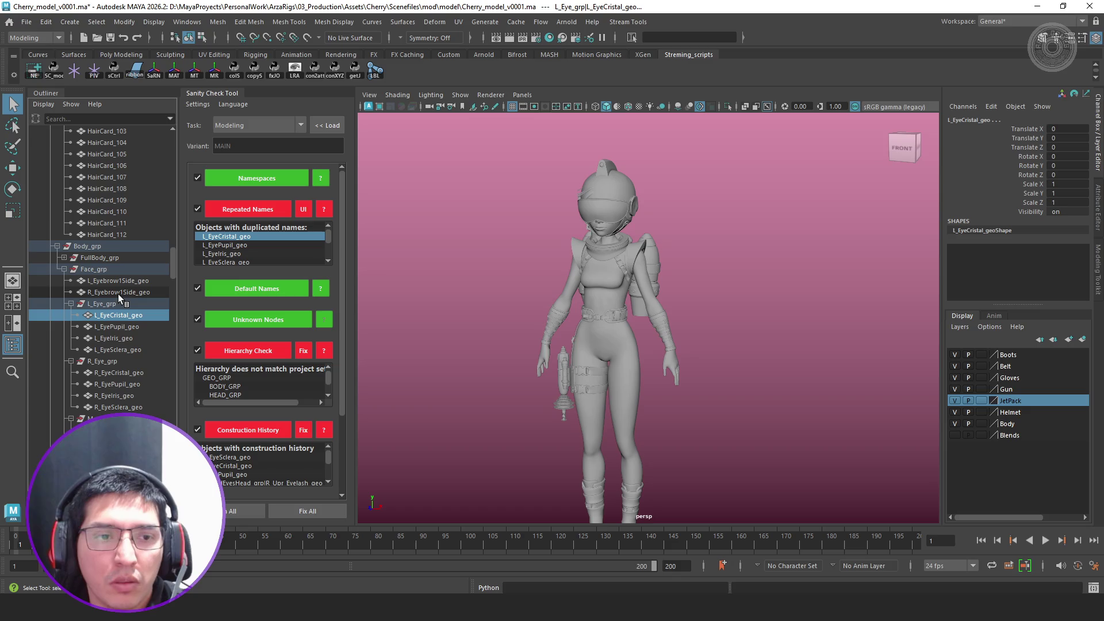
scroll(119, 293, up, 10)
scroll(121, 290, up, 5)
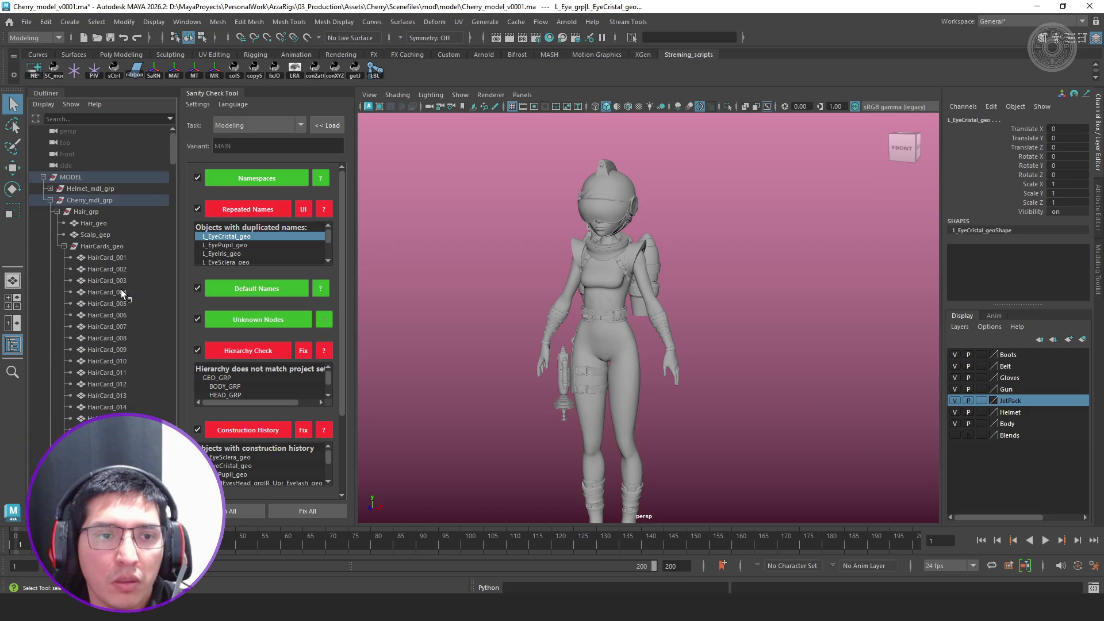
click(74, 246)
scroll(86, 233, down, 2)
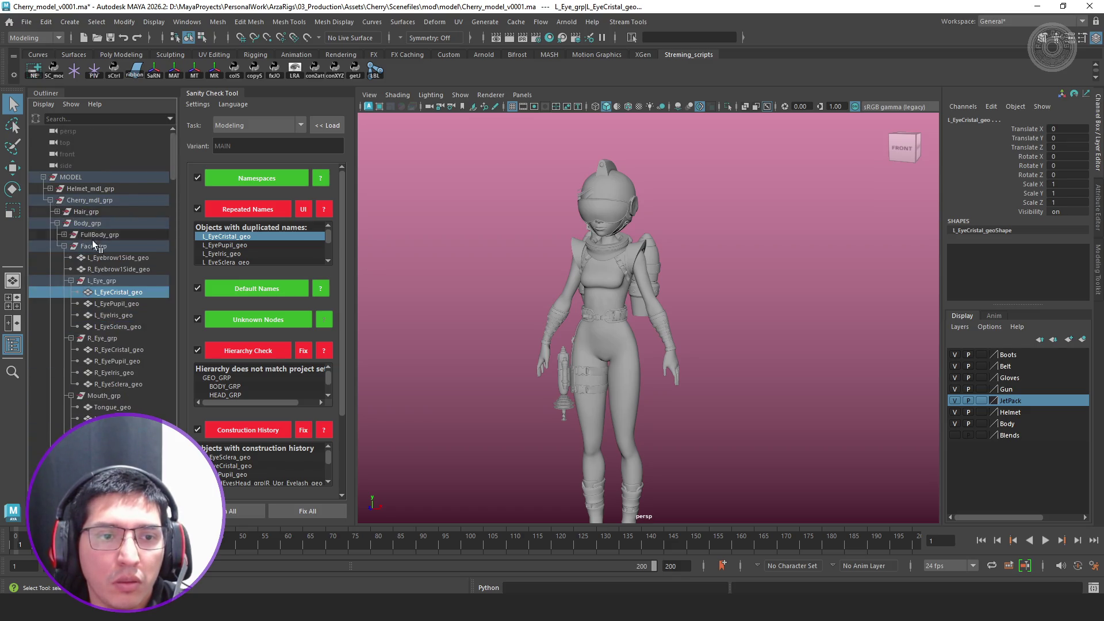
scroll(112, 253, down, 5)
scroll(112, 253, down, 3)
scroll(112, 253, down, 3)
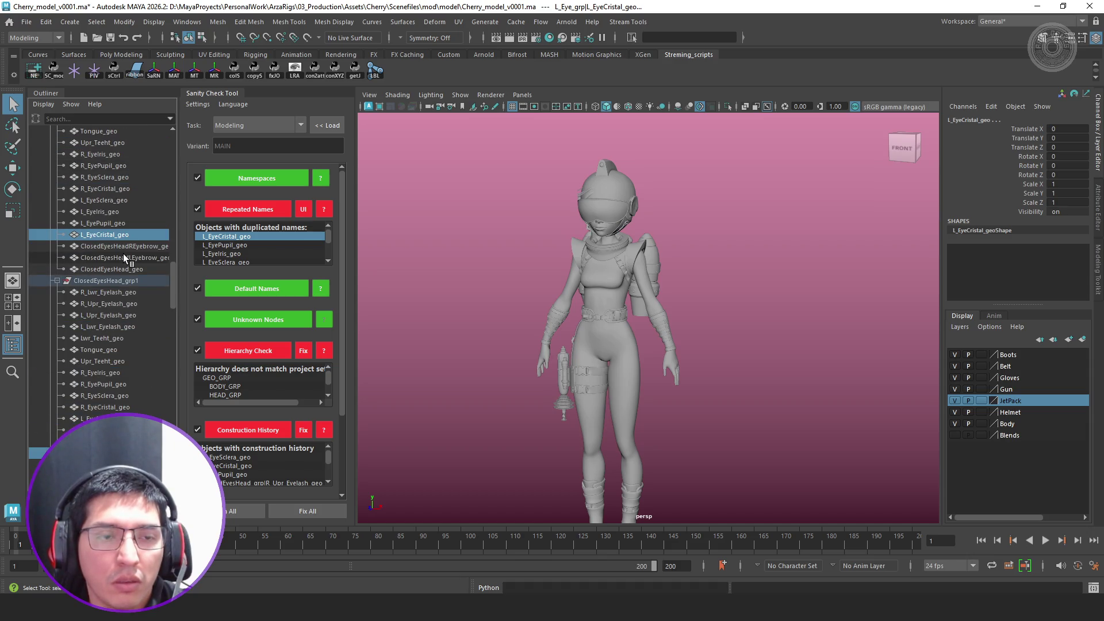
scroll(123, 254, up, 3)
scroll(124, 254, up, 3)
scroll(123, 254, up, 3)
scroll(124, 254, up, 3)
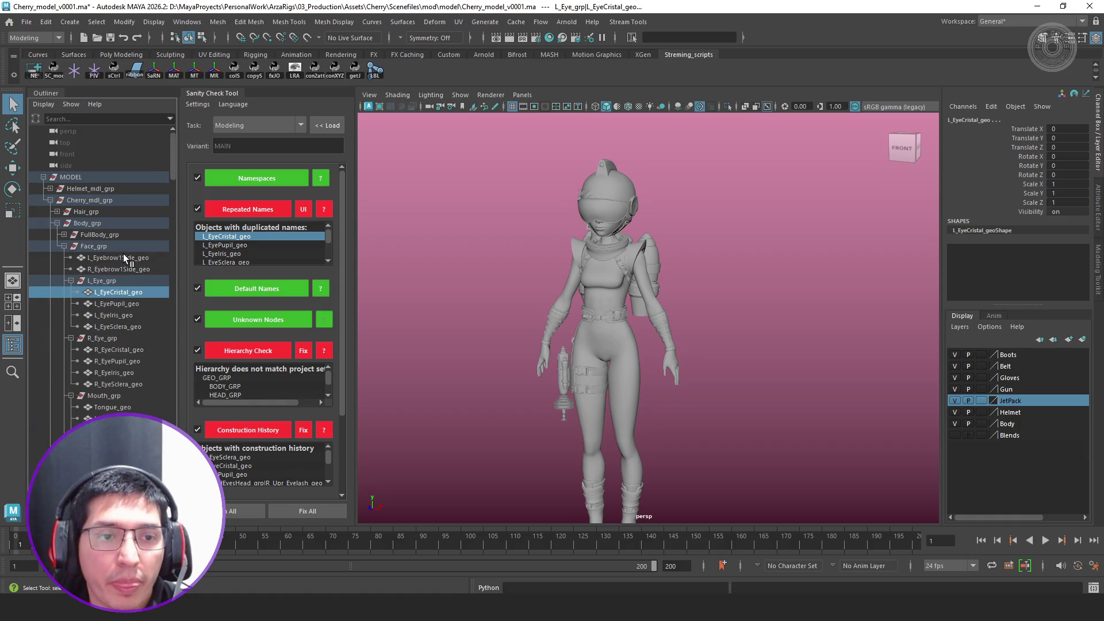
click(499, 242)
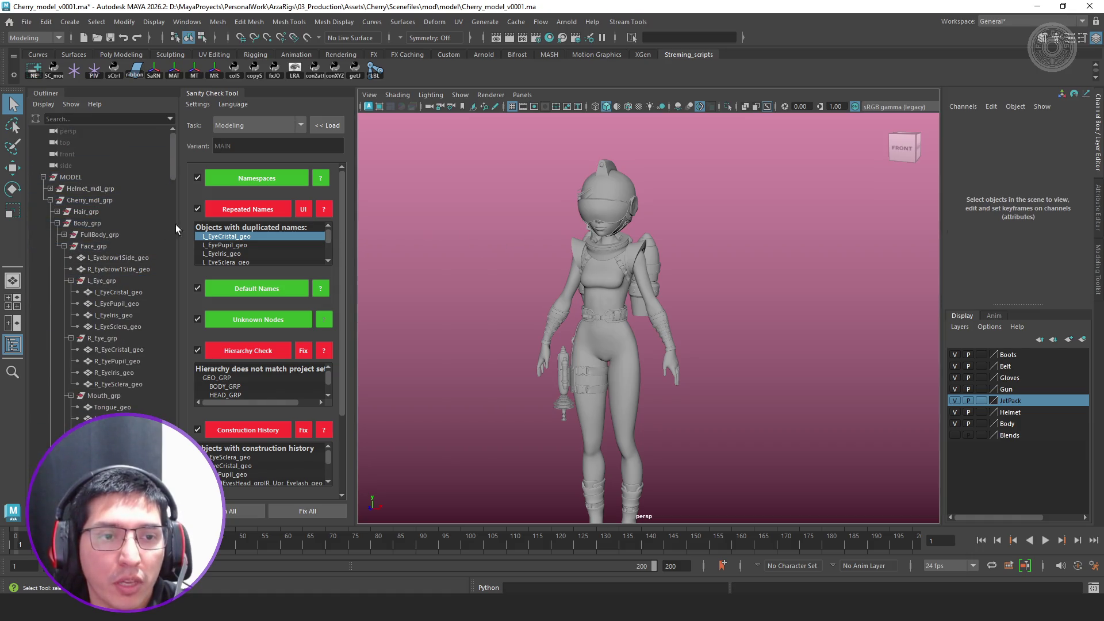
click(43, 176)
- Expand Blendshapes_grp > OpenEyesHead_grp > EyeLashes_grp in a widened Outliner and select EyeLashes_grp
click(50, 200)
click(56, 212)
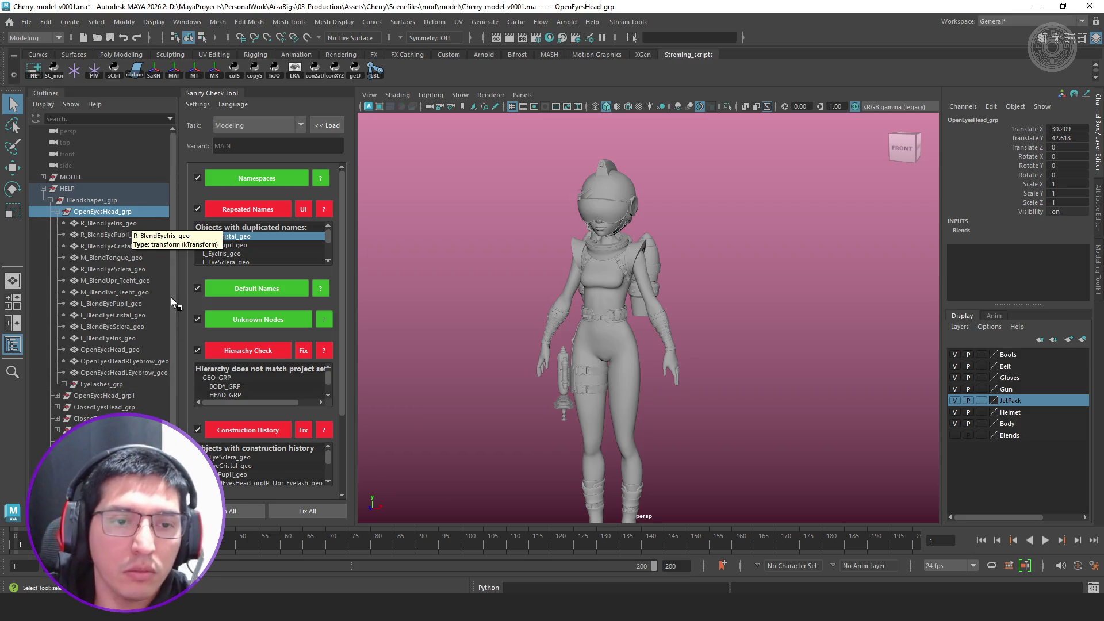
drag(178, 294, 231, 295)
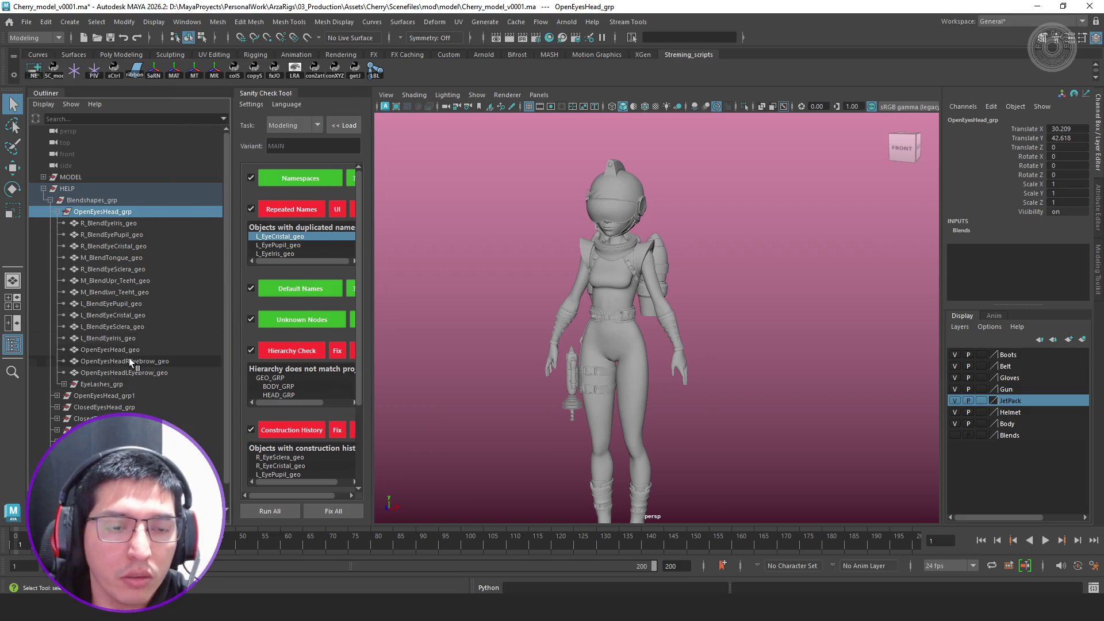
click(62, 384)
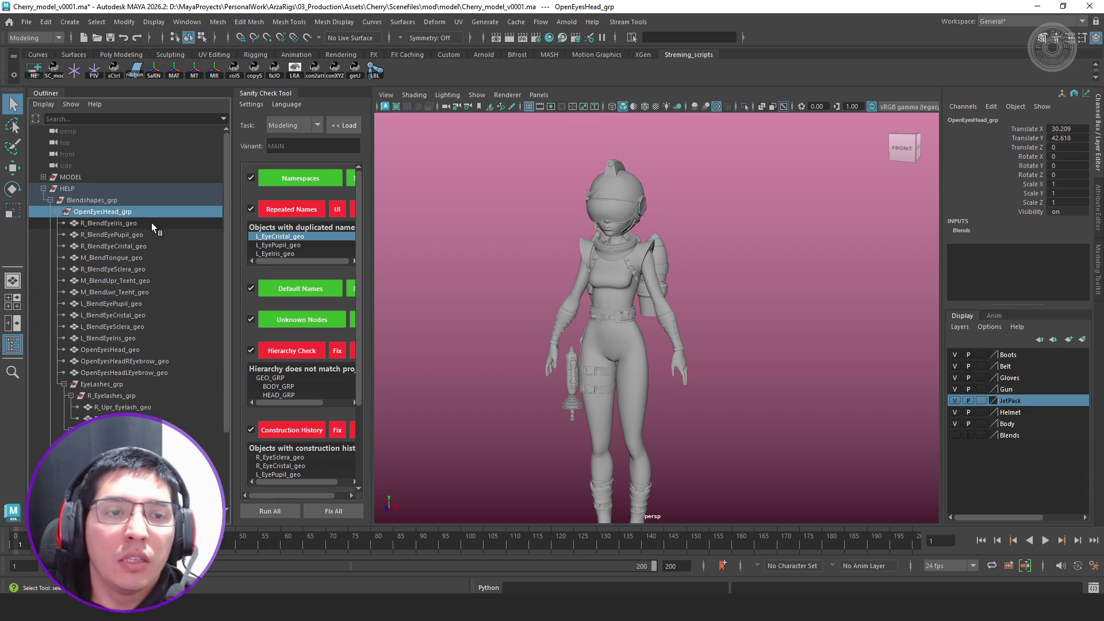
alt+middle_drag(727, 267, 635, 413)
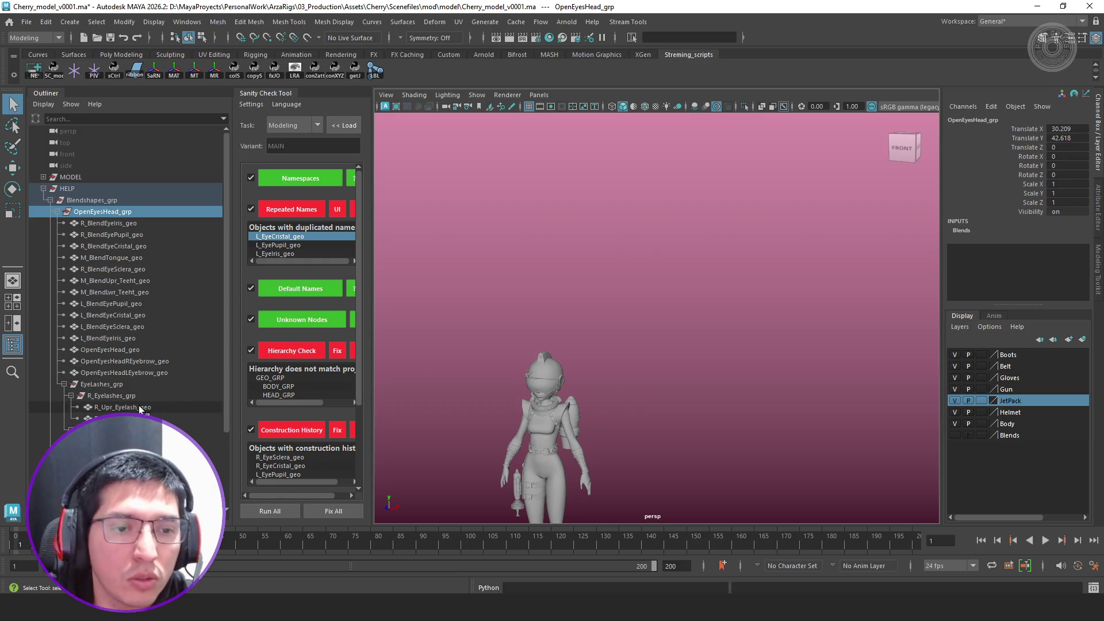
click(130, 381)
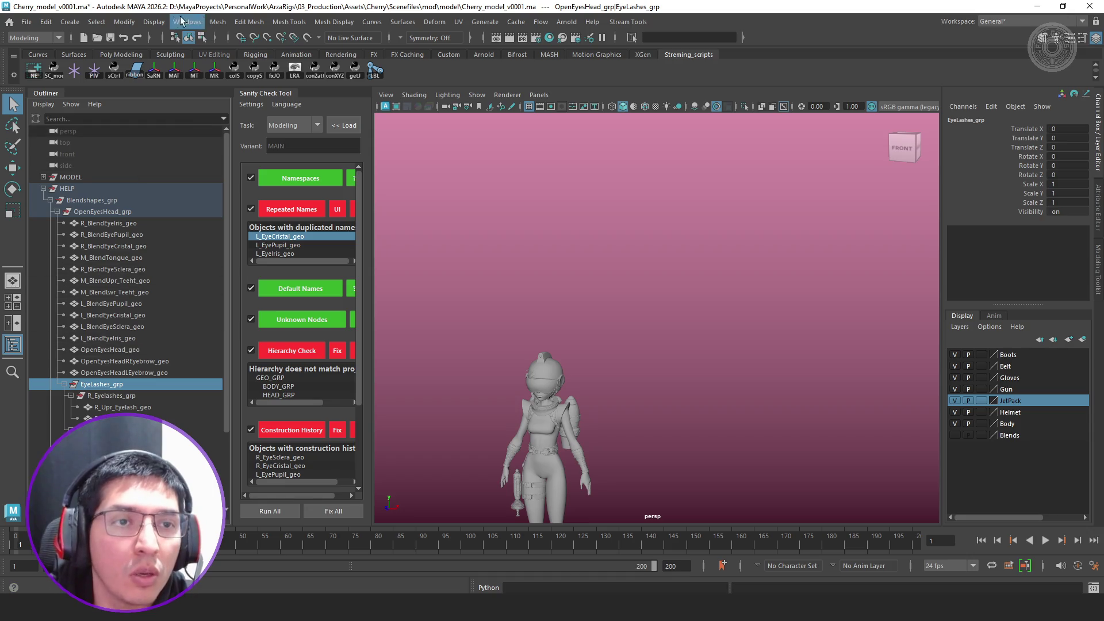
click(124, 22)
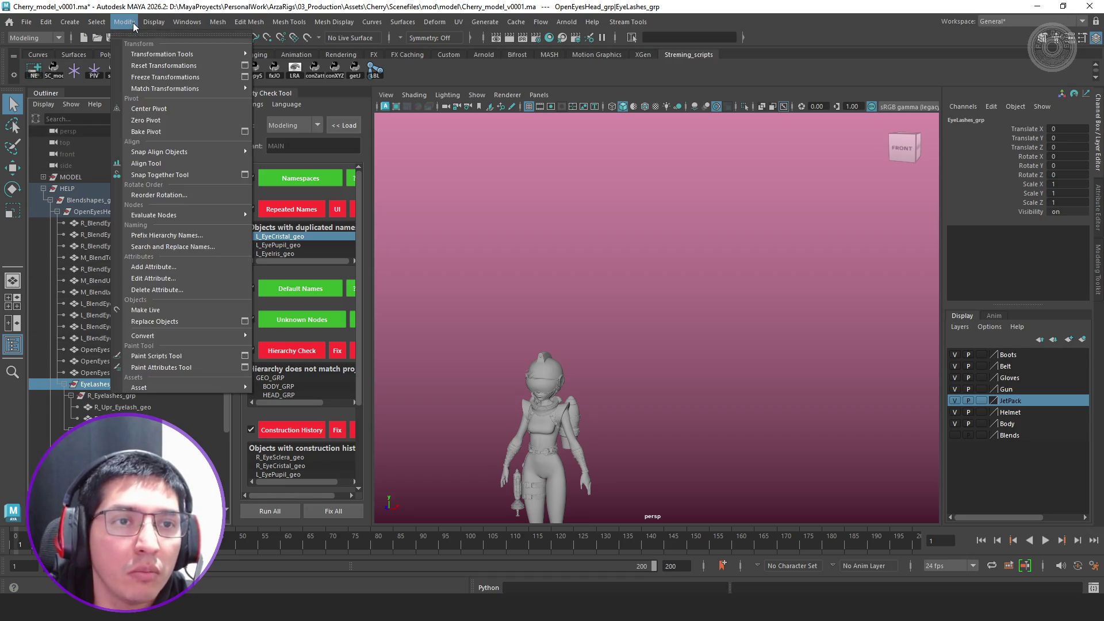
click(191, 238)
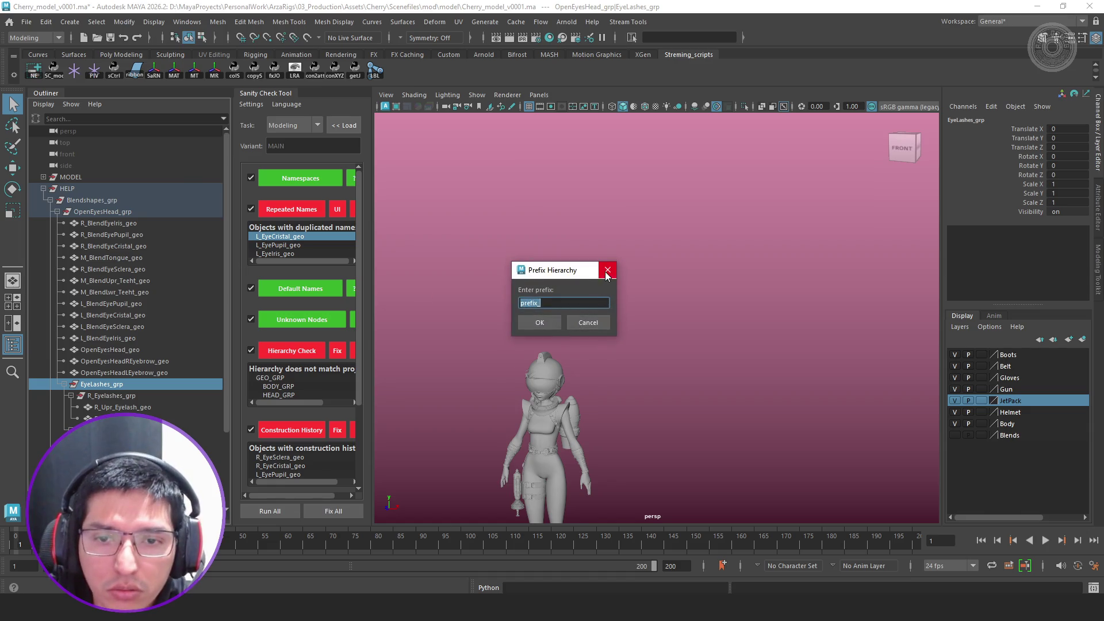
click(593, 322)
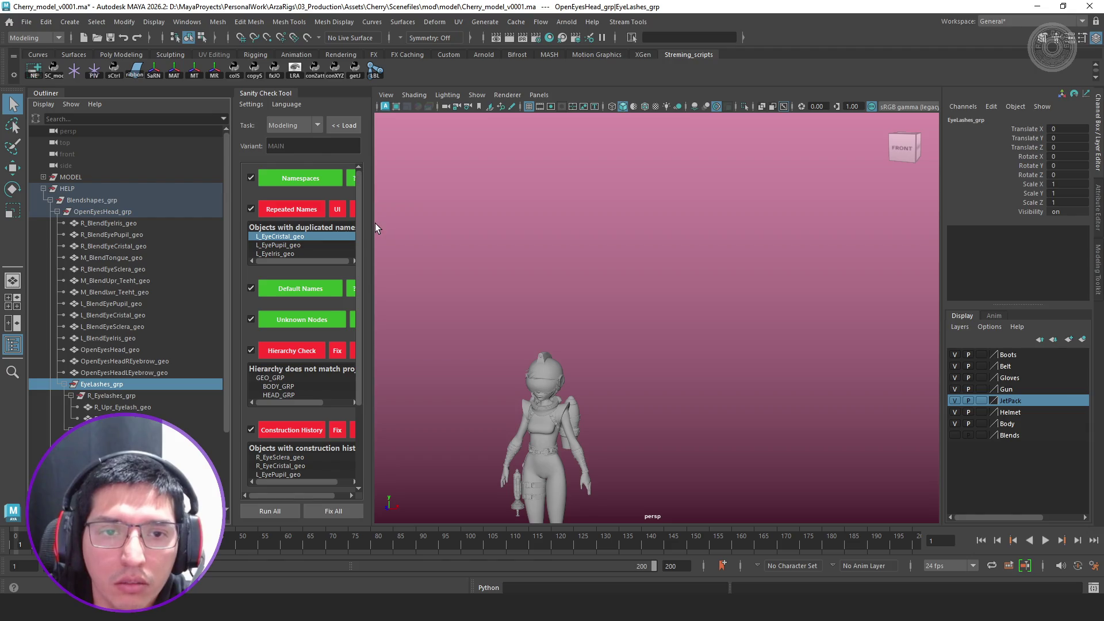
drag(374, 221, 420, 221)
click(368, 209)
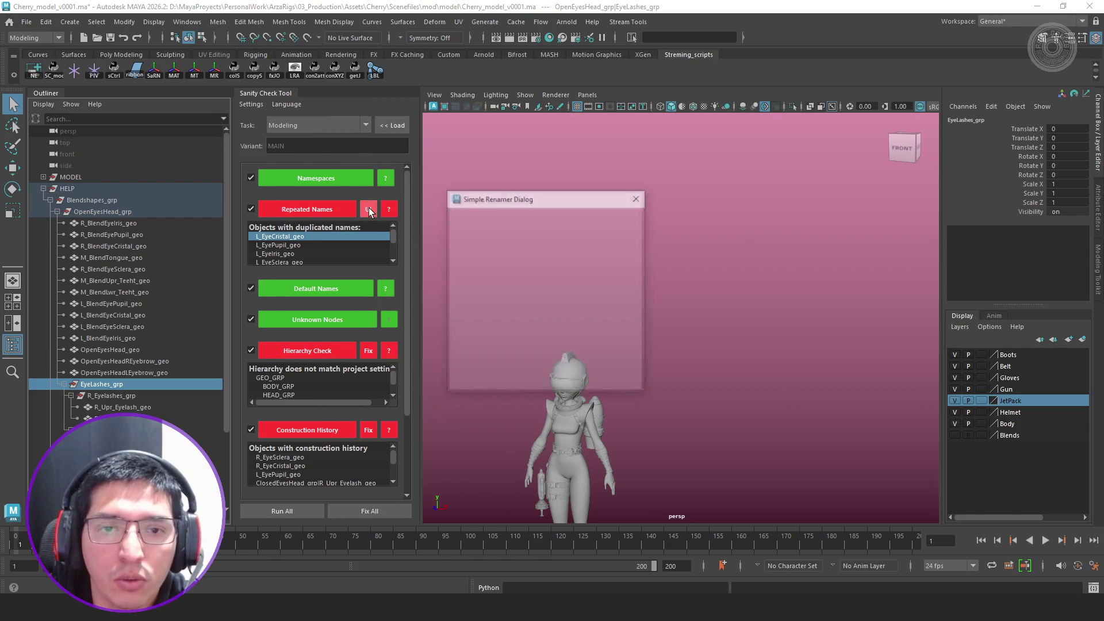
- Browse L_EyeCristal, R_EyeSclera, L_EyePupil and polySurfaceShape entries and the Prefix field, then close the renamer unchanged
click(502, 222)
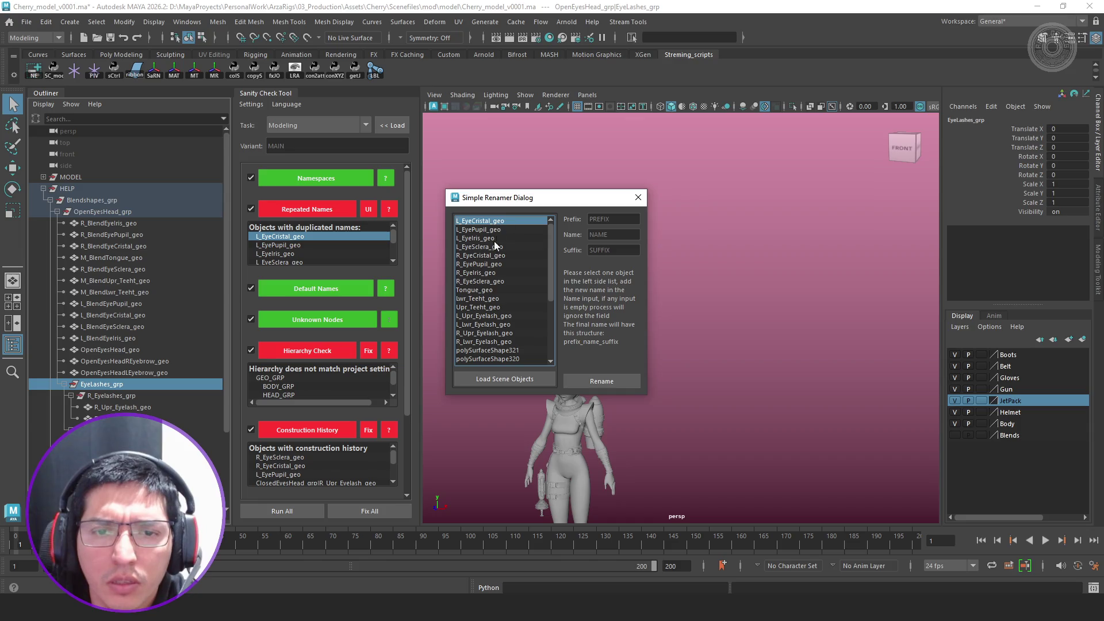
click(494, 283)
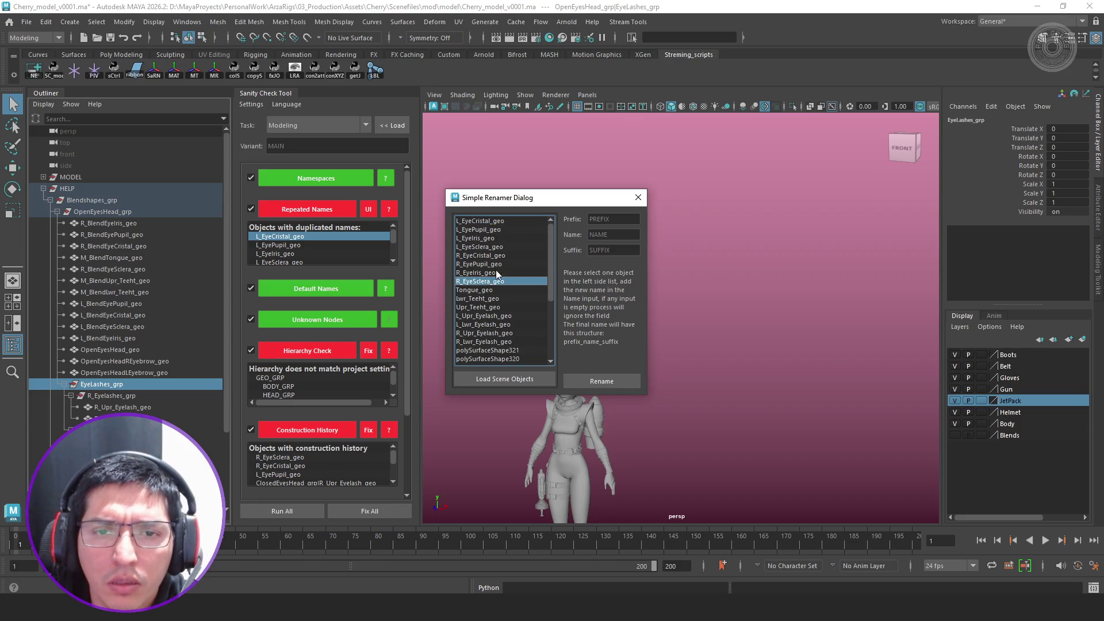
click(505, 222)
click(617, 221)
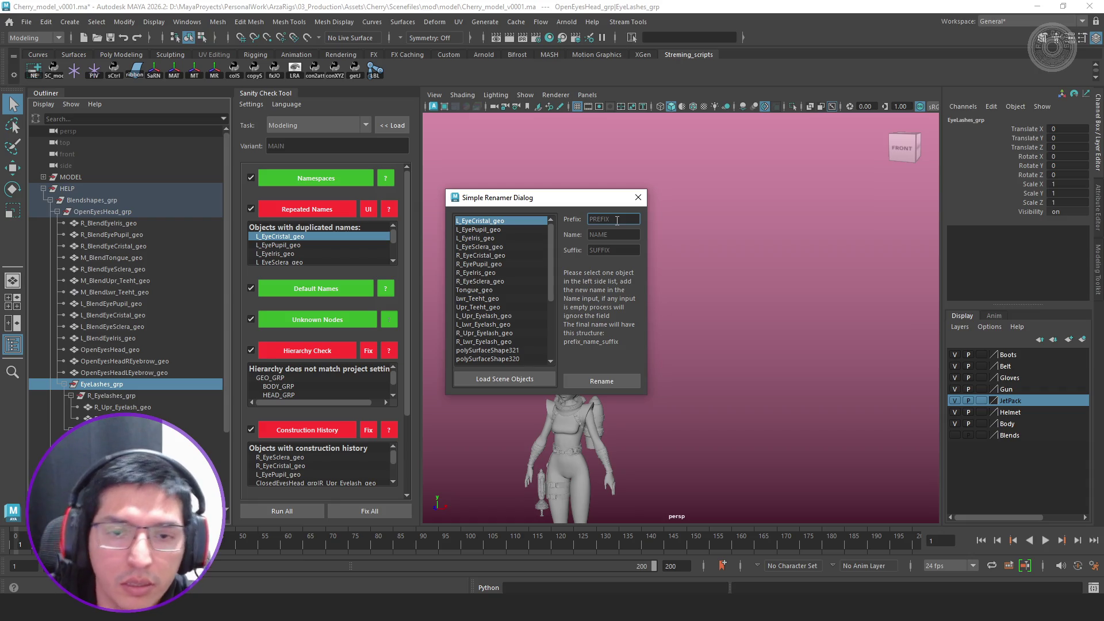
click(489, 231)
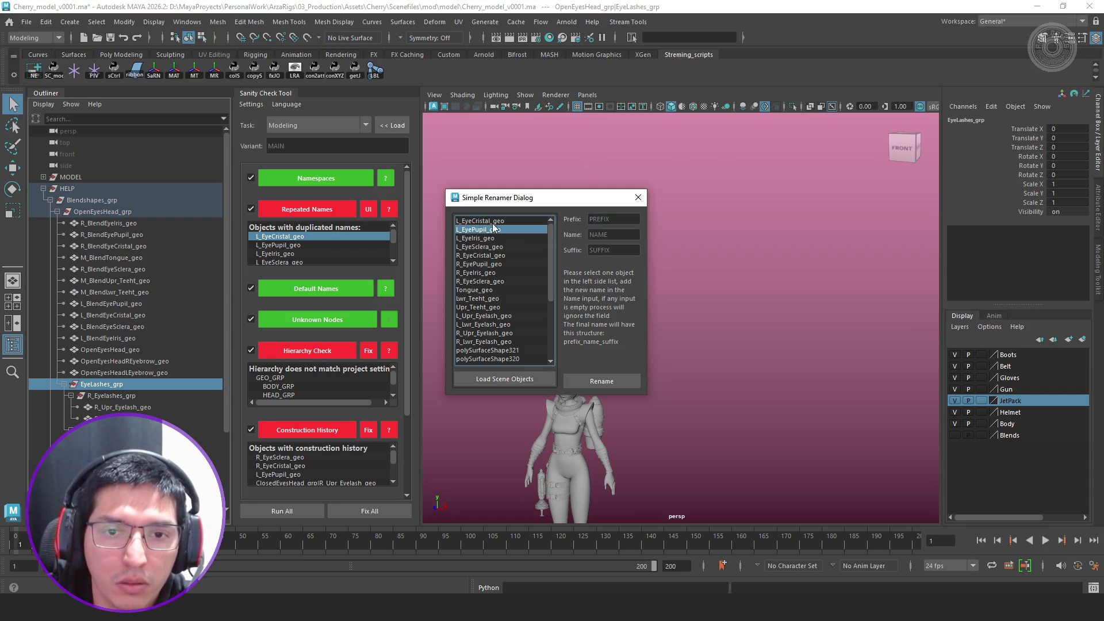
click(496, 222)
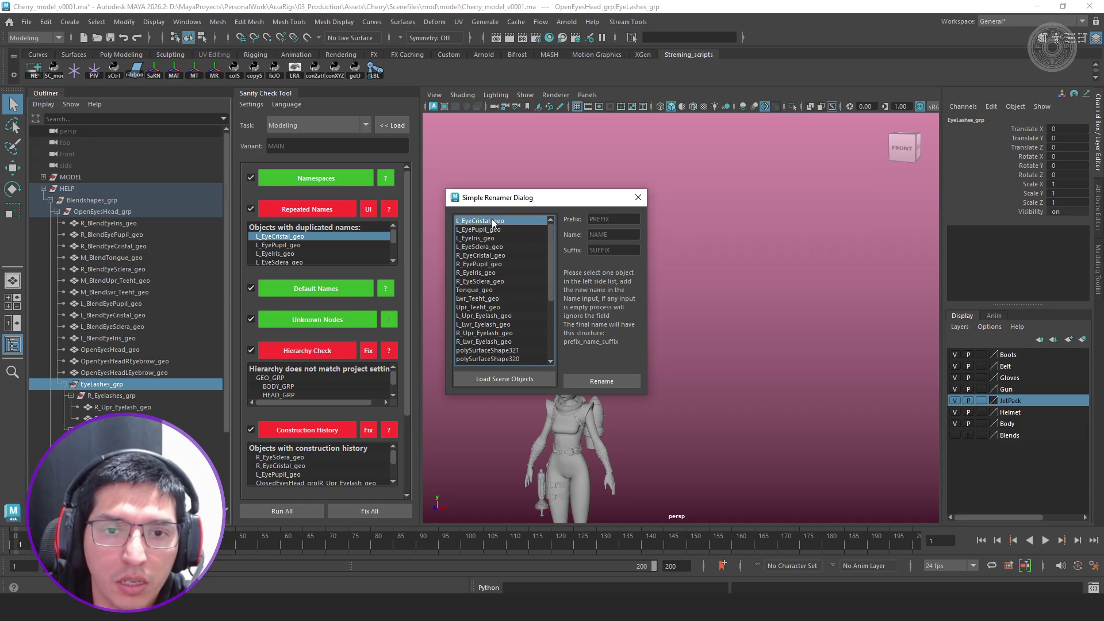
scroll(162, 338, down, 3)
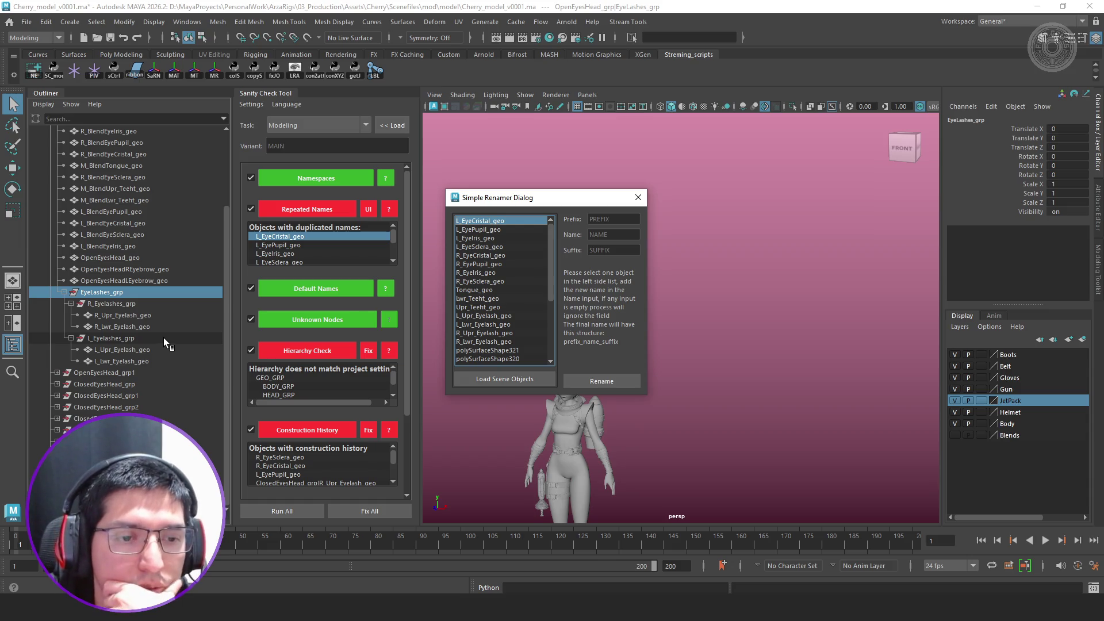
scroll(165, 338, up, 3)
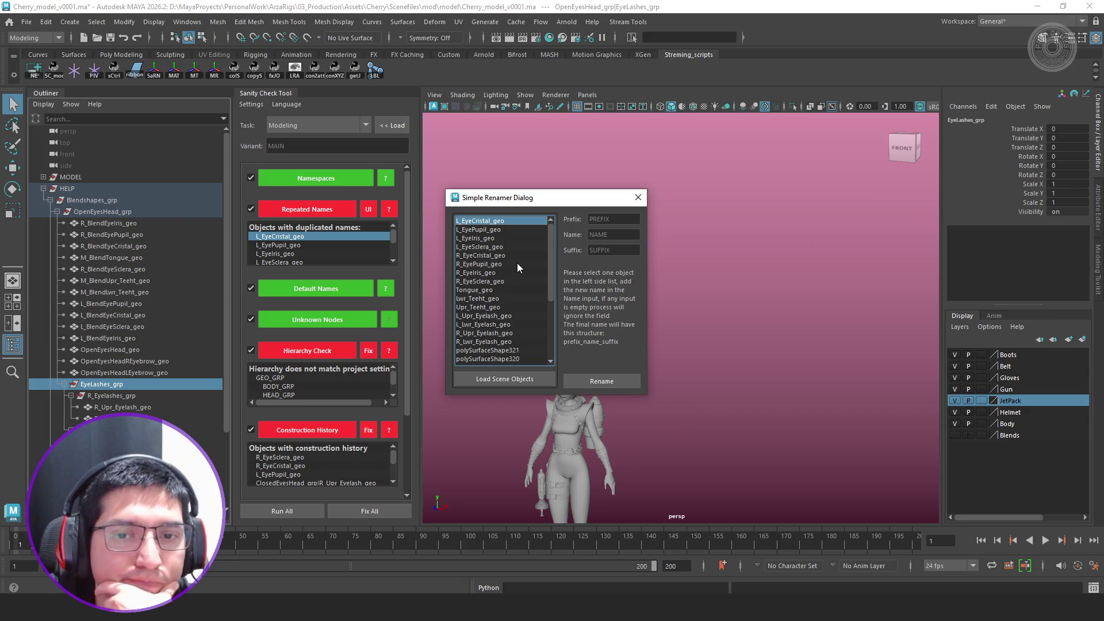
scroll(516, 264, down, 2)
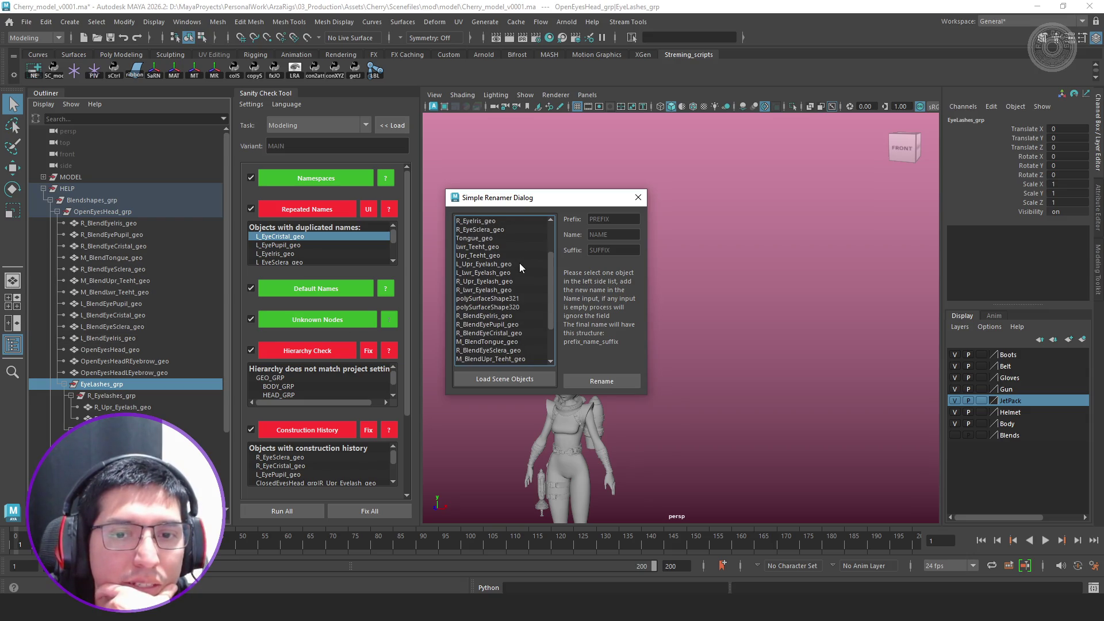
click(510, 299)
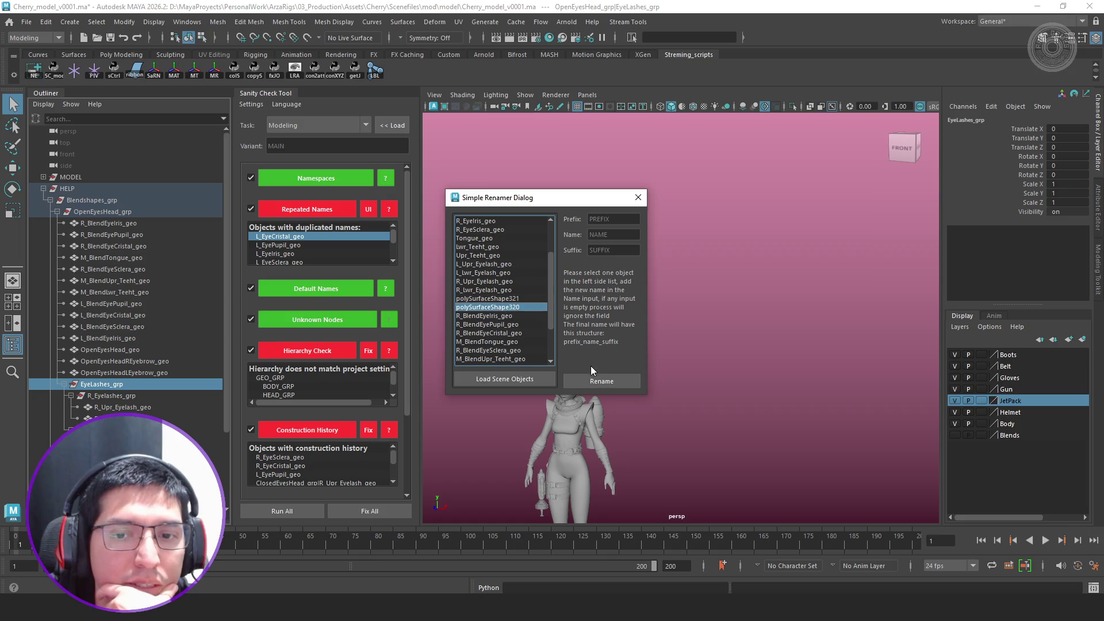
click(638, 198)
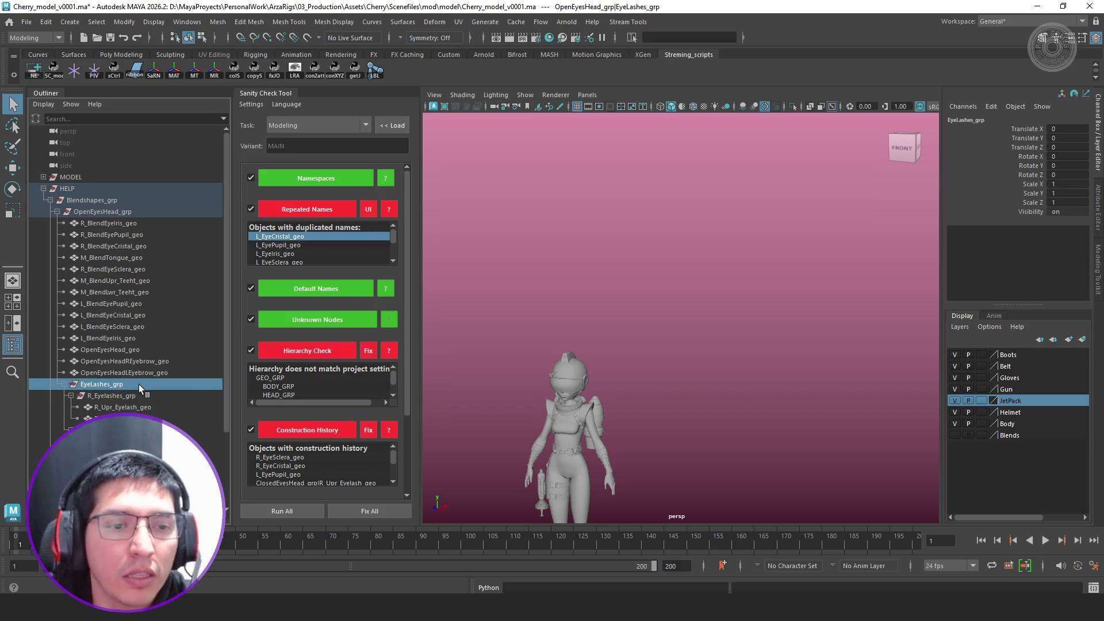
- Apply the OpenEyesHead_ hierarchy prefix, re-run Repeated Names and select L_EyeCristal_geo from the duplicates
click(124, 27)
click(164, 380)
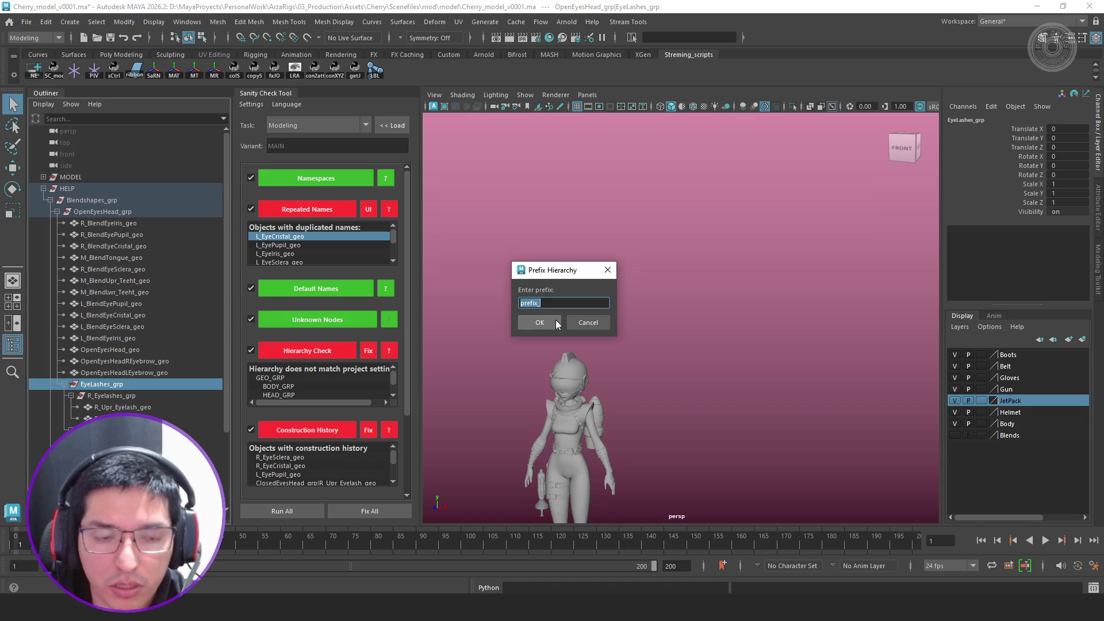
text(O)
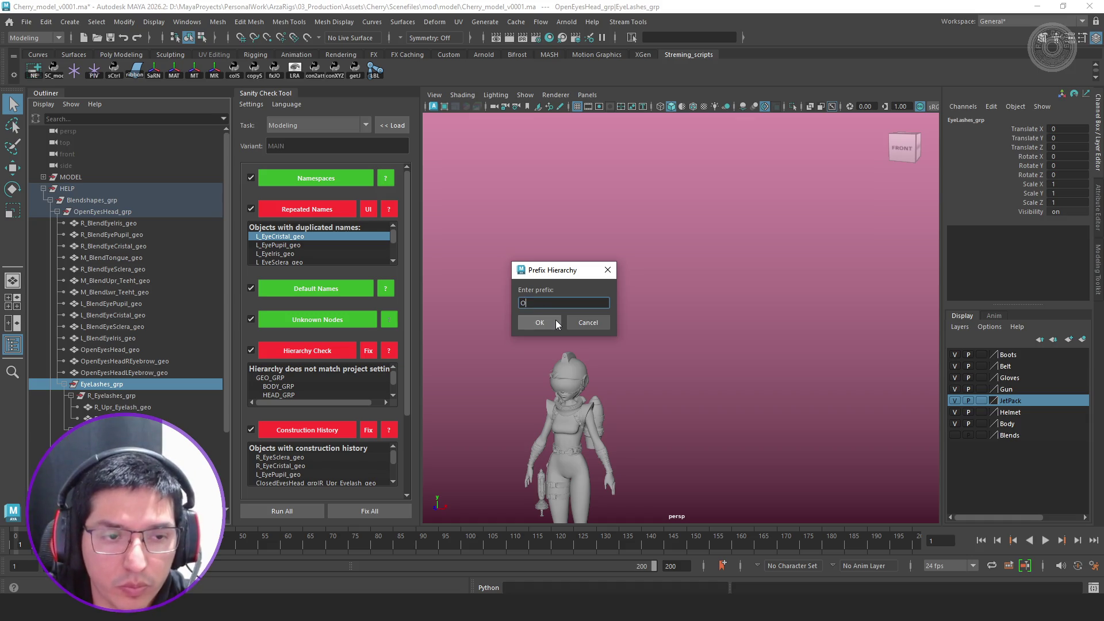
text(penEyes)
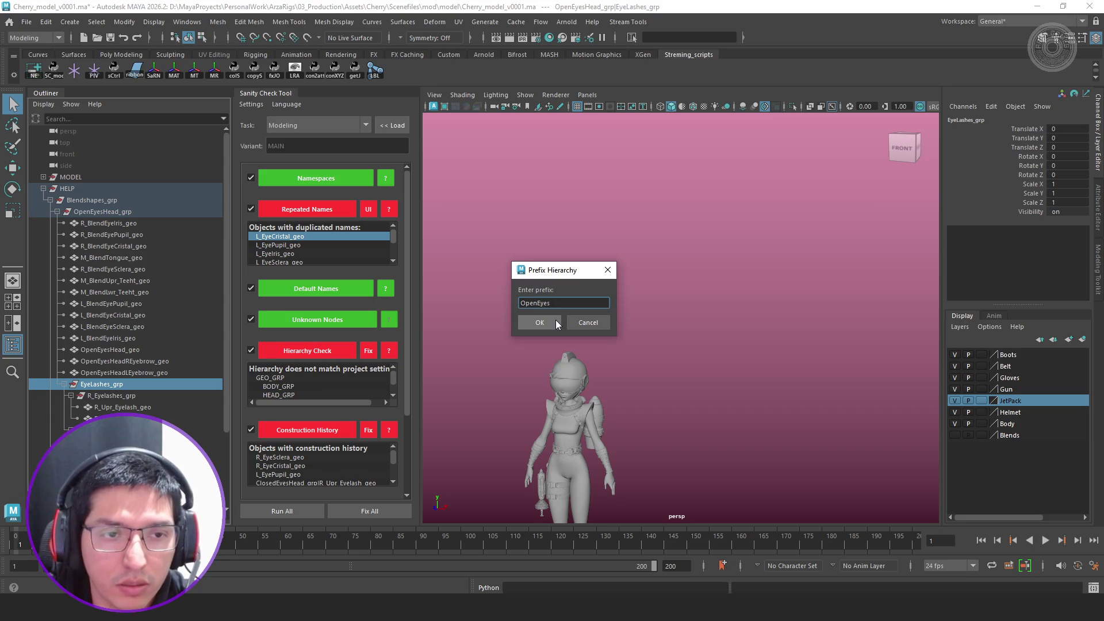
text(Head_)
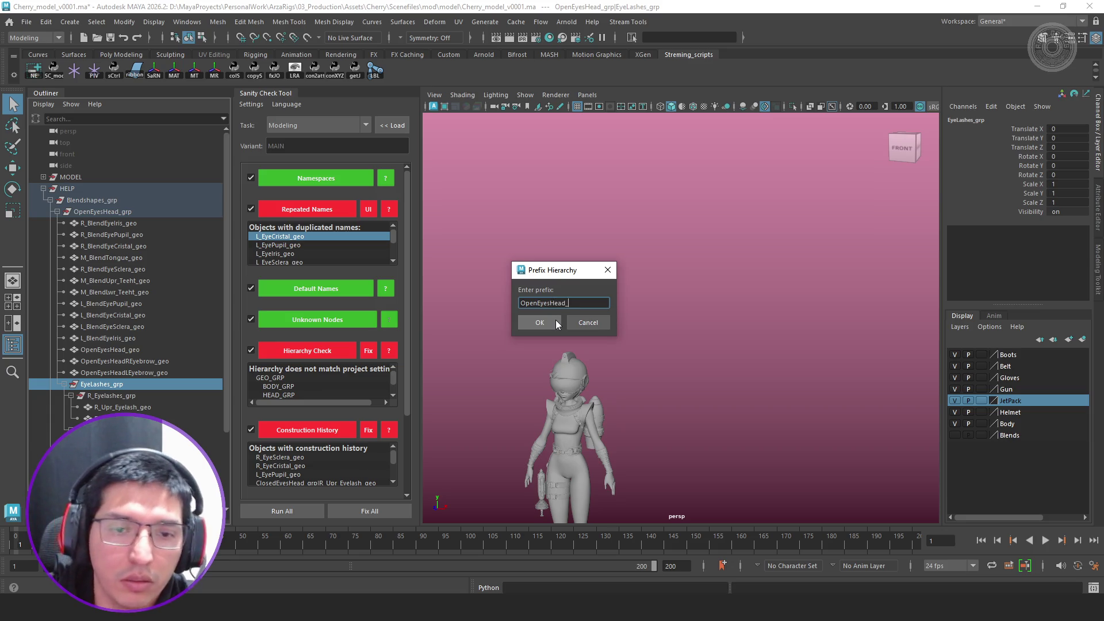
click(551, 321)
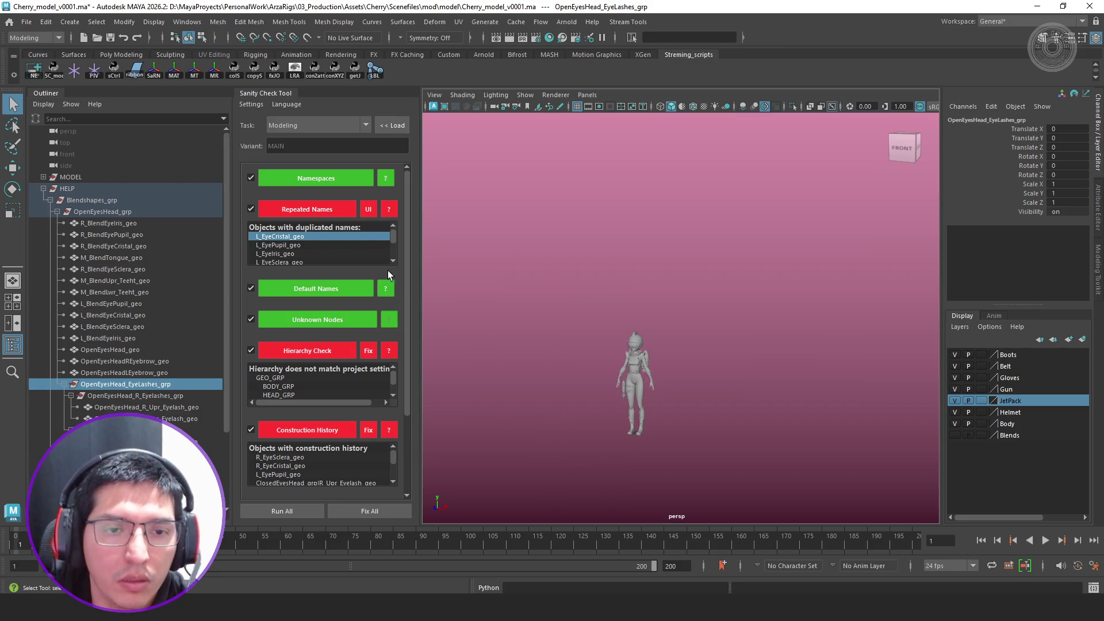
click(326, 209)
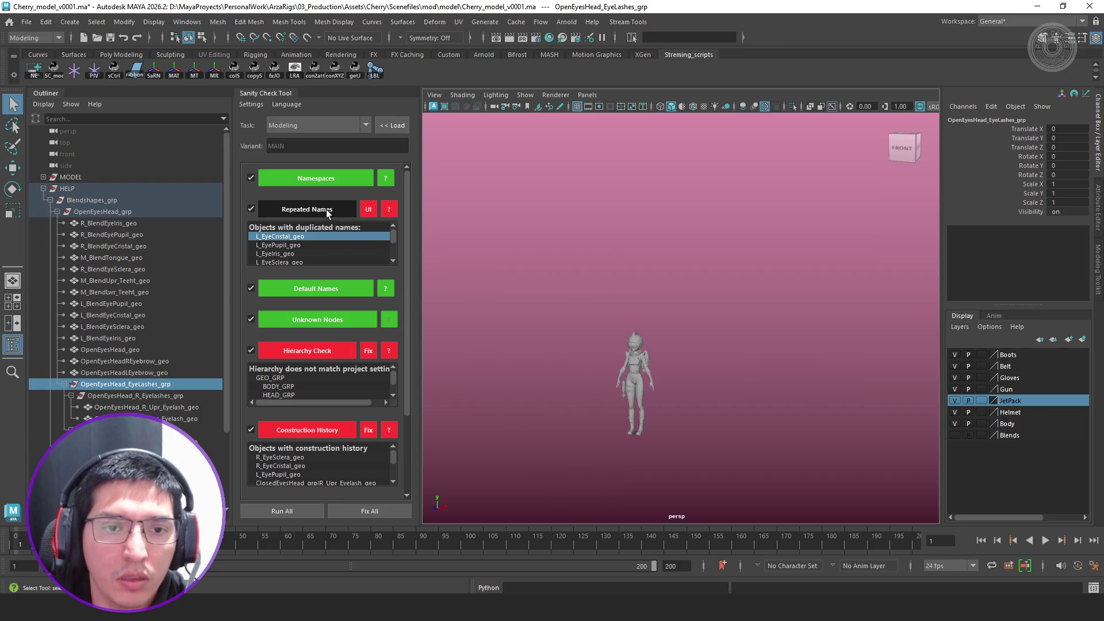
click(291, 237)
scroll(100, 344, down, 3)
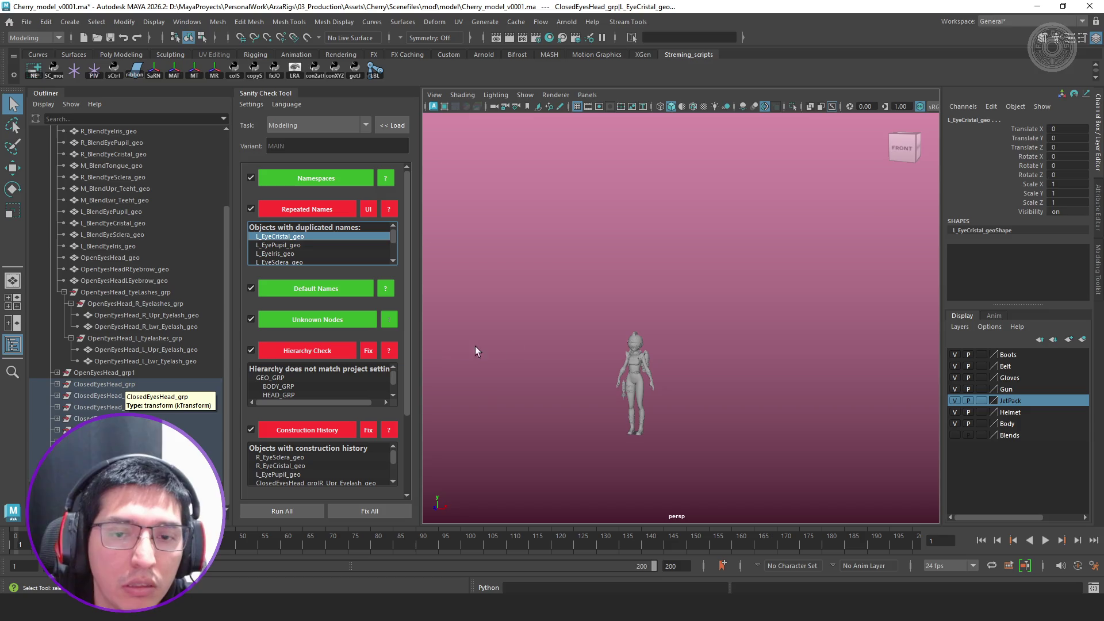
- Show the Blends layer heads, isolate and test-delete the eye meshes, then undo the deletion
click(954, 435)
scroll(759, 385, up, 3)
scroll(644, 384, up, 2)
scroll(644, 384, up, 3)
alt+middle_drag(658, 382, 775, 325)
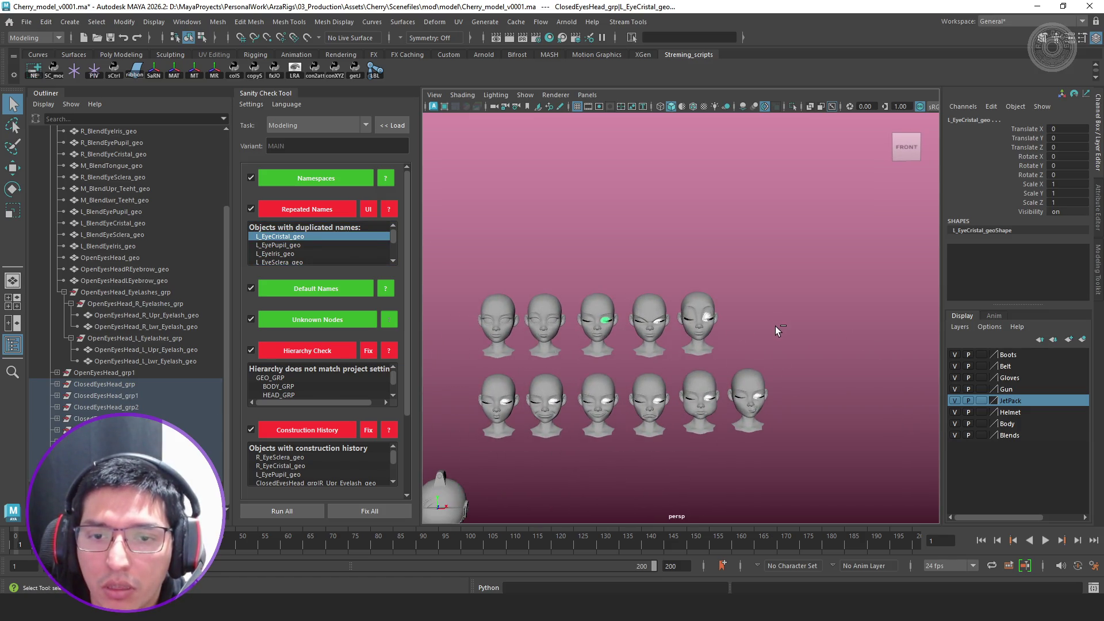
key(ctrl+1)
click(803, 276)
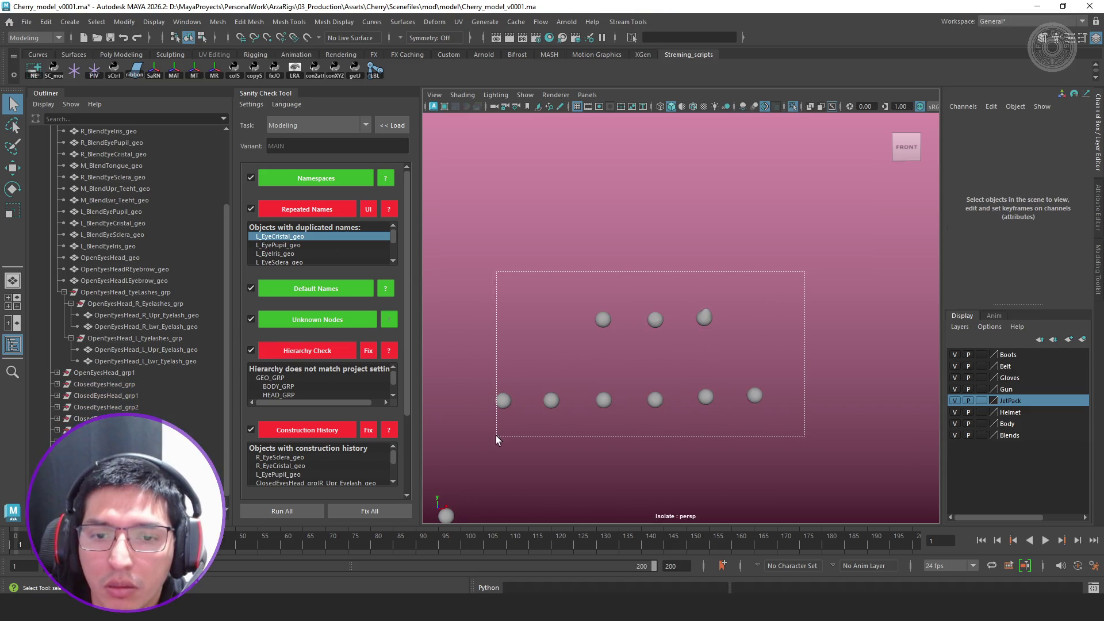
drag(803, 277, 481, 436)
key(Delete)
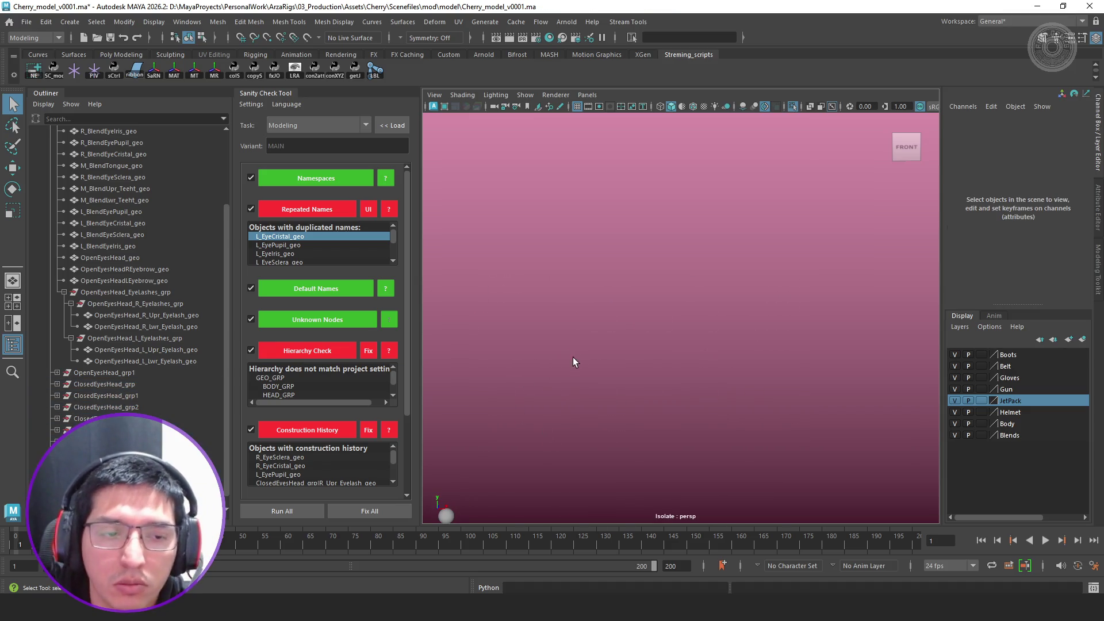
key(ctrl+1)
scroll(579, 337, up, 3)
scroll(649, 337, up, 3)
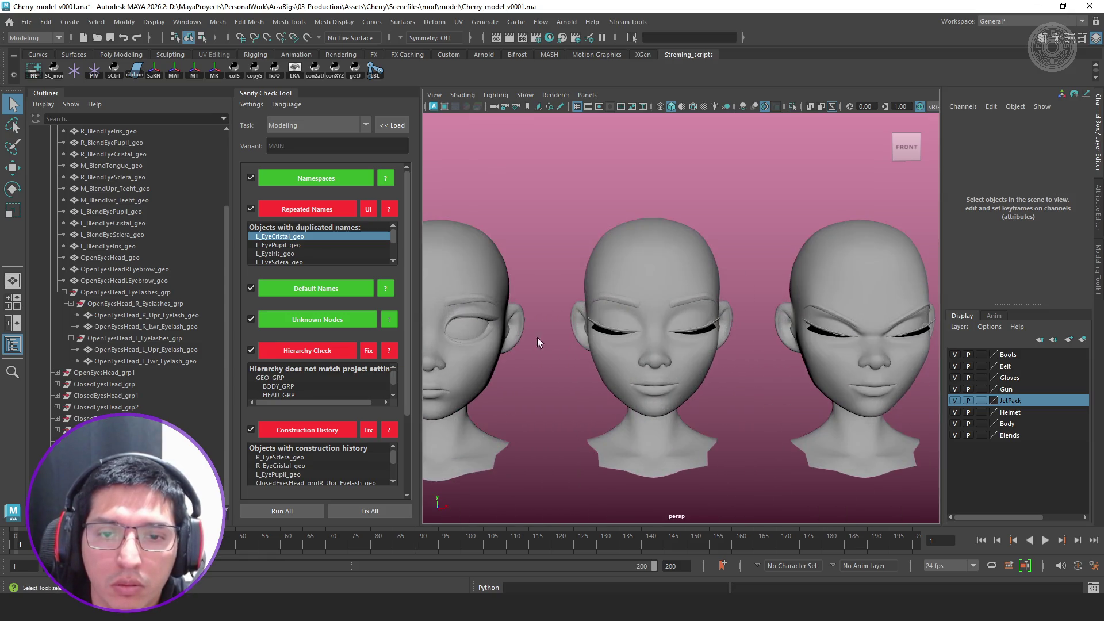
key(ctrl+z)
key(ctrl+z)
key(ctrl+z)
key(ctrl+z)
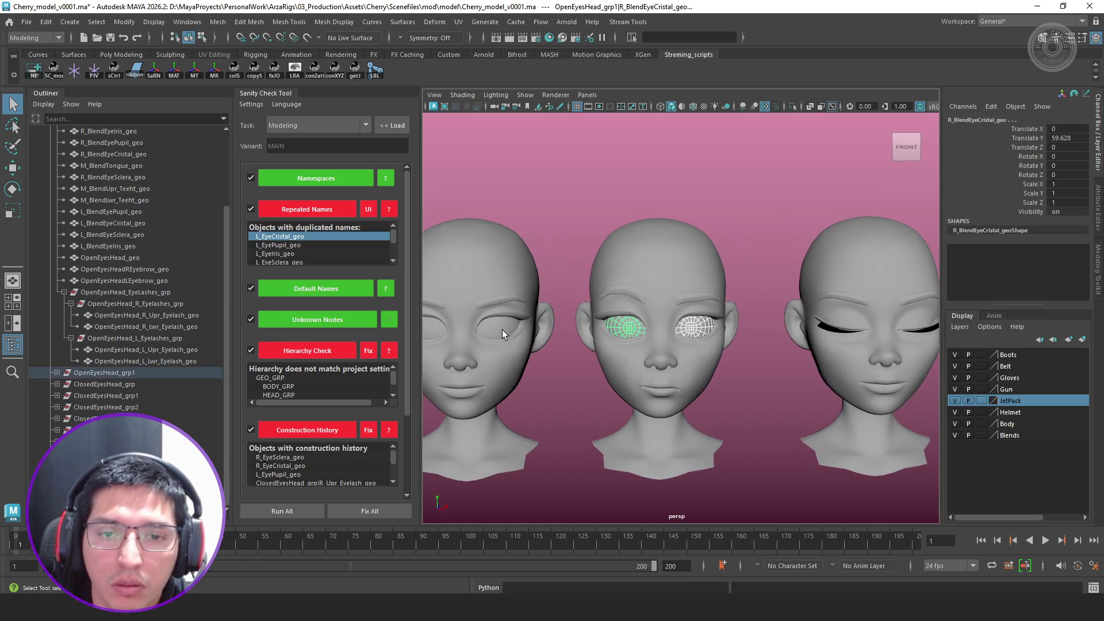
key(ctrl+z)
key(ctrl+z)
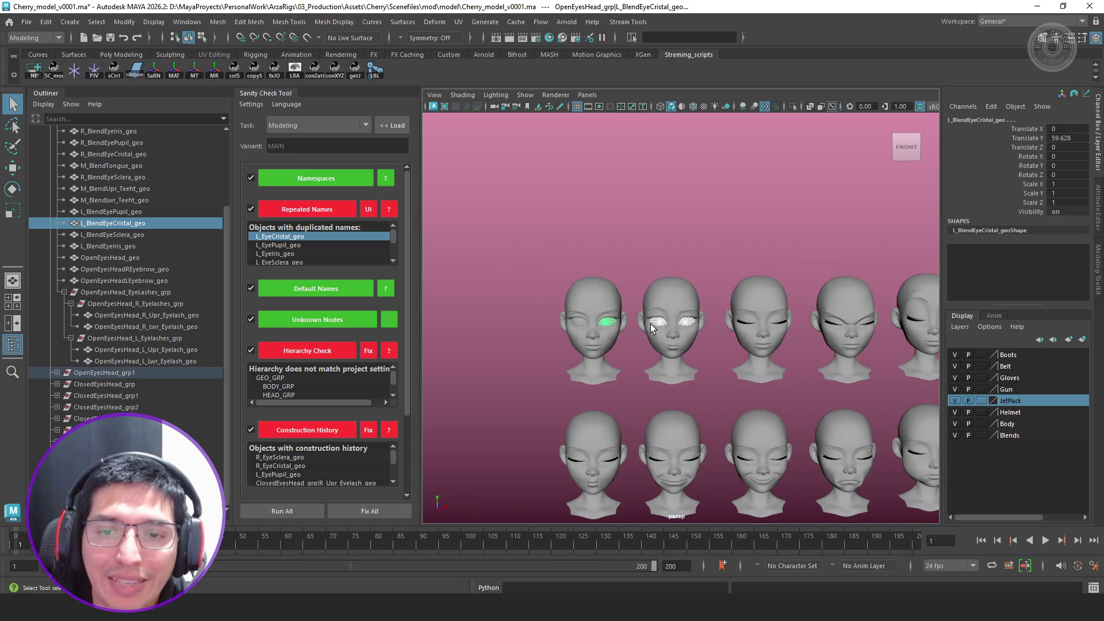
key(ctrl+z)
key(ctrl+z)
key(ctrl+z)
key(ctrl+z)
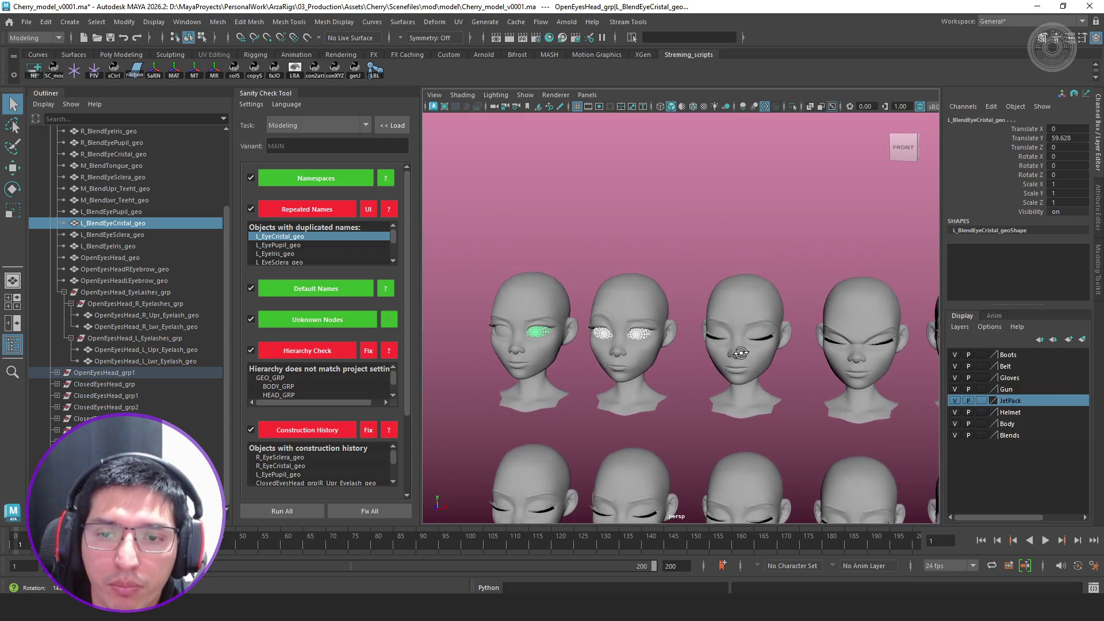
- Select the eye cristal meshes across the blend heads, making the right head's eye the lead selection
click(521, 350)
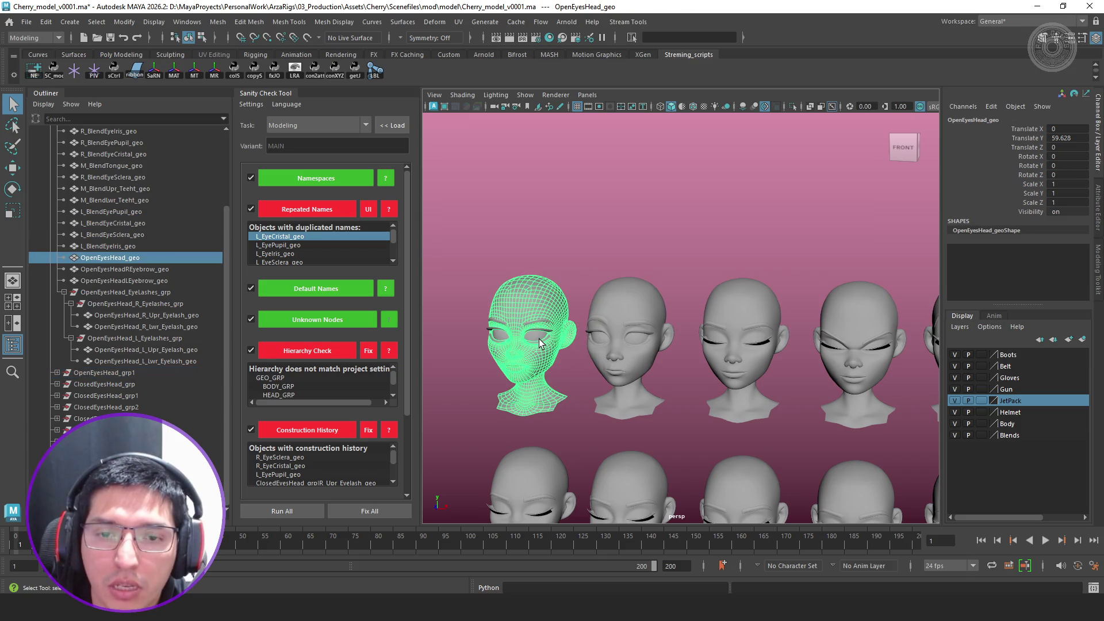
key(f)
scroll(644, 350, down, 5)
alt+drag(690, 369, 784, 342)
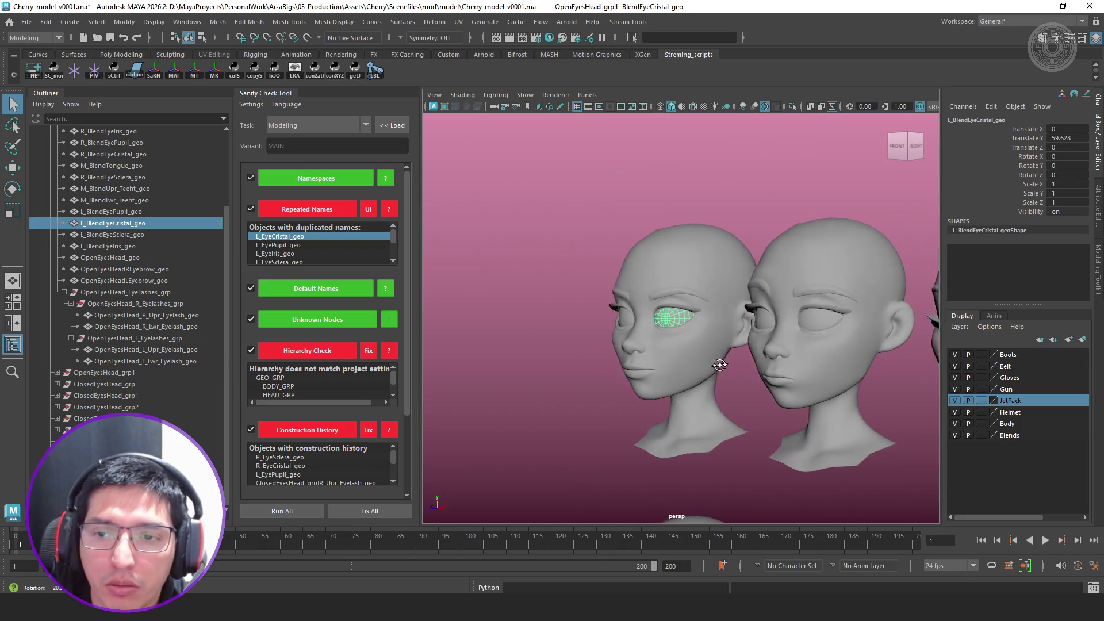
click(783, 337)
scroll(664, 338, up, 5)
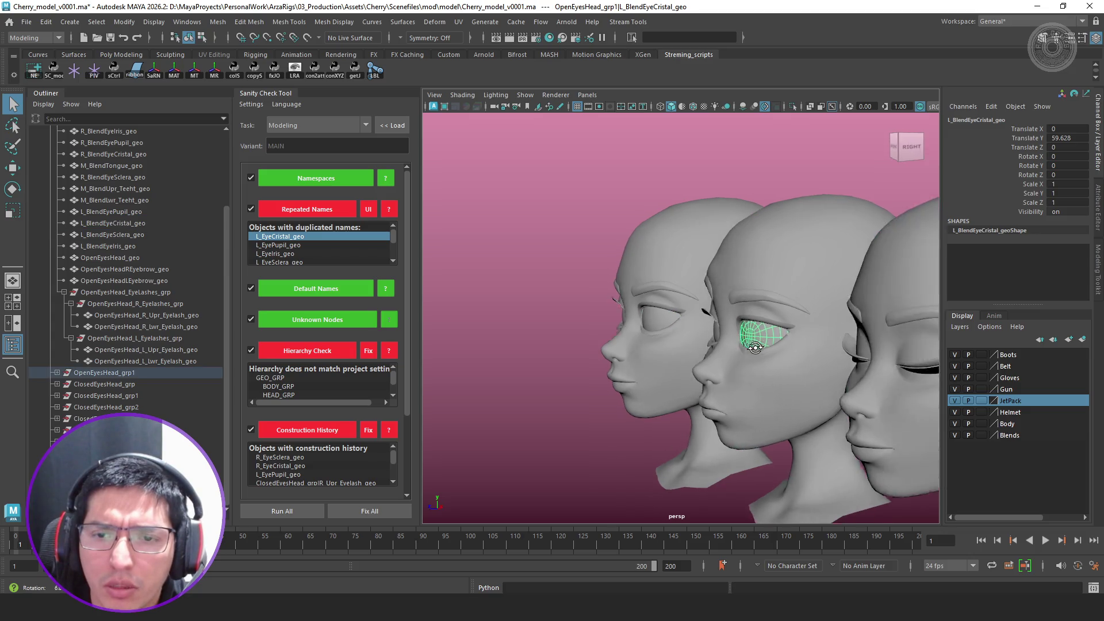
click(646, 307)
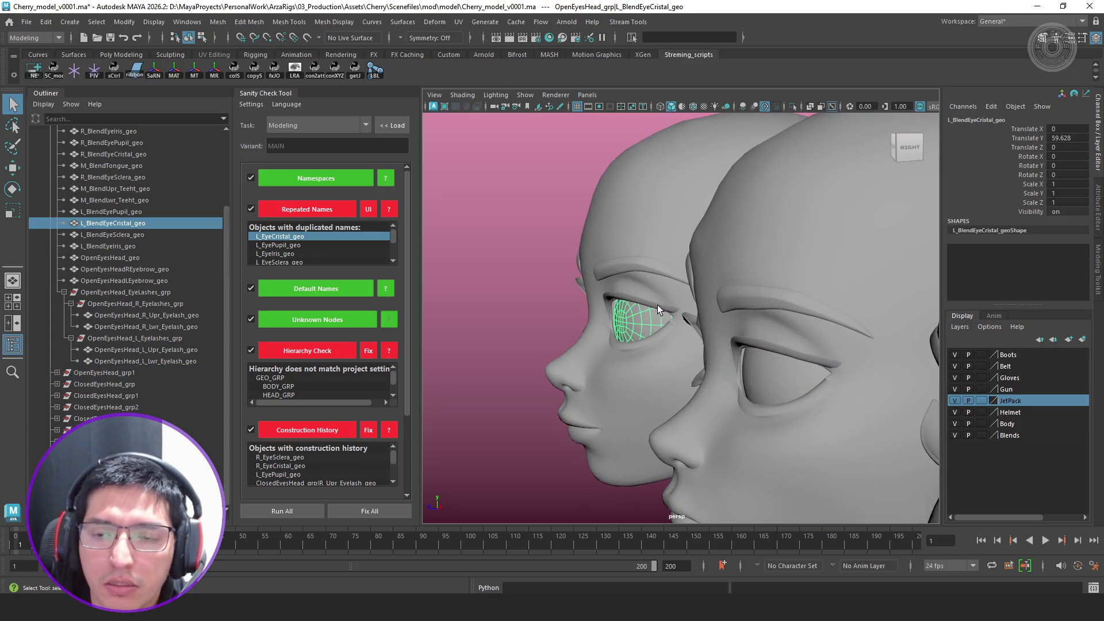
scroll(719, 336, down, 5)
alt+drag(718, 337, 764, 345)
scroll(765, 346, up, 3)
scroll(634, 335, up, 2)
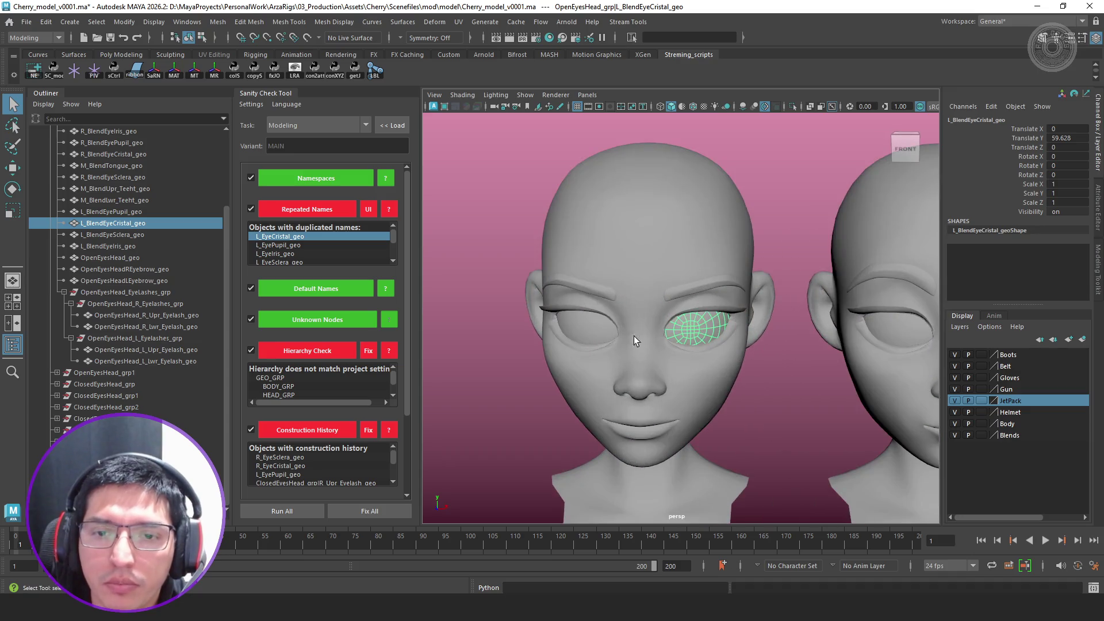
shift+click(578, 327)
scroll(579, 327, down, 3)
scroll(670, 345, down, 2)
shift+click(730, 331)
shift+click(841, 325)
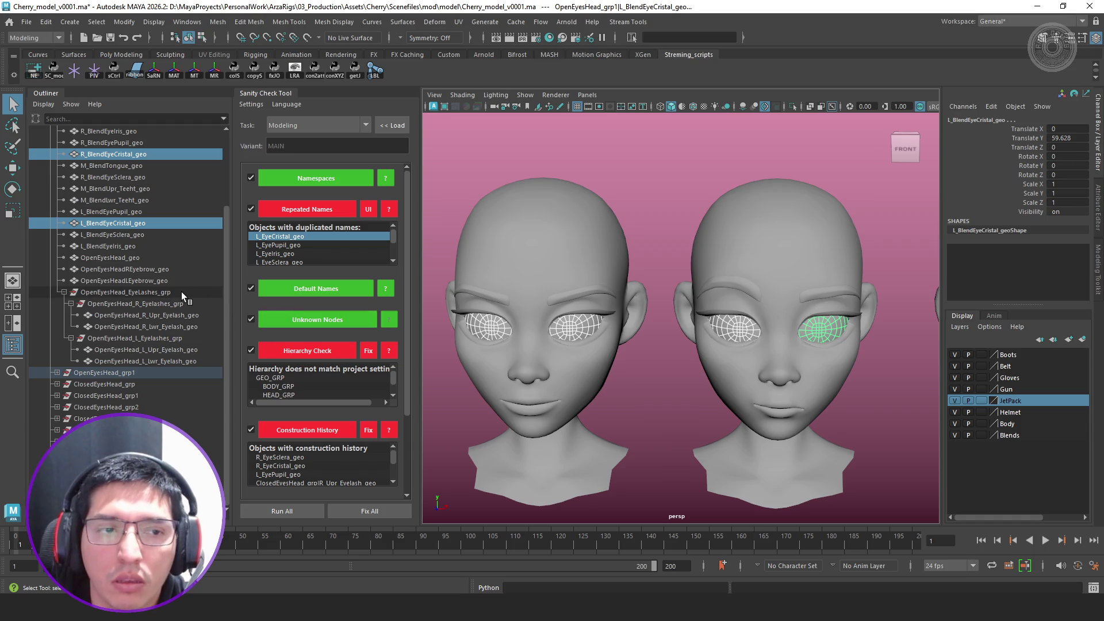
- Locate the open-eyes blend head and delete both its duplicate eye crystal meshes
key(f)
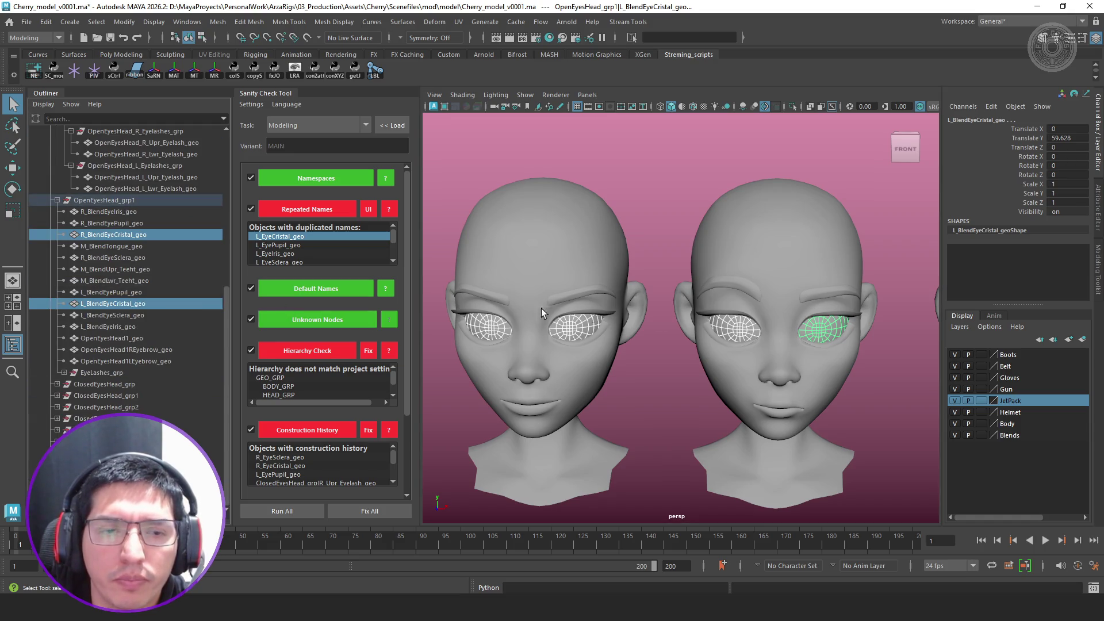
scroll(715, 325, down, 2)
scroll(715, 325, up, 1)
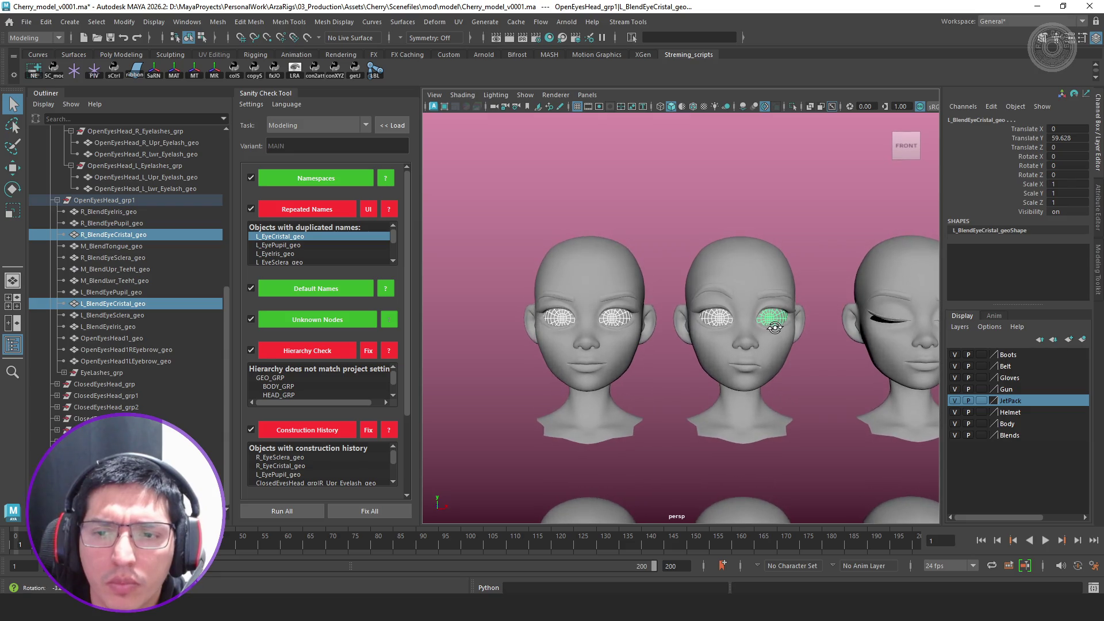
scroll(766, 349, up, 1)
click(781, 355)
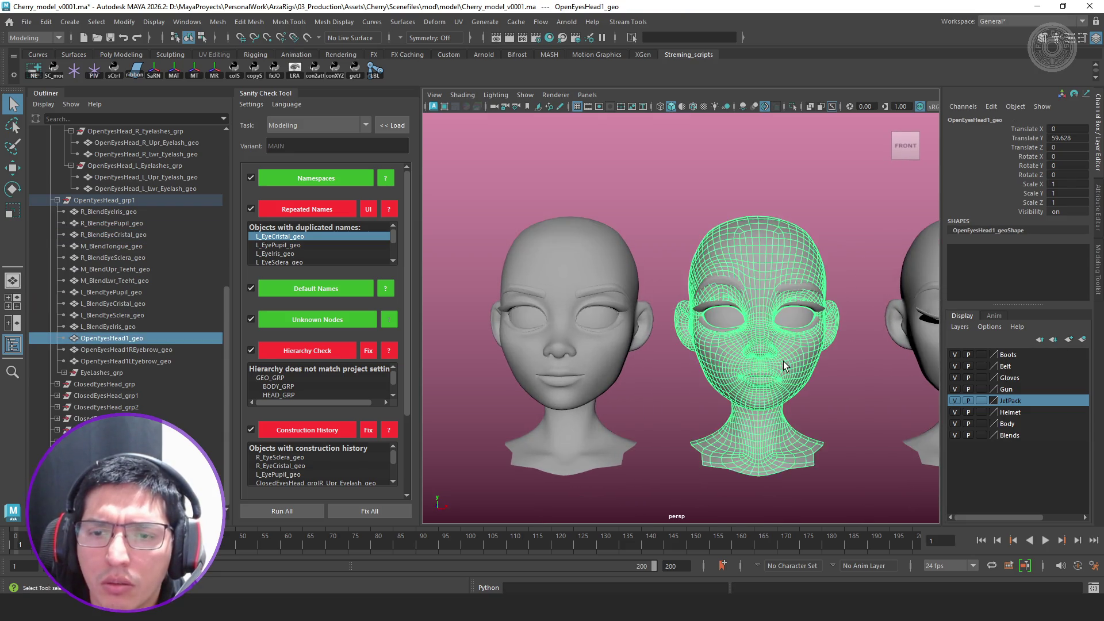
scroll(784, 362, down, 2)
scroll(763, 375, up, 1)
click(756, 350)
alt+middle_drag(756, 351, 688, 345)
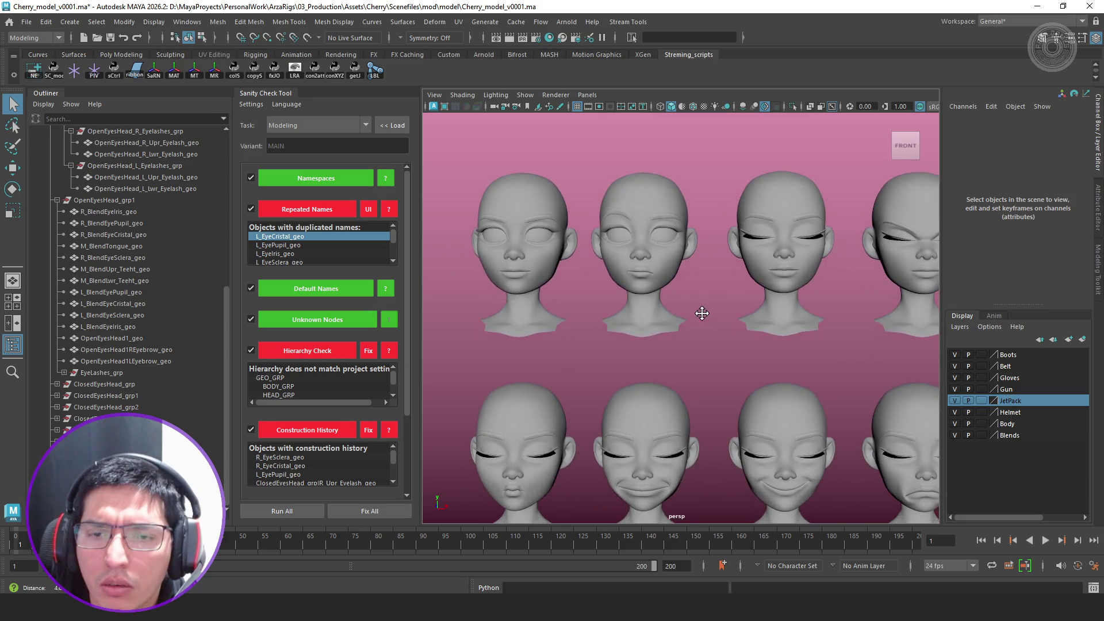
scroll(689, 379, up, 1)
scroll(639, 360, up, 1)
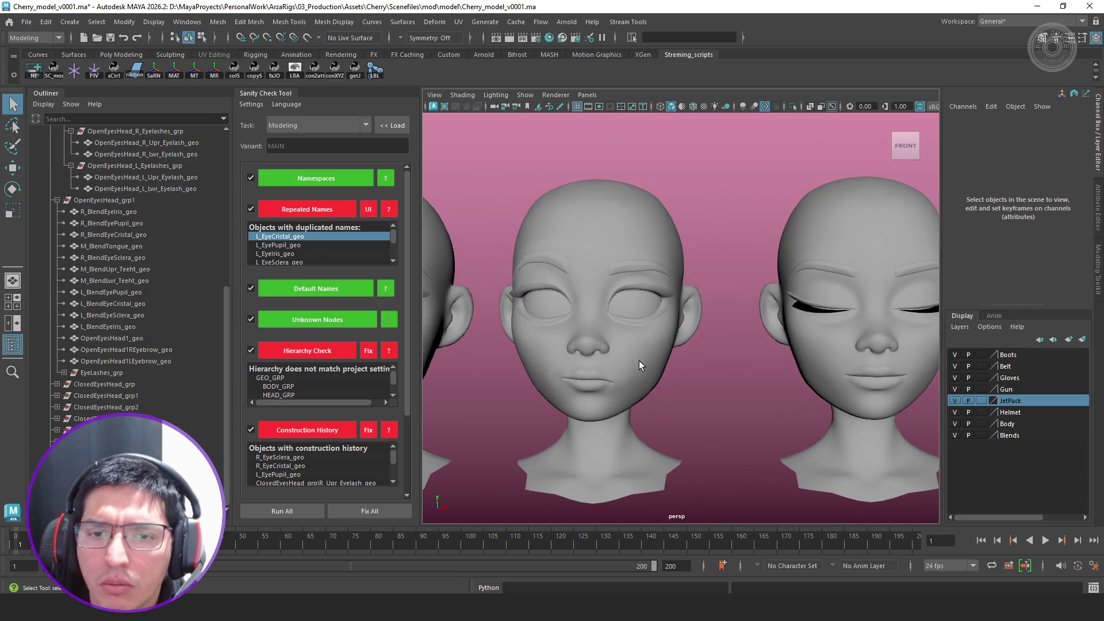
scroll(711, 386, up, 1)
click(711, 386)
alt+middle_drag(715, 394, 802, 405)
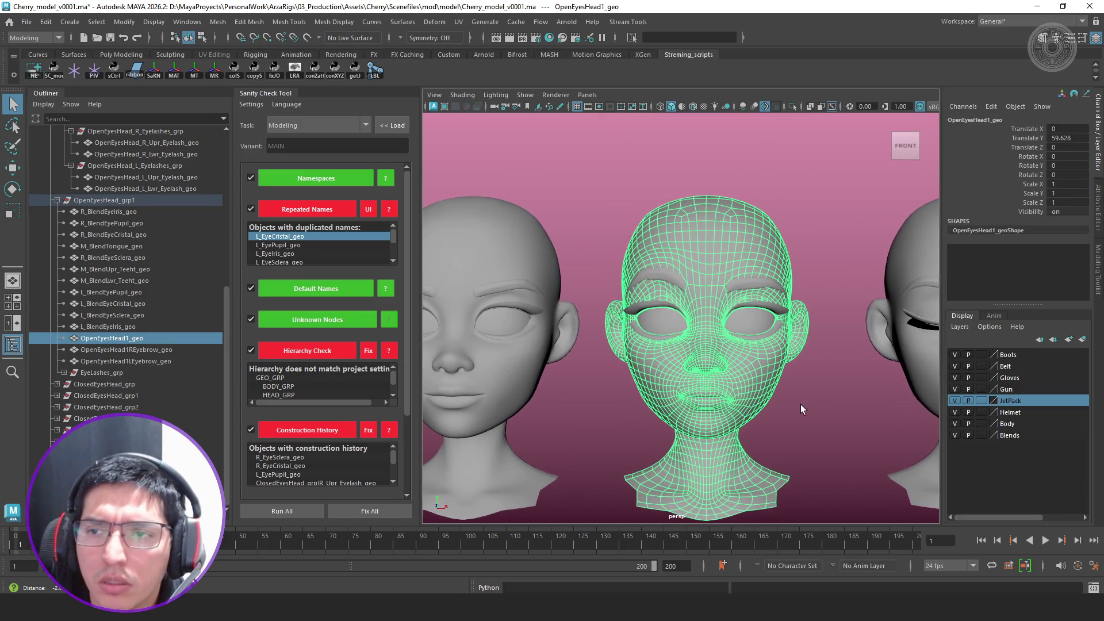
click(836, 385)
click(760, 319)
shift+click(662, 321)
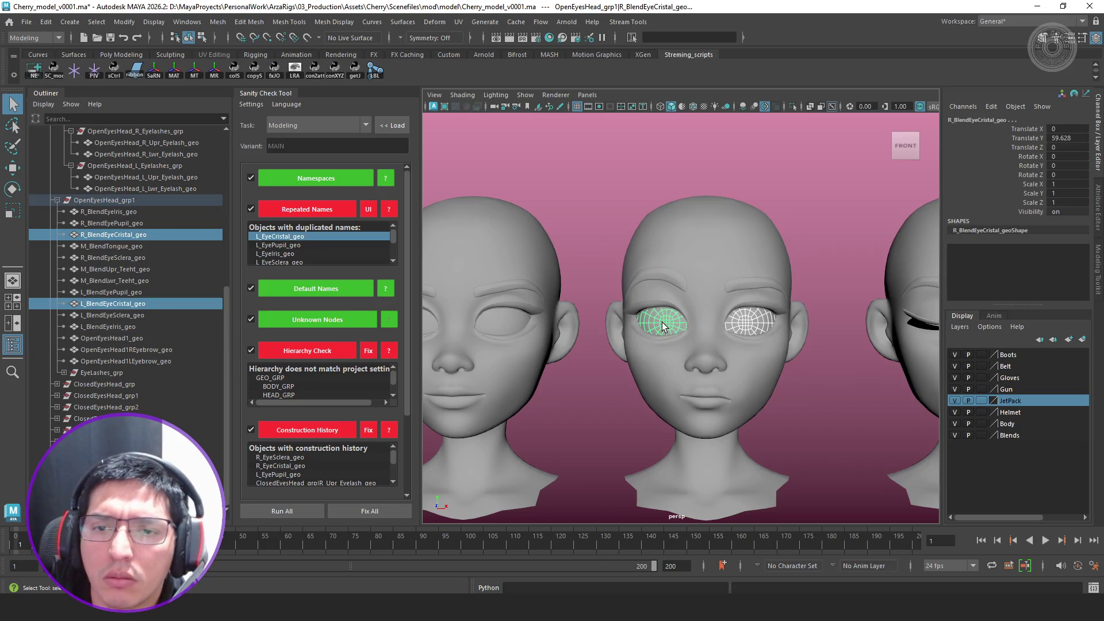
key(Delete)
- Delete the duplicate pupil, iris and sclera meshes, then select R_BlendEyeIris_geo in the hierarchy
click(747, 322)
shift+click(652, 321)
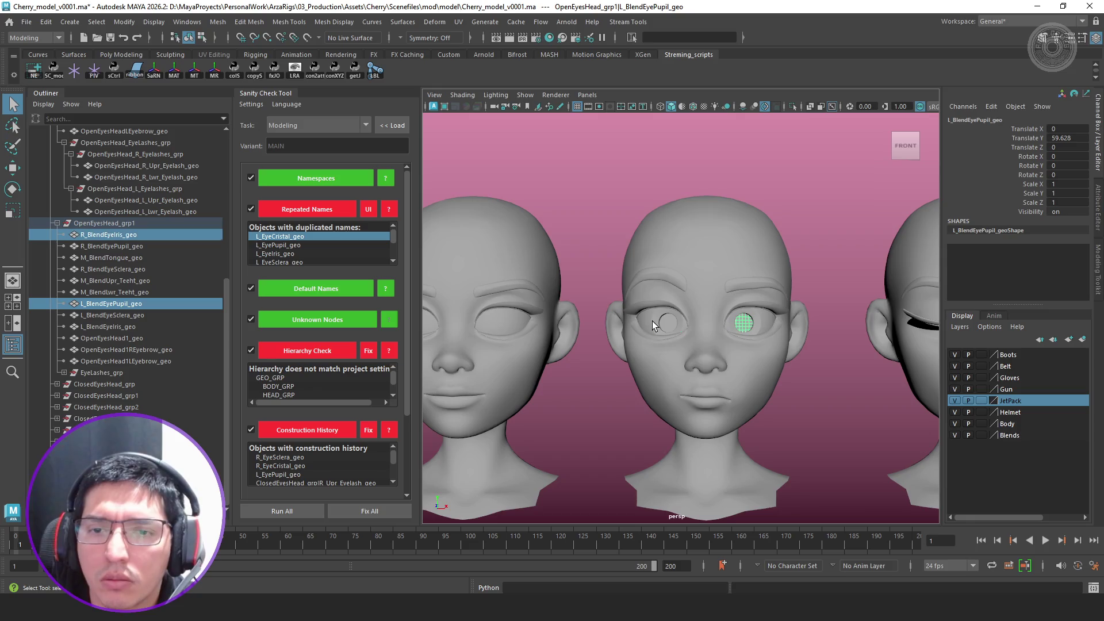
shift+click(669, 322)
shift+click(648, 322)
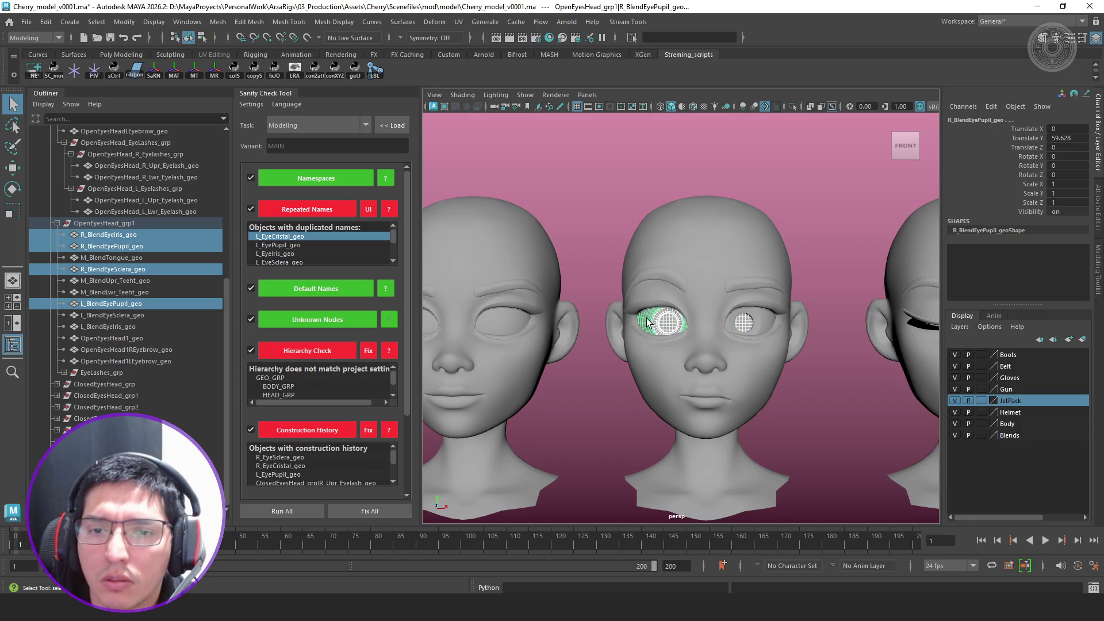
shift+click(754, 320)
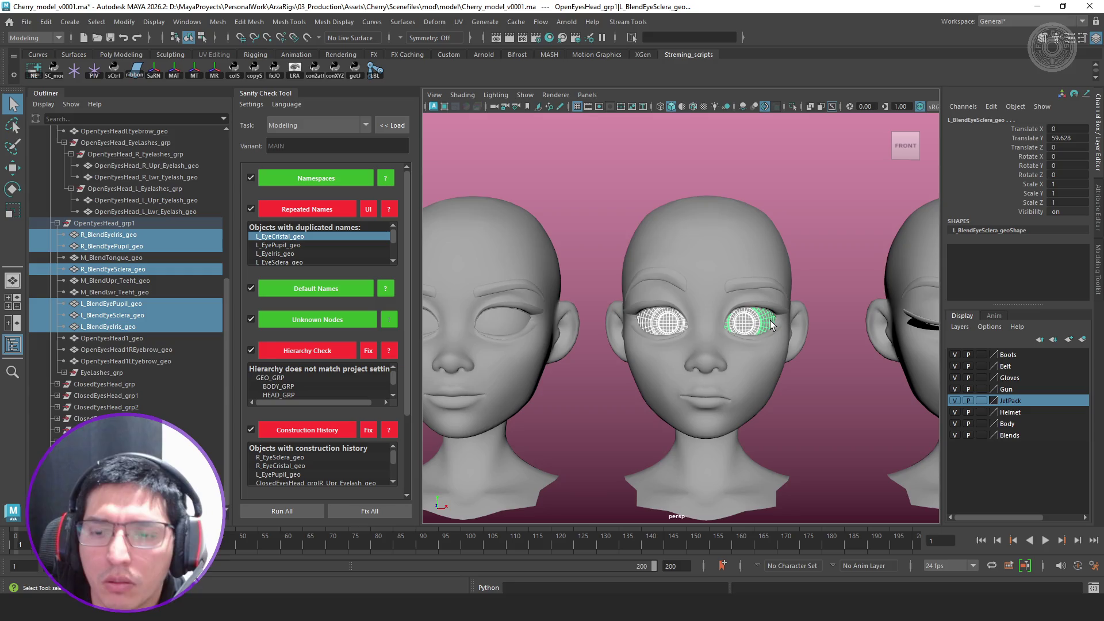
key(Delete)
scroll(777, 322, down, 3)
scroll(625, 335, down, 3)
scroll(632, 309, up, 3)
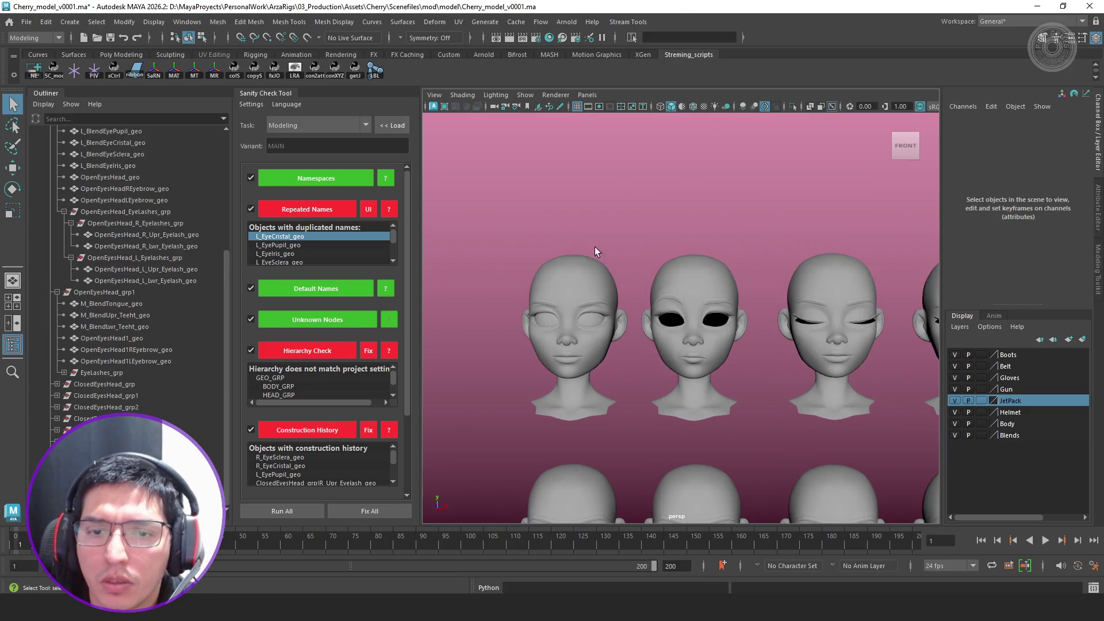
click(593, 319)
scroll(137, 243, up, 5)
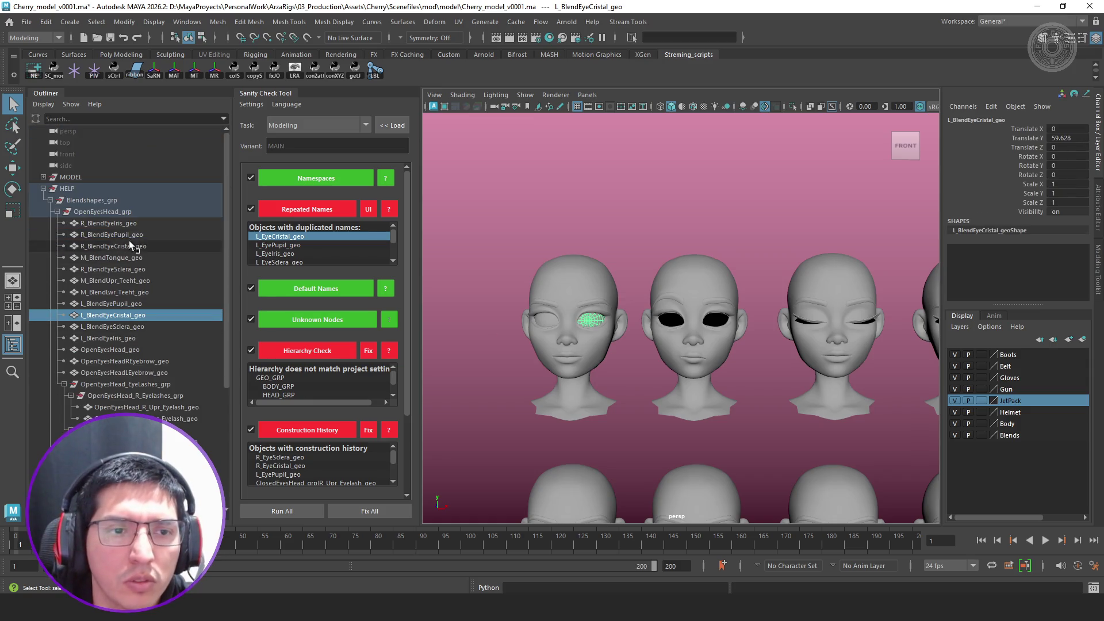
click(138, 224)
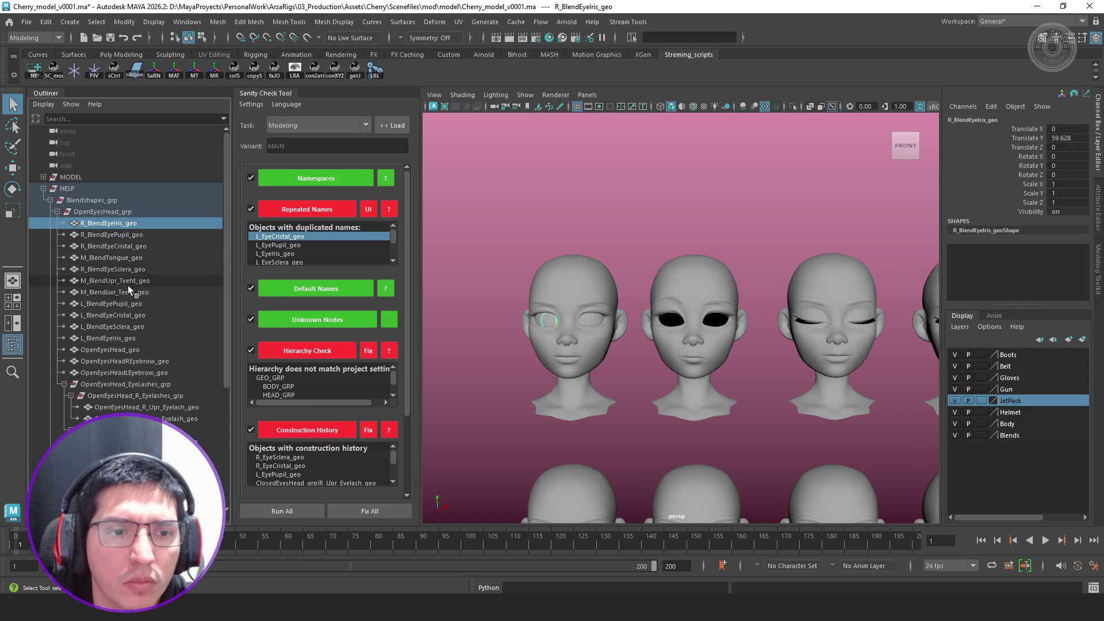
- Re-run Repeated Names and delete the isolated duplicate L_EyePupil and L_EyeIris objects
click(337, 210)
click(300, 237)
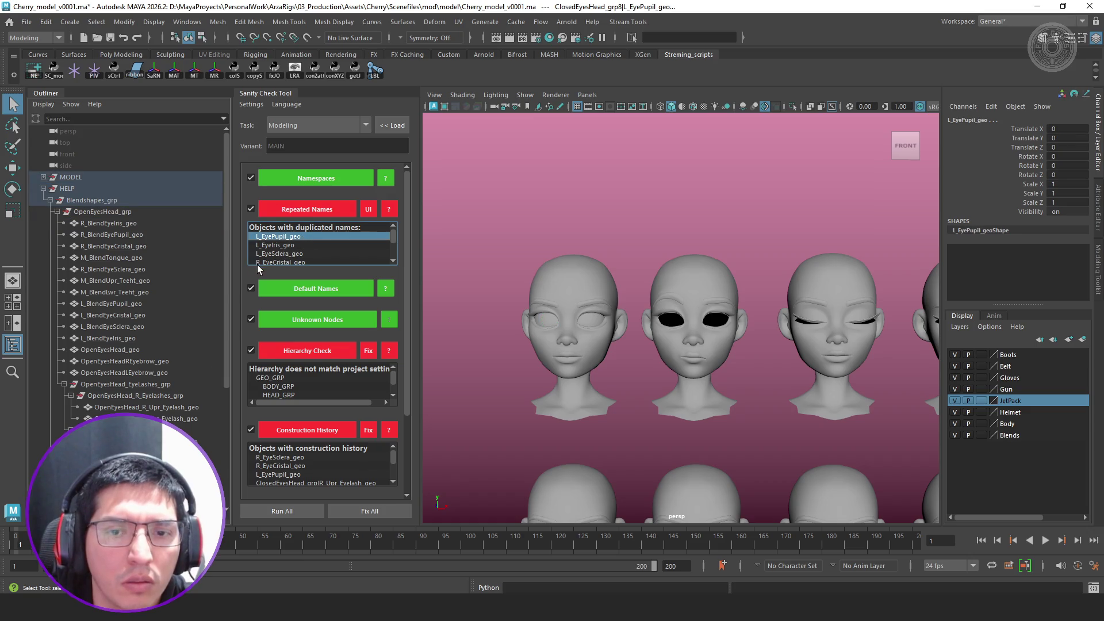
scroll(132, 294, down, 5)
scroll(707, 326, down, 3)
scroll(727, 299, down, 3)
key(ctrl+1)
drag(822, 235, 570, 362)
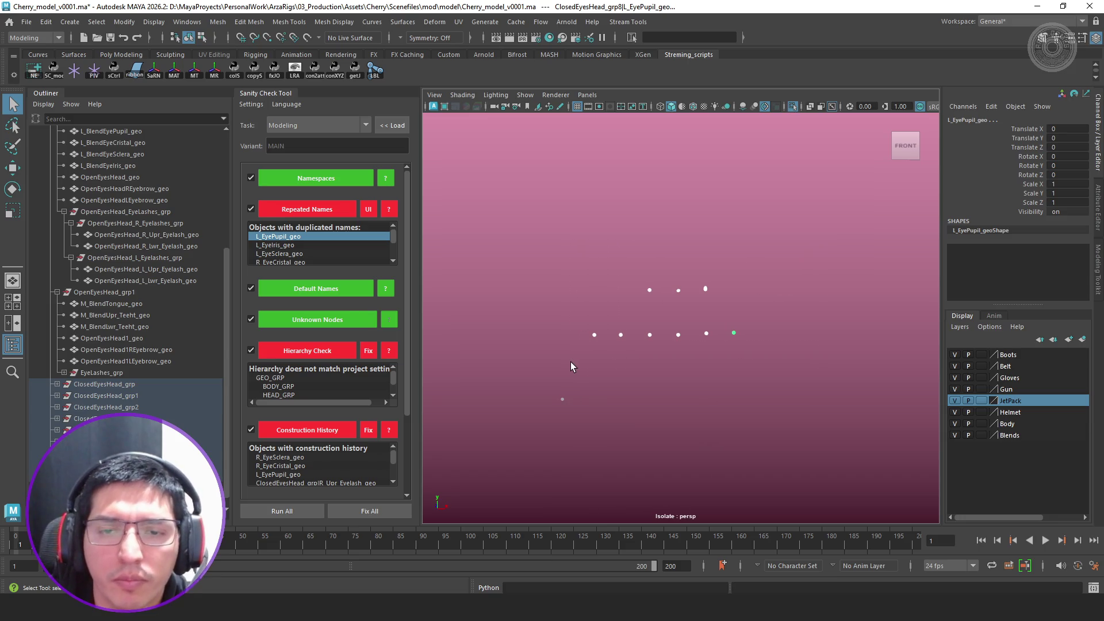
key(Delete)
click(313, 245)
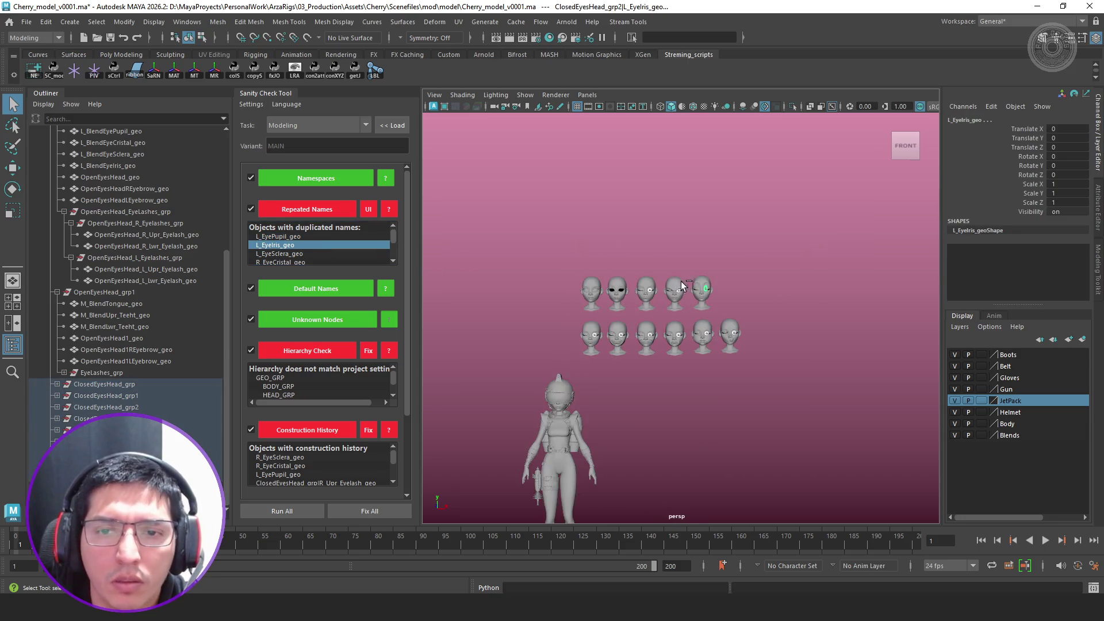
key(Delete)
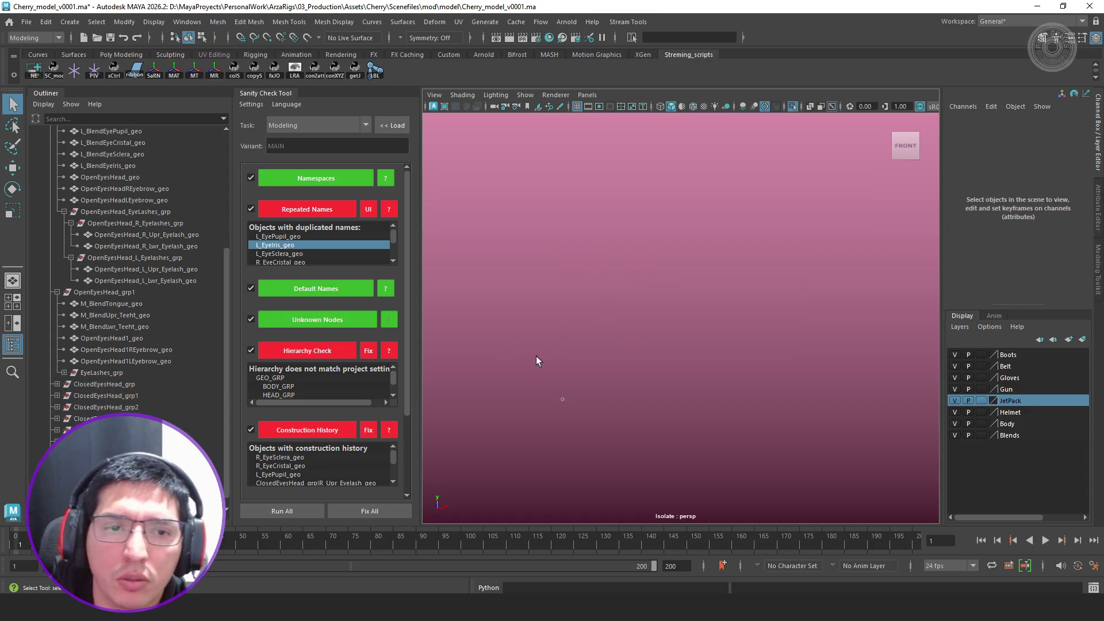
- Inspect the L_EyeSclera duplicates and delete the R_EyeCristal duplicate objects
click(285, 254)
drag(800, 245, 585, 358)
key(ctrl+1)
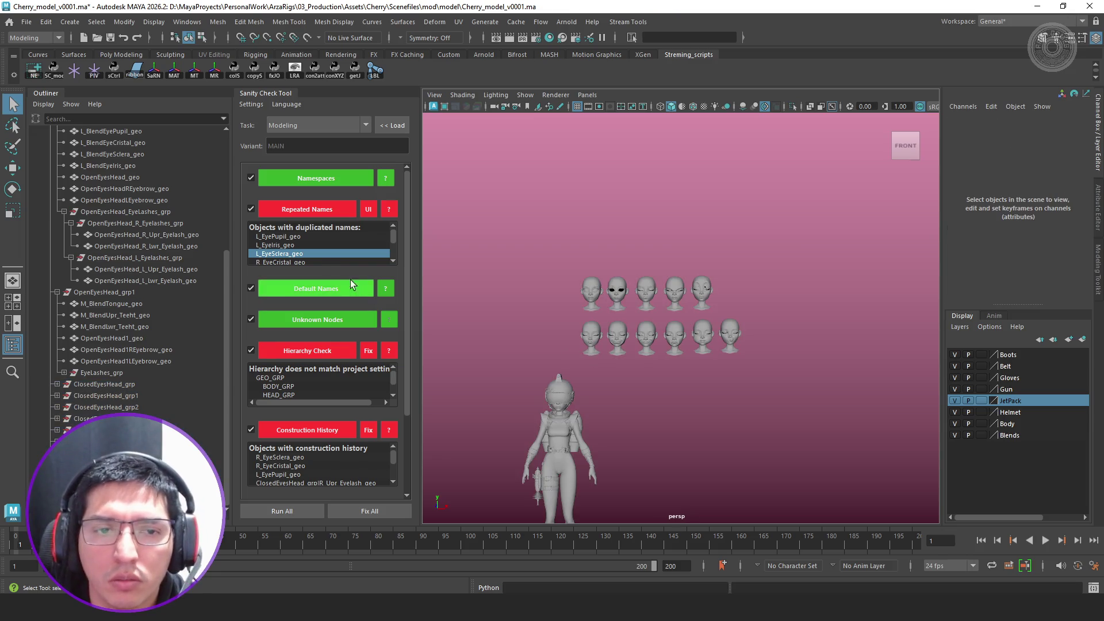
click(316, 262)
drag(782, 239, 515, 357)
key(Delete)
- Re-run the check and delete the duplicate R_EyePupil, R_EyeIris and R_EyeSclera objects
click(333, 208)
click(293, 235)
mouse_move(789, 236)
mouse_down()
mouse_move(670, 313)
mouse_move(534, 355)
mouse_up()
key(Delete)
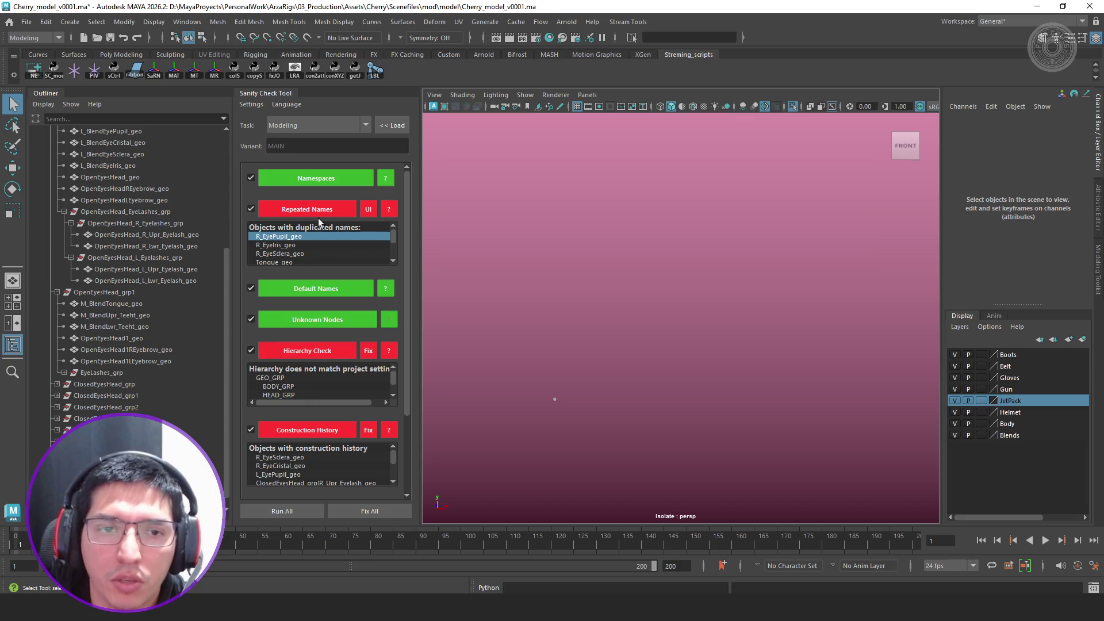
click(285, 244)
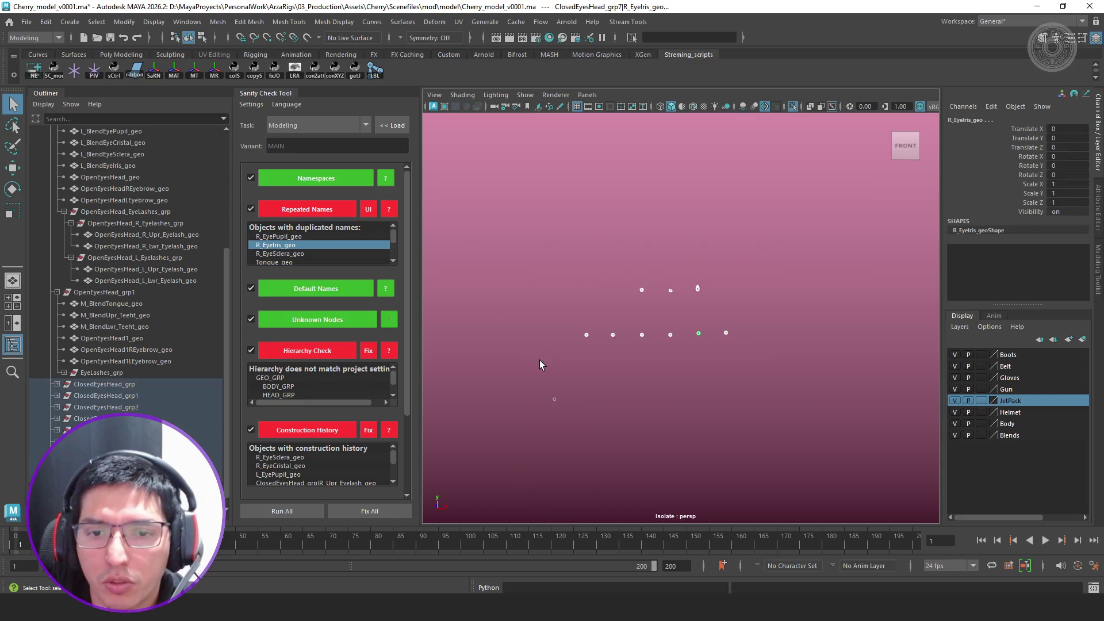
key(Delete)
click(280, 254)
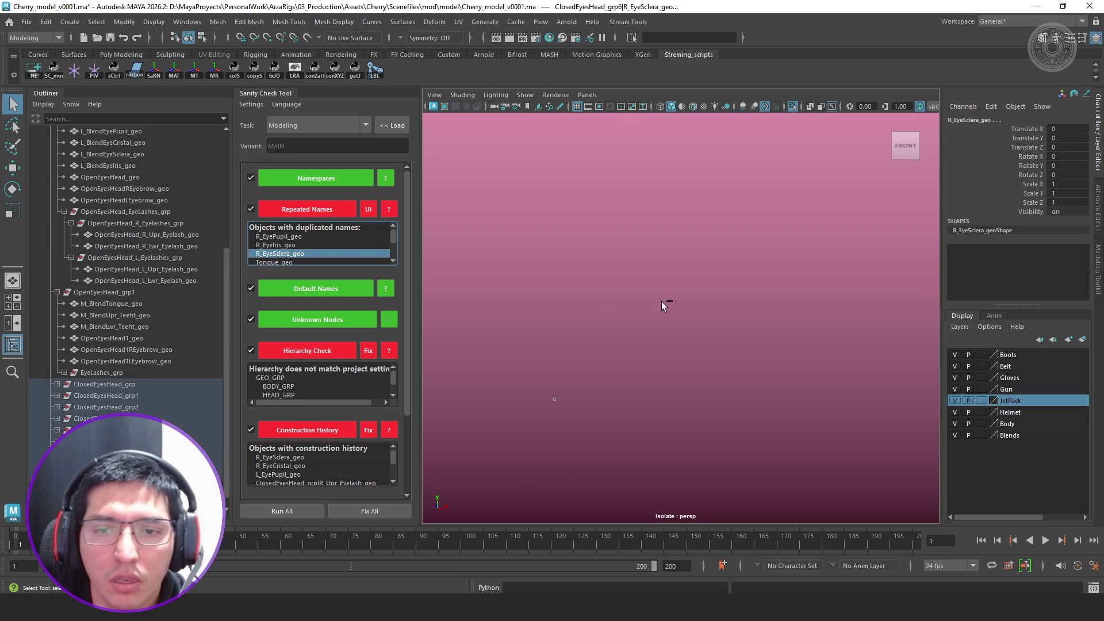
drag(782, 254, 552, 362)
key(Delete)
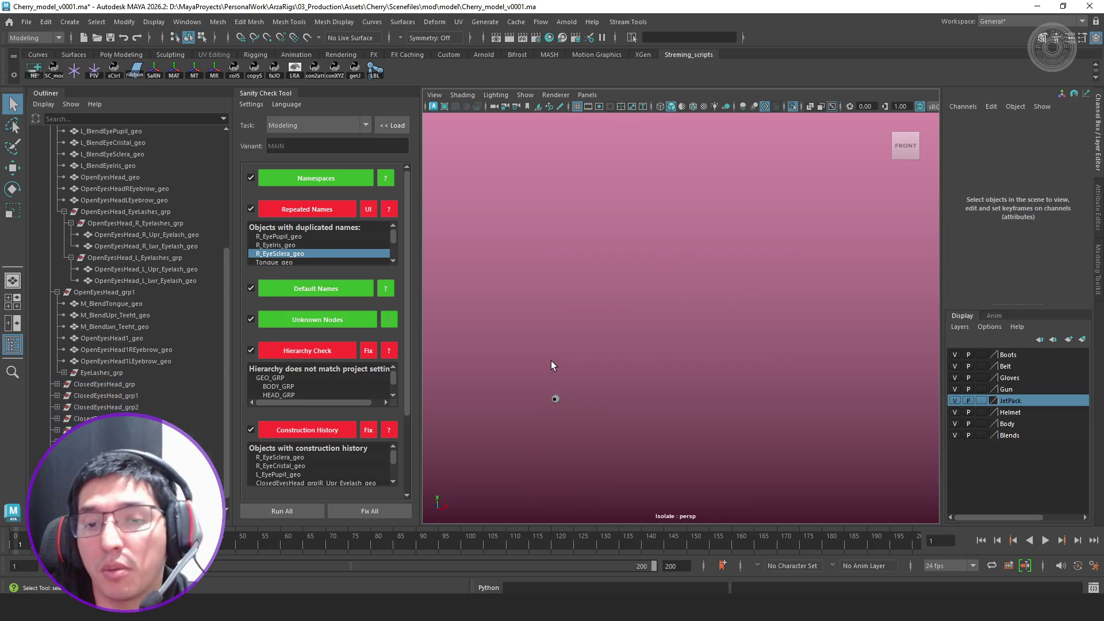
key(ctrl+1)
- Refresh the report, inspect polySurfaceShape495, then delete the duplicate Tongue_geo objects
click(306, 210)
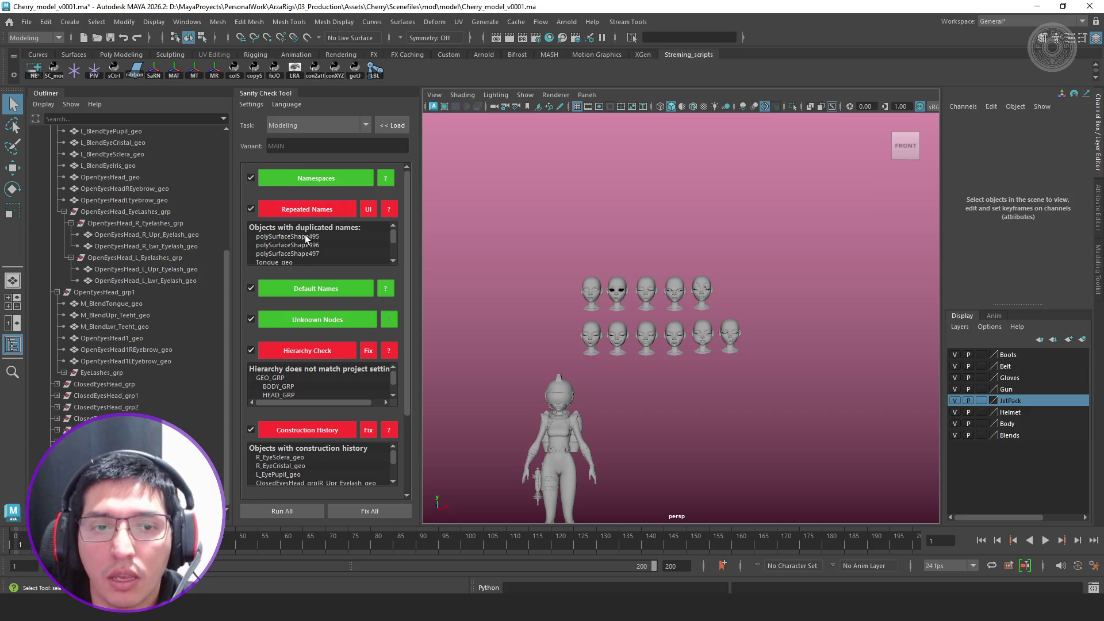
click(307, 236)
key(ctrl+1)
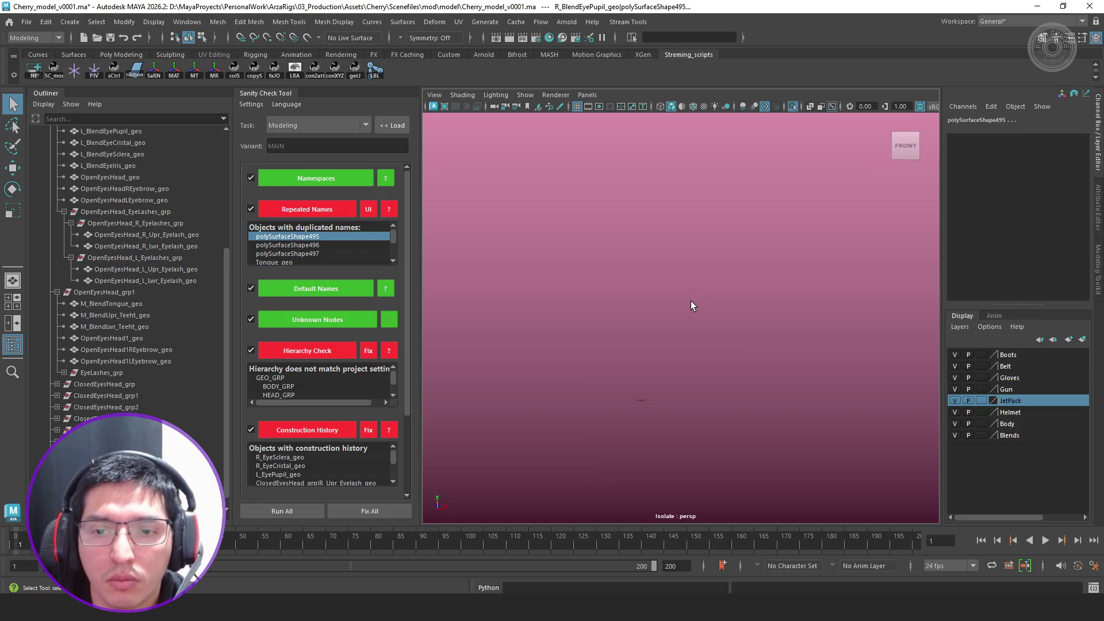
click(313, 214)
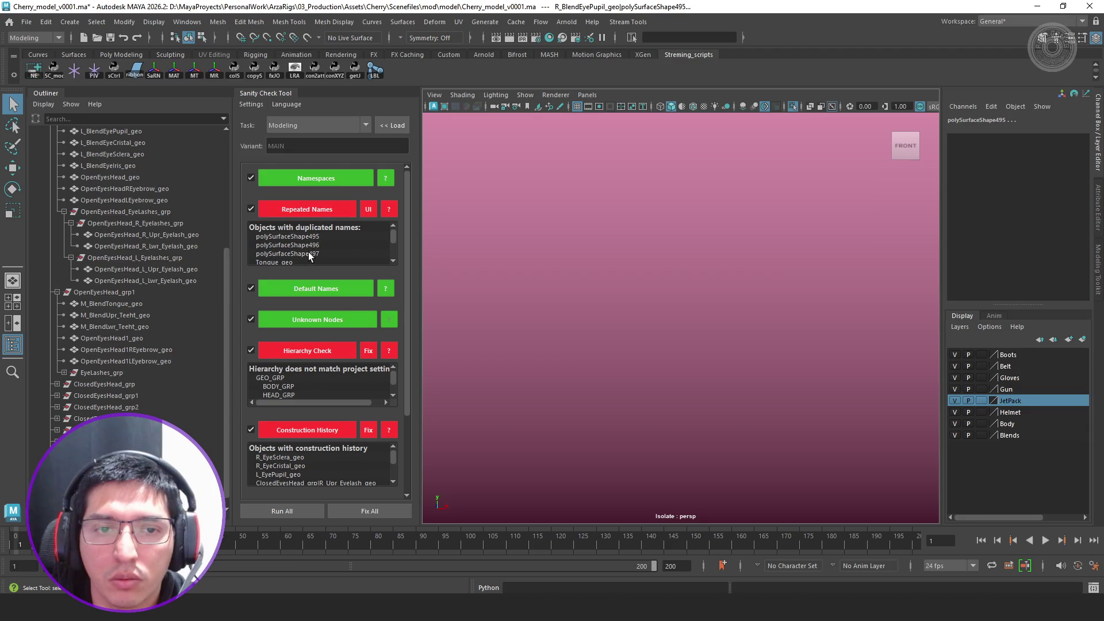
click(287, 262)
key(ctrl+1)
key(ctrl+1)
drag(906, 226, 706, 316)
key(Delete)
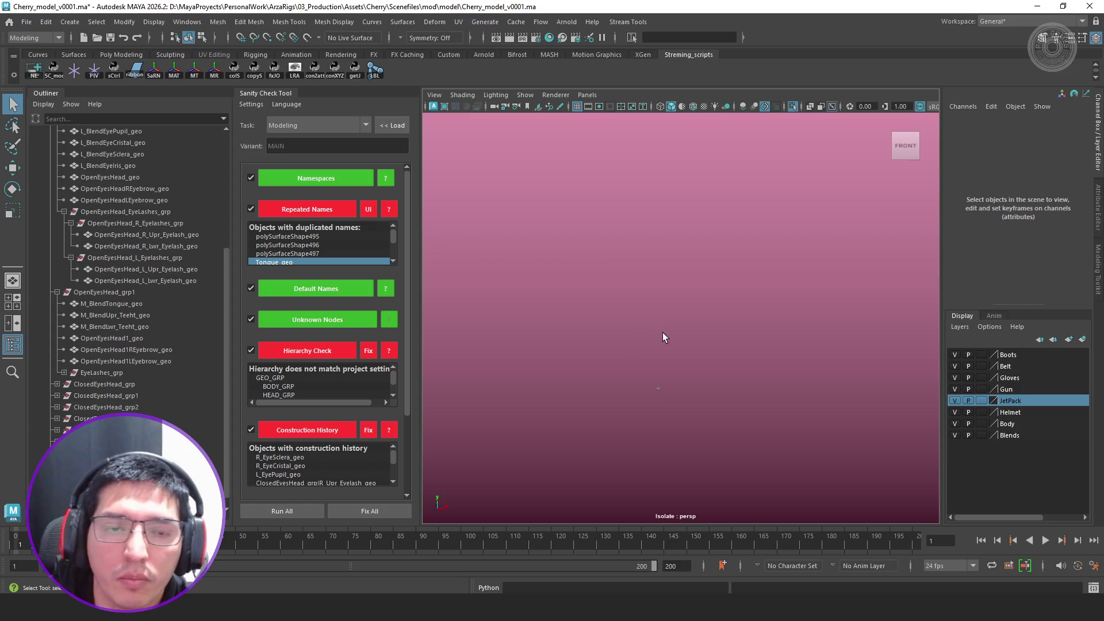
scroll(324, 247, down, 1)
scroll(324, 247, down, 1)
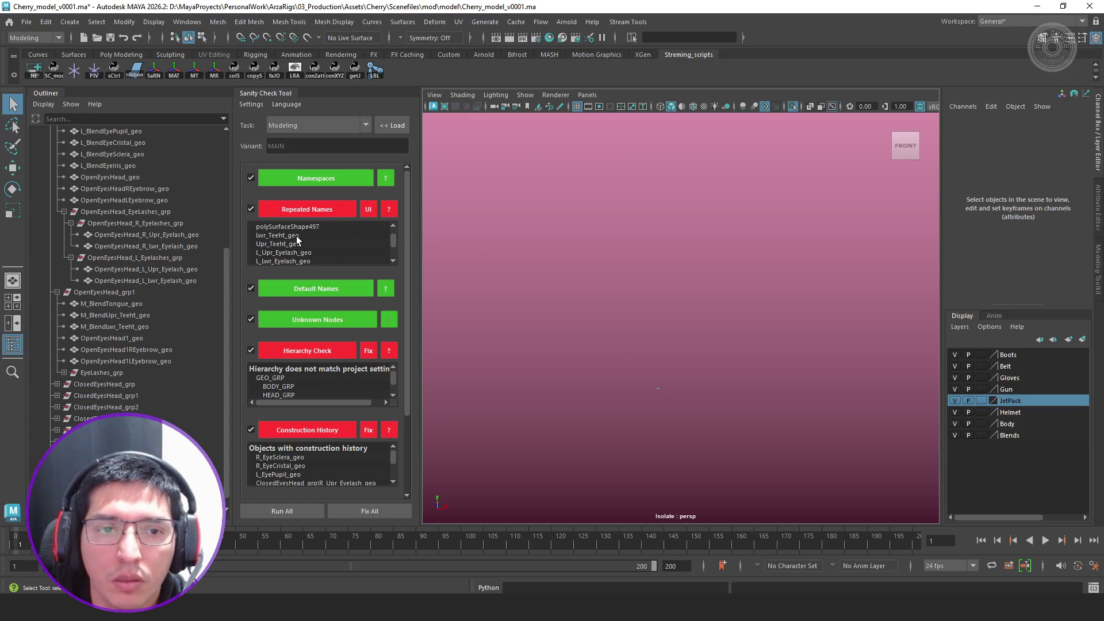
- Isolate and delete the duplicate Lwr_Teeht_geo and Upr_Teeht_geo objects
click(277, 235)
key(ctrl+1)
key(ctrl+1)
drag(879, 226, 653, 334)
key(Delete)
key(ctrl+1)
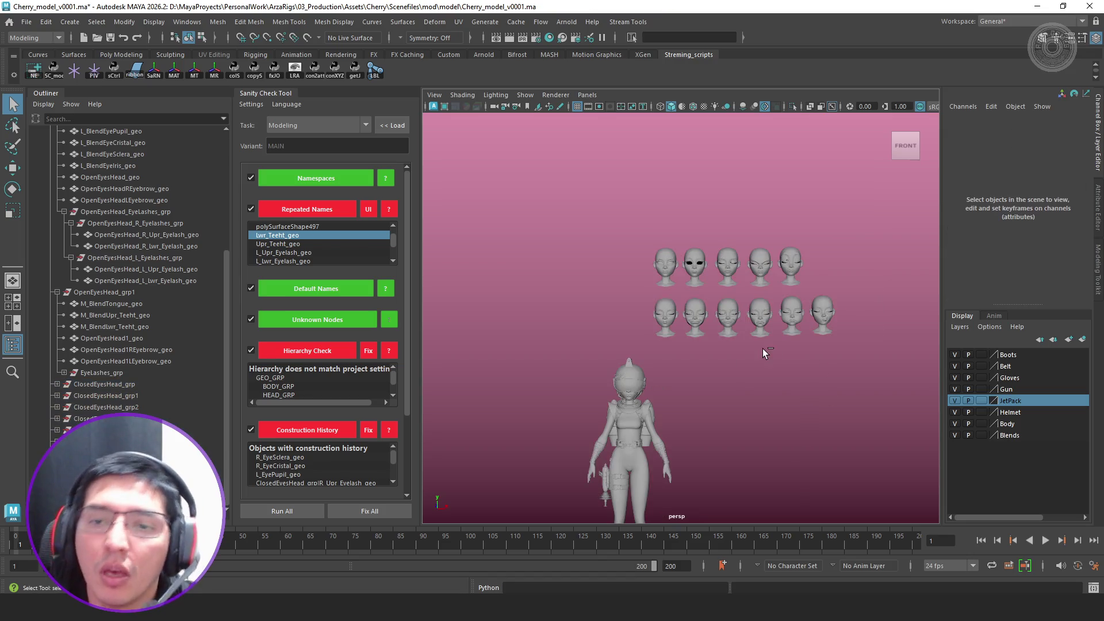
click(281, 244)
key(ctrl+1)
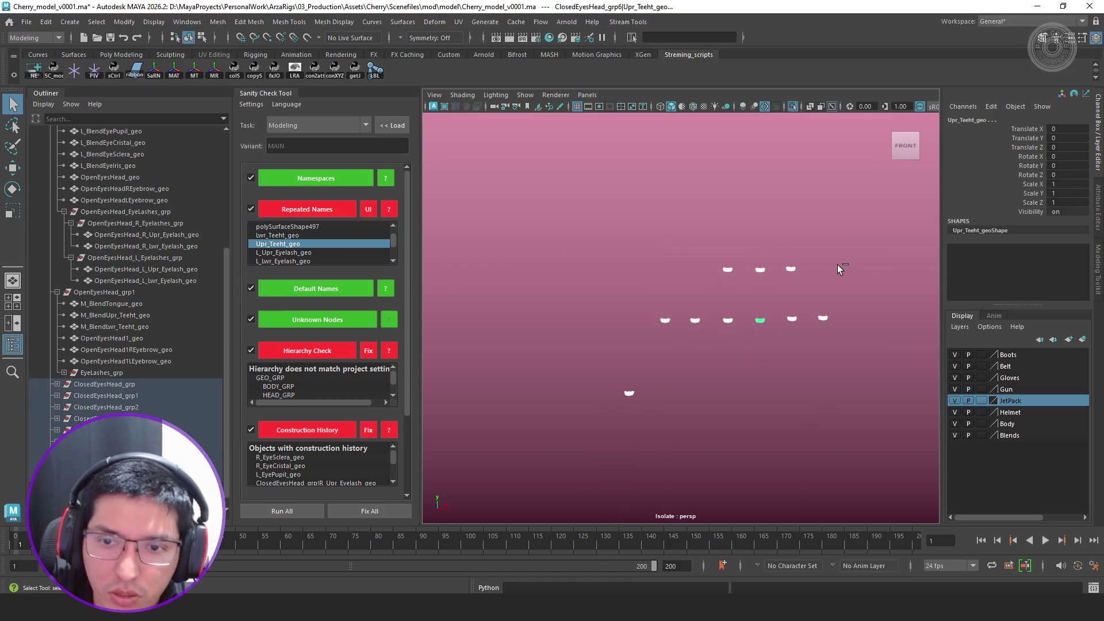
key(ctrl+1)
key(ctrl+1)
drag(871, 226, 602, 347)
key(Delete)
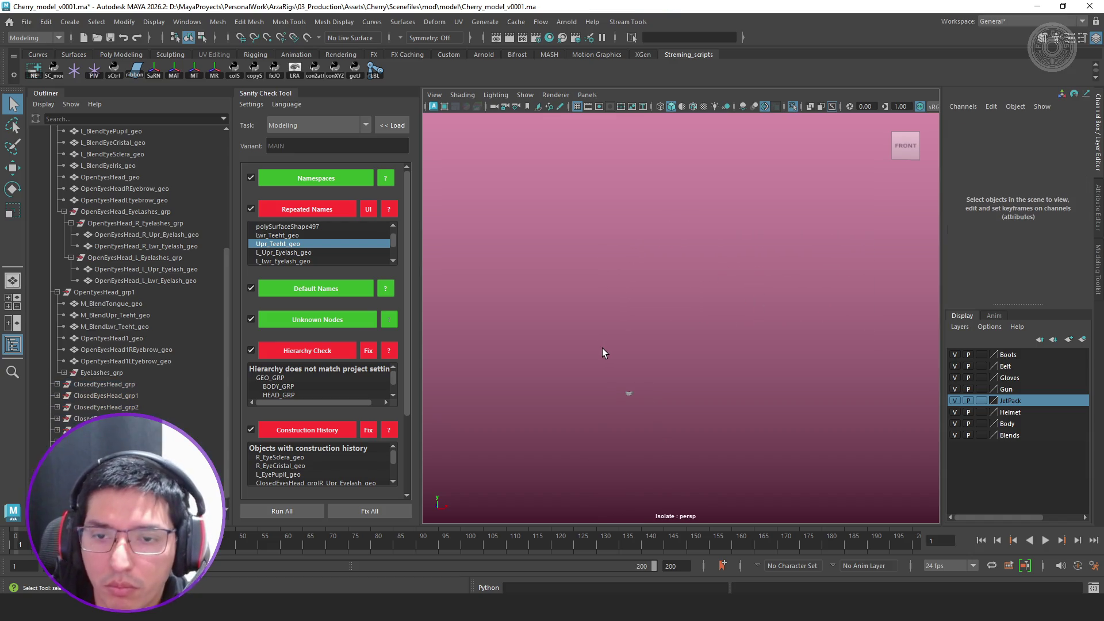
key(ctrl+1)
- Inspect L_Upr_Eyelash_geo and L_Lwr_Eyelash_geo each on their own in isolation
click(318, 251)
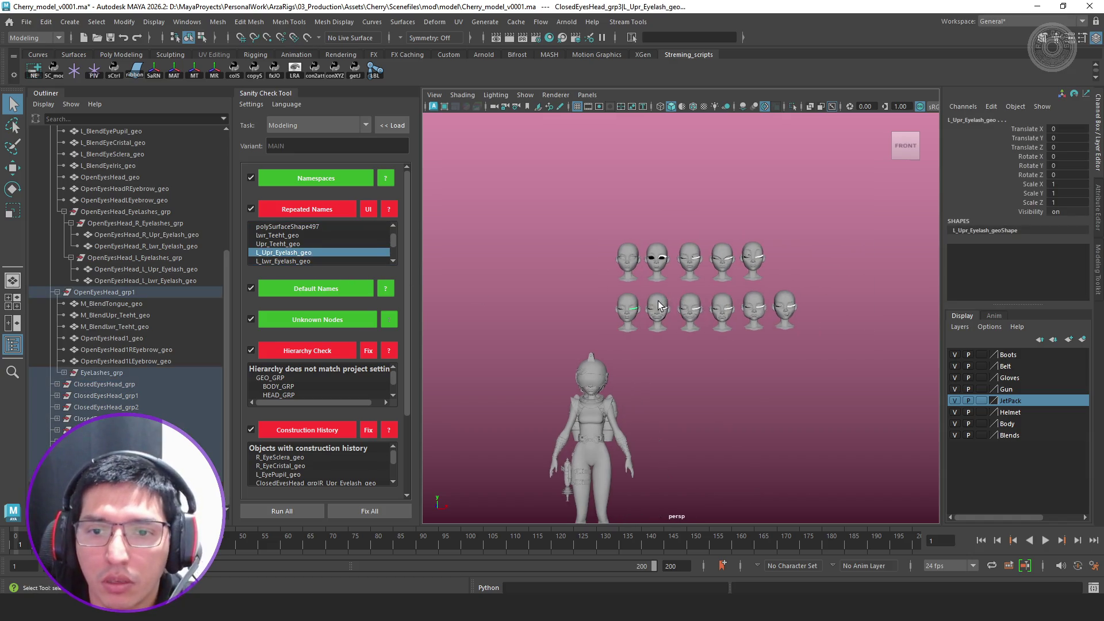
key(ctrl+1)
drag(825, 210, 533, 349)
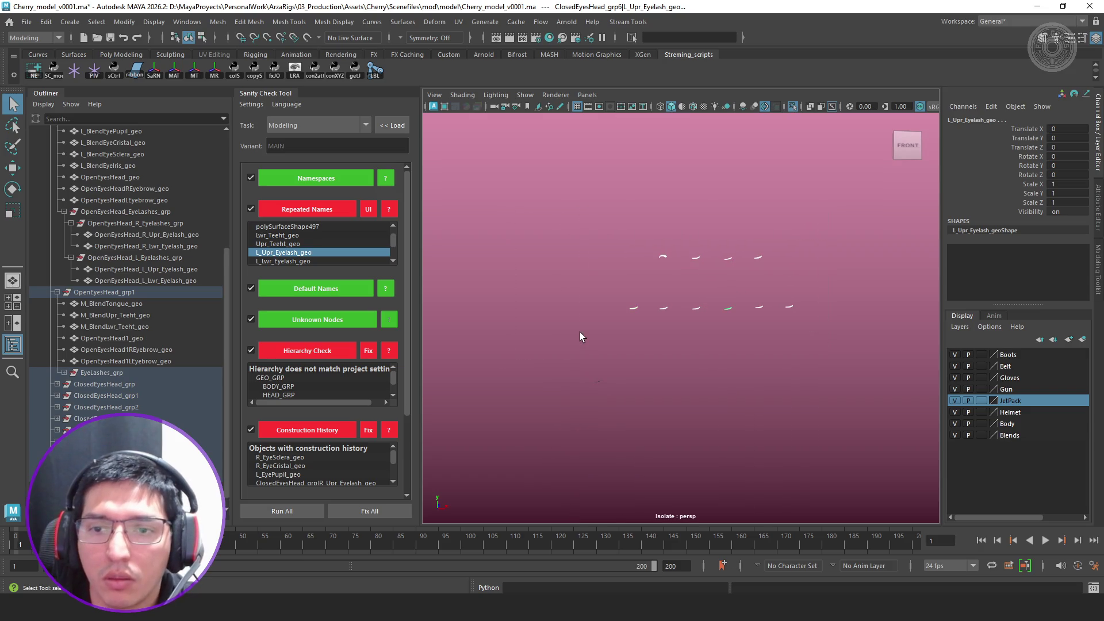
key(ctrl+1)
scroll(707, 315, up, 3)
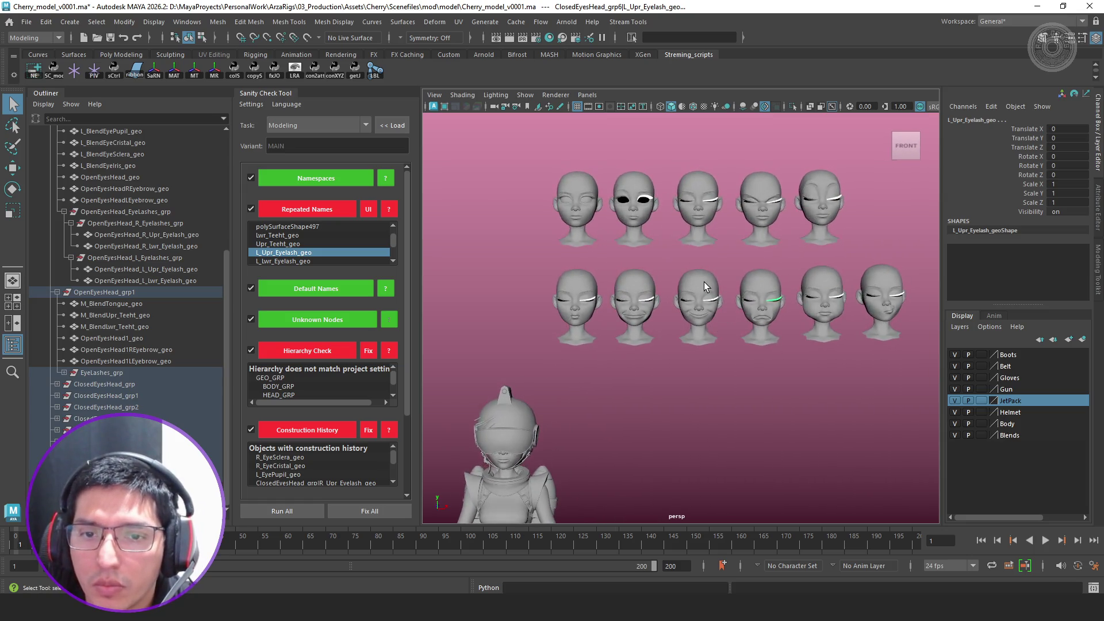
scroll(704, 282, up, 2)
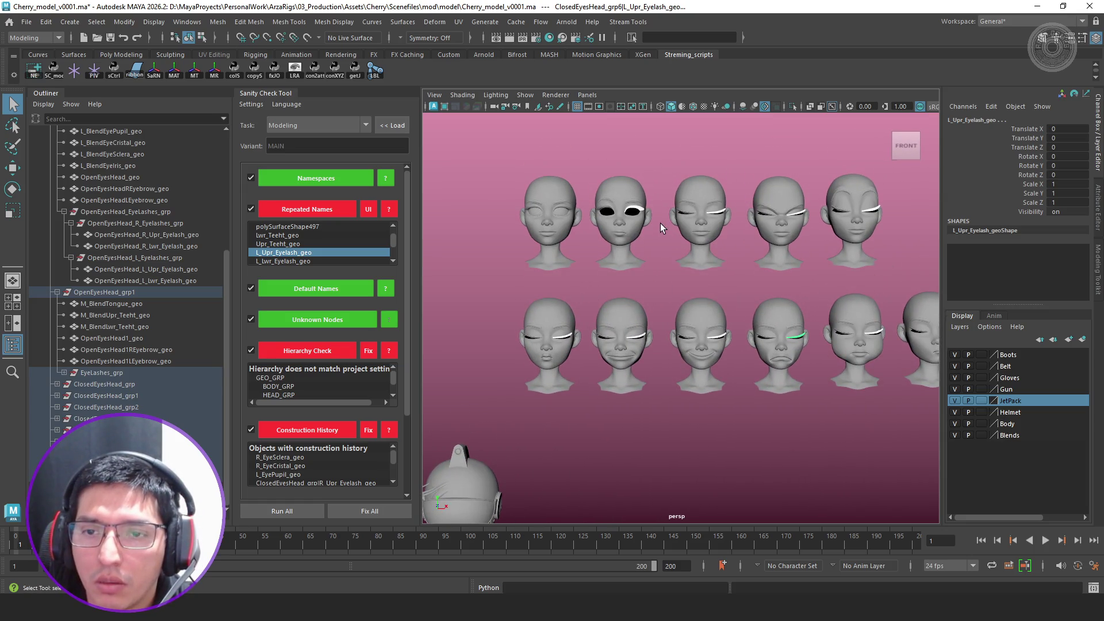
scroll(660, 224, down, 2)
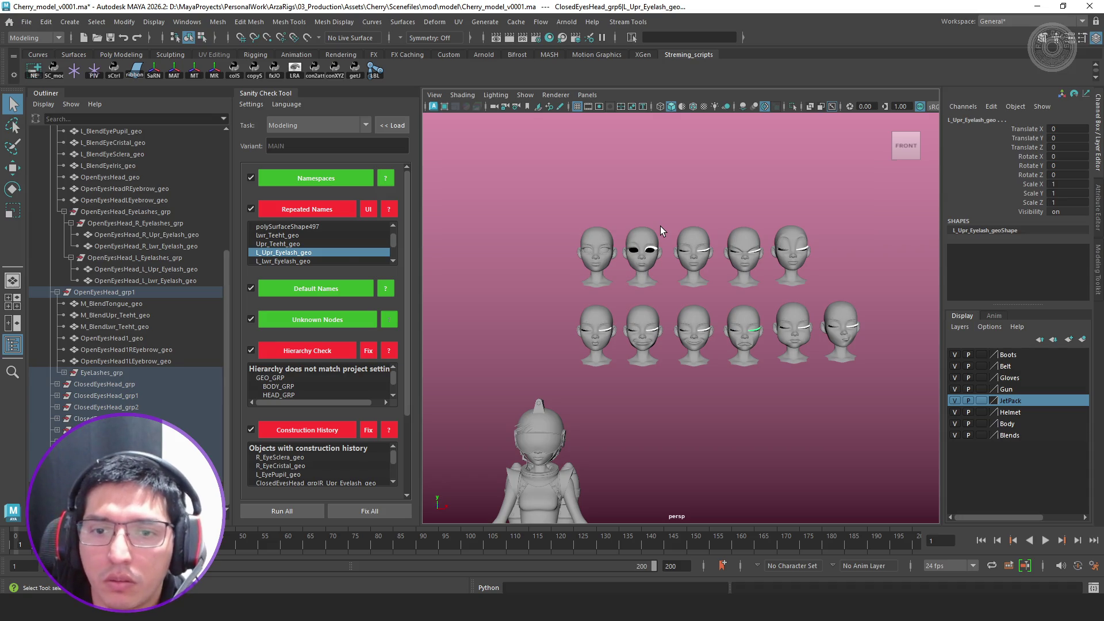
click(660, 226)
click(316, 261)
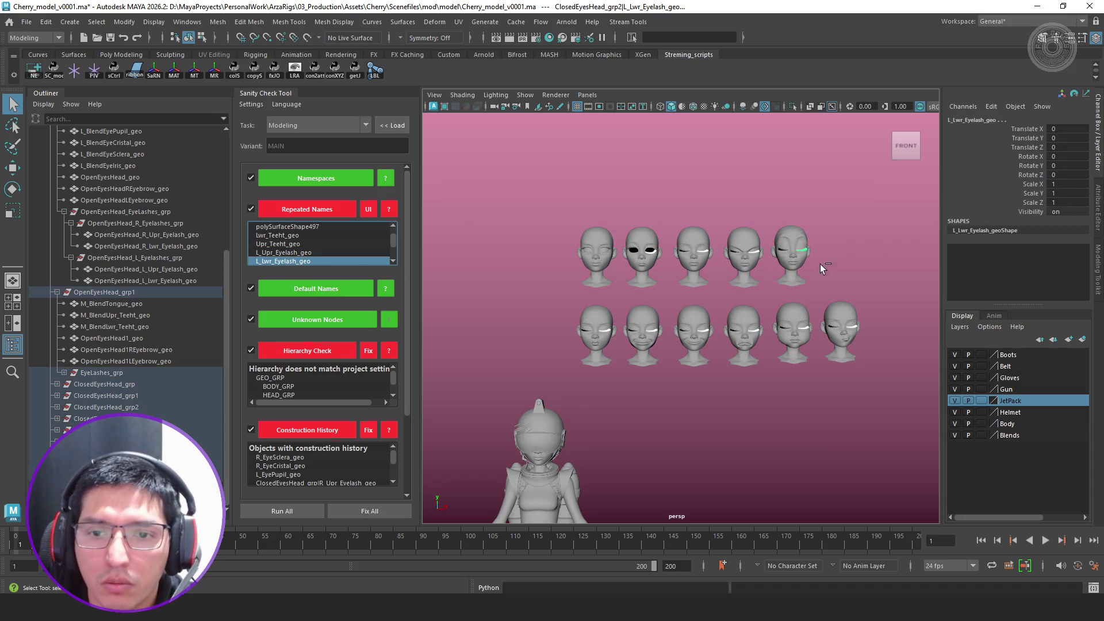
key(ctrl+1)
click(558, 360)
key(ctrl+1)
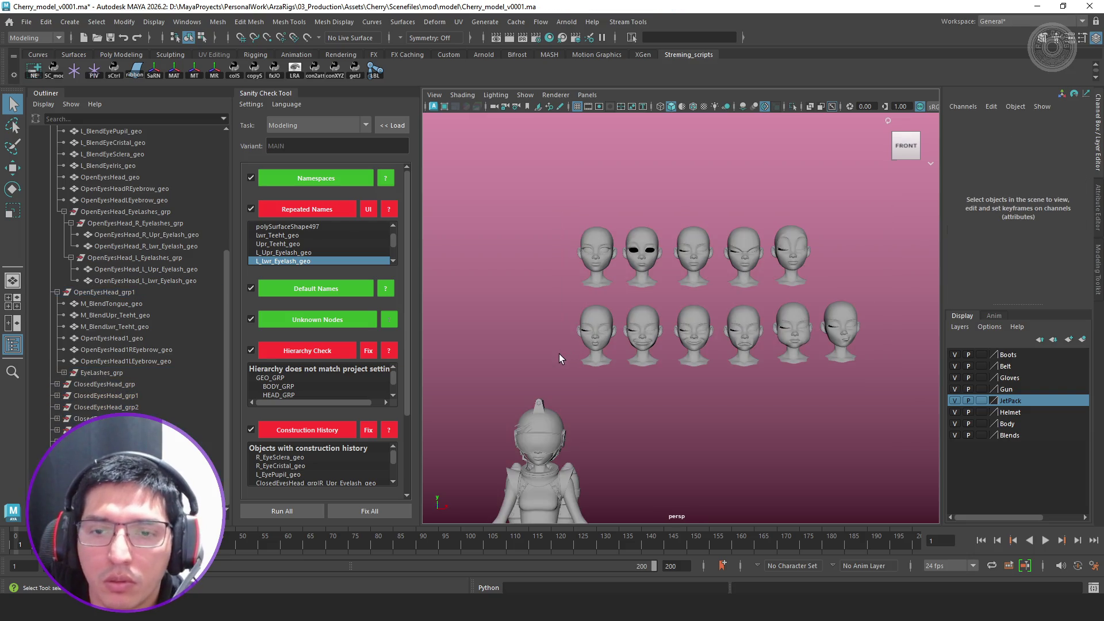
scroll(317, 245, down, 1)
- Inspect R_Upr and R_Lwr_Eyelash_geo in isolation, re-run Repeated Names and select the duplicated tongue mesh
click(318, 252)
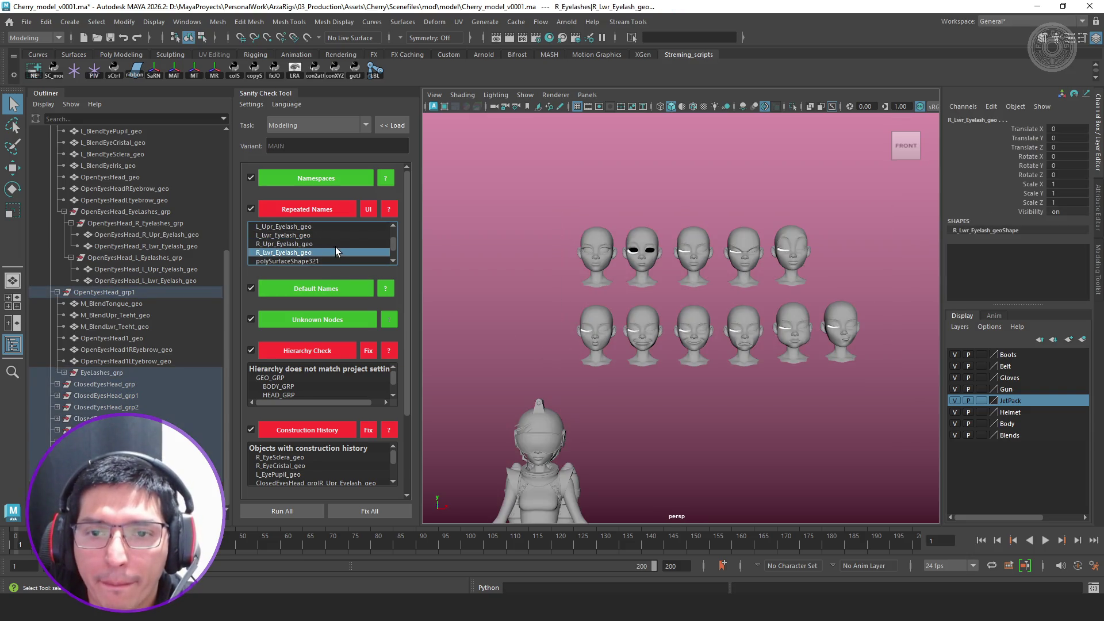
click(332, 244)
key(ctrl+1)
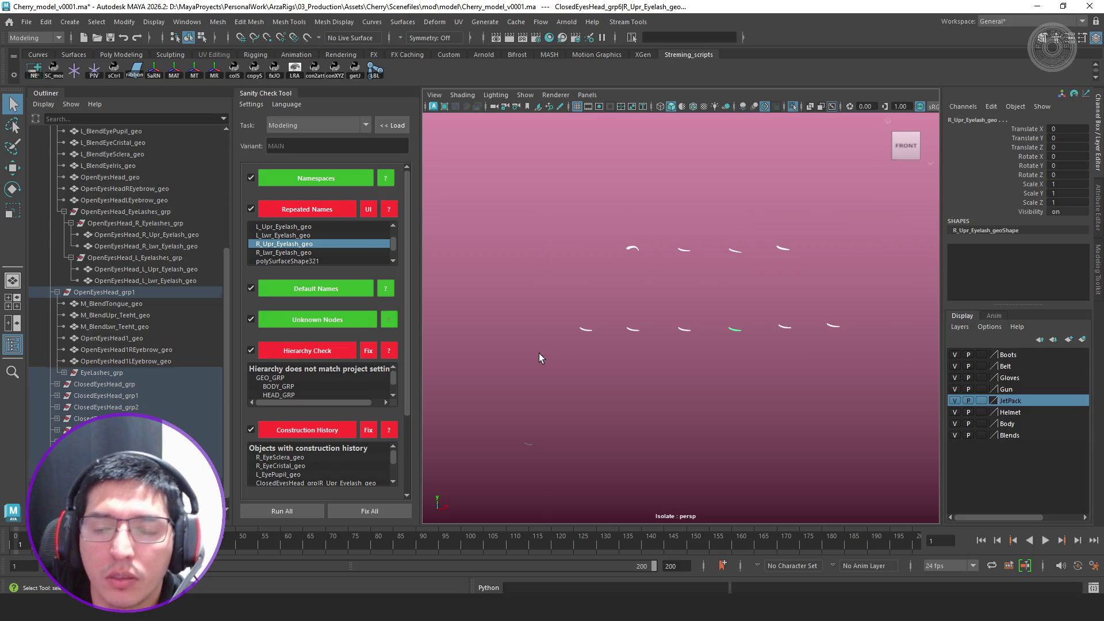
click(540, 353)
key(ctrl+1)
click(292, 254)
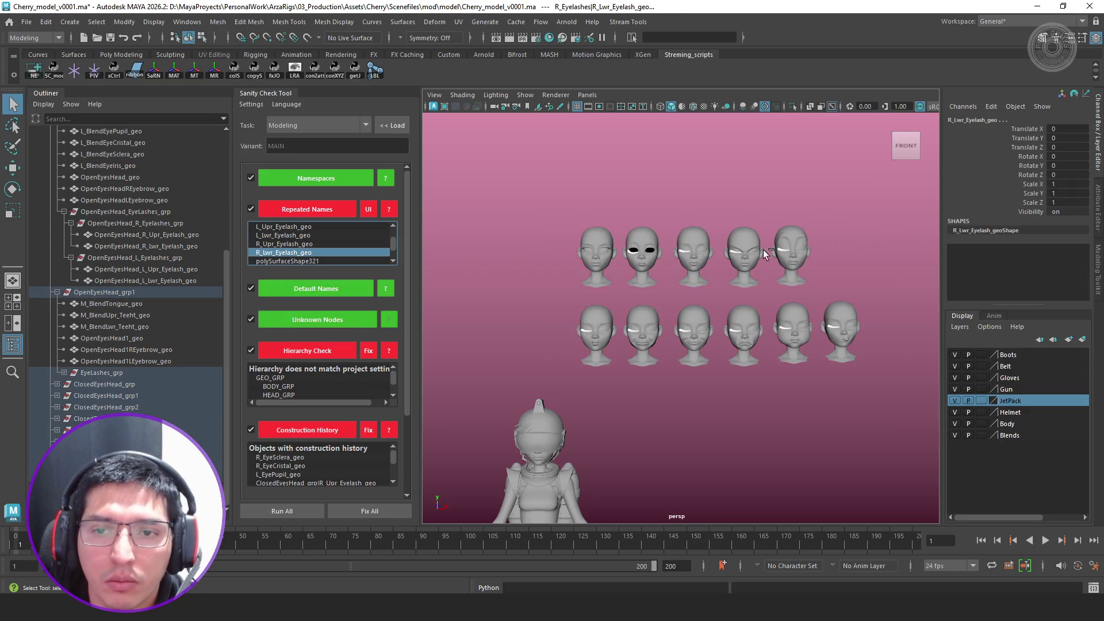
key(ctrl+1)
click(551, 354)
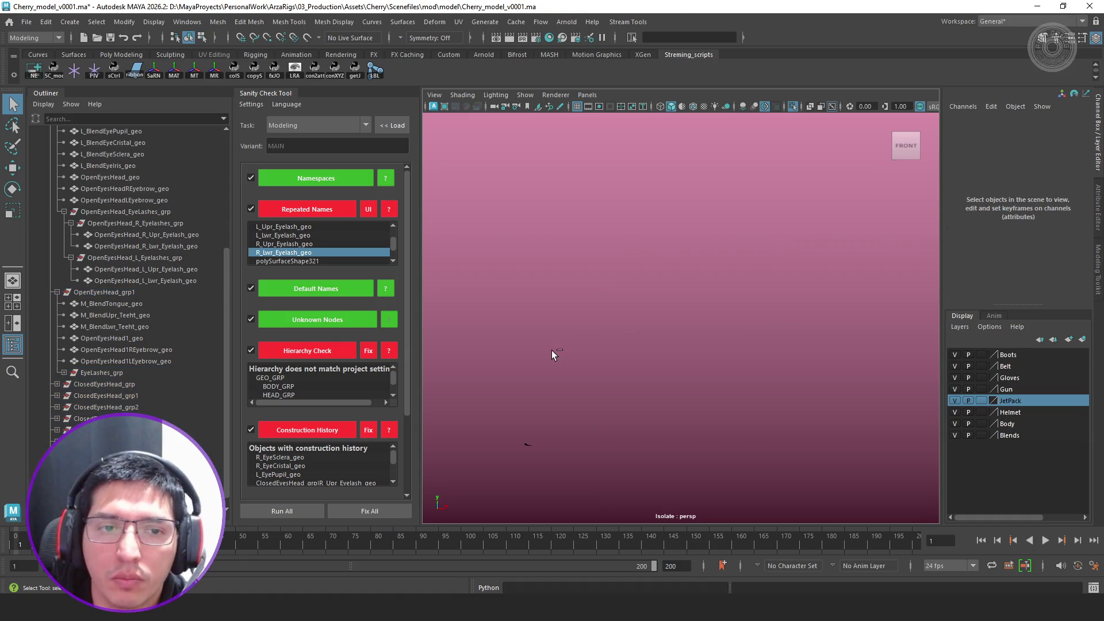
key(ctrl+1)
click(315, 210)
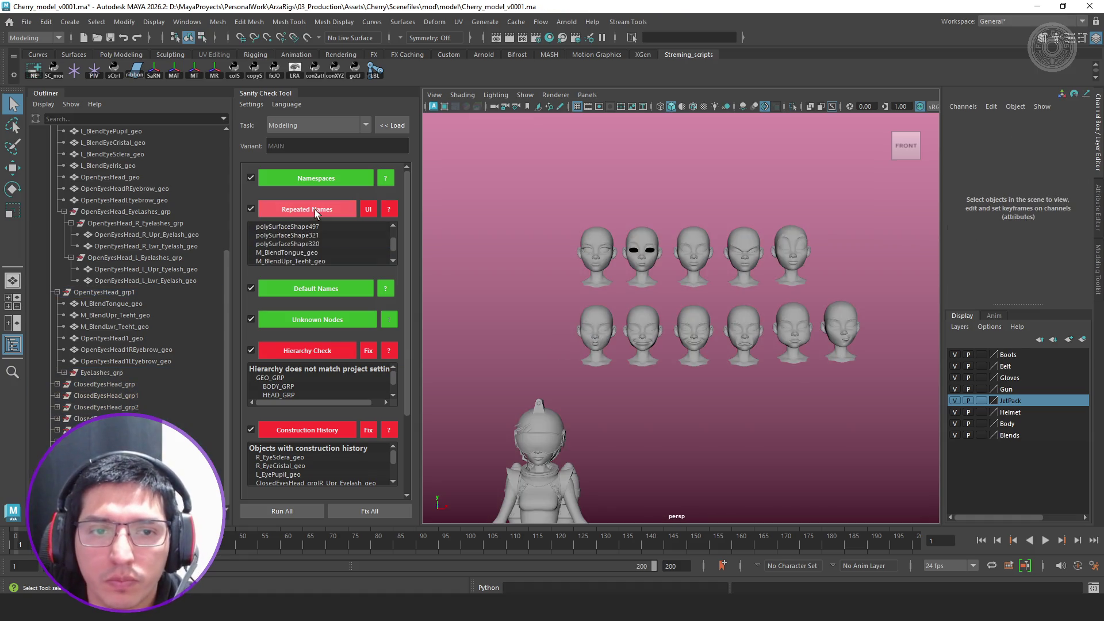
click(310, 252)
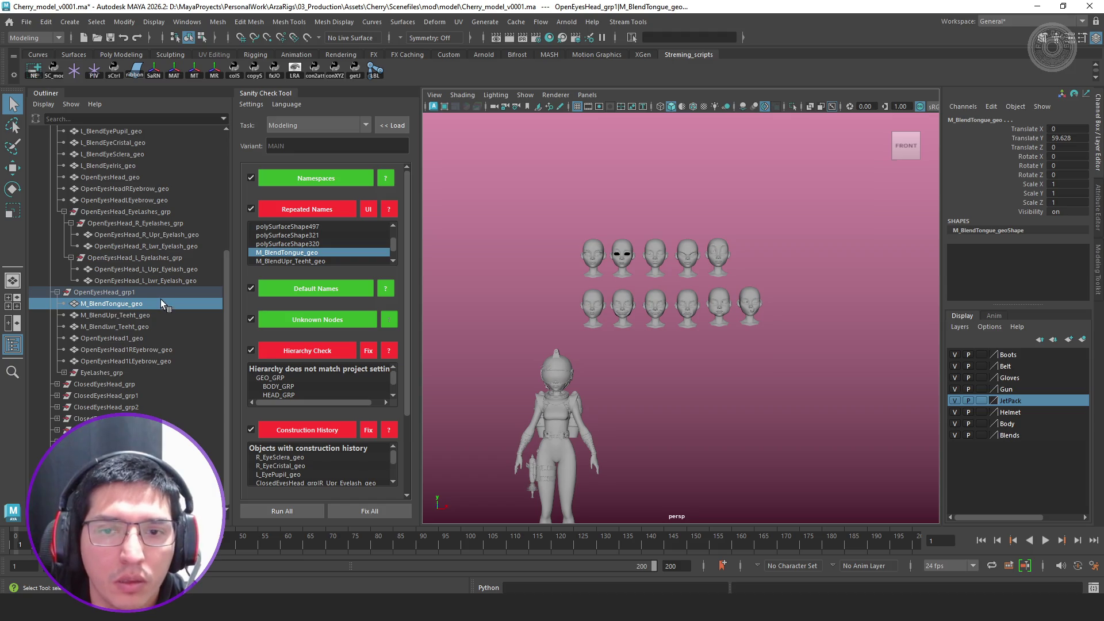
scroll(732, 301, down, 5)
scroll(732, 301, up, 5)
scroll(617, 286, up, 3)
- Inspect M_BlendTongue_geo and M_BlendUpr_Teeht_geo each in isolation among the heads
alt+middle_drag(617, 285, 709, 372)
scroll(671, 302, up, 2)
key(ctrl+1)
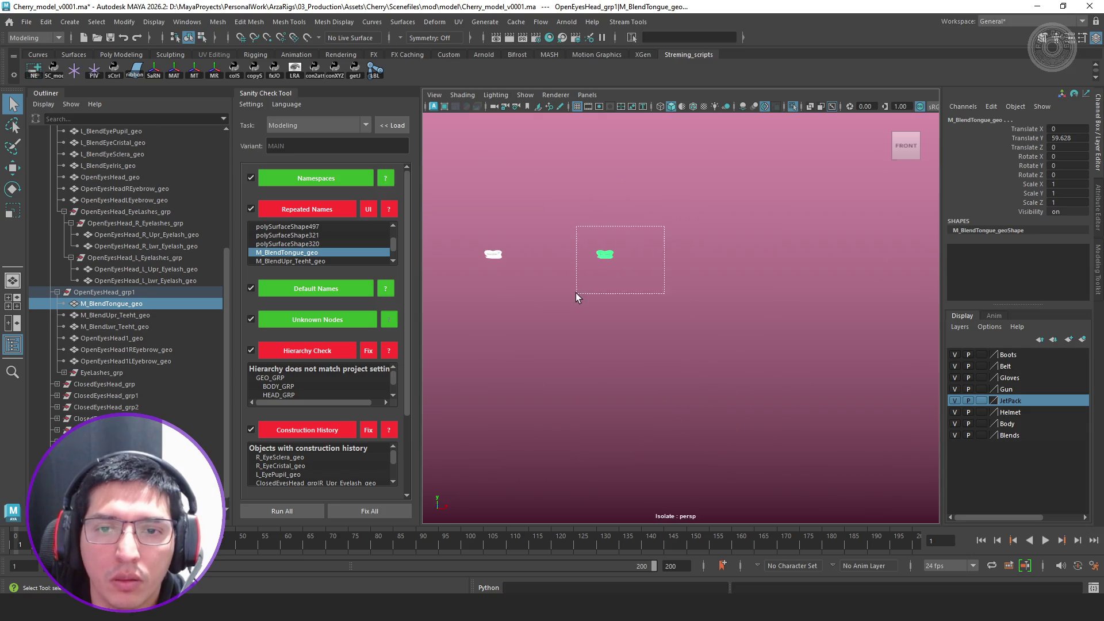
click(575, 296)
key(ctrl+1)
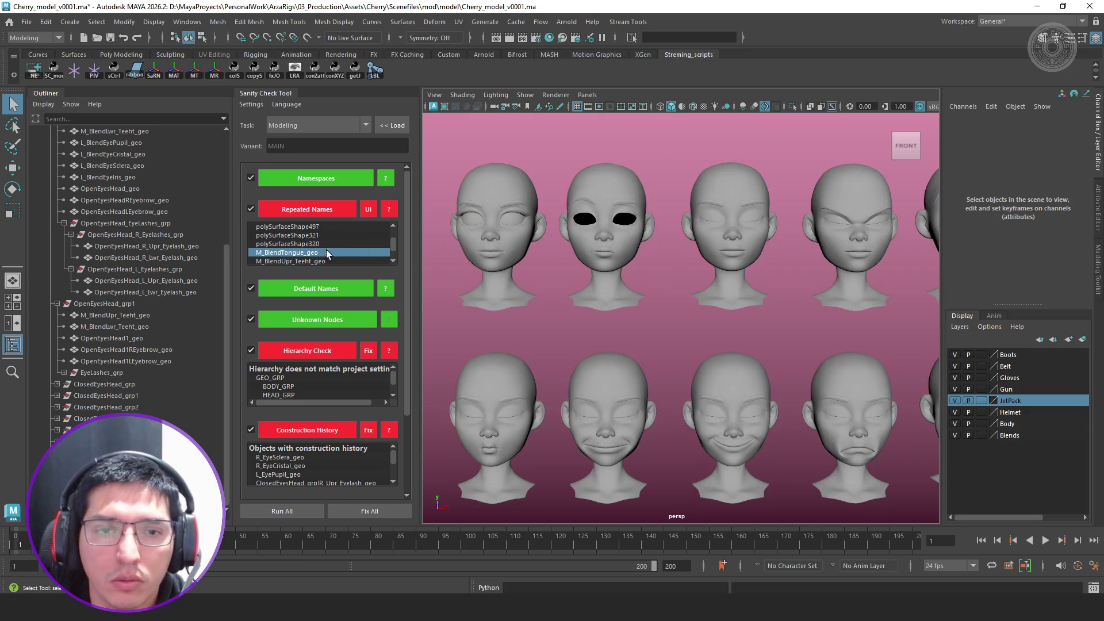
click(306, 261)
key(ctrl+1)
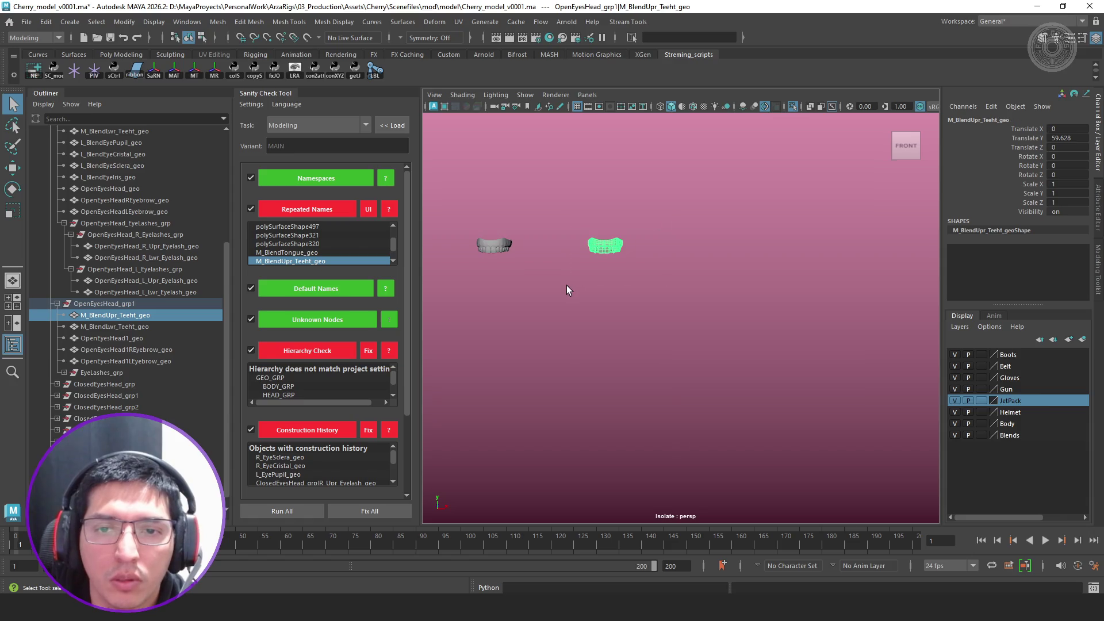
click(567, 290)
key(ctrl+1)
- Inspect M_BlendLwr_Teeht_geo in isolation, refresh the report and select the remaining polySurfaceShape nodes
click(340, 213)
scroll(335, 216, down, 2)
click(321, 218)
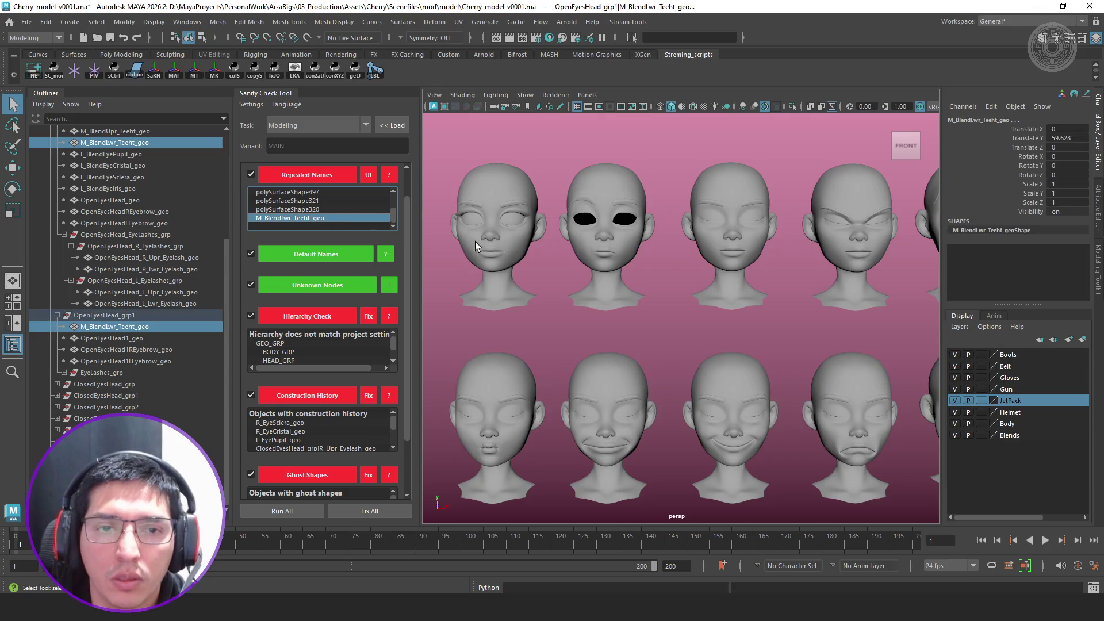
key(ctrl+1)
click(585, 299)
key(ctrl+1)
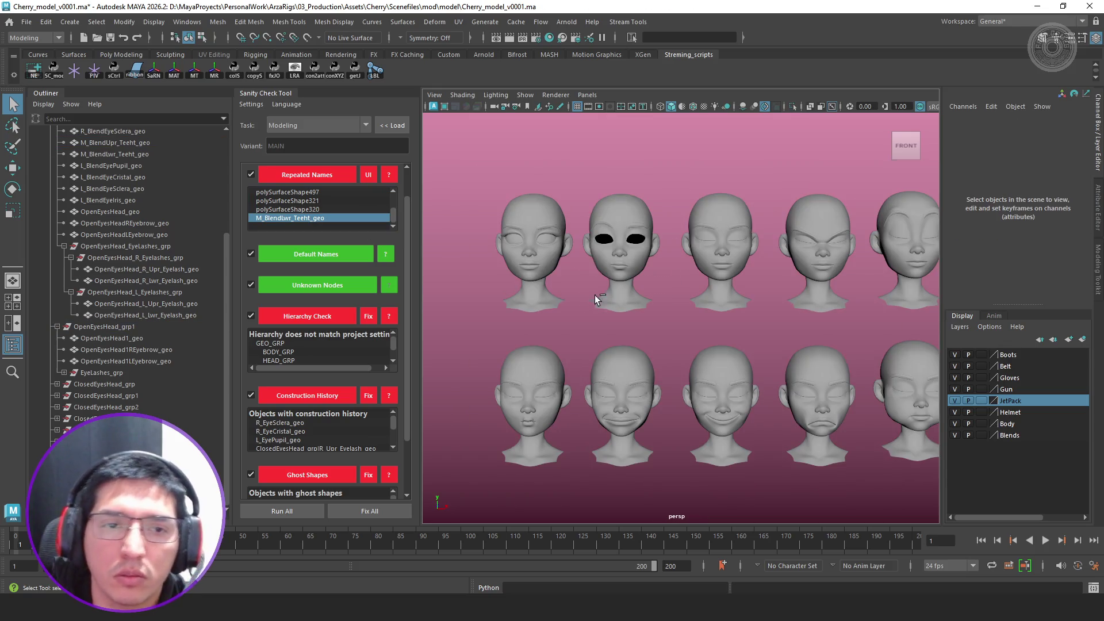
click(340, 181)
scroll(545, 233, down, 3)
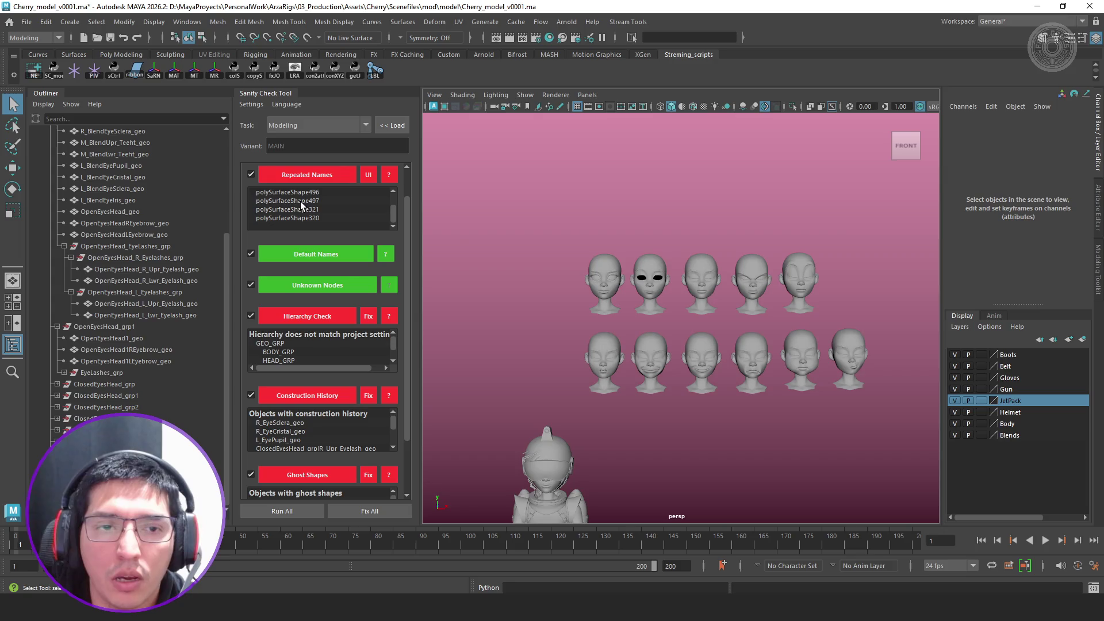
right_click(302, 204)
click(349, 212)
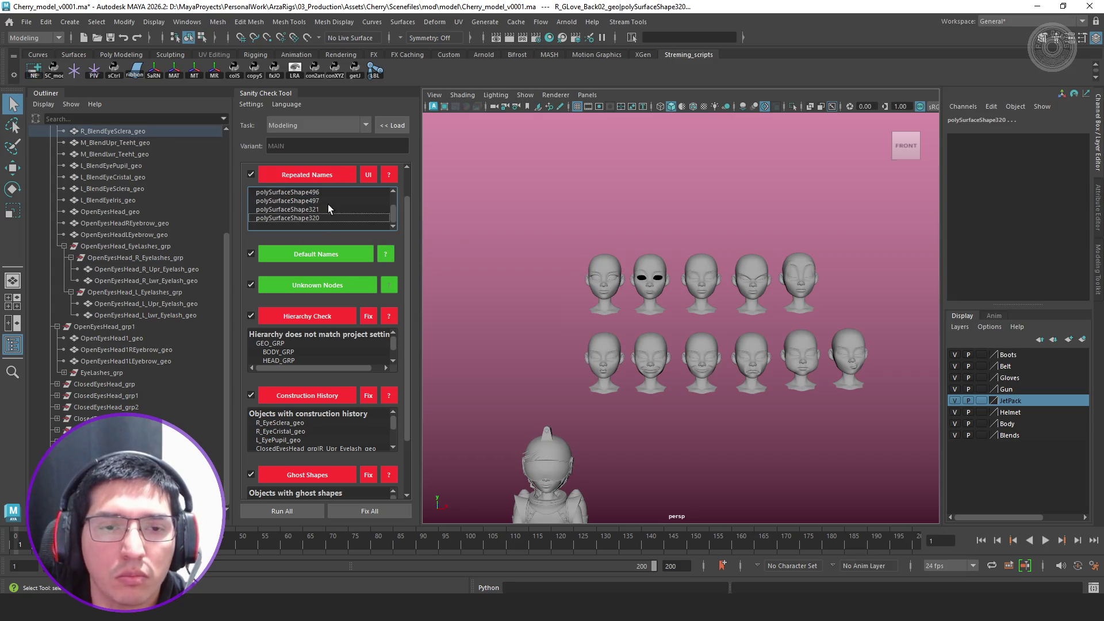
- Load the selected polySurfaceShape nodes into the Node Editor and isolate them in the viewport
click(37, 72)
click(331, 160)
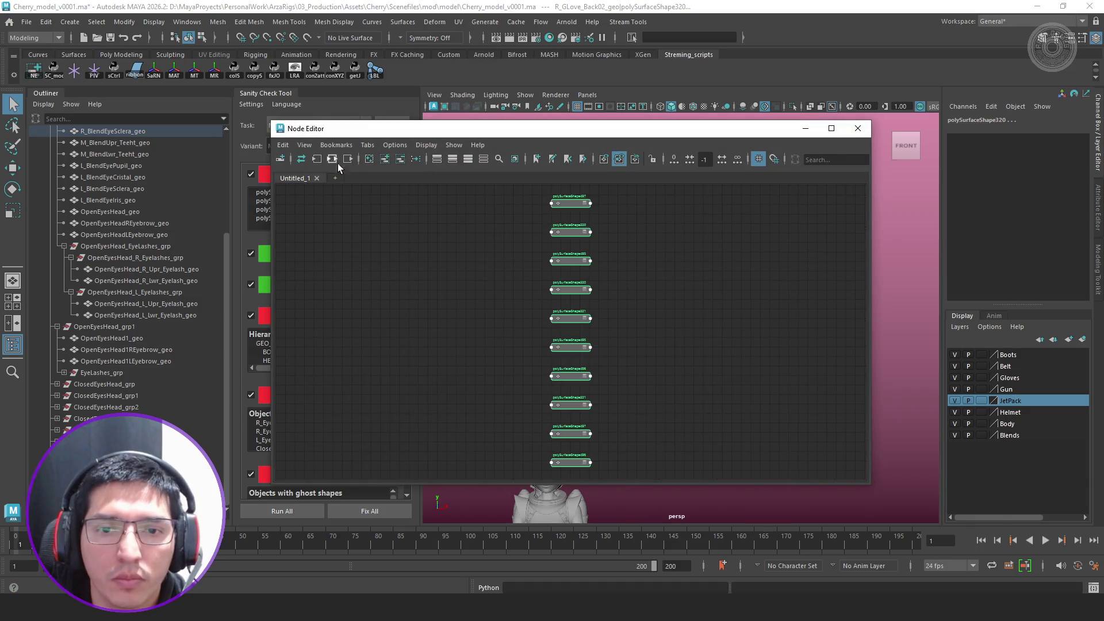
scroll(578, 280, up, 3)
scroll(189, 285, up, 5)
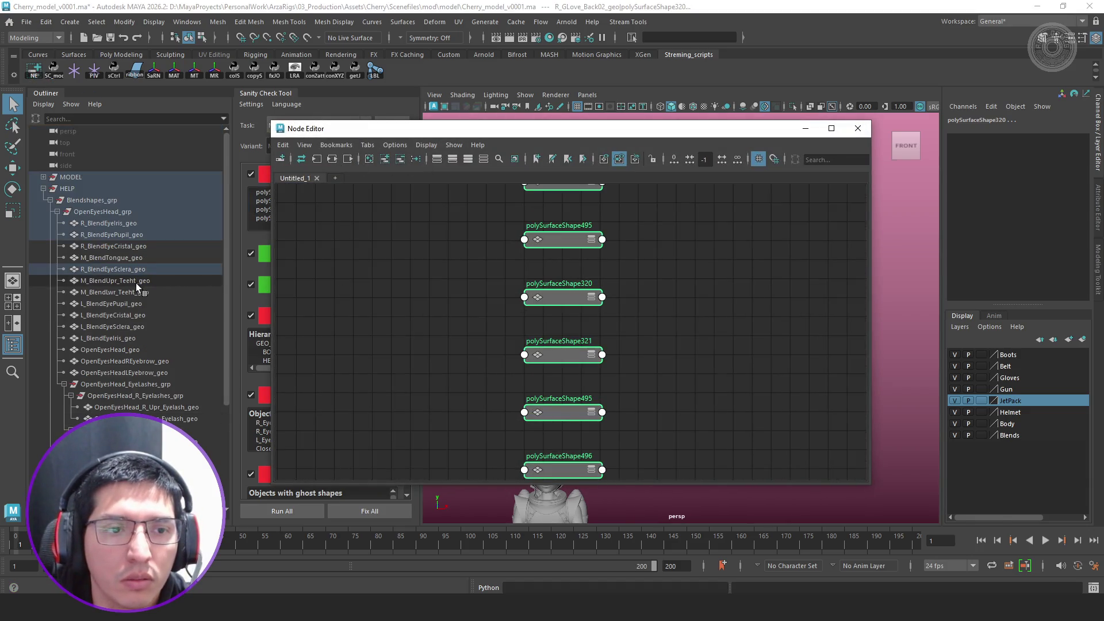
drag(522, 128, 1103, 190)
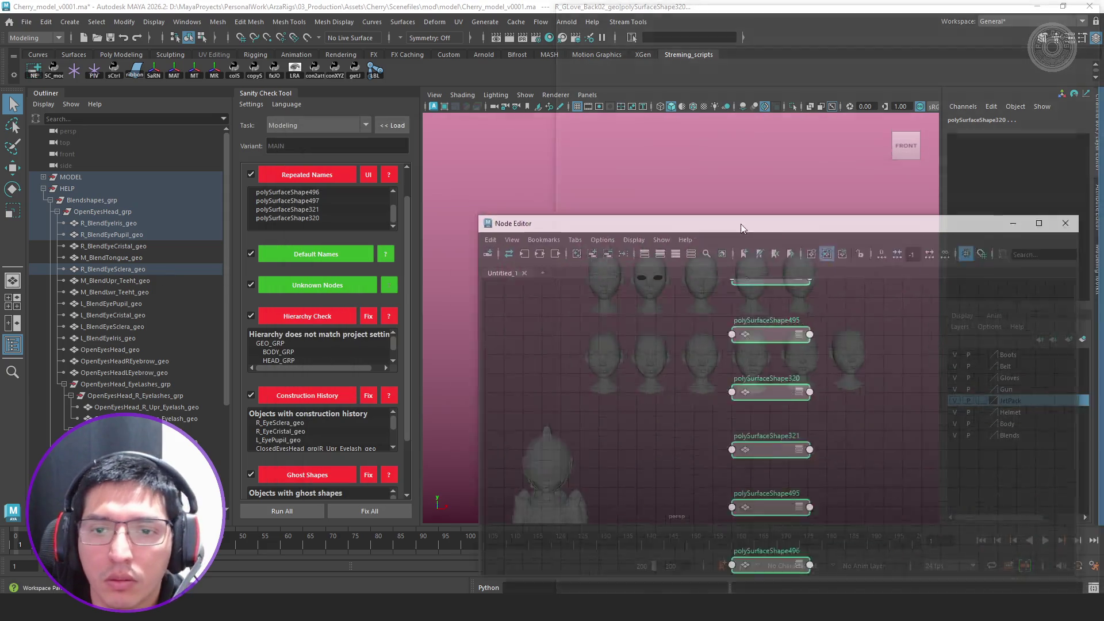
alt+drag(742, 326, 715, 192)
key(ctrl+1)
key(ctrl+1)
scroll(738, 239, down, 3)
scroll(776, 260, up, 2)
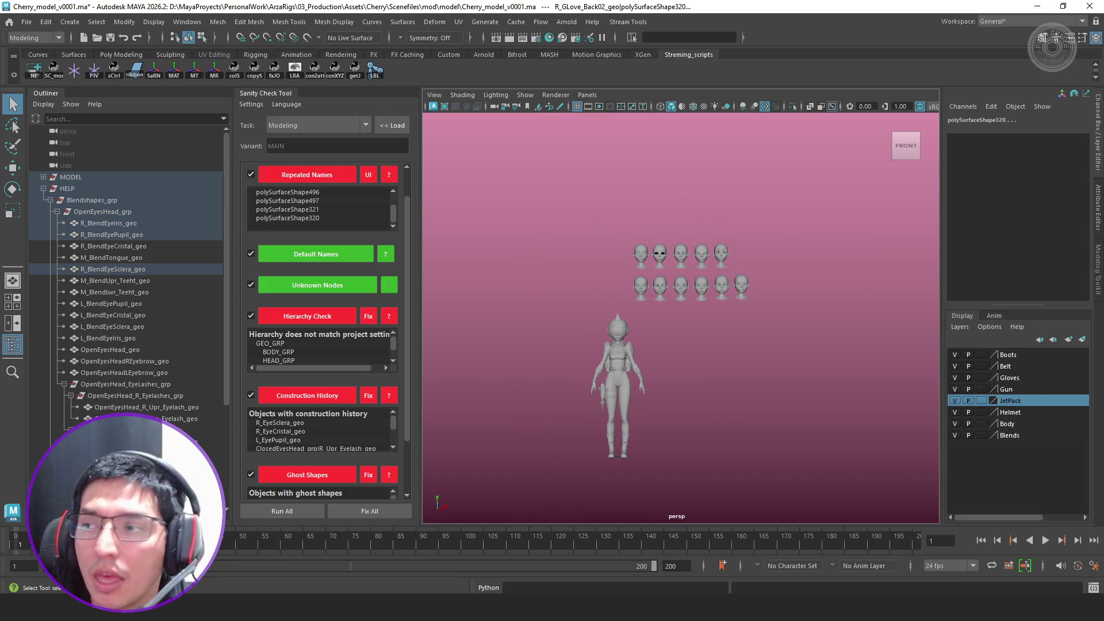
- Inspect polySurfaceShape495's attributes, delete all duplicate shape nodes and re-run Repeated Names to pass
click(368, 175)
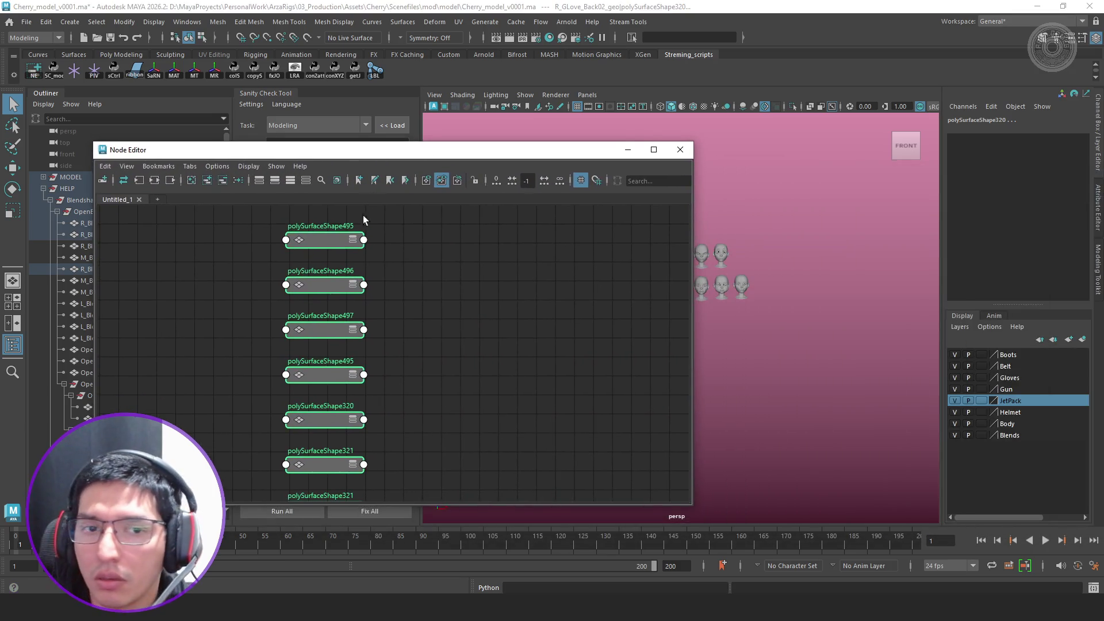
key(ctrl+a)
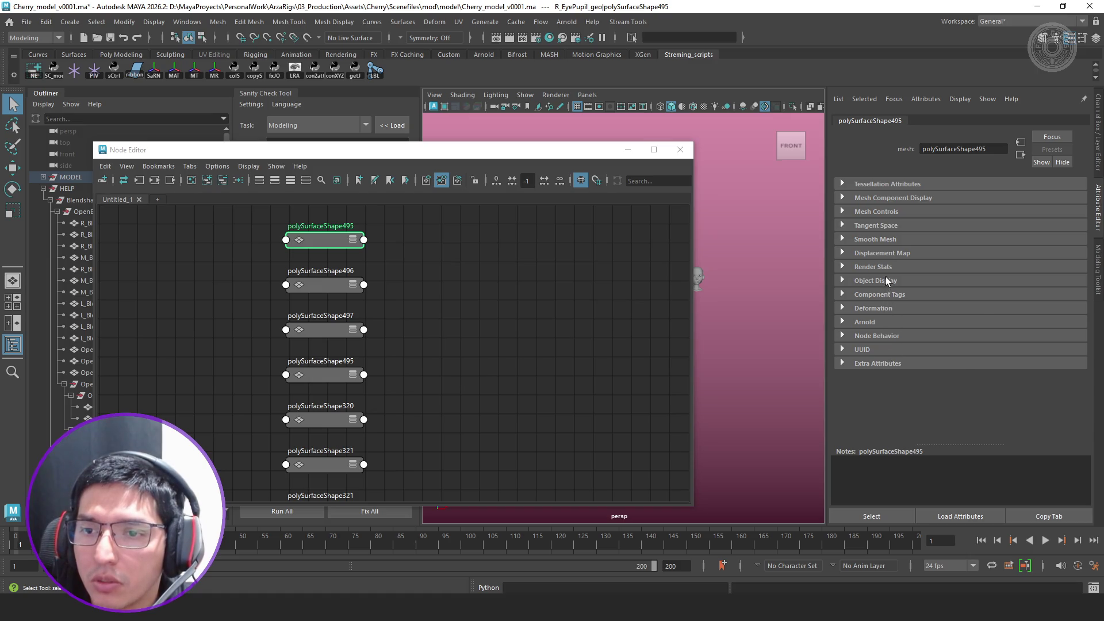
click(886, 277)
scroll(488, 340, down, 2)
scroll(468, 325, down, 2)
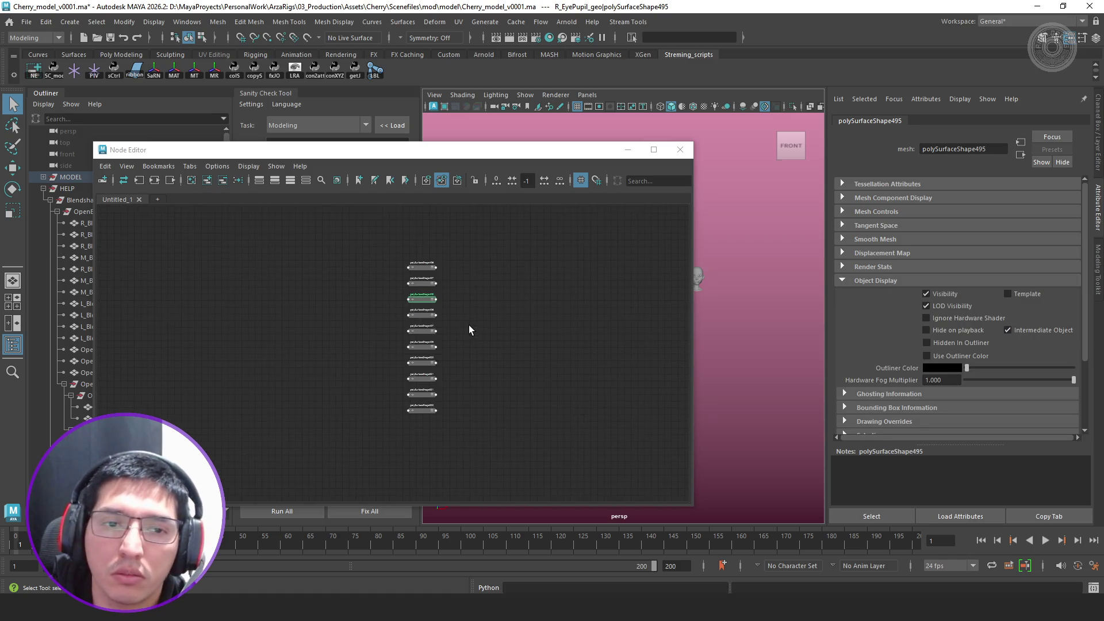
drag(485, 250, 396, 481)
scroll(433, 436, up, 3)
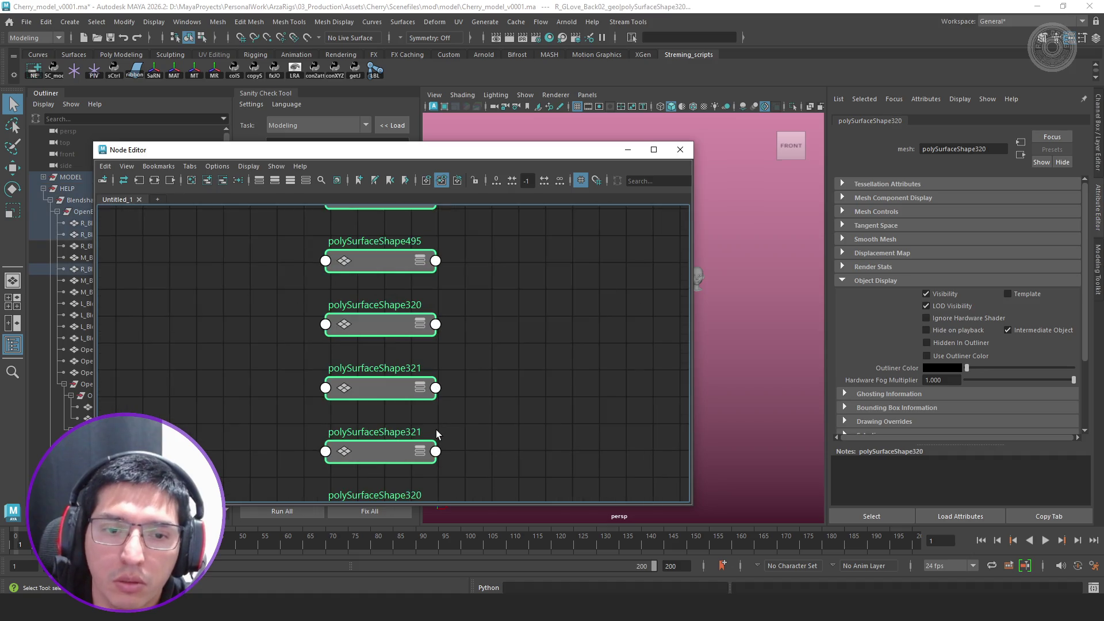
key(Delete)
click(680, 149)
scroll(699, 237, up, 2)
scroll(712, 251, up, 2)
click(346, 174)
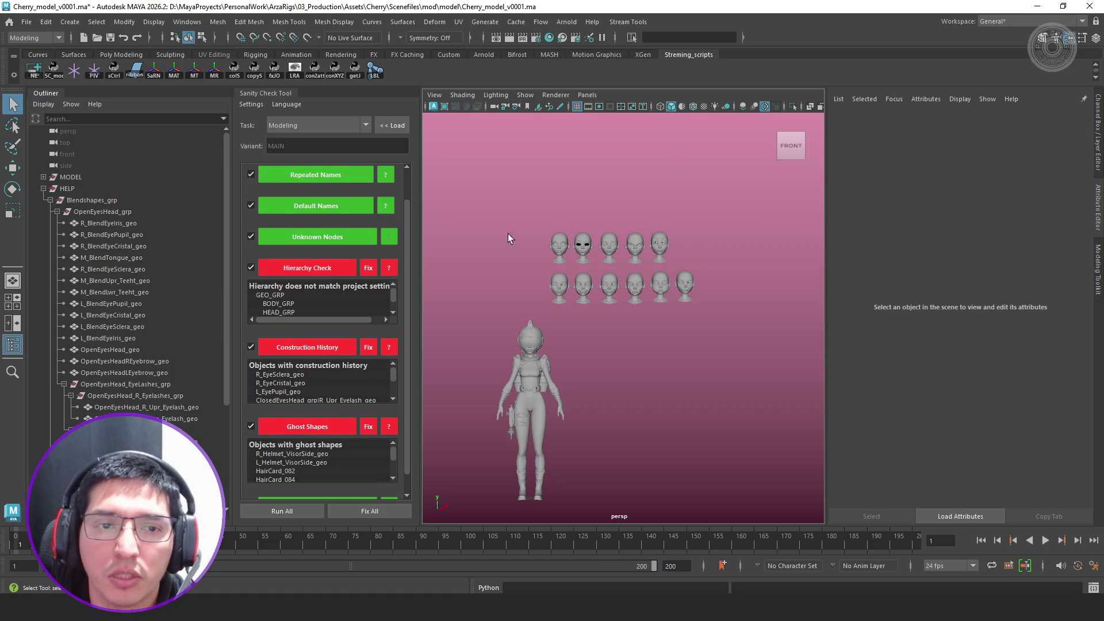
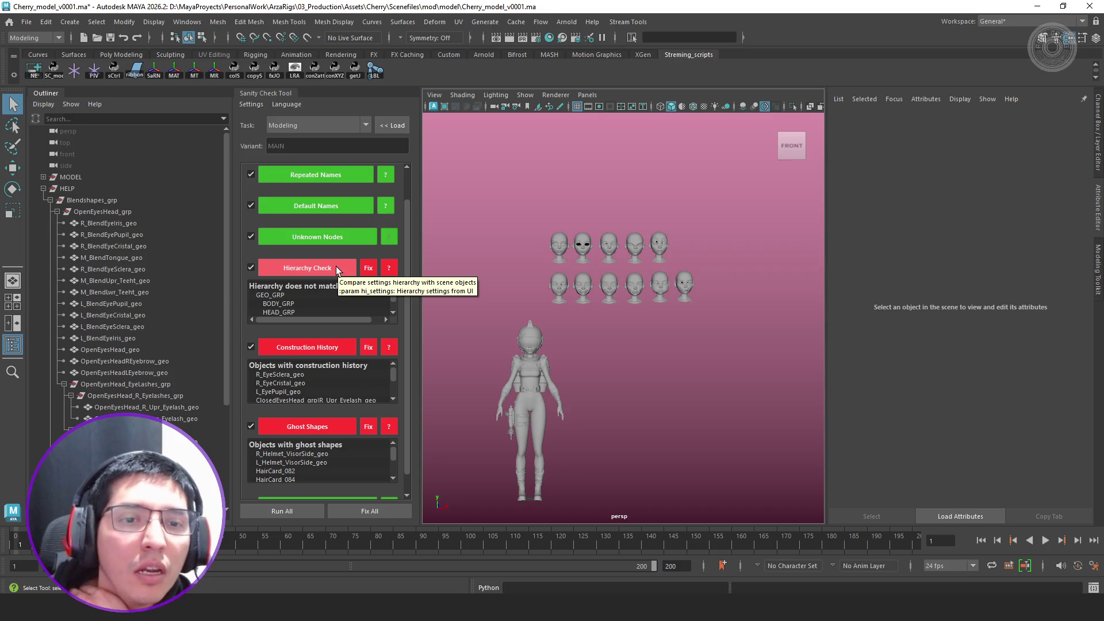
scroll(335, 270, down, 1)
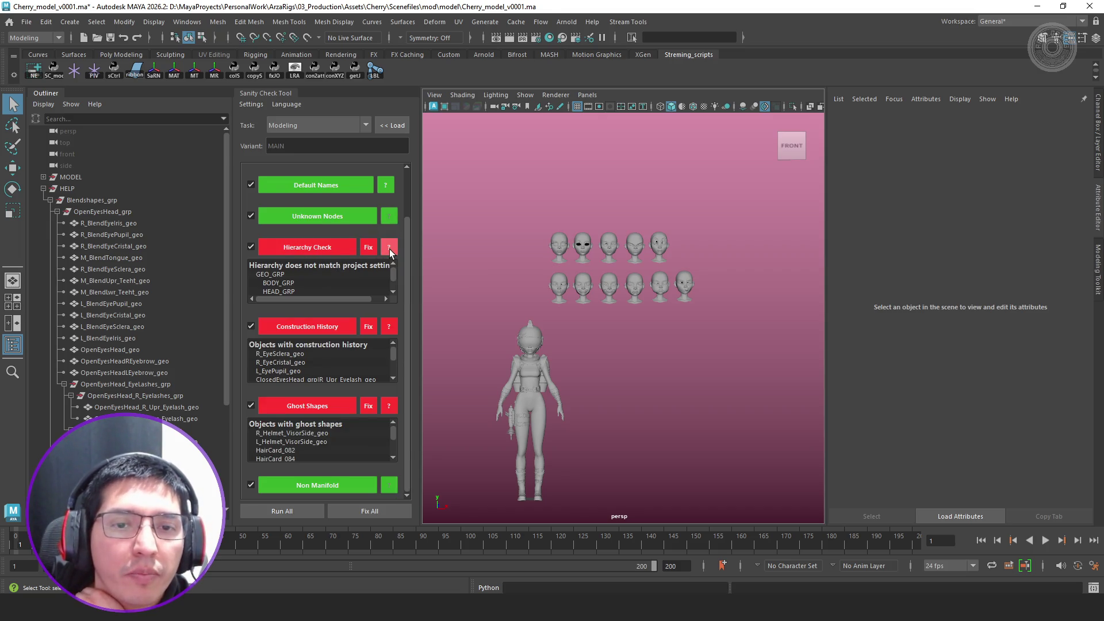
- Collapse Blendshapes_grp in the Outliner and switch over to the PyCharm project
click(49, 201)
scroll(324, 272, down, 2)
scroll(323, 272, down, 1)
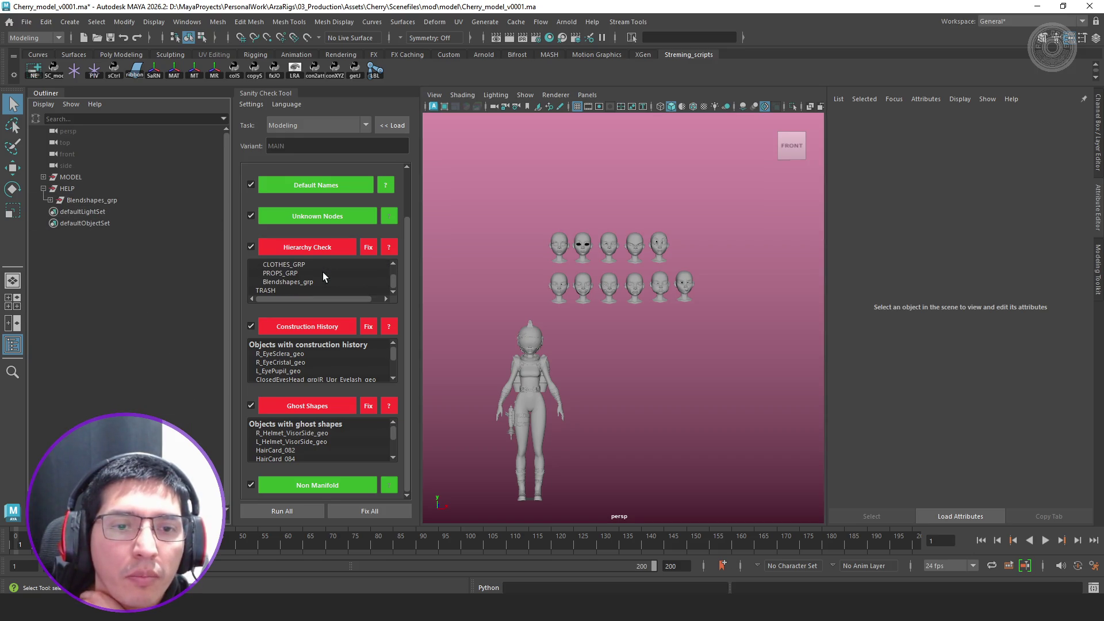
scroll(323, 276, up, 3)
scroll(322, 277, up, 2)
scroll(311, 330, down, 1)
scroll(311, 330, down, 3)
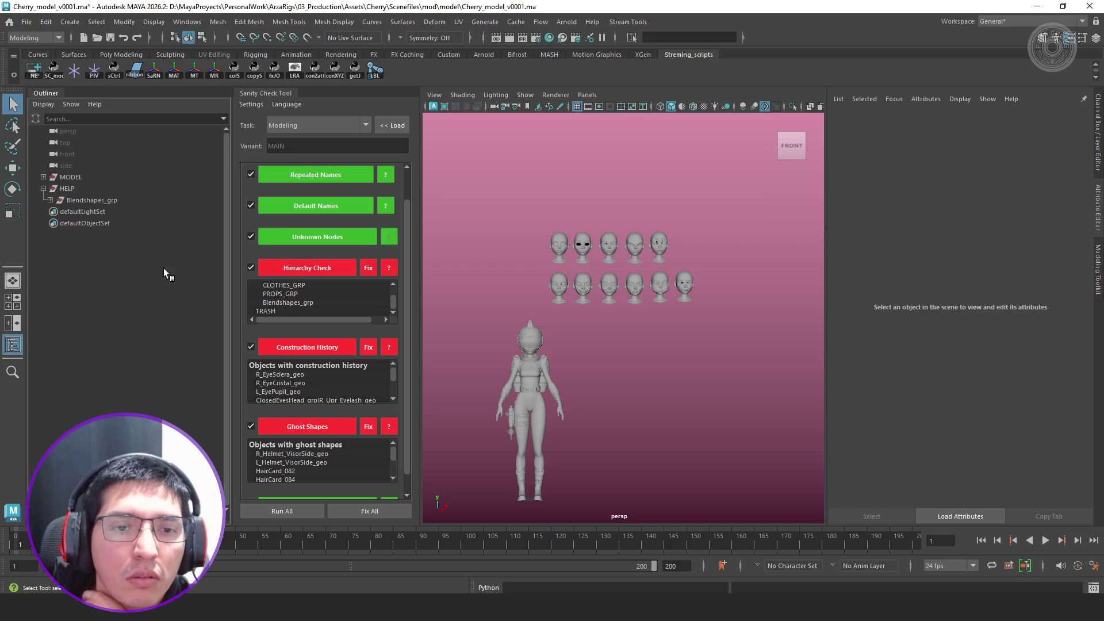
scroll(316, 302, up, 4)
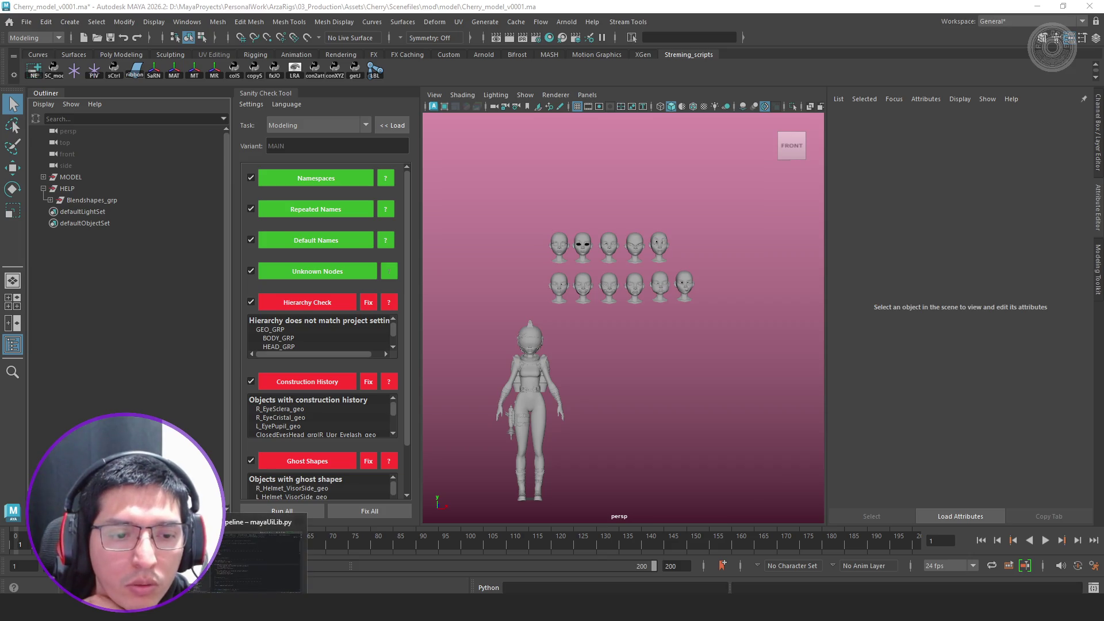
click(263, 552)
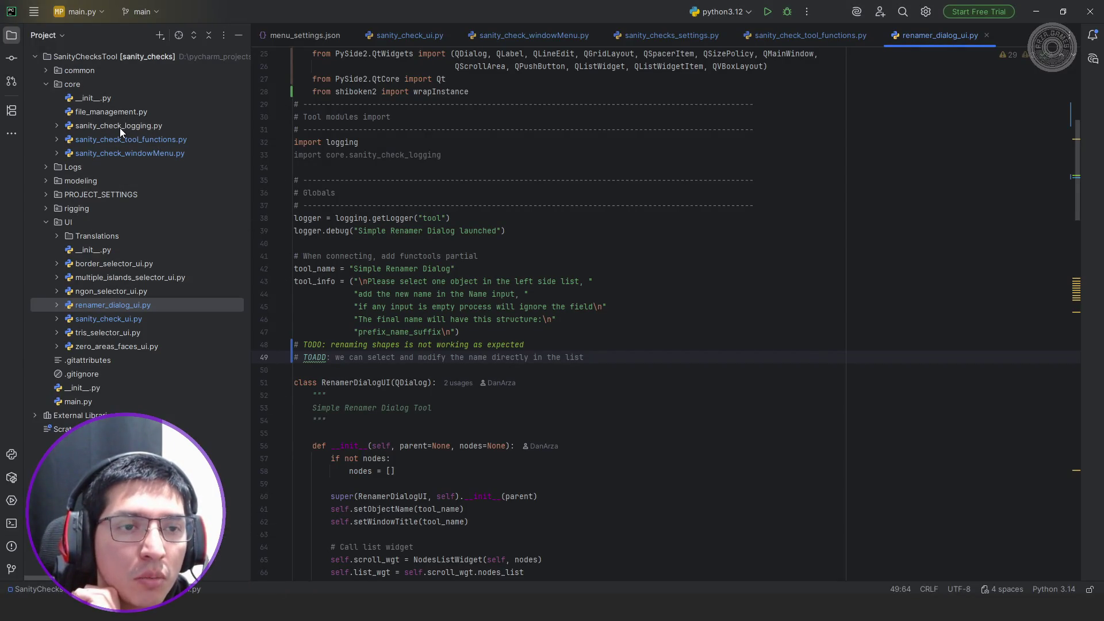
- Open sanity_checks_settings.py from PROJECT_SETTINGS and locate the modeling_MAIN definition
click(46, 195)
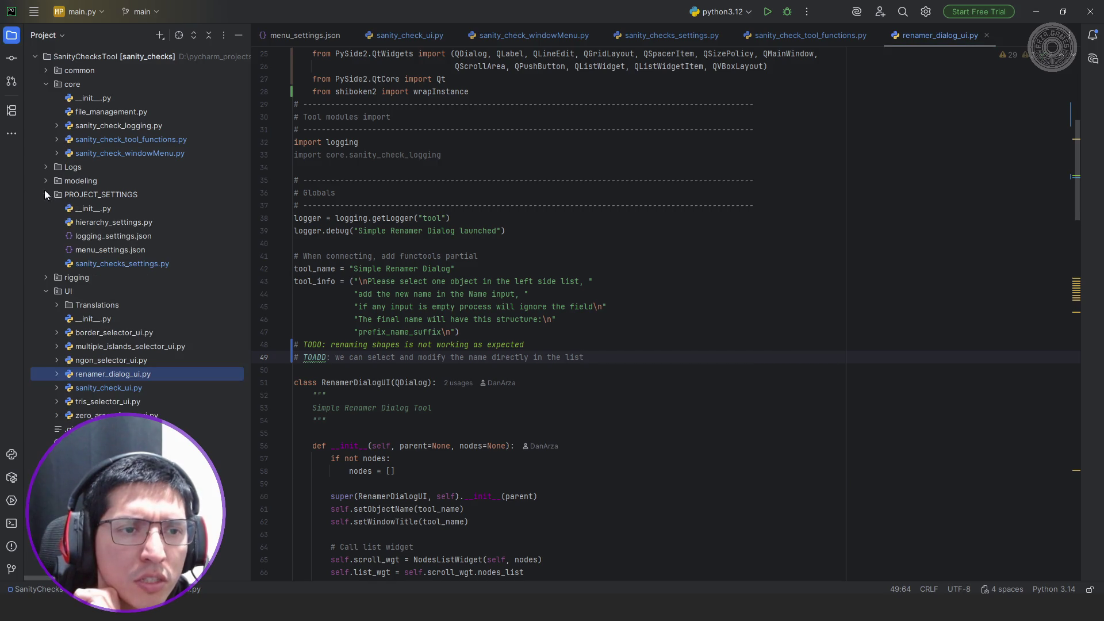
click(117, 264)
double_click(117, 265)
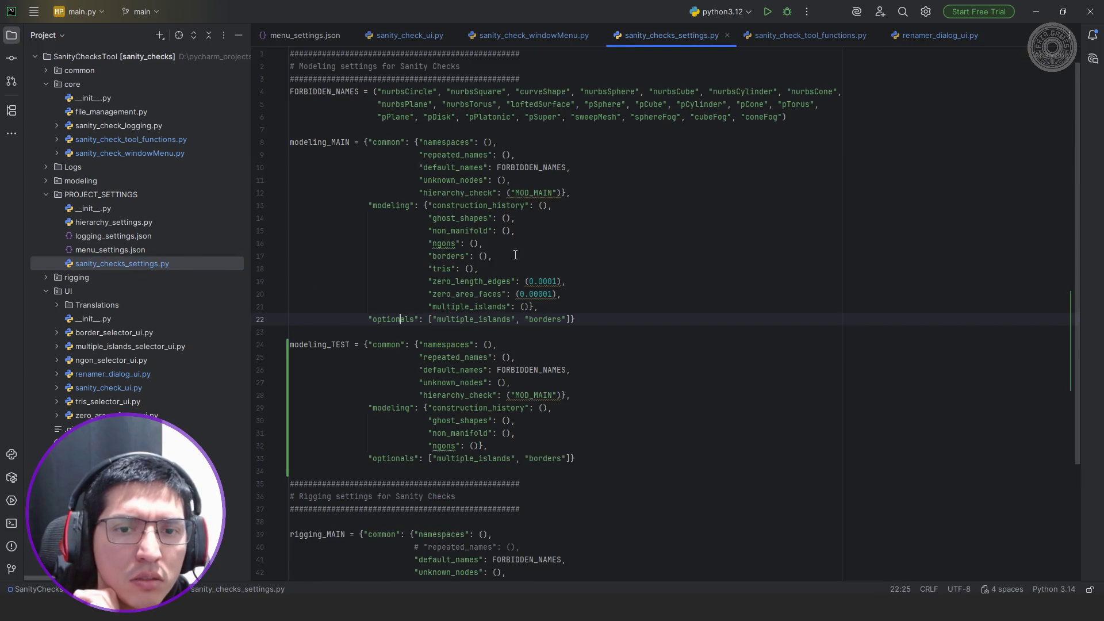
click(327, 142)
- Open hierarchy_settings.py and restore the editor to a smaller window over Maya
double_click(134, 225)
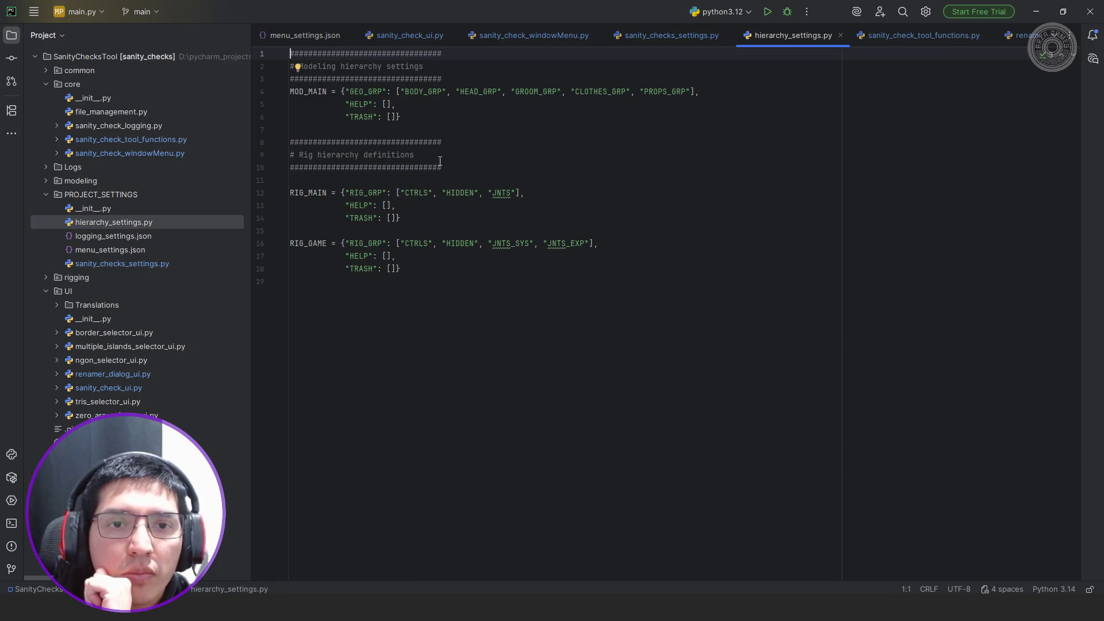
double_click(410, 14)
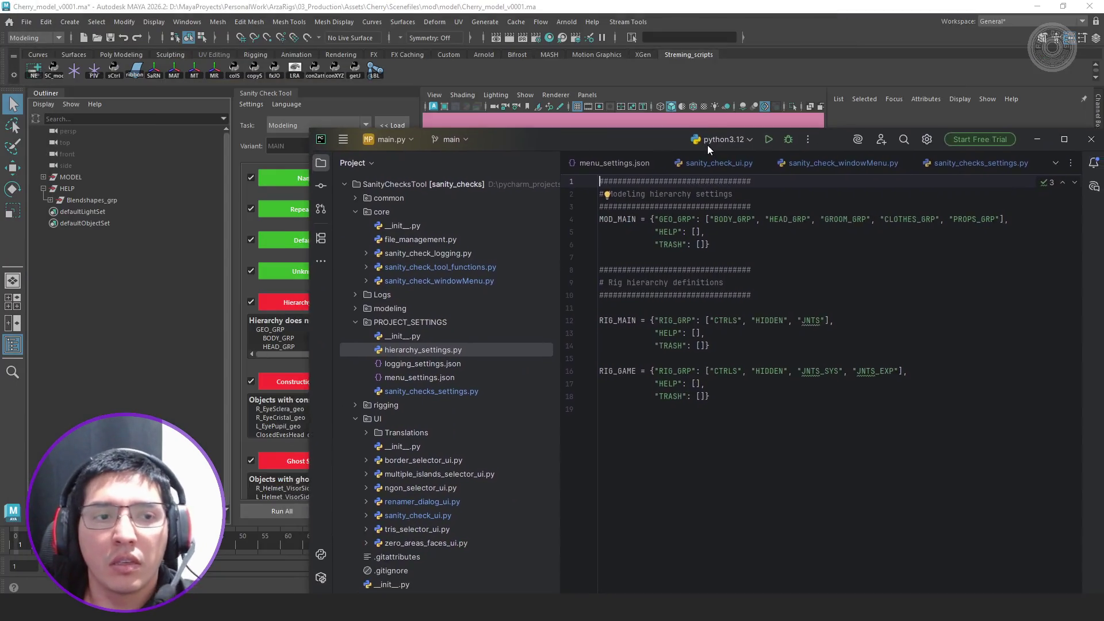
- Duplicate the MOD_MAIN hierarchy block below itself and rename the copy MOD_CHERRY
double_click(599, 180)
text(MODEL)
key(ctrl+z)
click(609, 204)
key(ctrl+w)
key(ctrl+w)
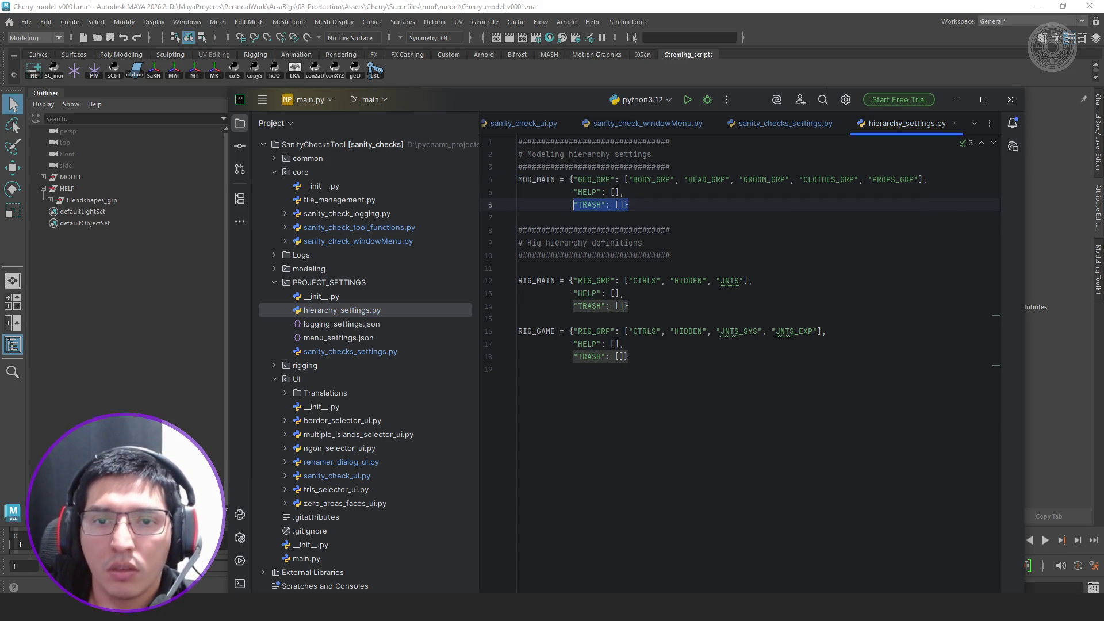
key(ctrl+w)
key(ctrl+w)
key(Down)
key(Down)
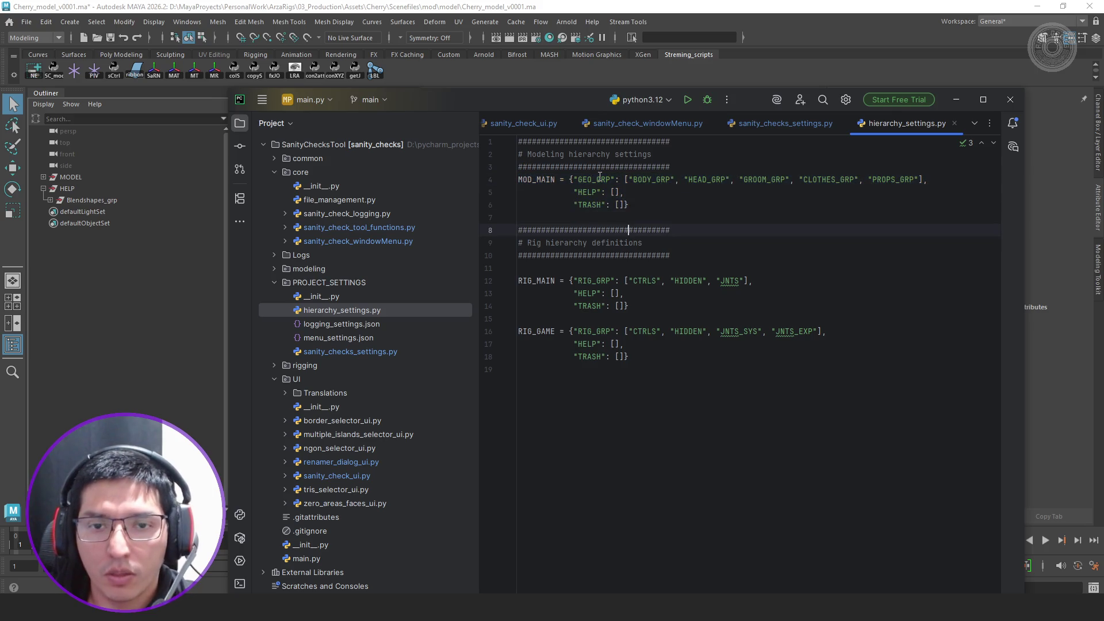
key(ctrl+v)
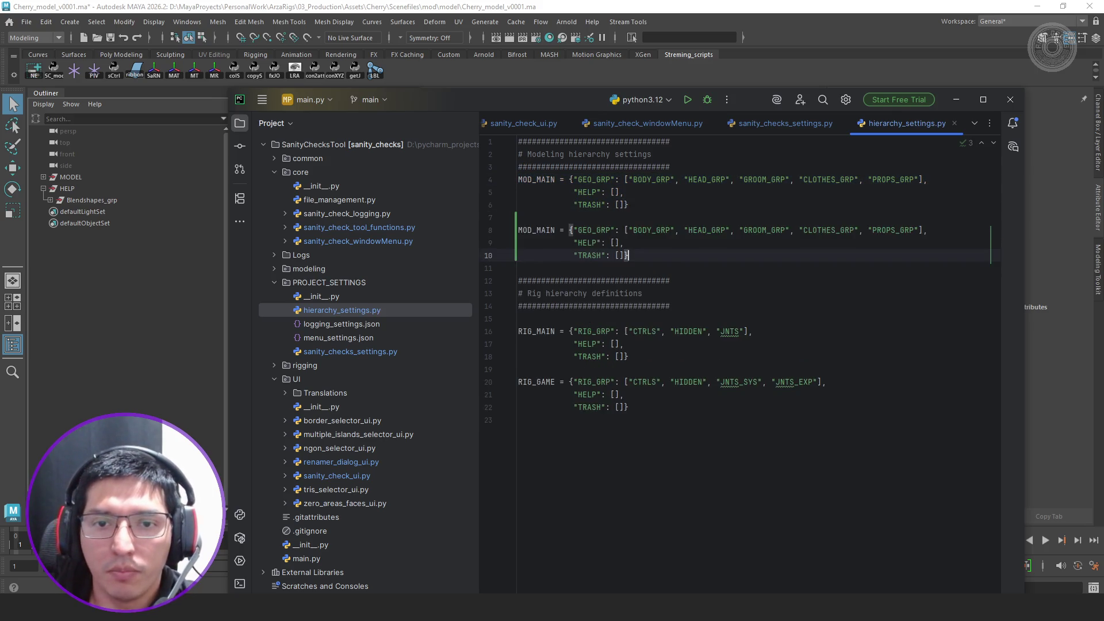
click(555, 230)
key(BackSpace)
key(BackSpace)
key(BackSpace)
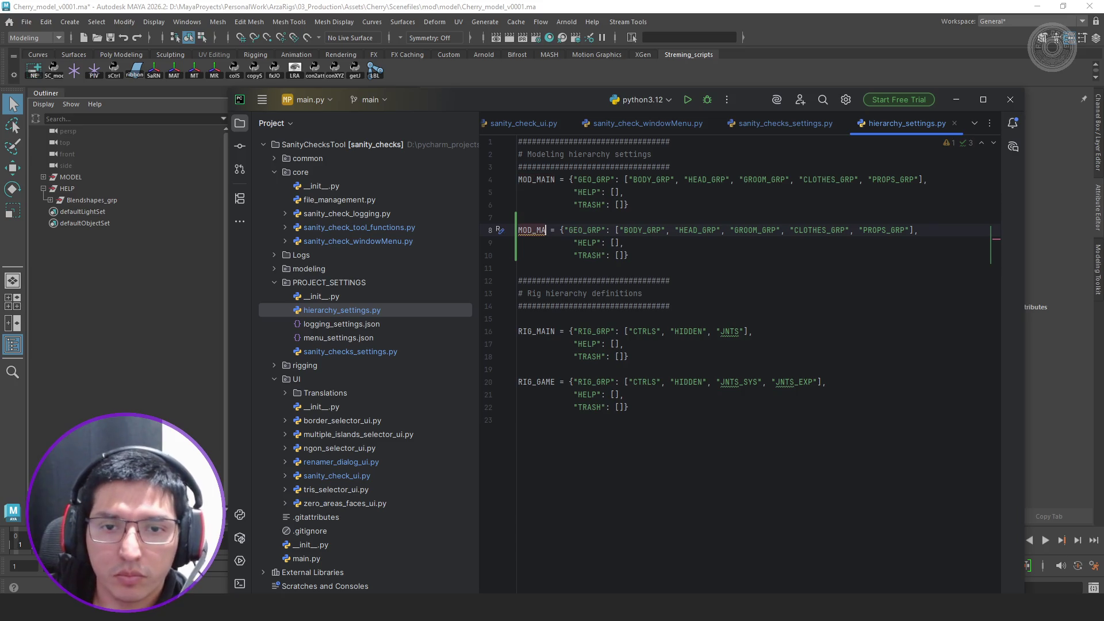
text(CHERRY)
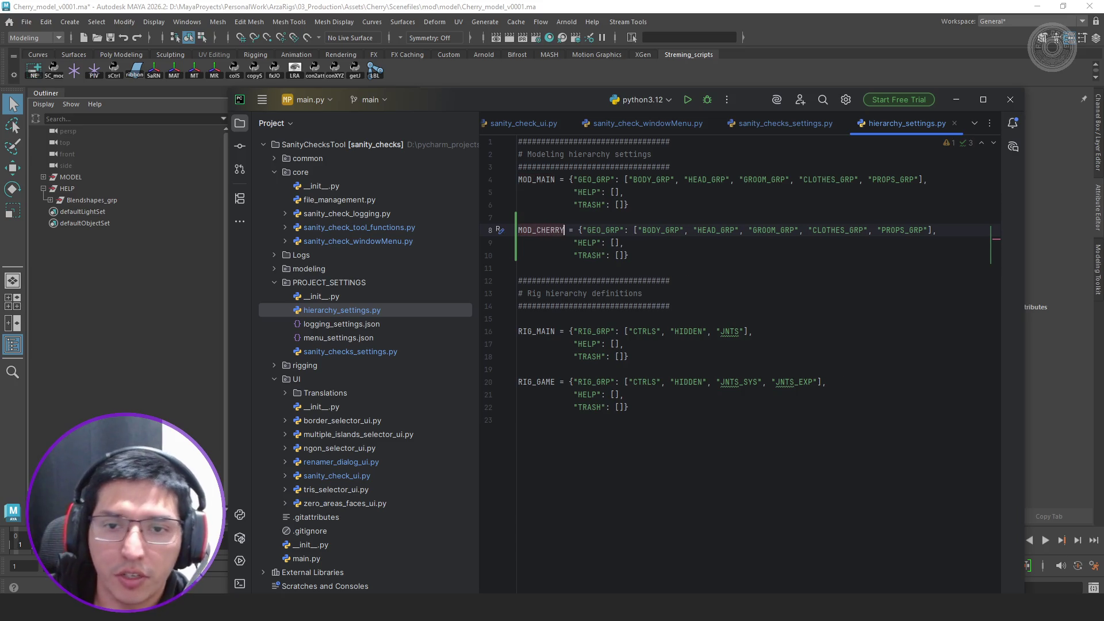
- After checking MODEL's children in Maya, rename the copy's groups to MODEL, CHARACTER_GRP, PROPS_GRP and HAIR_GRP
click(42, 177)
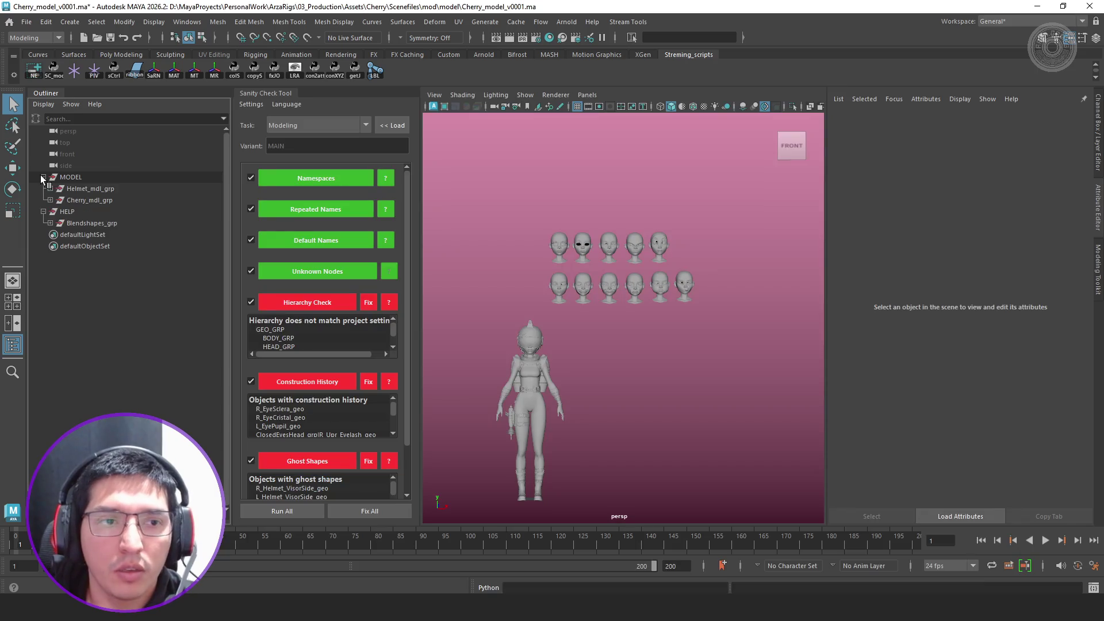
key(alt+Tab)
double_click(604, 230)
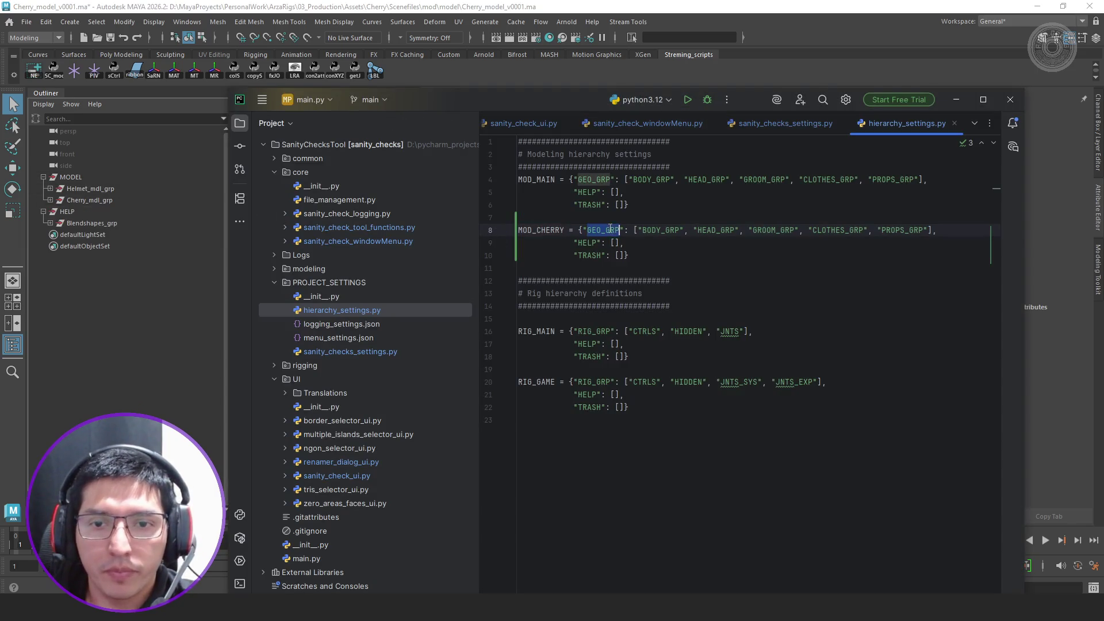
text(MODEL)
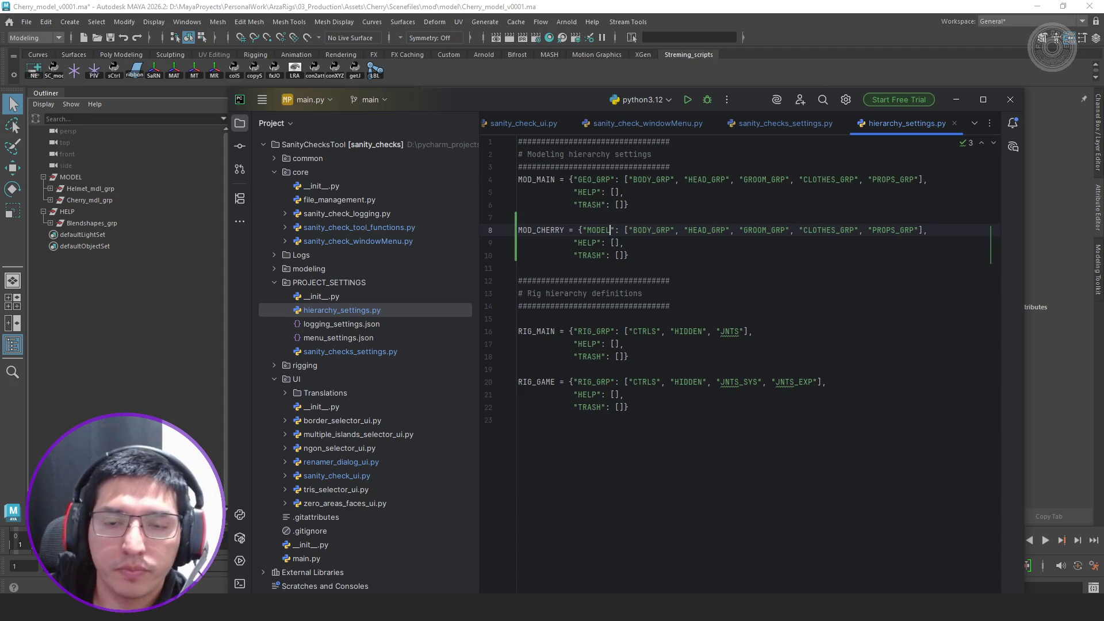
double_click(653, 230)
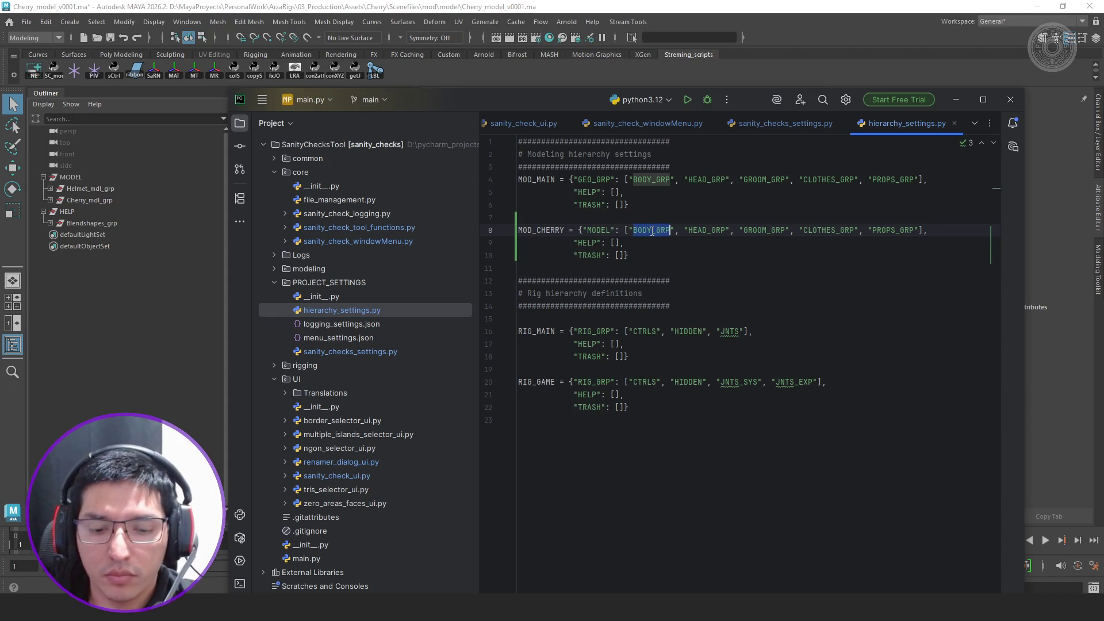
text(CHARACTER)
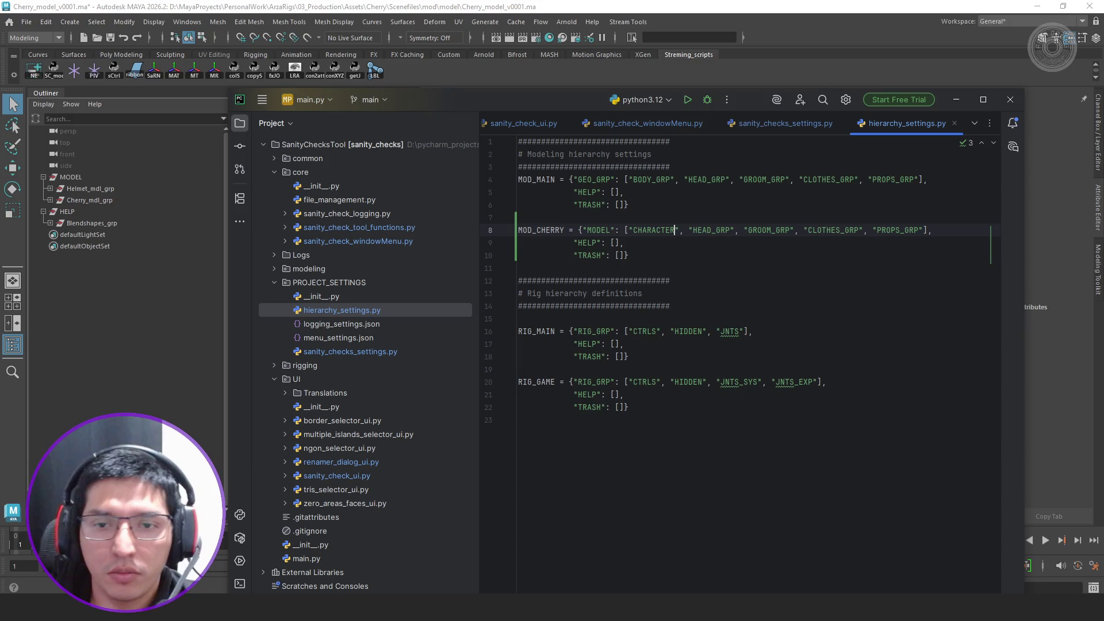
double_click(709, 230)
text(PROPS)
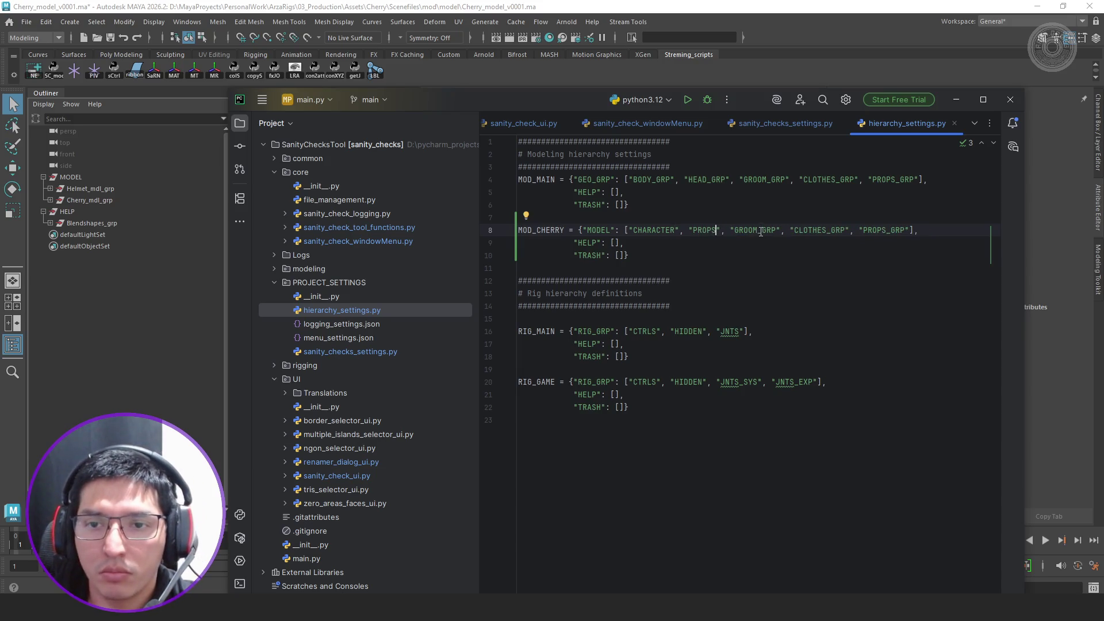
double_click(760, 231)
text(HAIR_GR)
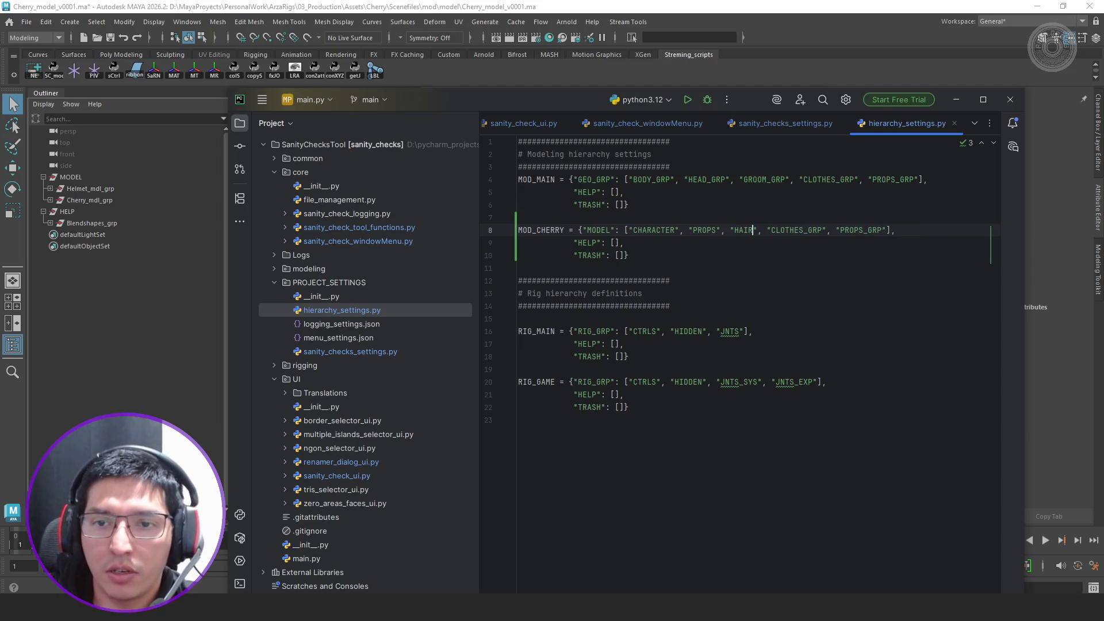
text(P)
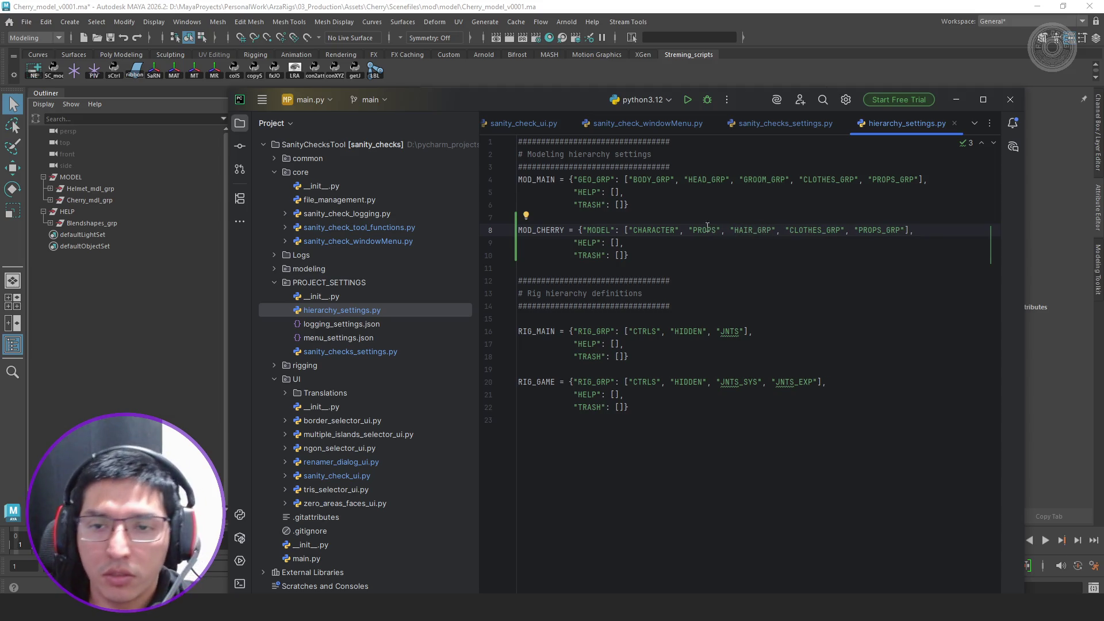
text(_GRP)
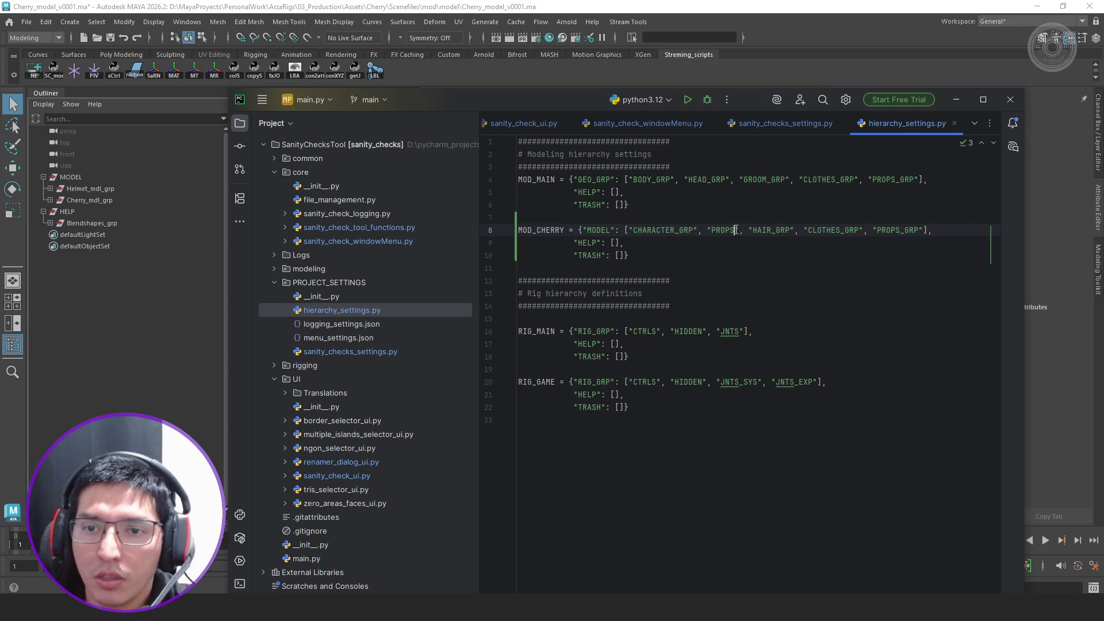
text(_GRP)
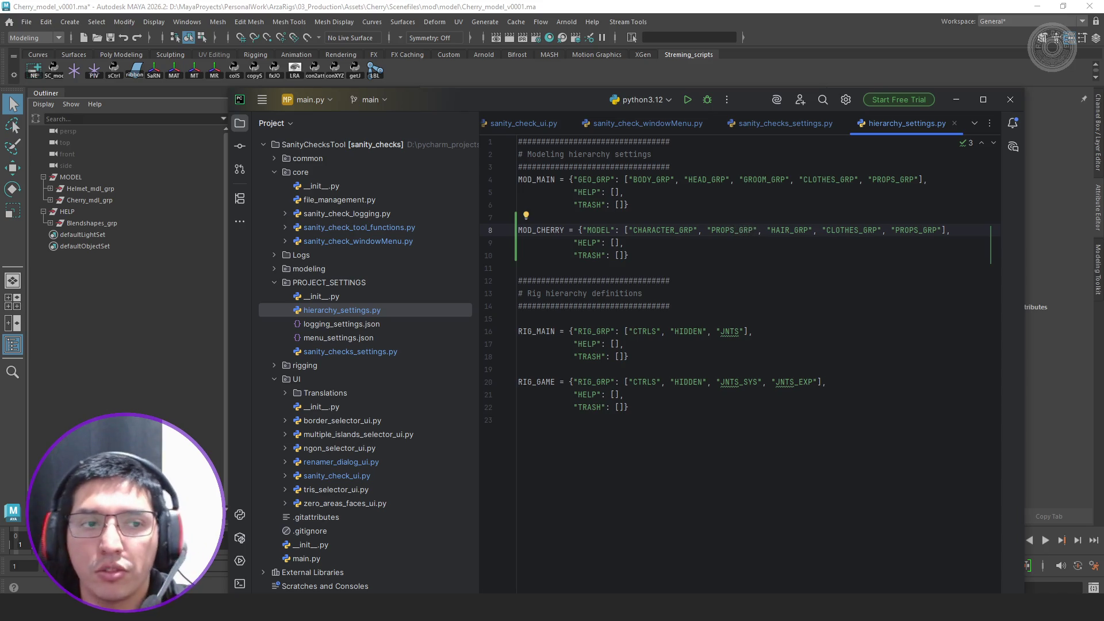
- Keep CLOTHES_GRP, delete the trailing PROPS_GRP item, and copy the MOD_CHERRY name for reuse
double_click(847, 230)
double_click(936, 230)
key(BackSpace)
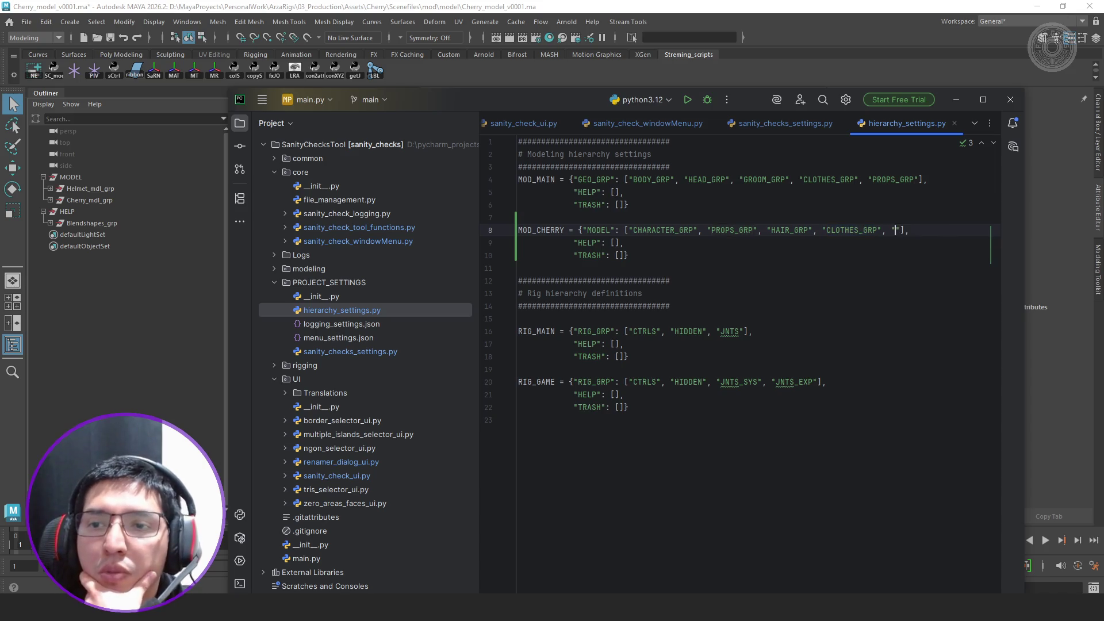
key(BackSpace)
key(BackSpace)
key(BackSpace)
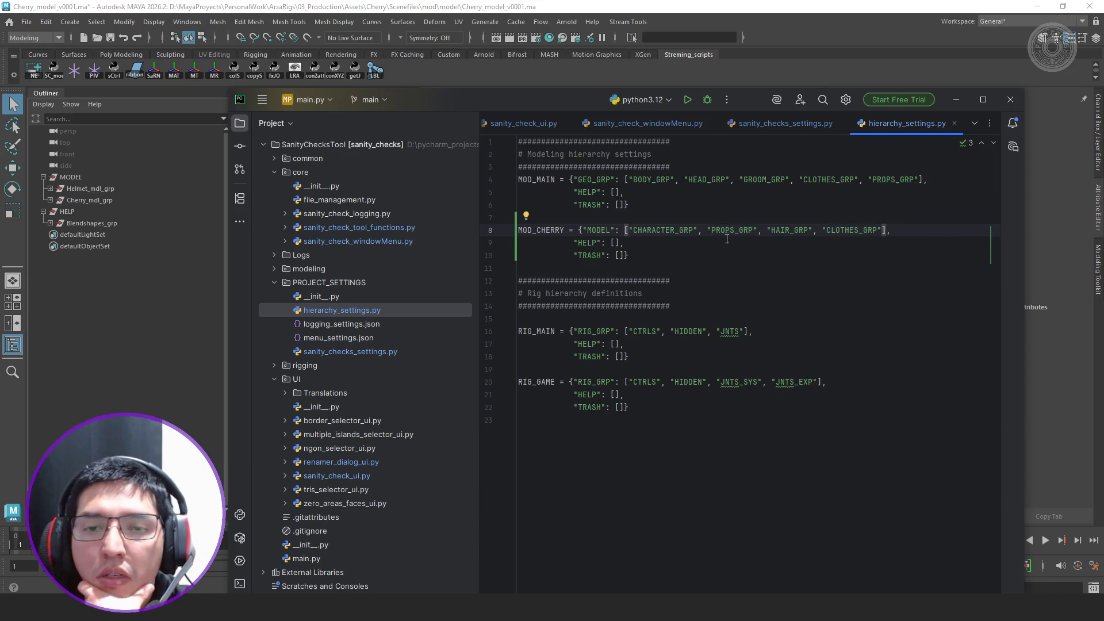
click(574, 243)
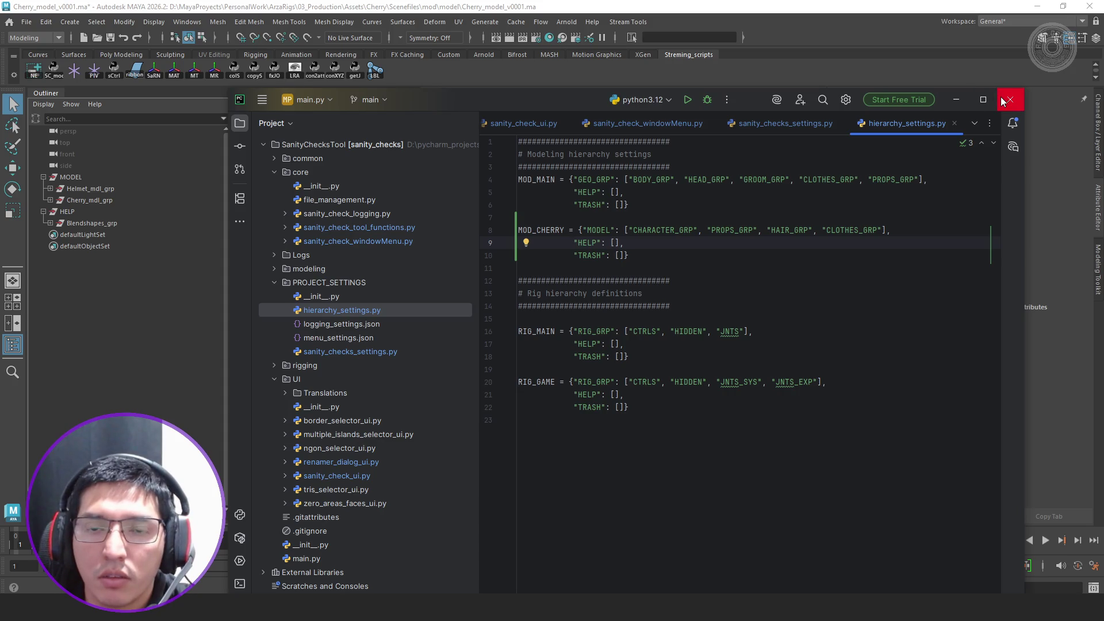
double_click(557, 228)
key(ctrl+c)
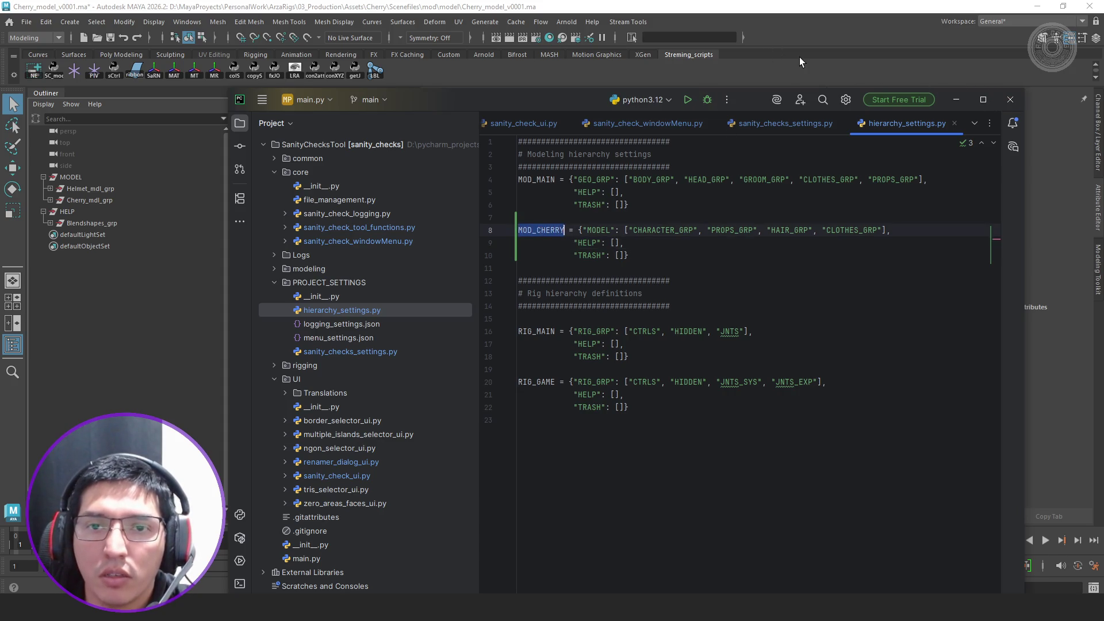
- Set the Sanity Check Tool variant to CHERRY (pasted MOD_CHERRY trimmed) and load its check list
click(800, 58)
click(354, 148)
key(ctrl+v)
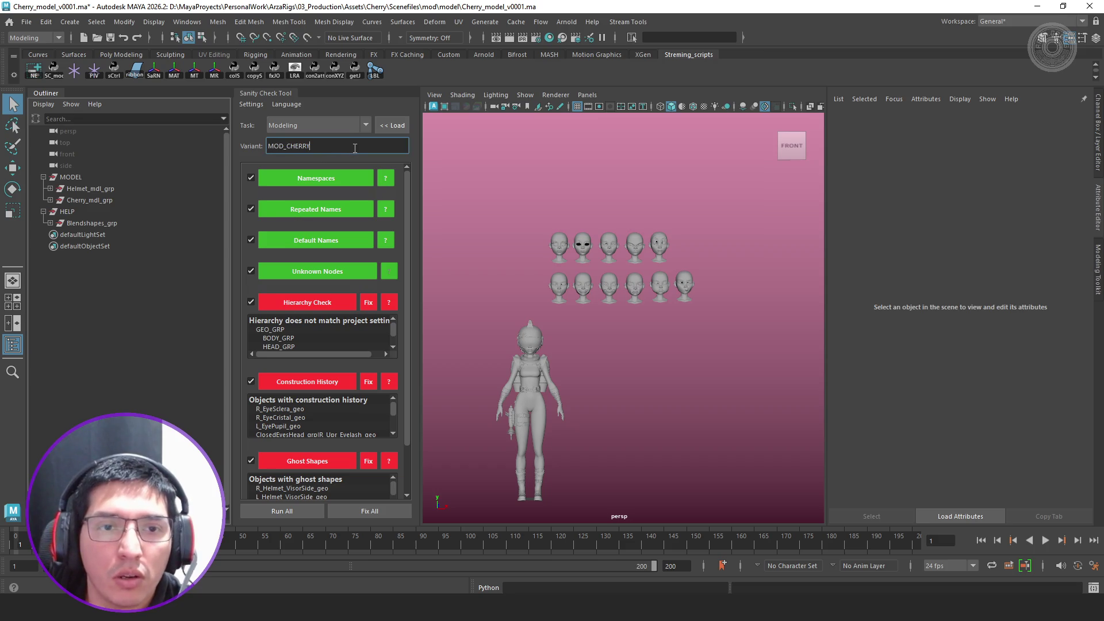
key(Home)
key(Delete)
key(Delete)
key(Delete)
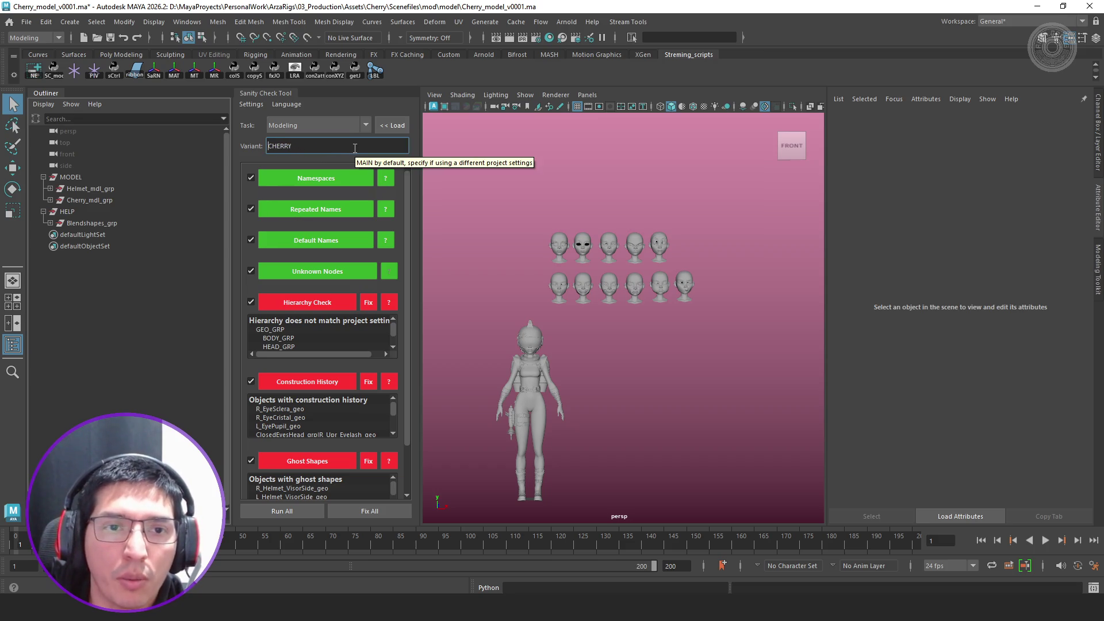
click(390, 125)
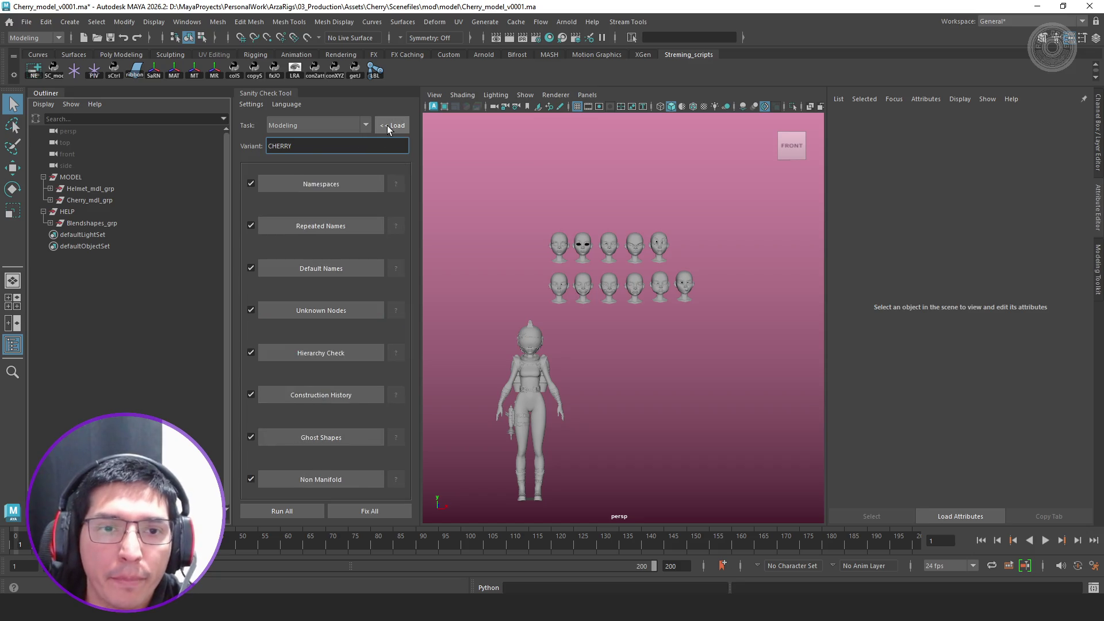
- Run all sanity checks, revealing a hierarchy mismatch, then switch to the hierarchy settings code
click(301, 509)
scroll(319, 329, down, 2)
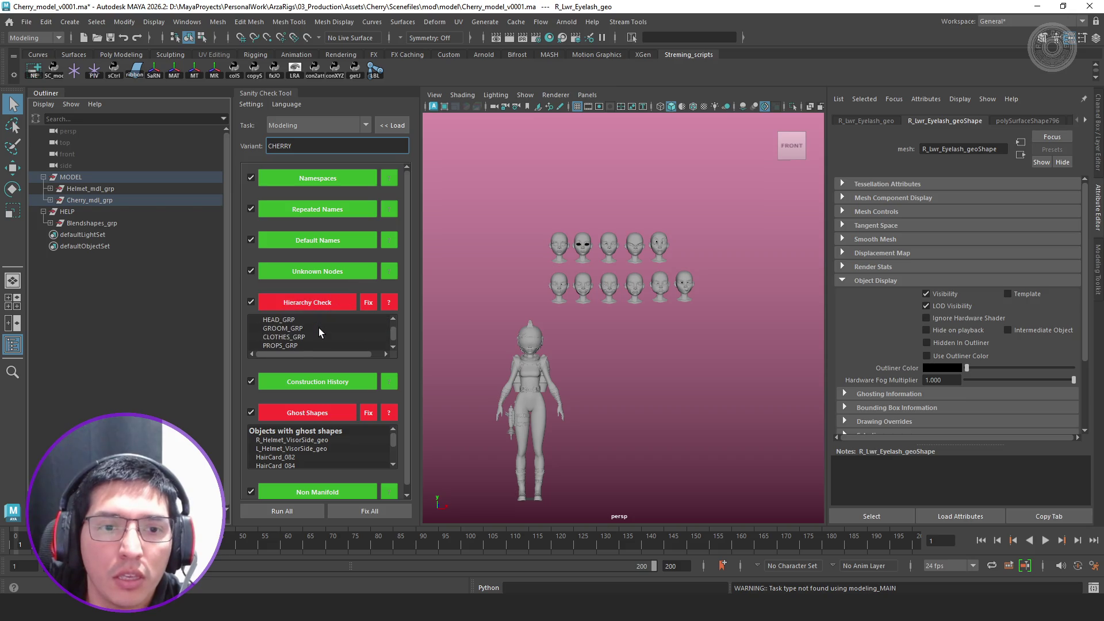
scroll(319, 327, down, 2)
scroll(319, 328, up, 3)
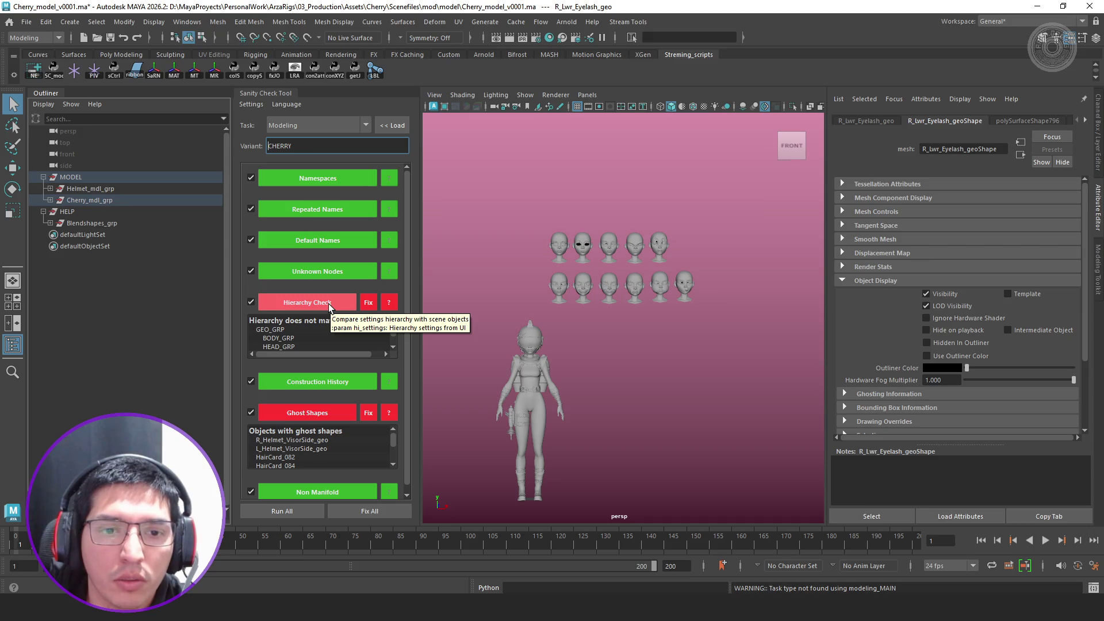
key(alt+Tab)
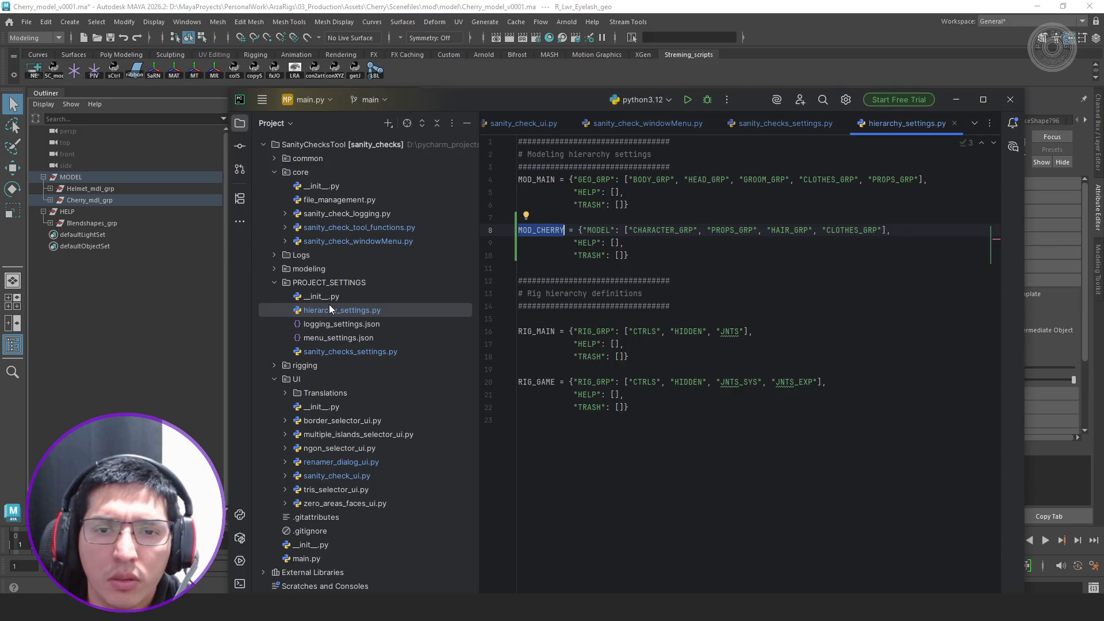
- Compare the tool against the hierarchy settings code and re-run the hierarchy check
key(alt+Tab)
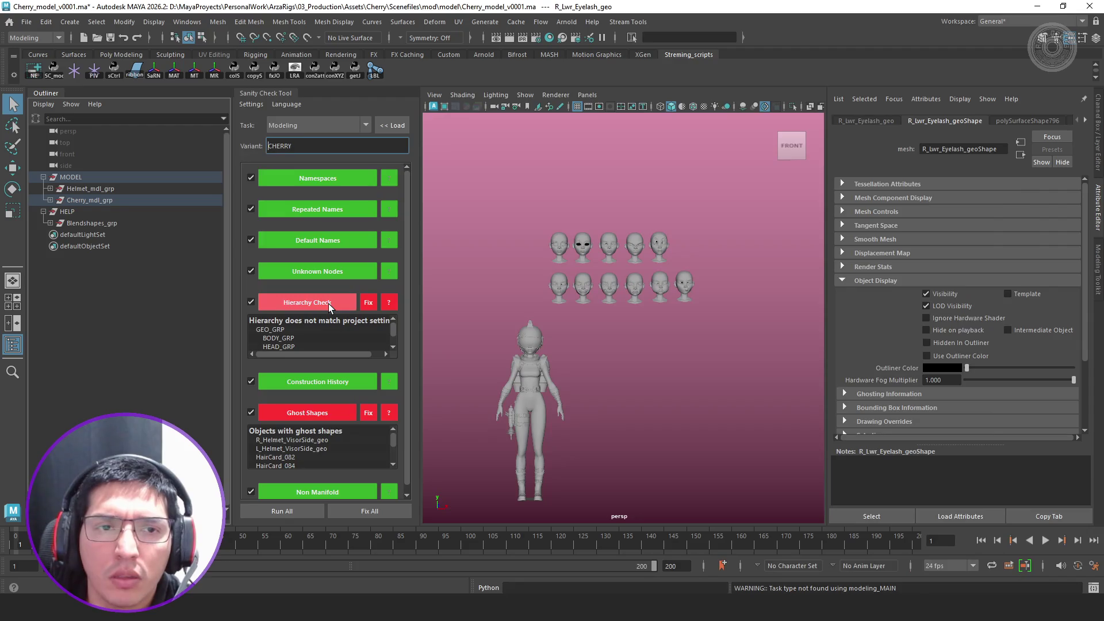
key(alt+Tab)
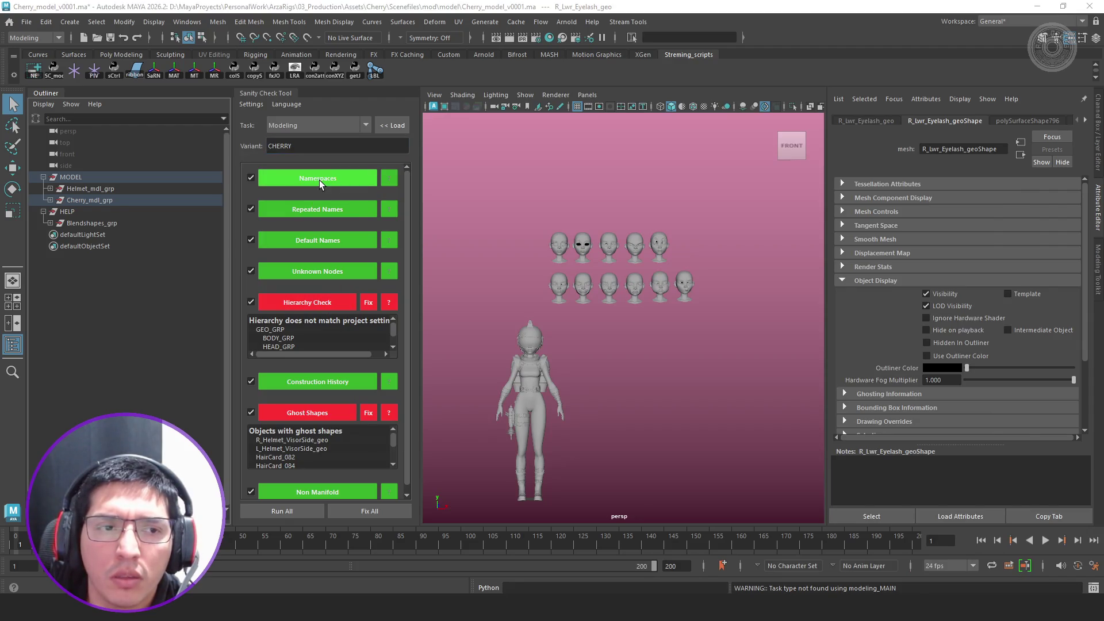
key(alt+Tab)
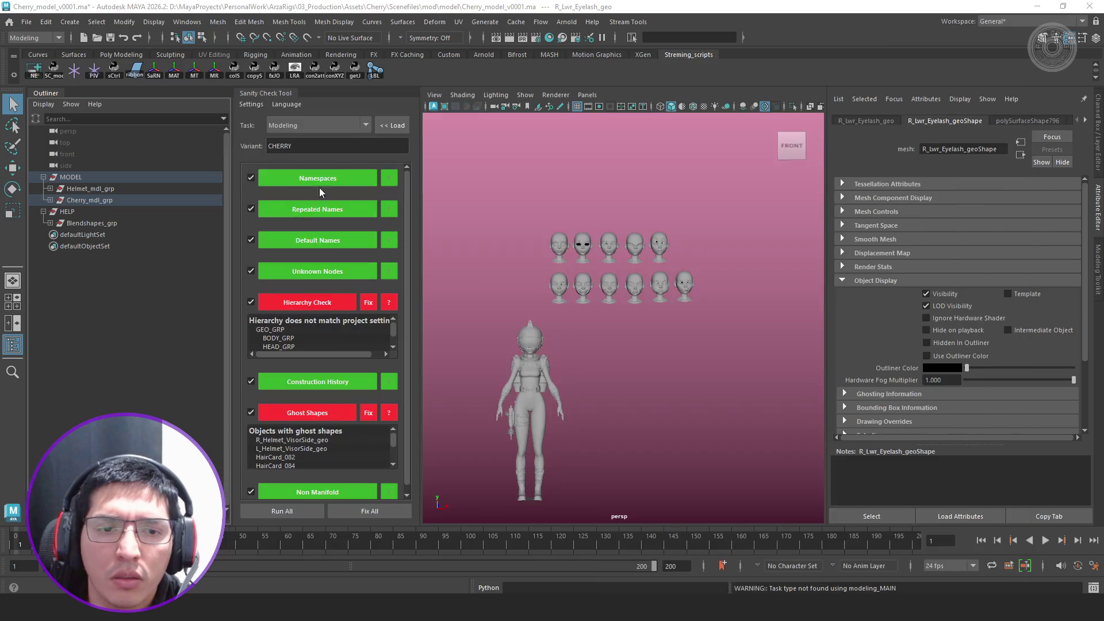
click(347, 301)
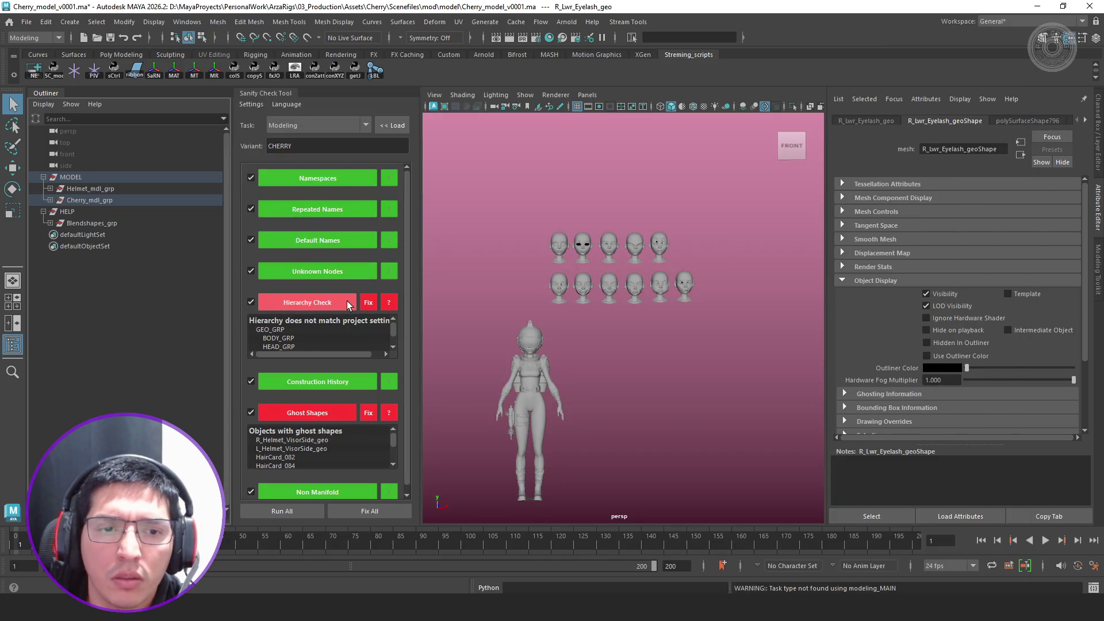
scroll(340, 315, down, 2)
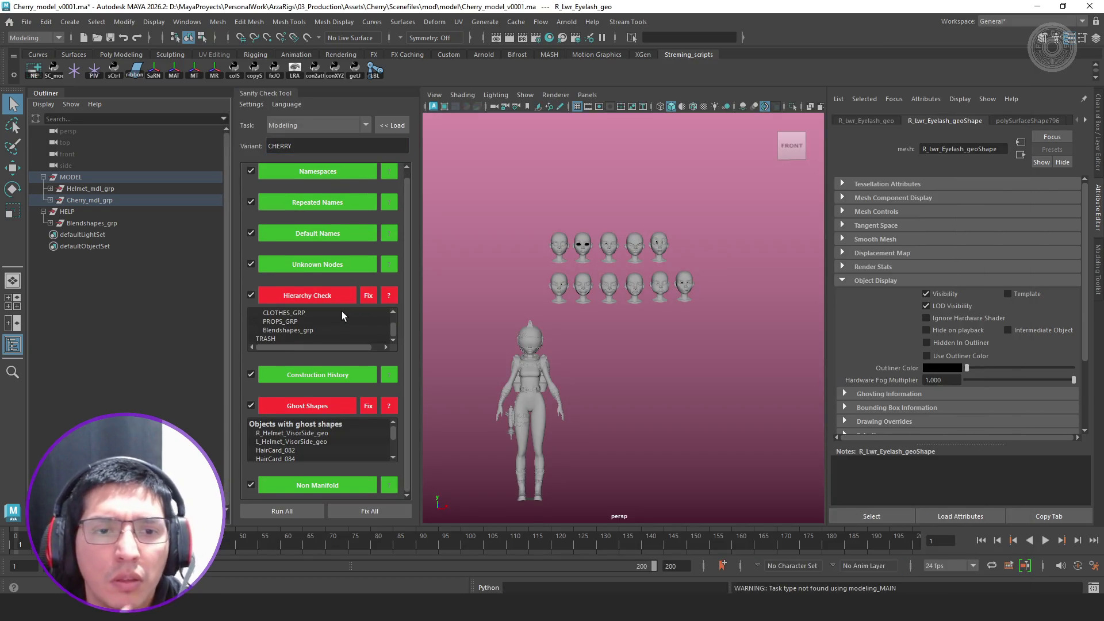
scroll(322, 330, up, 1)
scroll(325, 334, up, 2)
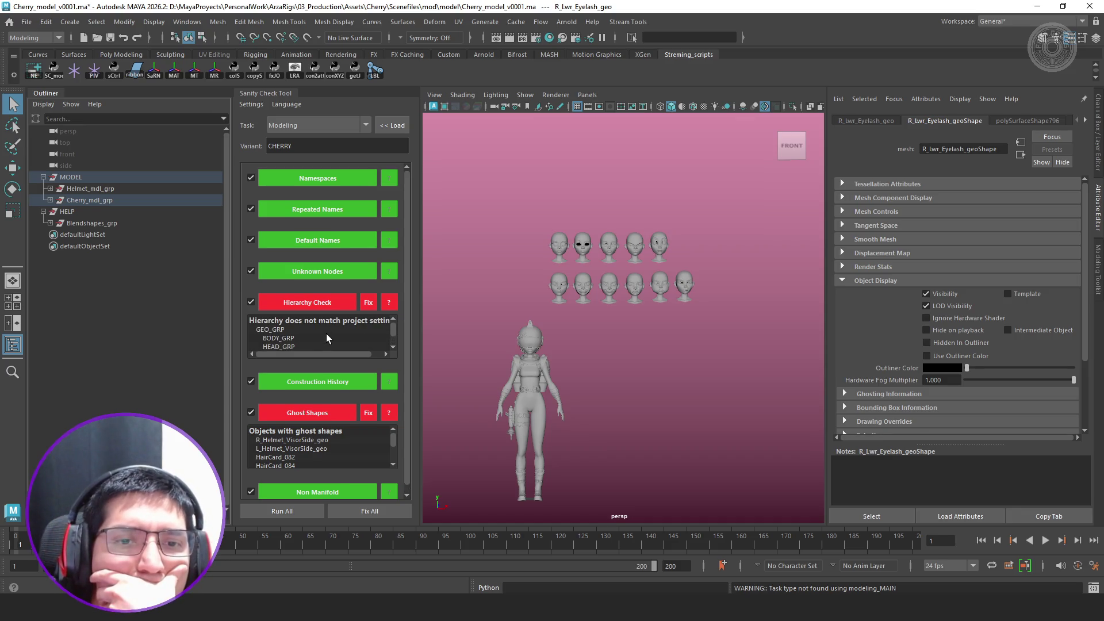
drag(349, 352, 302, 332)
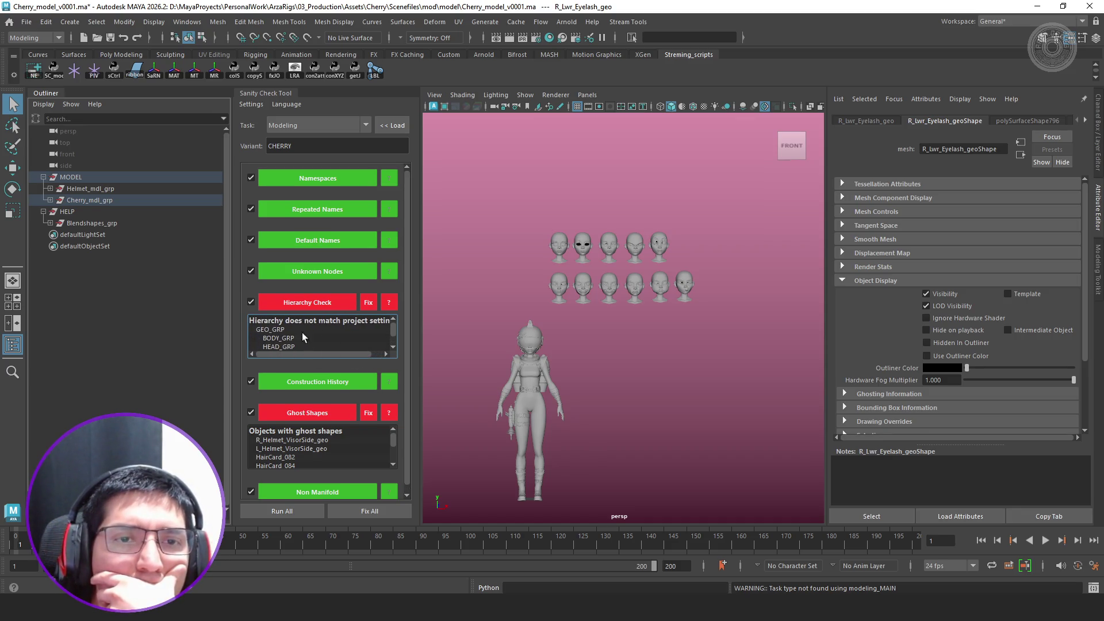
- Reopen the Sanity Check Tool from Pipeline Tools, load the CHERRY variant and run the hierarchy check
click(628, 21)
mouse_move(647, 36)
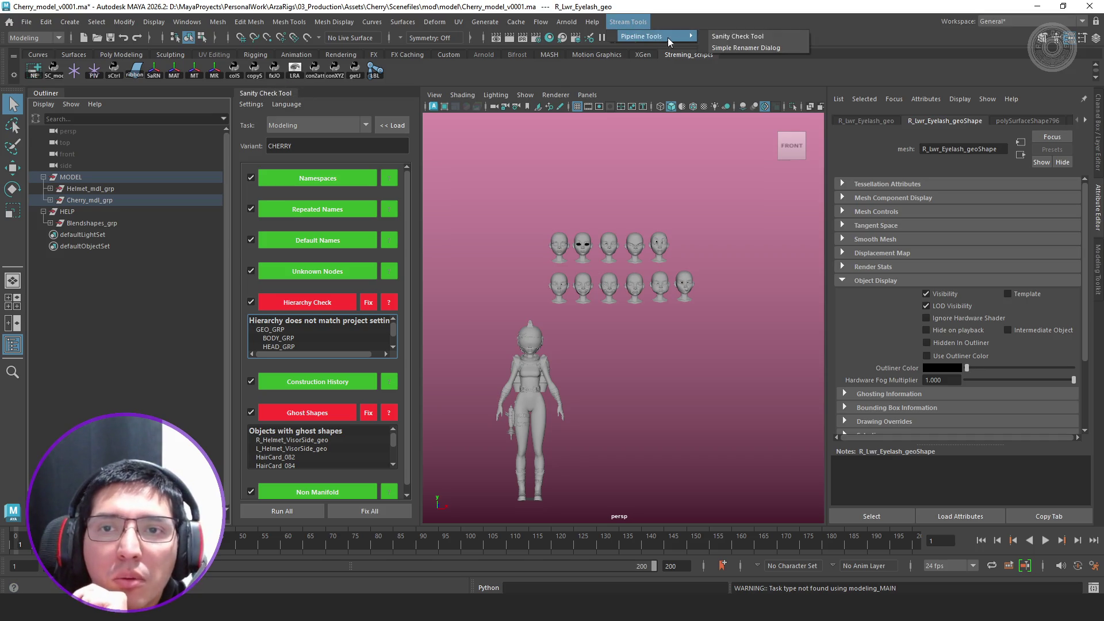
click(762, 35)
click(349, 145)
text(CHERRY)
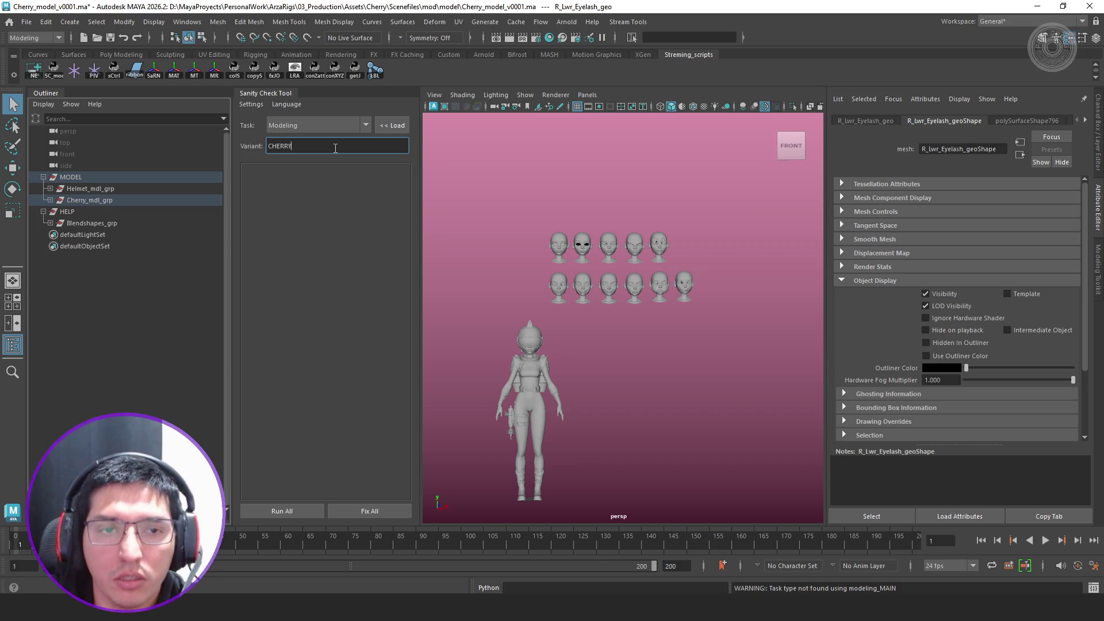
click(404, 124)
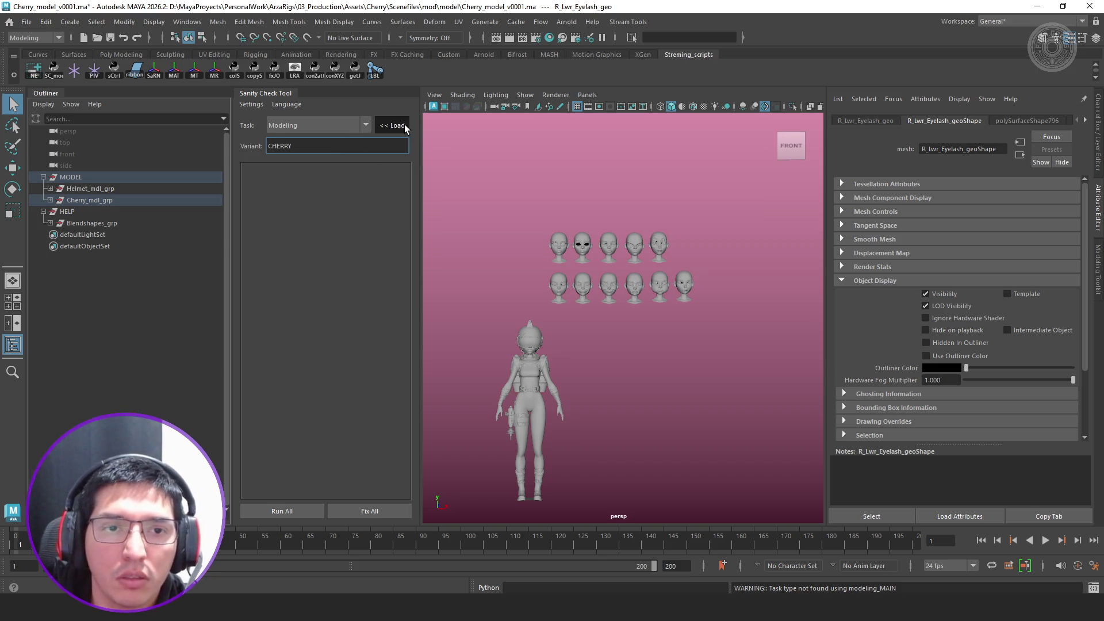
click(332, 352)
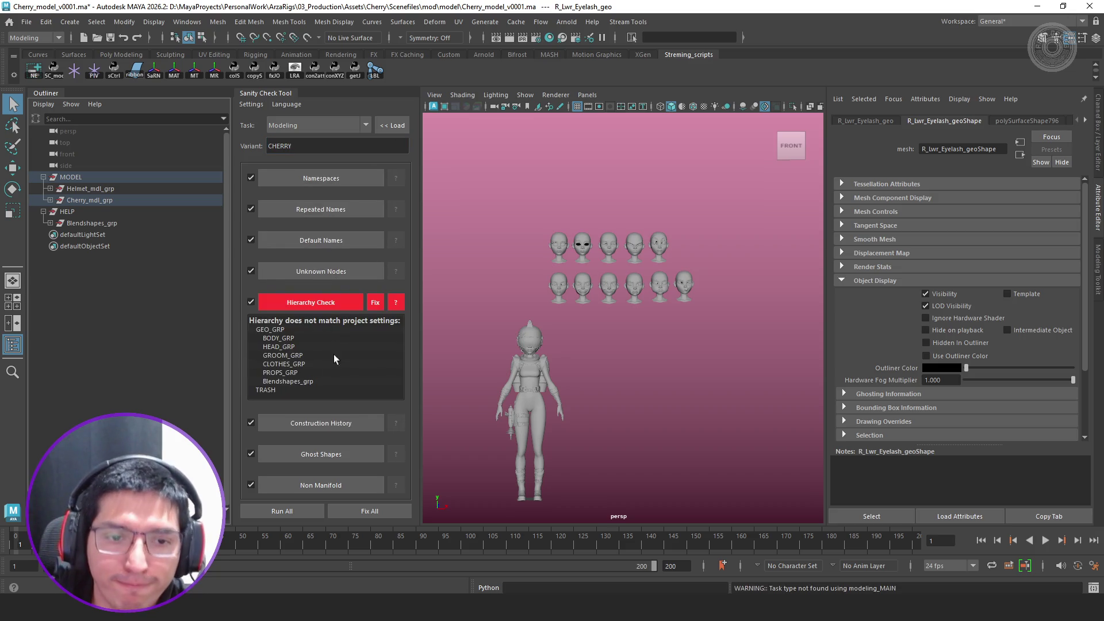
- Retry with lowercase cherry, which still fails the hierarchy check, then return to the code
double_click(331, 148)
text(cherry)
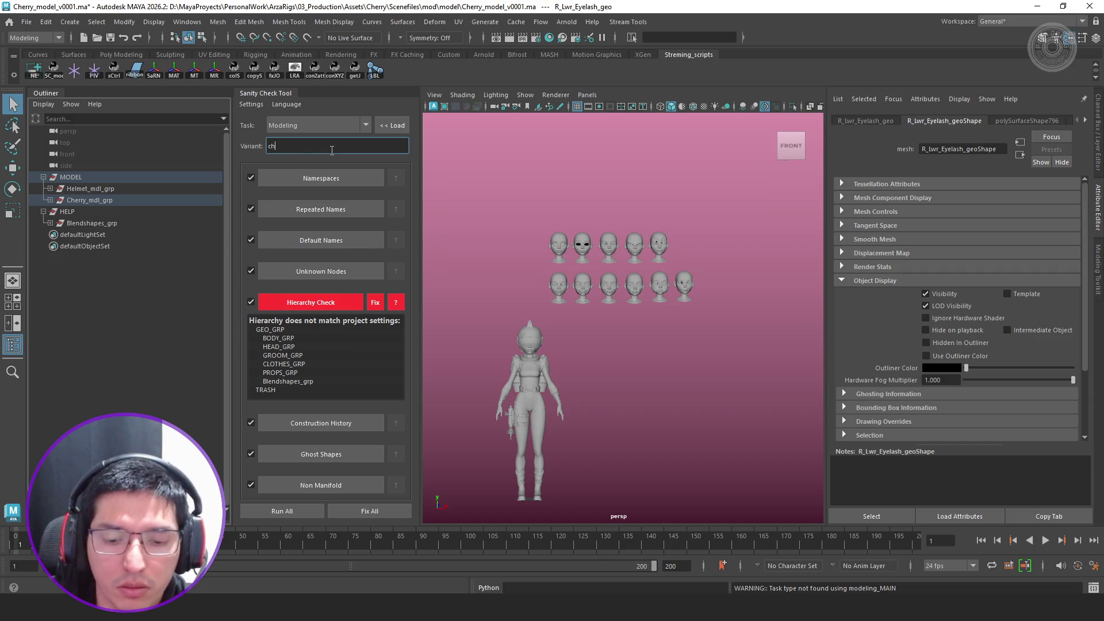
click(385, 125)
click(321, 353)
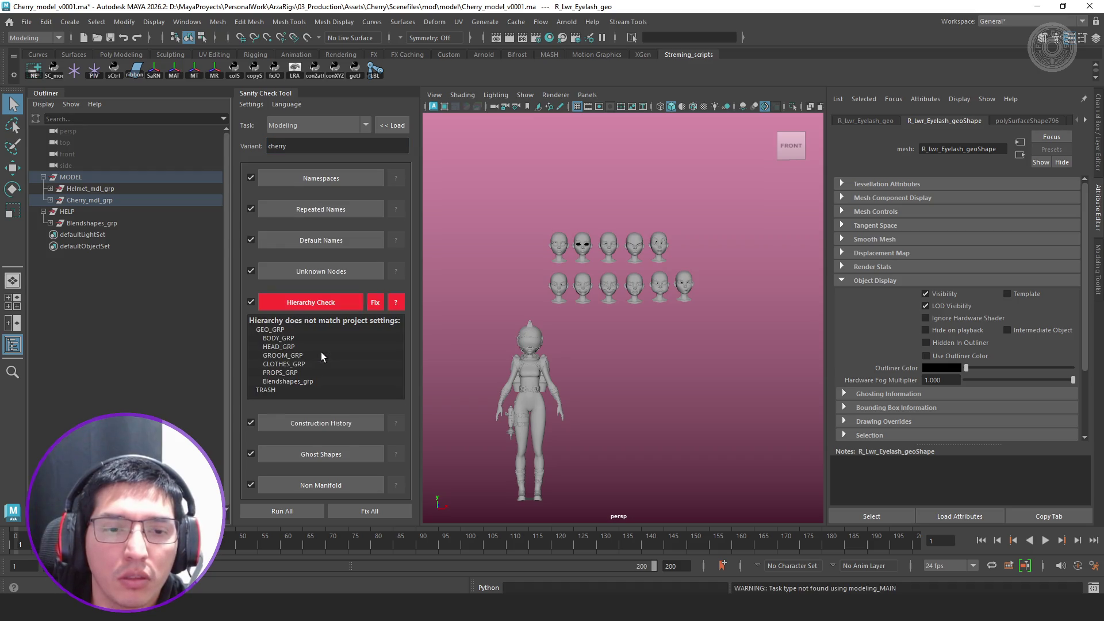
key(alt+Tab)
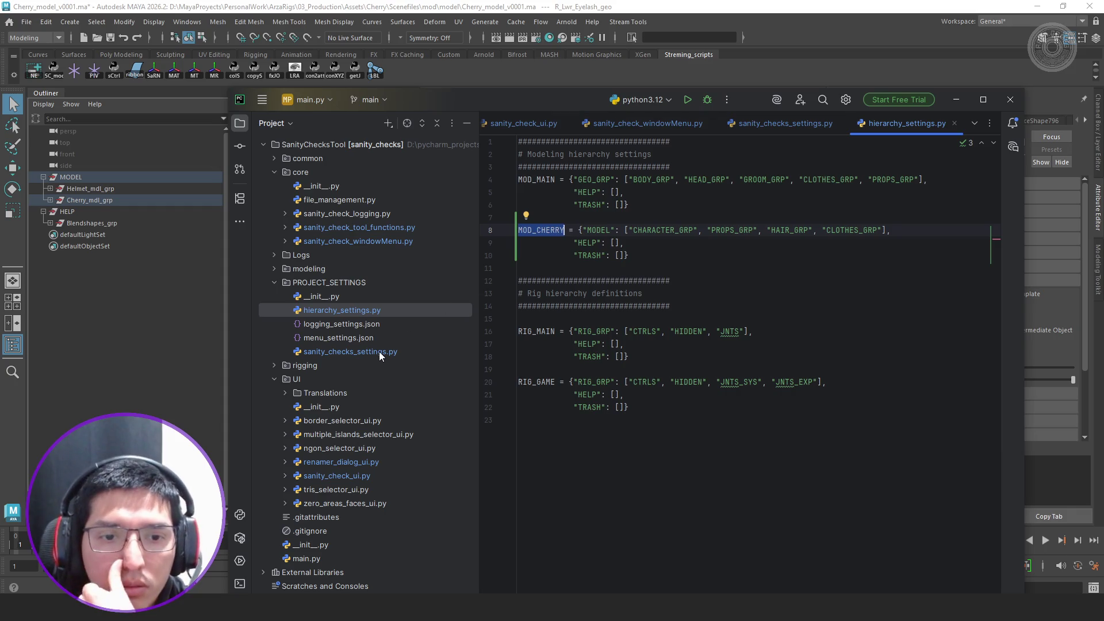
- In sanity_checks_settings.py, paste modeling_MAIN over modeling_TEST and rename it modeling_CHERRY
click(779, 127)
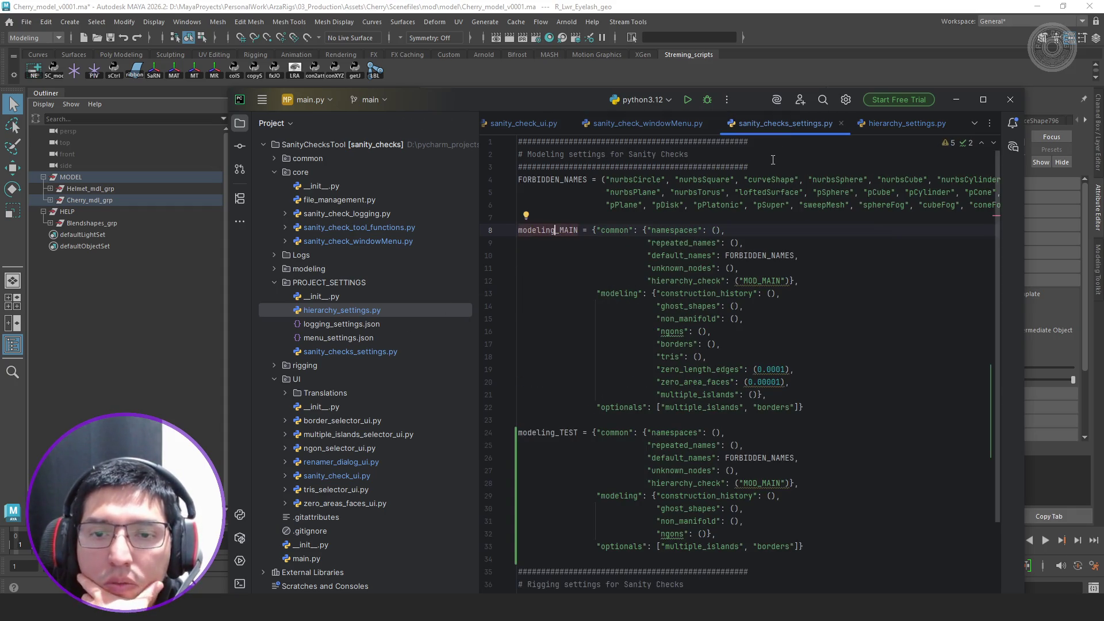
drag(802, 408, 477, 236)
key(ctrl+c)
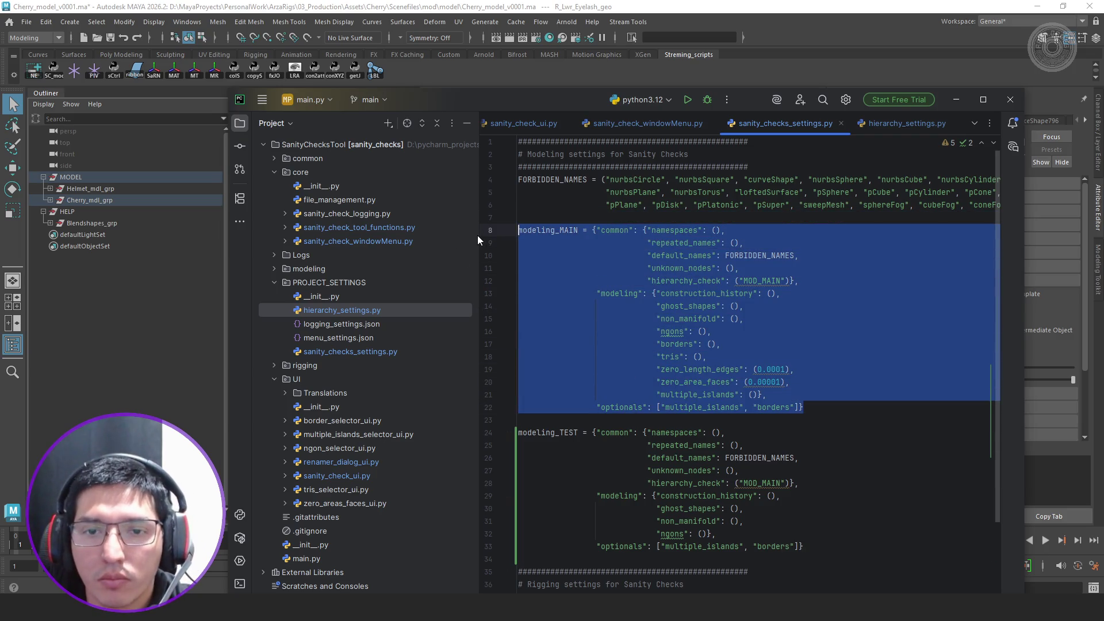
scroll(594, 346, down, 2)
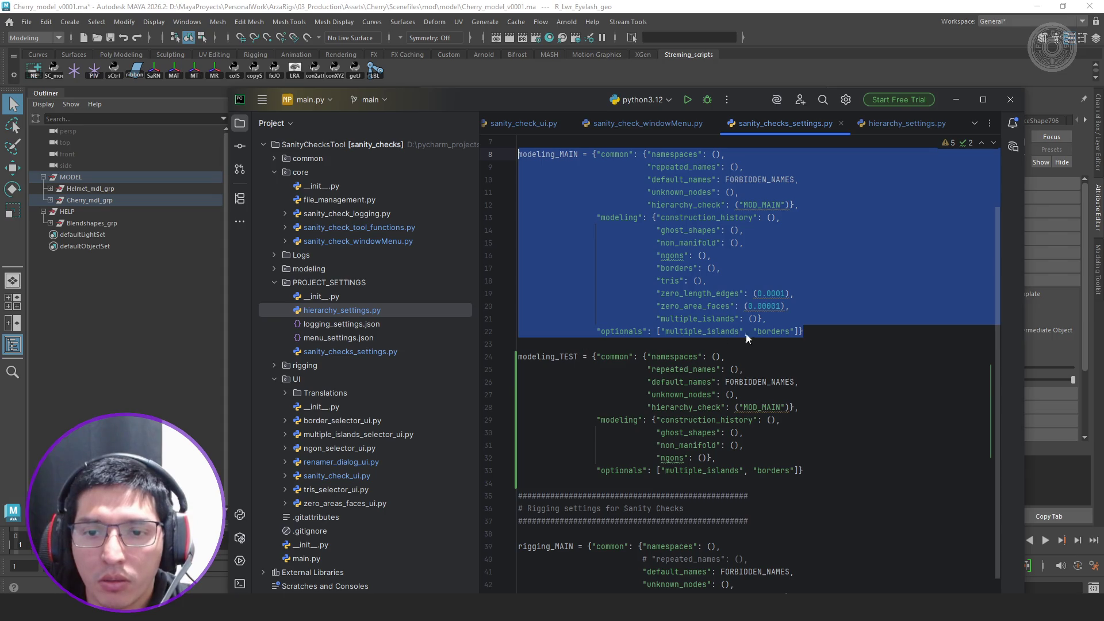
drag(803, 471, 489, 362)
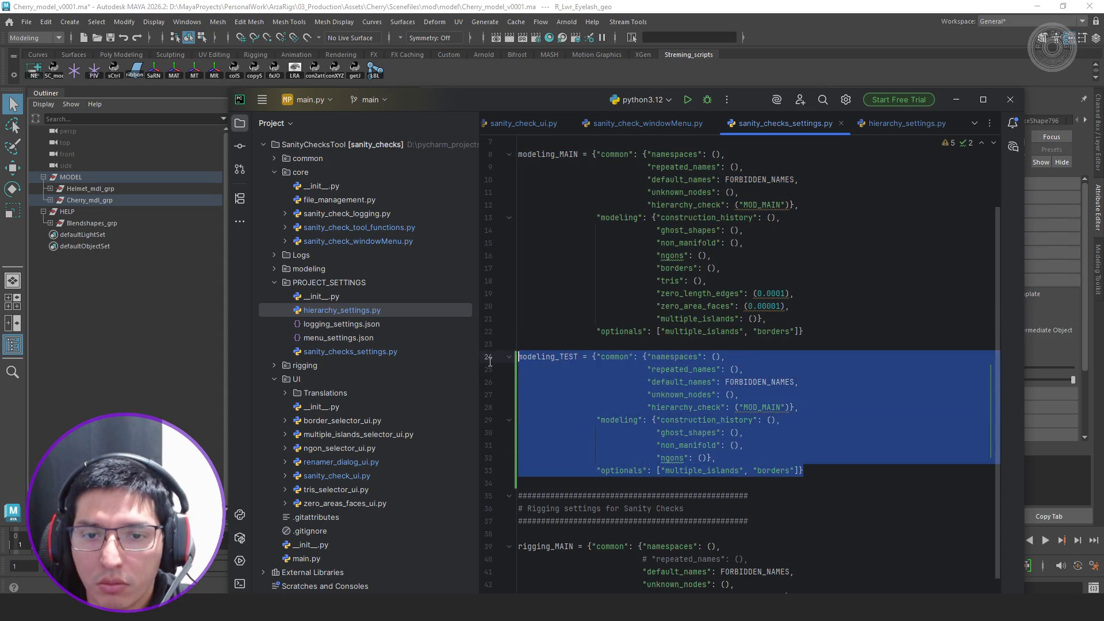
key(ctrl+v)
click(590, 357)
key(BackSpace)
key(BackSpace)
key(BackSpace)
key(BackSpace)
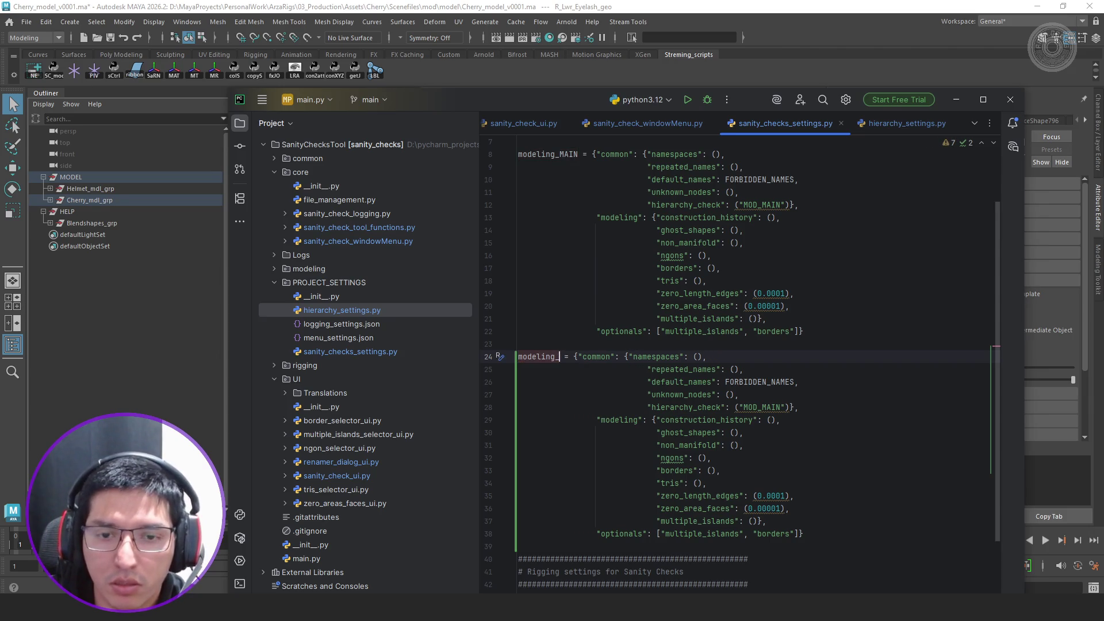
text(CHERRY)
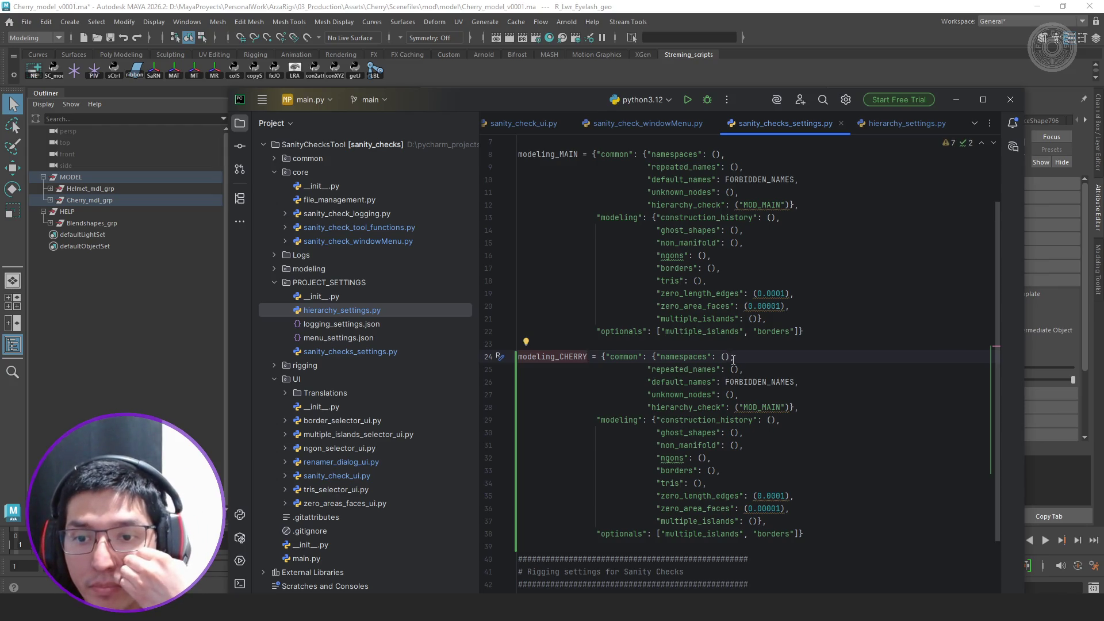
- Point its hierarchy check at MOD_CHERRY, then return to Maya and select the variant name
click(767, 407)
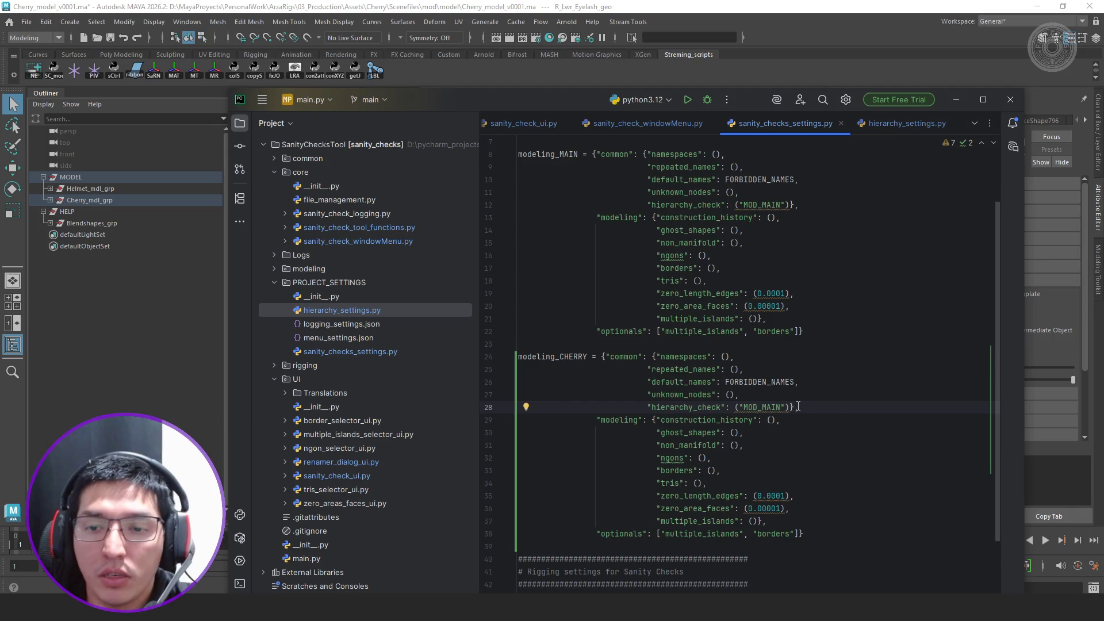
drag(761, 407, 782, 407)
text(CHERRY)
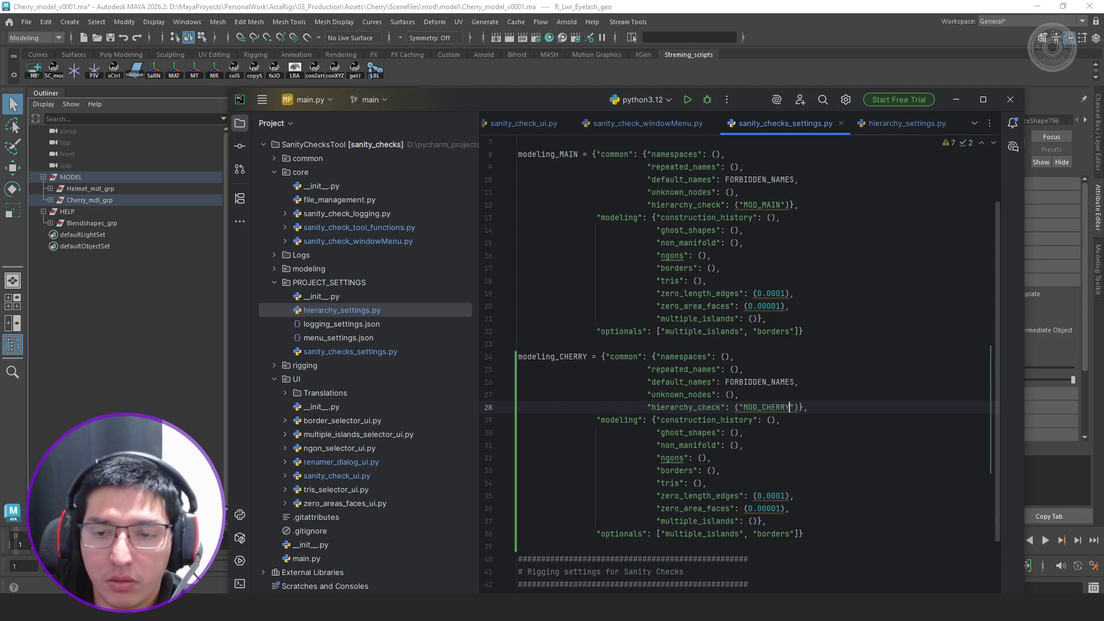
key(alt+Tab)
double_click(348, 145)
text(CHERRY)
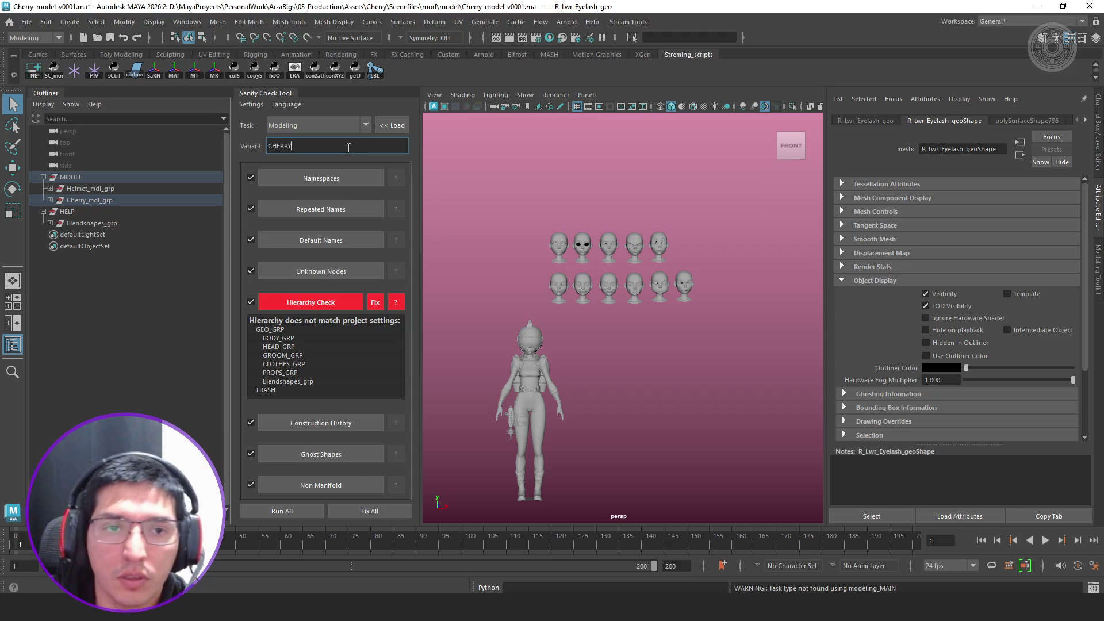
- Load the CHERRY variant and run the hierarchy check twice, still reporting a mismatch
click(390, 126)
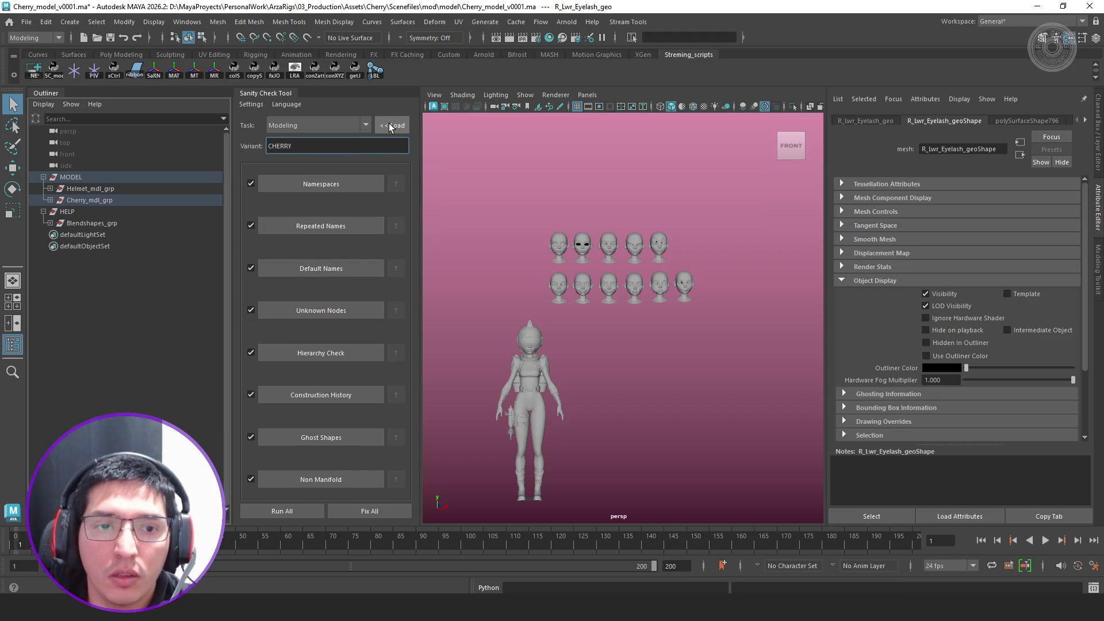
click(332, 354)
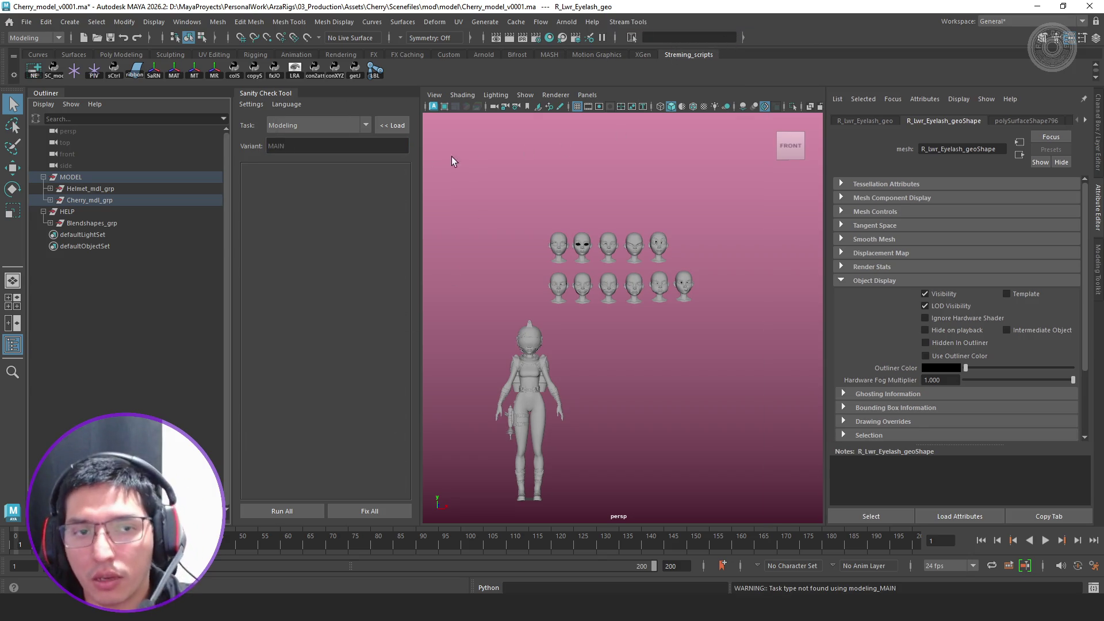
click(328, 147)
text(c)
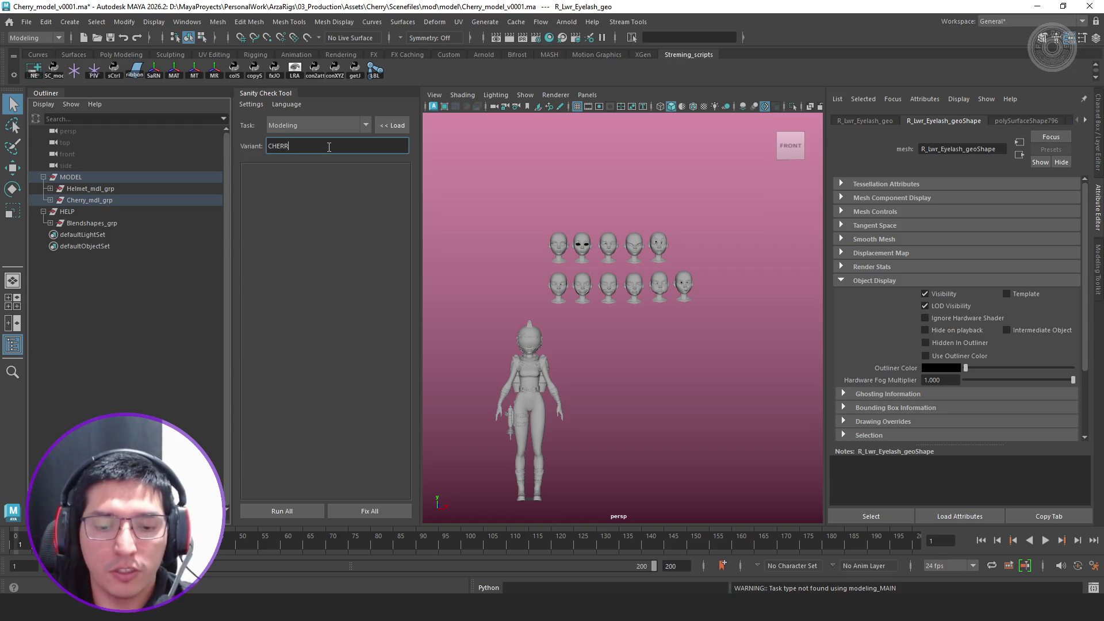
click(389, 128)
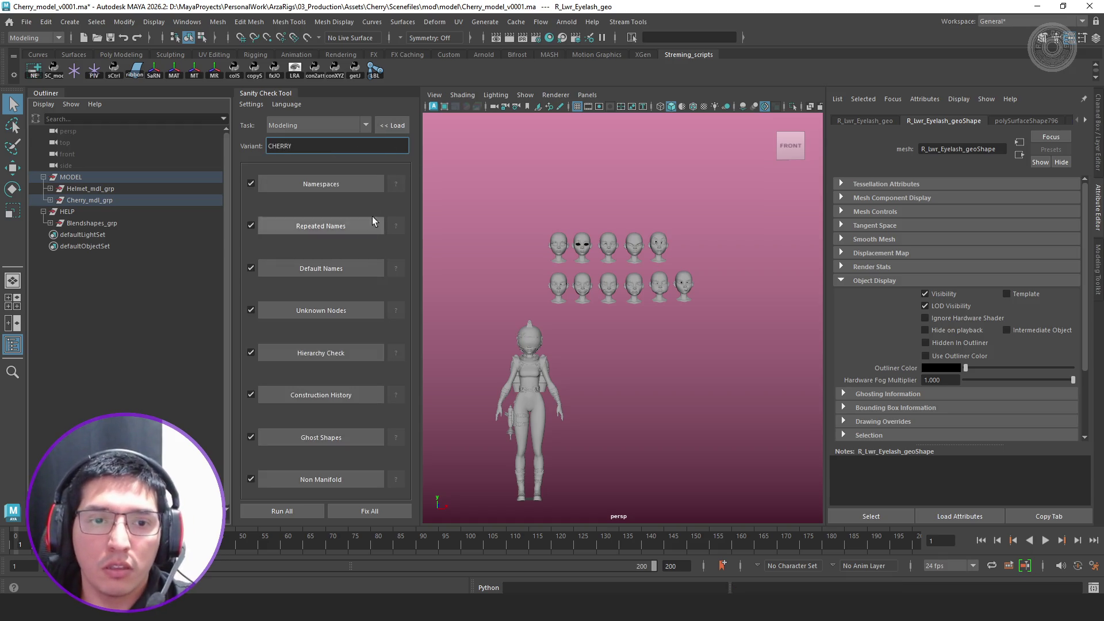
click(335, 354)
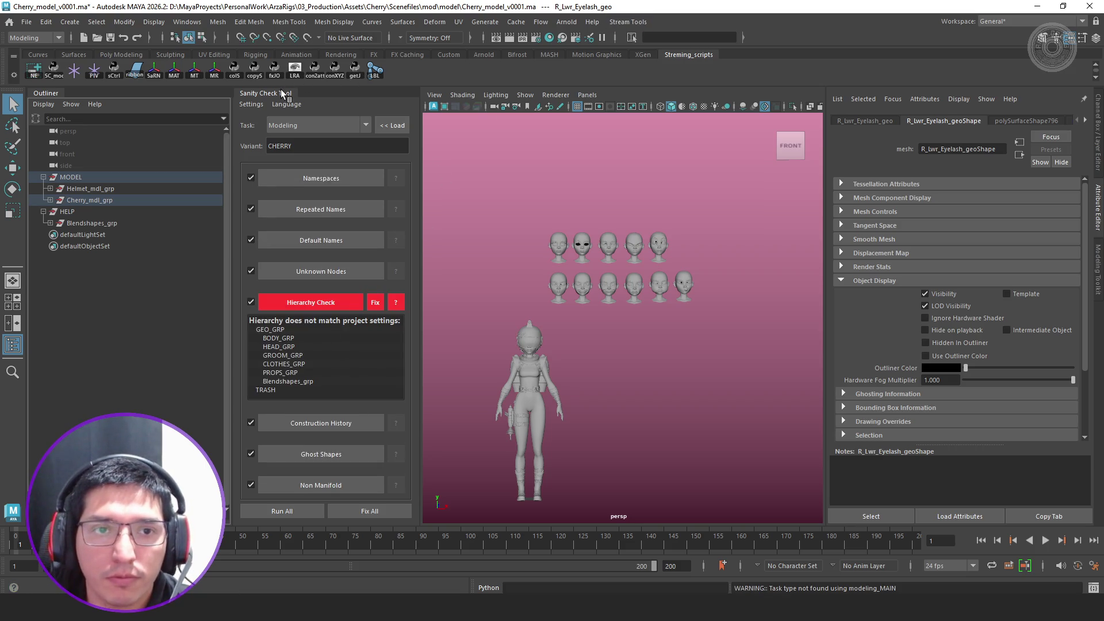
- Undock the Sanity Check Tool panel and close it
drag(281, 88, 312, 137)
click(452, 126)
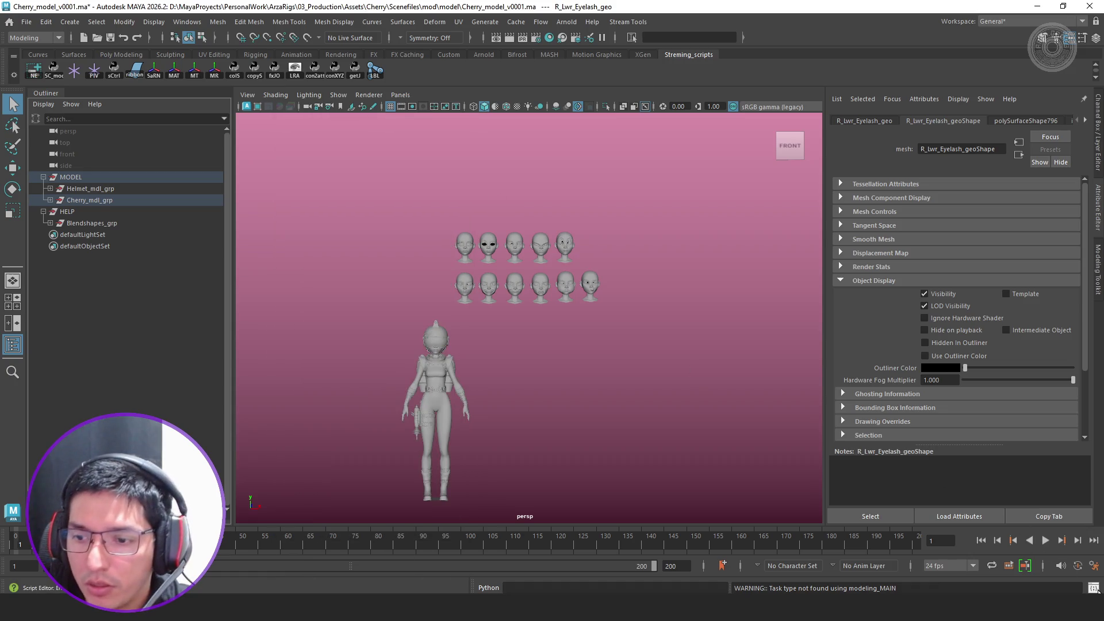
- Re-execute the tool loading script and relaunch the Sanity Check Tool from Pipeline Tools
click(1089, 587)
click(458, 175)
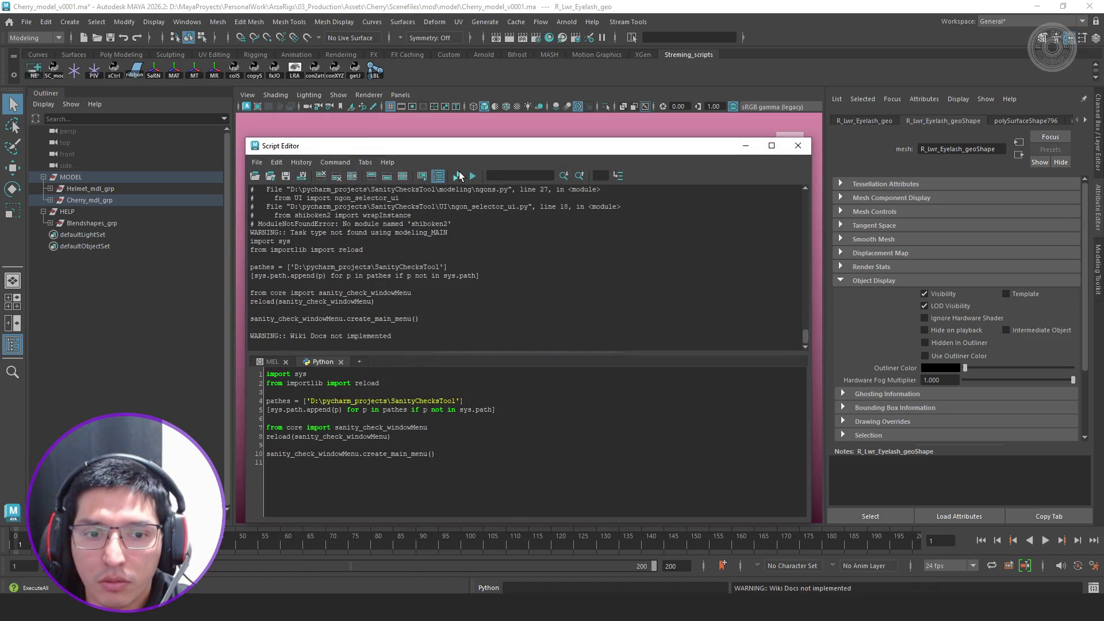
click(798, 145)
click(628, 22)
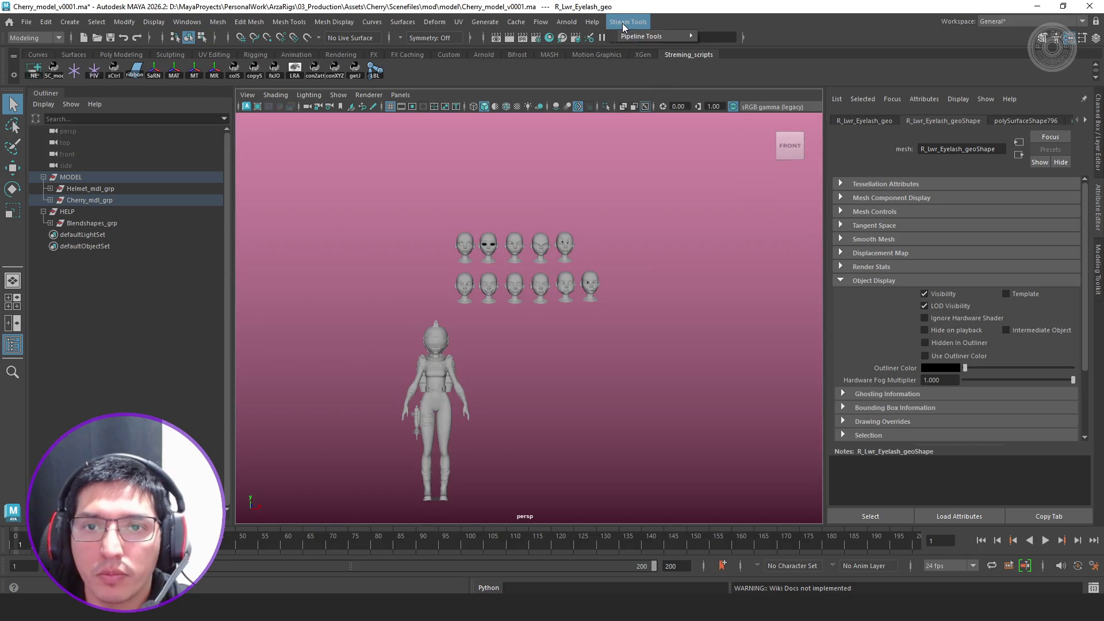
click(738, 36)
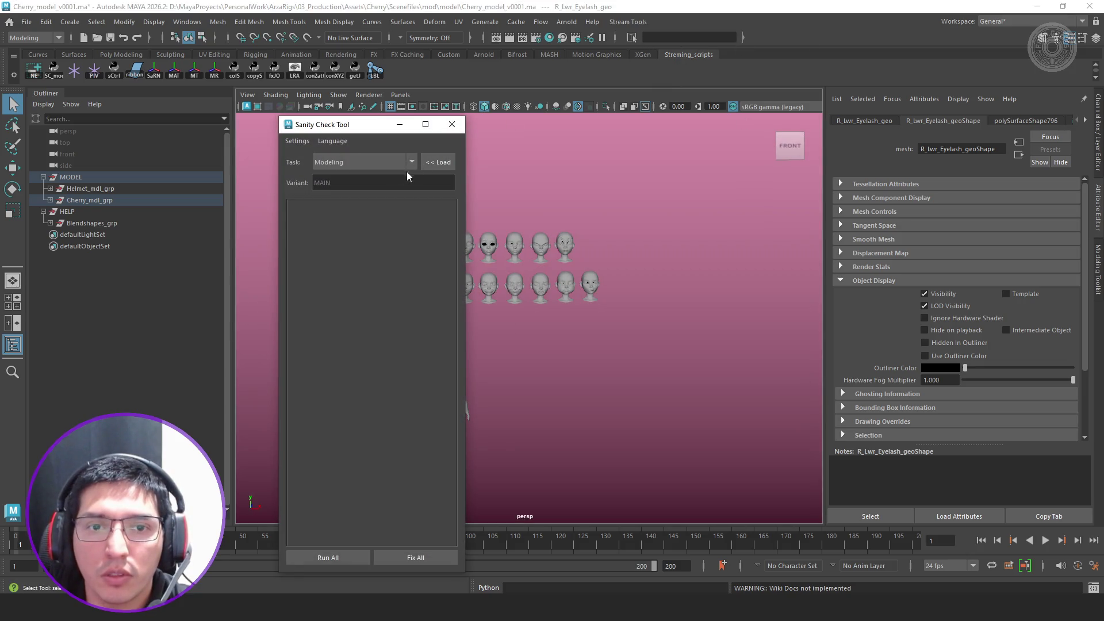
text(cherry)
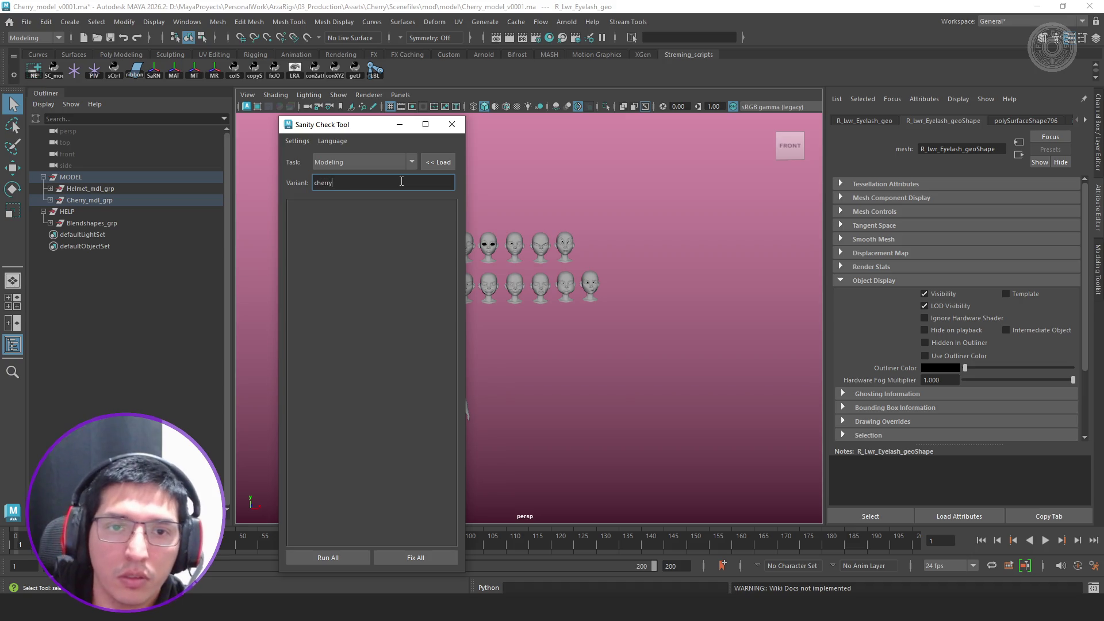
- Load the CHERRY variant, run all checks, and dock the tool beside the Outliner
click(431, 164)
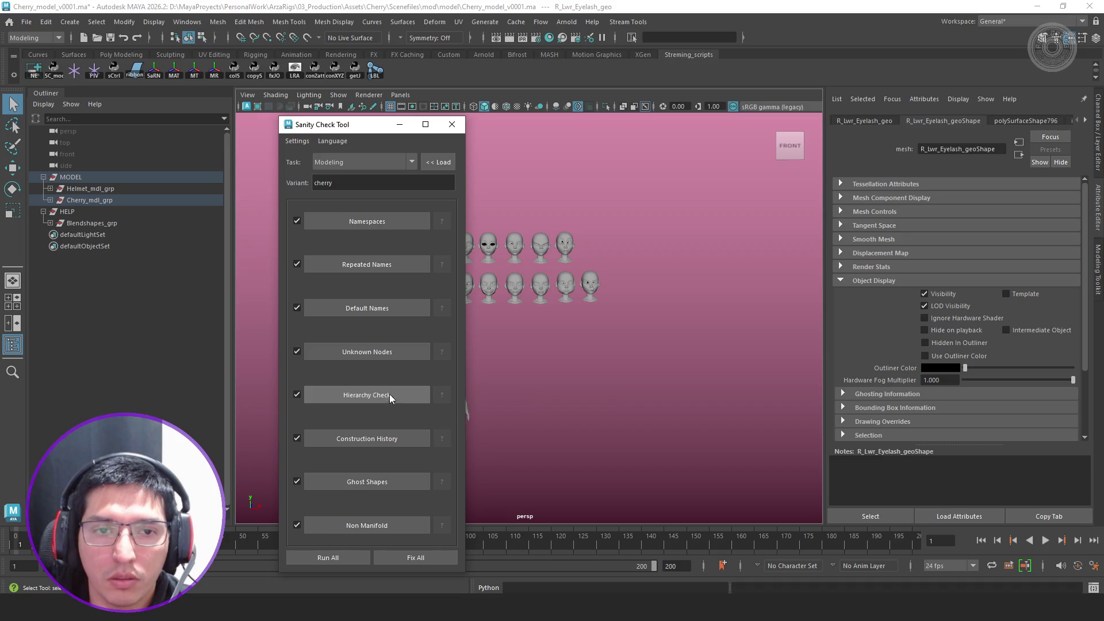
double_click(354, 181)
text(cHERRY)
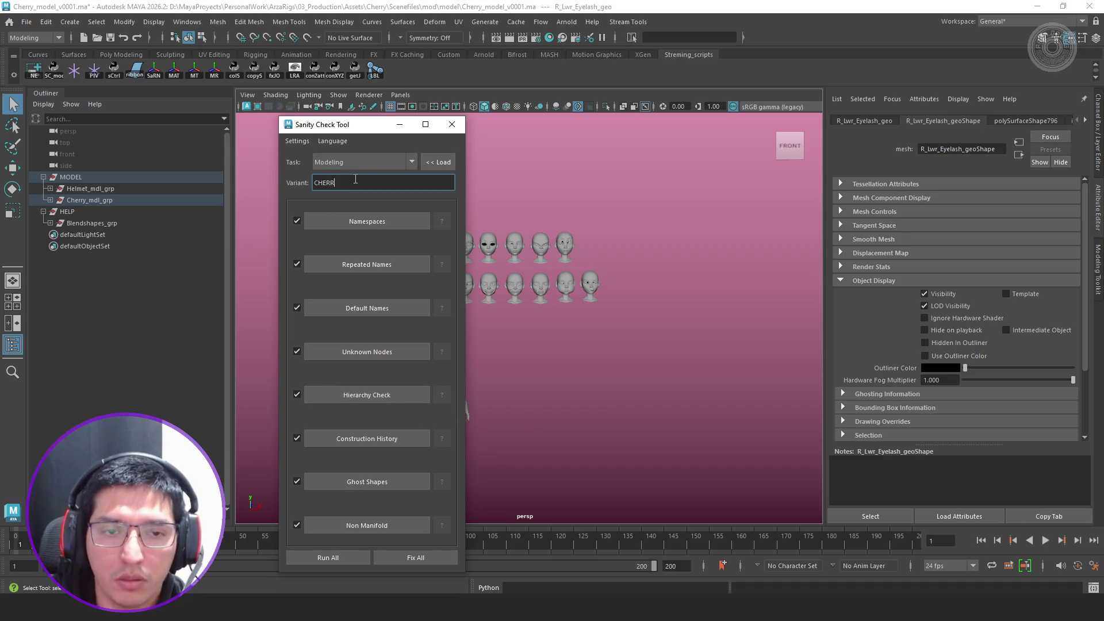
click(376, 390)
click(350, 554)
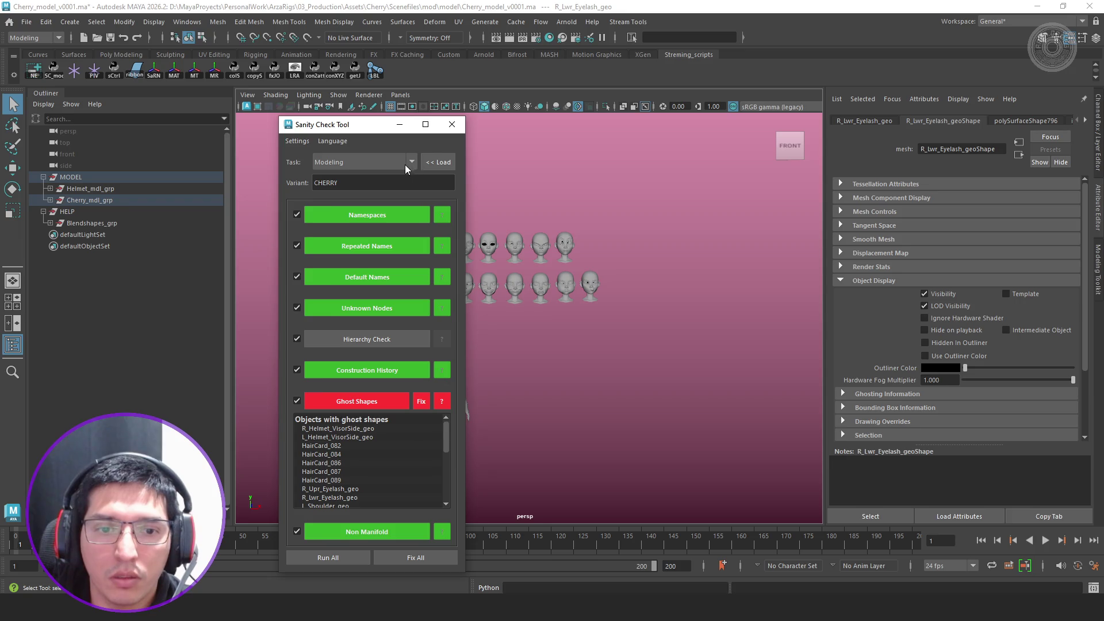
drag(364, 128, 231, 167)
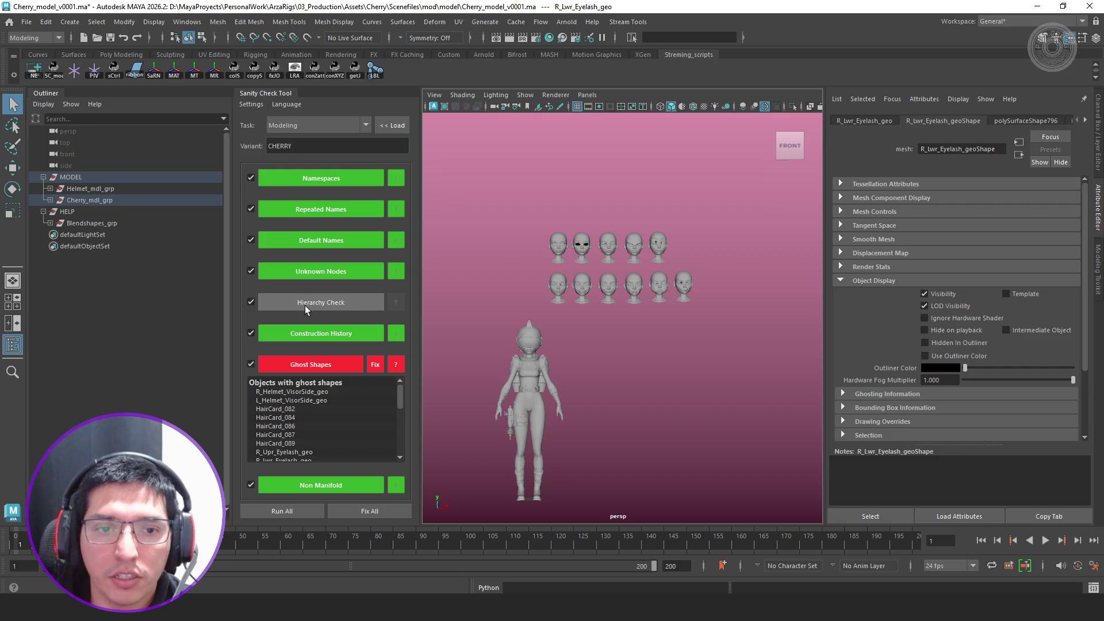
key(alt+Tab)
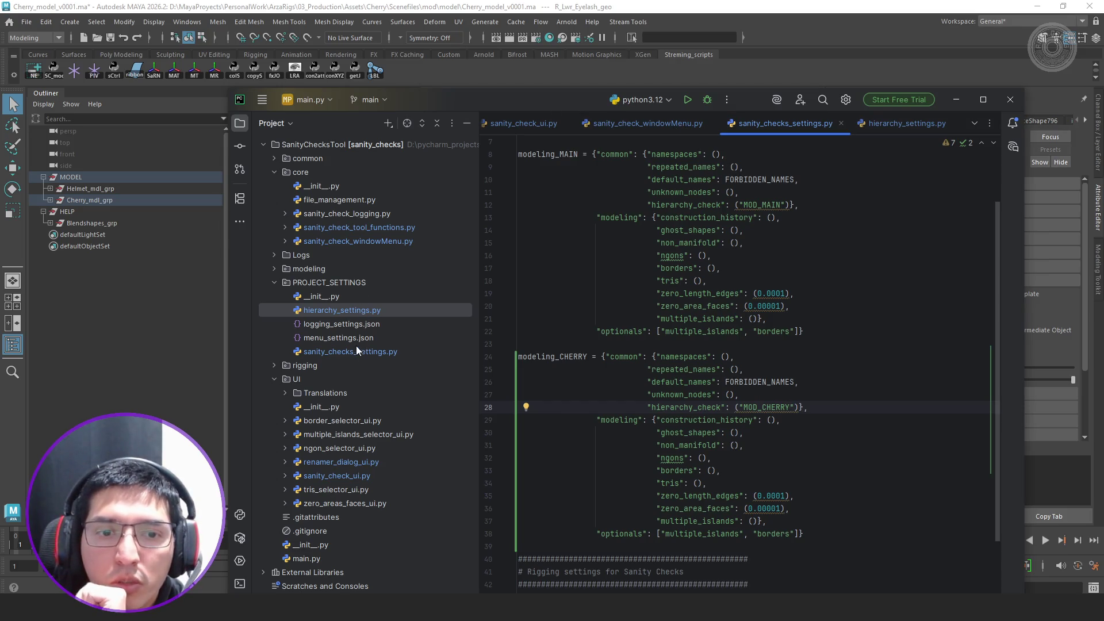
scroll(679, 326, up, 2)
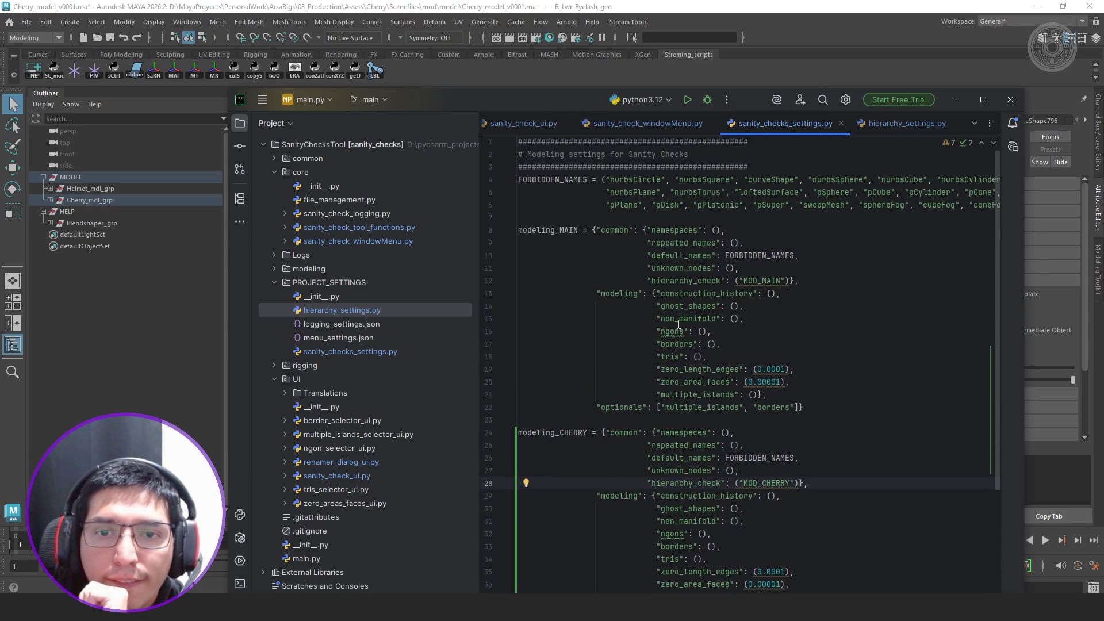
scroll(679, 326, down, 6)
scroll(679, 323, up, 1)
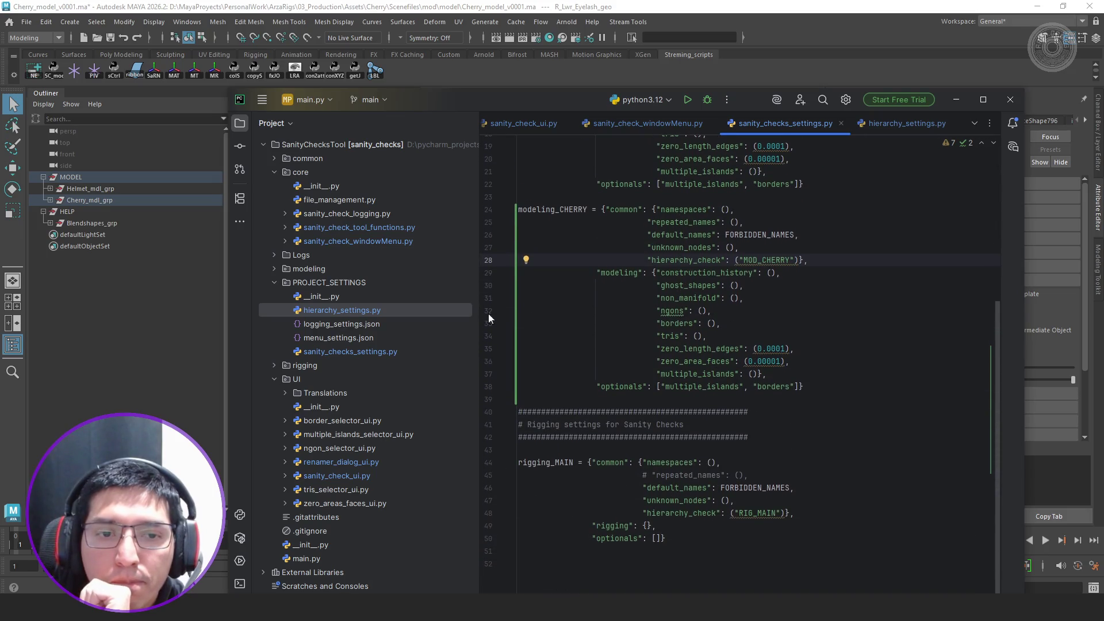
- Compare the MOD_CHERRY definition with its MOD_MAIN and MOD_CHERRY references in sanity_checks_settings.py
double_click(363, 313)
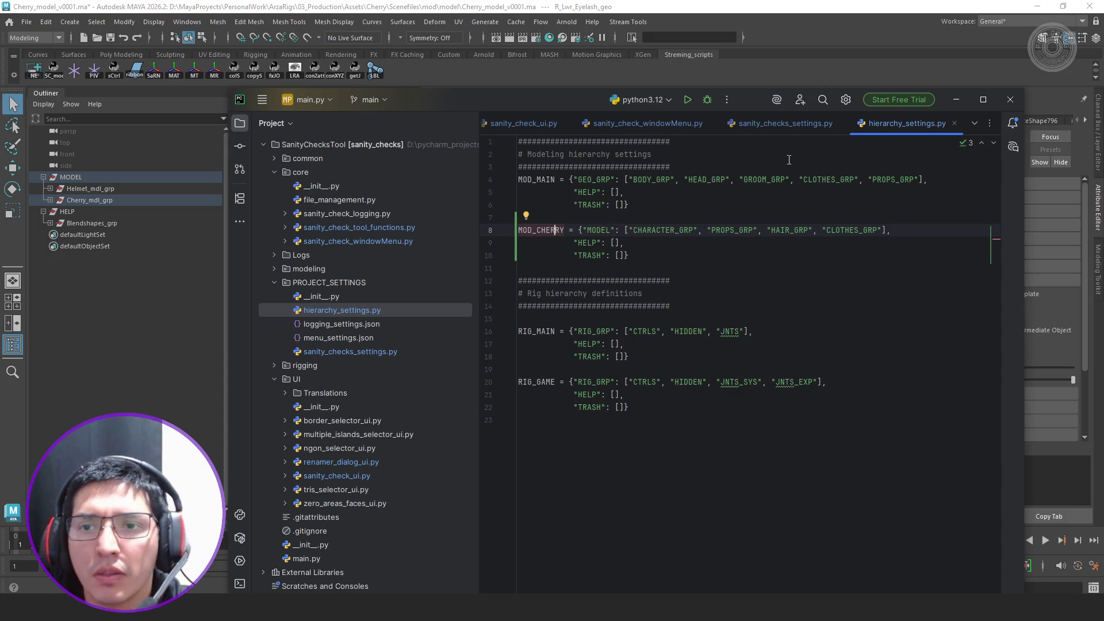
click(783, 130)
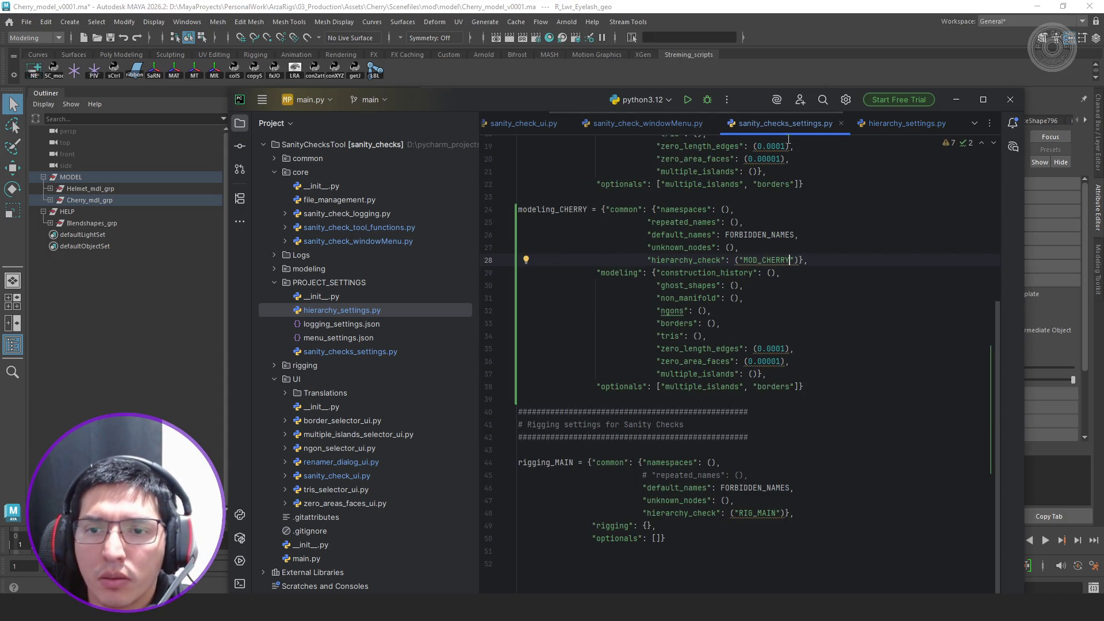
scroll(853, 274, up, 3)
scroll(852, 274, up, 1)
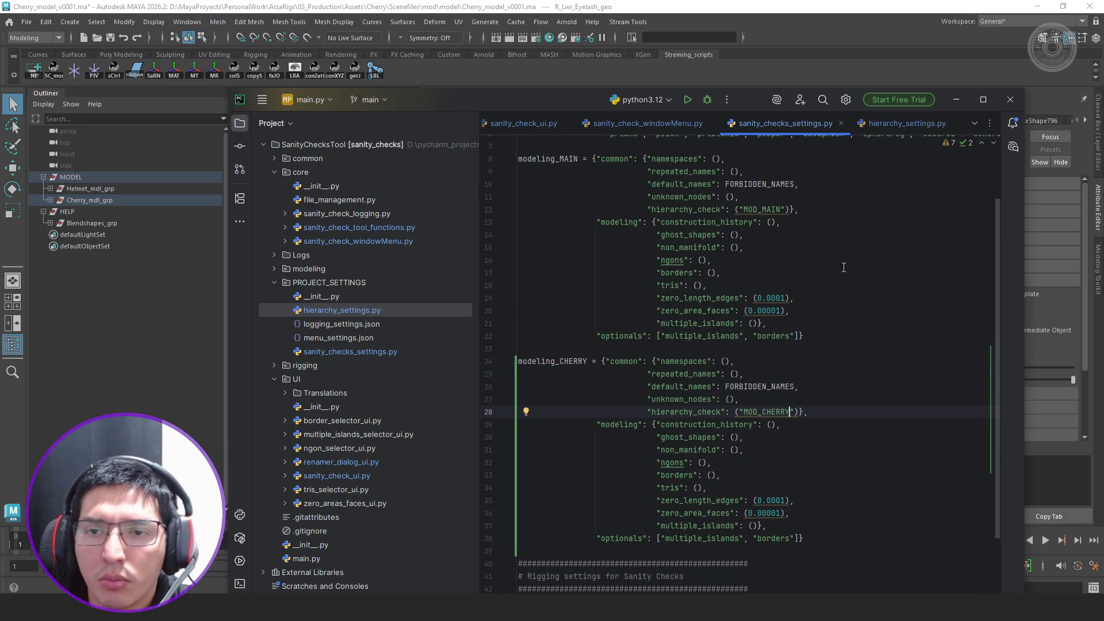
click(772, 210)
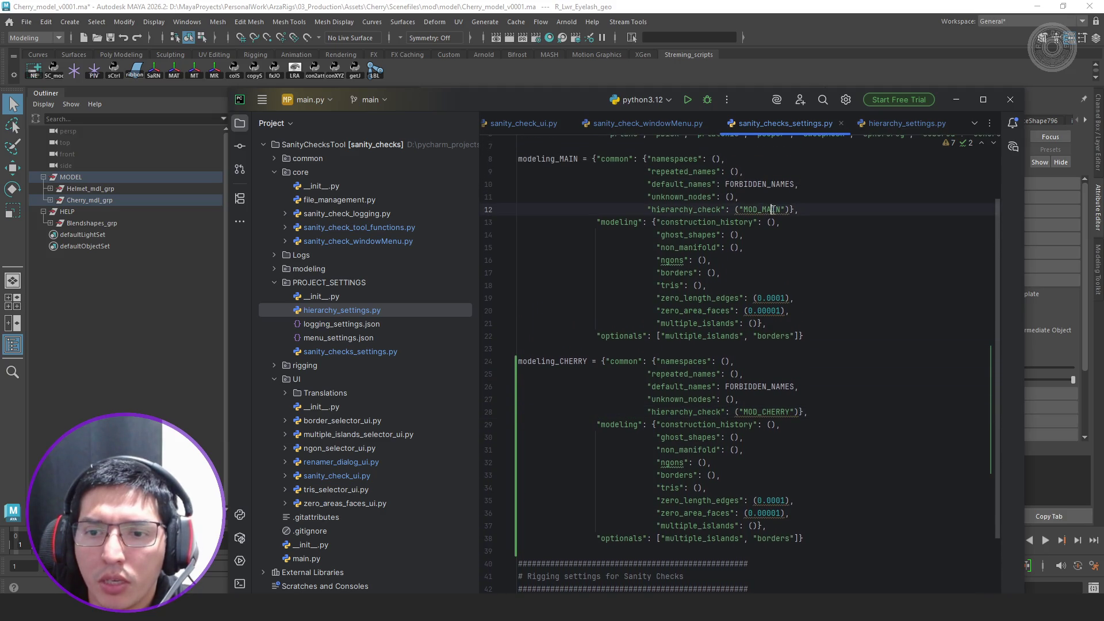
double_click(779, 412)
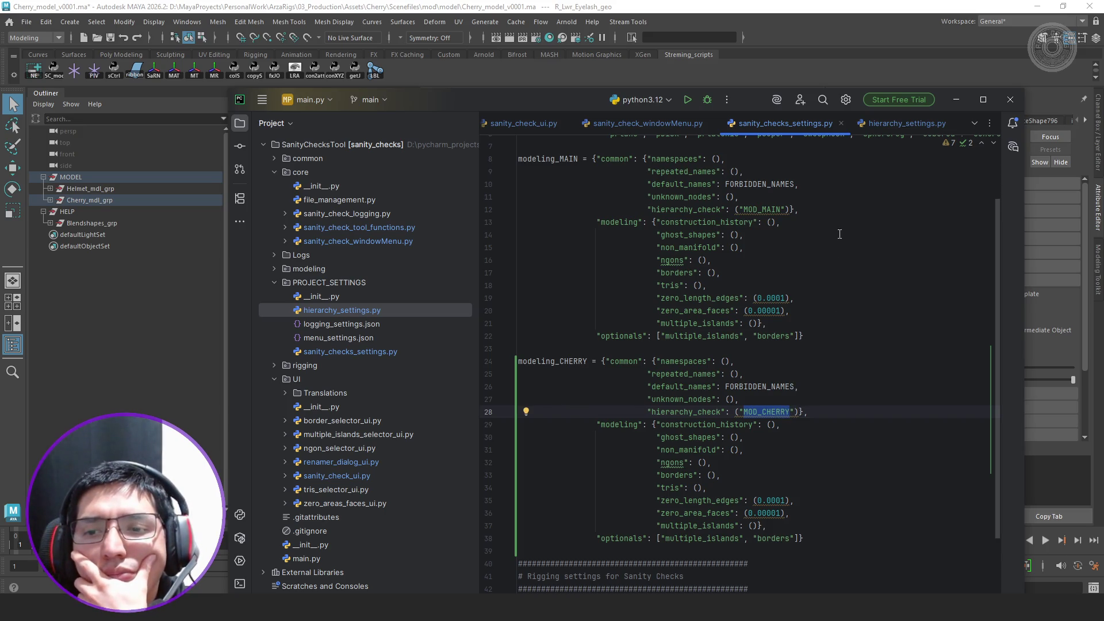
- Review hierarchy_settings.py and sanity_check_ui.py's imports, then return to Maya
mouse_move(906, 123)
click(893, 128)
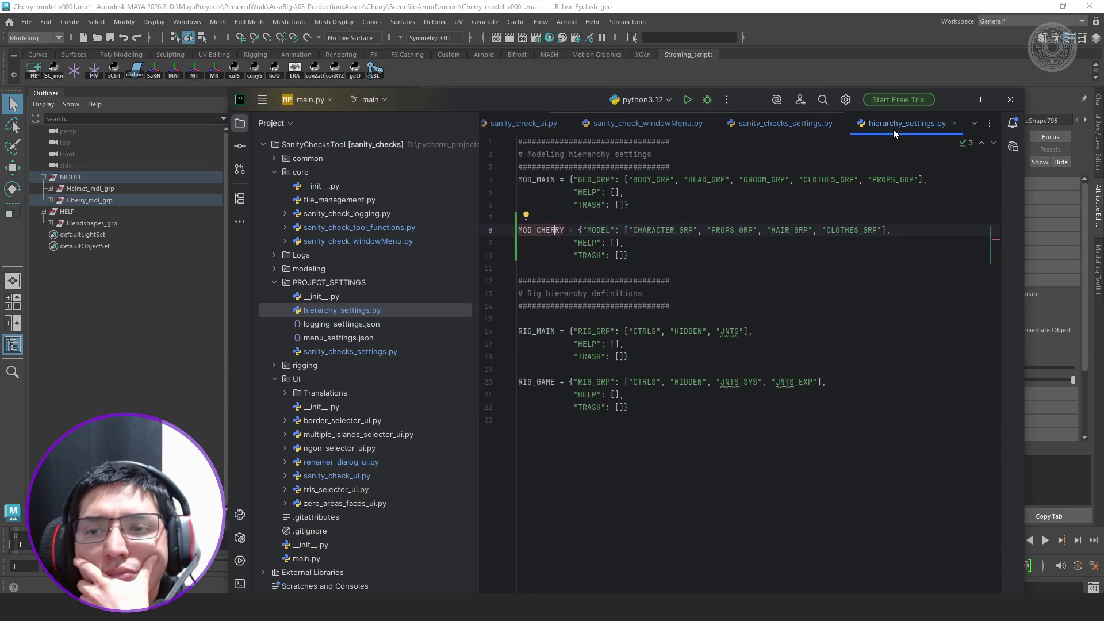
mouse_move(410, 342)
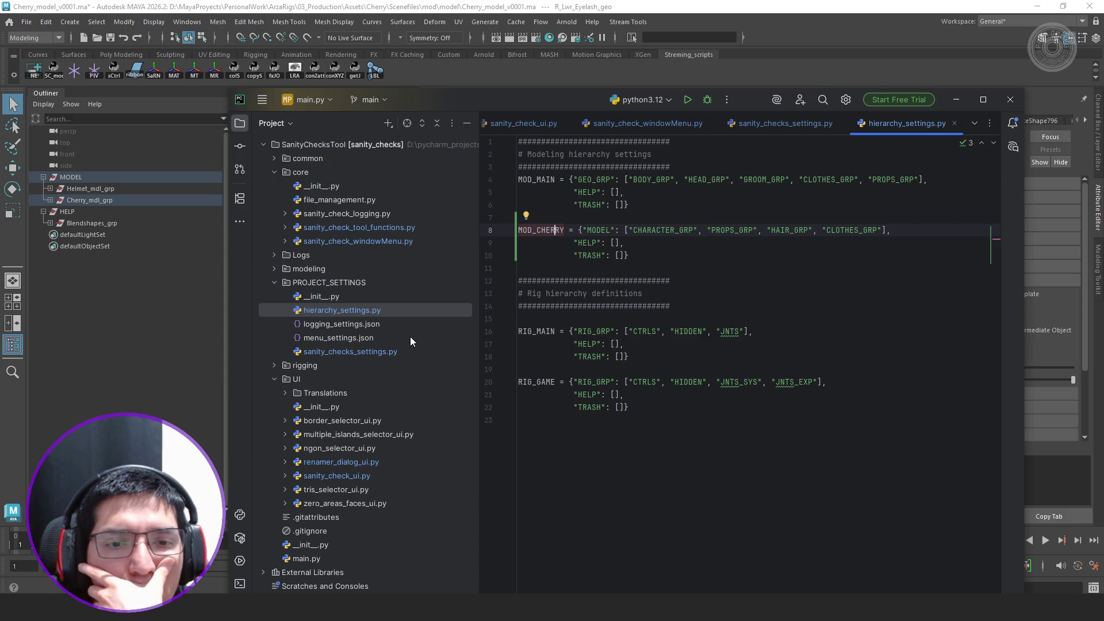
key(ctrl+Tab)
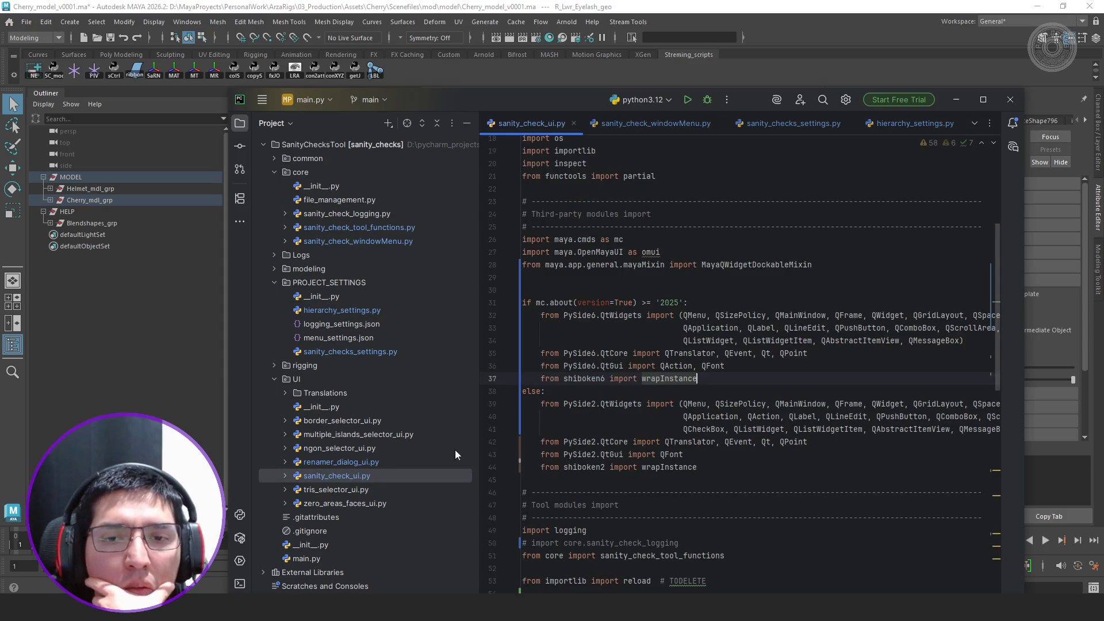
scroll(707, 354, down, 3)
scroll(708, 354, down, 3)
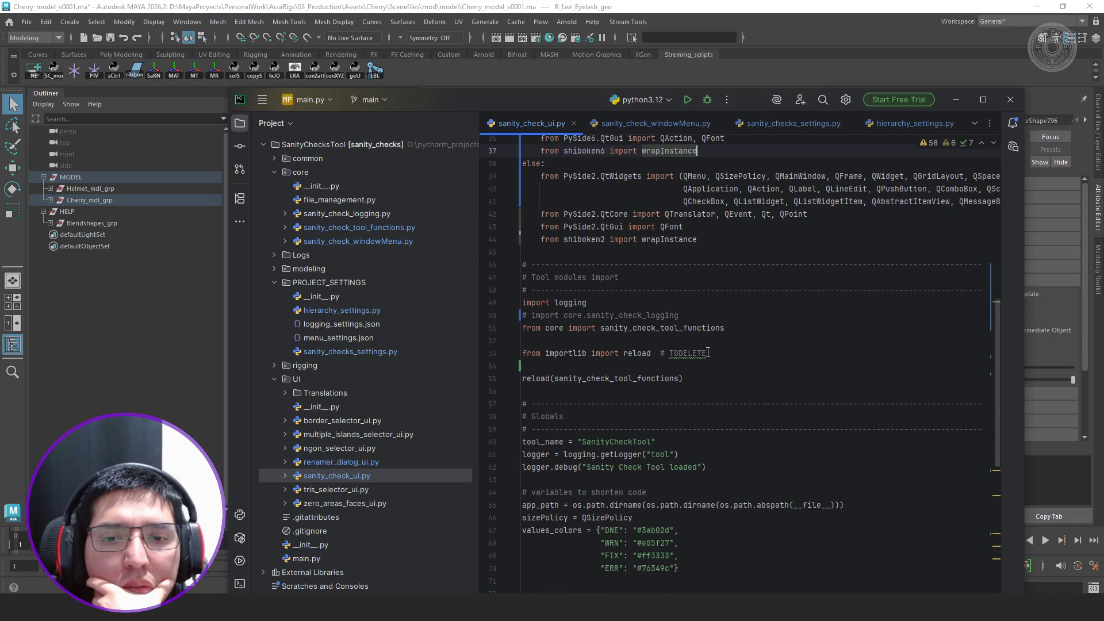
scroll(709, 353, down, 2)
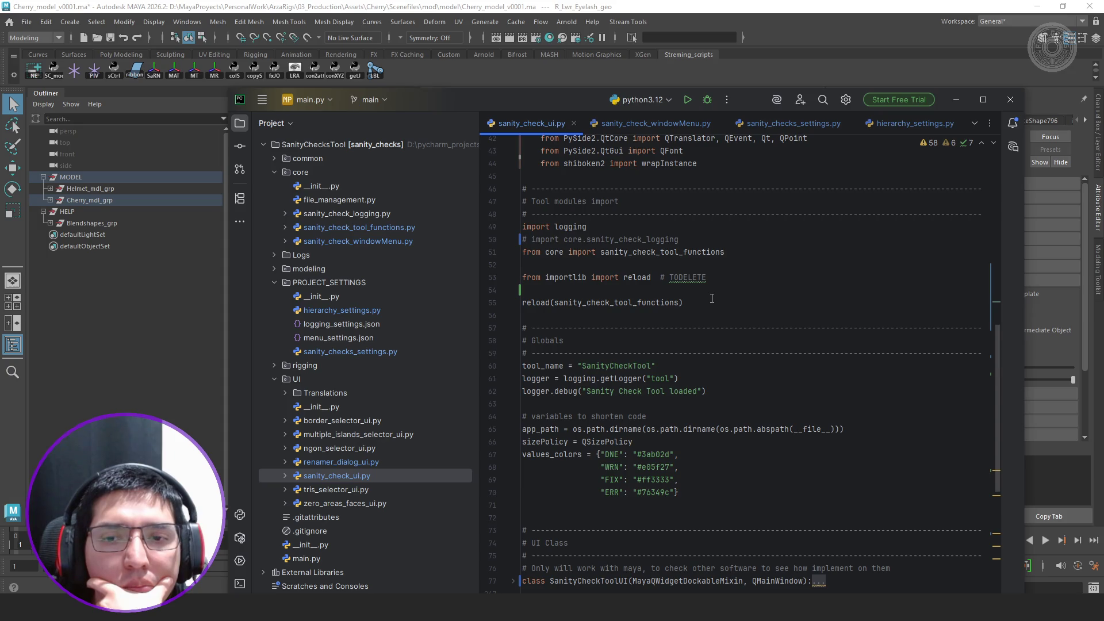
scroll(711, 298, down, 2)
scroll(712, 298, down, 2)
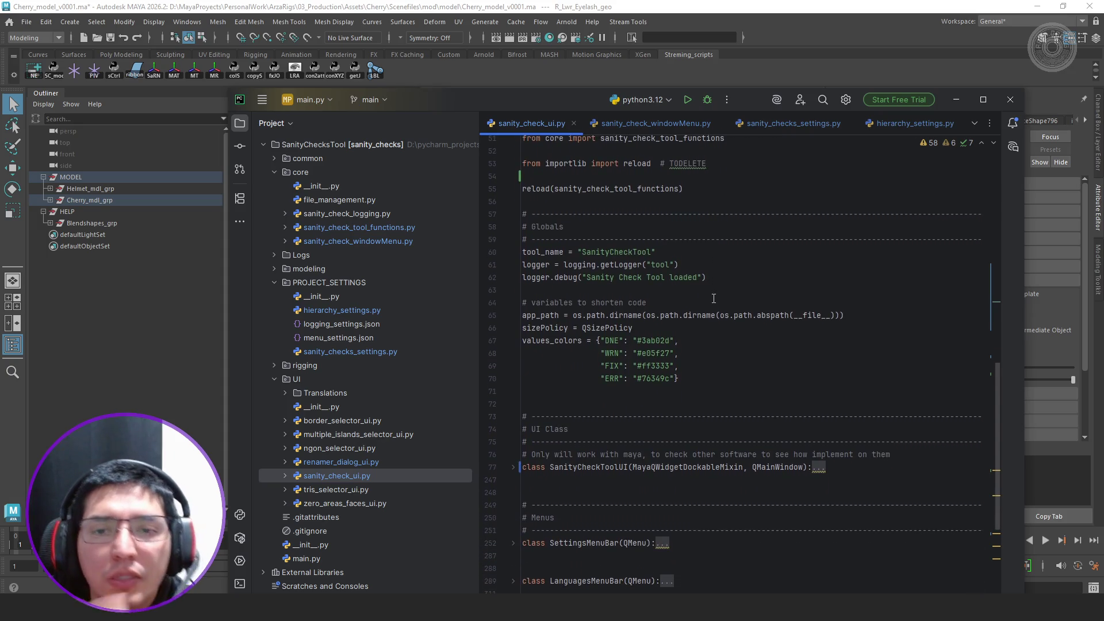
key(alt+Tab)
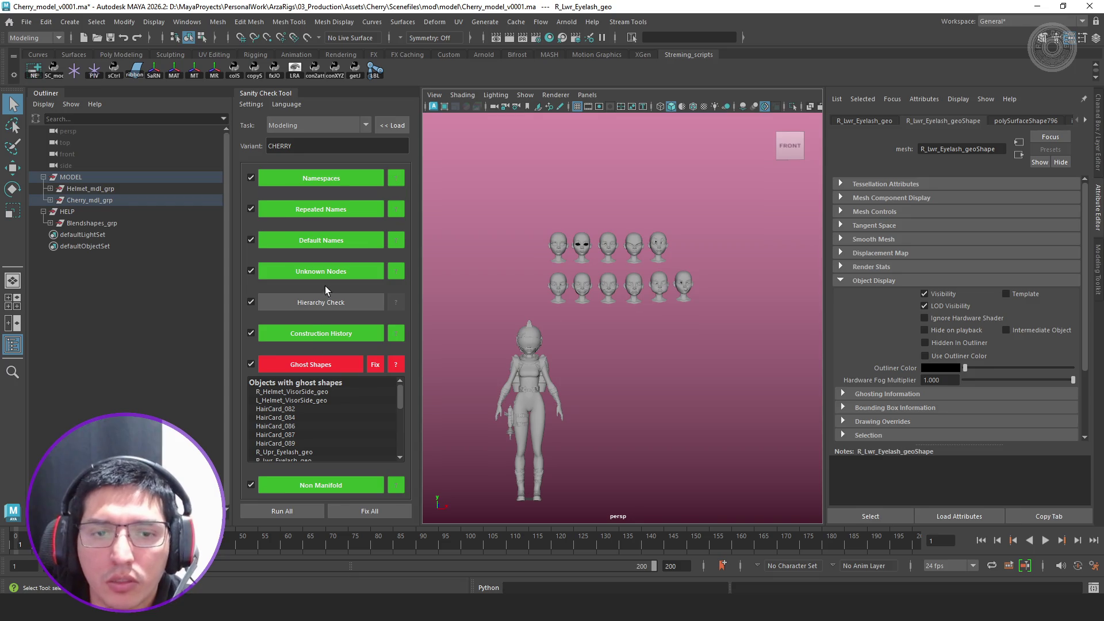
- Reload the checks, run Unknown Nodes, then undock and close the Sanity Check Tool
click(396, 128)
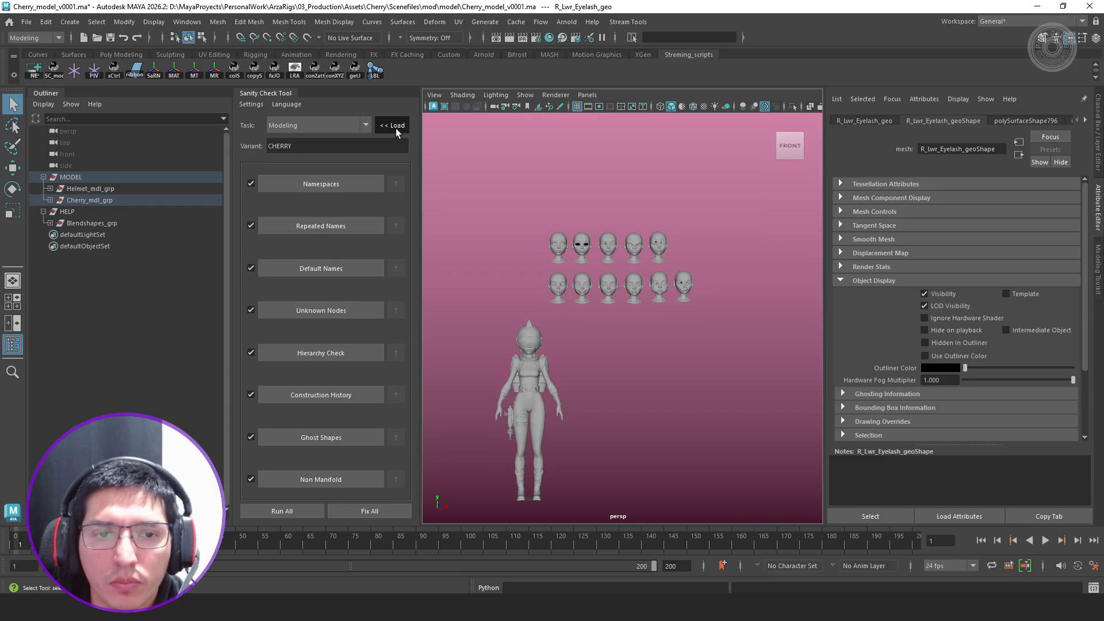
click(345, 311)
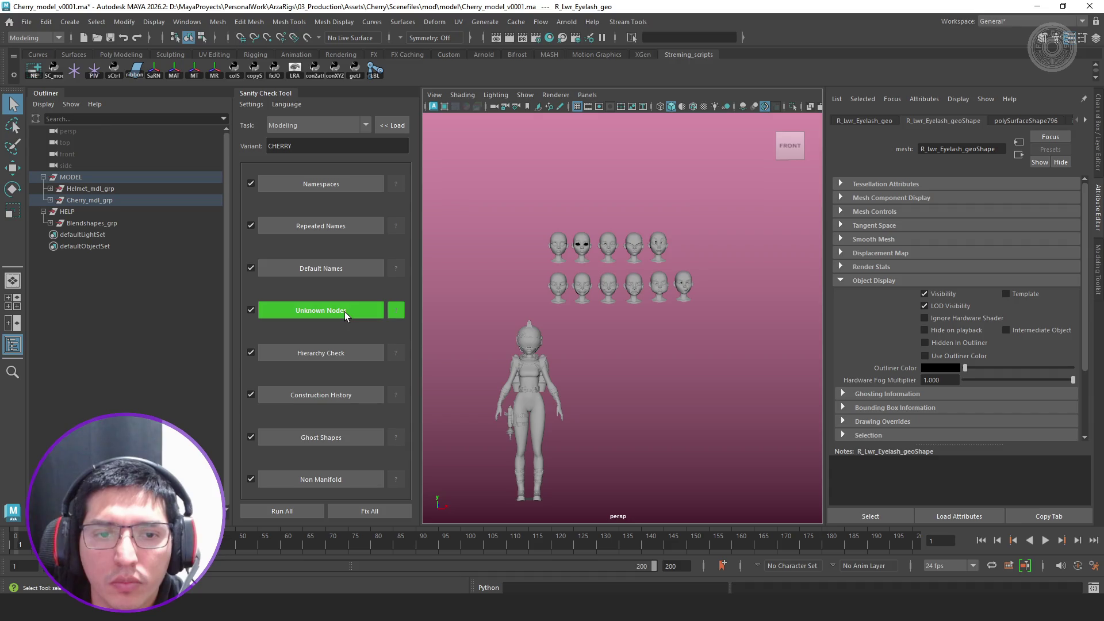
drag(274, 94, 324, 160)
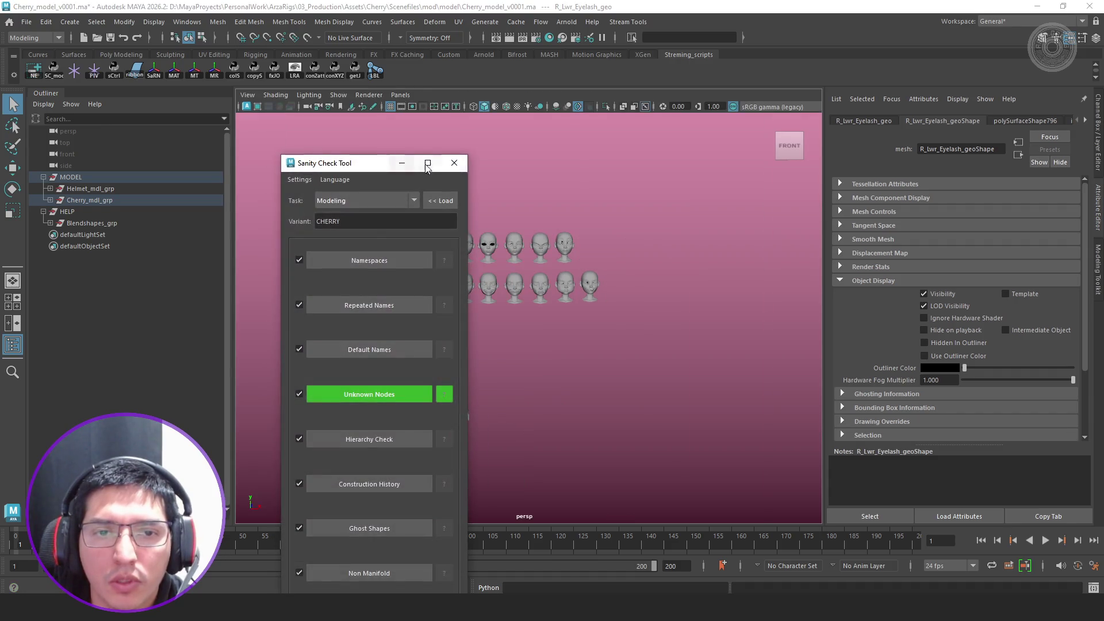
click(463, 164)
- Re-run the loader script, relaunch the tool docked beside the Outliner, and run all checks
click(1093, 587)
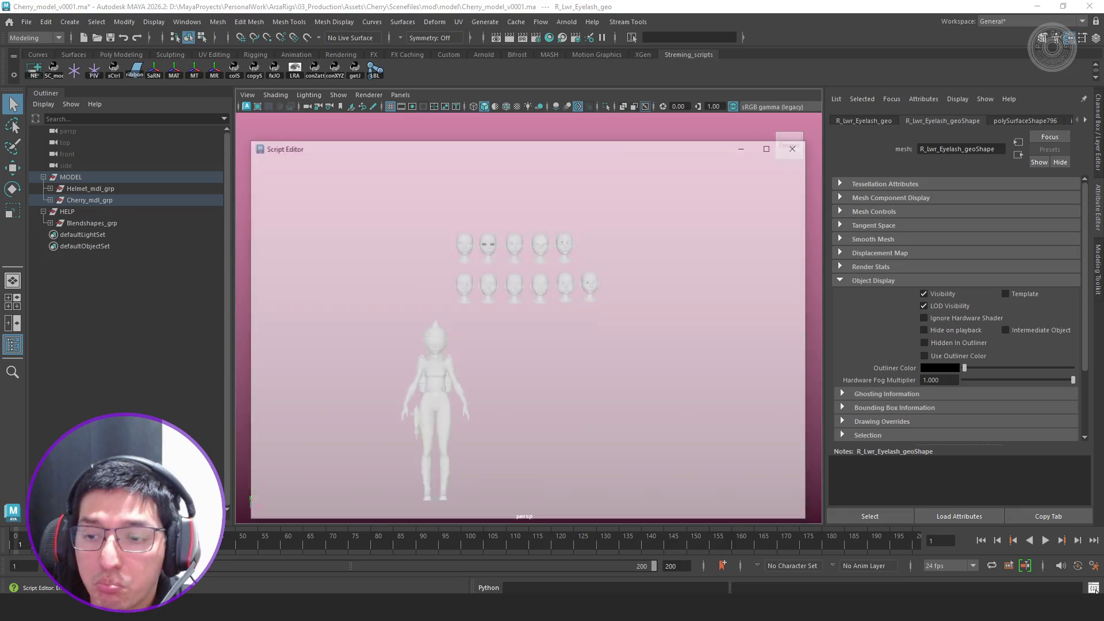
click(457, 176)
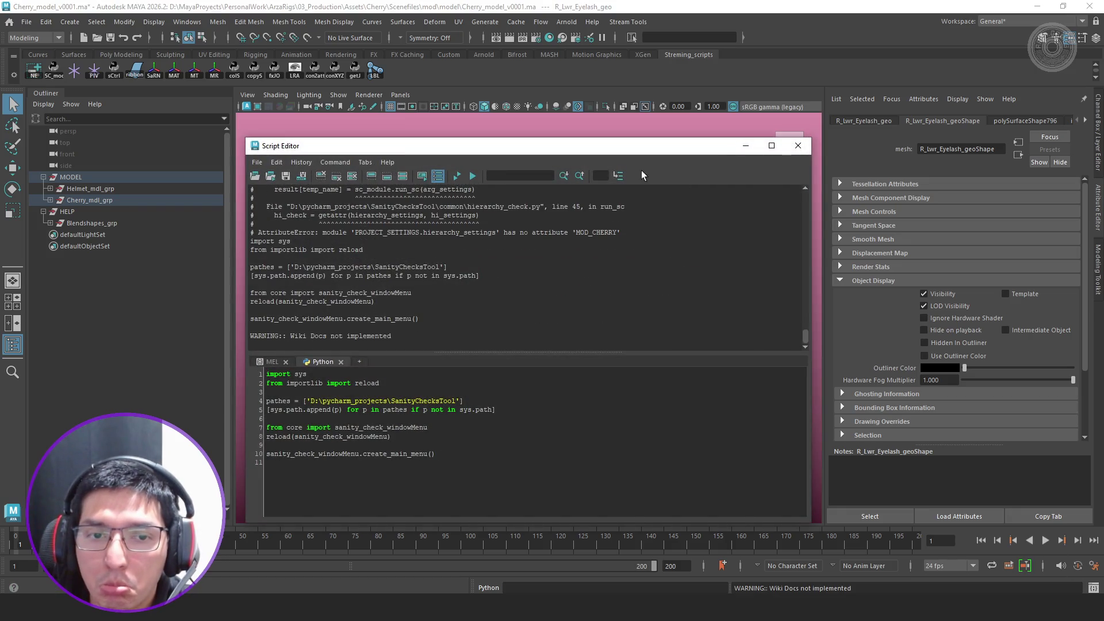
click(798, 145)
click(629, 22)
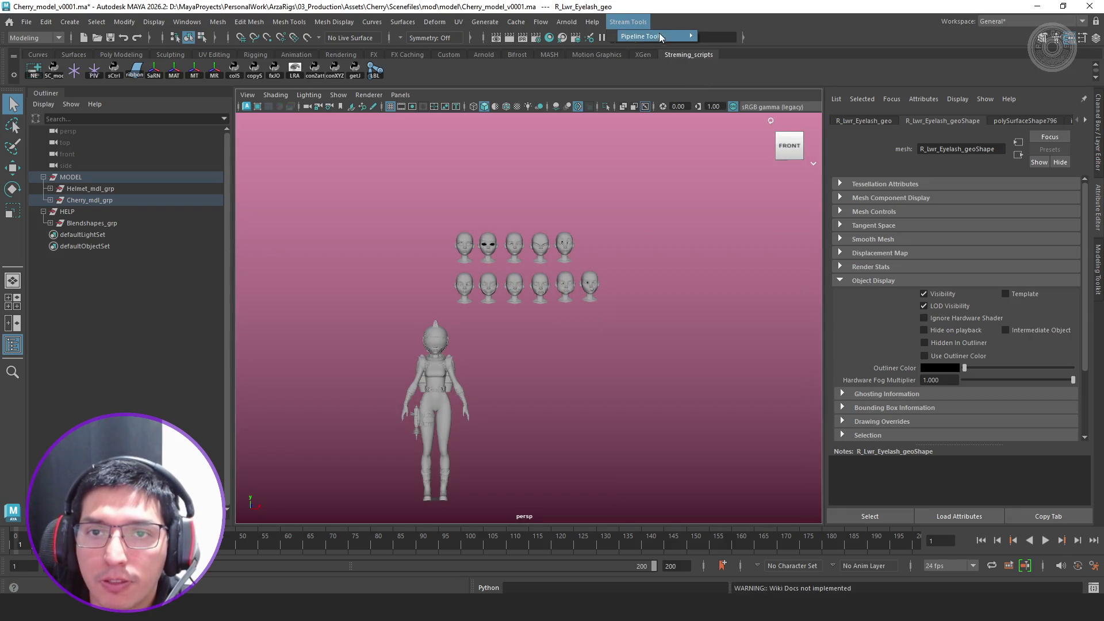
mouse_move(643, 37)
click(749, 33)
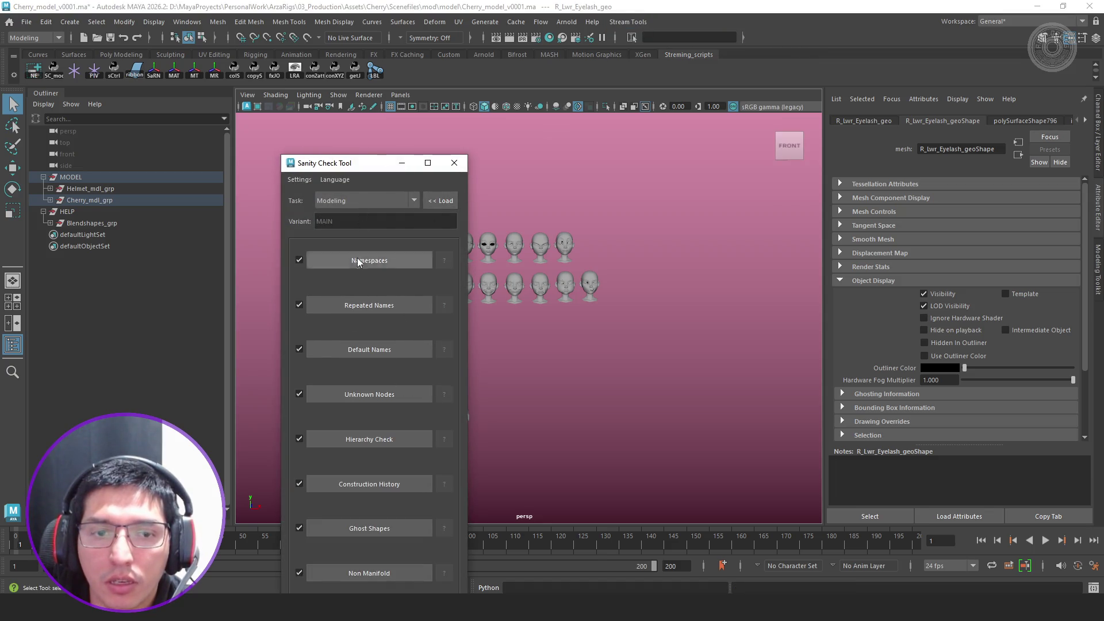
drag(371, 170, 234, 146)
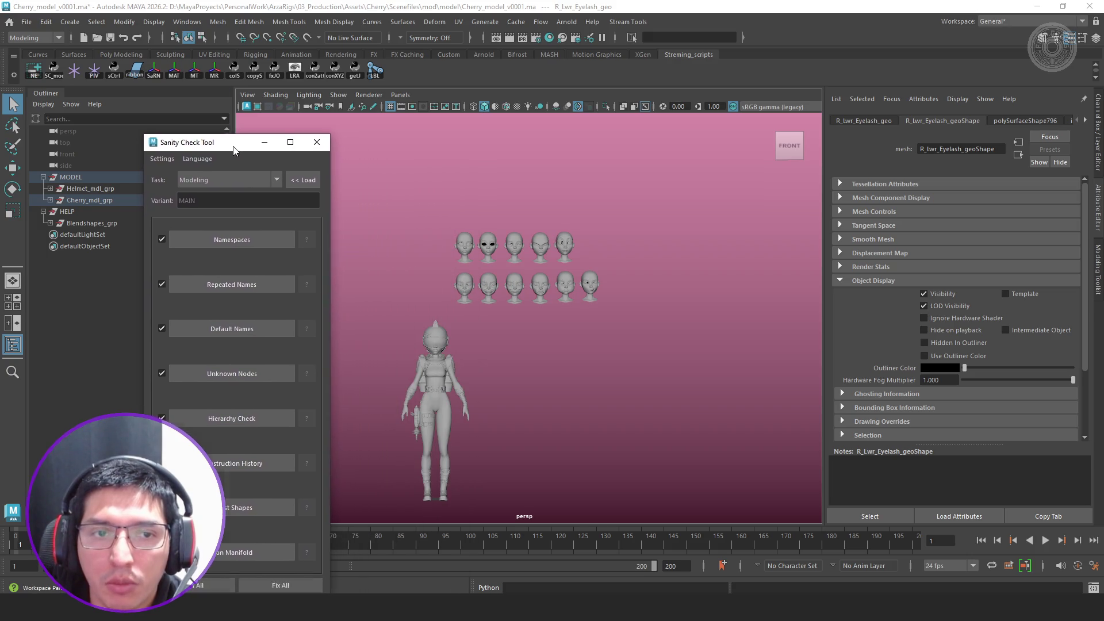
click(296, 509)
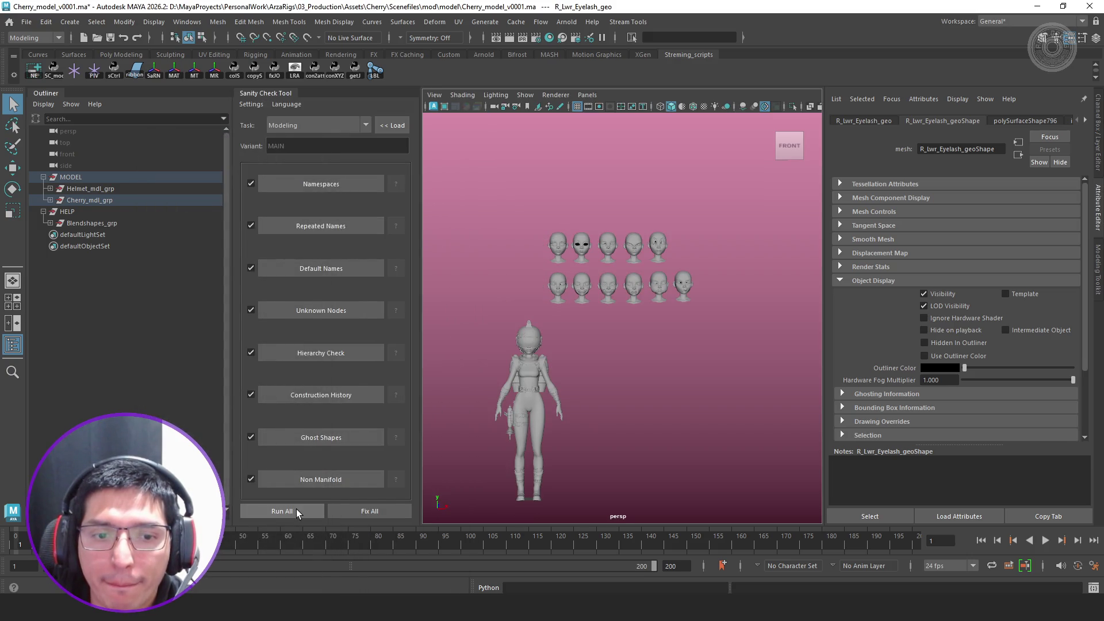
scroll(321, 327, down, 3)
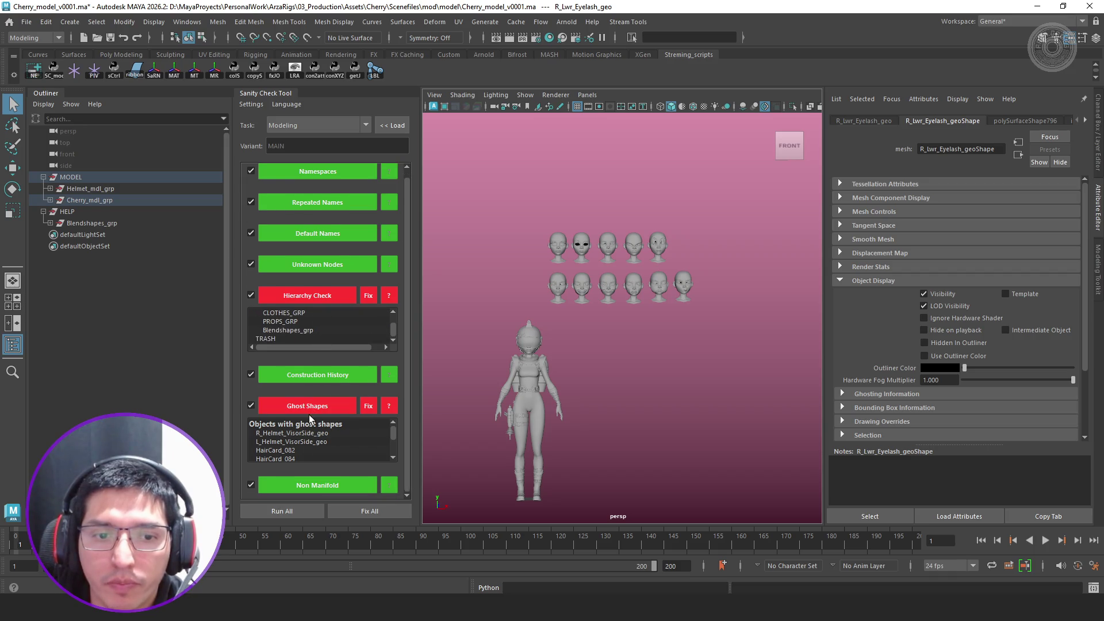
- Fix the reported ghost shapes and change the tool's Variant field to CHERRY
click(368, 406)
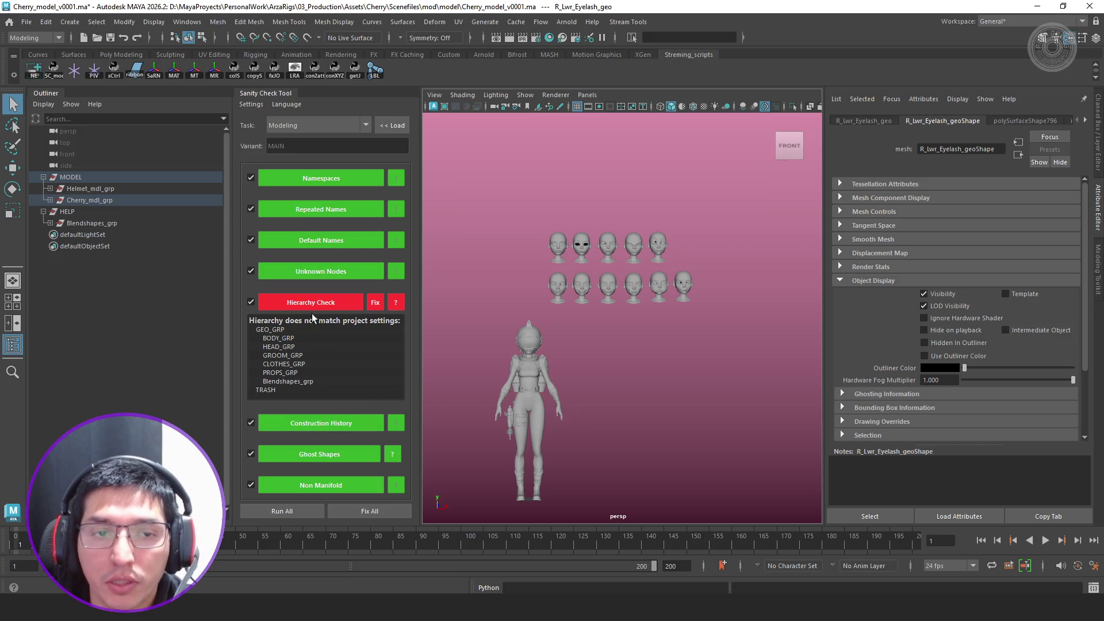
click(340, 140)
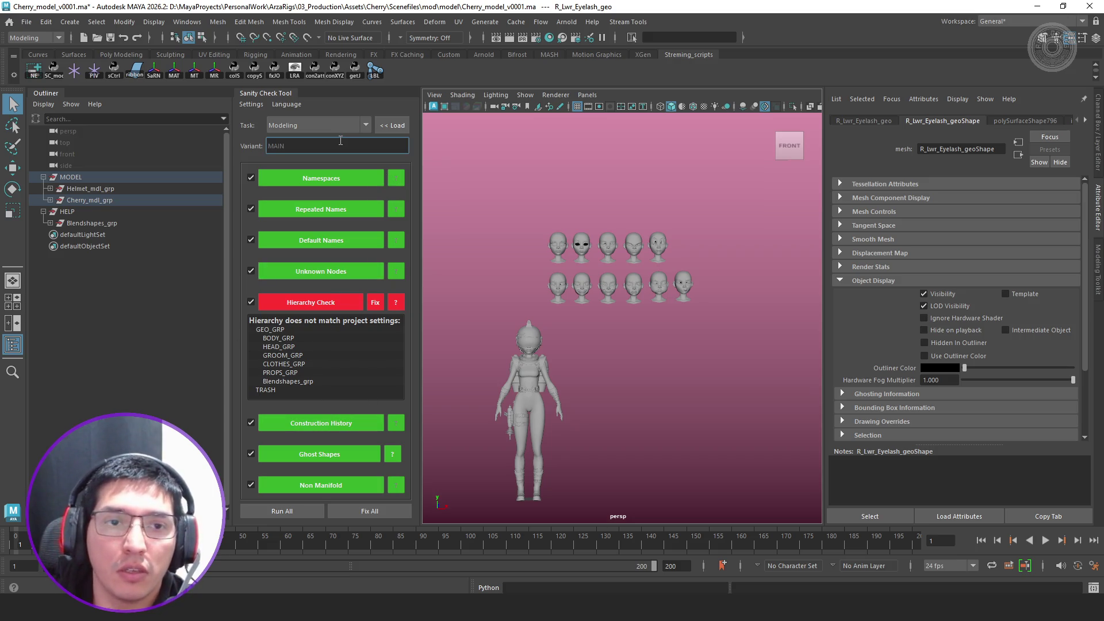
text(Y)
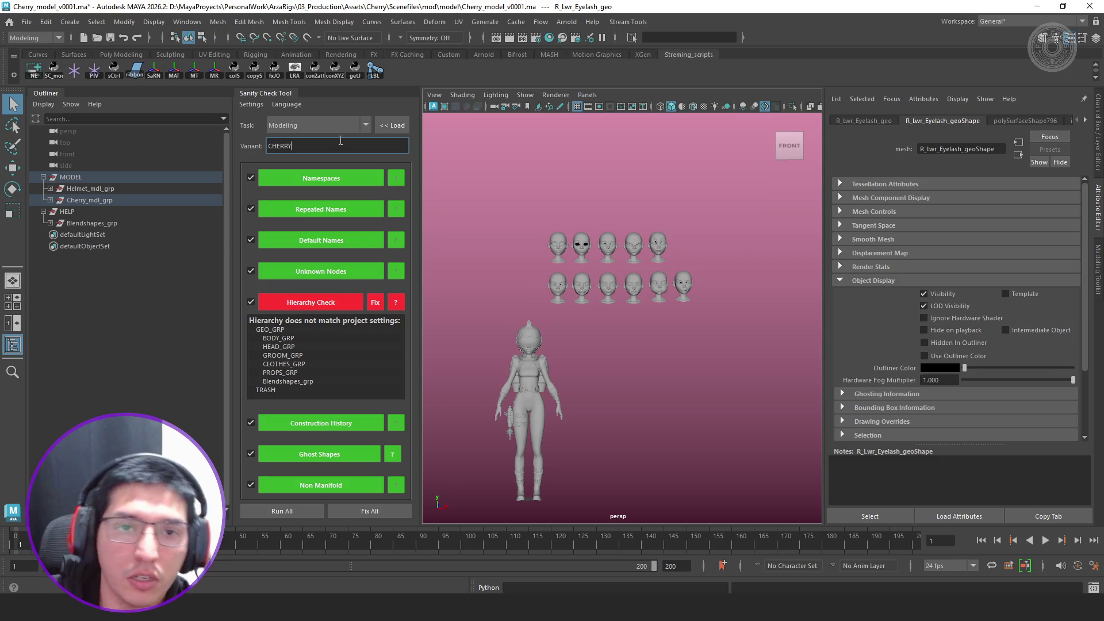
click(394, 124)
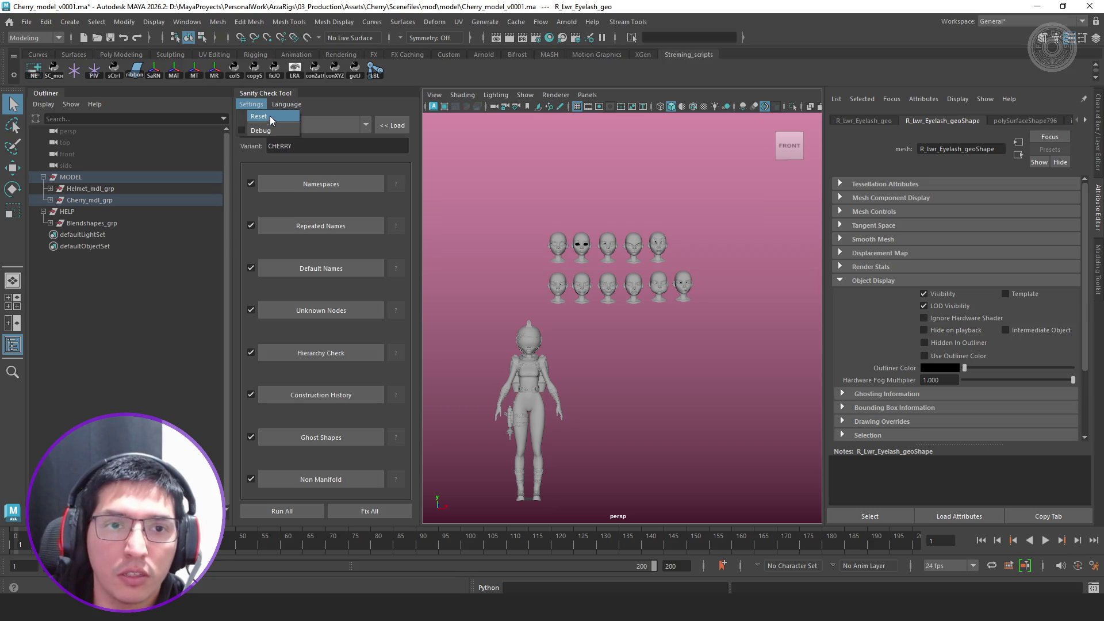
- Reset the Sanity Check Tool and load the checks for the cherry variant
click(274, 114)
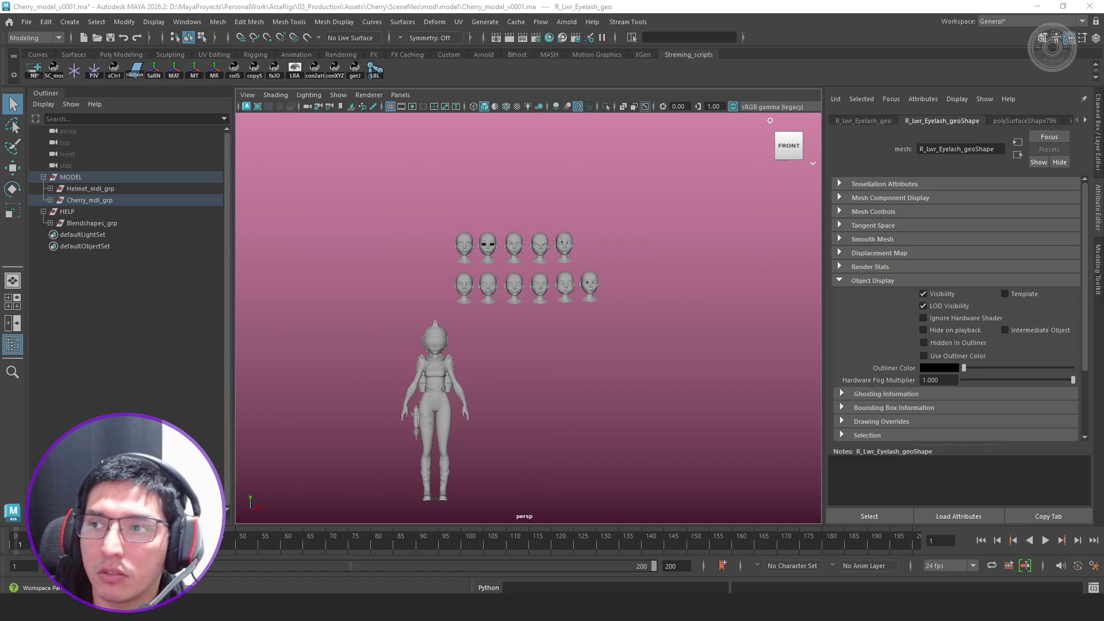
click(388, 219)
text(cherry)
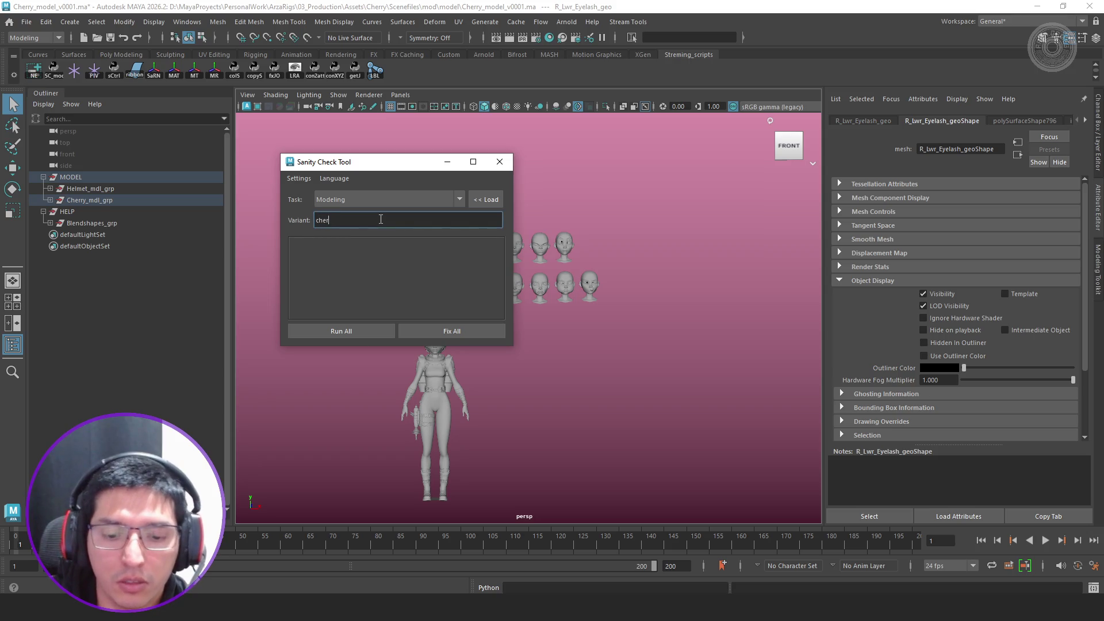
click(486, 200)
scroll(405, 277, down, 2)
scroll(406, 281, down, 2)
click(406, 305)
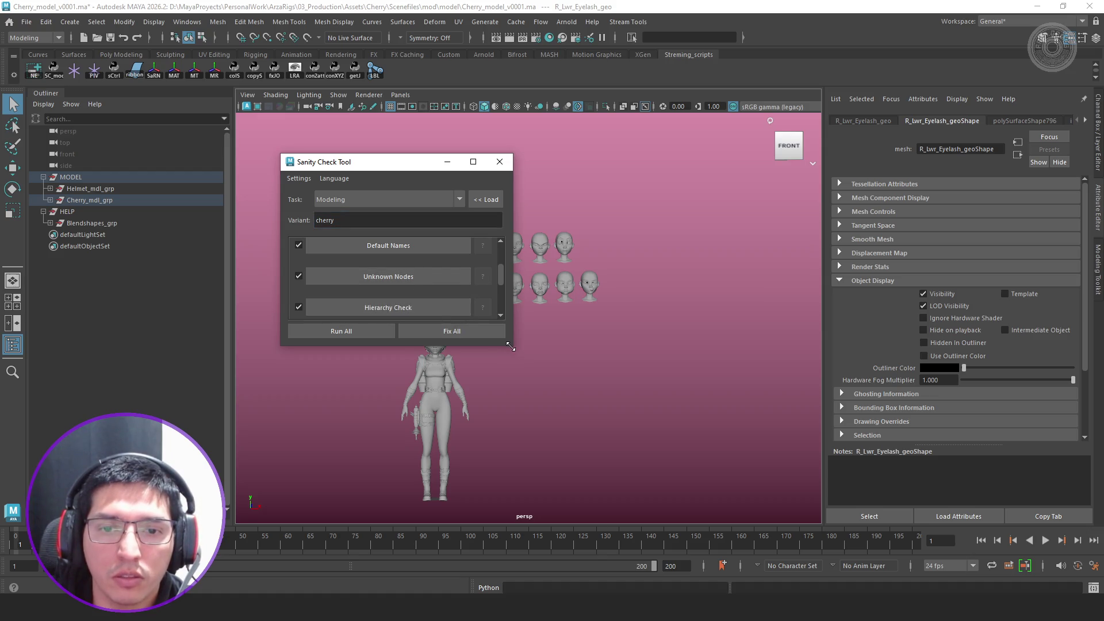
- Enlarge the tool window, run all checks and view the hierarchy check's error in the Script Editor
drag(509, 346, 483, 468)
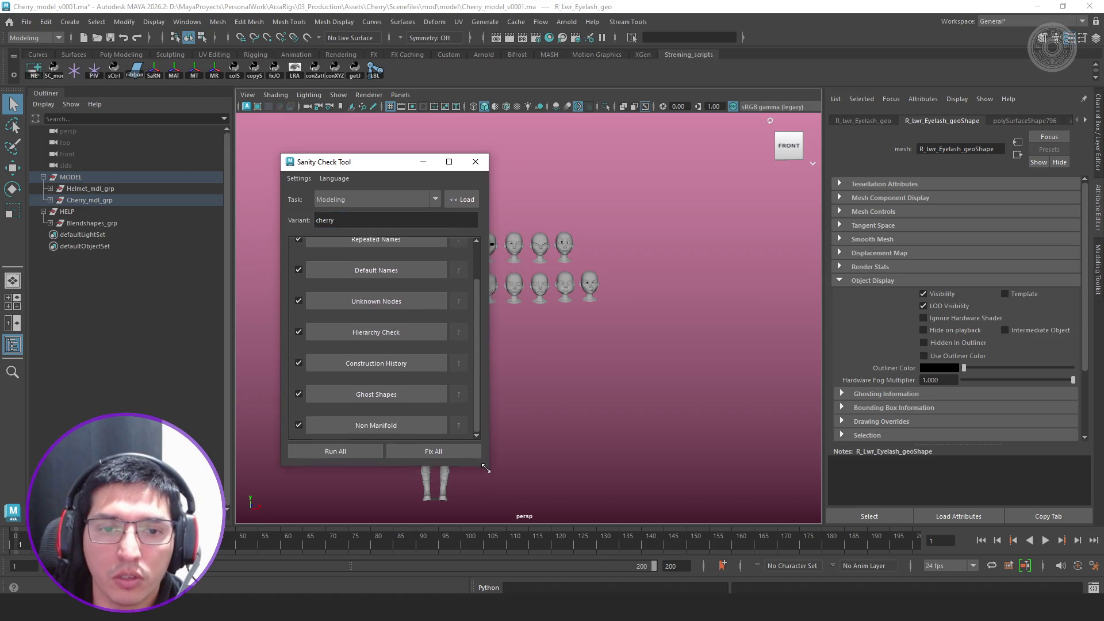
click(346, 452)
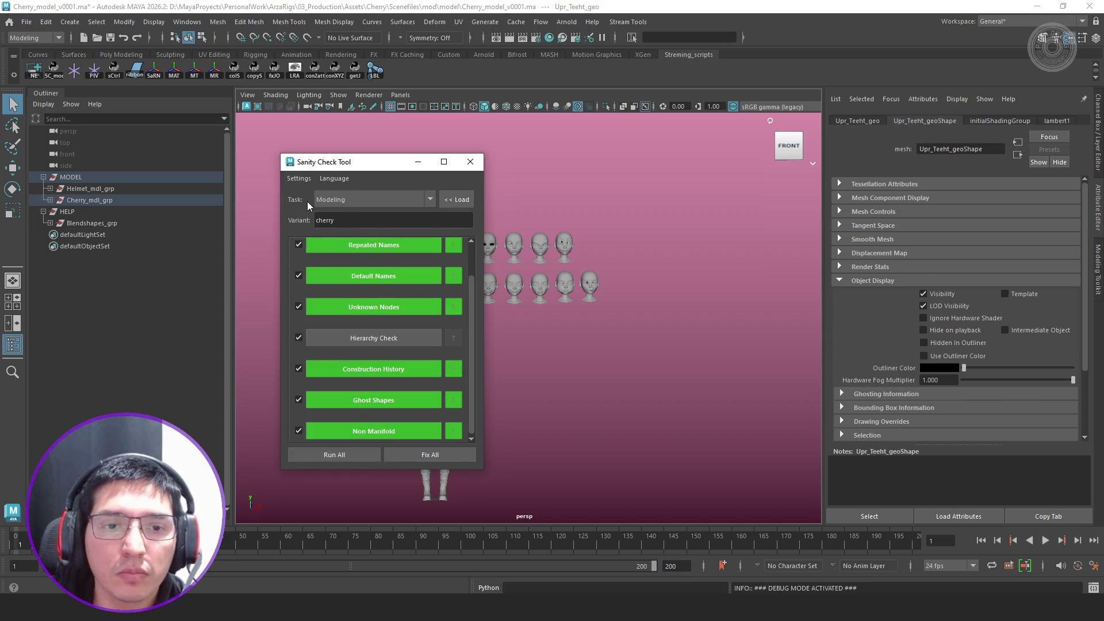
click(1087, 587)
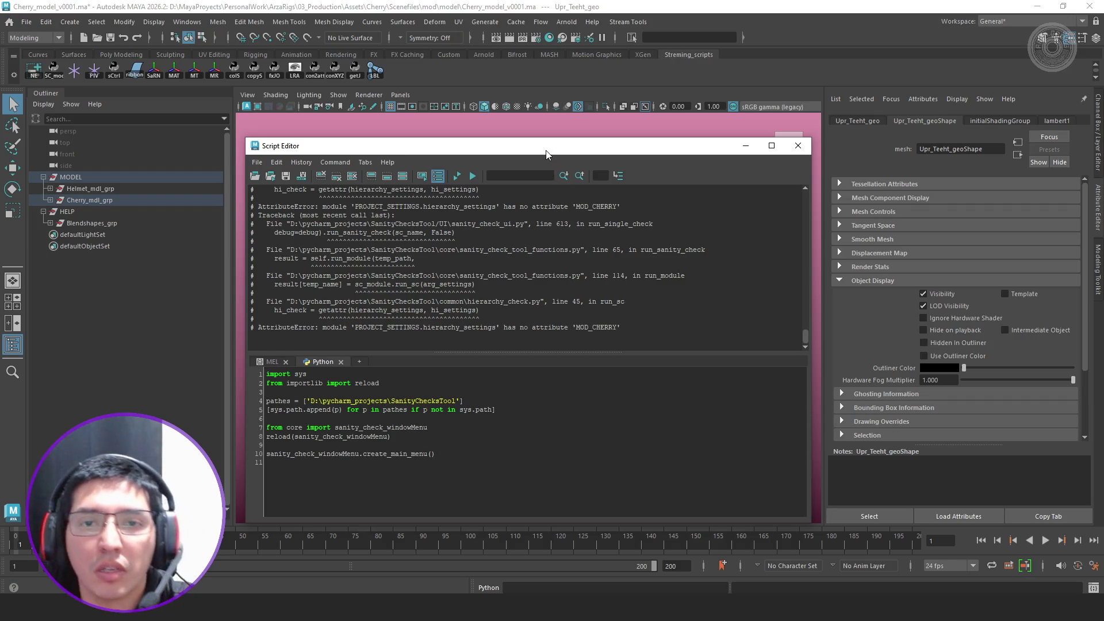
- Inspect the traceback's PROJECT_SETTINGS, hierarchy_settings and missing MOD_CHERRY names, then bring PyCharm forward
drag(546, 153, 730, 142)
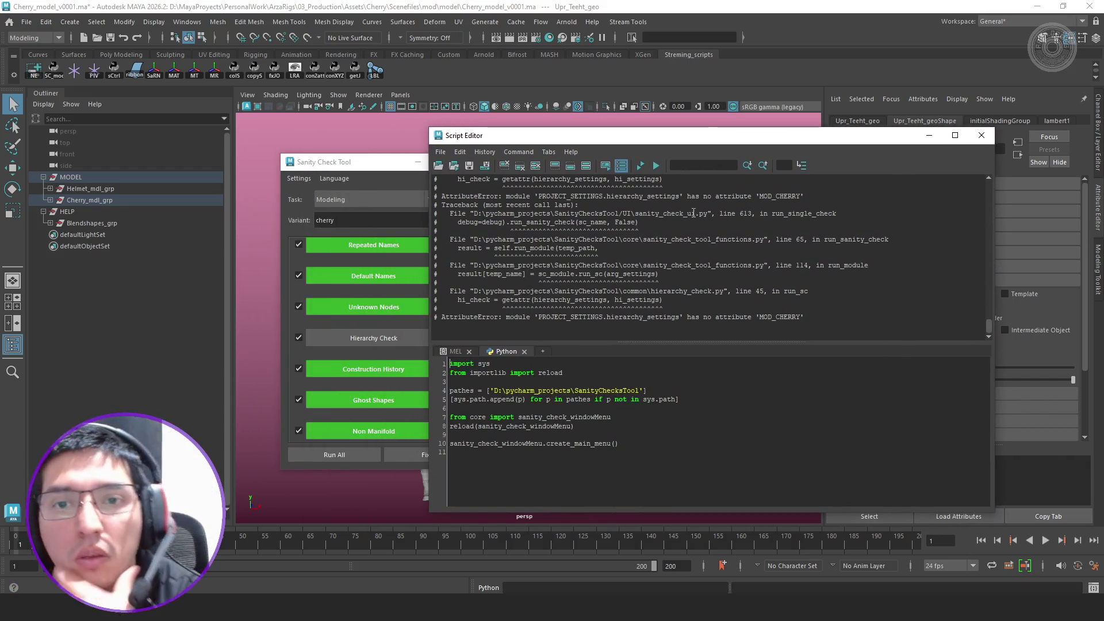
double_click(578, 196)
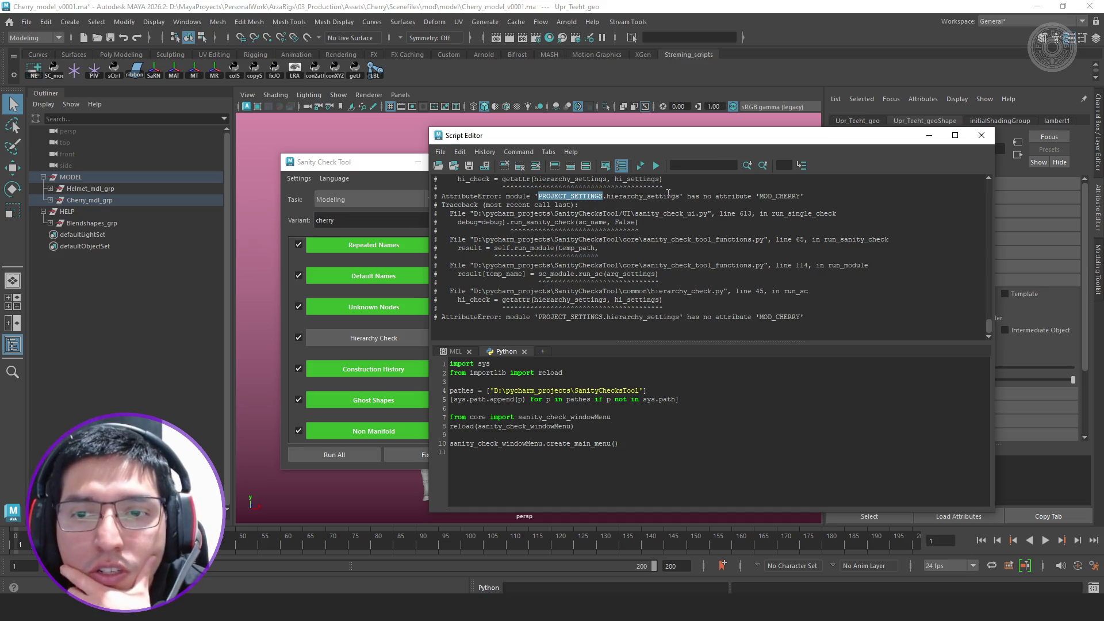
double_click(643, 195)
double_click(724, 196)
double_click(780, 197)
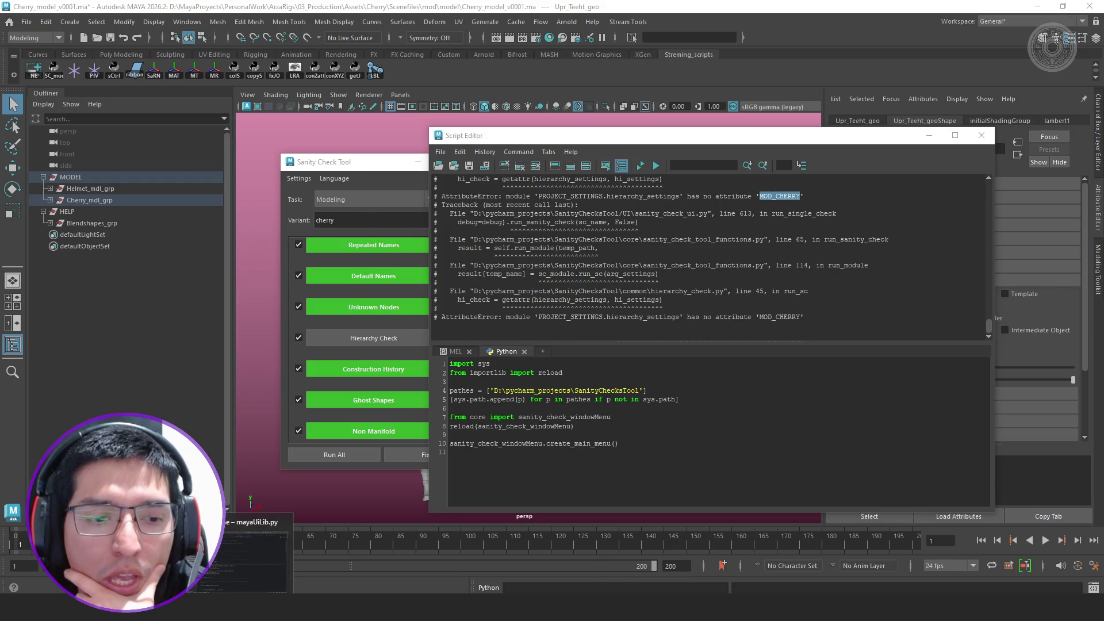
click(257, 552)
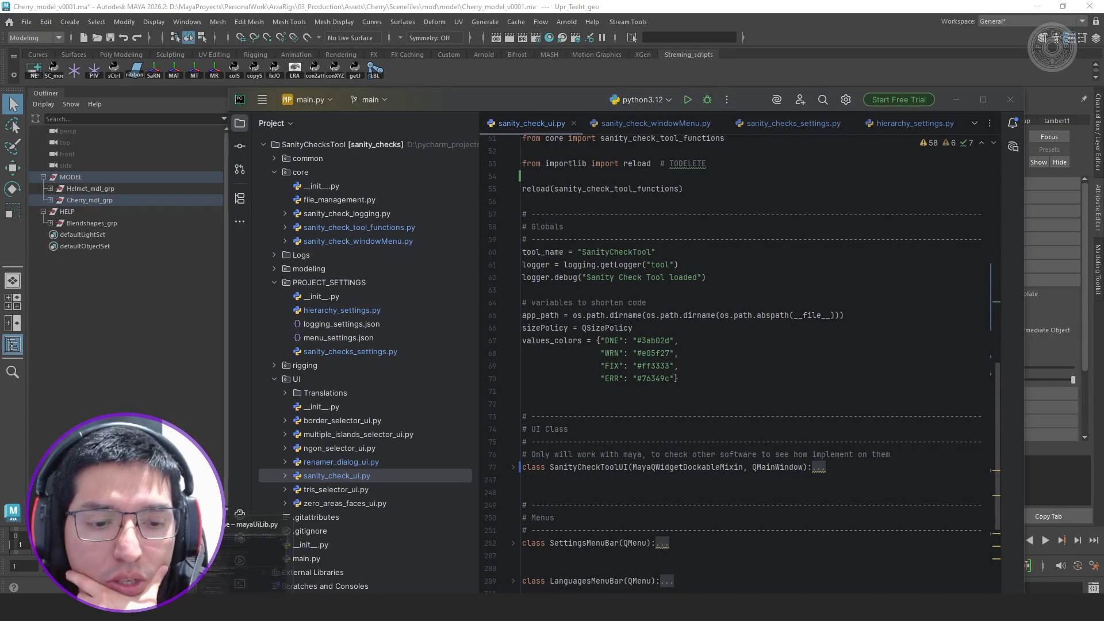
click(257, 552)
key(alt+Tab)
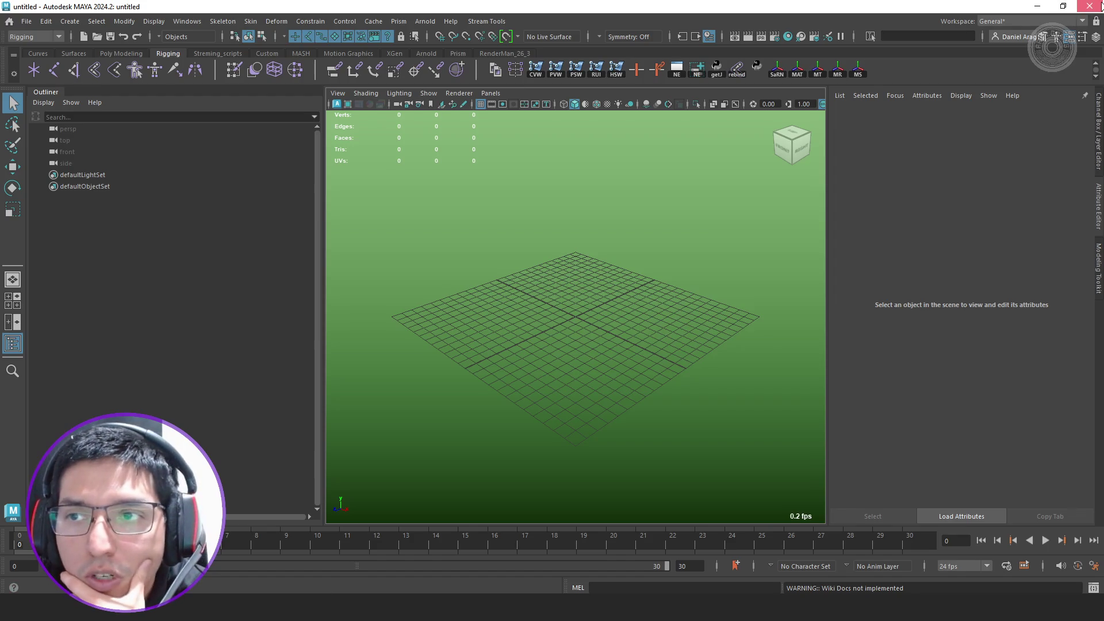
key(alt+Tab)
mouse_move(12, 511)
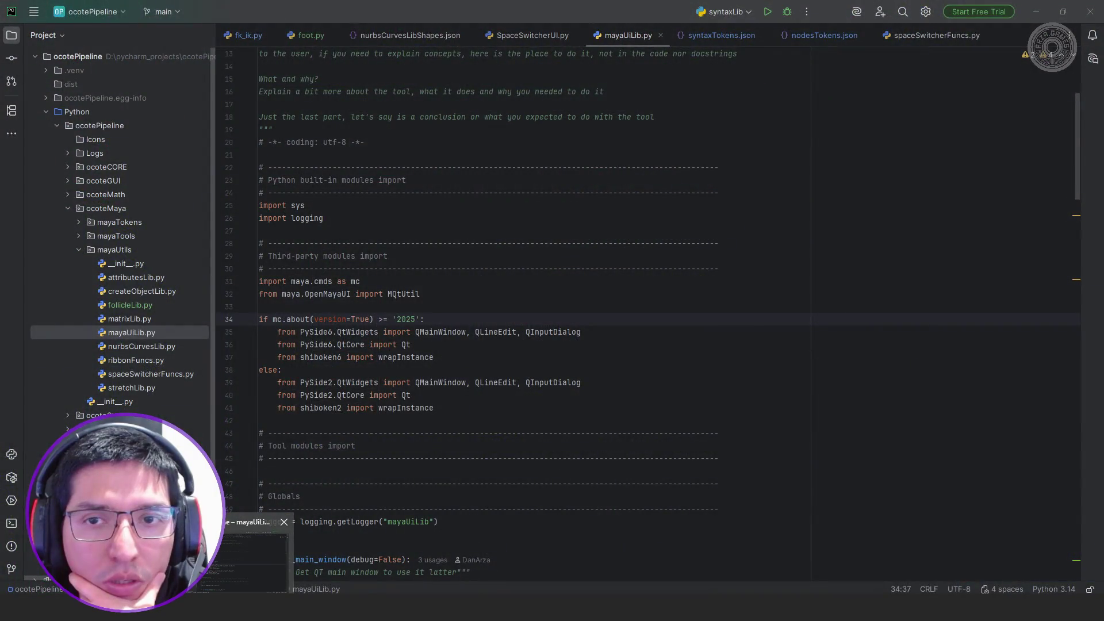
click(186, 552)
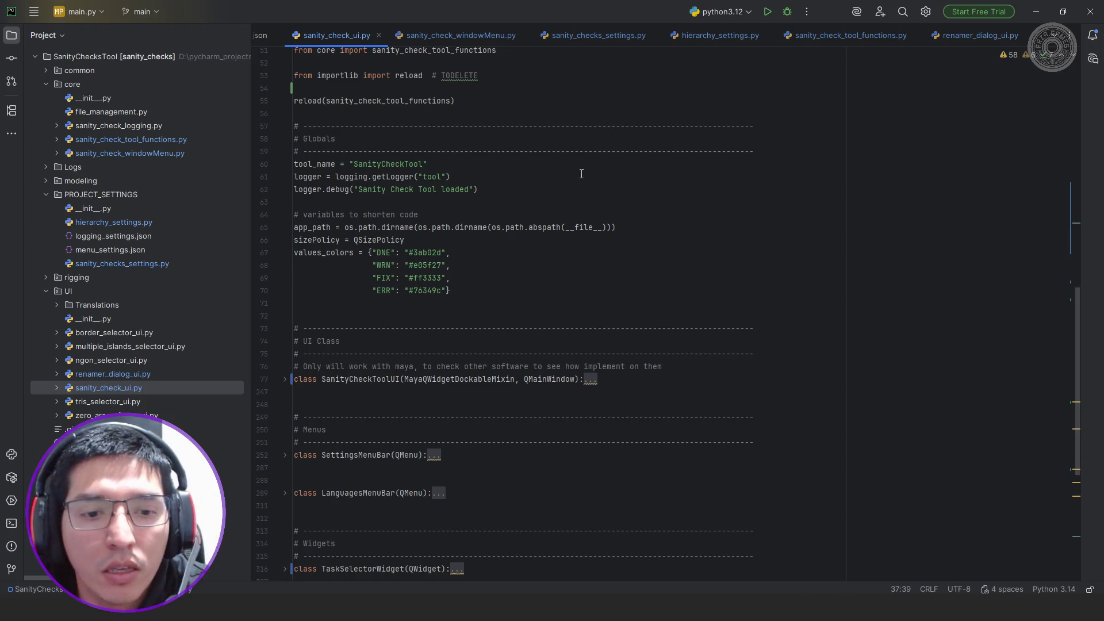
scroll(530, 374, down, 3)
scroll(535, 370, down, 3)
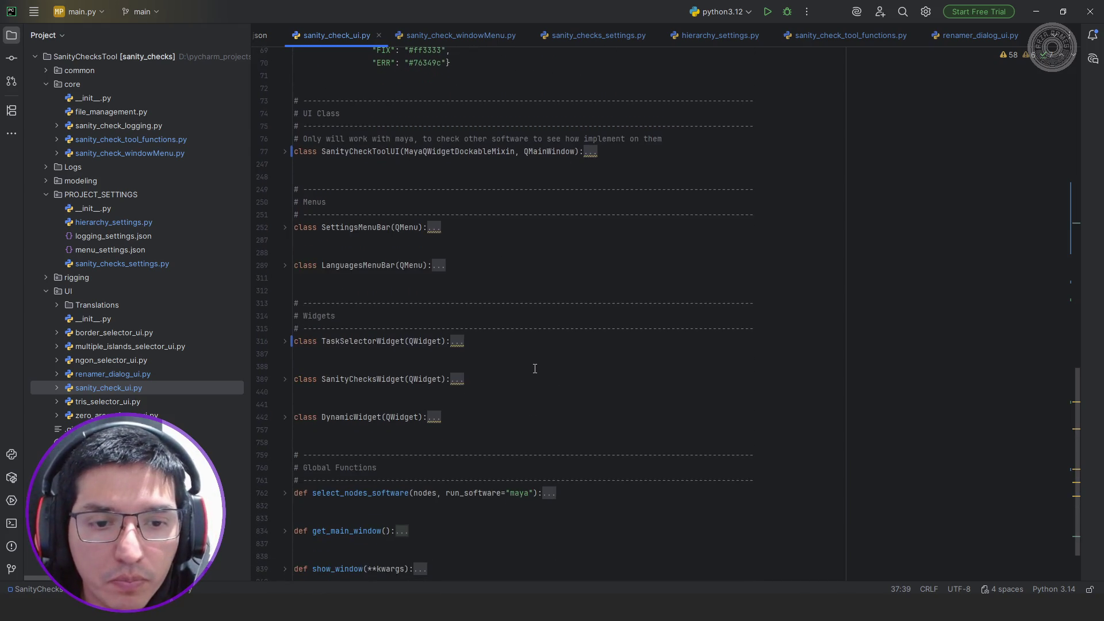
key(alt+Tab)
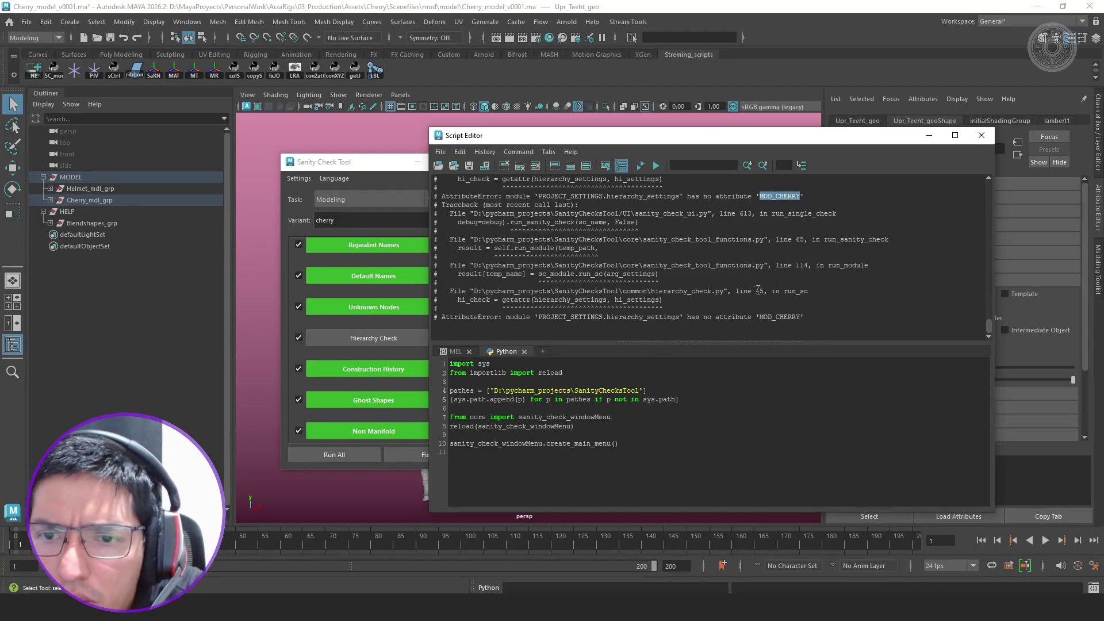
double_click(721, 265)
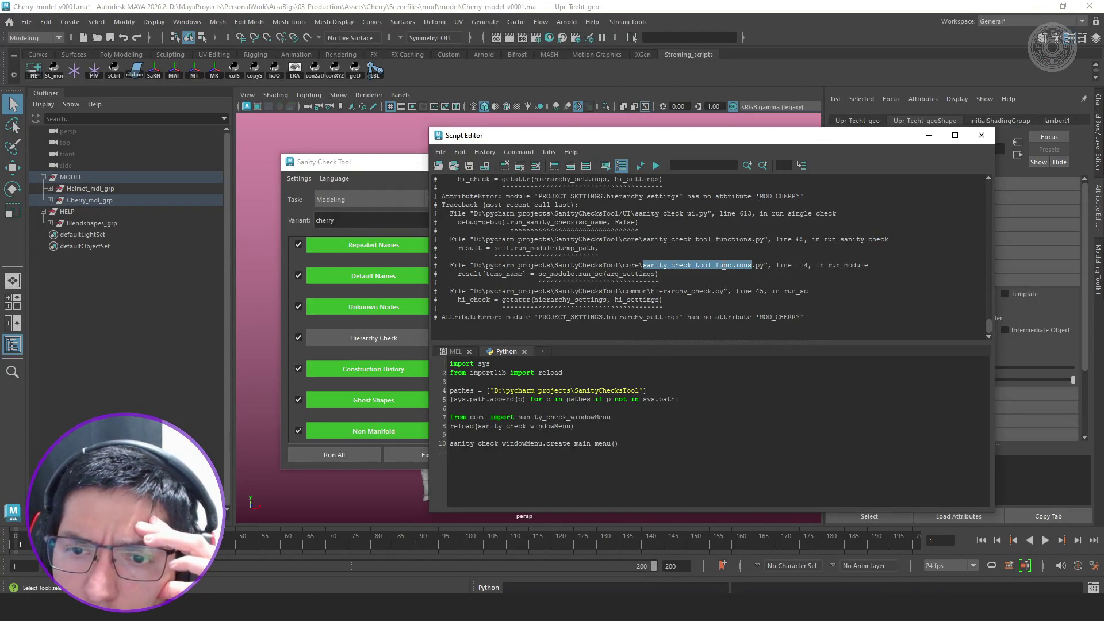
double_click(681, 291)
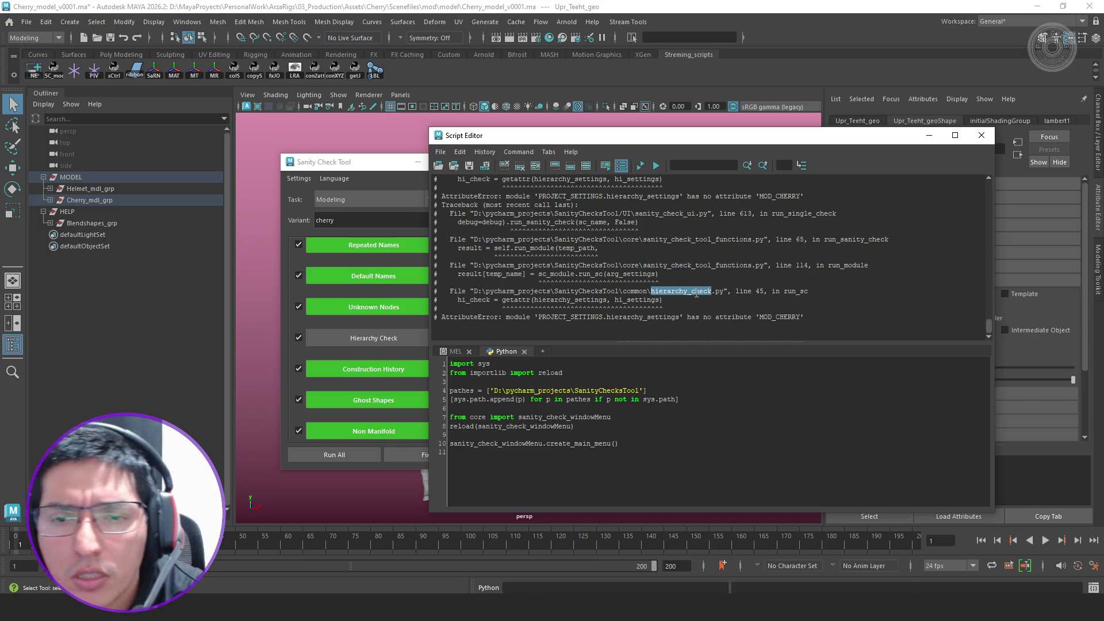
key(alt+Tab)
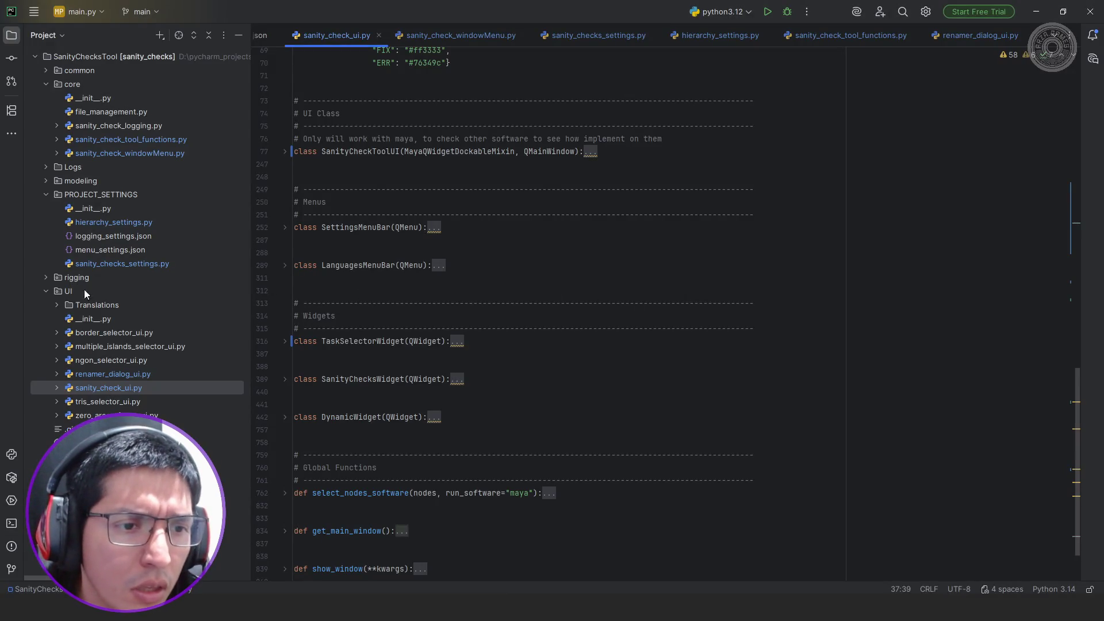
- Locate hierarchy_check.py in the common folder, unfold its imports and glance at hierarchy_settings.py
click(47, 180)
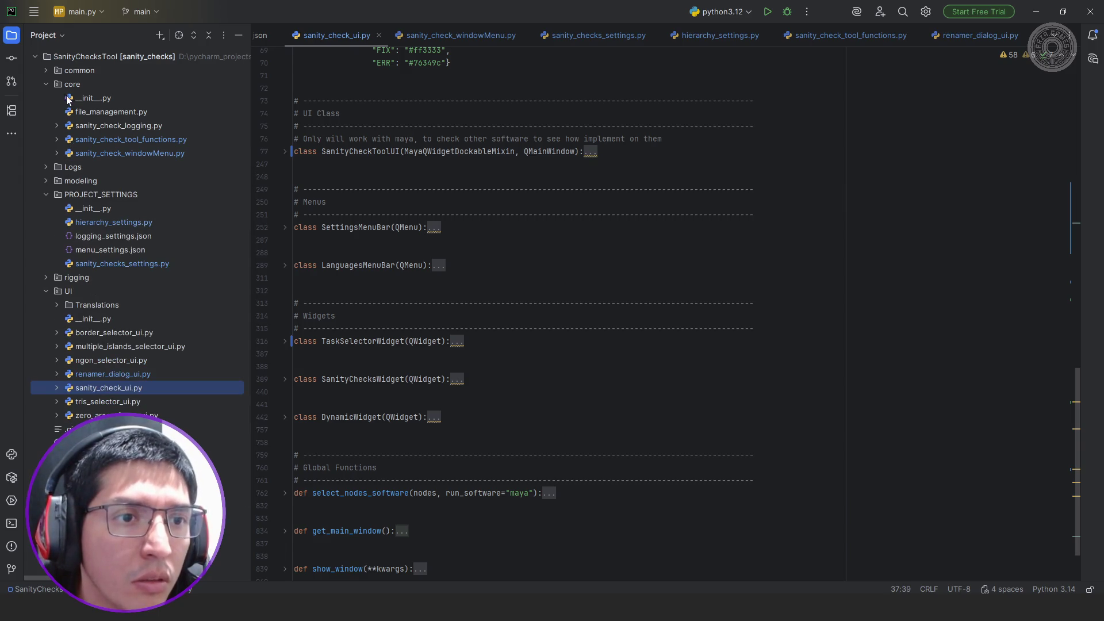
click(48, 69)
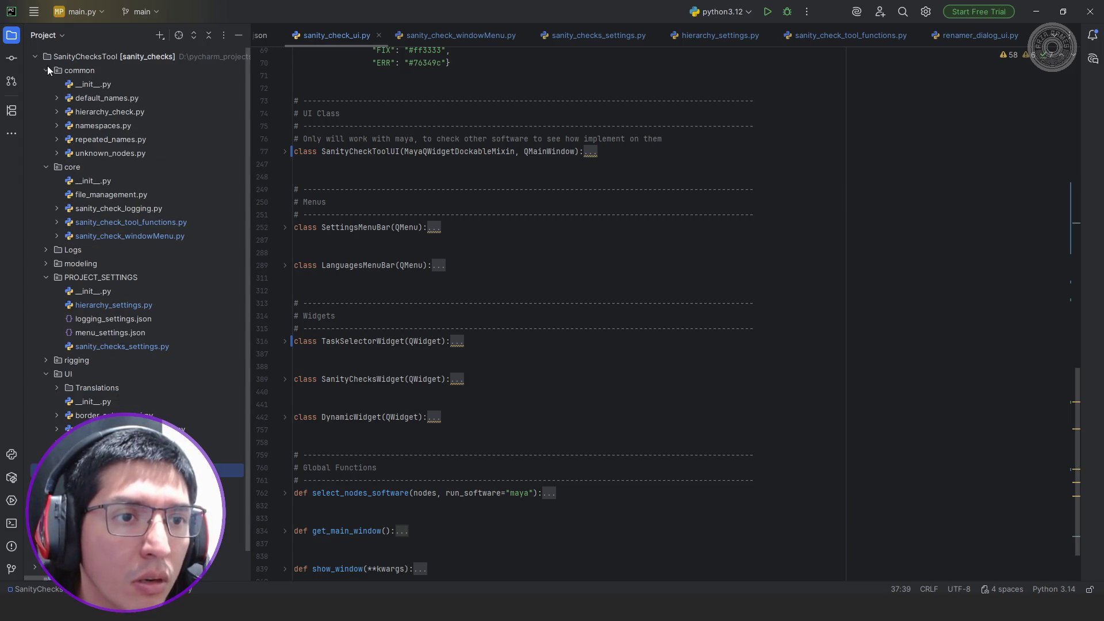
double_click(119, 111)
click(318, 294)
scroll(505, 281, down, 2)
scroll(506, 282, down, 1)
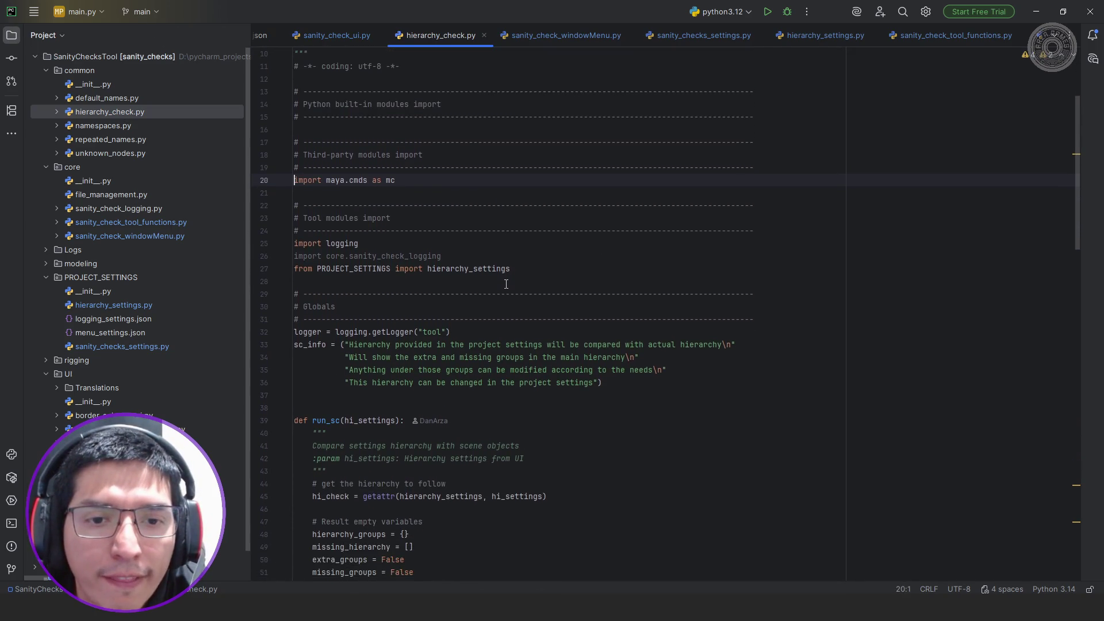
scroll(523, 281, up, 2)
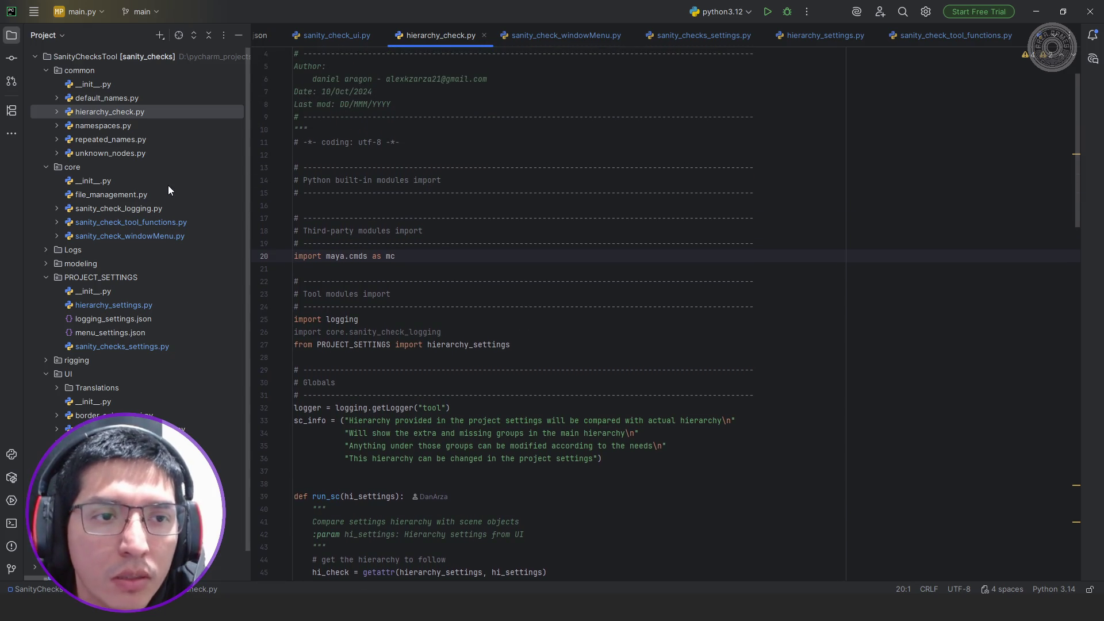
double_click(129, 305)
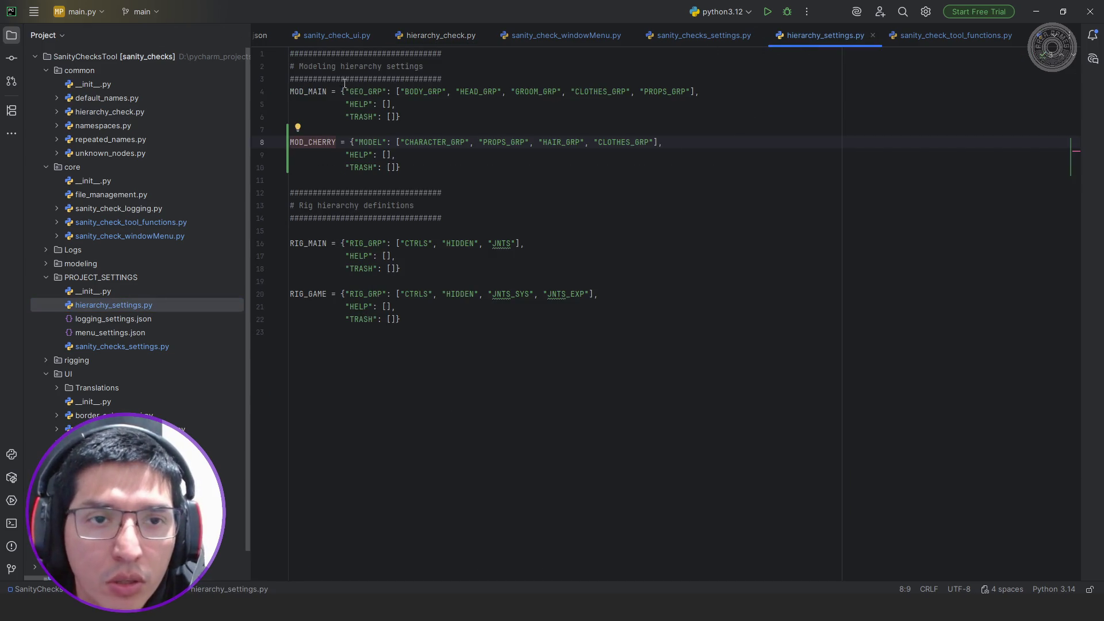
double_click(126, 115)
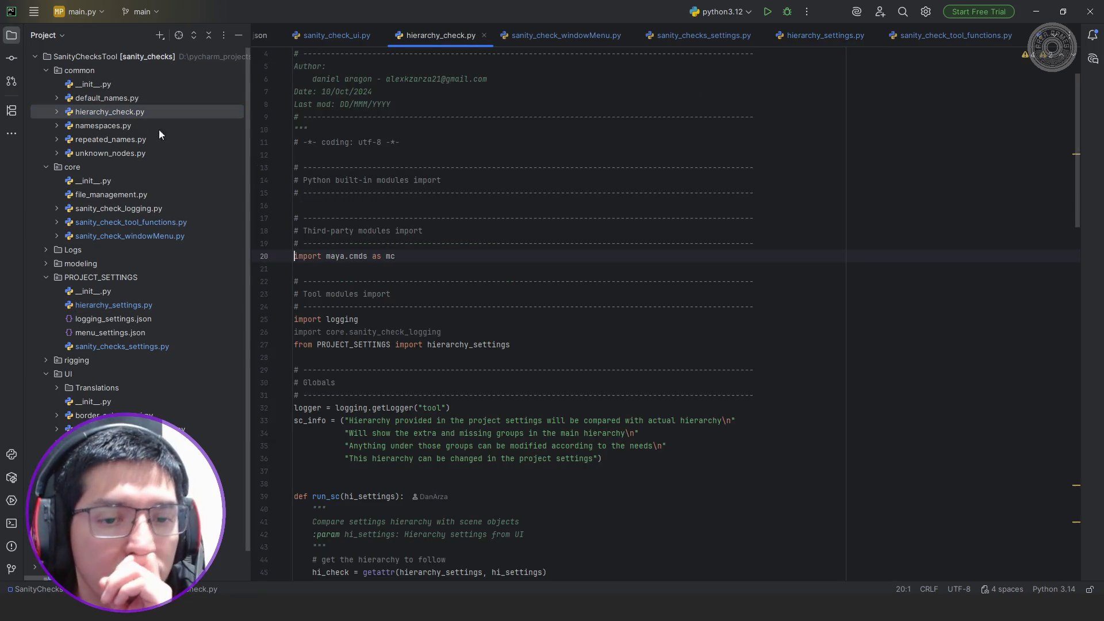
- Add 'from importlib import reload' and 'reload(hierarchy_settings)' after the settings import, then switch to Maya
click(545, 346)
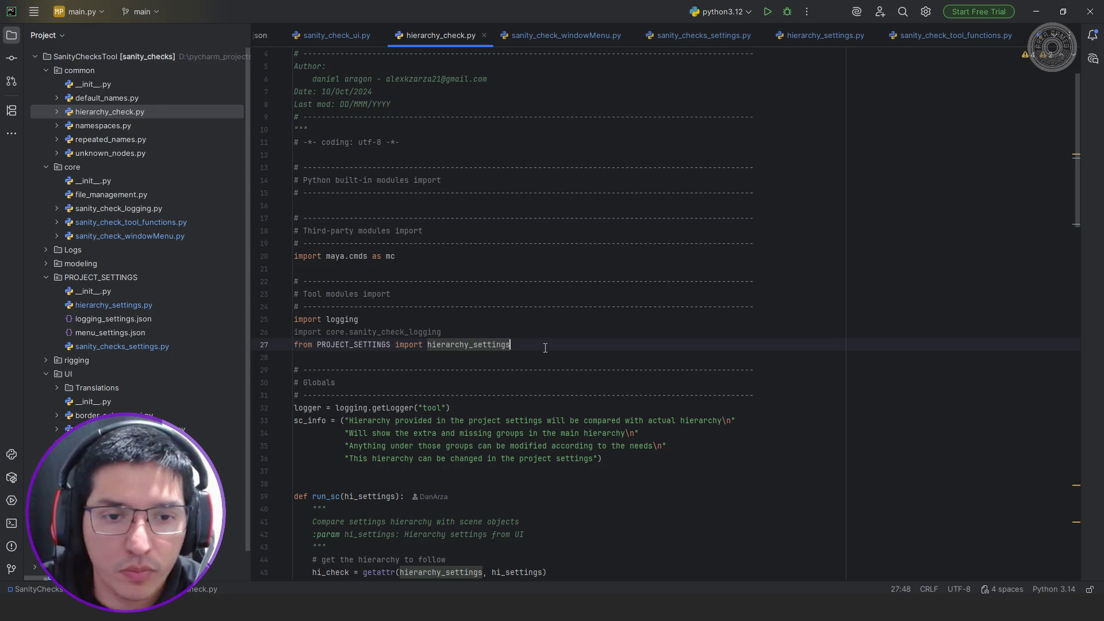
key(Return)
text(impor)
key(BackSpace)
key(BackSpace)
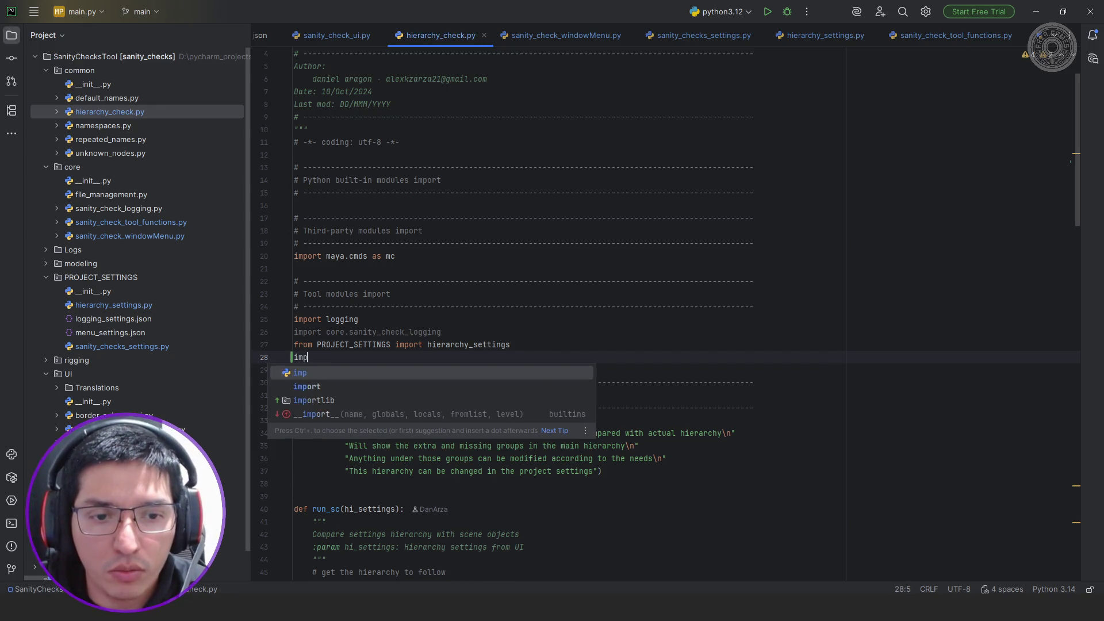
text(from import)
key(Return)
text(import reloa)
key(Return)
key(Return)
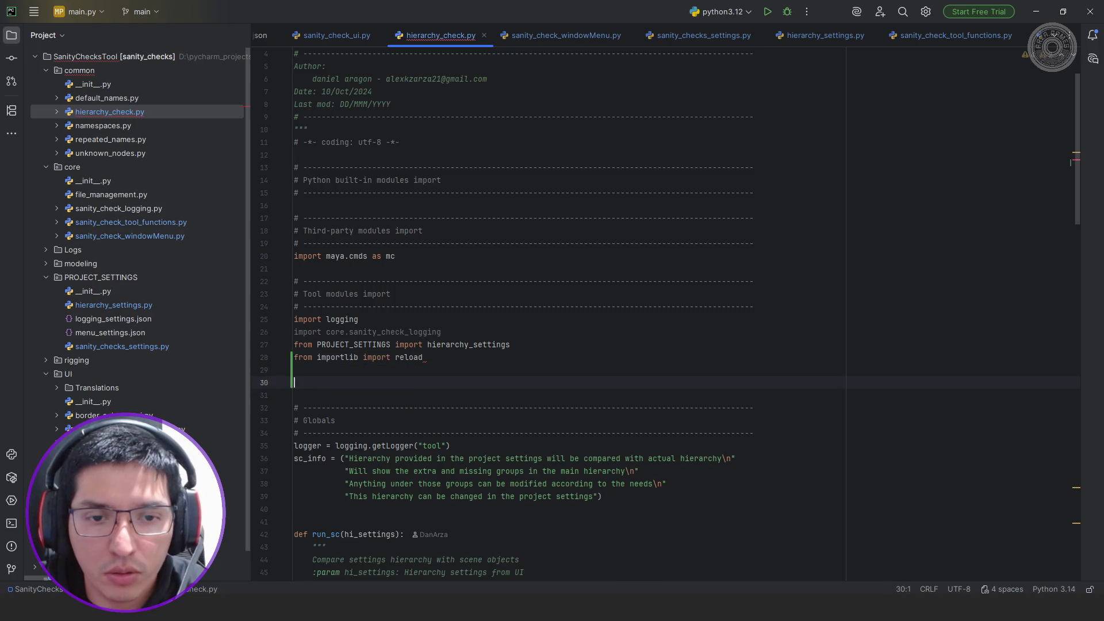
text(reload)
key(Return)
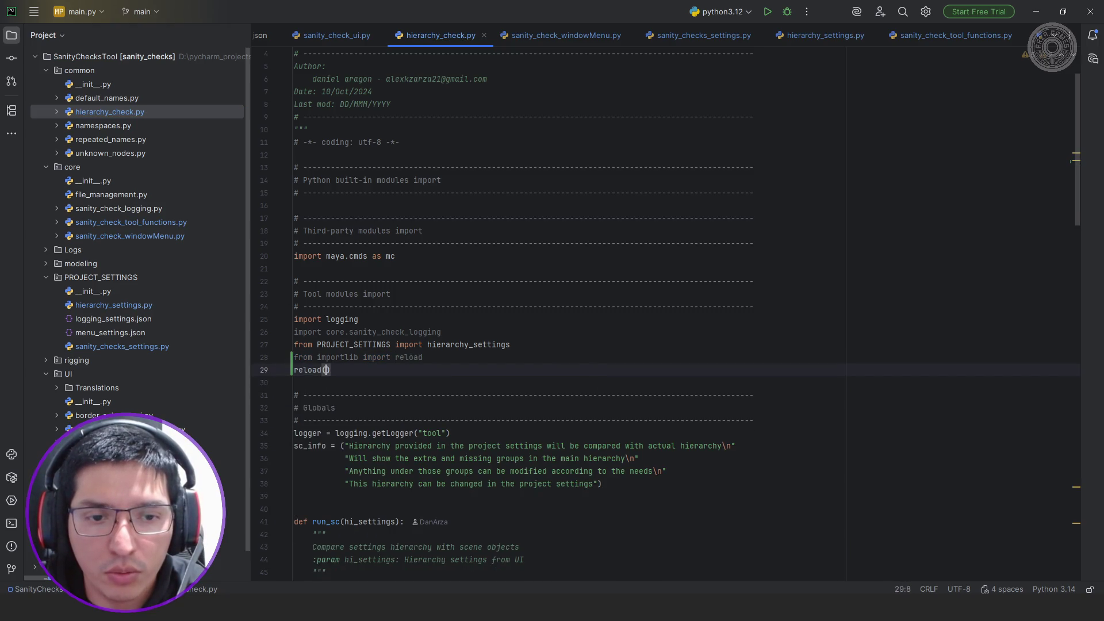
text(h)
key(Return)
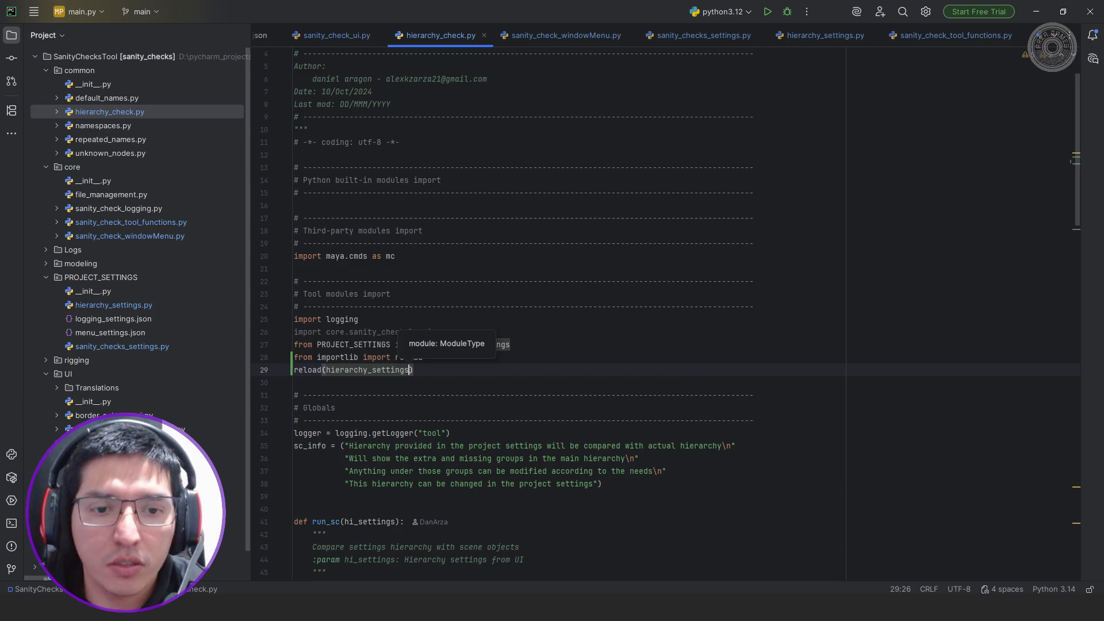
key(alt+Tab)
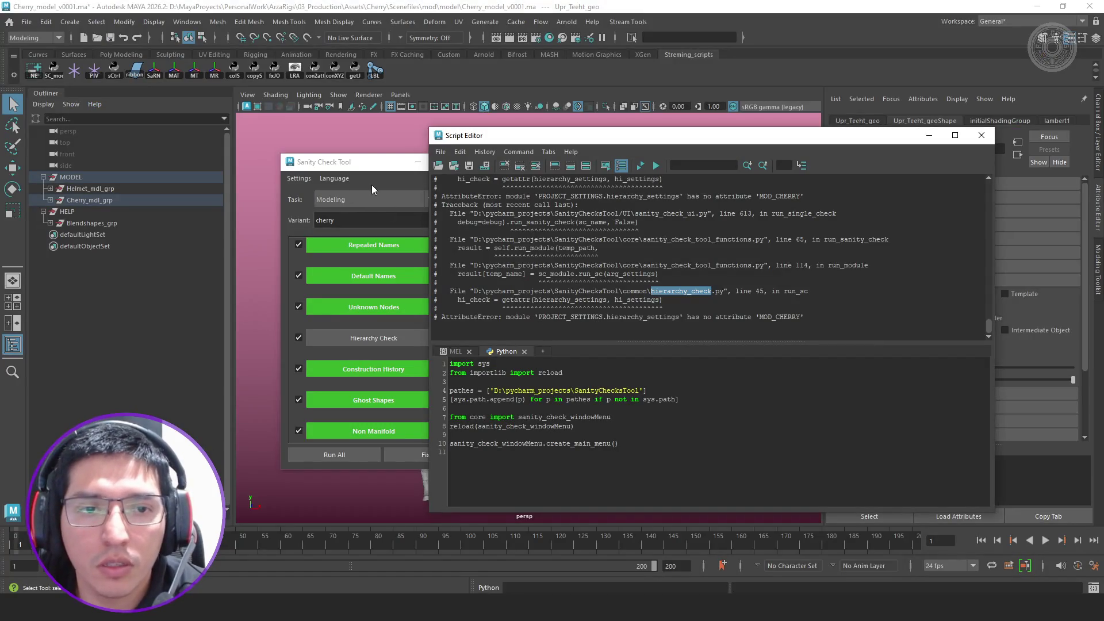
- Reload the modeling checks, note the shiboken2 error from ngon_selector_ui in the traceback, and return to PyCharm
click(375, 185)
click(461, 202)
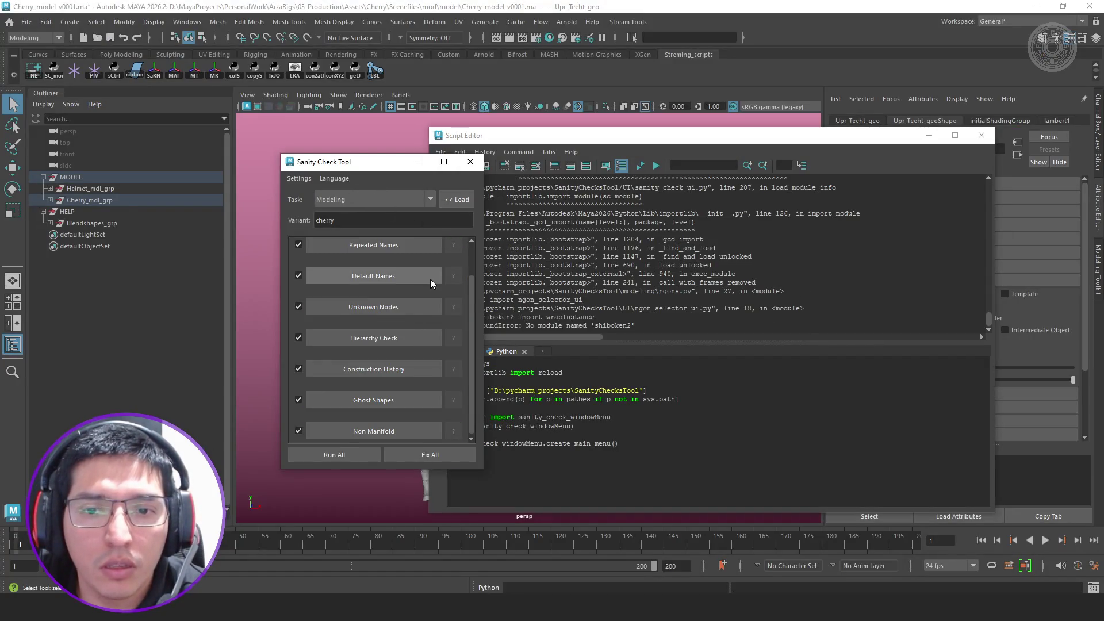
drag(371, 160, 286, 168)
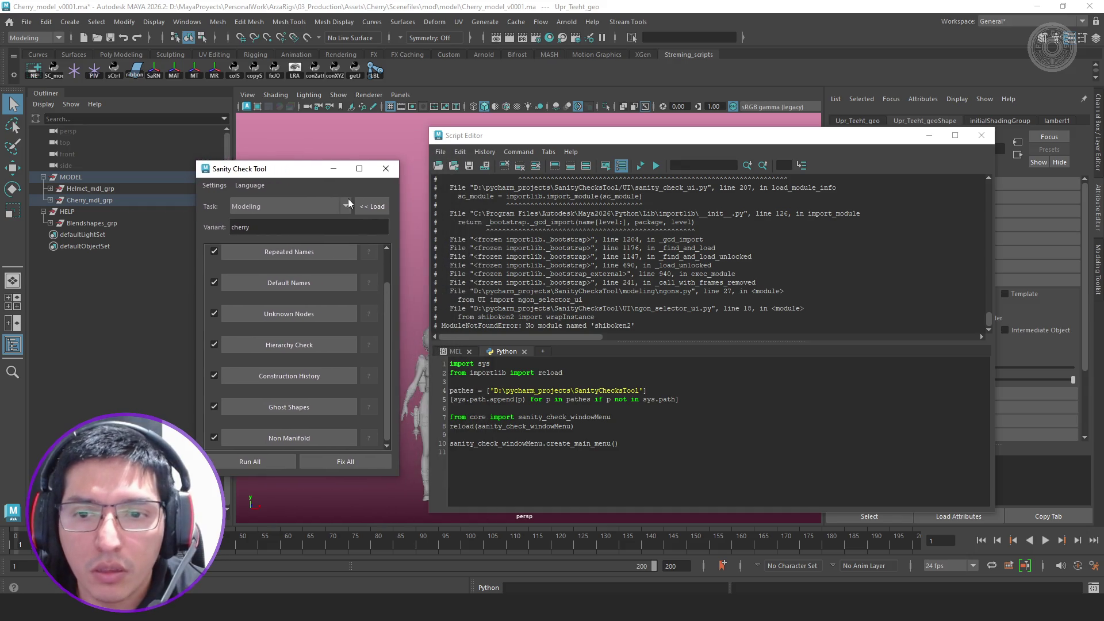
double_click(667, 308)
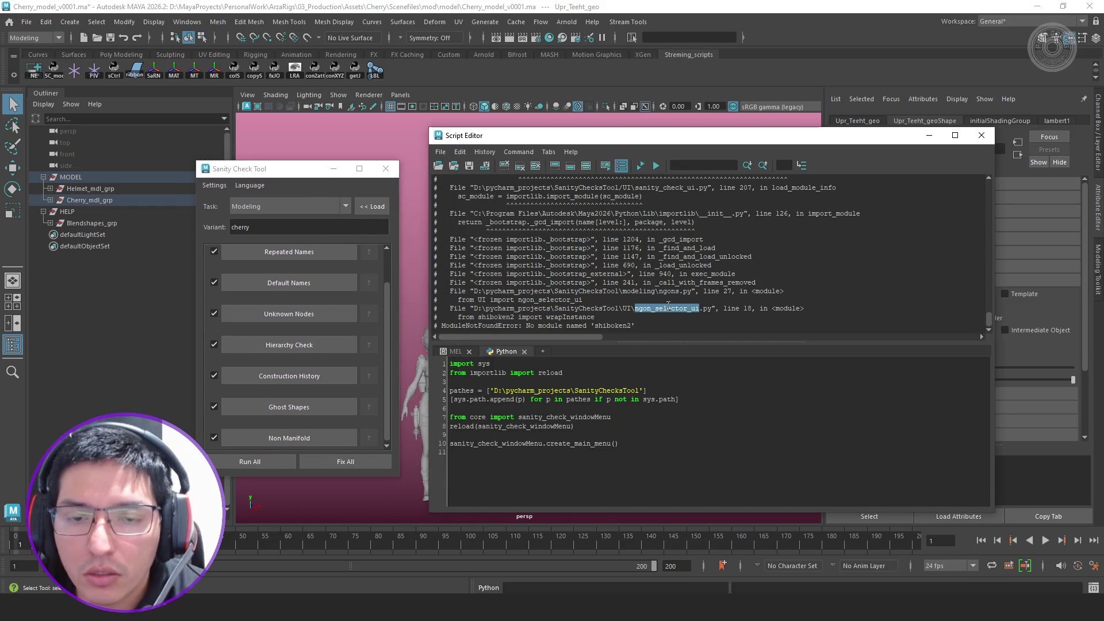
key(alt+Tab)
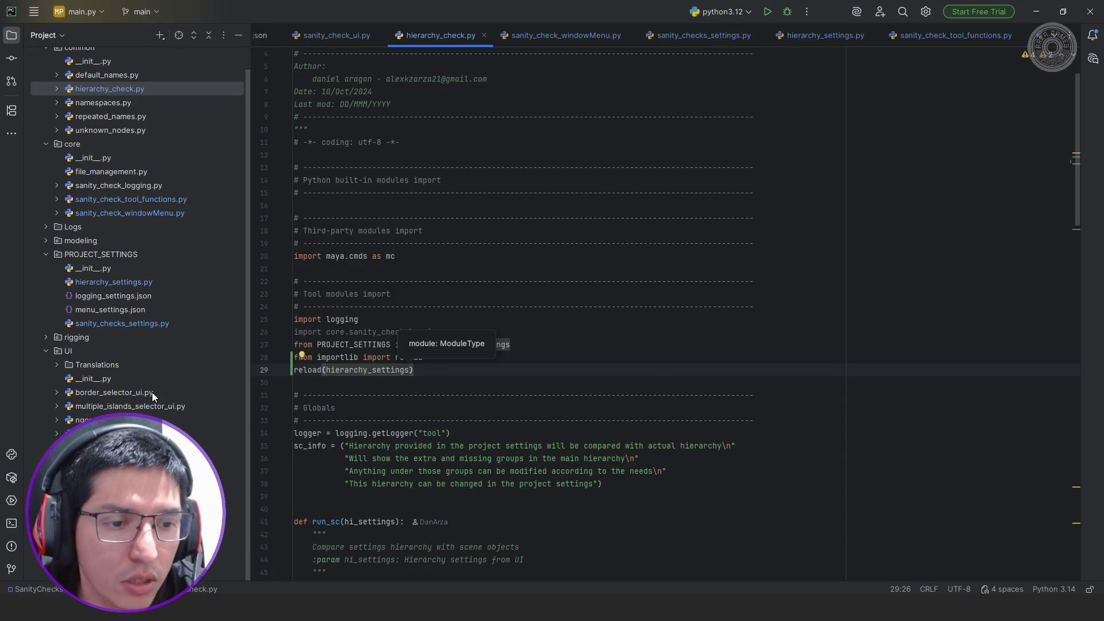
- Copy renamer_dialog_ui.py's version-checked PySide6/PySide2 import block into ngon_selector_ui.py below the Maya imports
key(ctrl+e)
key(Return)
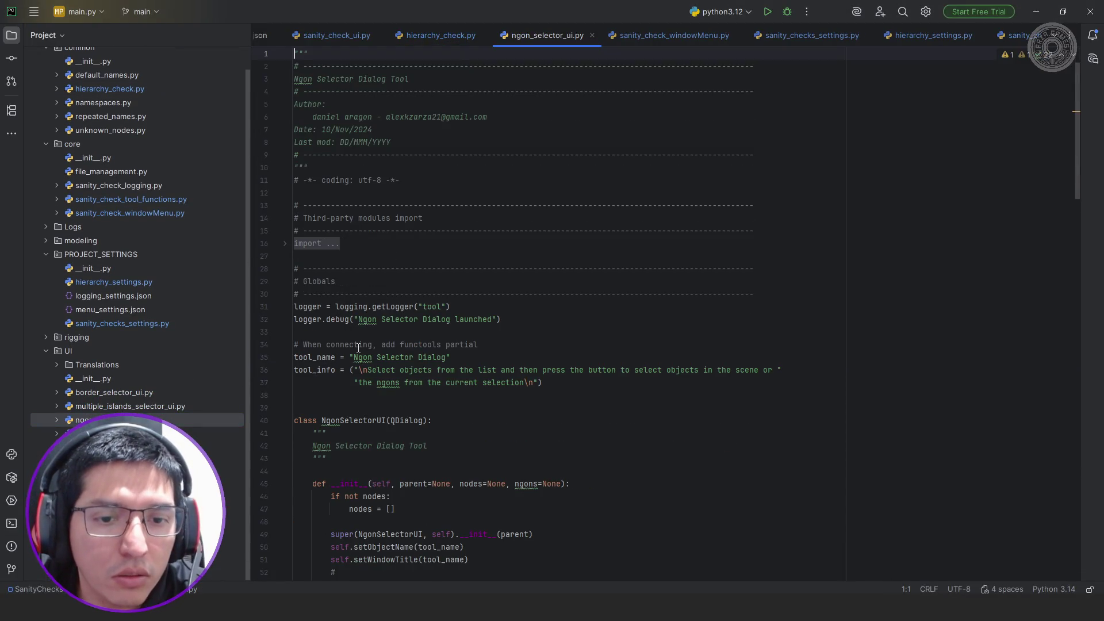
click(328, 245)
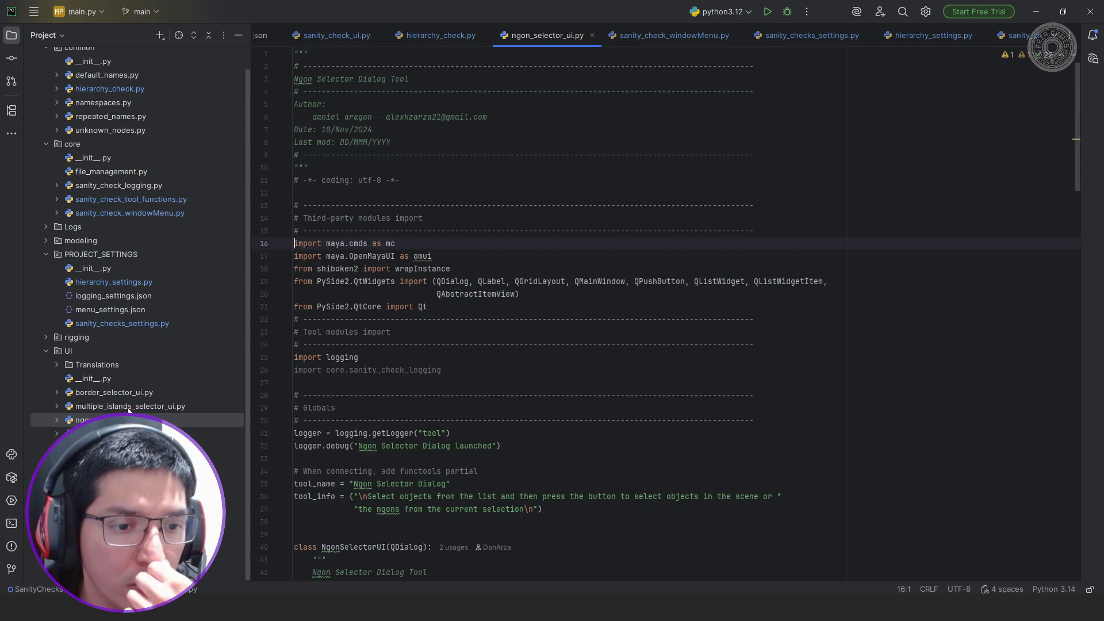
double_click(103, 433)
scroll(487, 327, up, 5)
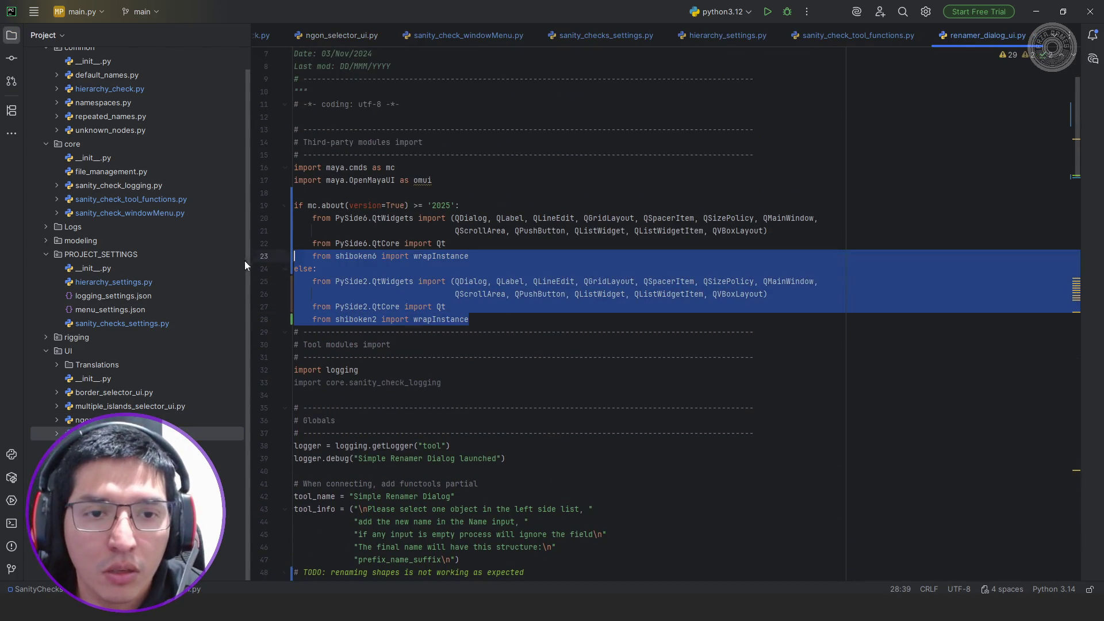
drag(487, 327, 229, 211)
double_click(233, 420)
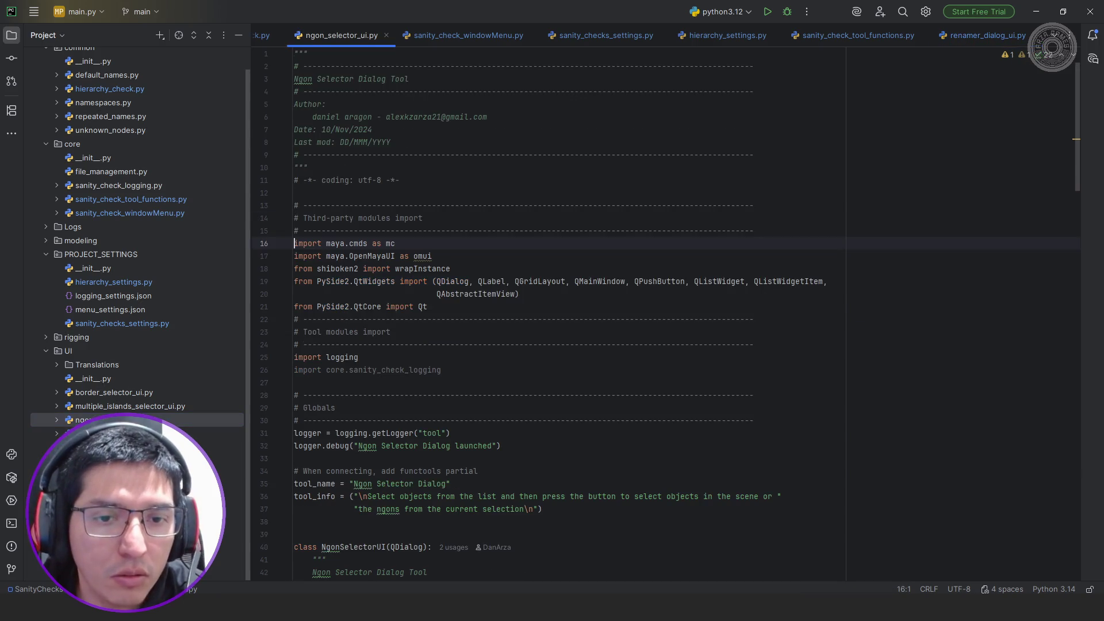
key(Return)
key(Return)
text(if mc.about(version=True) >= '2025':     from PySide6.QtWidgets import (QDialog, QLabel, QLineEdit, QGridLayout, QSpacerItem, QSizePolicy, QMainWindow,                                     QScrollArea, QPushButton, QListWidget, QListWidgetItem, QVBoxLayout)     from PySide6.QtCore import Qt     from shiboken6 import wrapInstance else:     from PySide2.QtWidgets import (QDialog, QLabel, QLineEdit, QGridLayout, QSpacerItem, QSizePolicy, QMainWindow,                                     QScrollArea, QPushButton, QListWidget, QListWidgetItem, QVBoxLayout)     from PySide2.QtCore import Qt     from shiboken2 import wrapInstance)
key(Return)
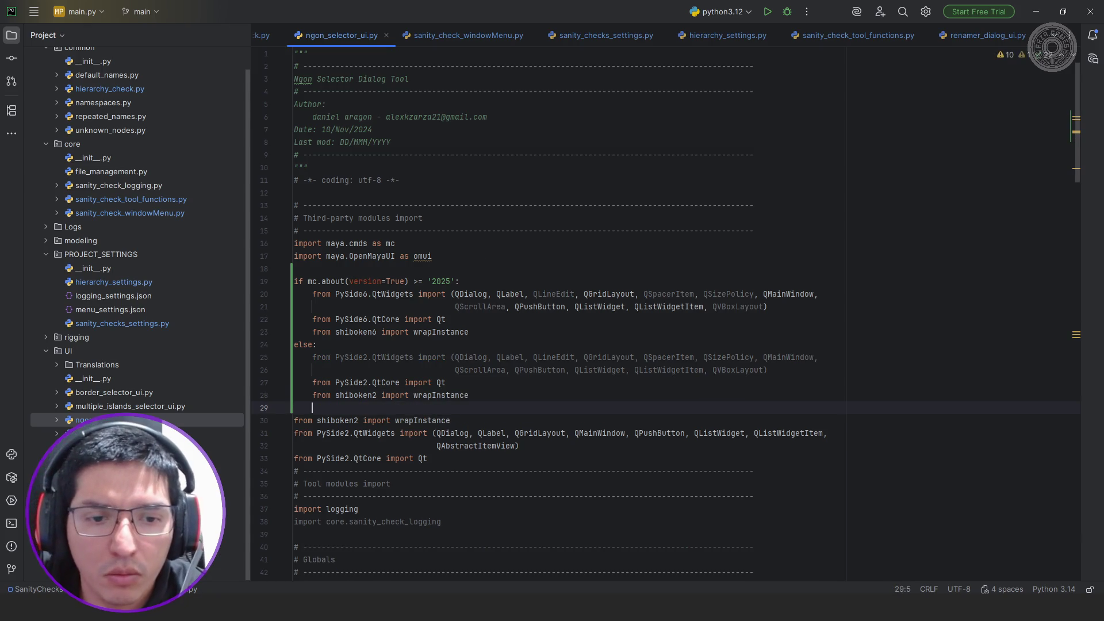
- Remove the old unconditional PySide2 and shiboken2 imports, keeping this file's widget list in the else branch
click(311, 445)
key(shift+Home)
key(shift+Up)
key(shift+Up)
key(ctrl+c)
key(BackSpace)
key(Up)
key(Up)
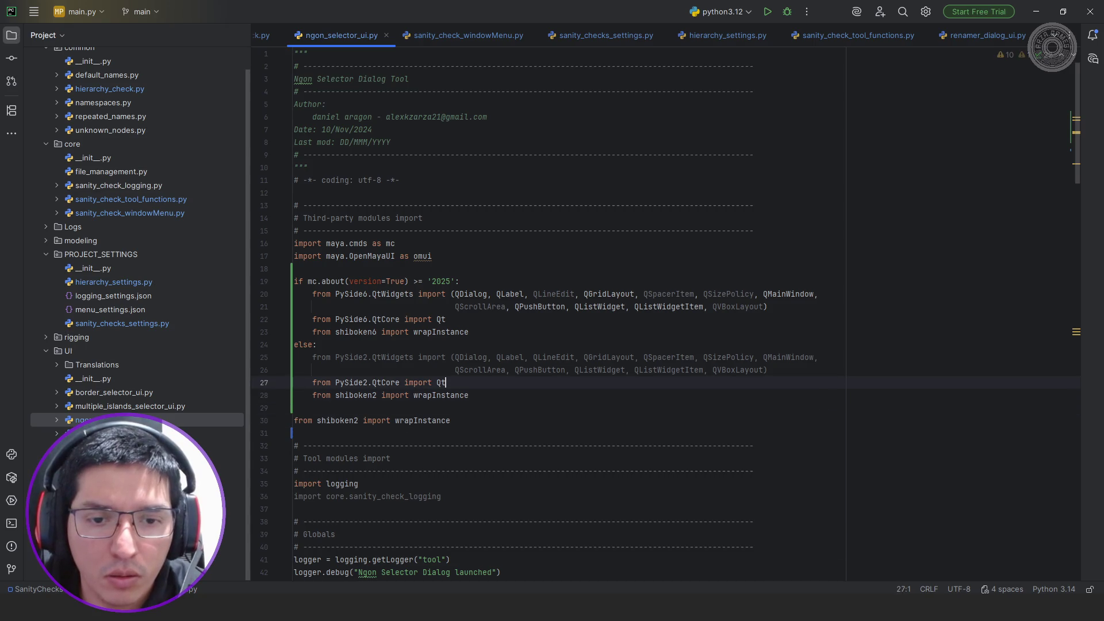
key(shift+Up)
key(shift+Up)
key(shift+Home)
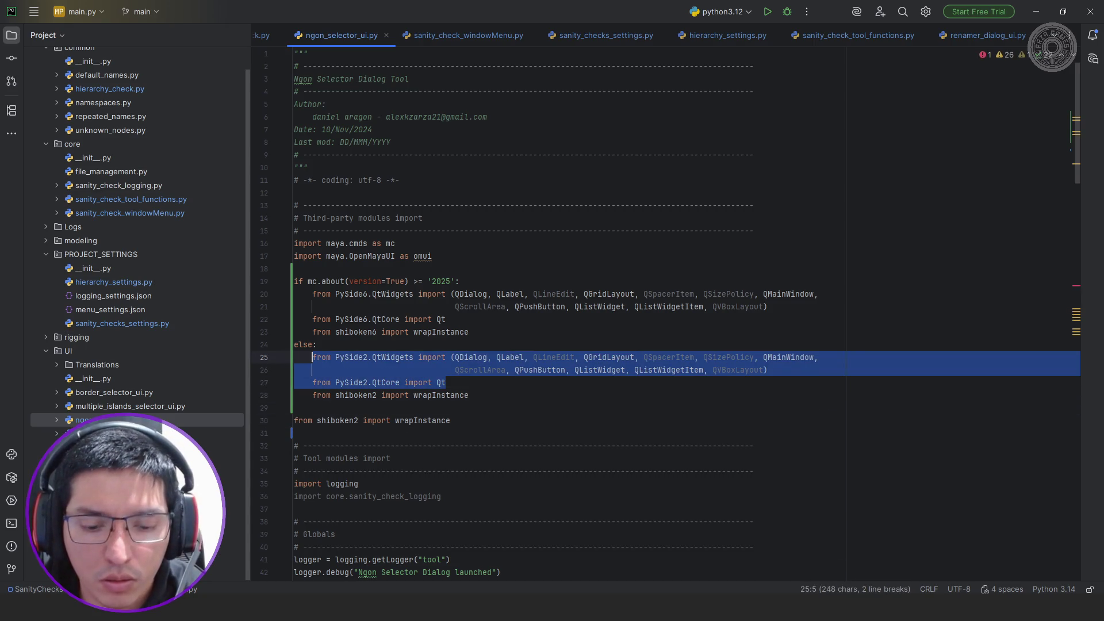
key(ctrl+v)
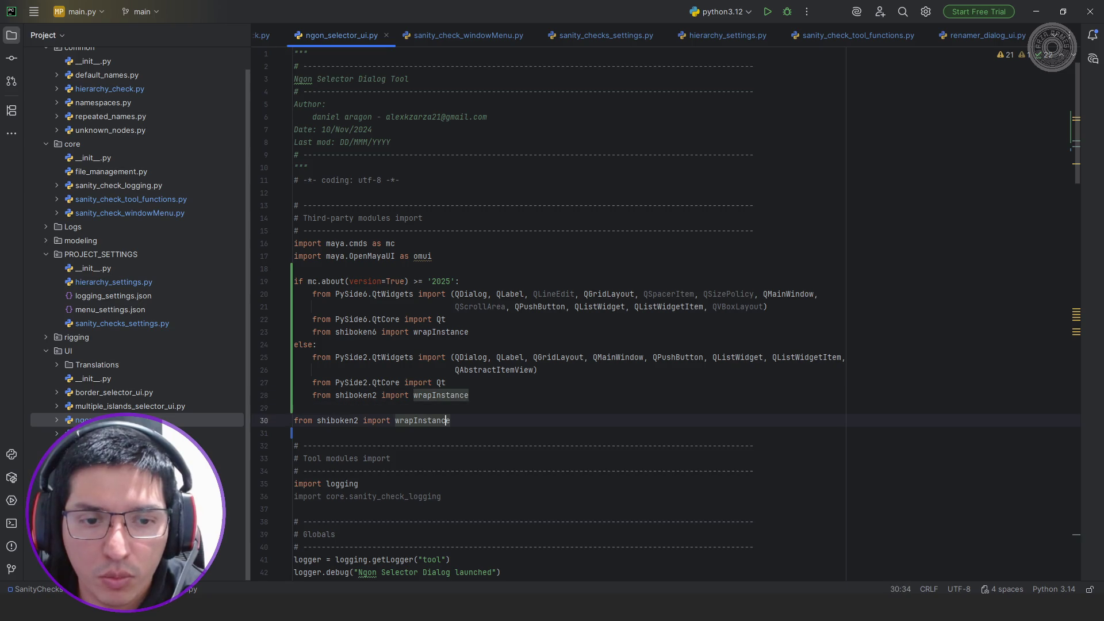
key(shift+Home)
key(BackSpace)
key(BackSpace)
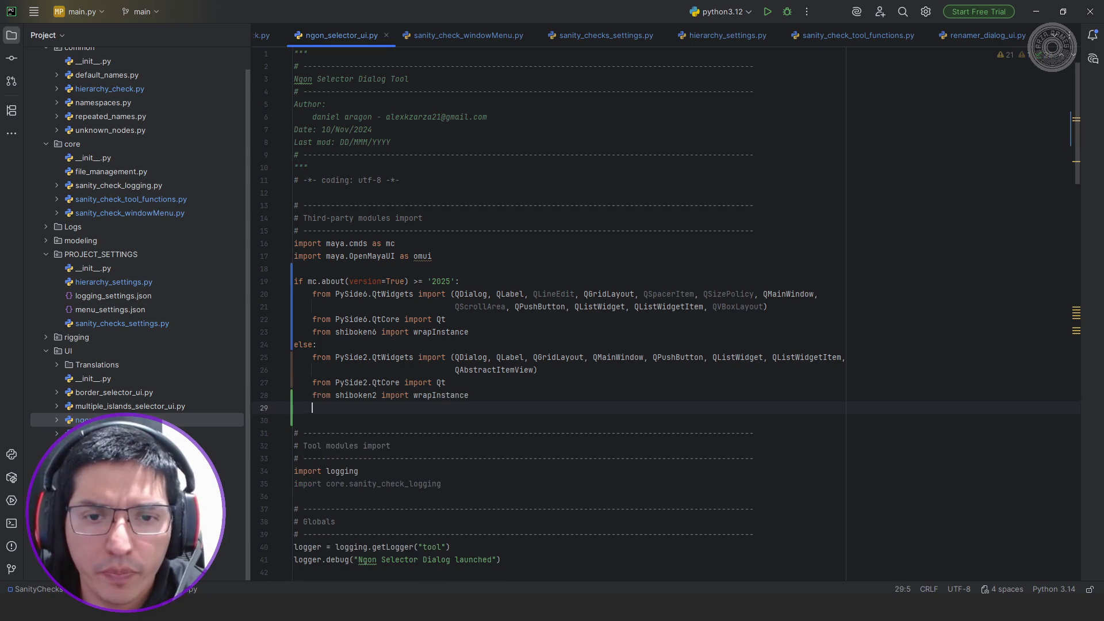
- Make the PySide6 branch import the same QtWidgets names, then bring up multiple_islands_selector_ui.py with imports unfolded
drag(544, 370, 469, 357)
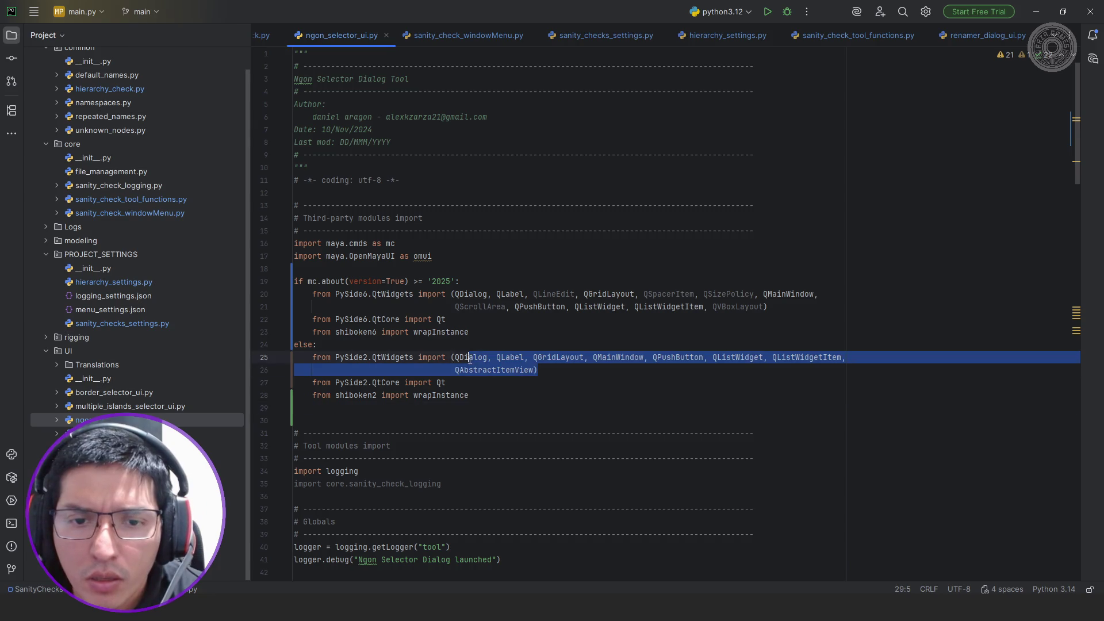
drag(770, 306, 449, 294)
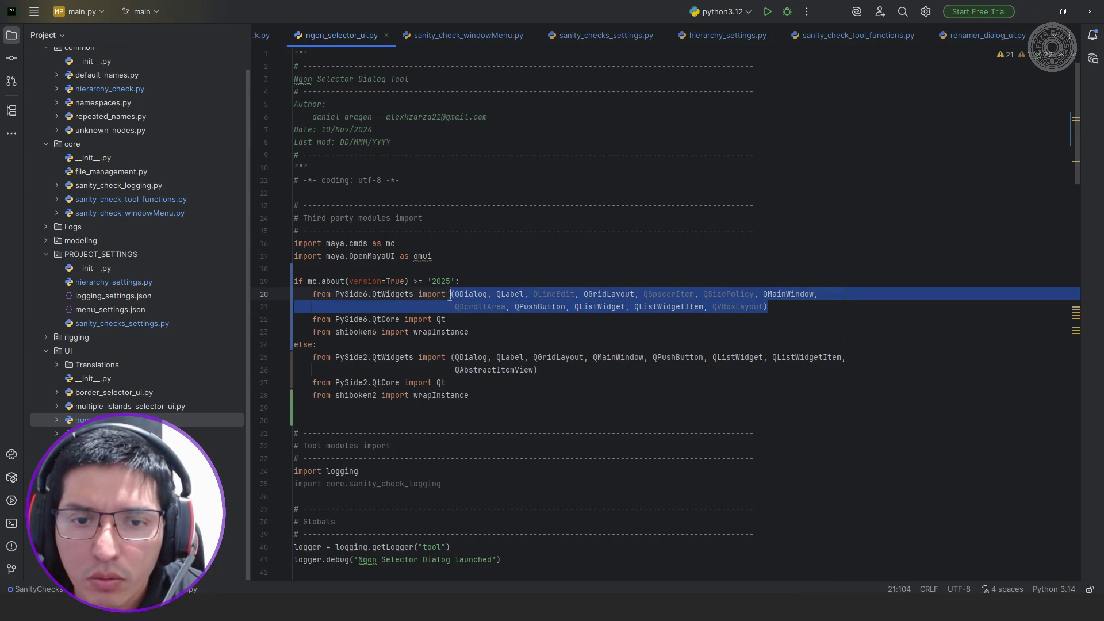
text((QDialog, QLabel, QGridLayout, QMainWindow, QPushButton, QListWidget, QListWidgetItem,                                    QAbstractItemView))
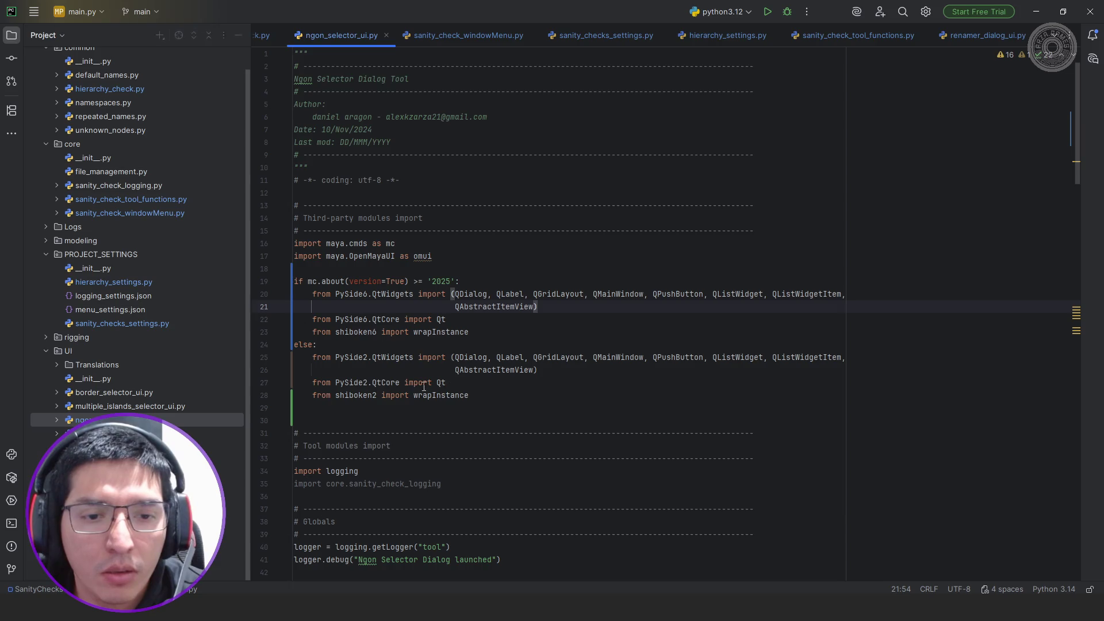
double_click(139, 405)
scroll(518, 302, down, 2)
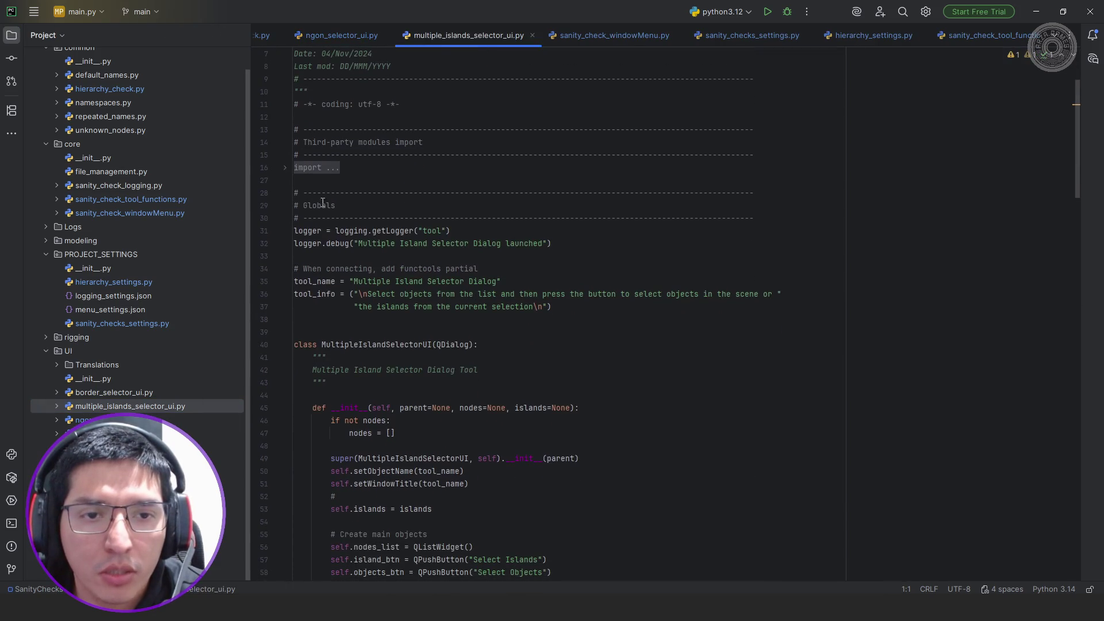
click(324, 170)
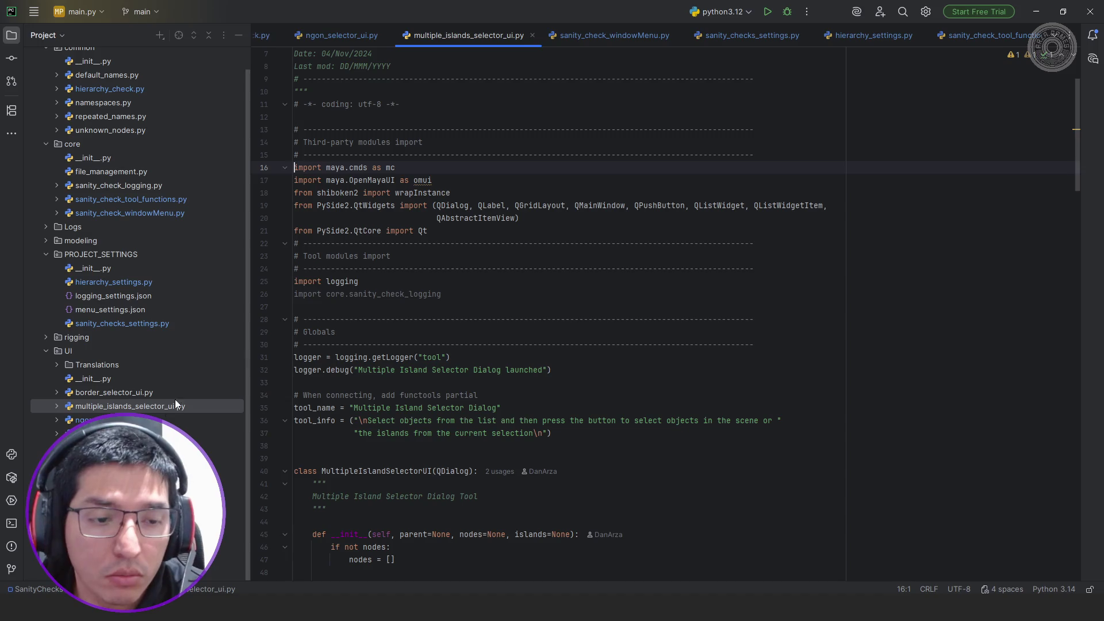